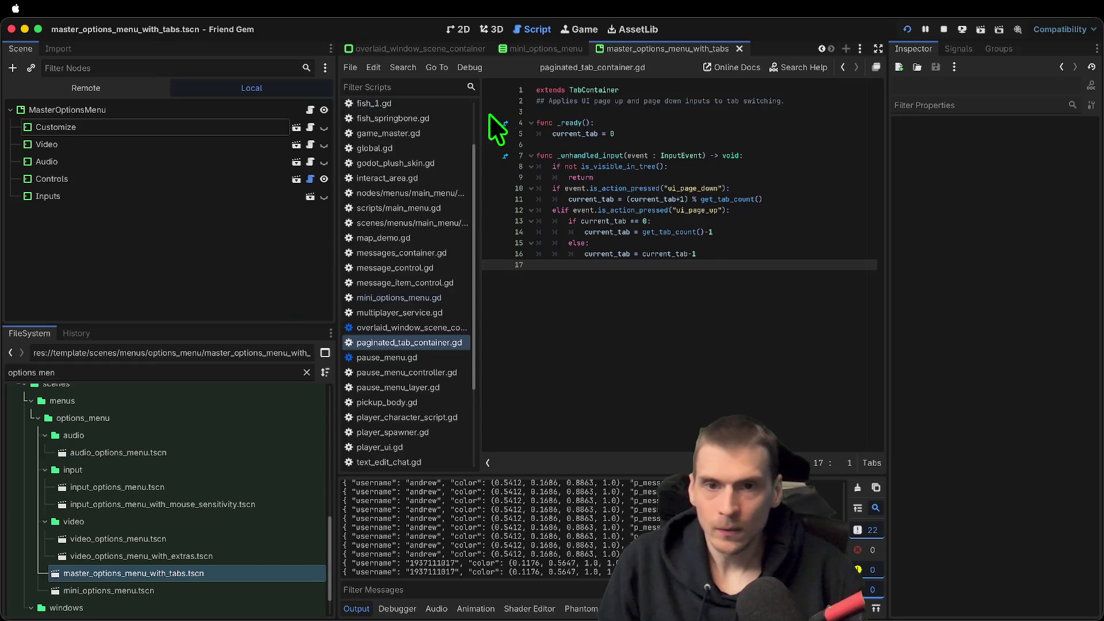
Close the pause_menu_options_window, throw_component, PlayerCharacterScene and PlayerUI scene tabs
key("ctrl+shift+Tab")
key("ctrl+shift+Tab")
key("ctrl+shift+Tab")
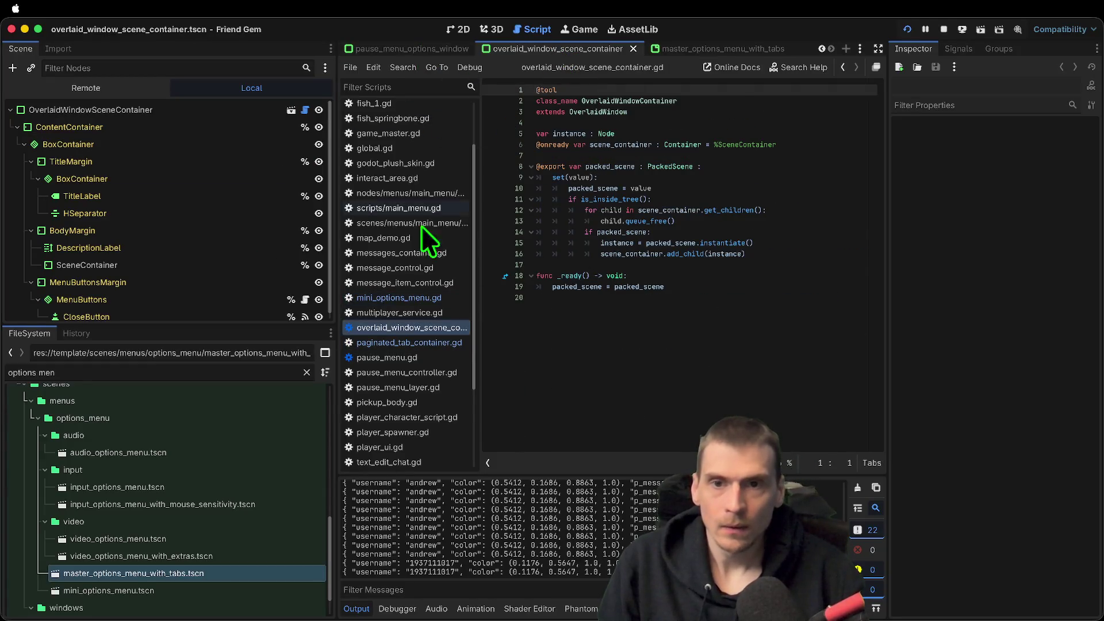
key("ctrl+shift+Tab")
key("ctrl+shift+Tab")
key("ctrl+shift+Tab")
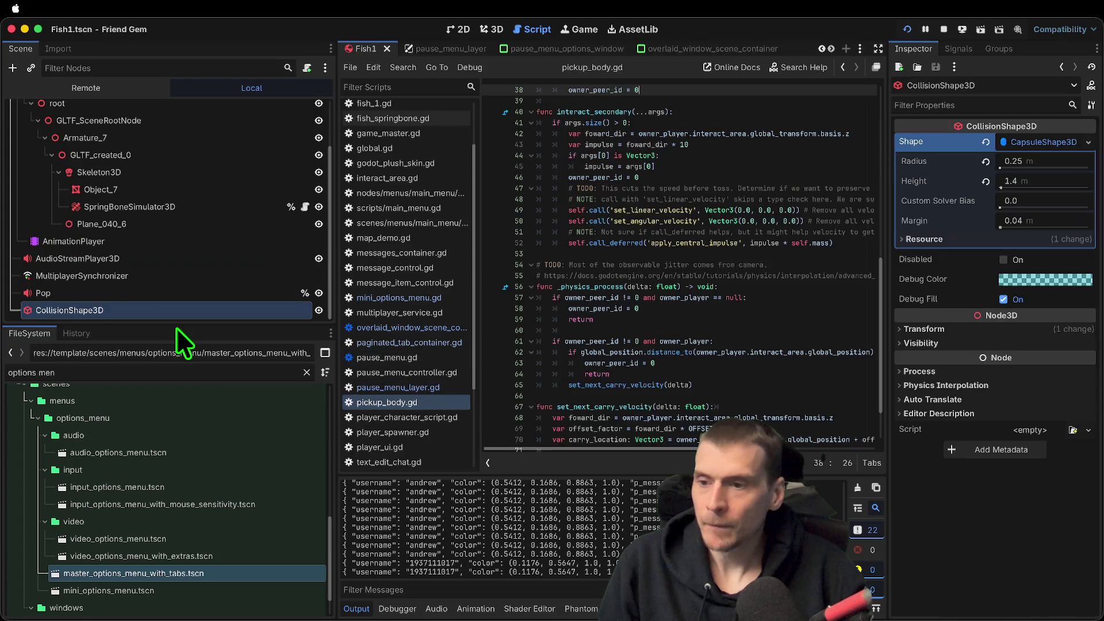
key("ctrl+shift+Tab")
key("ctrl+shift+Tab")
key("ctrl+shift+Tab")
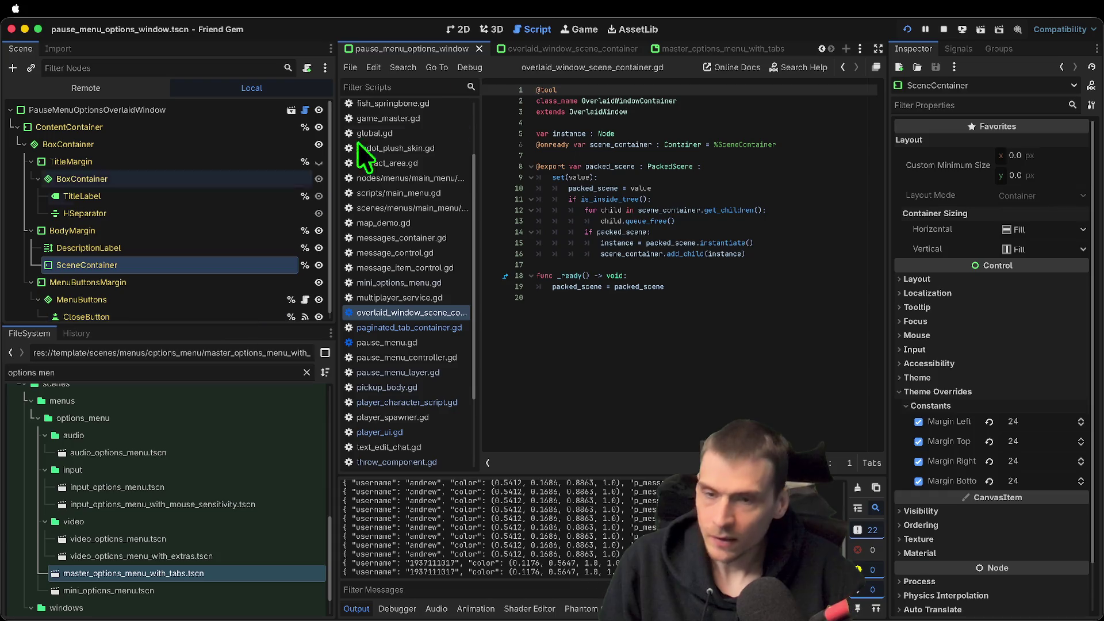
key("ctrl+shift+Tab")
left_click(472, 50)
middle_click(471, 50)
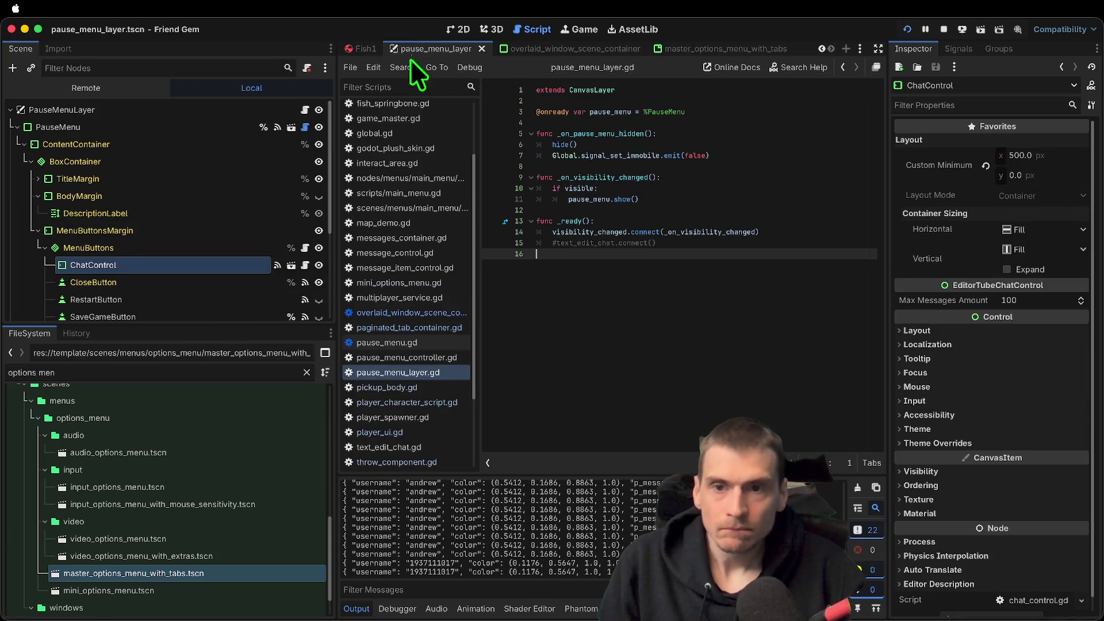
key("ctrl+shift+Tab")
key("ctrl+shift+Tab")
left_click(602, 48)
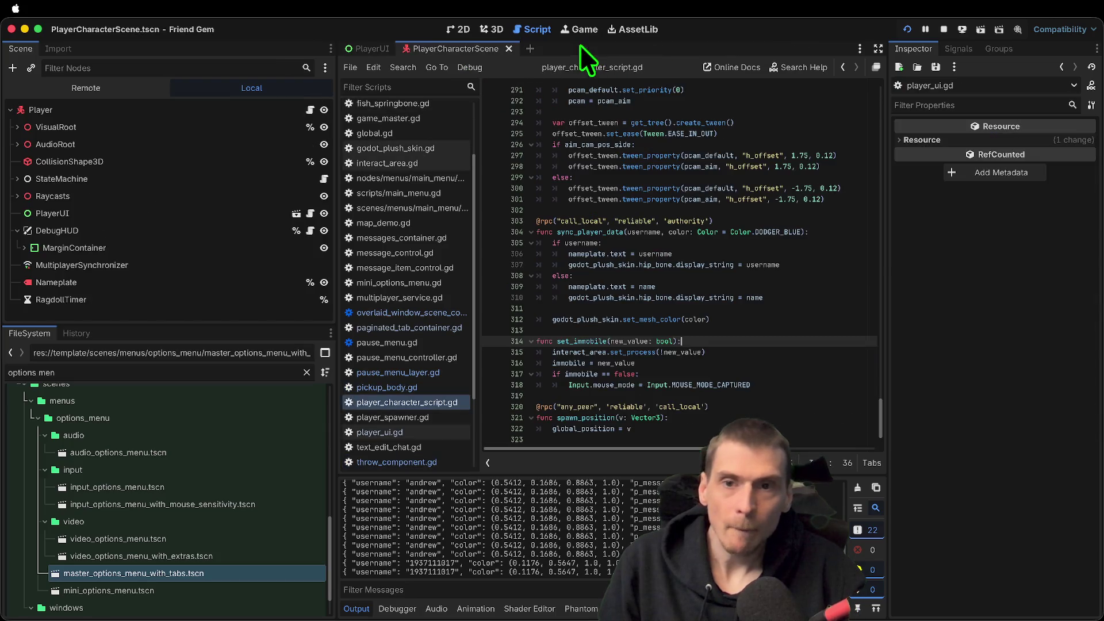
left_click(500, 48)
left_click(413, 49)
Filter the FileSystem for 'game', open game_ui.tscn, then open its MessagesContainer sub-scene
triple_click(173, 371)
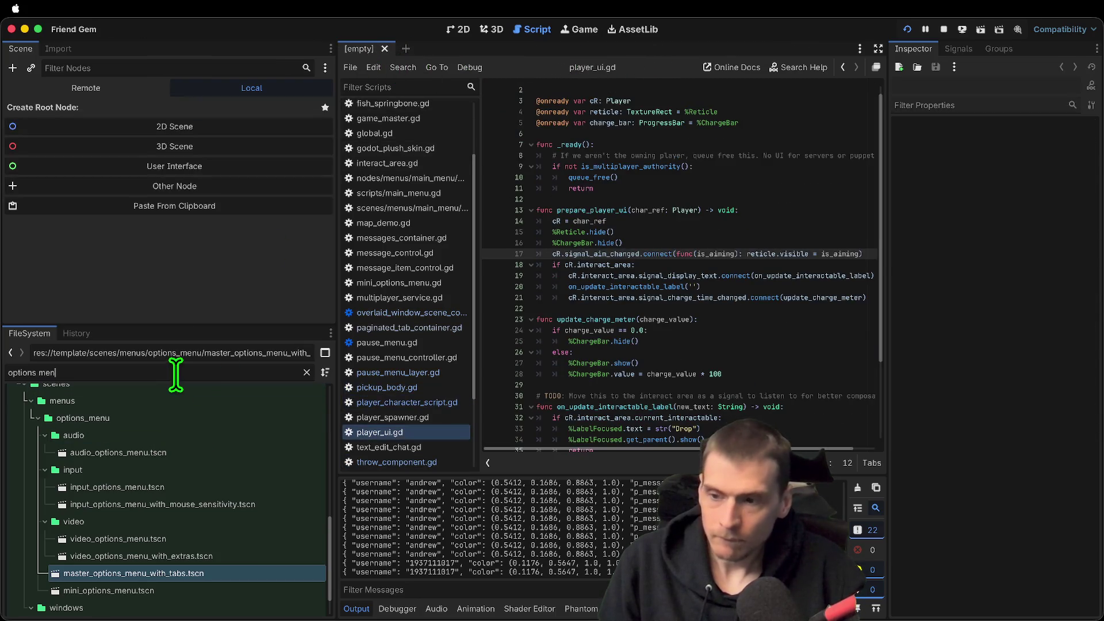
type("game")
double_click(172, 604)
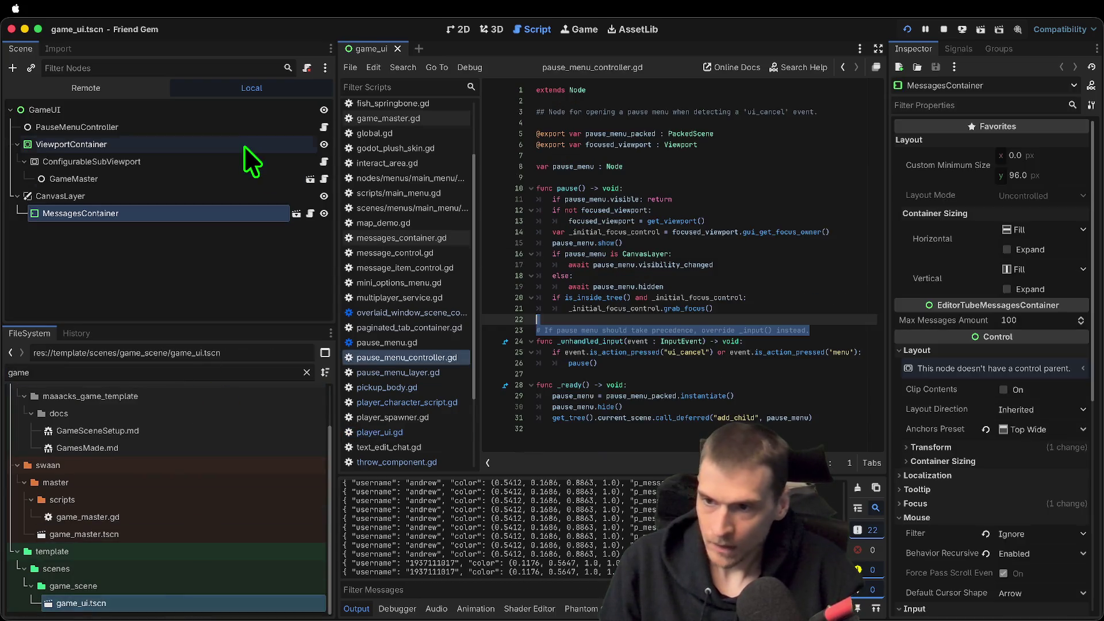
left_click(297, 214)
Select the ScrollContainer node and enable Draw Focus Border in the Inspector
left_click(171, 273)
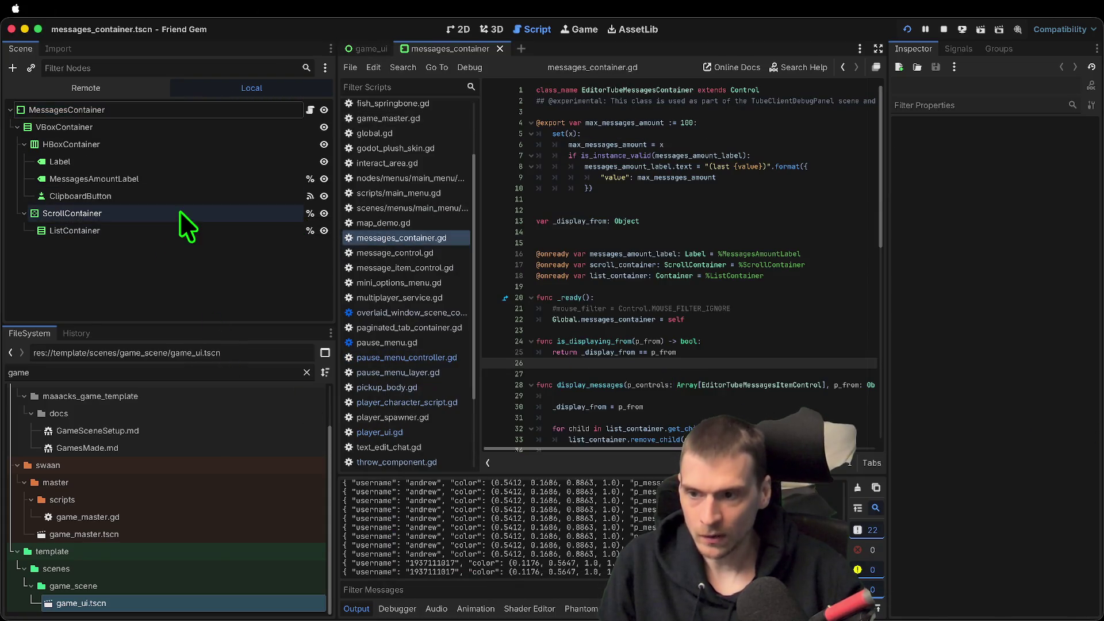
left_click(179, 214)
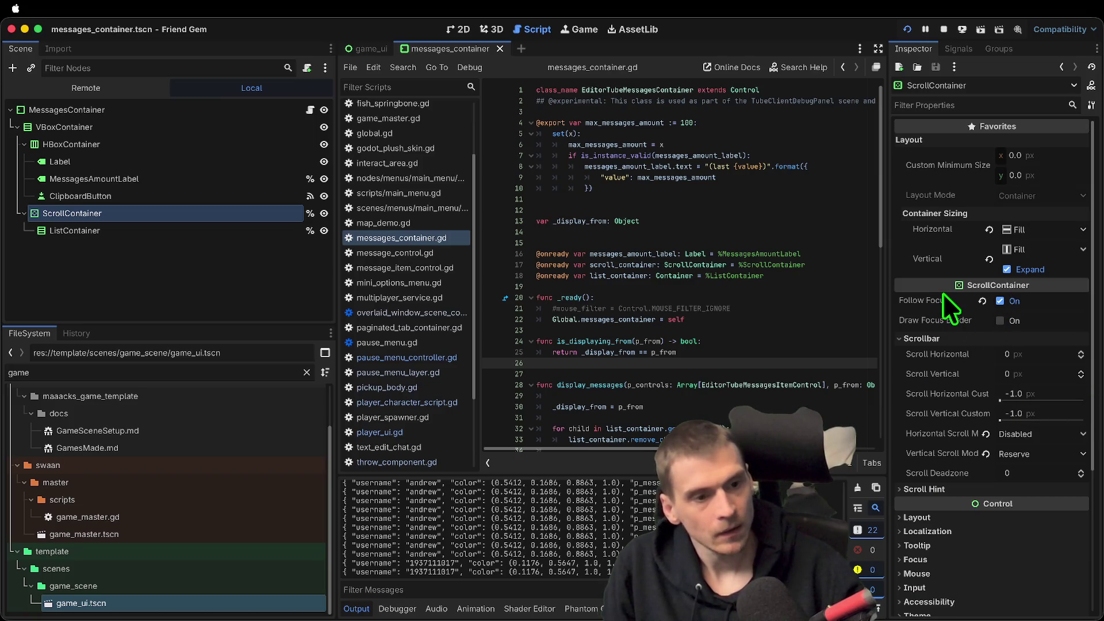
left_click(95, 231)
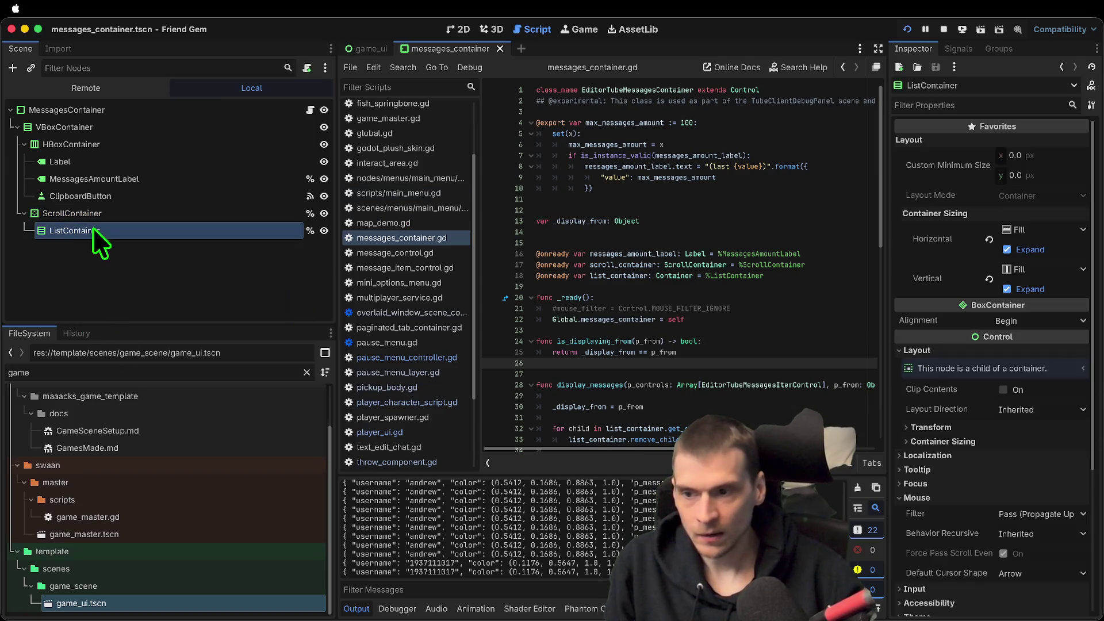
left_click(105, 212)
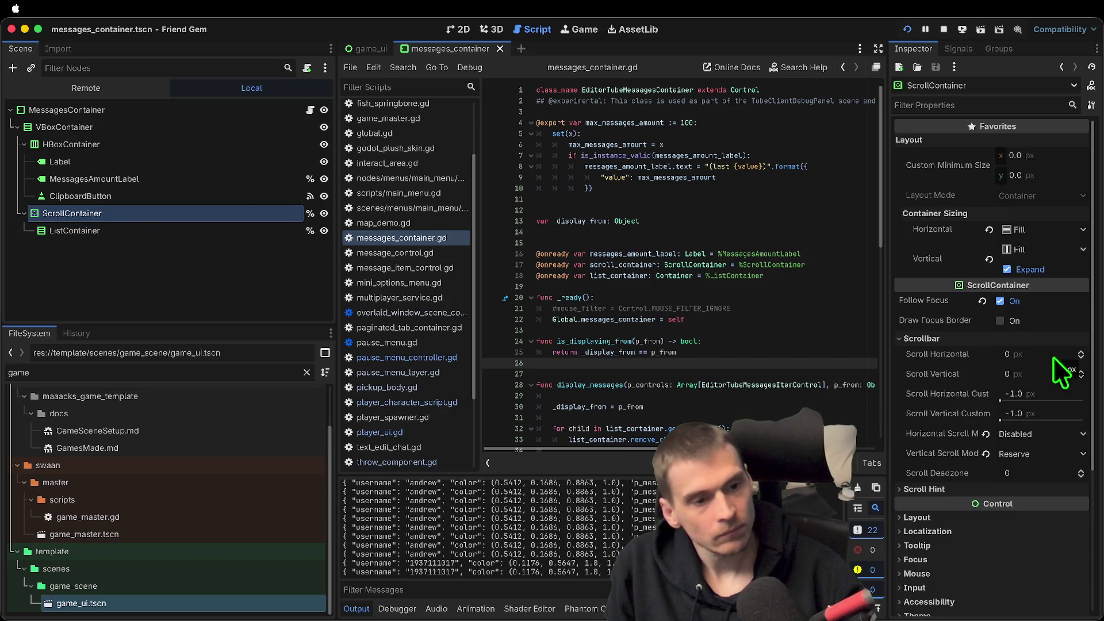
left_click(1056, 321)
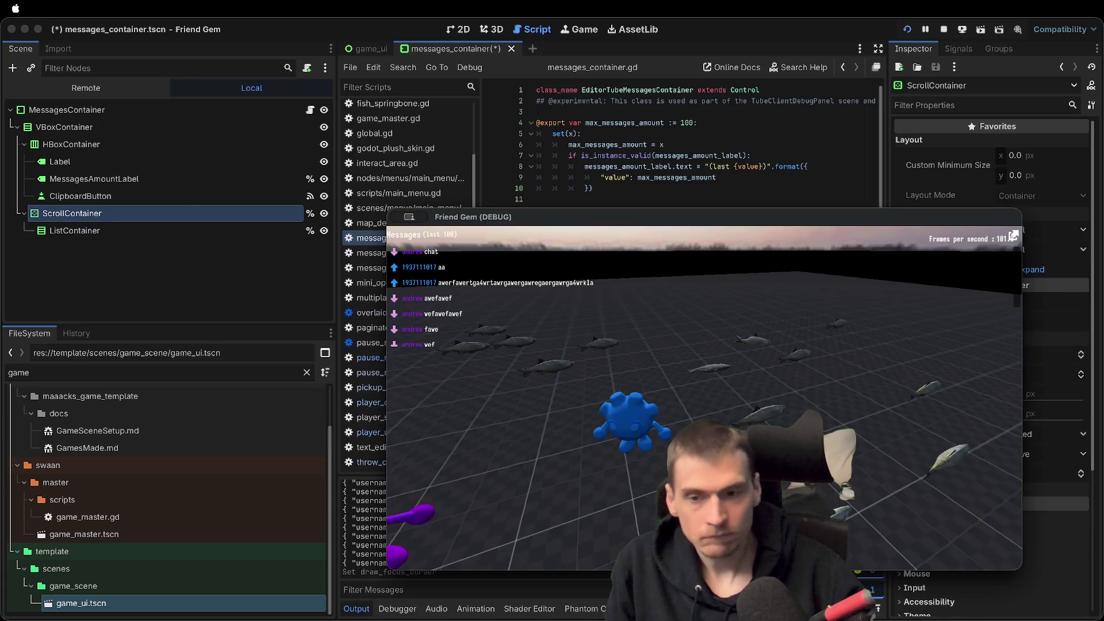
In the running game, open the chat menu and send the message 'eafae'
key("Escape")
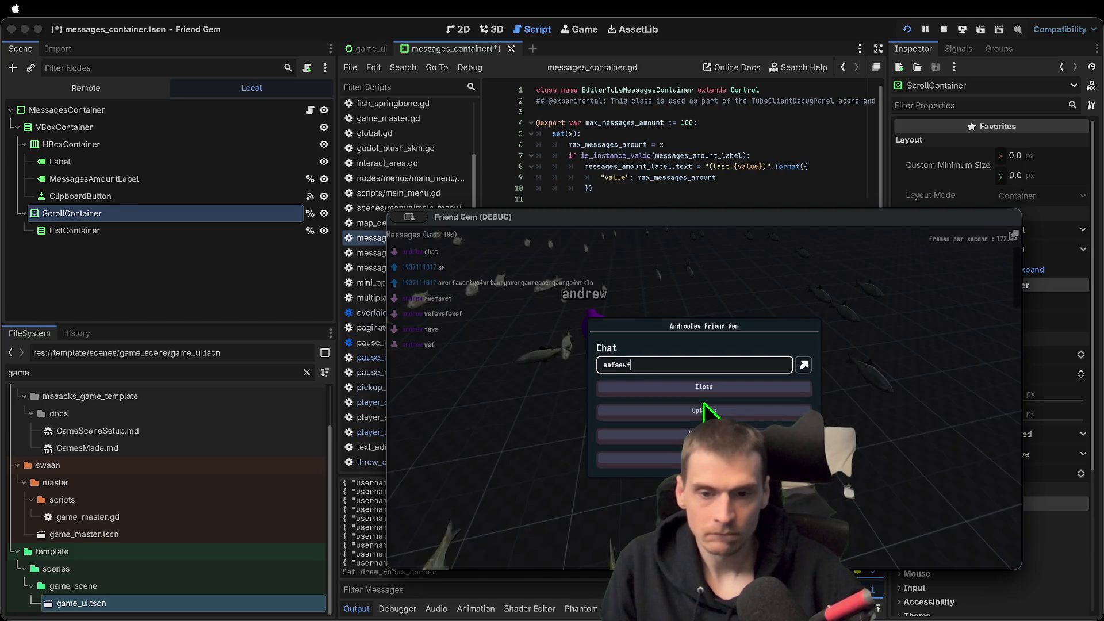
key("Escape")
key("super+Tab")
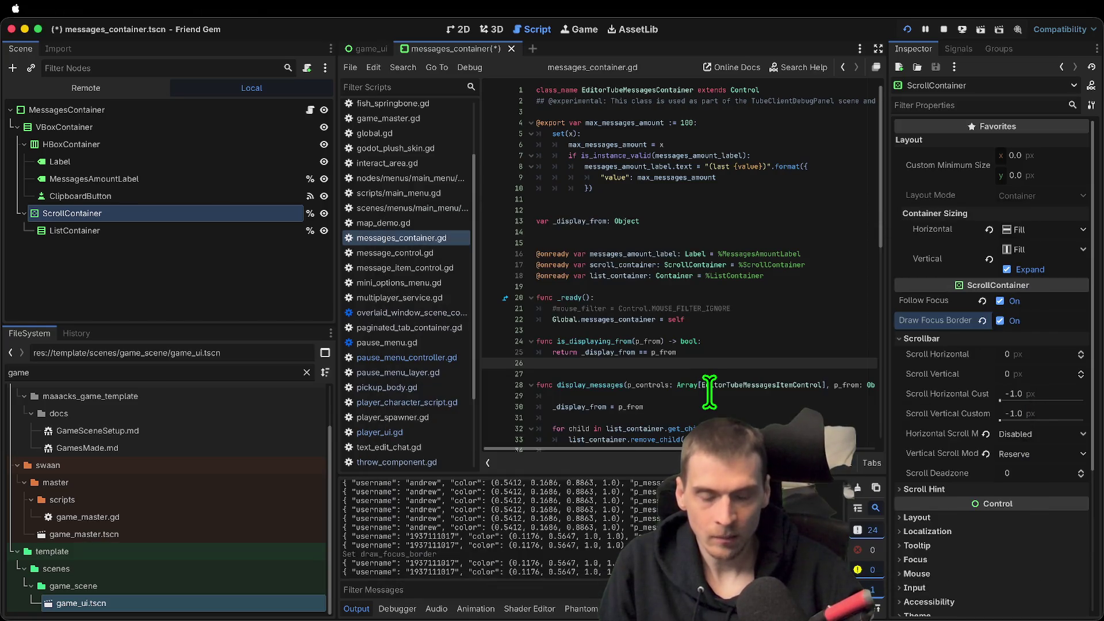
key("super+Tab")
key("Escape")
type("eafae")
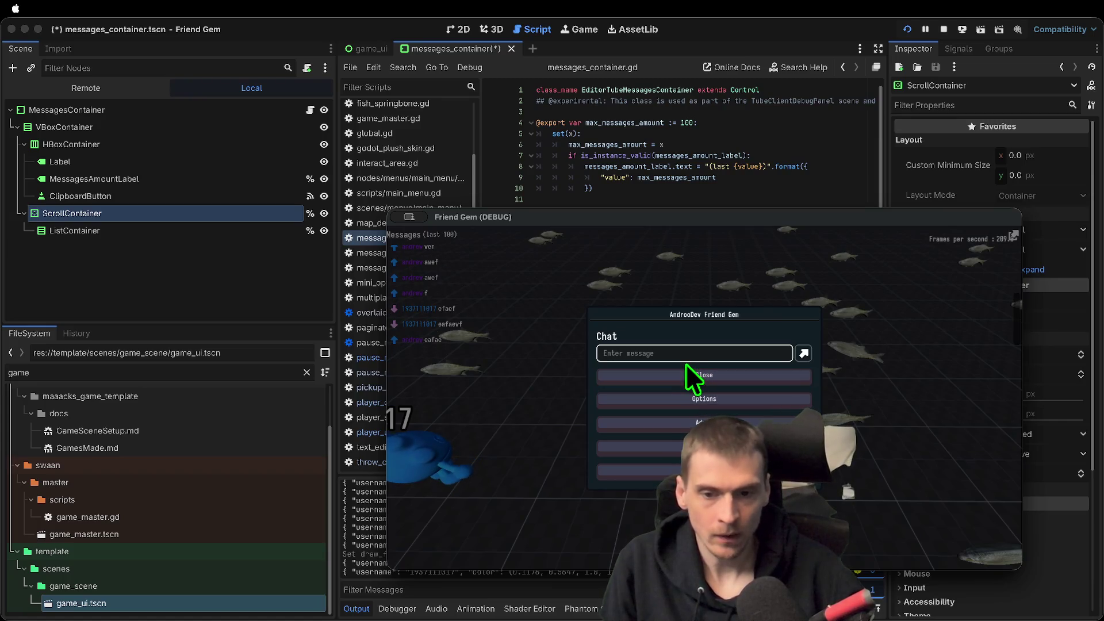
key("Return")
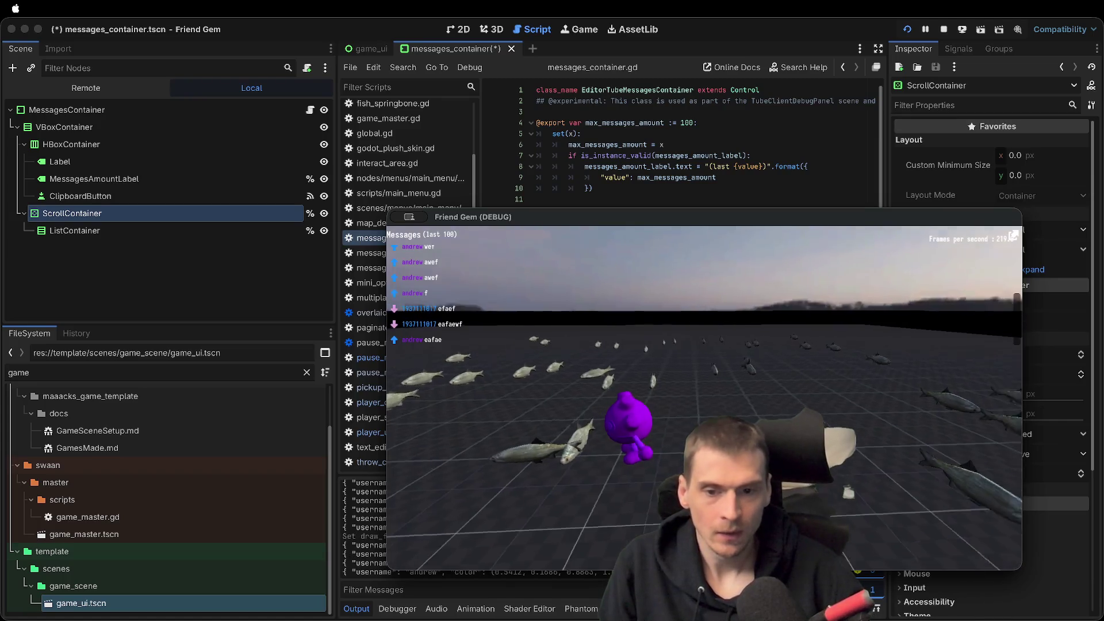
Send a second chat message 'aa', then return focus to the editor
key("Escape")
key("Return")
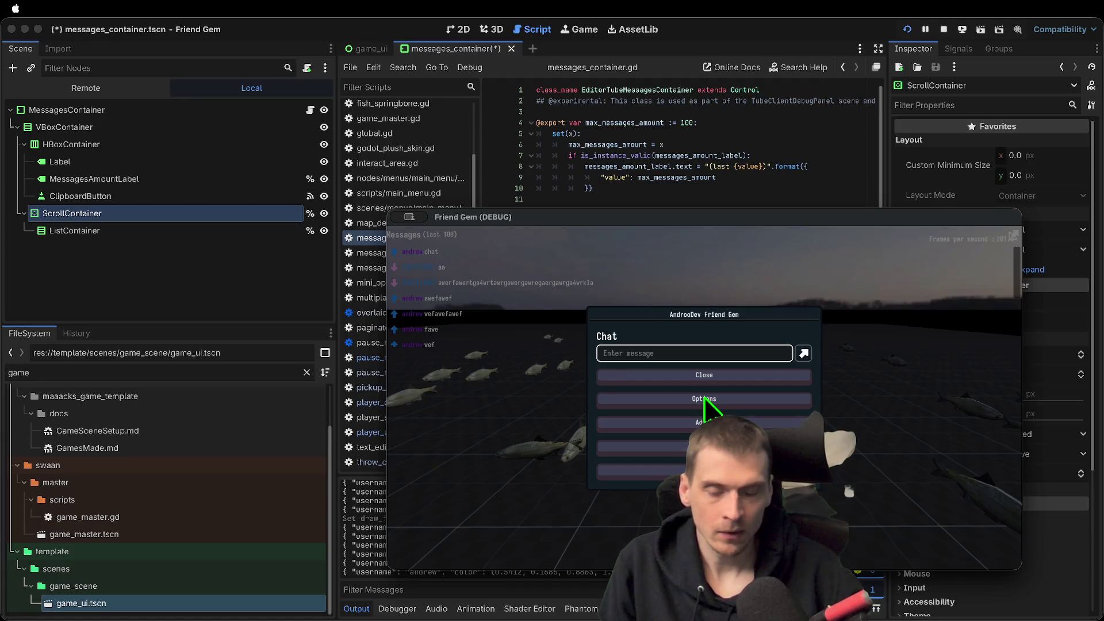
key("Escape")
key("super+q")
key("super+Tab")
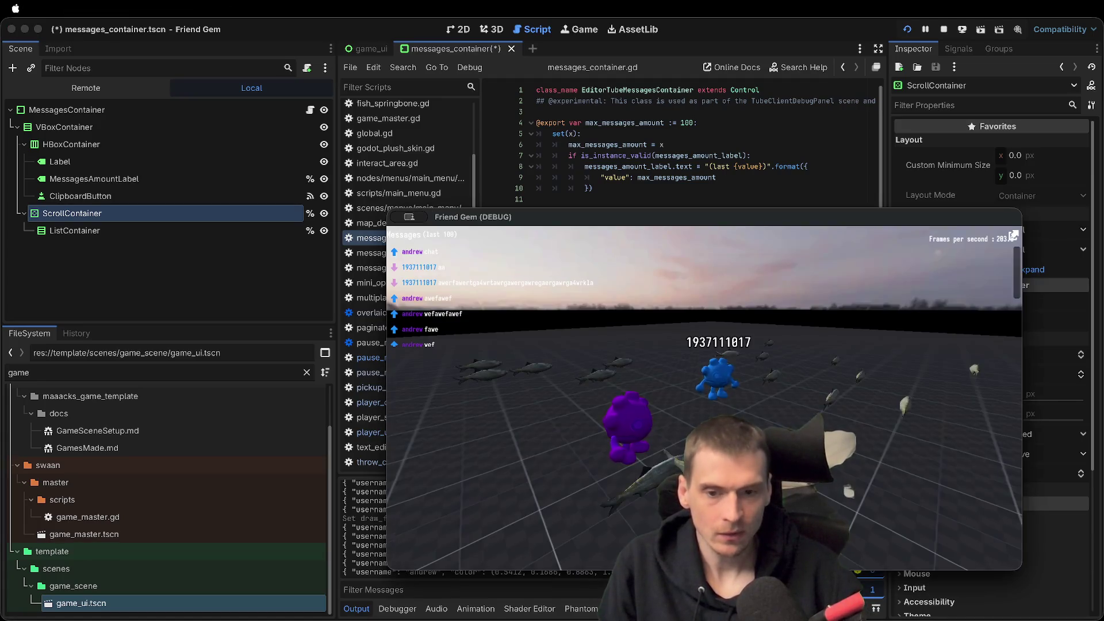
key("Escape")
key("Escape")
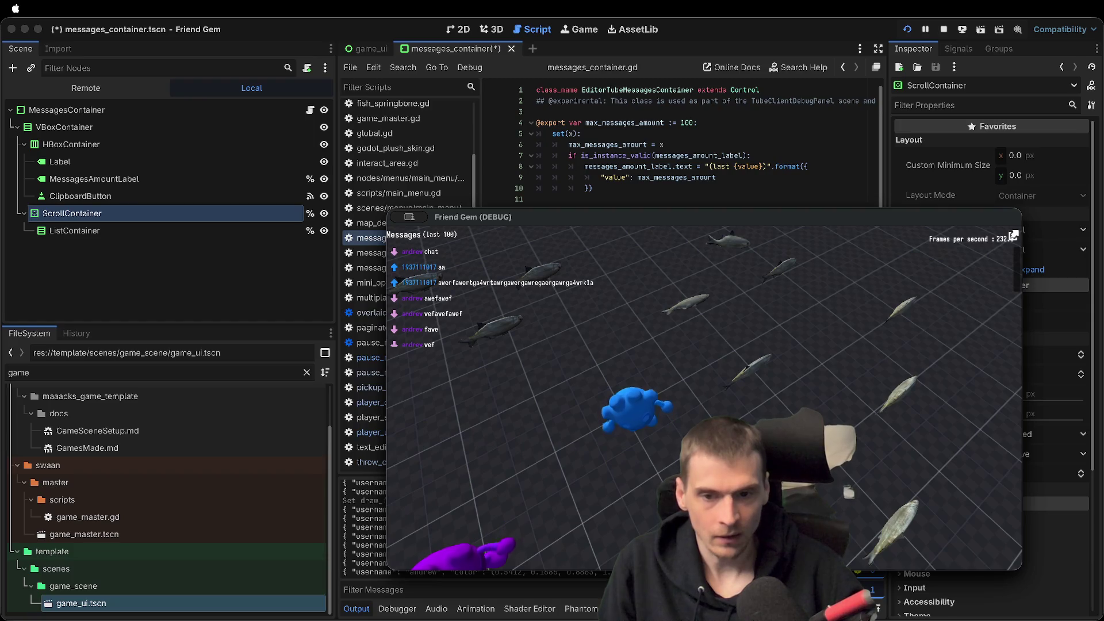
left_click(245, 315)
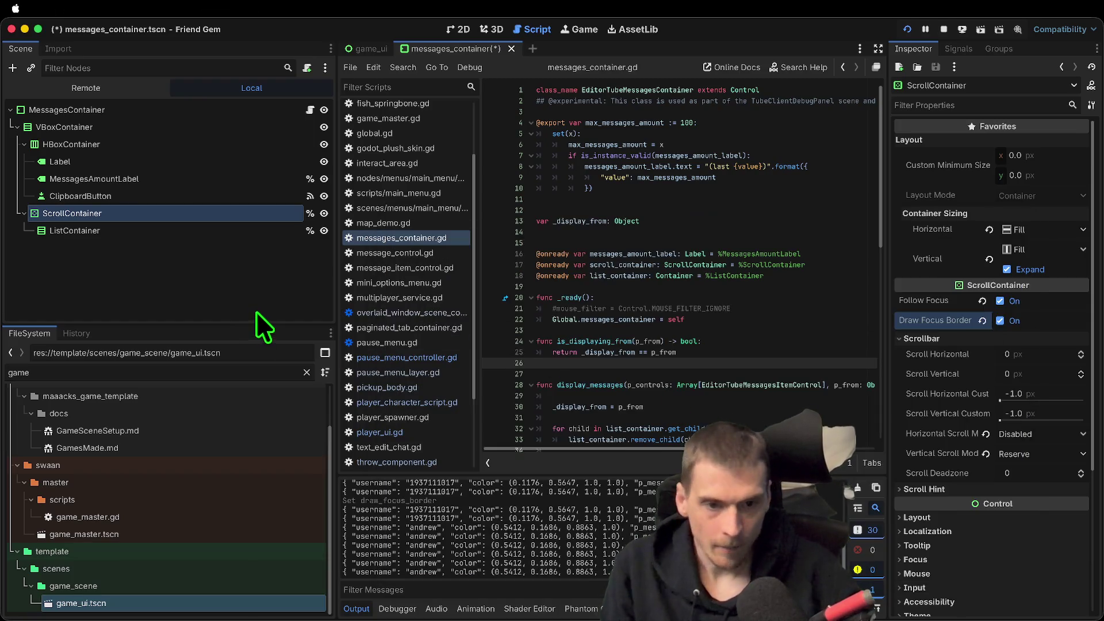
Turn off the ScrollContainer's Draw Focus Border and inspect ListContainer, ClipboardButton and the root node
left_click(1058, 321)
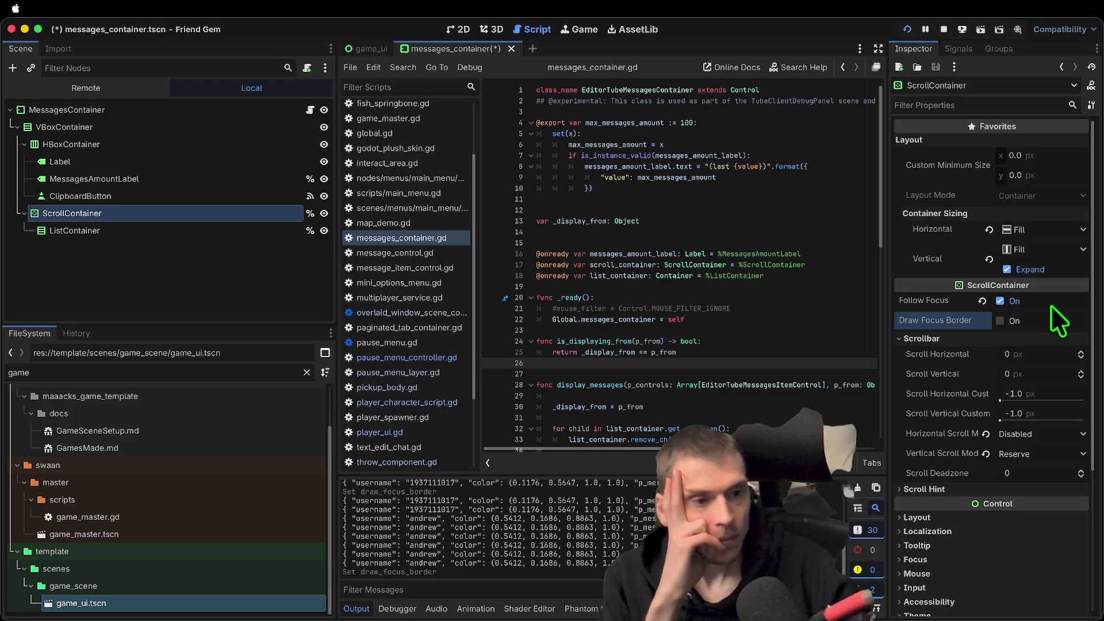
left_click(221, 230)
left_click(222, 196)
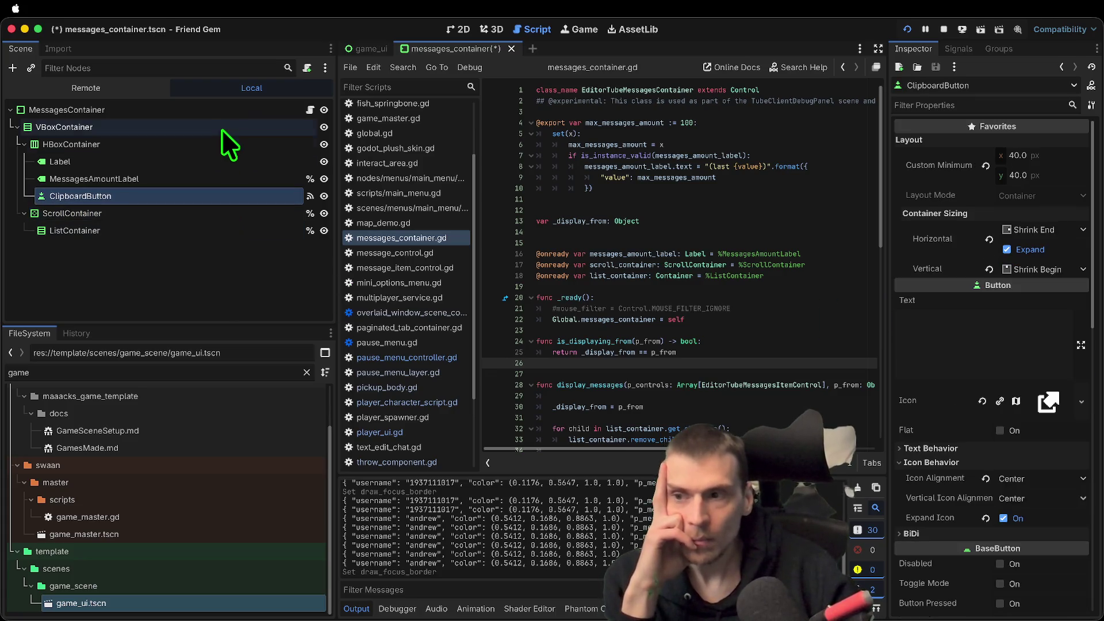
left_click(225, 110)
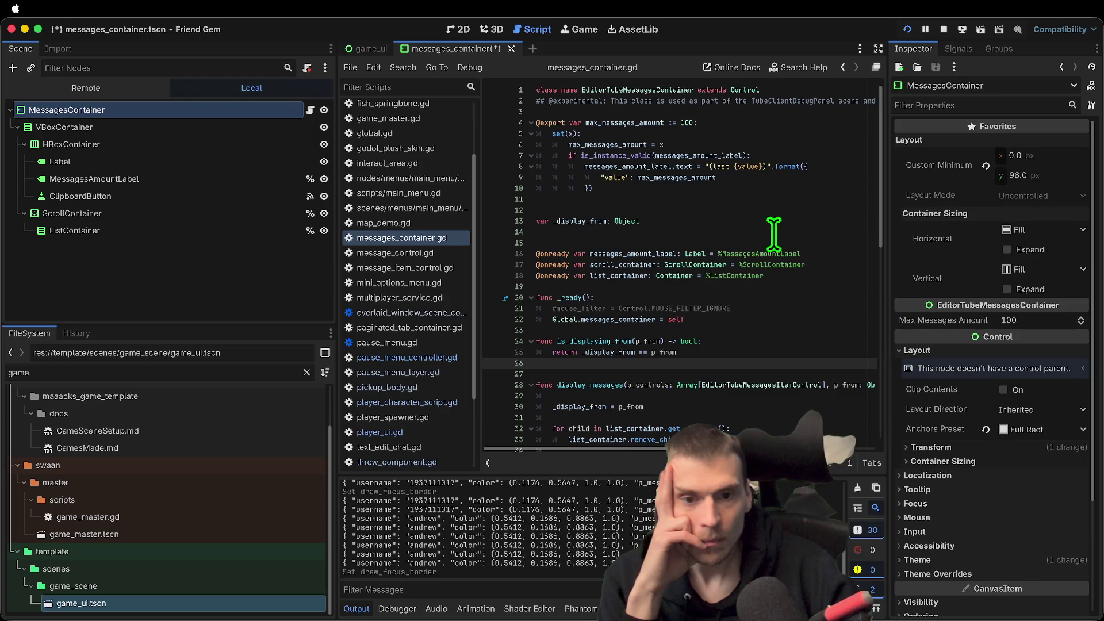
Scroll messages_container.gd down to the clipboard-copy code around line 51
left_click(760, 222)
scroll(753, 242, "down", 13)
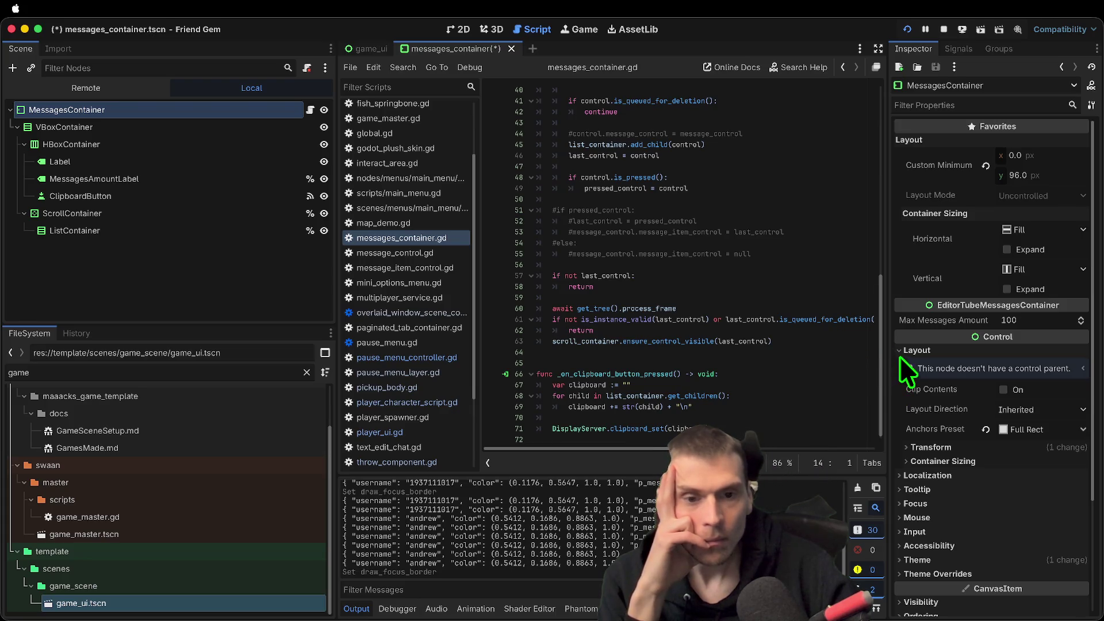
left_click(793, 210)
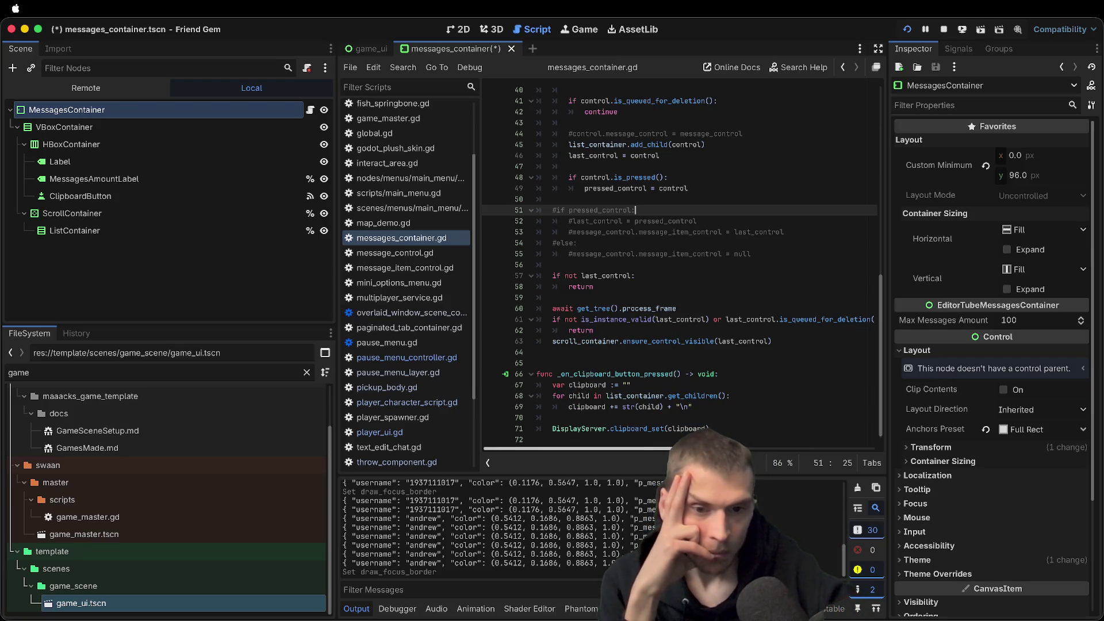
Highlight the is_instance_valid and pressed_control uses around lines 51–61 of the script
double_click(584, 319)
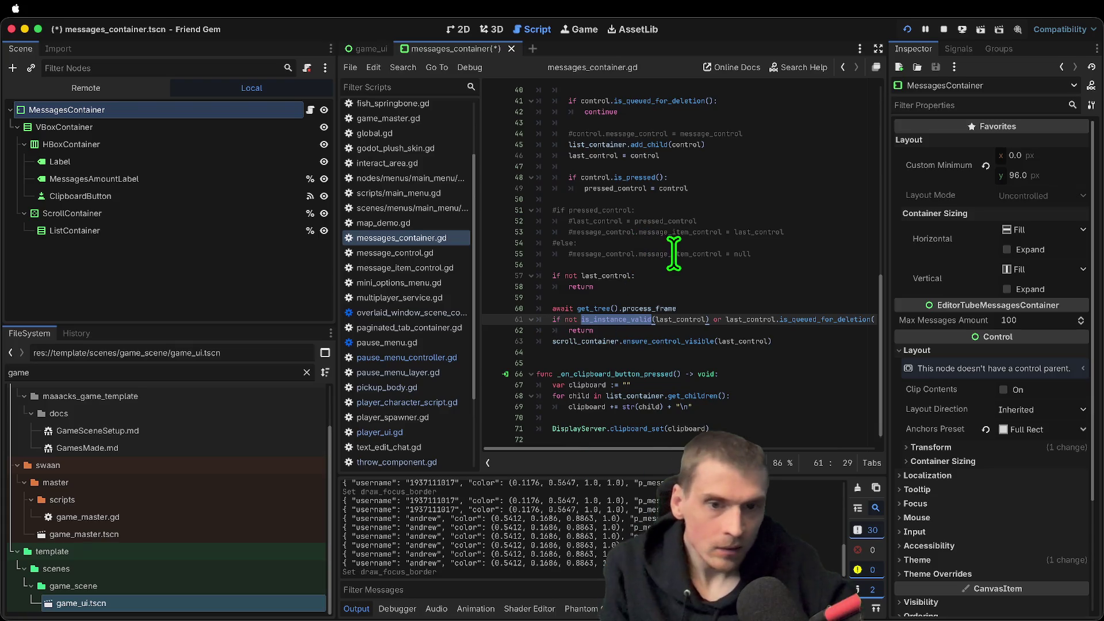
left_click(664, 222)
double_click(665, 222)
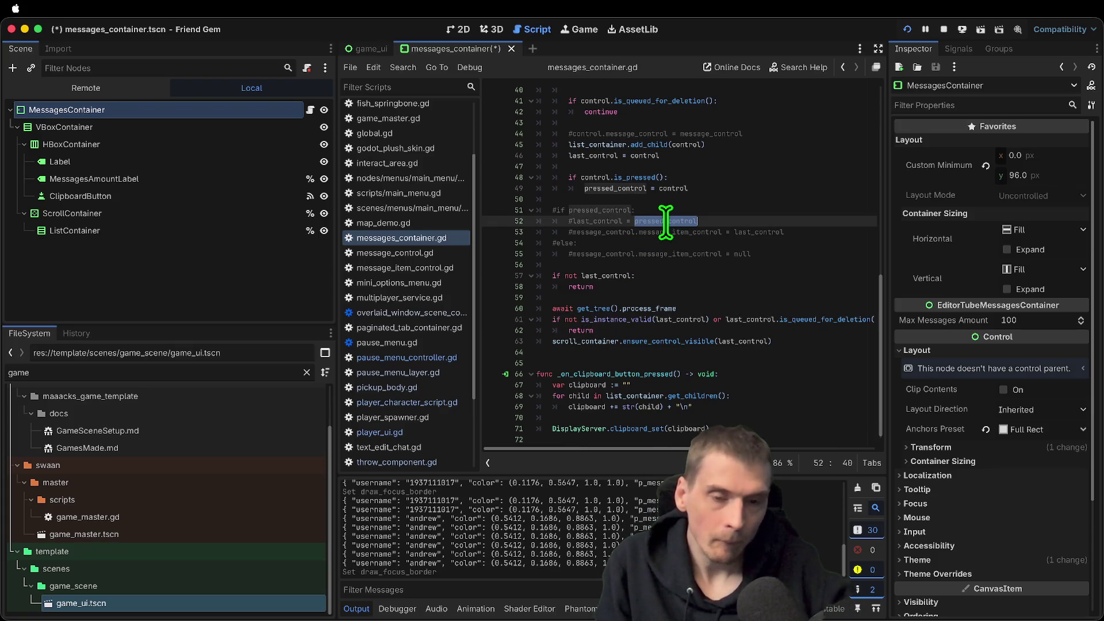
double_click(600, 210)
scroll(673, 199, "up", 3)
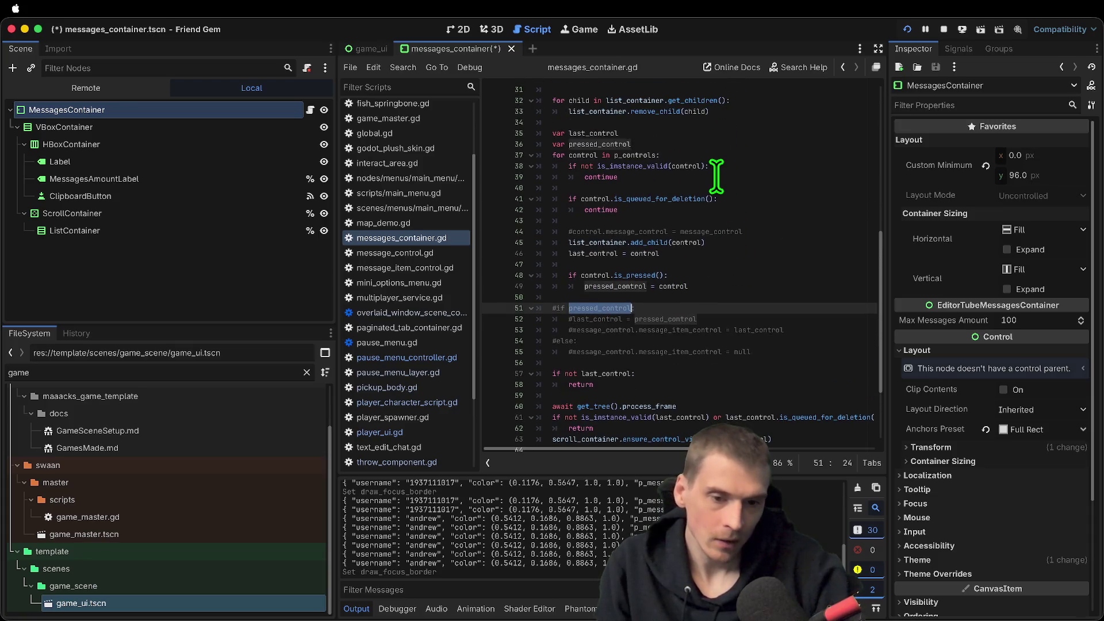
scroll(713, 178, "down", 2)
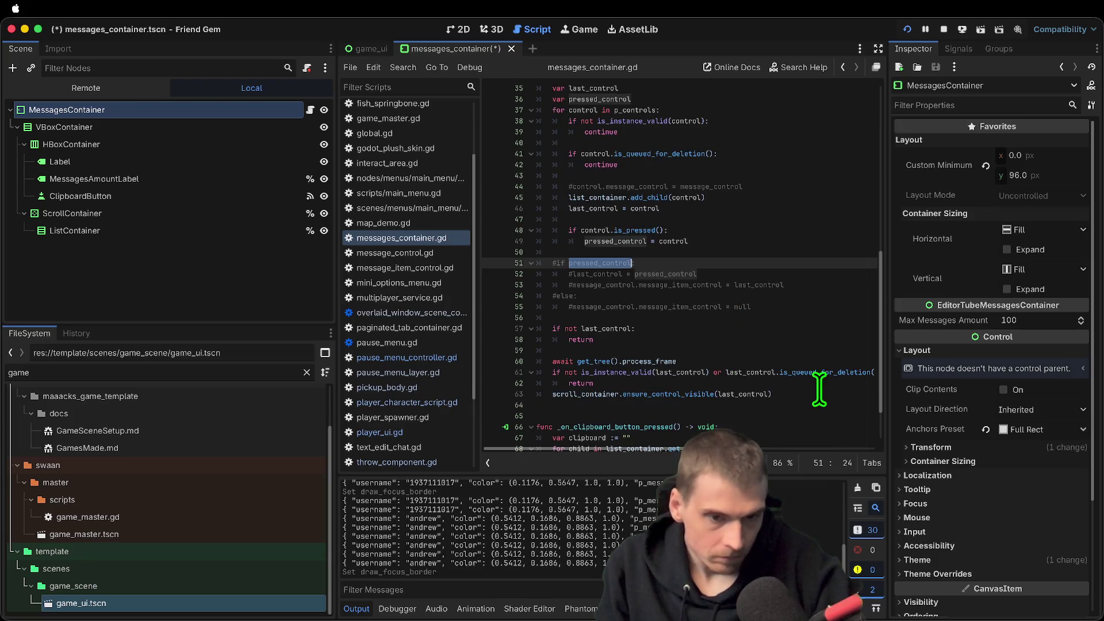
Widen the script editor and select the last_control validity check on lines 61–62
double_click(755, 393)
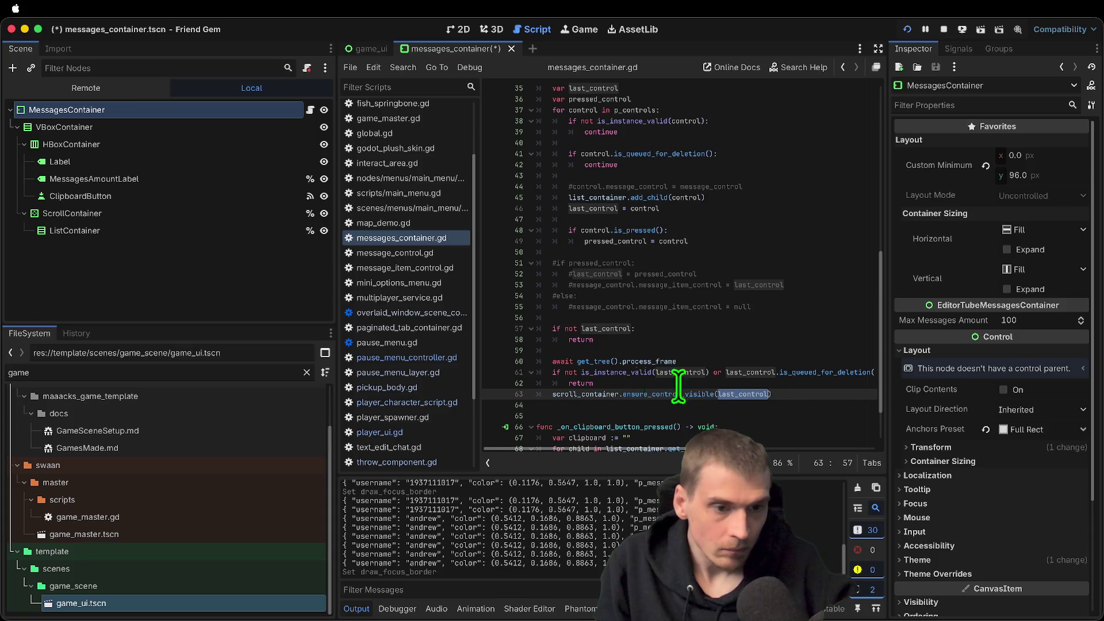
left_click_drag(333, 315, 246, 316)
triple_click(744, 375)
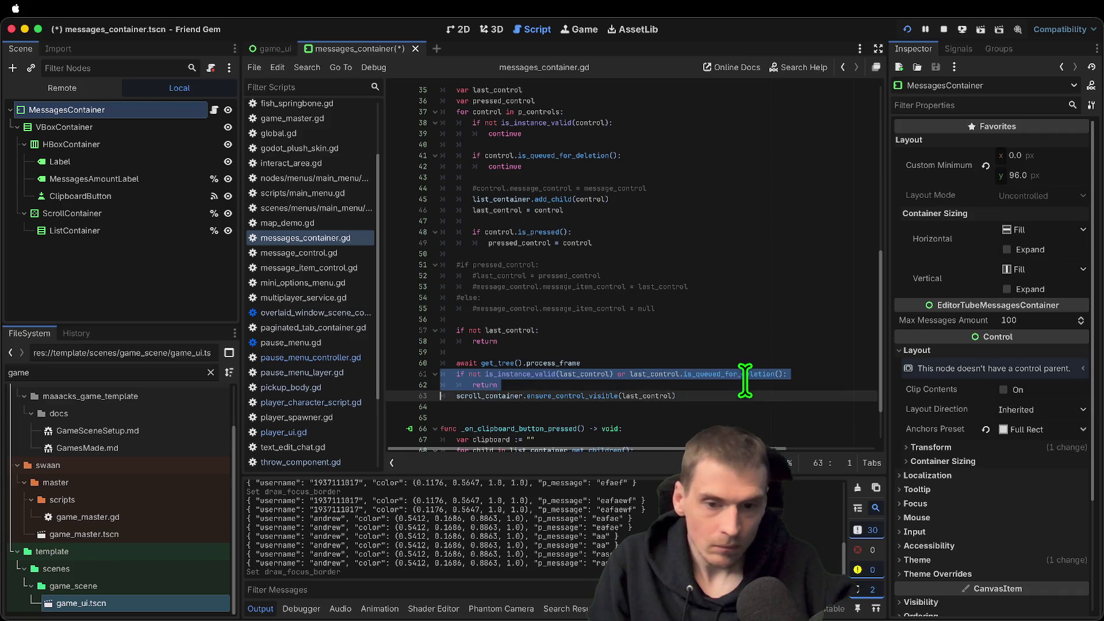
Comment out lines 61–62, run the game, send test chat messages, and stop it
key("super+b")
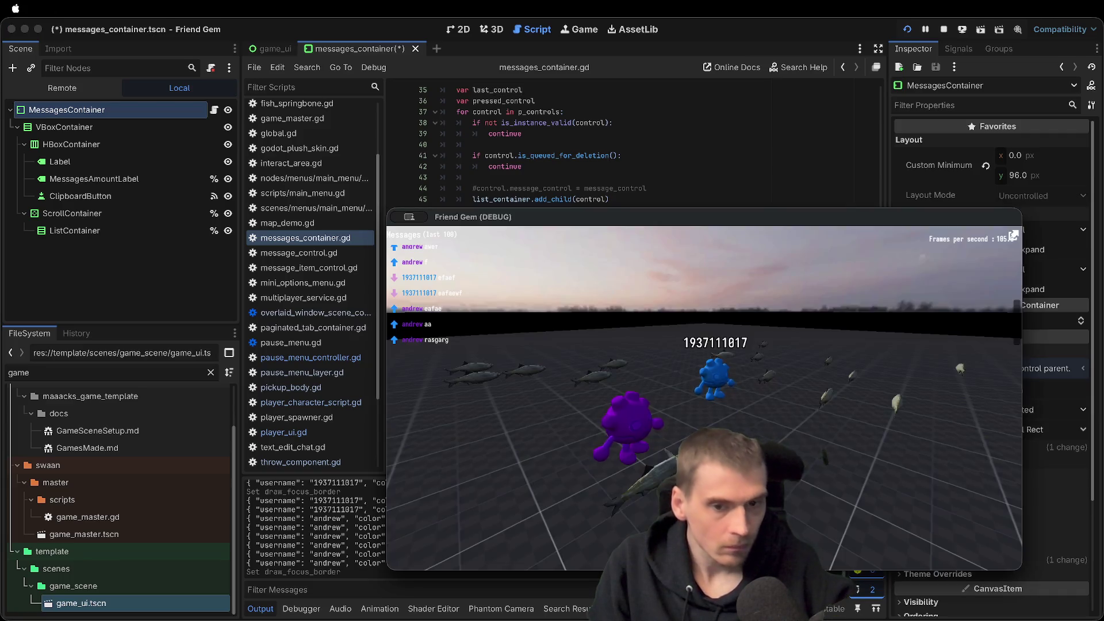
key("F5")
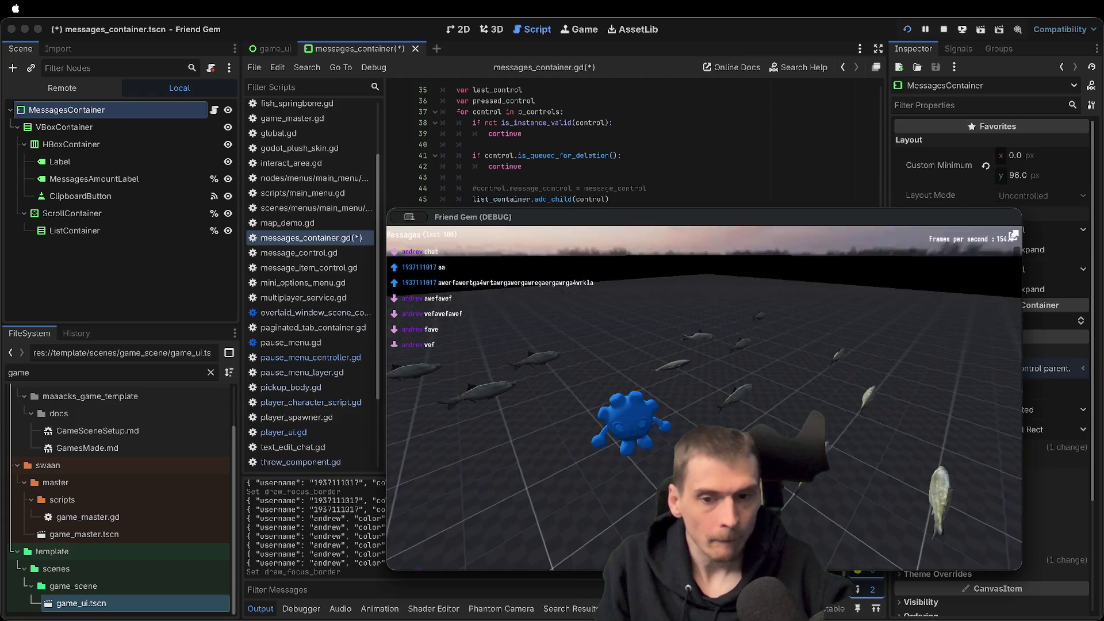
key("Escape")
key("Return")
key("Escape")
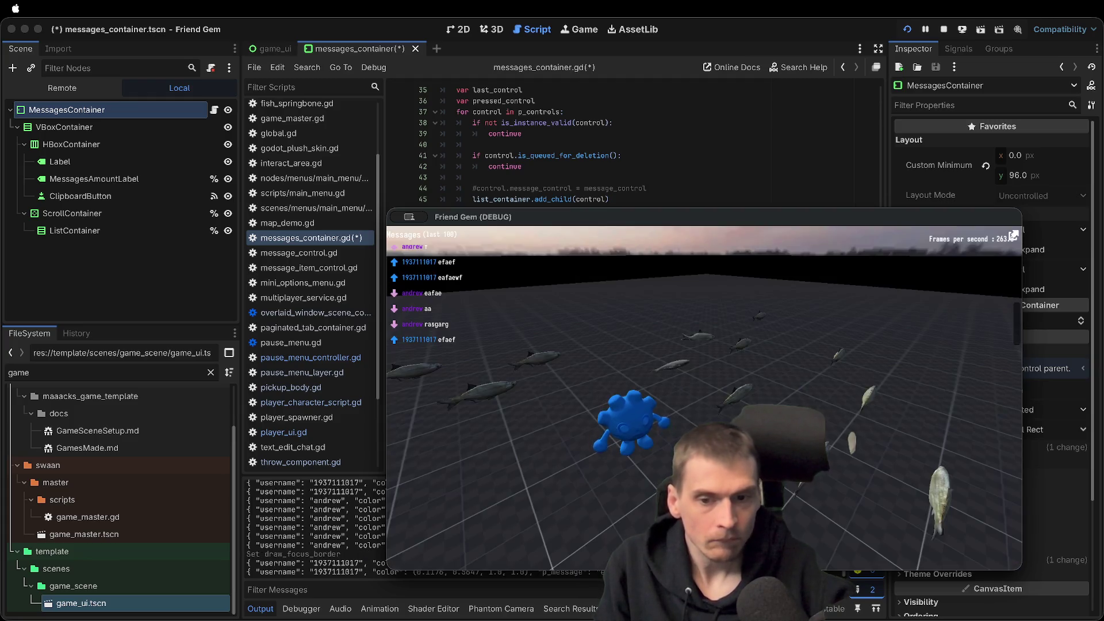
key("super+period")
key("super+Tab")
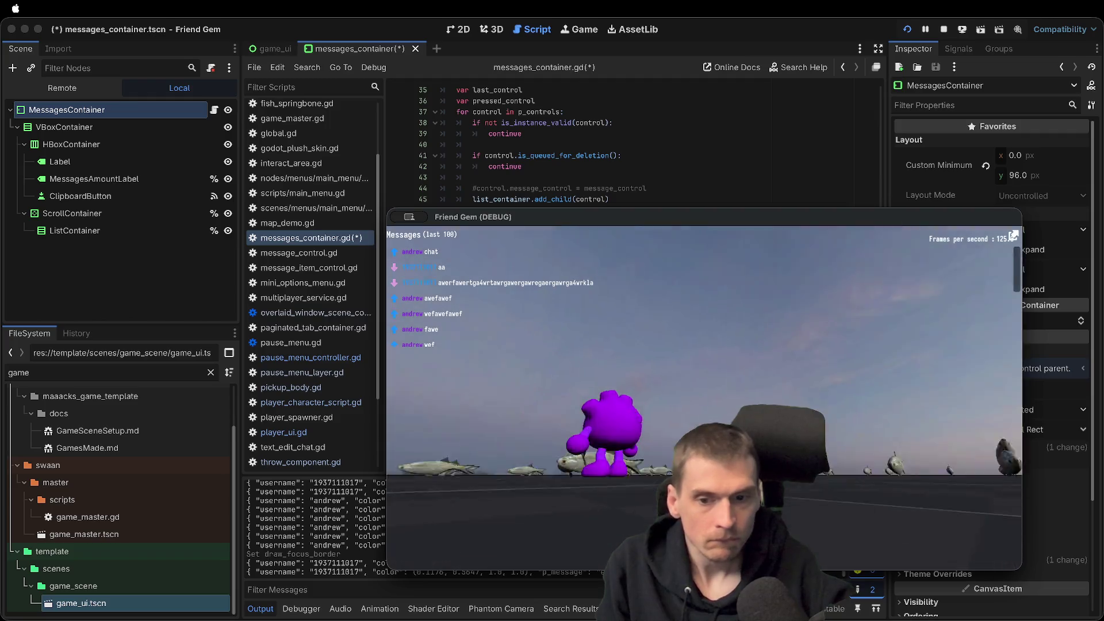
key("super+period")
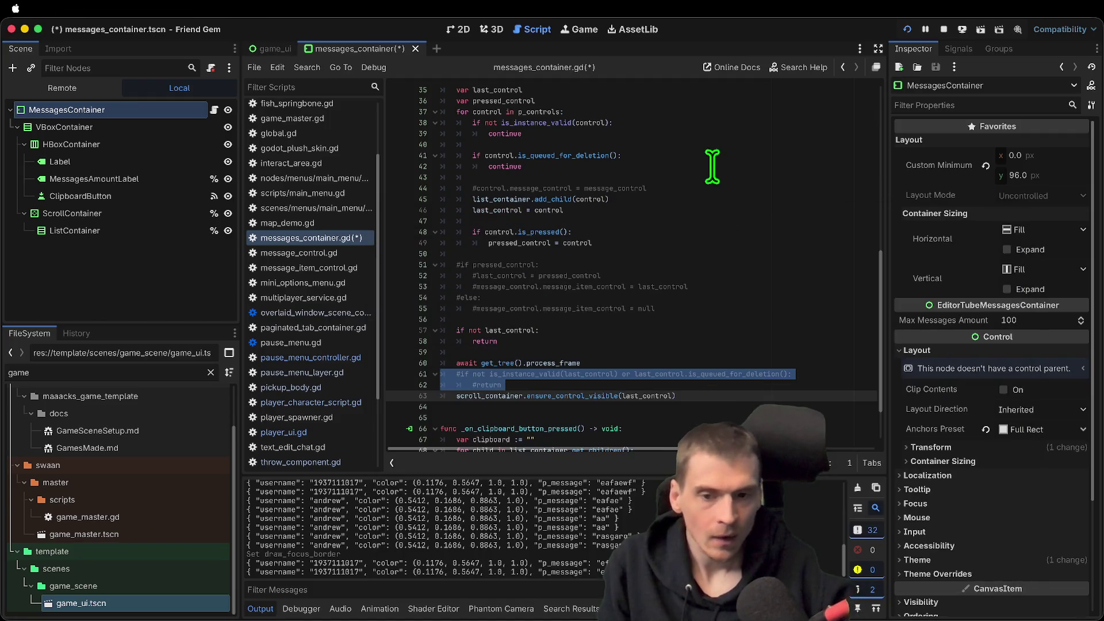
left_click(564, 398, "super")
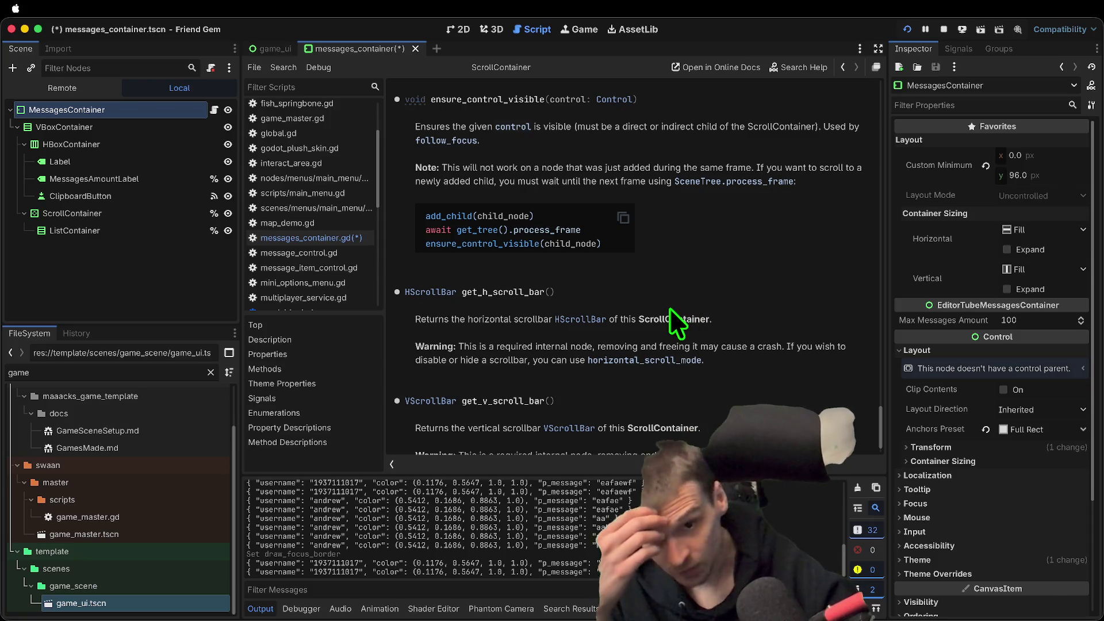
key("alt+Left")
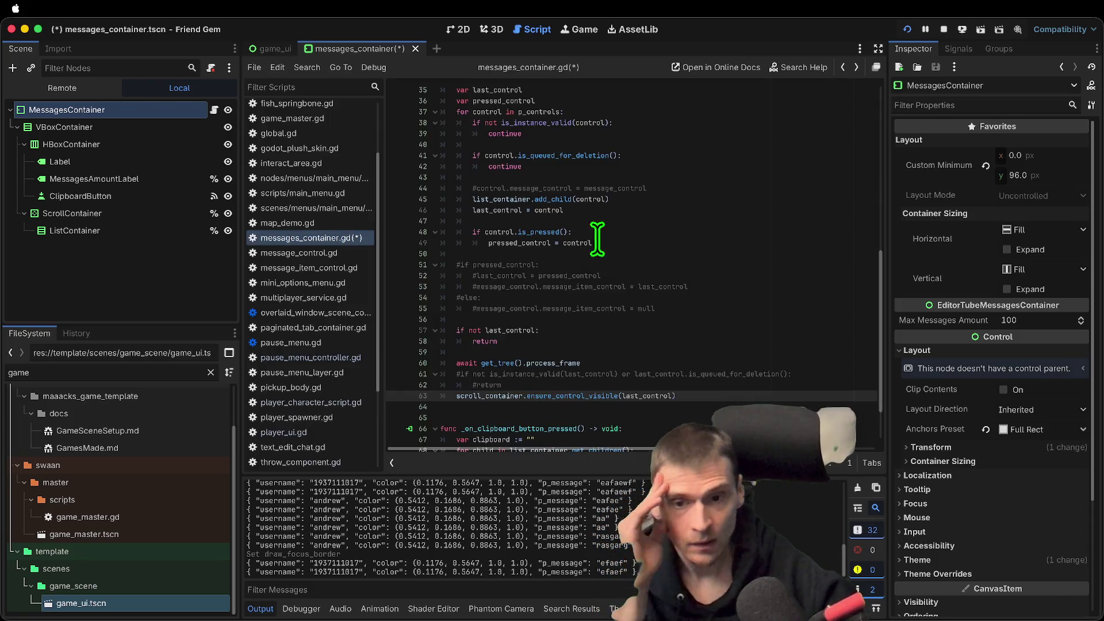
Trace the uses of last_control, pressed_control and p_controls in messages_container.gd
left_click(654, 403)
double_click(654, 397)
scroll(753, 381, "up", 1)
double_click(509, 341)
double_click(741, 396)
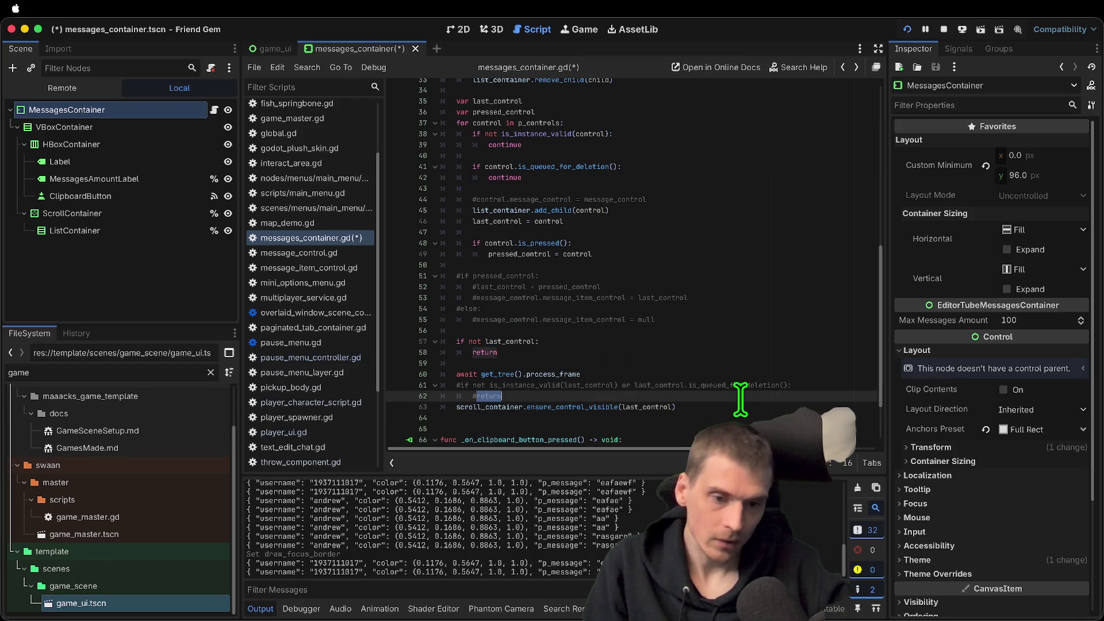
double_click(511, 340)
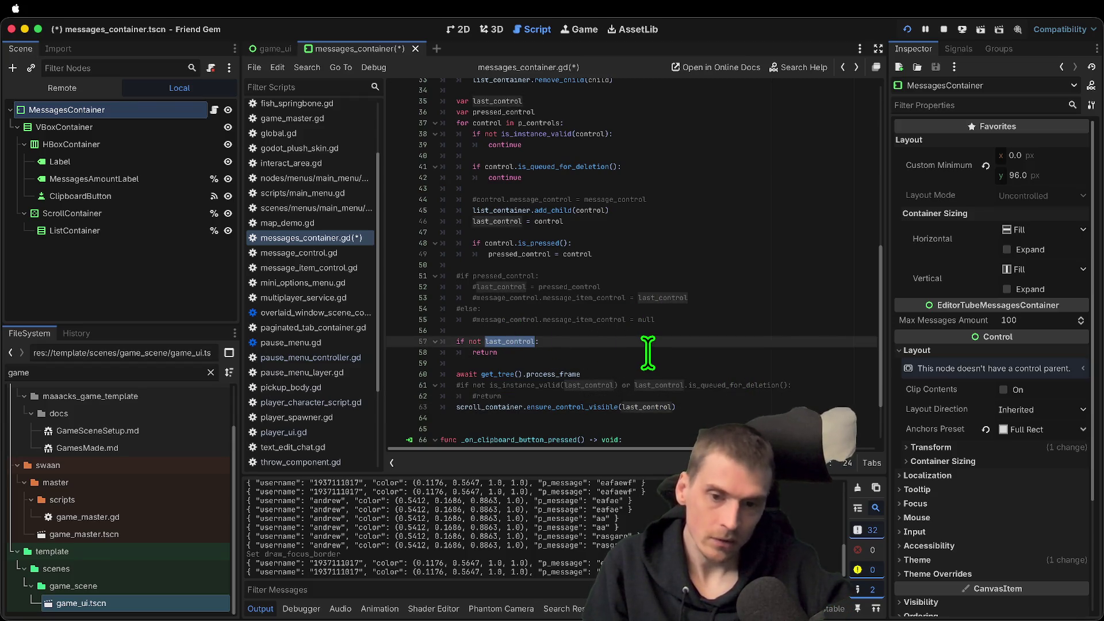
scroll(648, 352, "up", 3)
double_click(513, 201)
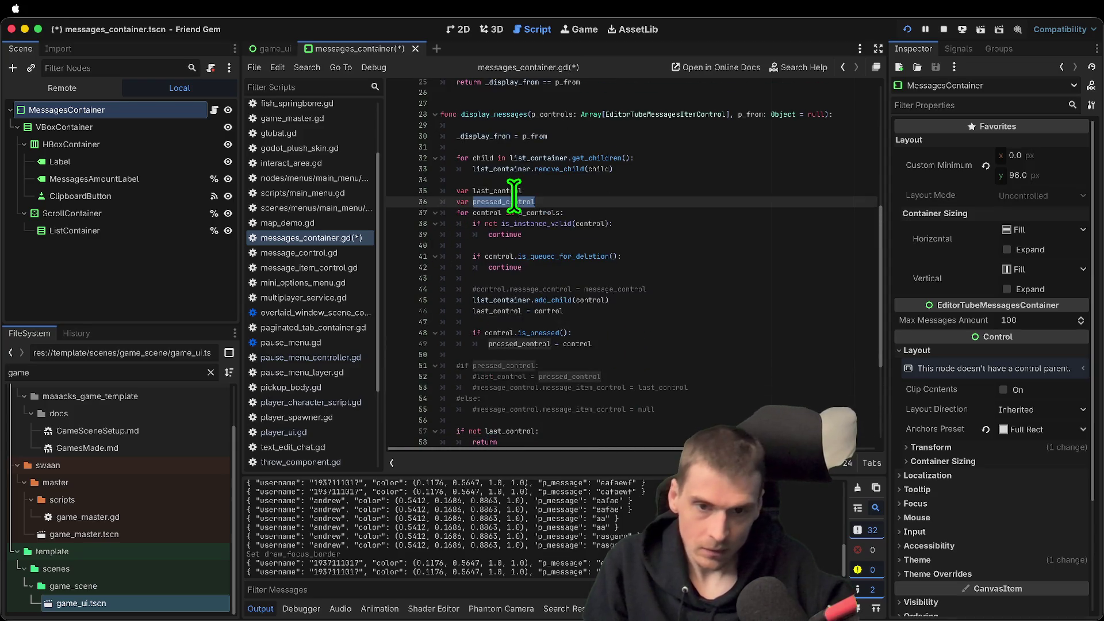
double_click(529, 210)
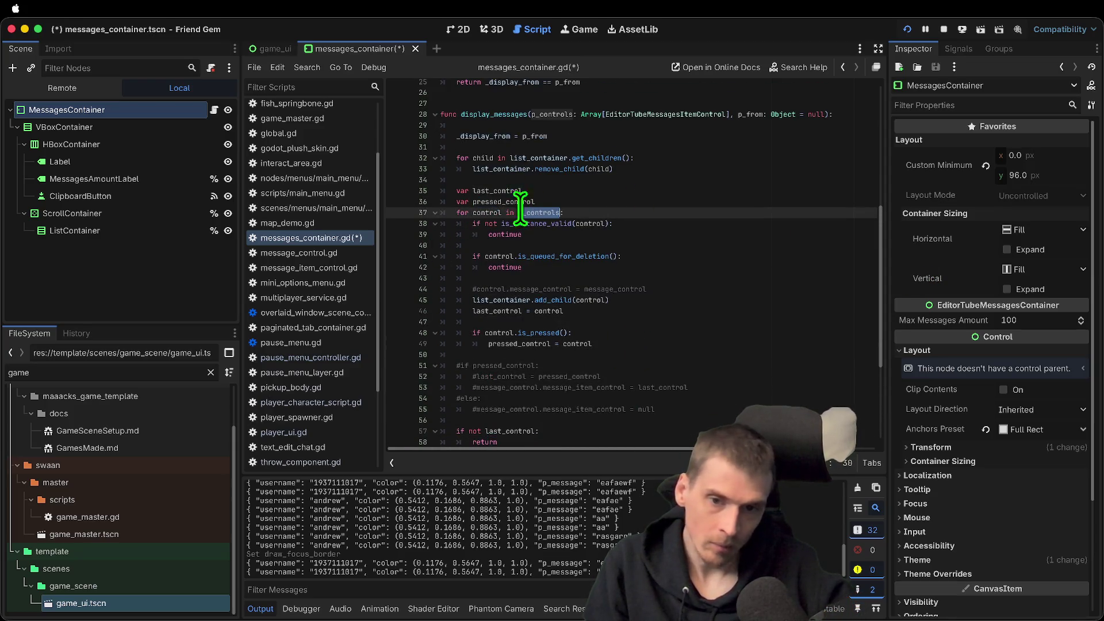
double_click(495, 310)
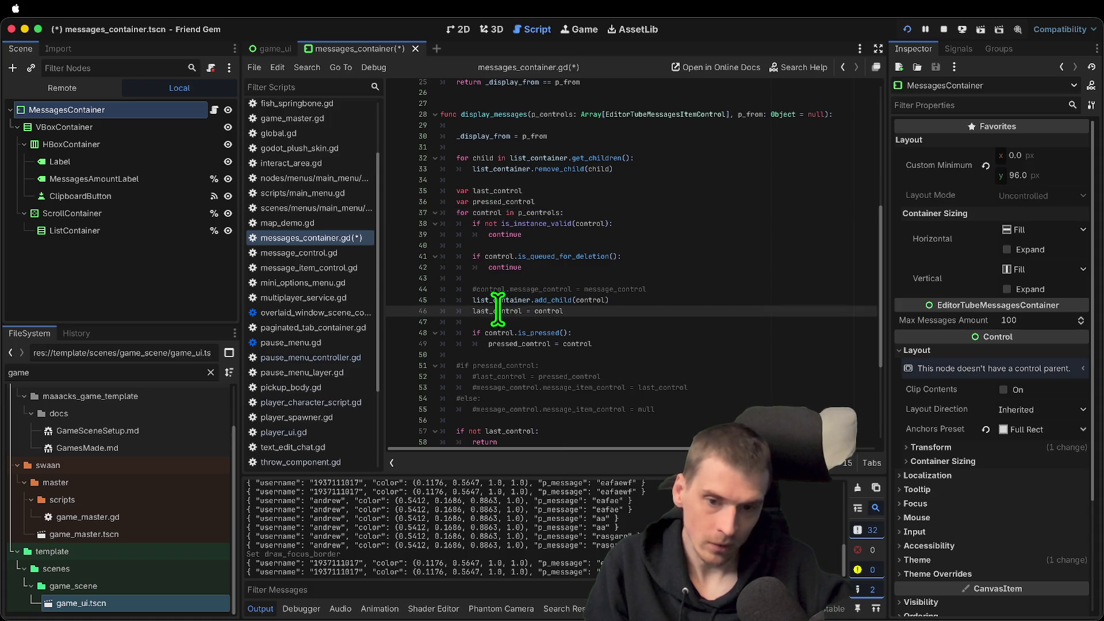
scroll(629, 306, "down", 1)
scroll(669, 217, "down", 2)
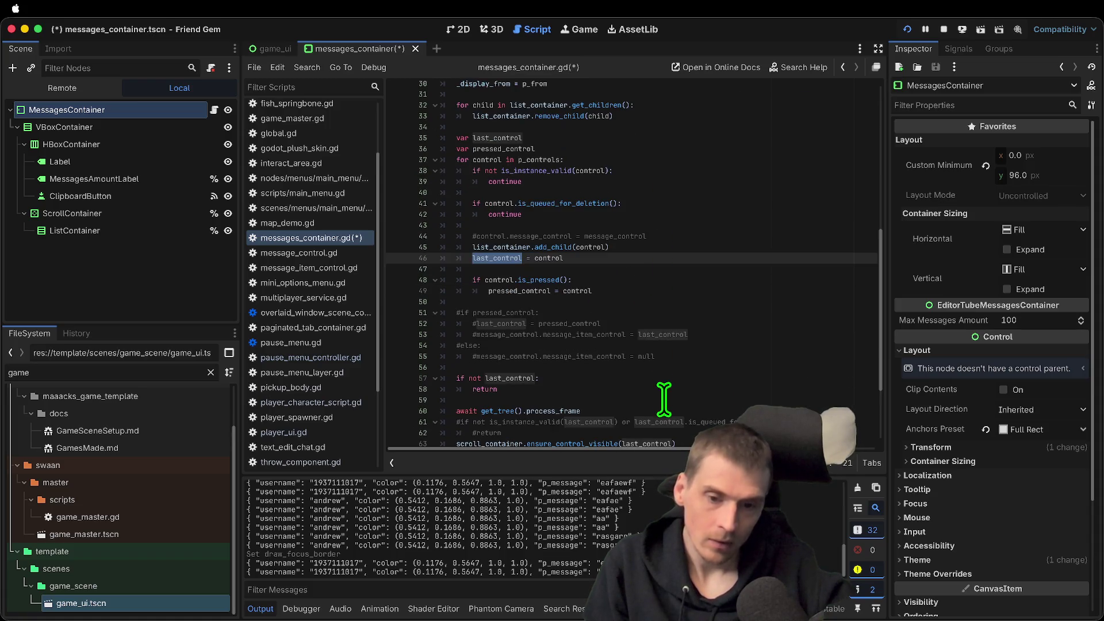
Add a print(last_control) line at line 56, before the last_control null check
left_click(677, 397)
scroll(668, 383, "down", 2)
left_click(690, 388)
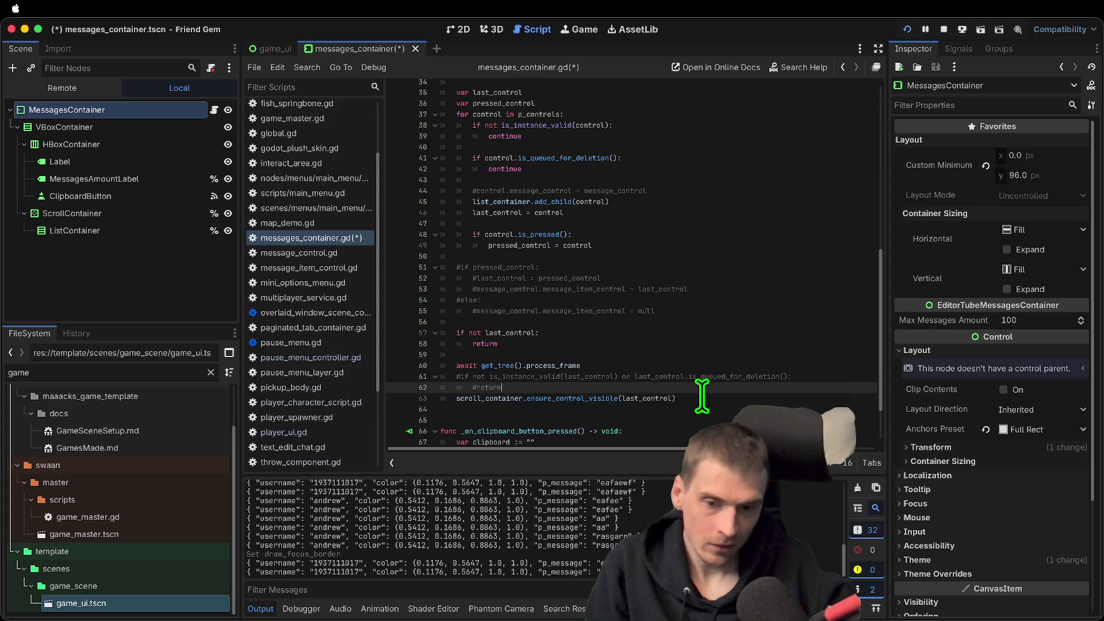
key("Return")
type("print(last")
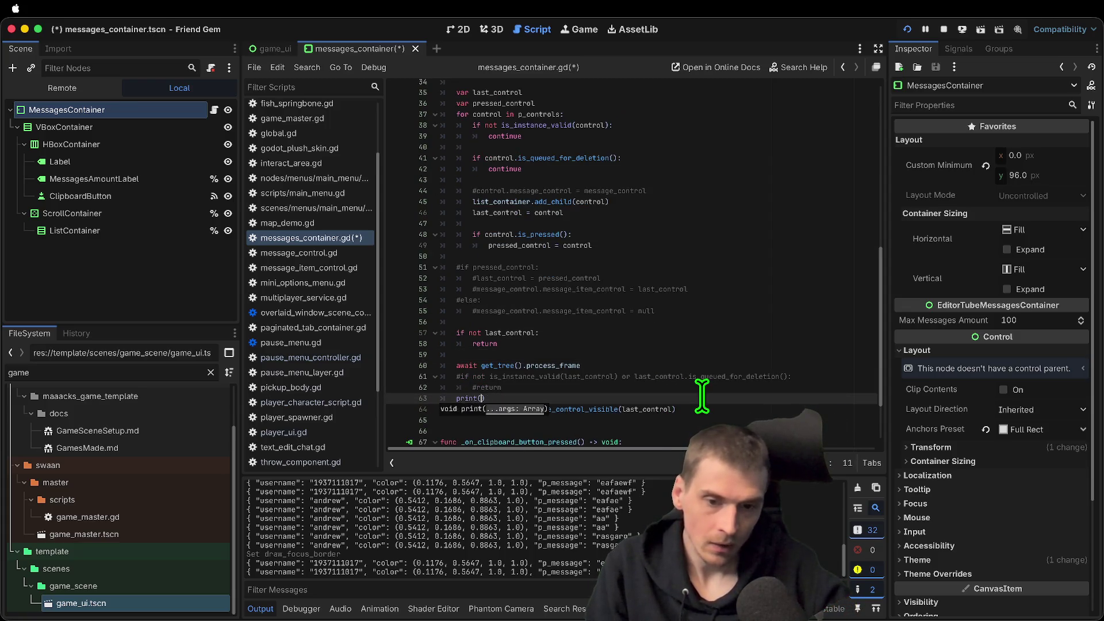
type("_control")
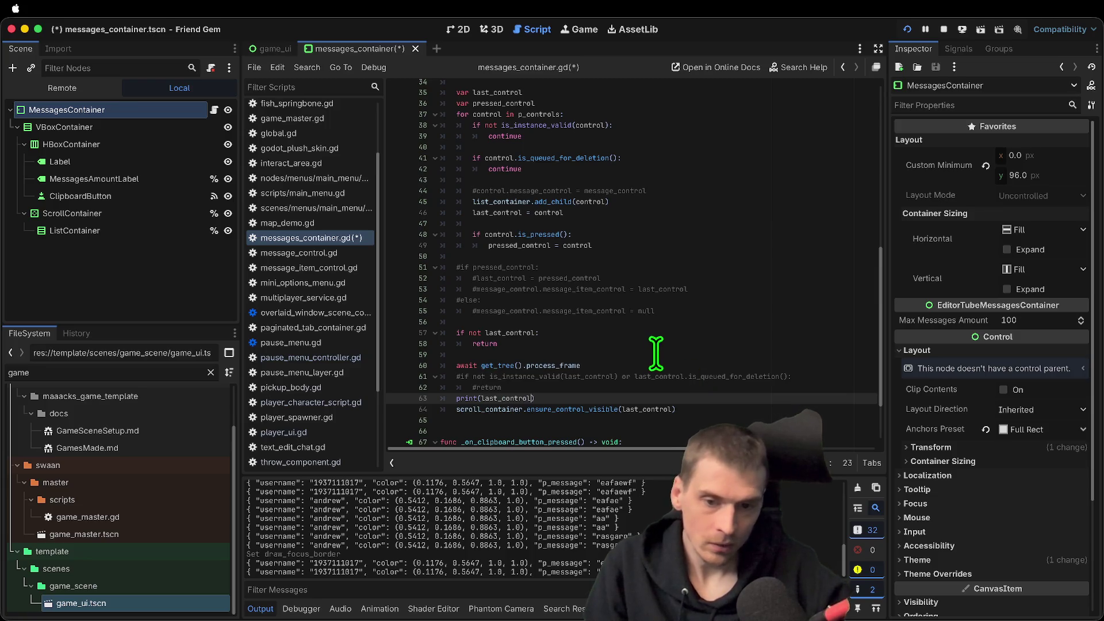
key("shift+Home")
key("BackSpace")
key("BackSpace")
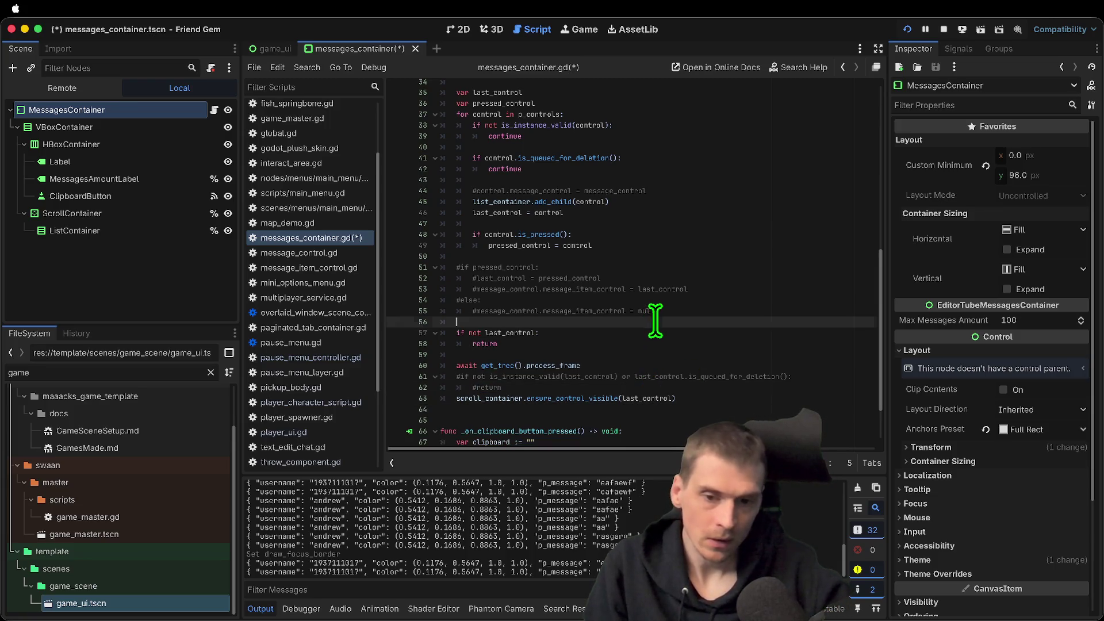
left_click(652, 321)
key("super+v")
Save and run the game, then send a test chat message from the pause menu
key("super+b")
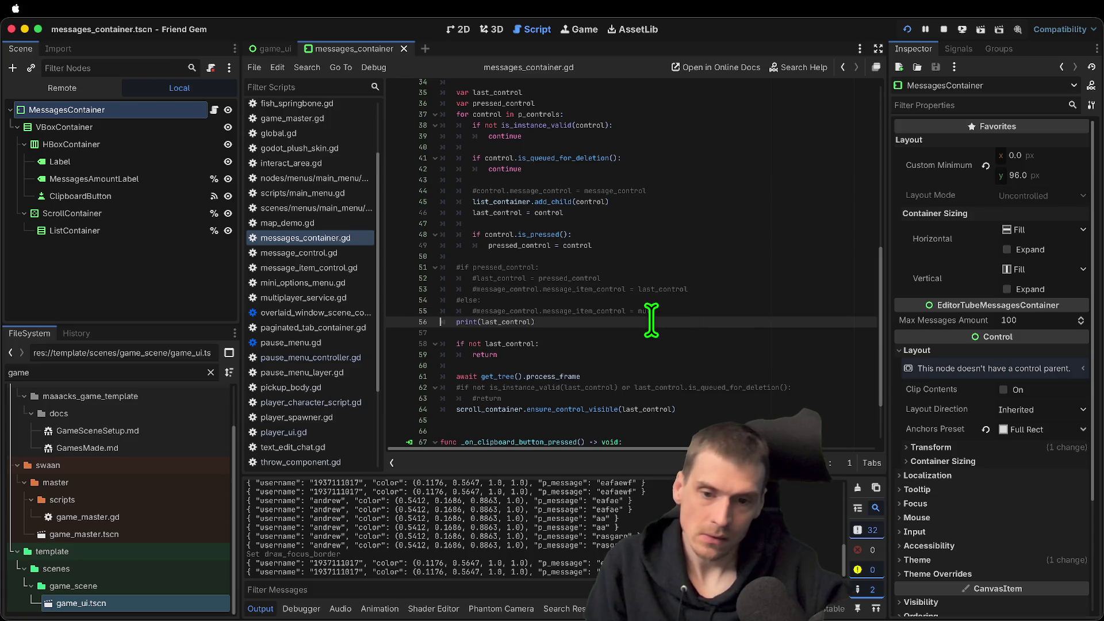
key("Escape")
key("Return")
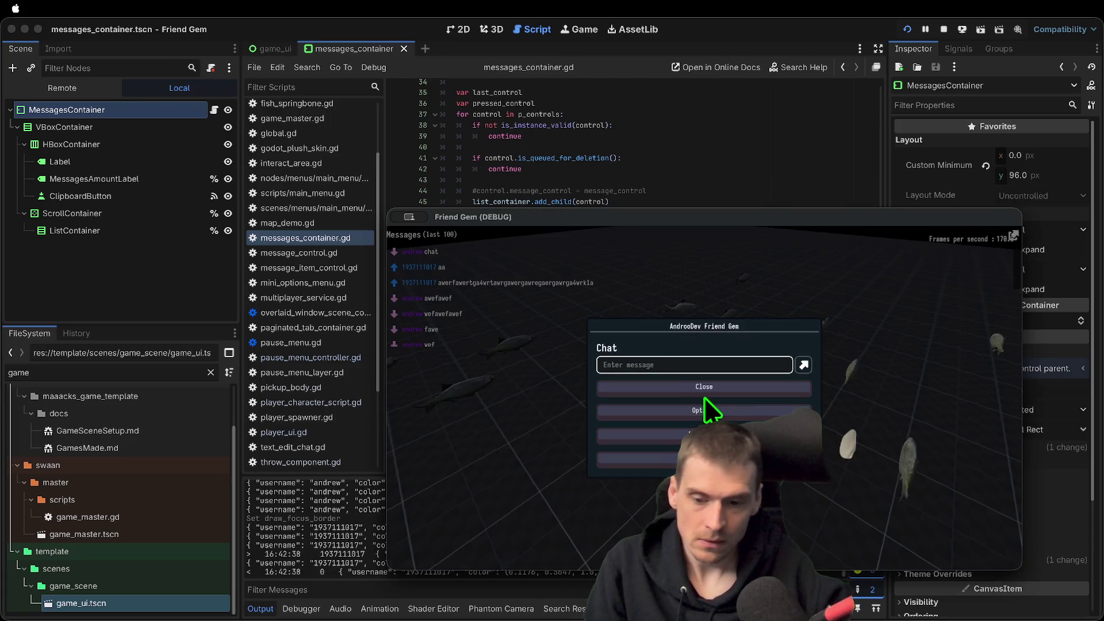
left_click(705, 393)
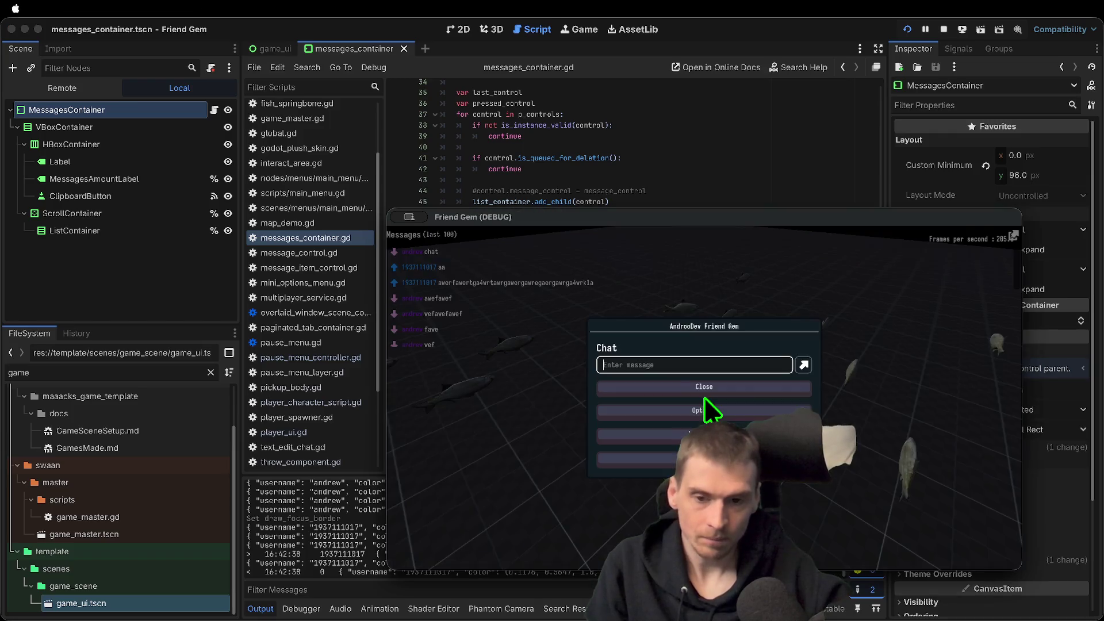
left_click(707, 400)
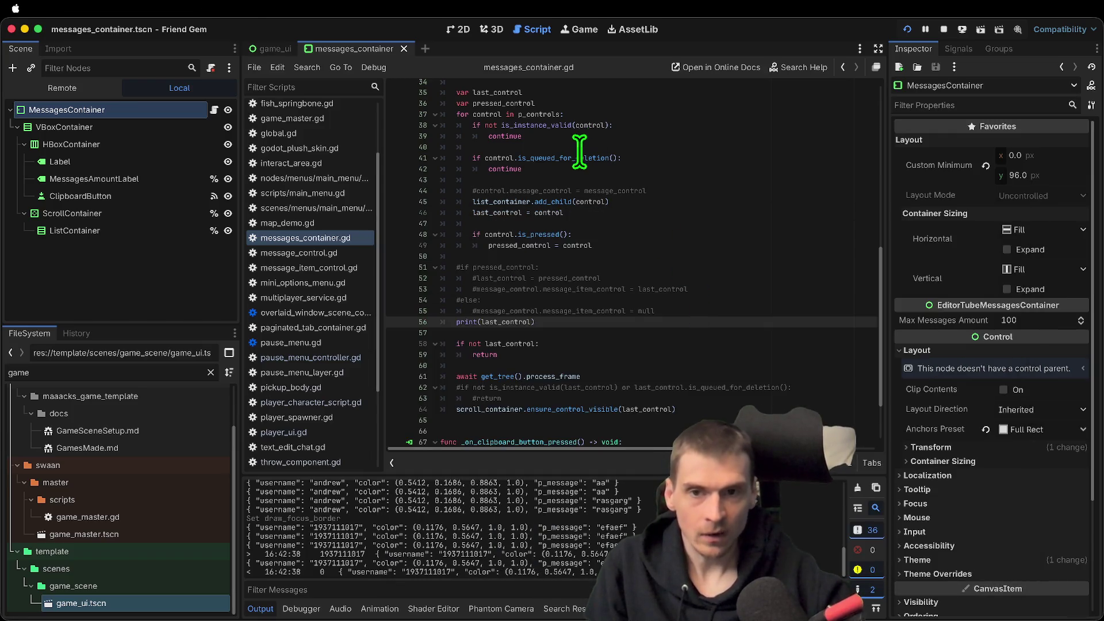
Switch to the game_ui scene in the 2D canvas view
left_click(185, 283)
left_click(75, 109)
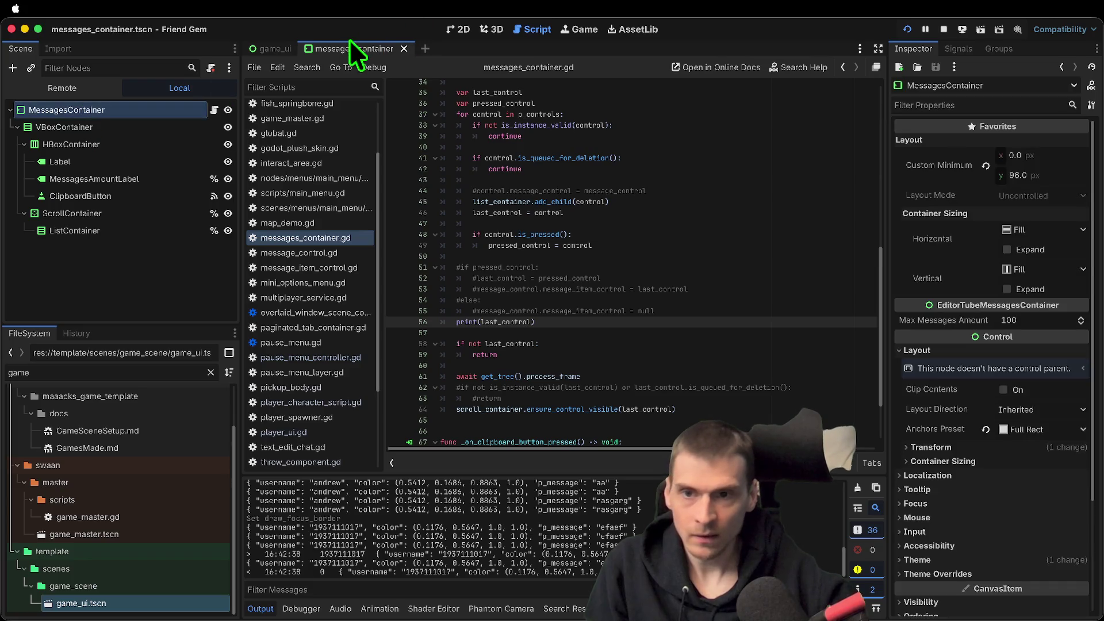
left_click(281, 50)
left_click(458, 29)
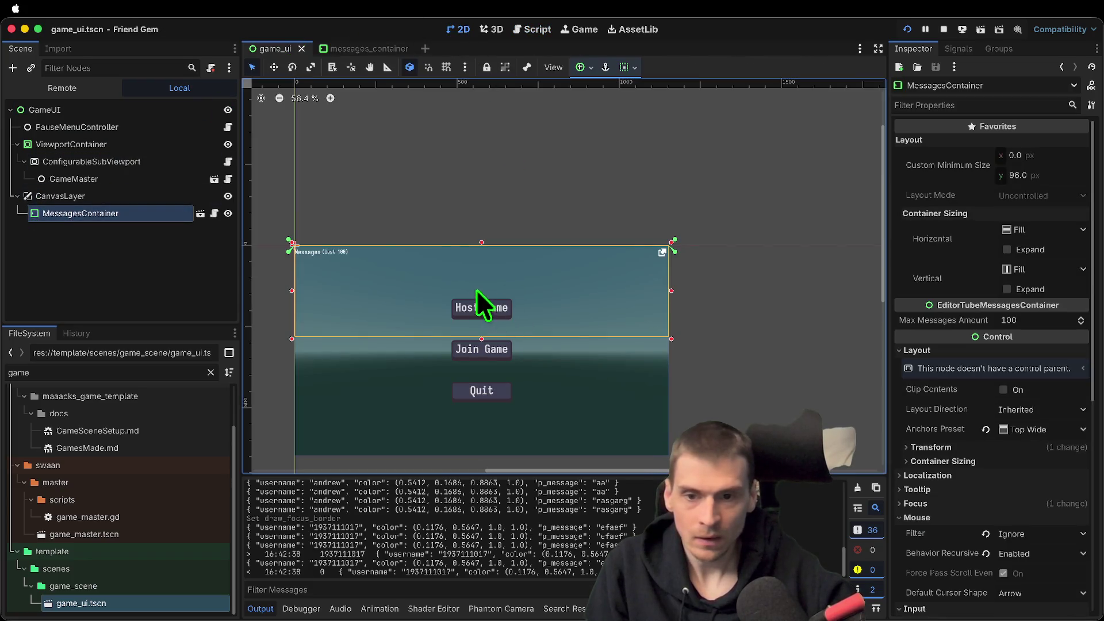
Lower the MessagesContainer's bottom edge slightly, run the game, and send the chat message 'e'
left_click_drag(482, 340, 482, 344)
key("super+b")
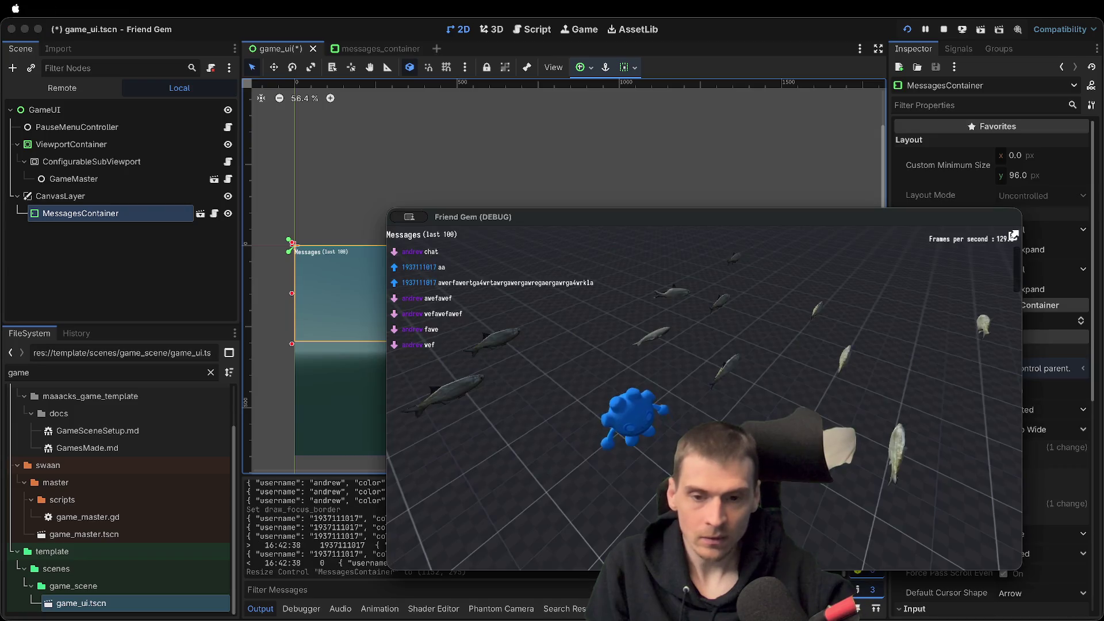
key("Escape")
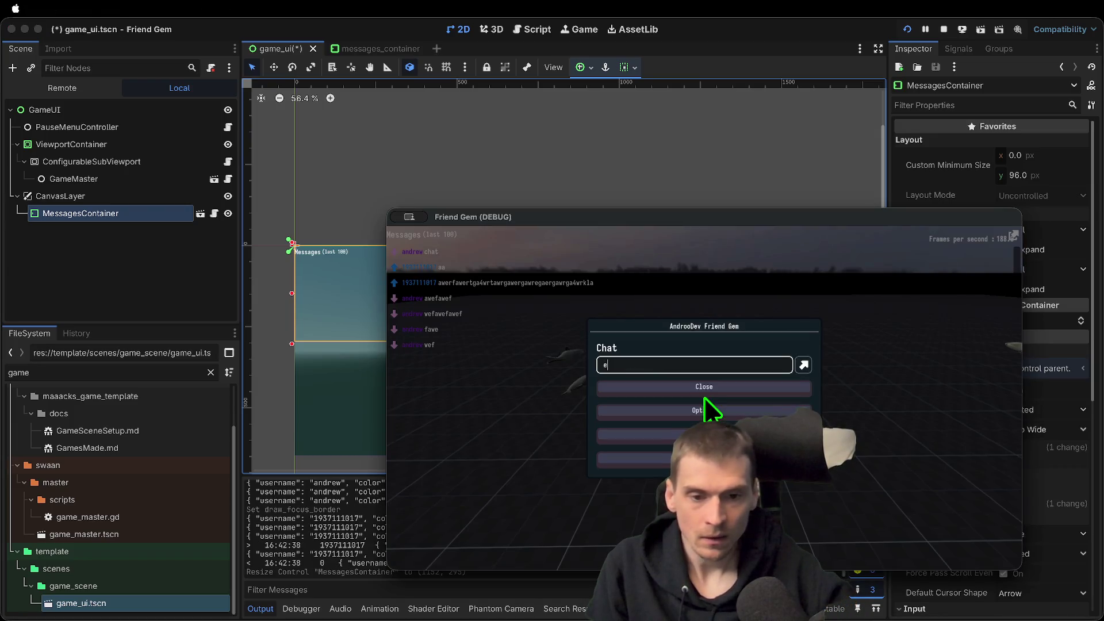
type("e")
key("Return")
key("Escape")
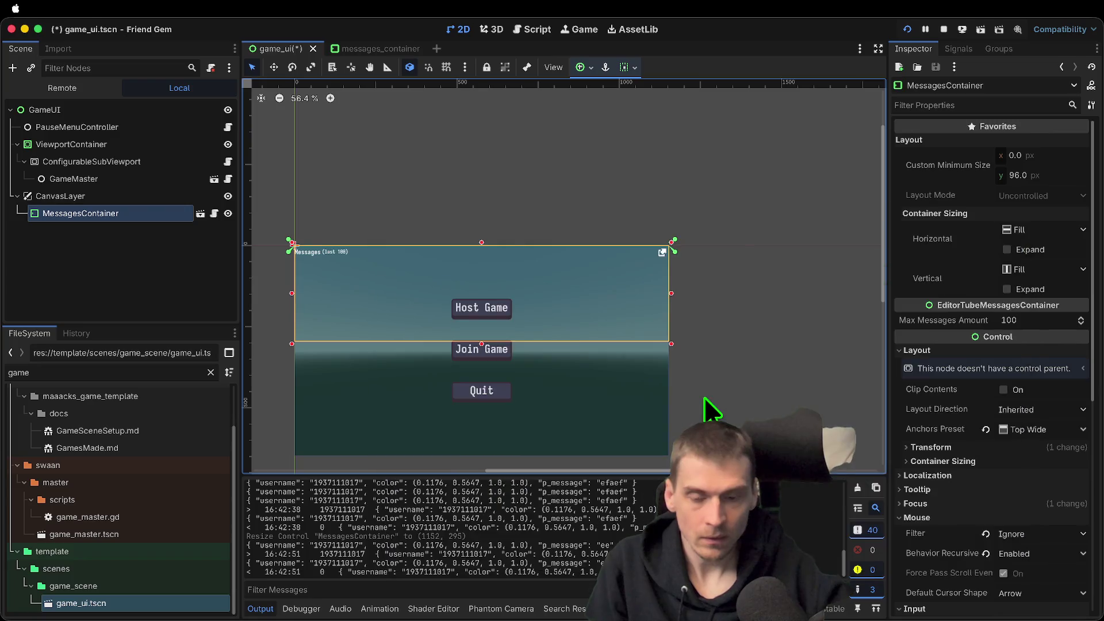
Send another chat message from the pause menu, then close the menu and return to the editor
key("Escape")
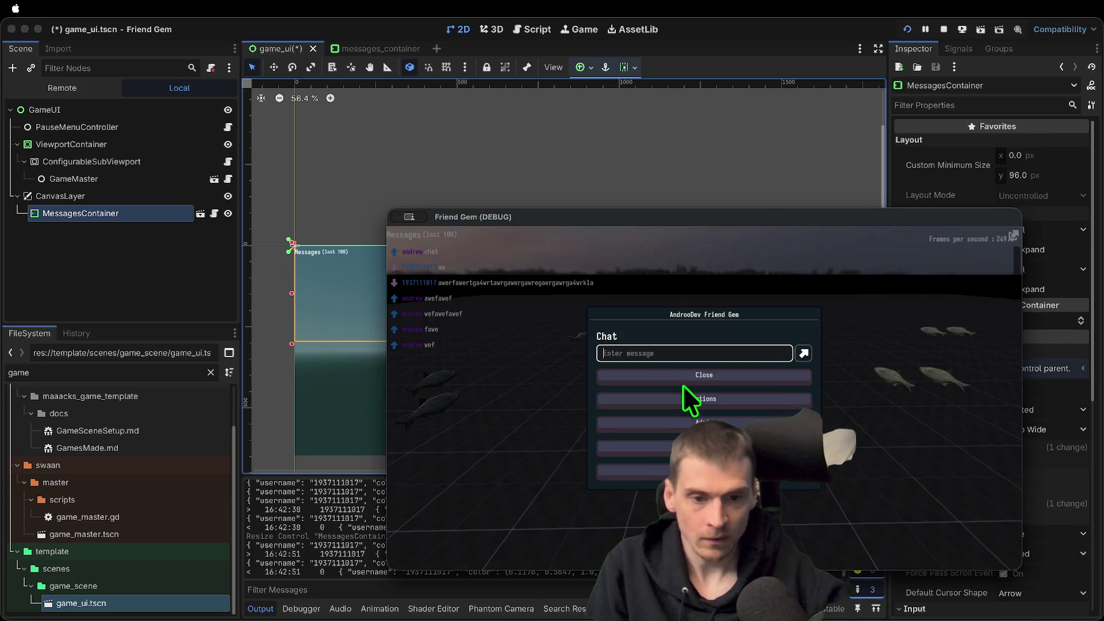
left_click(661, 353)
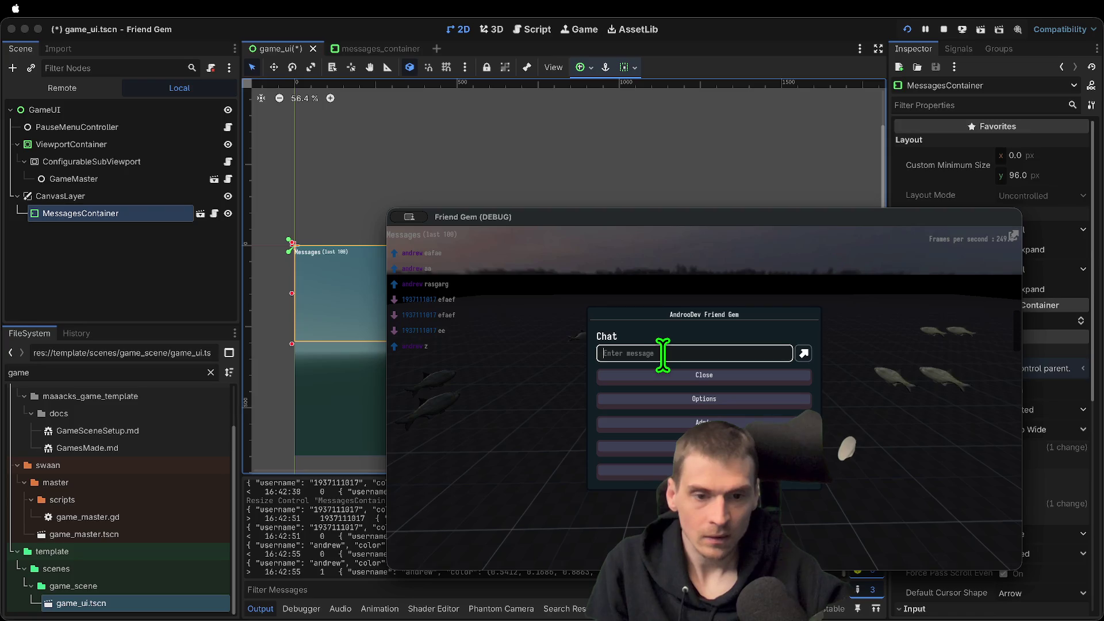
type("inco")
key("Return")
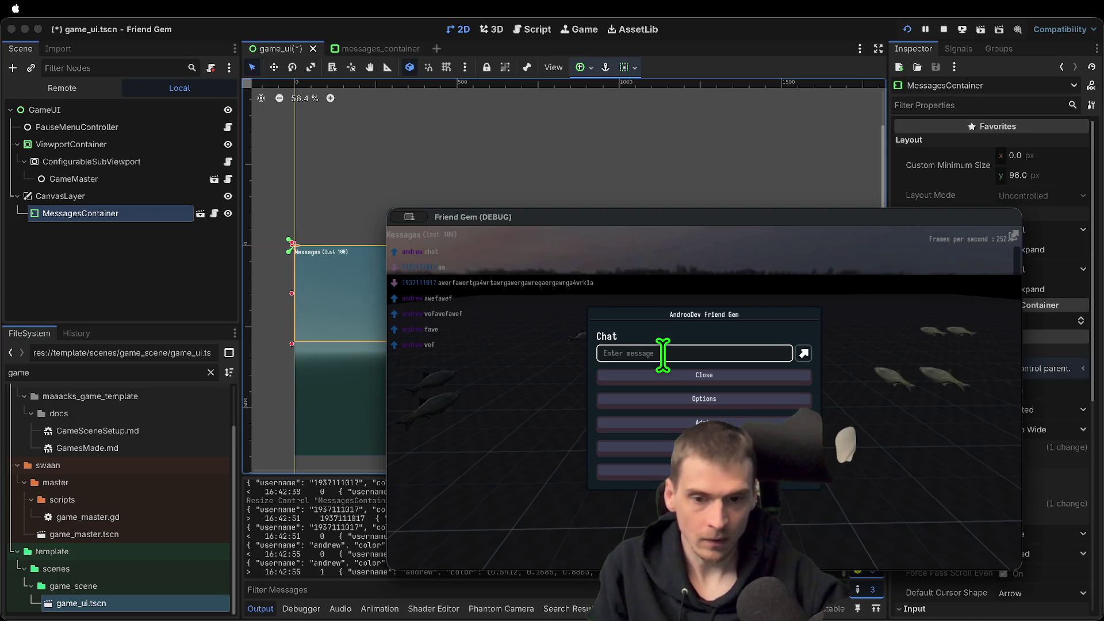
key("Escape")
key("Escape")
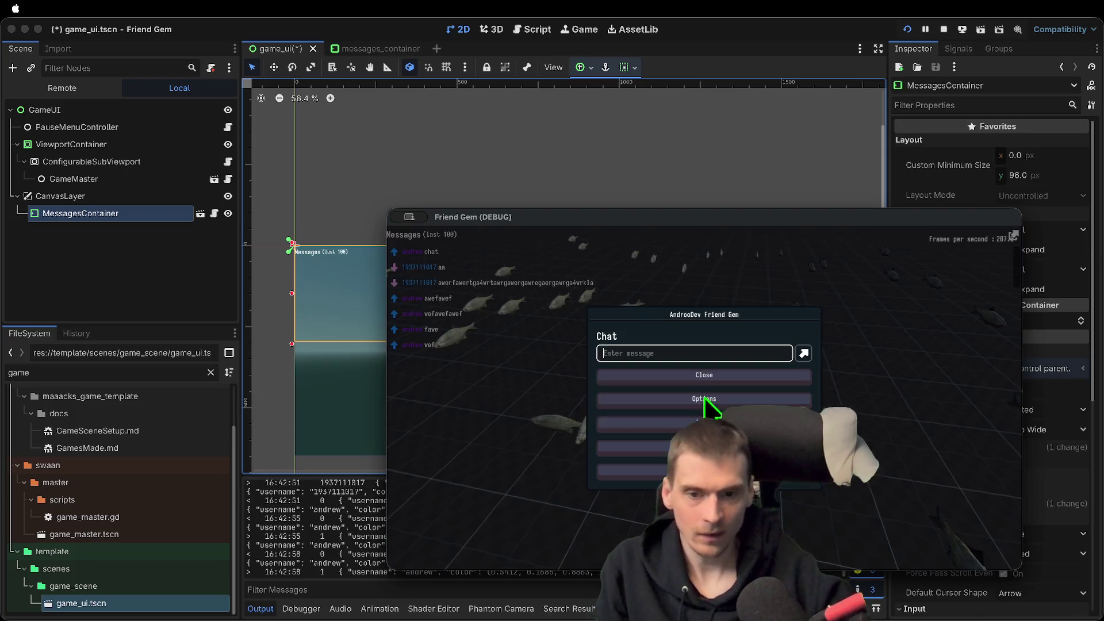
left_click(711, 409)
key("super+Tab")
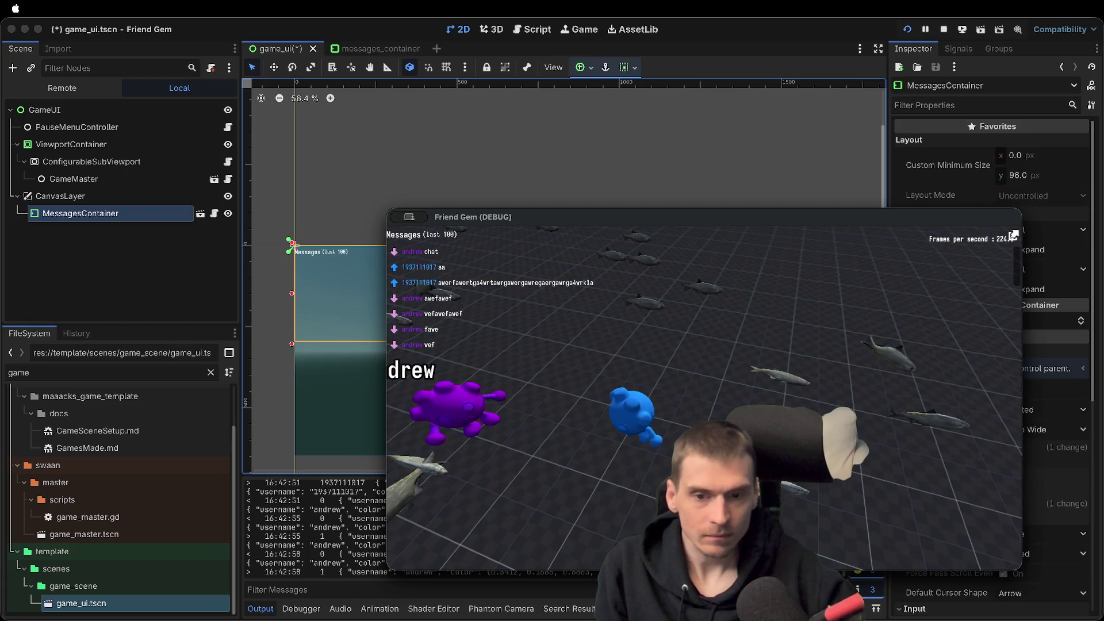
key("super+Tab")
Open the messages_container scene and set the ScrollContainer's Vertical Scroll Mode to Auto
left_click(91, 199)
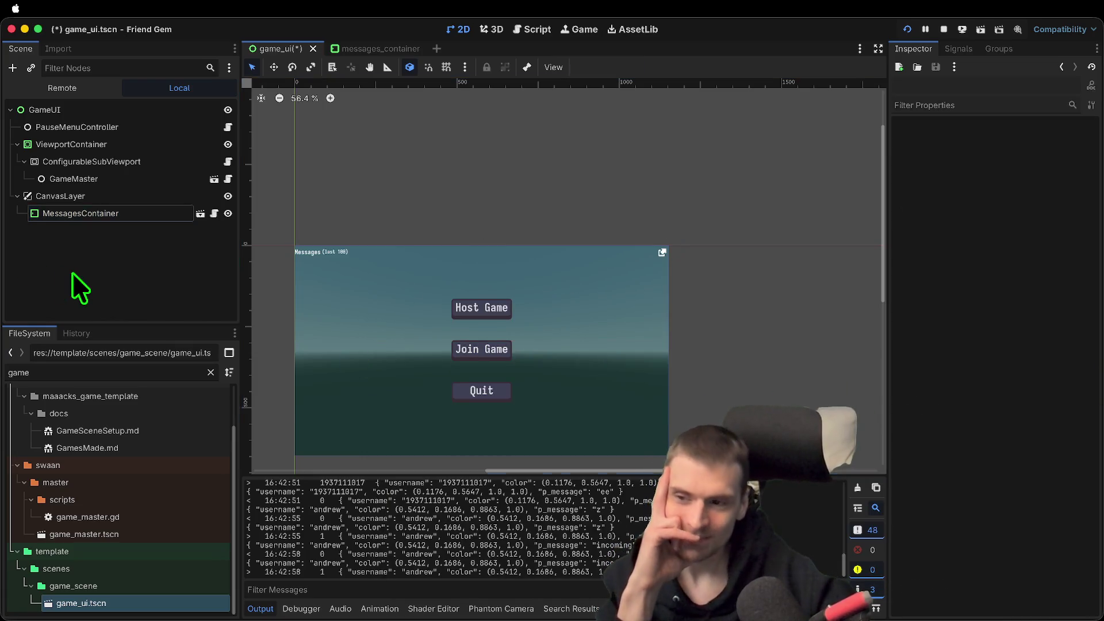
left_click(261, 207)
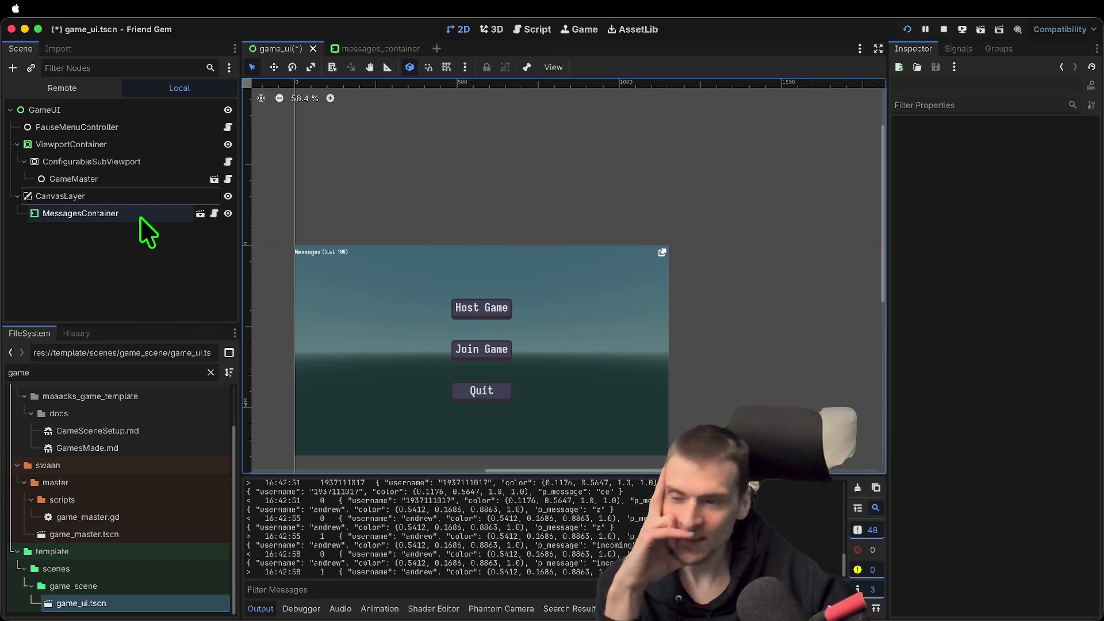
left_click(377, 49)
left_click(86, 230)
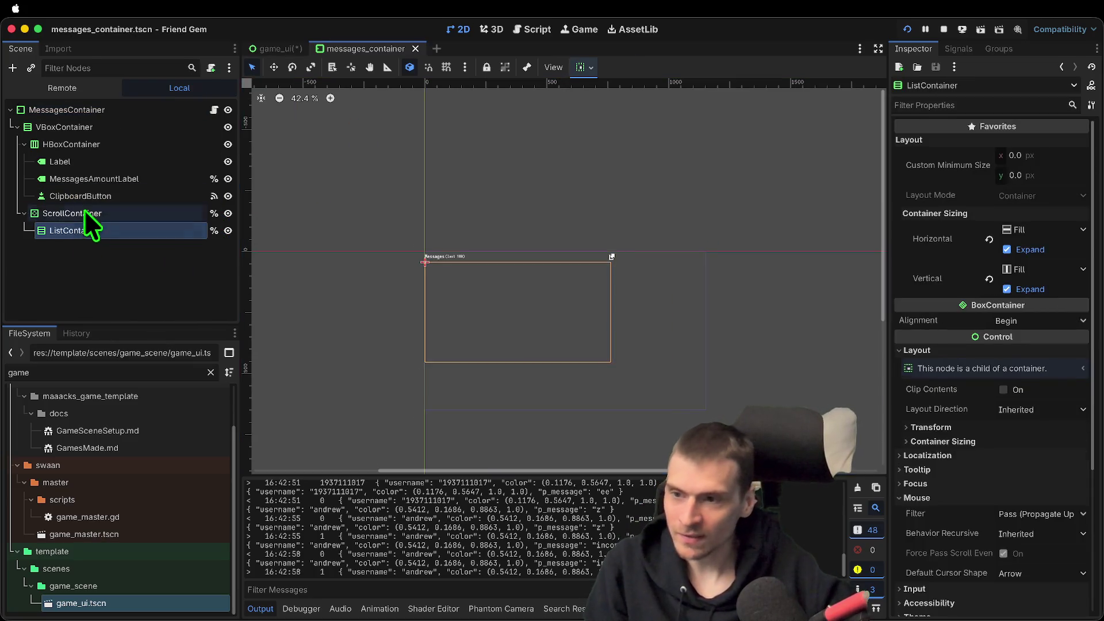
left_click(86, 214)
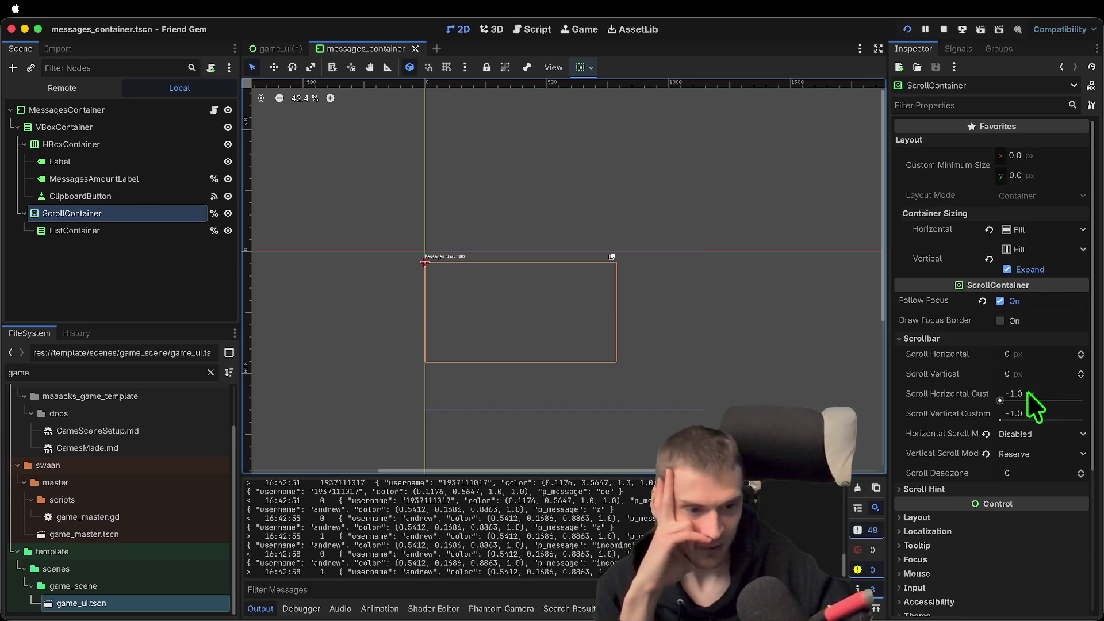
left_click(1045, 434)
left_click(1038, 450)
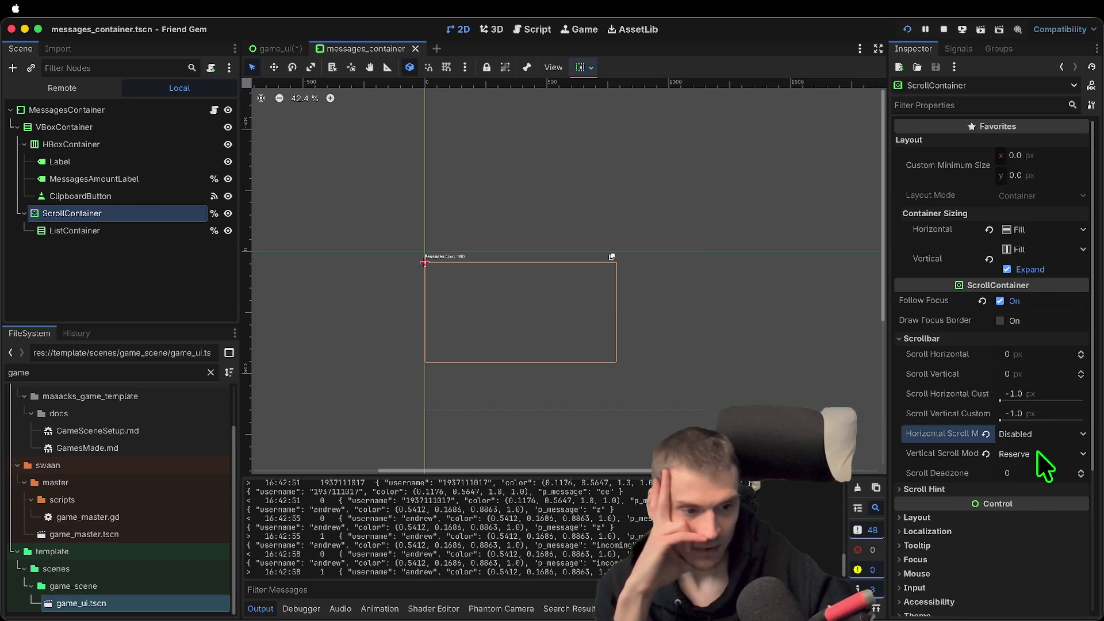
left_click(1036, 453)
left_click(1030, 486)
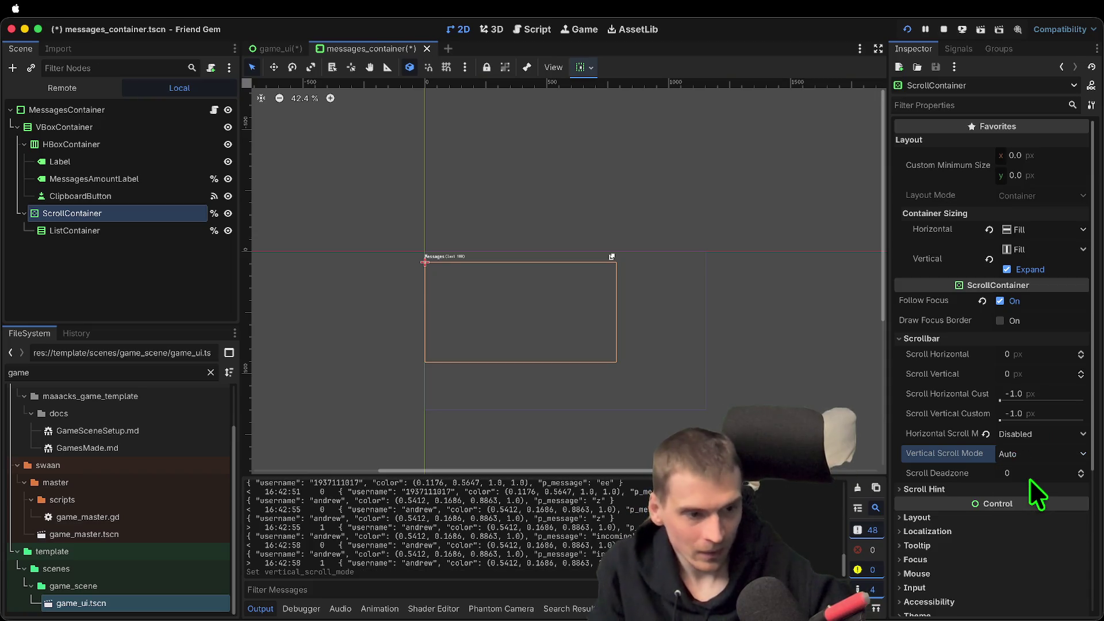
In the running game, send chat messages 'efef' and 'wefwef', then stop the game
key("Escape")
type("efef")
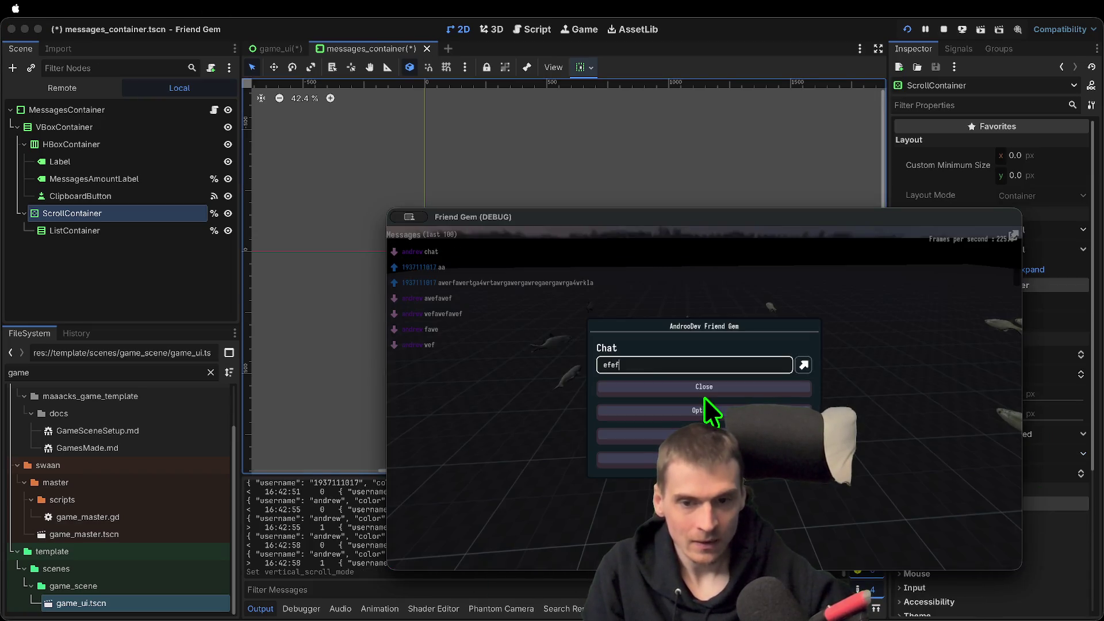
key("Return")
left_click(705, 393)
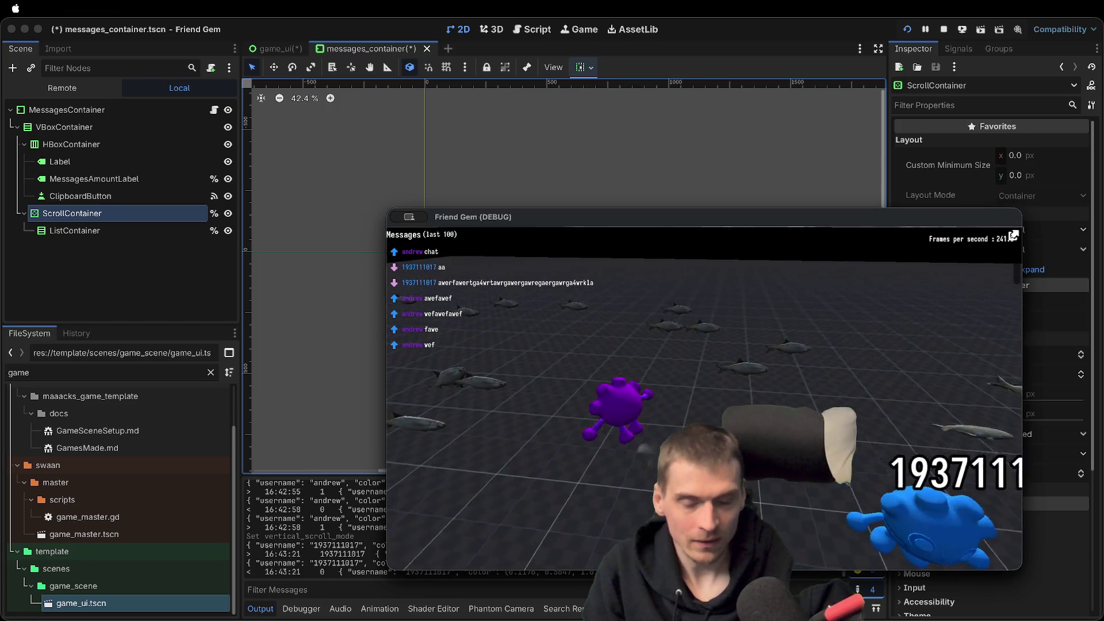
key("Escape")
type("wefwef")
key("Return")
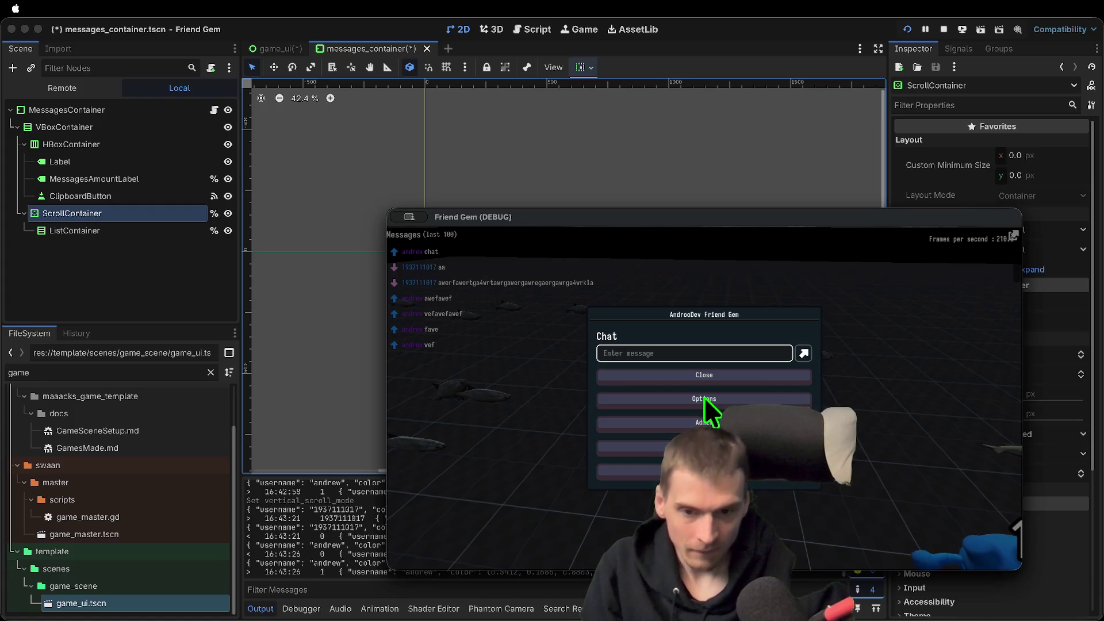
key("Escape")
key("Escape")
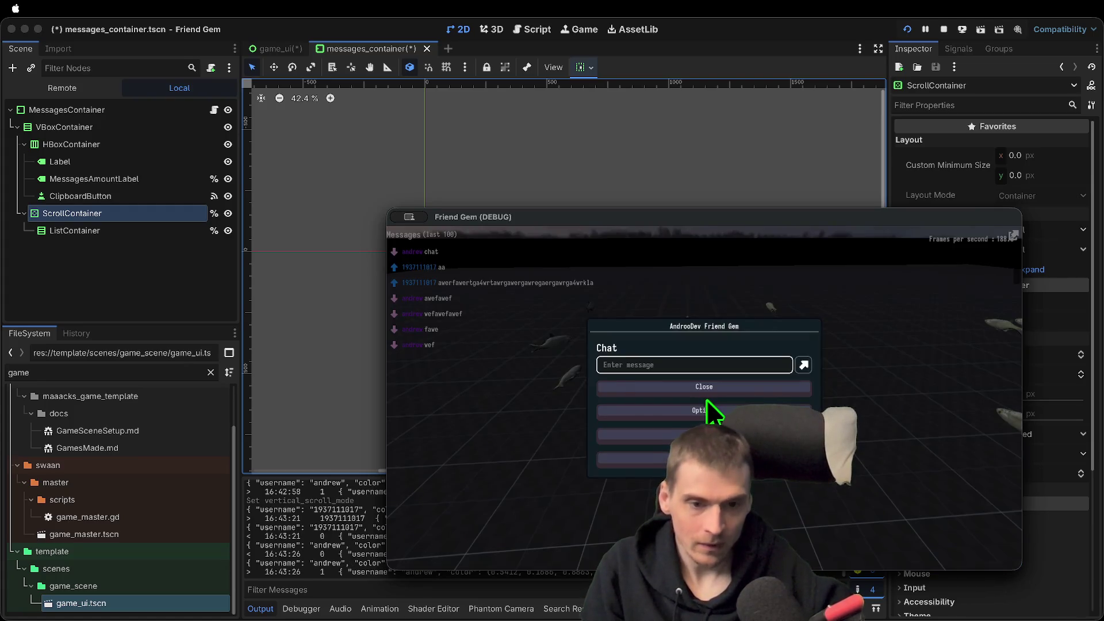
left_click(705, 390)
key("super+period")
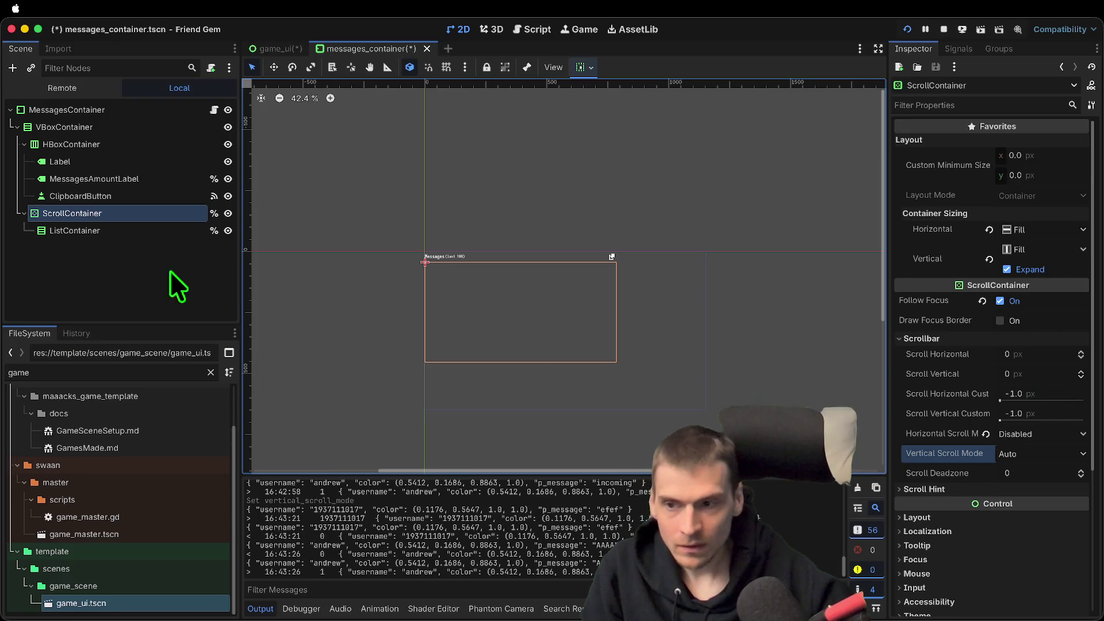
Keep the ScrollContainer's horizontal scrolling Disabled, toggle Follow Focus, and open messages_container.gd
left_click(90, 232)
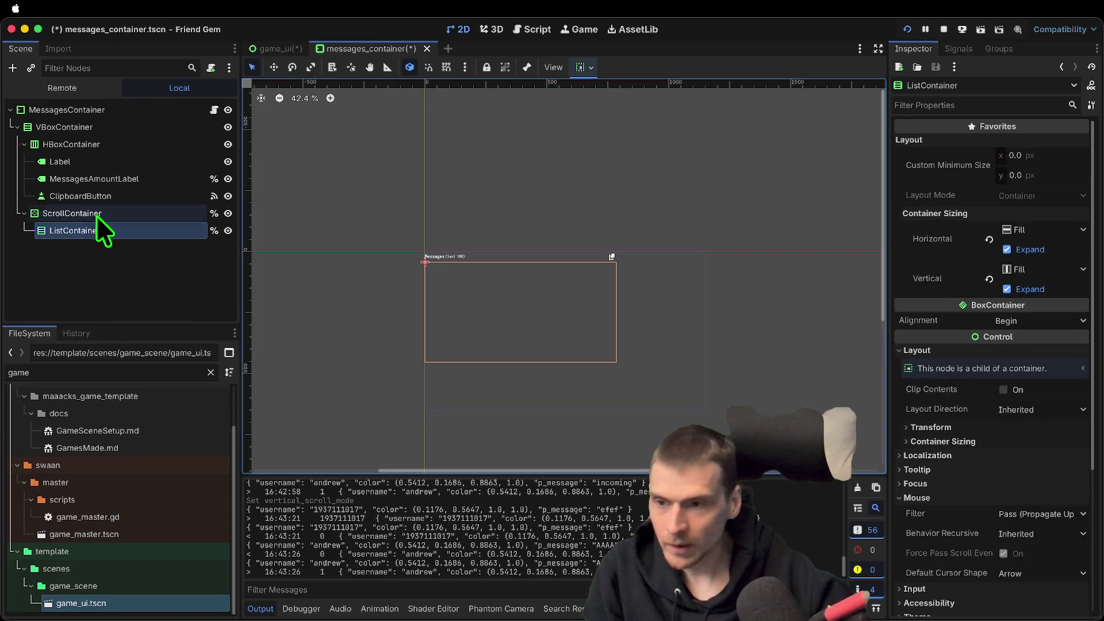
left_click(94, 215)
left_click(1030, 433)
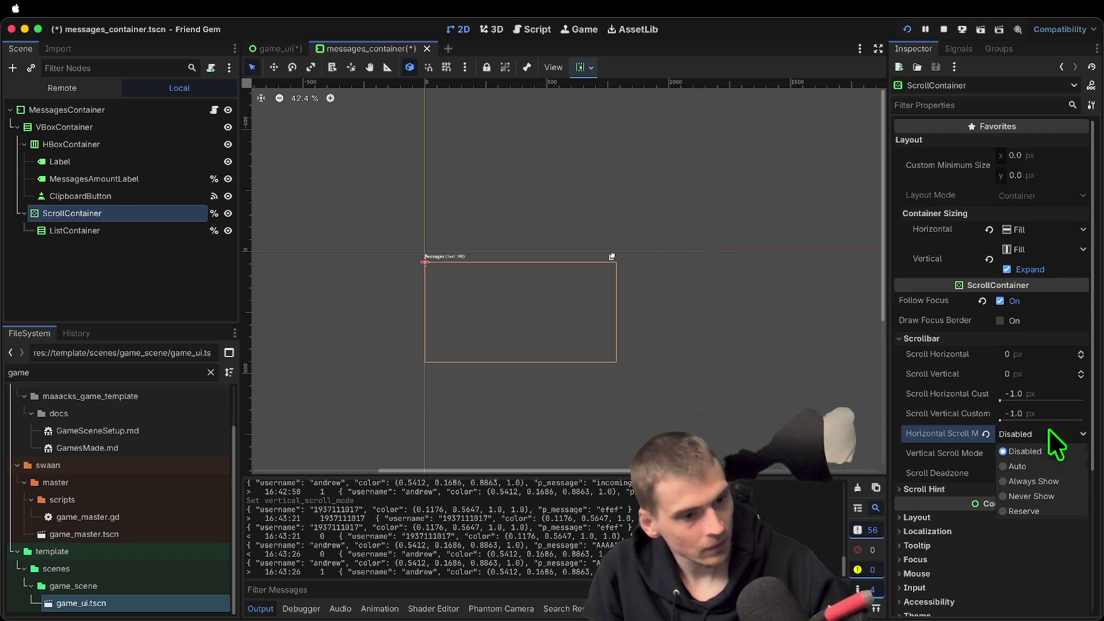
left_click(1039, 451)
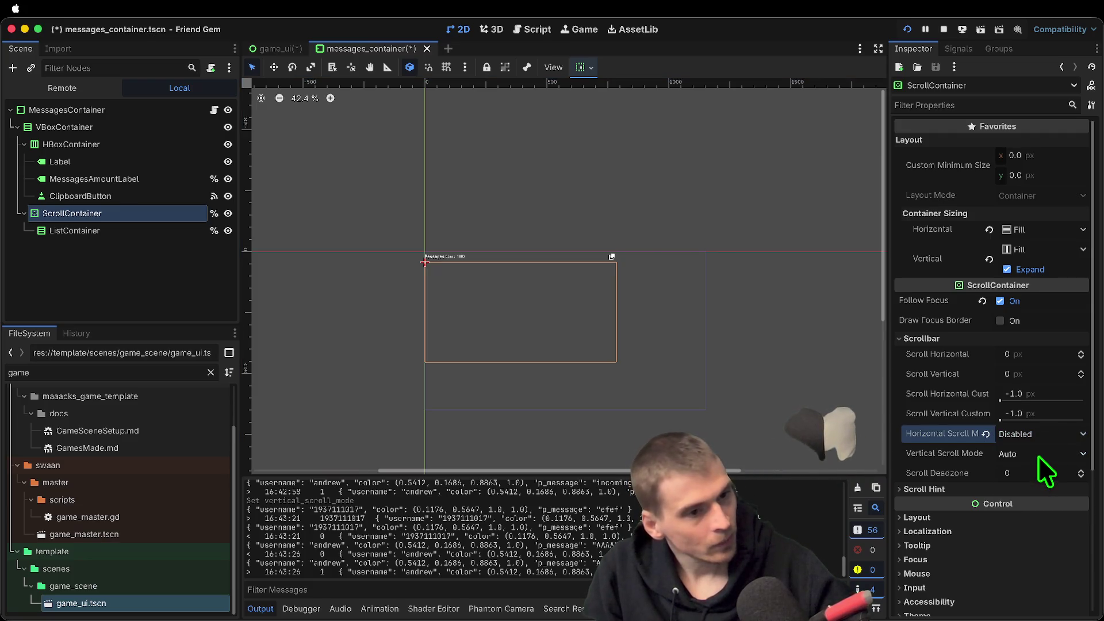
left_click(1026, 304)
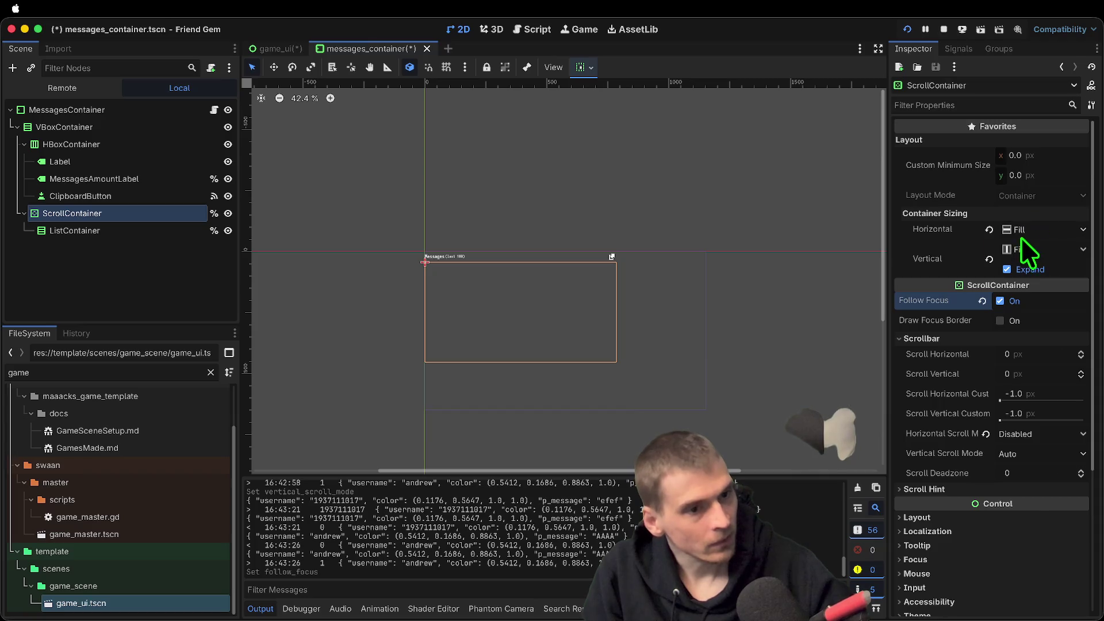
left_click(215, 109)
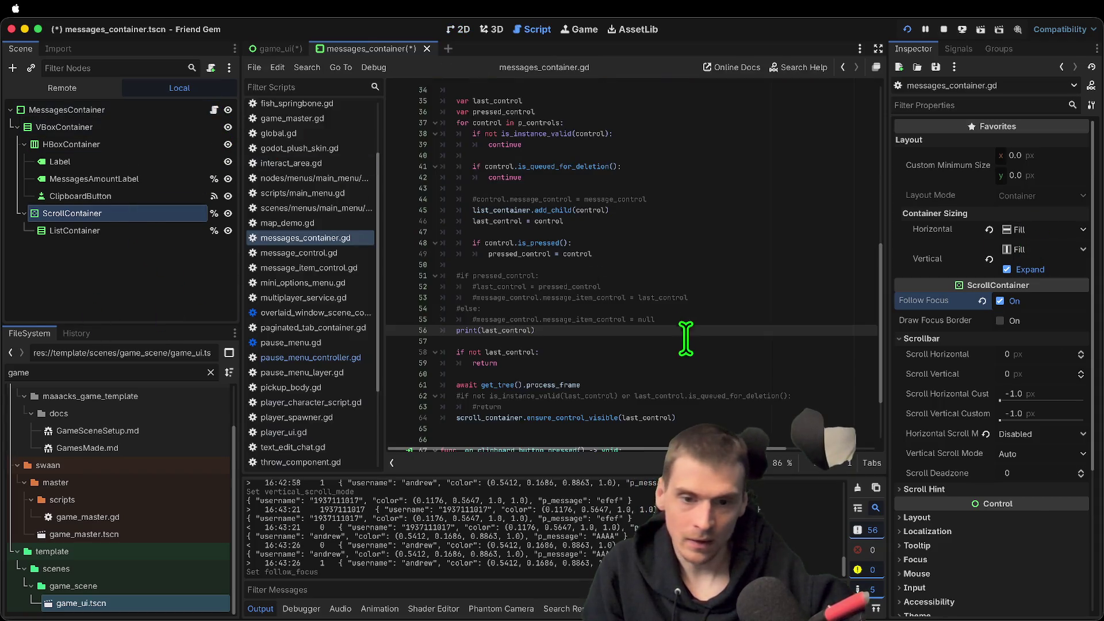
Comment out the ensure_control_visible call on line 64 with Ctrl+K
left_click(738, 415)
key("ctrl+k")
key("Up")
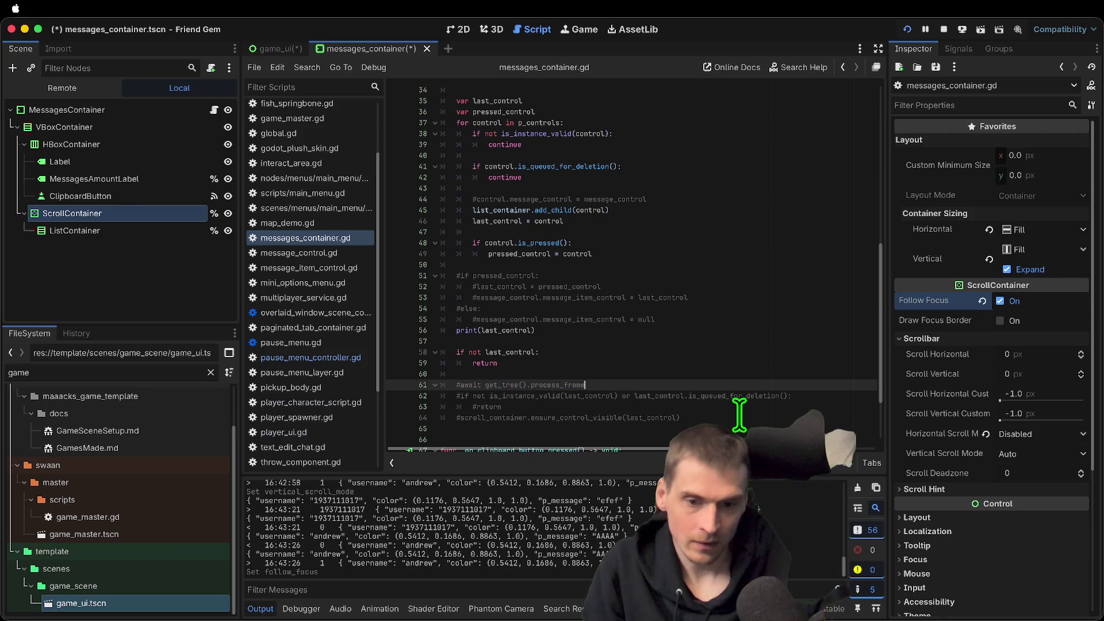
scroll(724, 391, "up", 3)
scroll(724, 388, "up", 3)
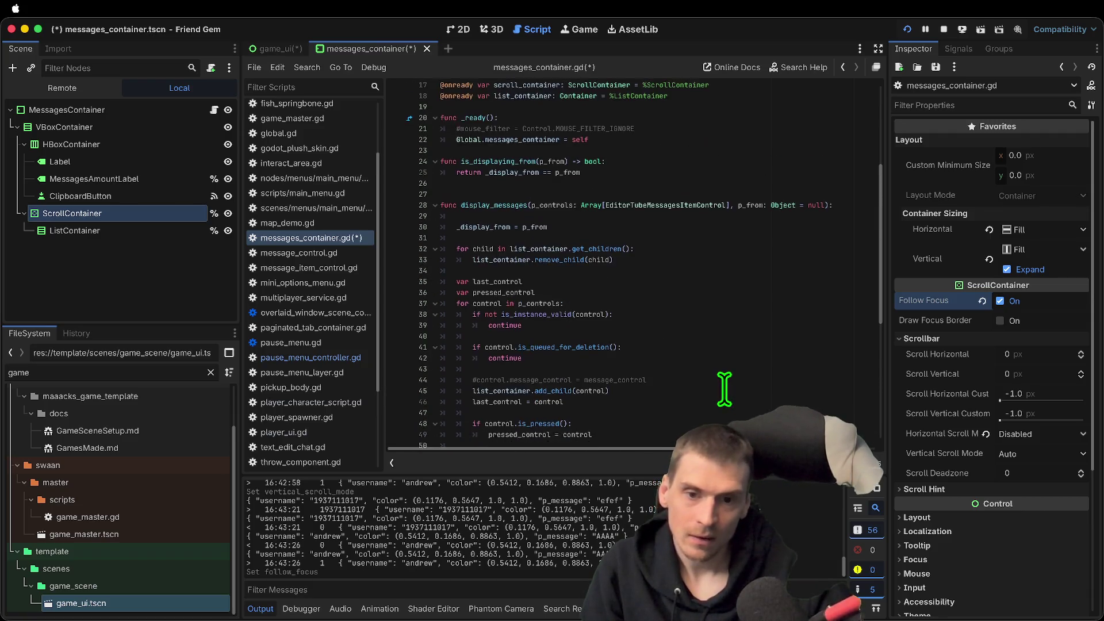
Search the script for the display_messages references
double_click(518, 220)
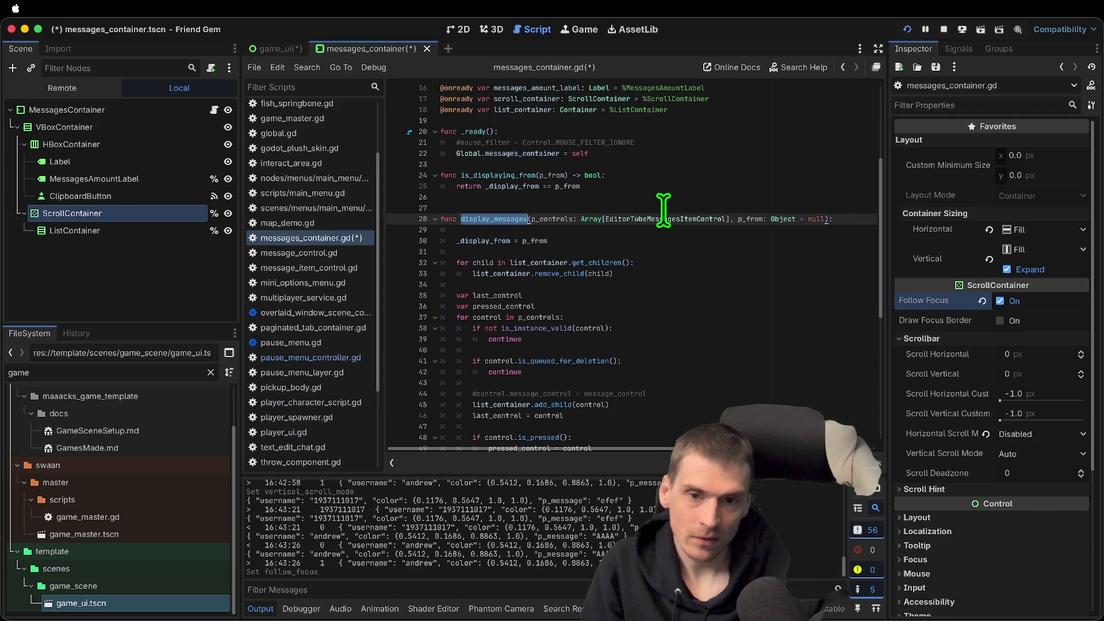
scroll(663, 210, "down", 3)
key("ctrl+f")
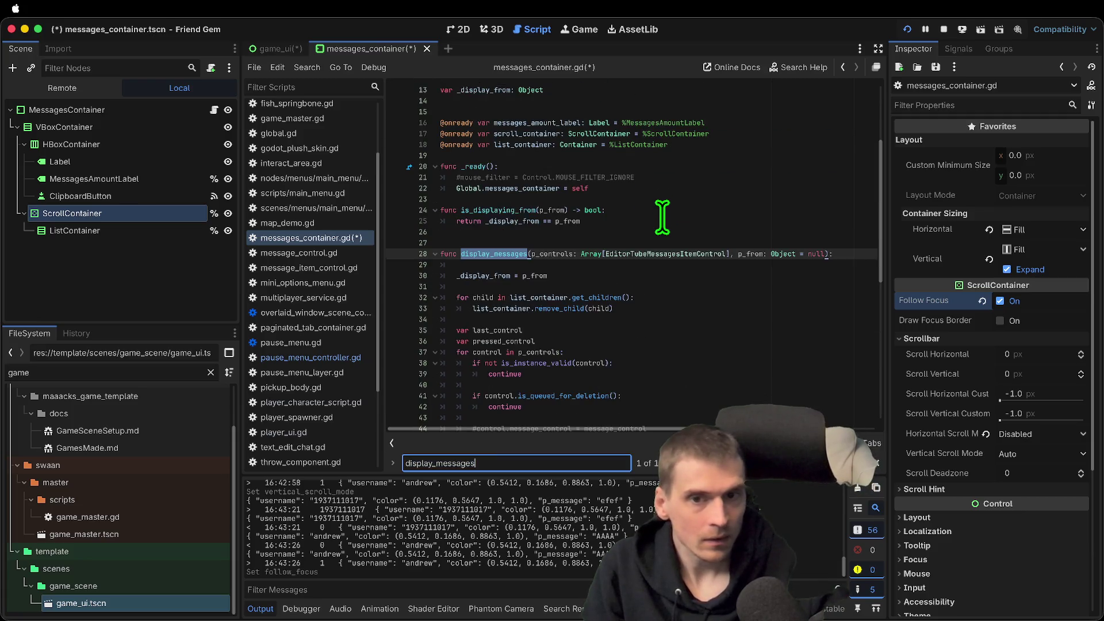
key("Escape")
left_click(700, 232)
Save and run the game, moving its window to the upper right
key("F5")
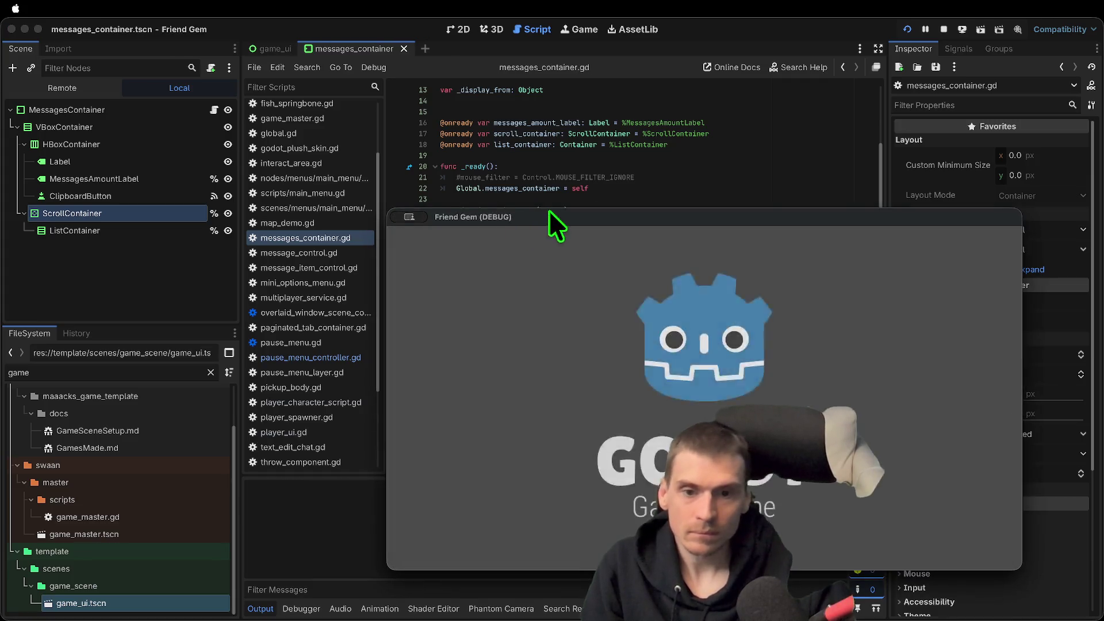
left_click_drag(543, 215, 747, 130)
left_click(546, 207)
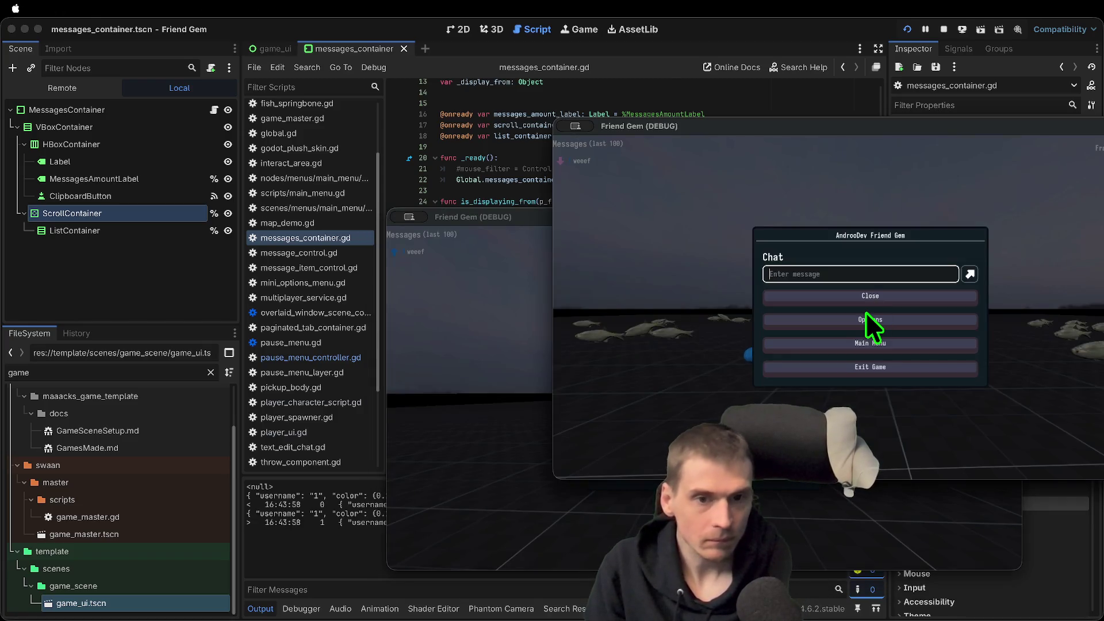
Send chat messages 'awefaew', 'awef', 'fawe', 'f' and 'ef' in the running game
type("awefaew")
key("Return")
type("awef")
key("Return")
type("fawe")
key("Return")
type("f")
key("Return")
type("ef")
key("Return")
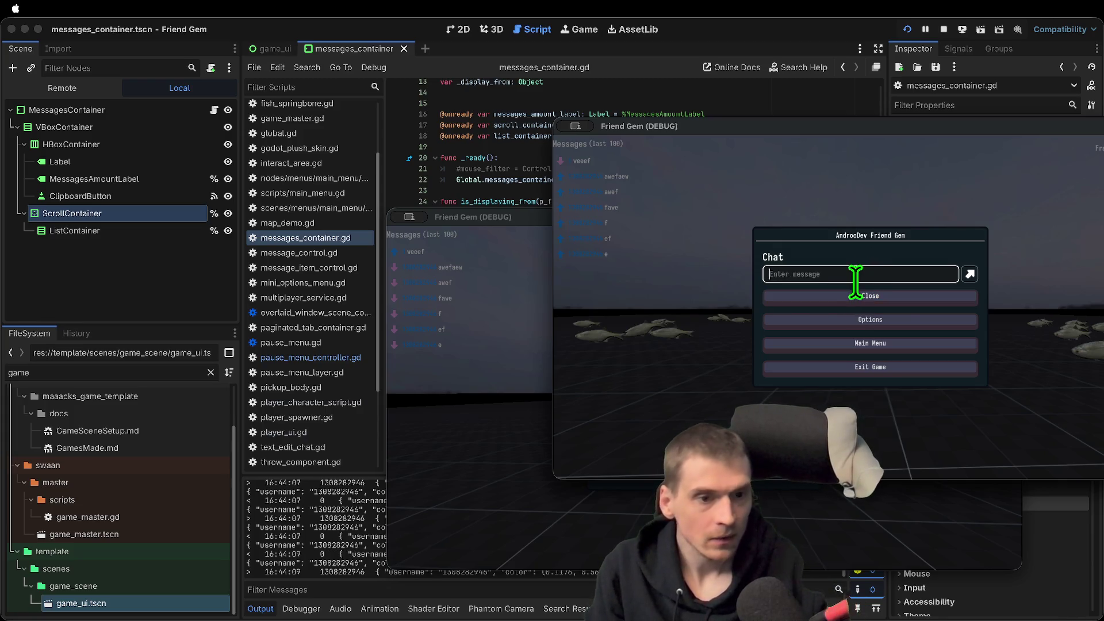
left_click(856, 276)
left_click(707, 333)
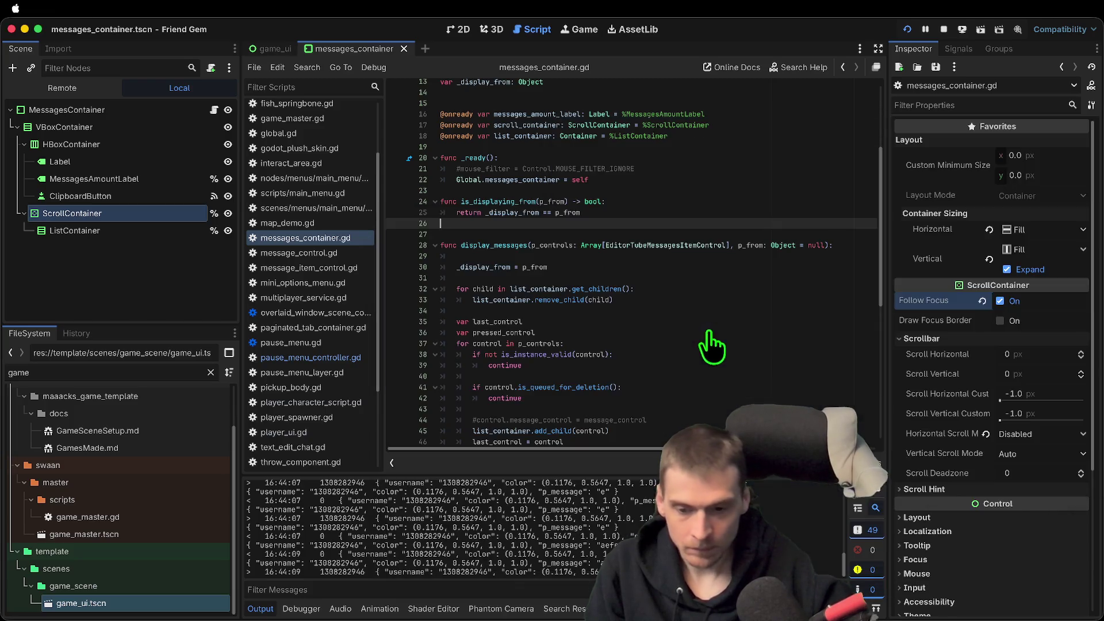
Move the ensure_control_visible line to line 57, uncomment it, and test sending a message
scroll(538, 423, "down", 5)
left_click(710, 221)
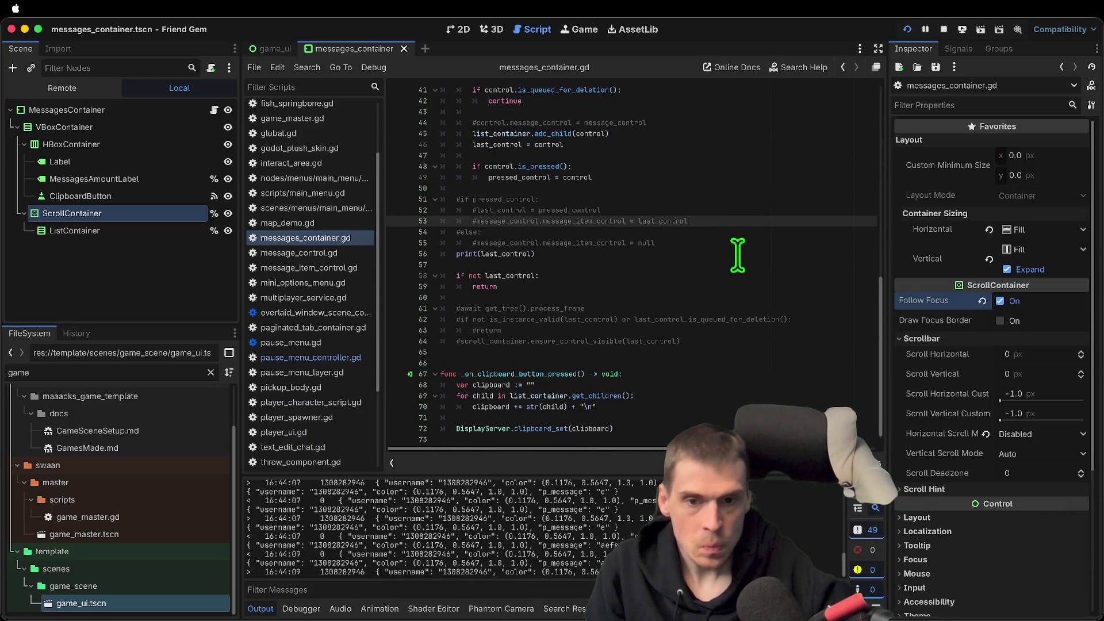
triple_click(516, 341)
key("BackSpace")
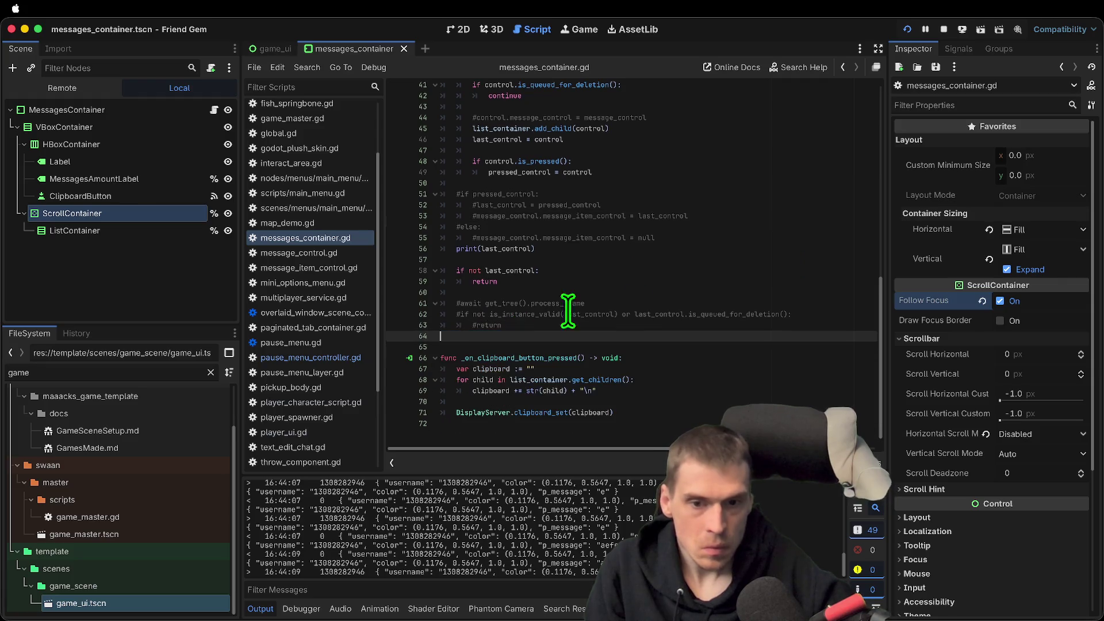
left_click(732, 259)
type("#scroll_container.ensure_control_visible(last_control)")
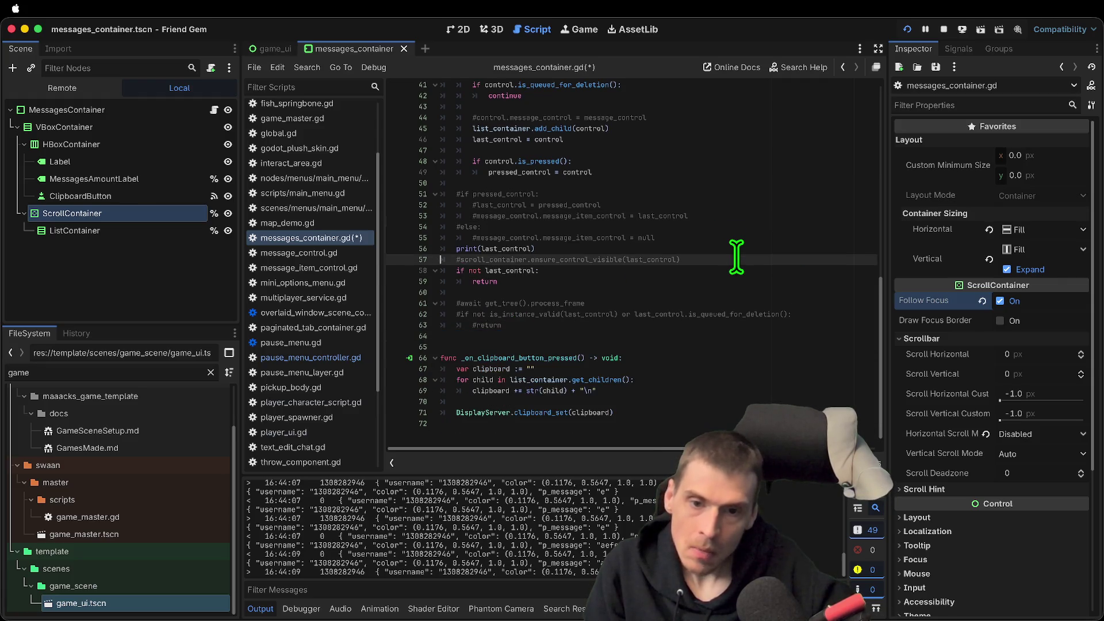
key("ctrl+k")
key("ctrl+b")
key("Return")
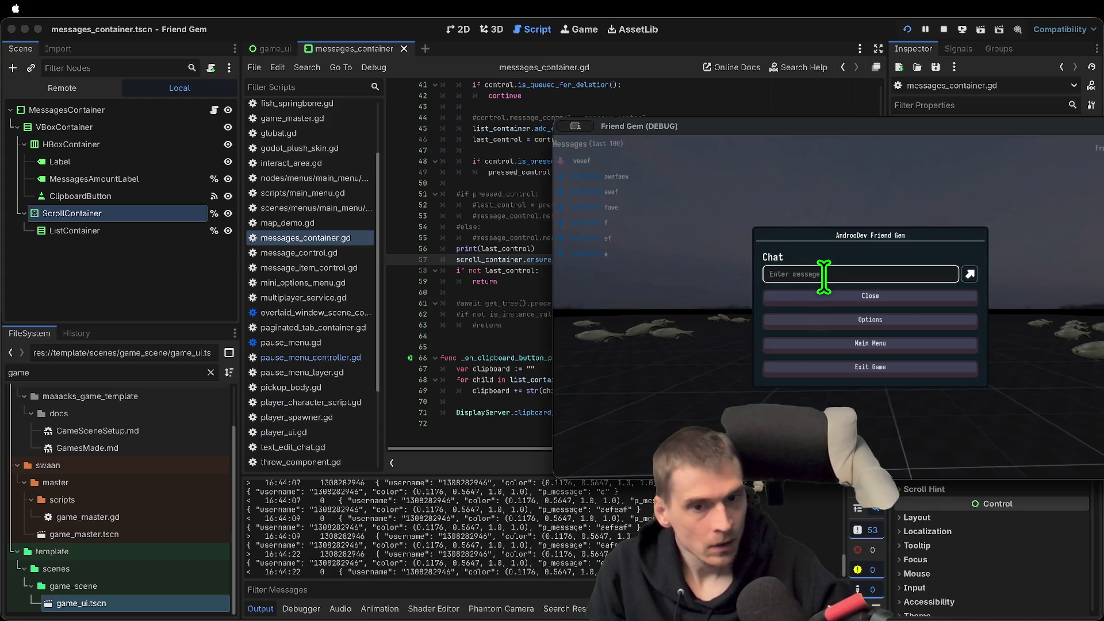
Turn off Follow Focus on the ScrollContainer and save the scene
left_click(169, 253)
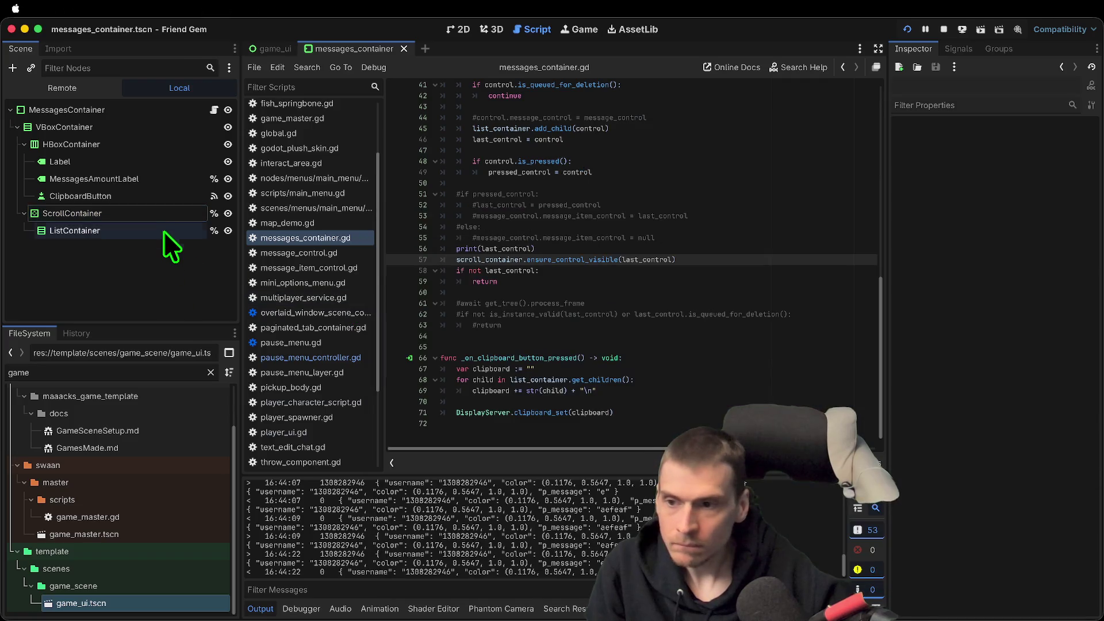
left_click(163, 215)
left_click(1028, 300)
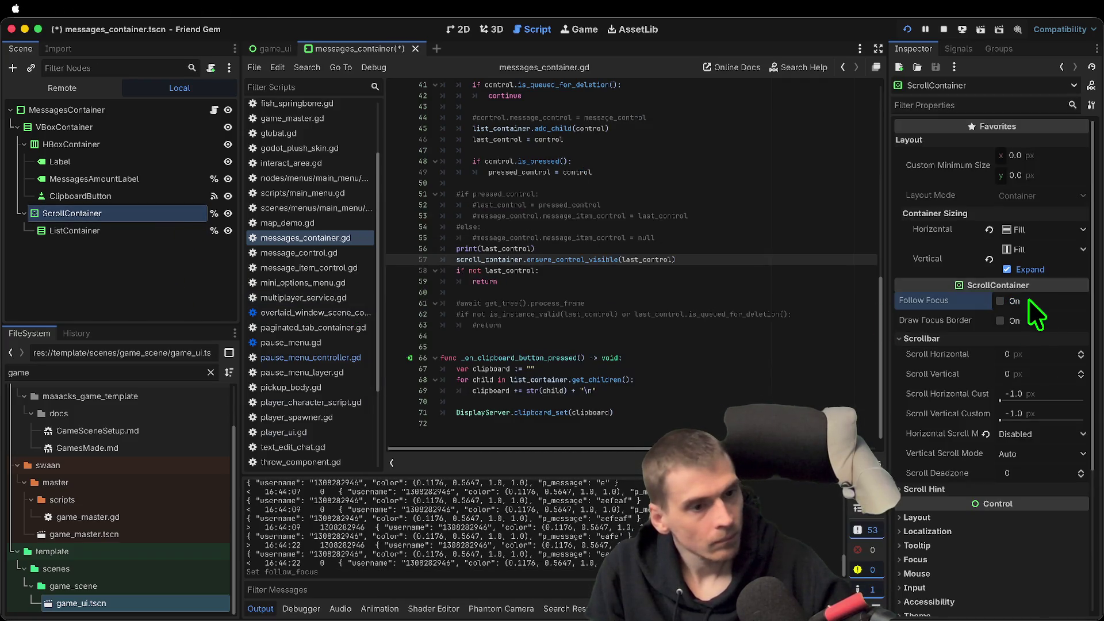
key("super+s")
key("super+Tab")
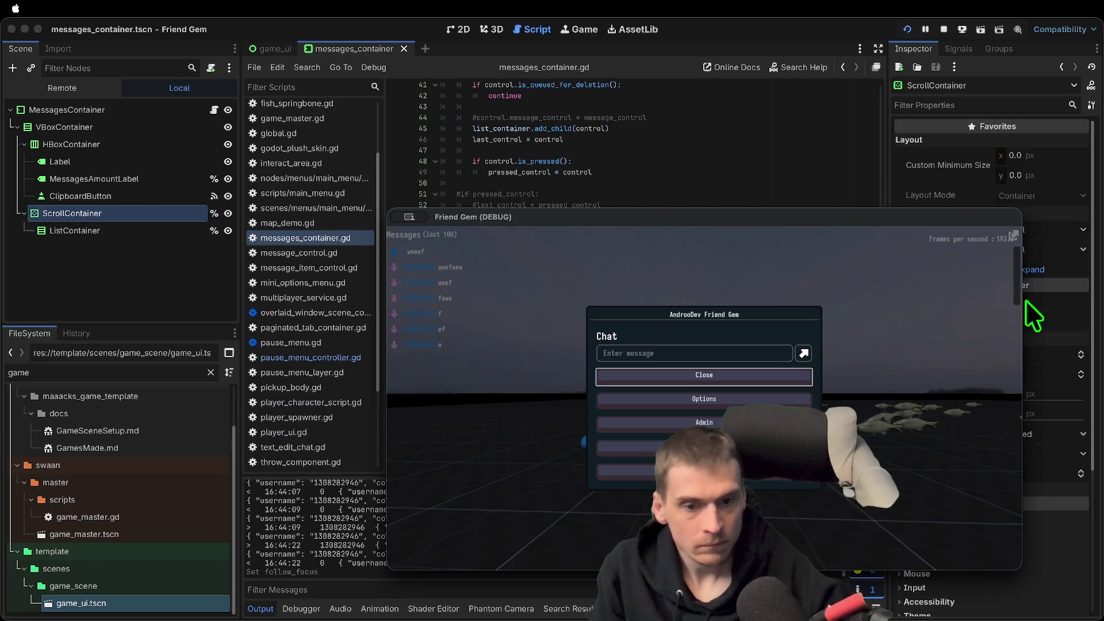
Send the test chat message 'aewfaef' in the game, then inspect the ListContainer
left_click(784, 353)
type("aewfaef")
key("Return")
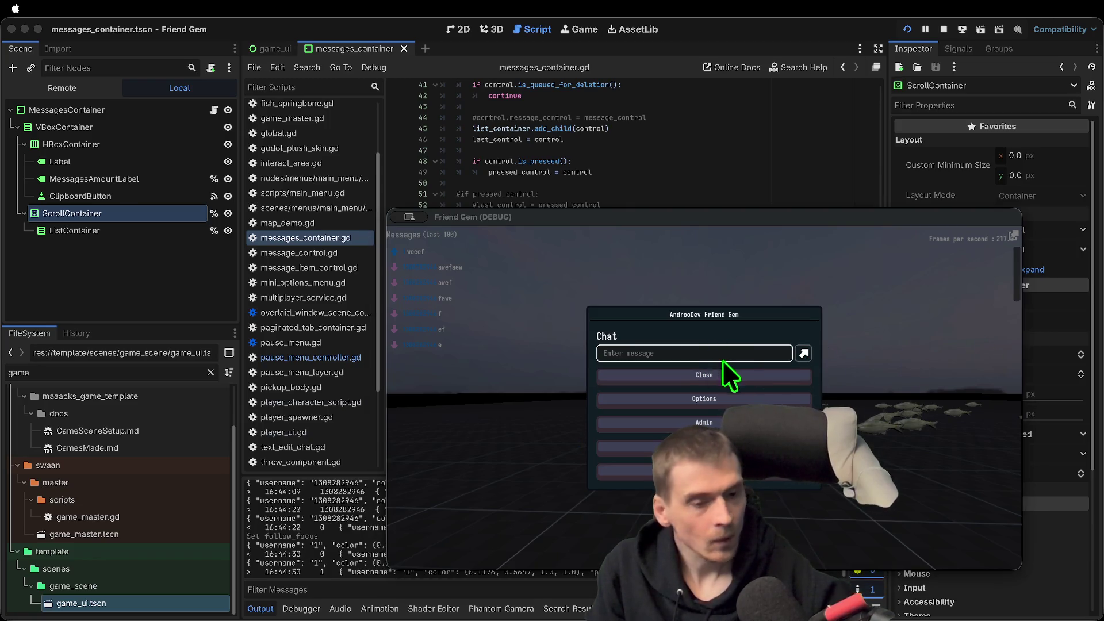
key("super+Tab")
key("super+Tab")
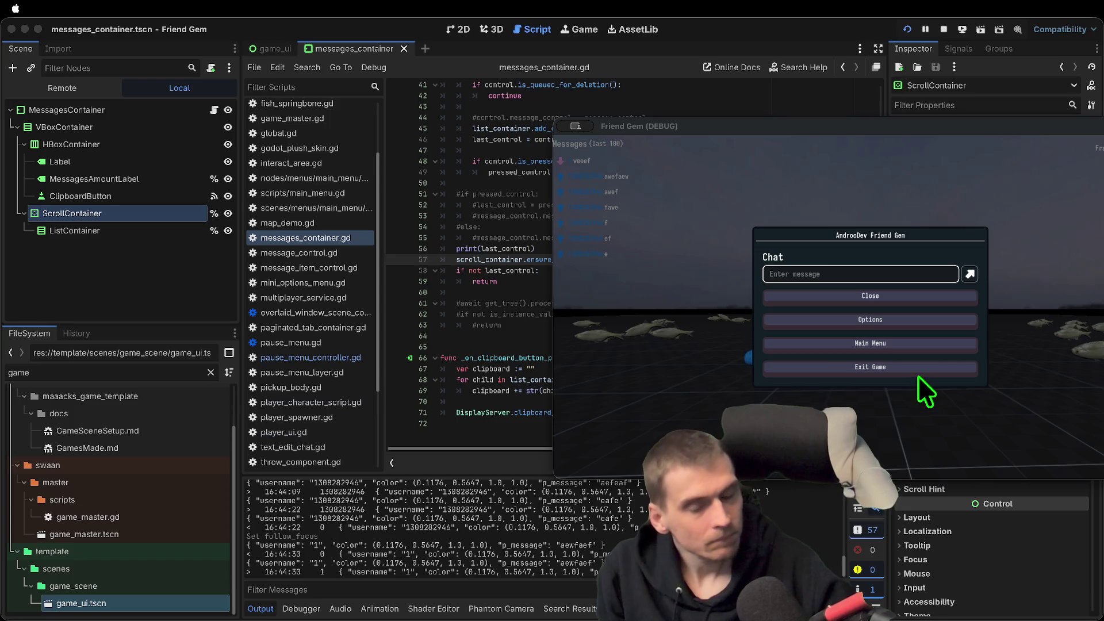
key("super+Tab")
left_click(109, 231)
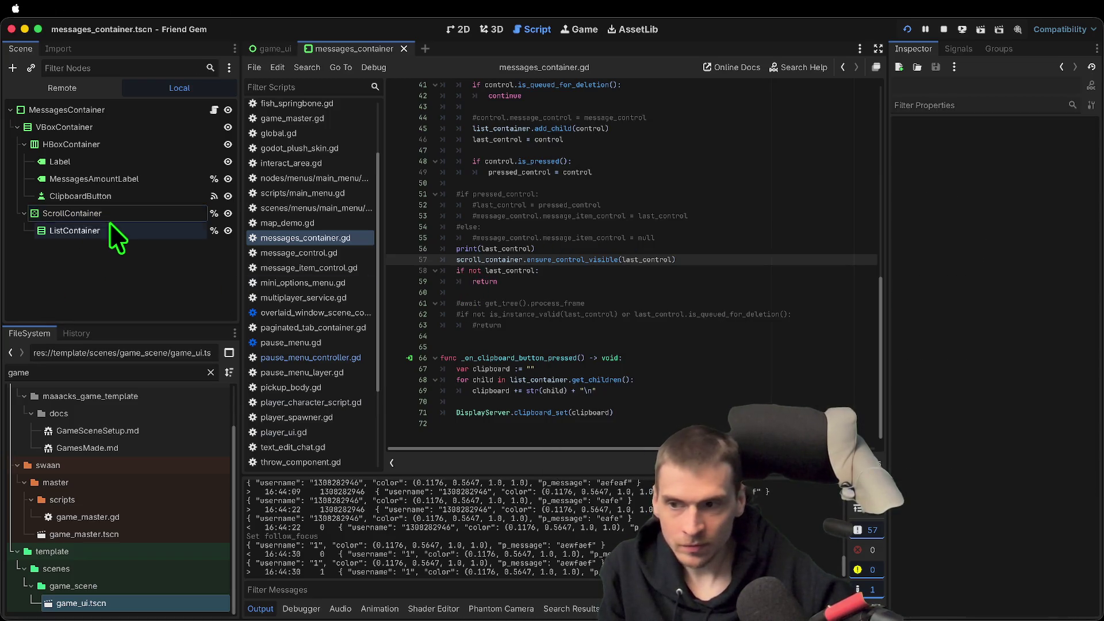
Set the ScrollContainer's Vertical Scroll Mode to Always Show
left_click(112, 218)
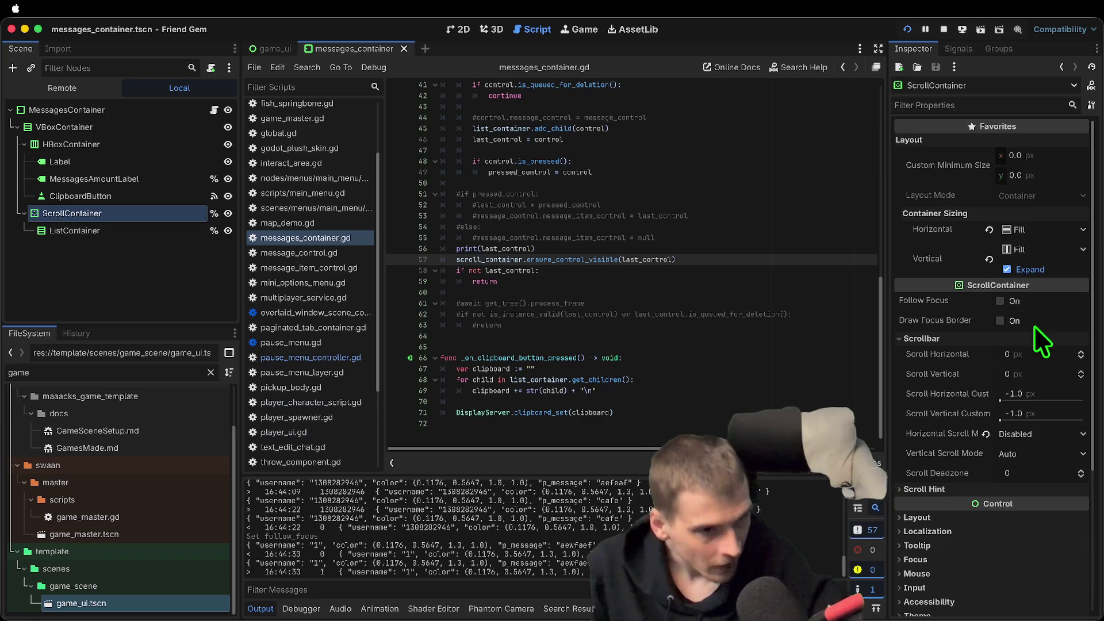
mouse_move(959, 306)
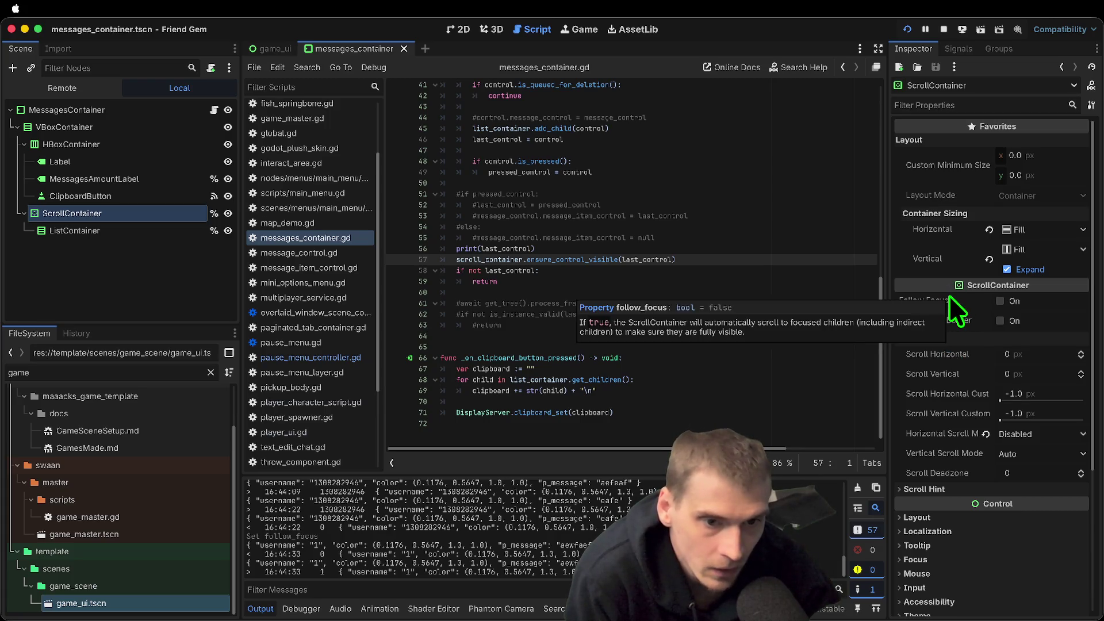
scroll(1035, 403, "down", 3)
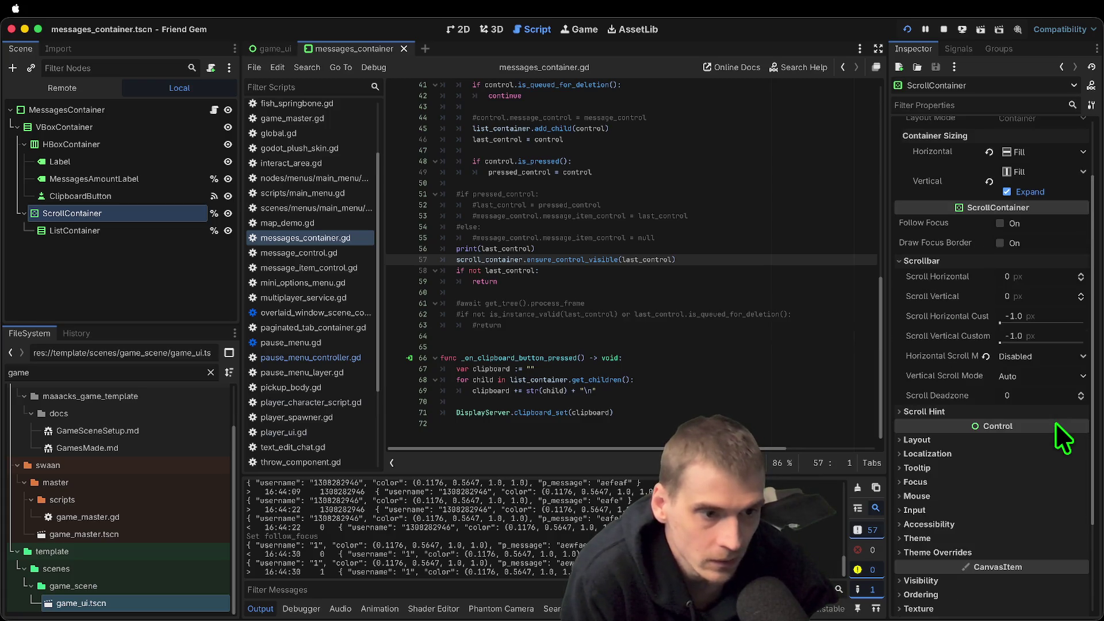
left_click(1044, 357)
left_click(1044, 373)
left_click(1044, 381)
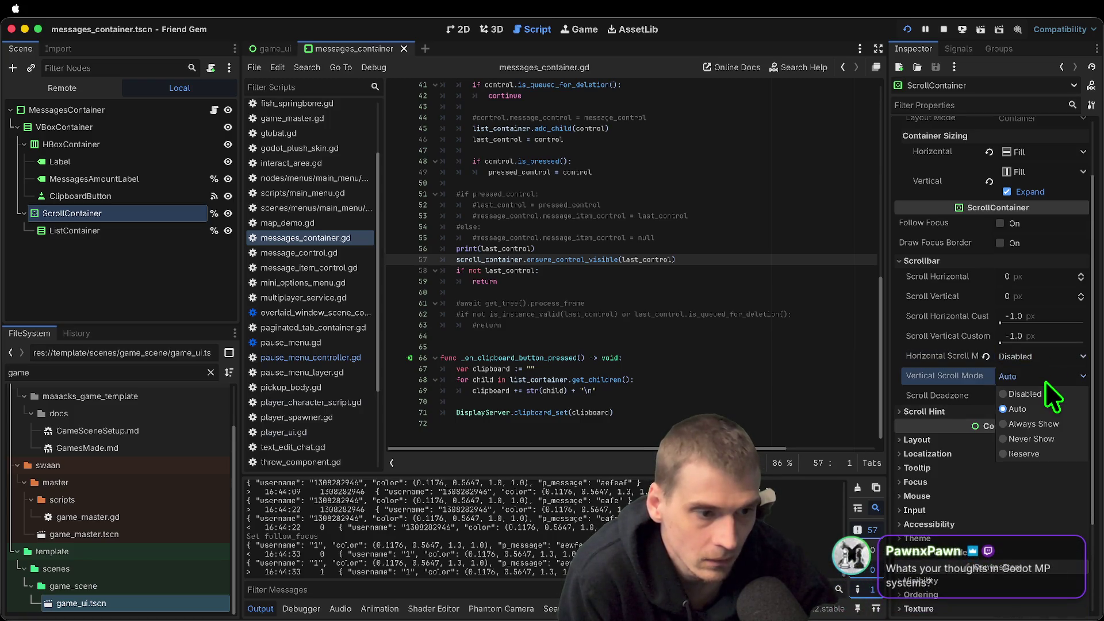
left_click(1048, 423)
Test in the running game by sending 'awef' and 'wef' and picking up the fish
key("super+b")
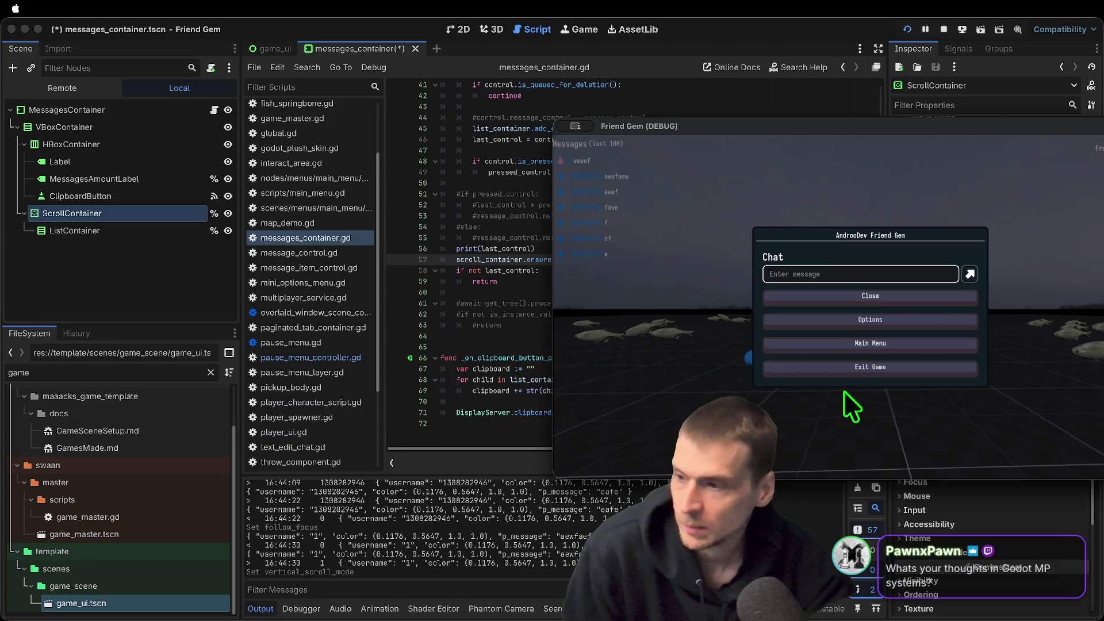
key("Escape")
key("Escape")
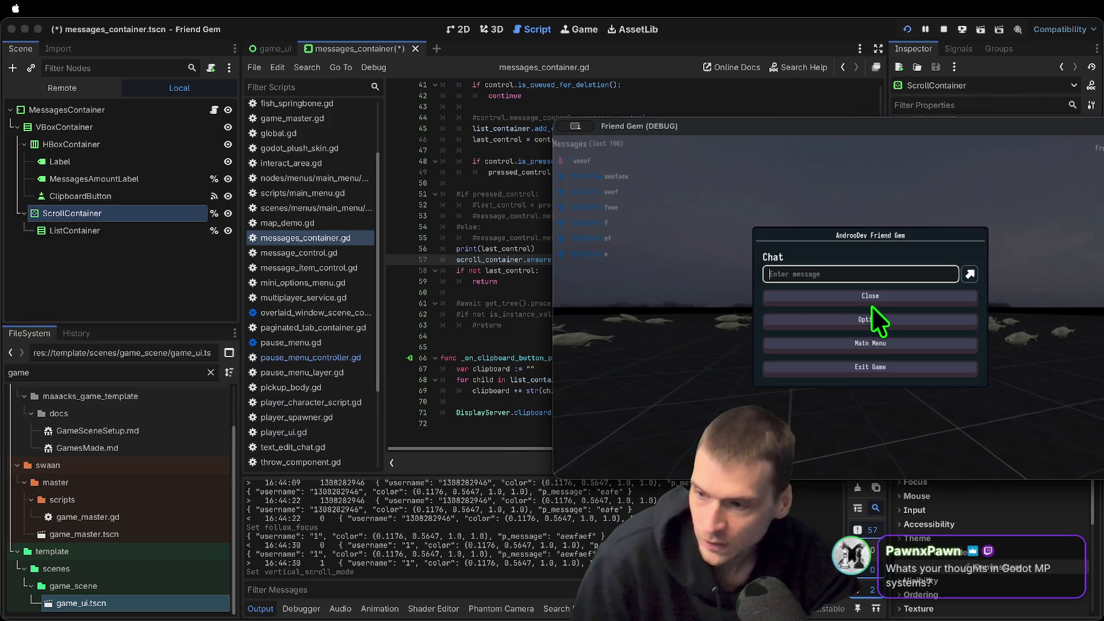
type("awef")
key("Return")
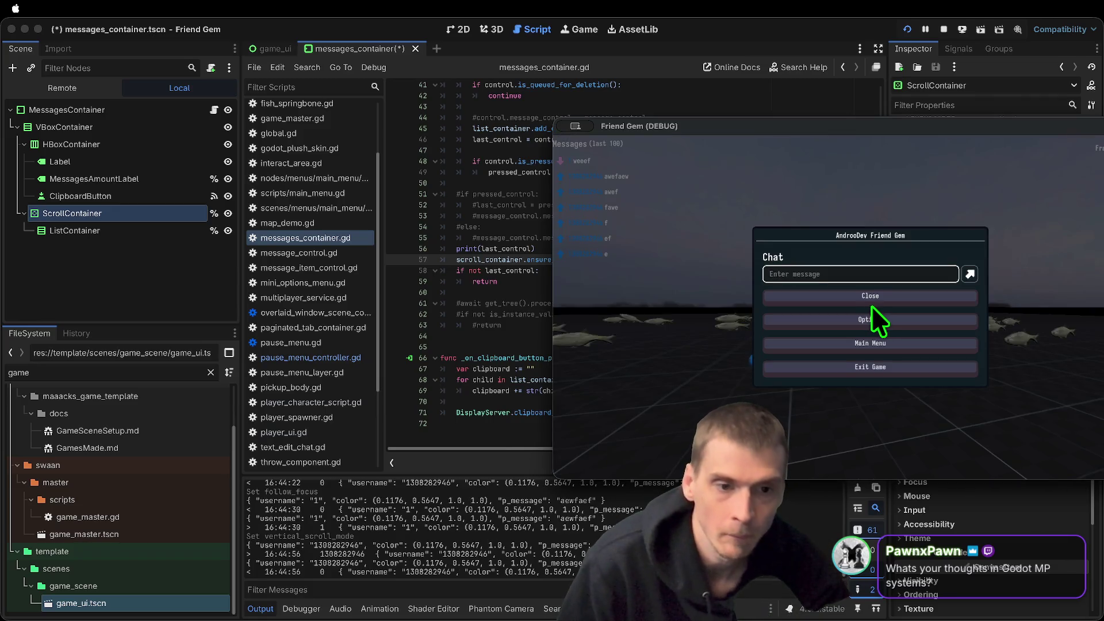
key("Escape")
key("e")
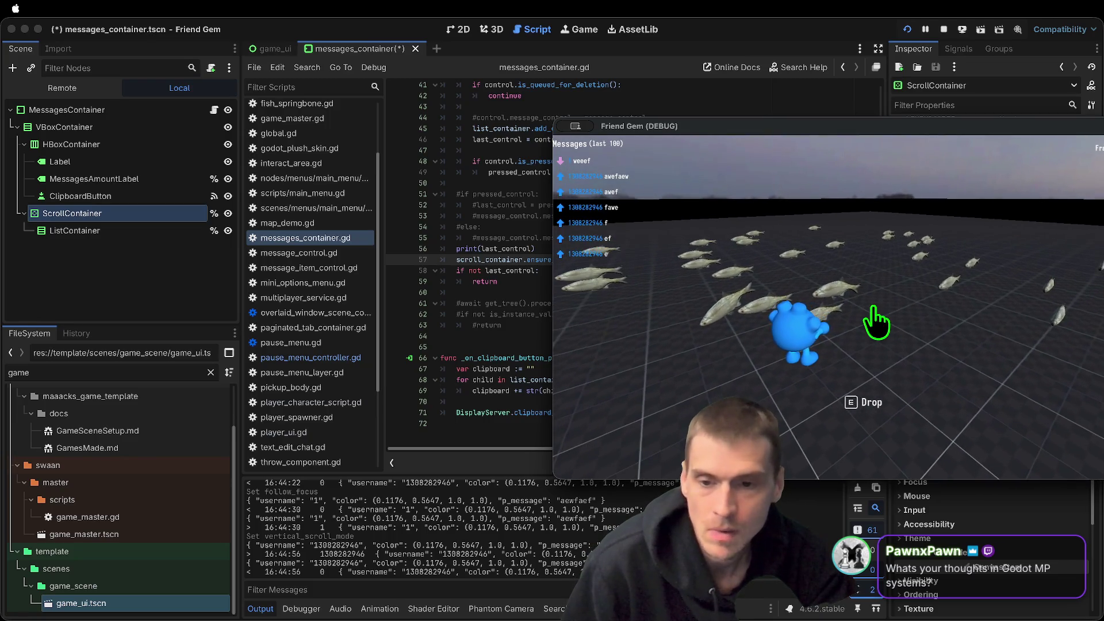
type("wef")
key("Return")
key("Escape")
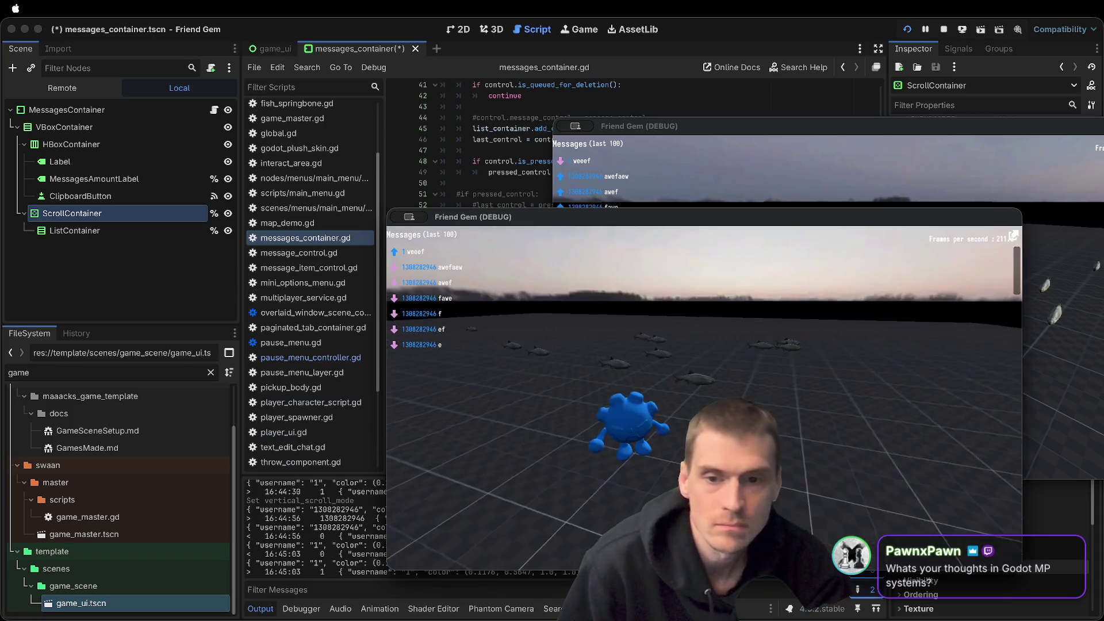
left_click(874, 310)
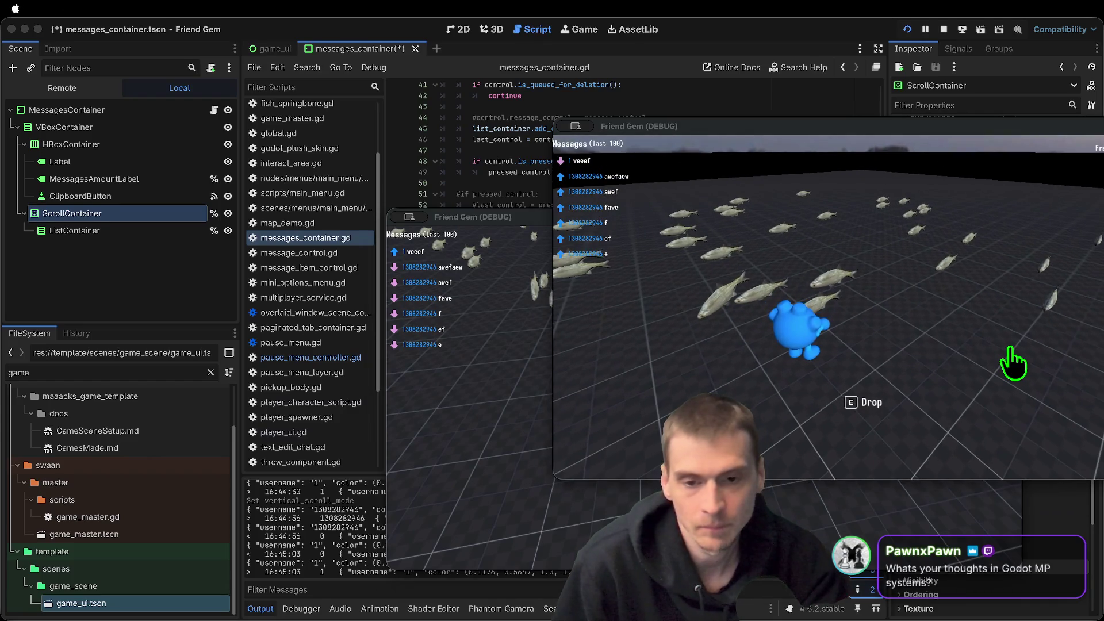
Set Vertical Scroll Mode back to Auto and turn Follow Focus back on
key("super+Tab")
left_click(1044, 379)
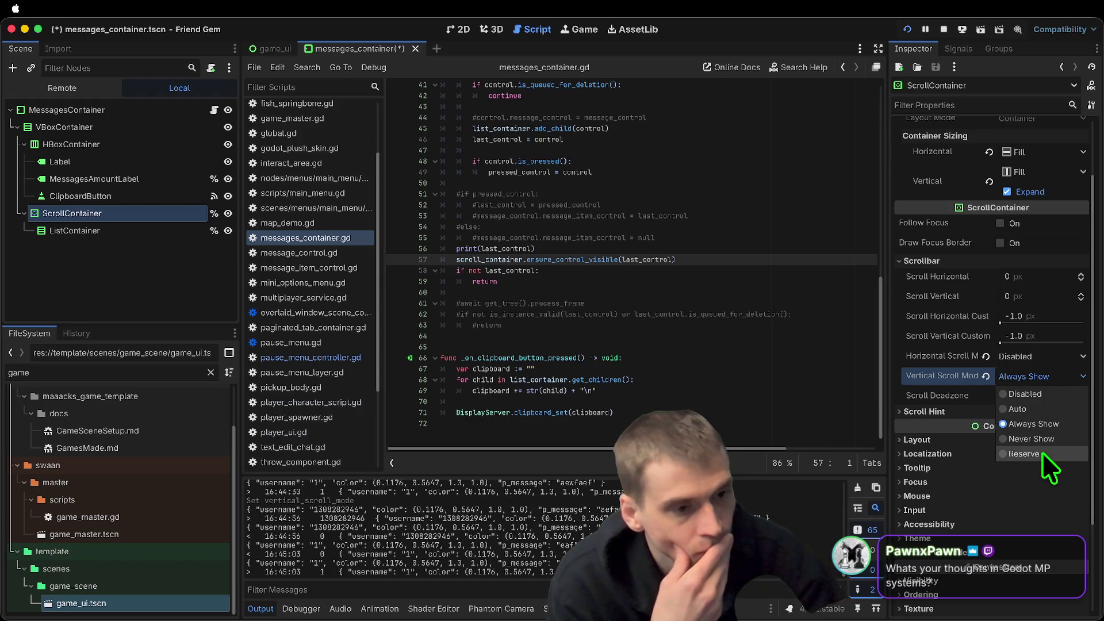
left_click(1020, 409)
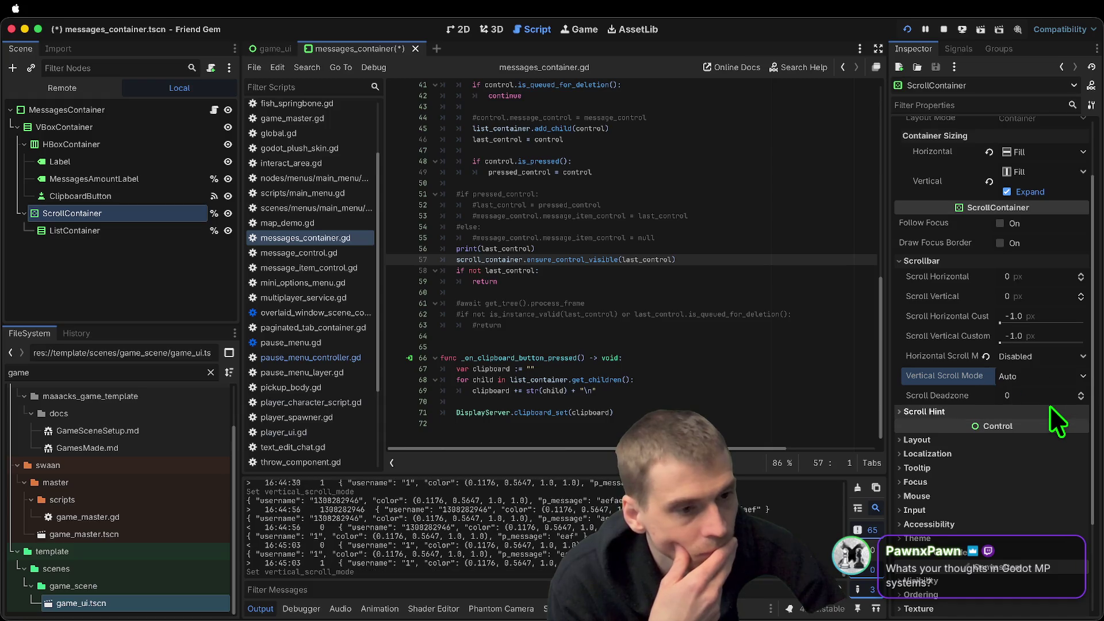
left_click(1027, 412)
scroll(1035, 391, "up", 3)
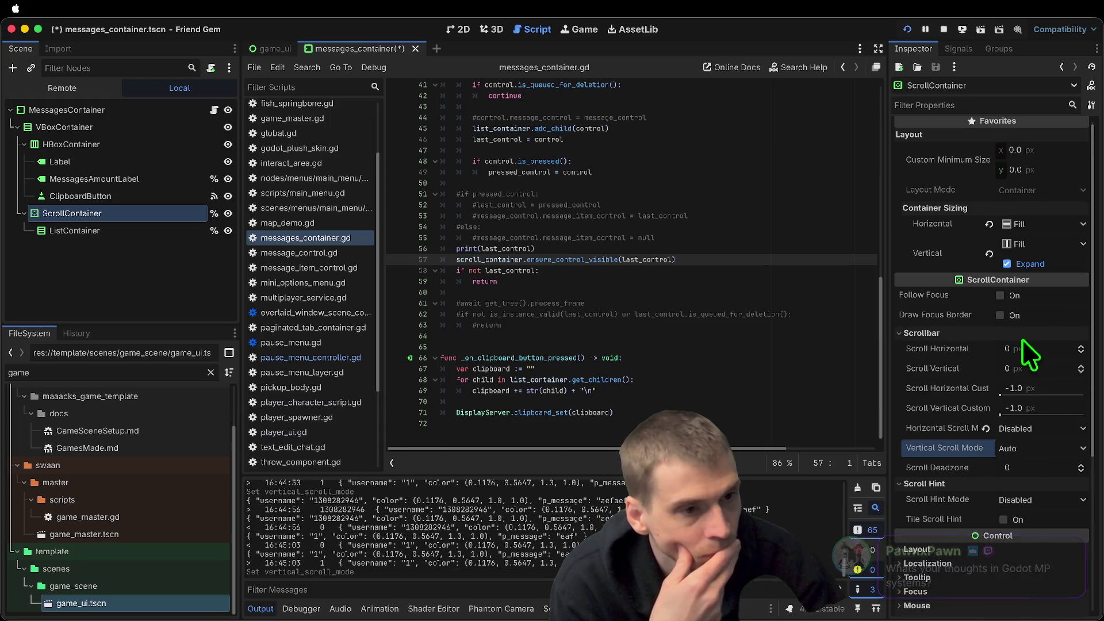
left_click(1037, 294)
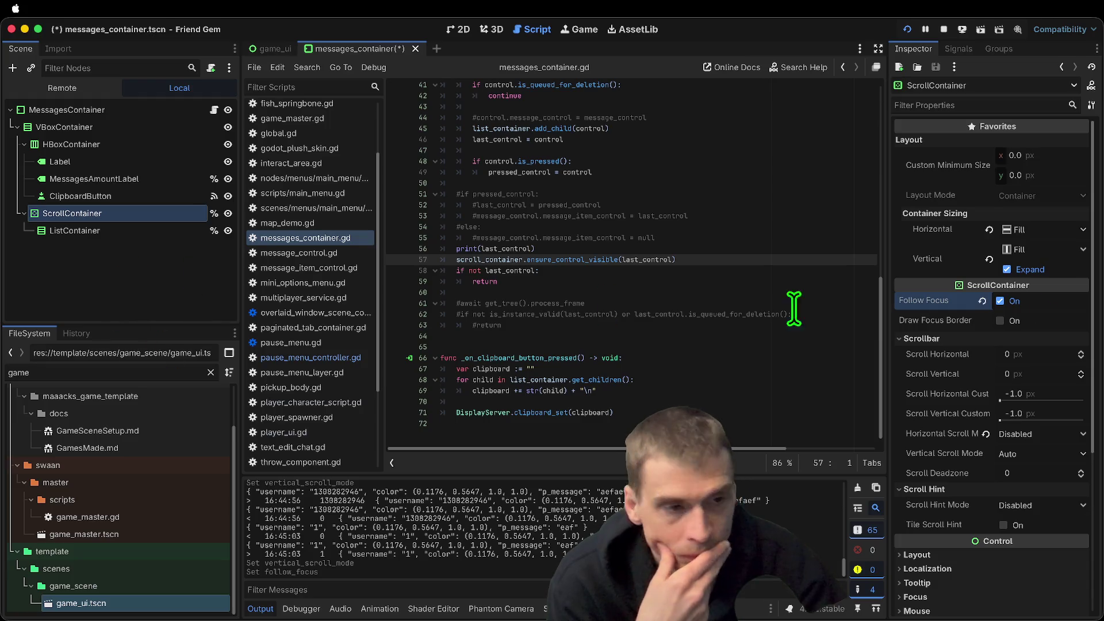
Inspect the ListContainer, collapse its Mouse group, and reselect the ScrollContainer
left_click(136, 233)
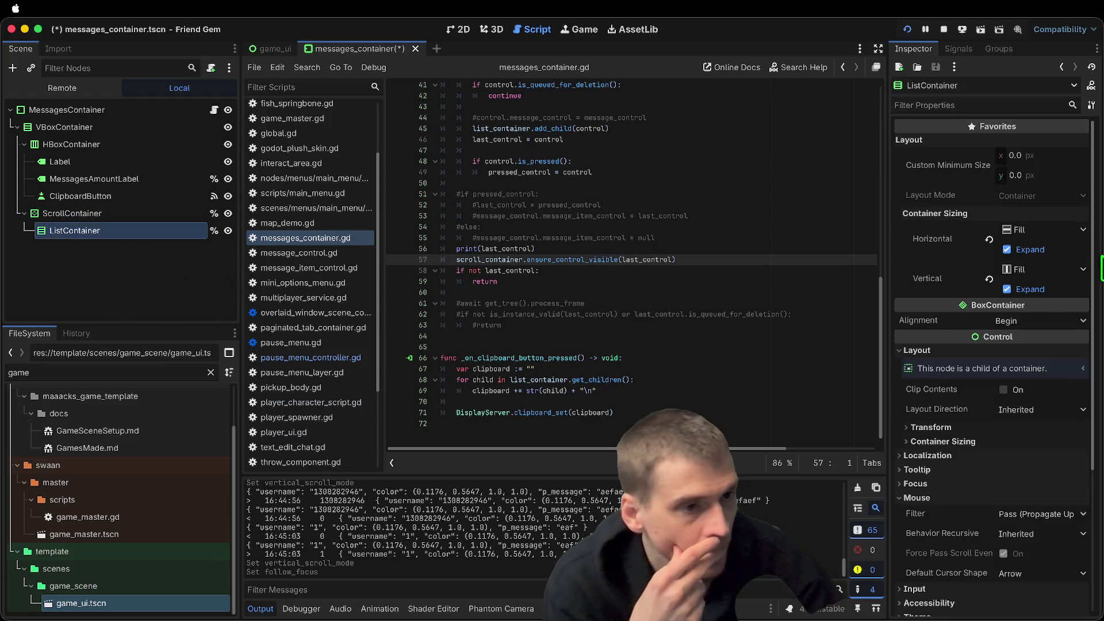
scroll(1041, 388, "down", 8)
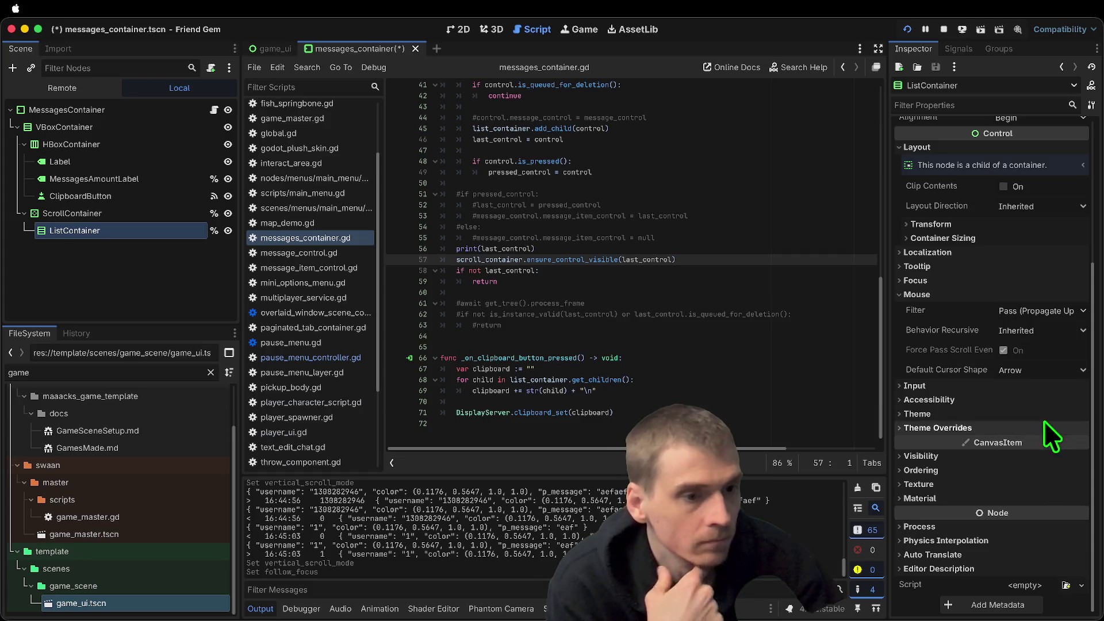
left_click(975, 296)
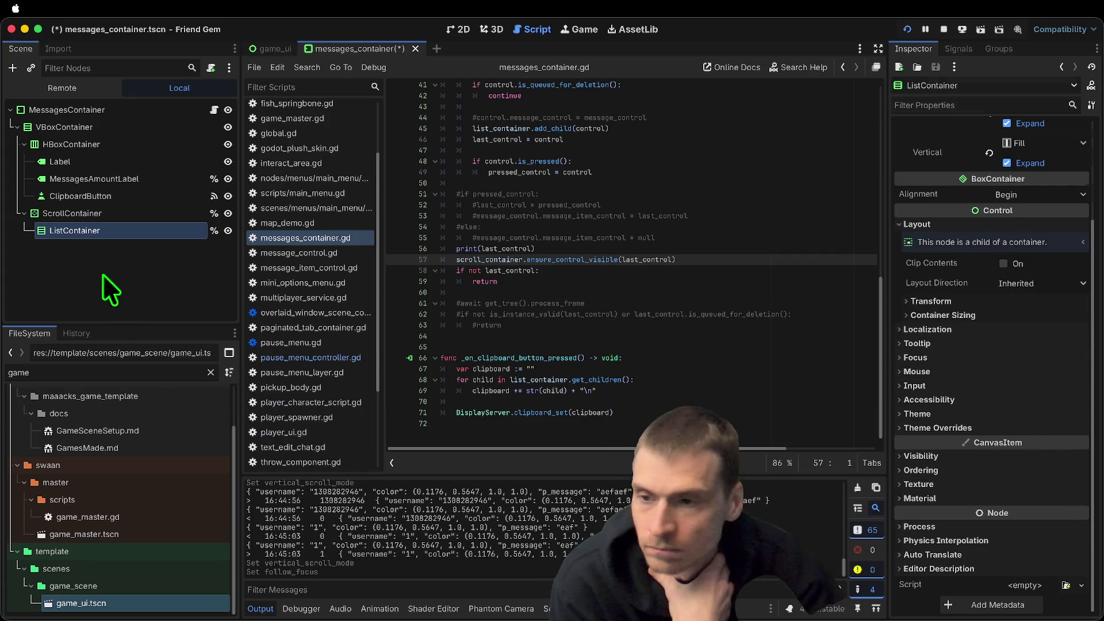
left_click(147, 211)
scroll(784, 246, "up", 1)
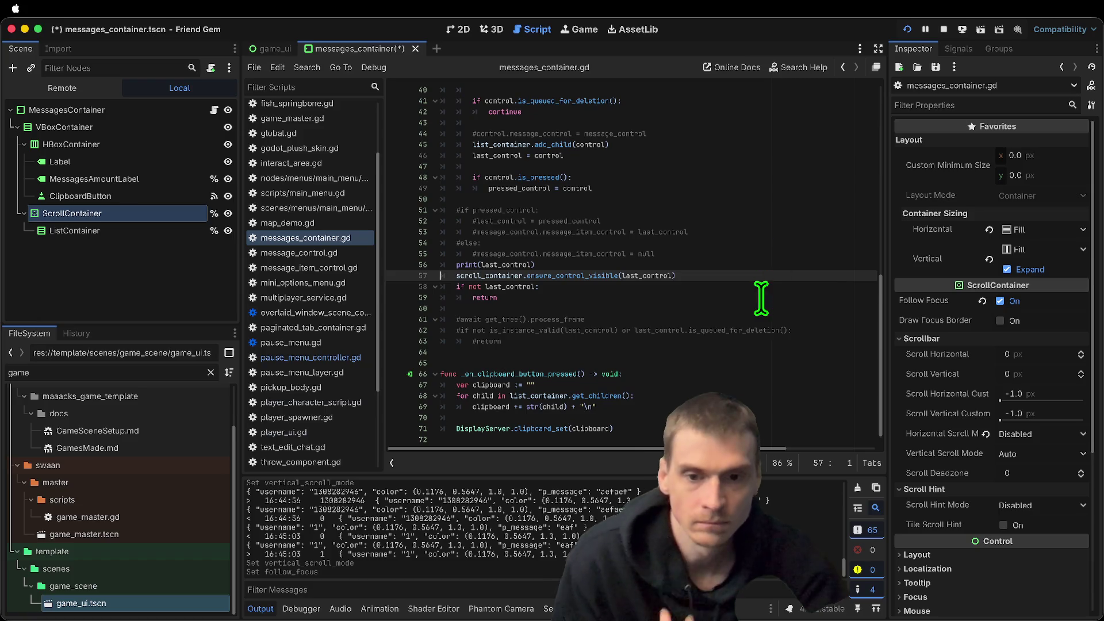
Undo the three most recent script edits and save
left_click(761, 298)
key("super+z")
key("super+z")
key("super+z")
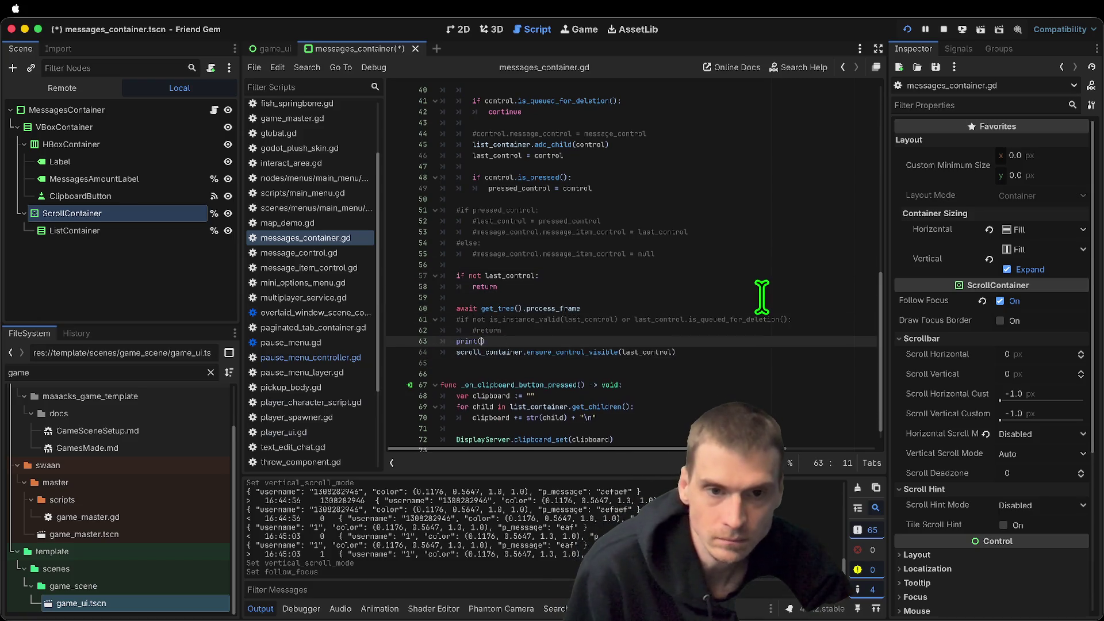
key("super+z")
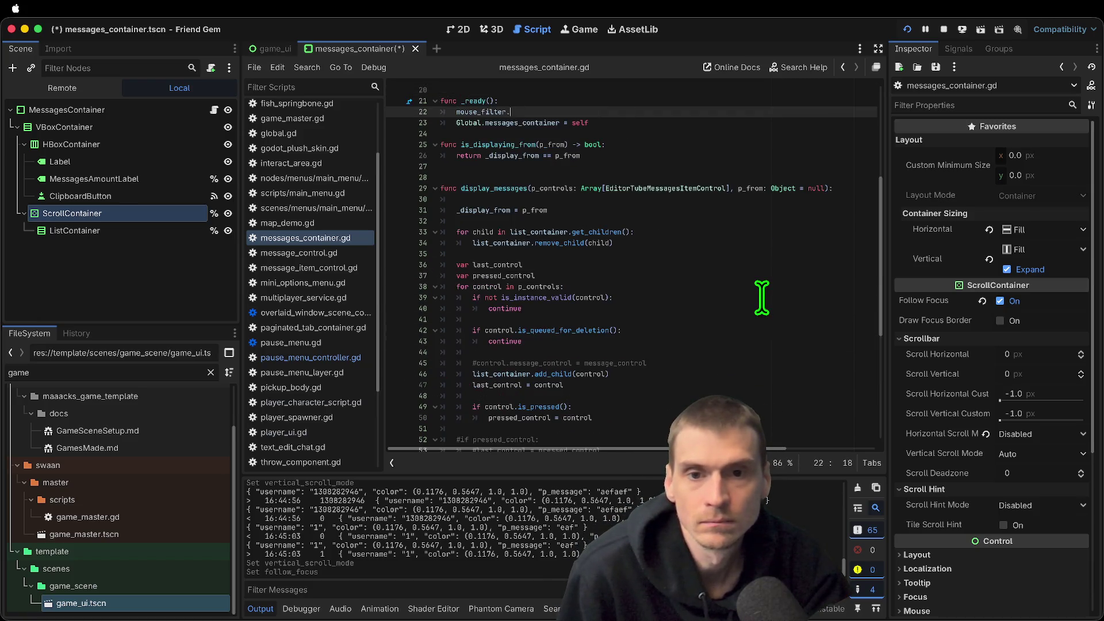
key("super+z")
key("super+z")
key("super+z")
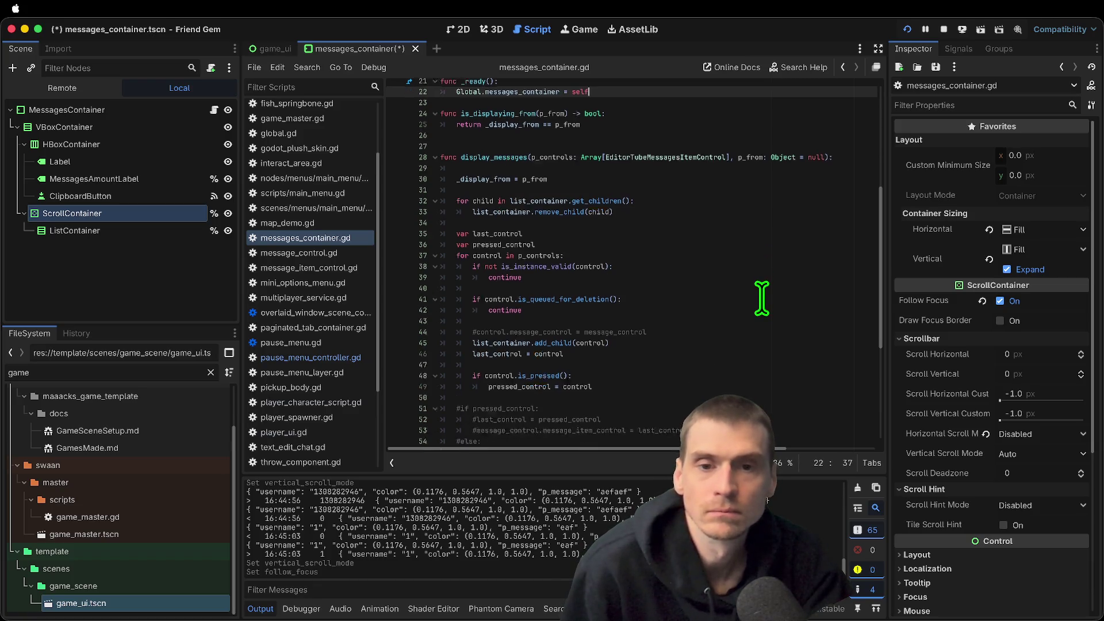
left_click(728, 254)
key("super+s")
Uncomment lines 51–55 and check where pressed_control is used
mouse_move(727, 253)
left_mouse_down()
mouse_move(284, 217)
mouse_move(289, 208)
left_mouse_up()
key("super+k")
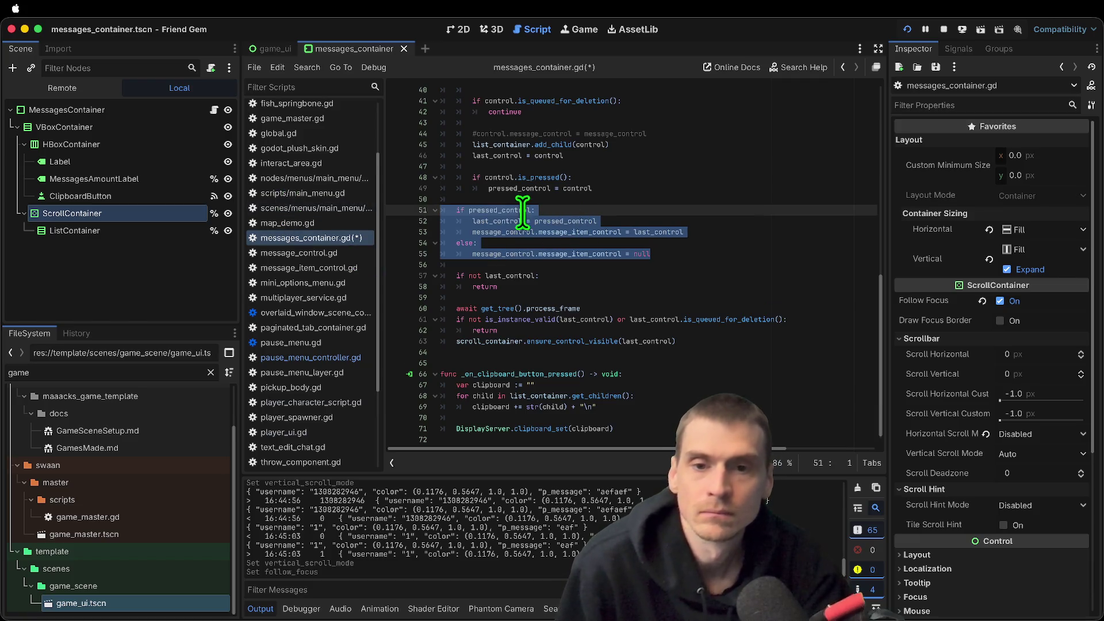
double_click(485, 208)
scroll(632, 195, "up", 3)
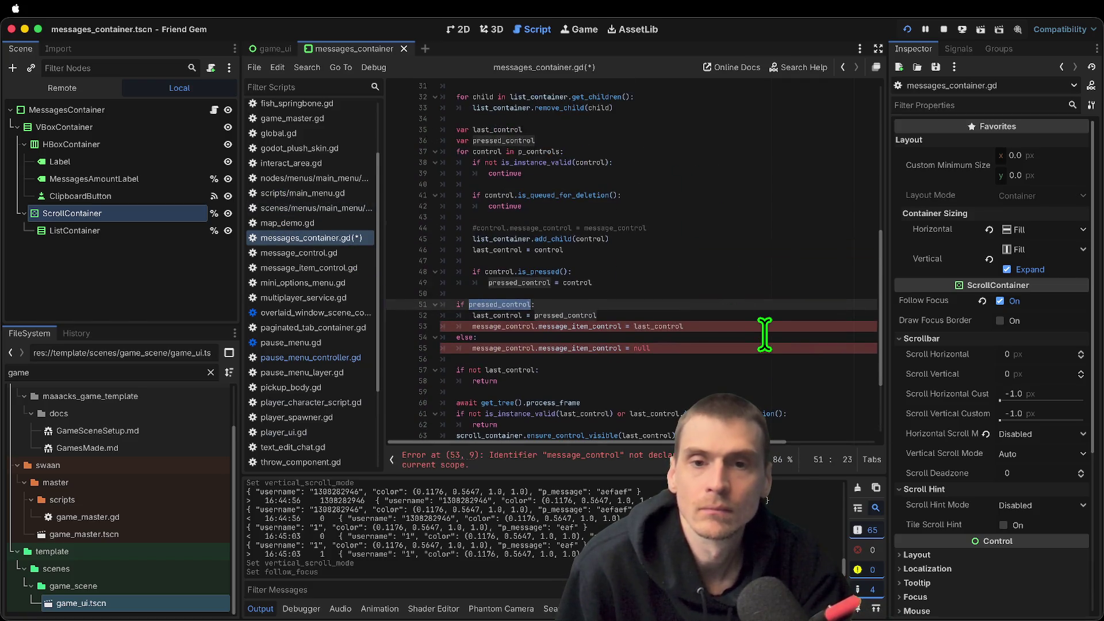
Comment out the pressed_control block on lines 51–55
left_click(711, 272)
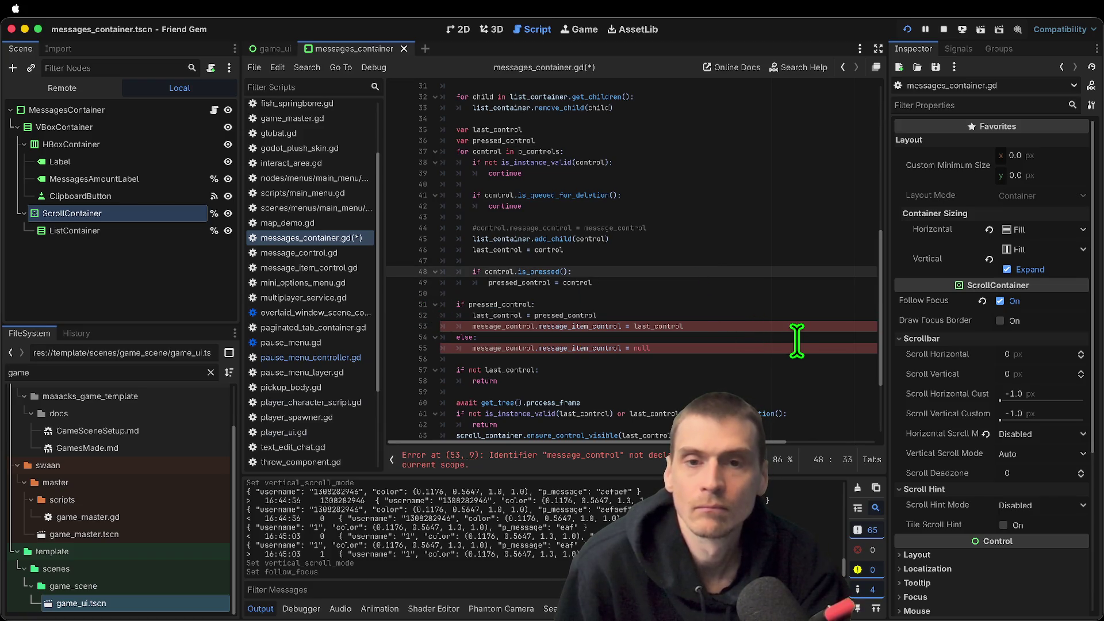
double_click(542, 151)
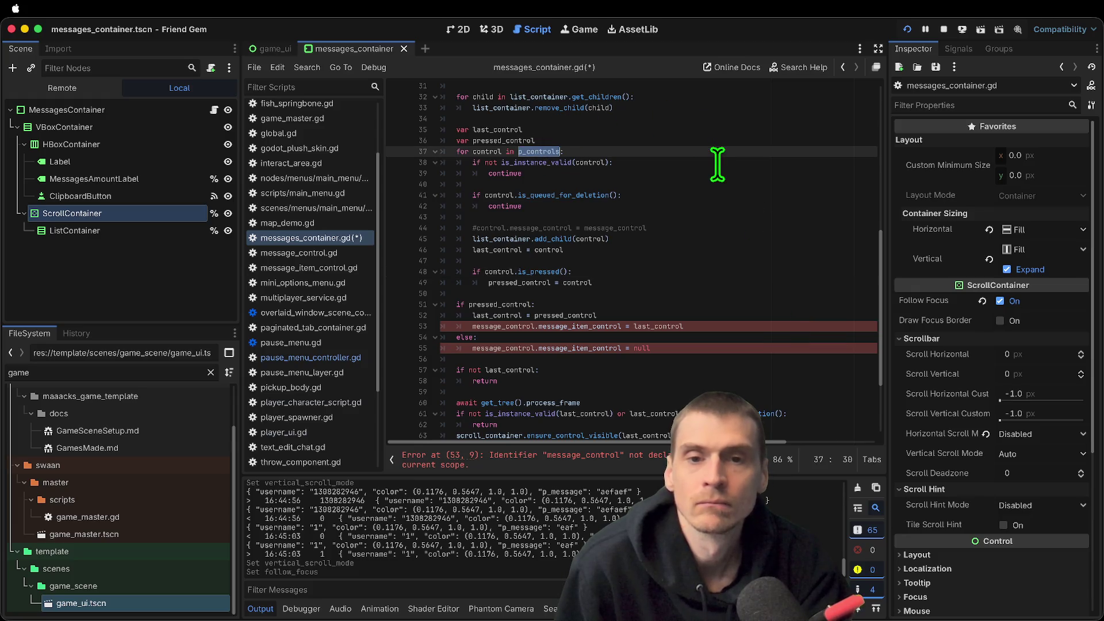
mouse_move(776, 348)
left_mouse_down()
mouse_move(394, 313)
mouse_move(399, 300)
left_mouse_up()
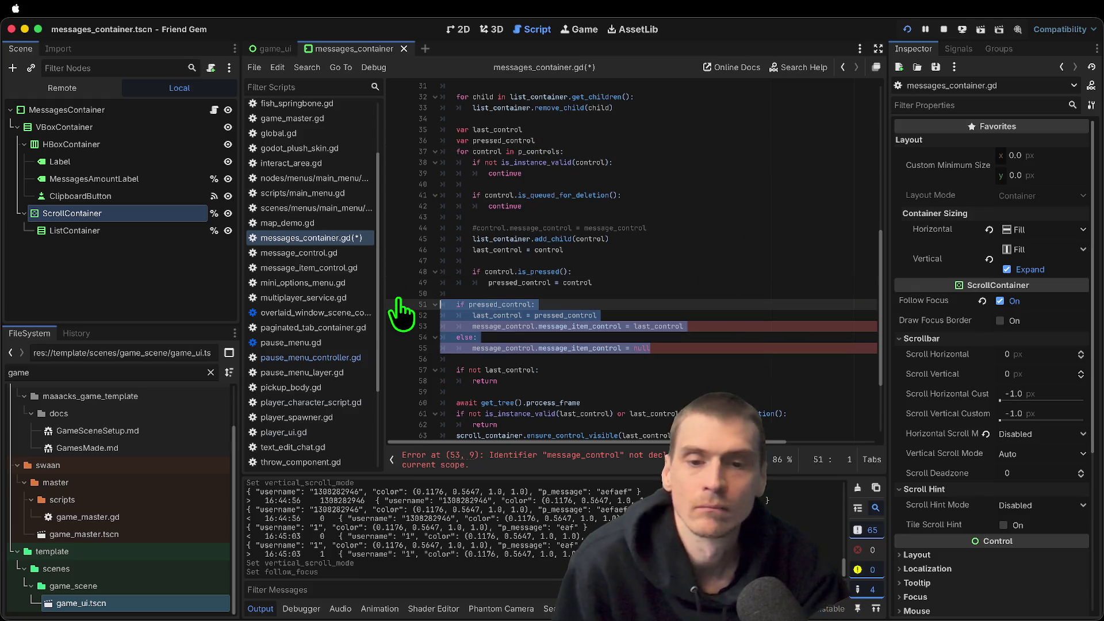
key("ctrl+k")
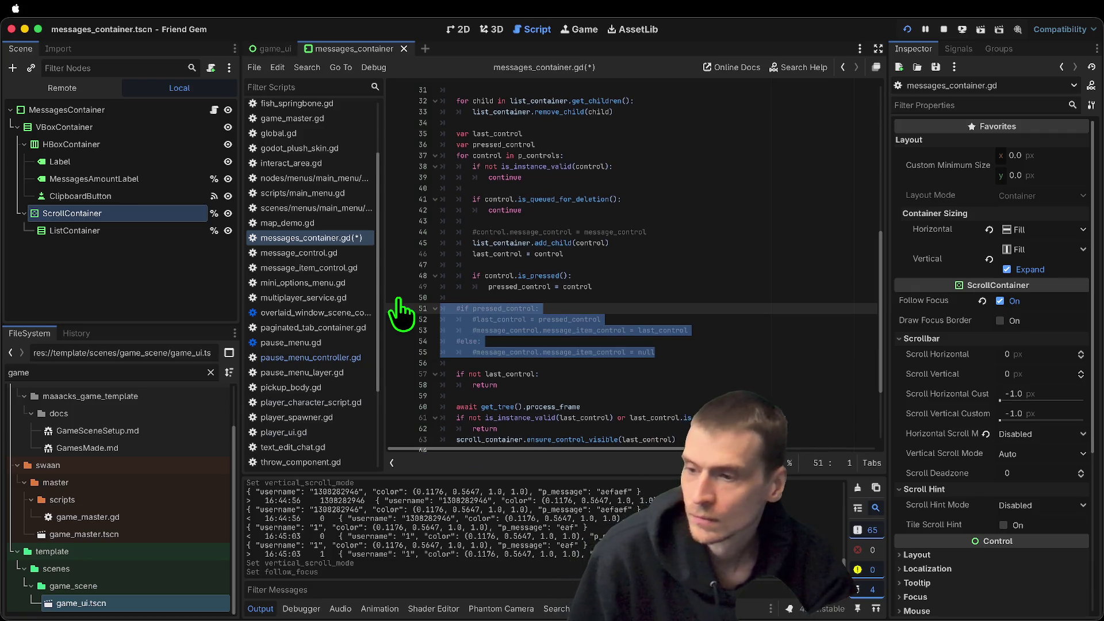
Open the documentation page for ensure_control_visible from line 63
left_click(631, 377)
scroll(633, 386, "down", 1)
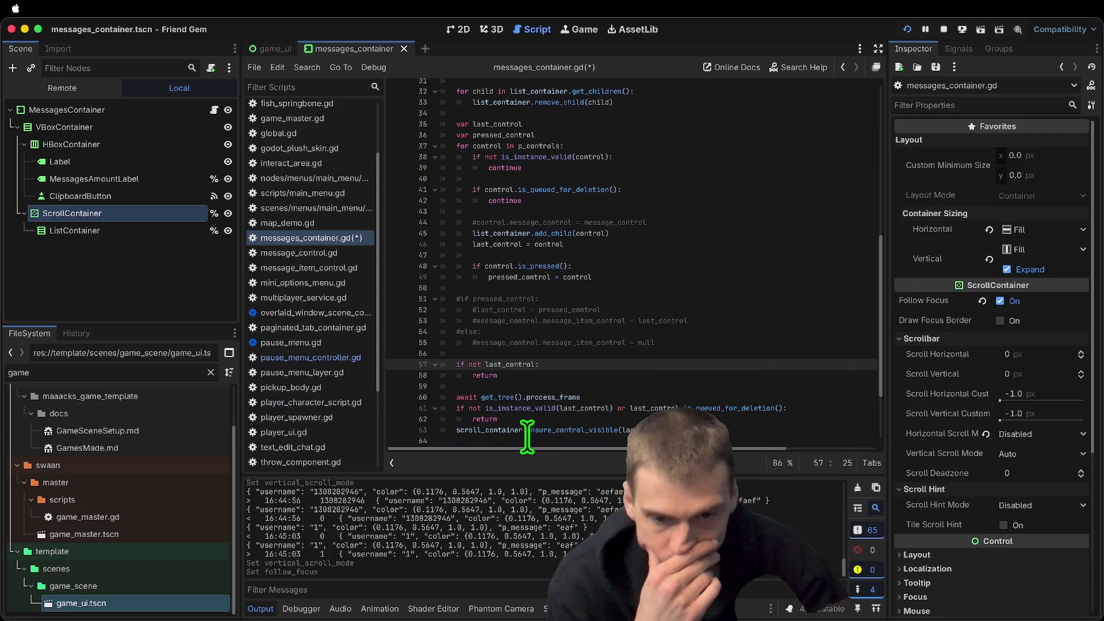
left_click(579, 432)
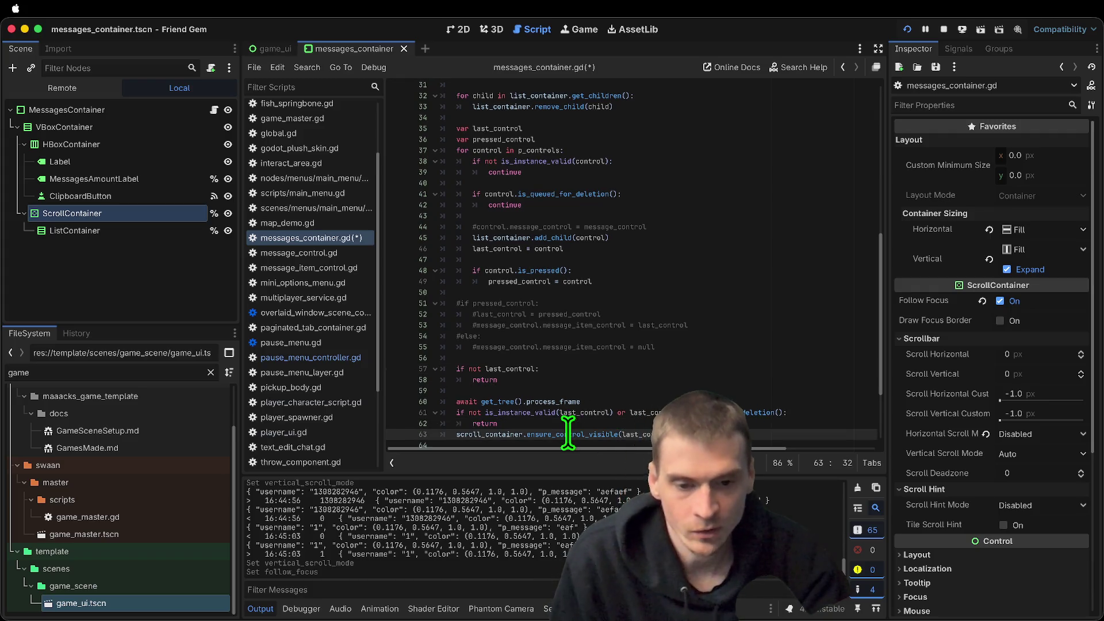
left_click(572, 436, "ctrl")
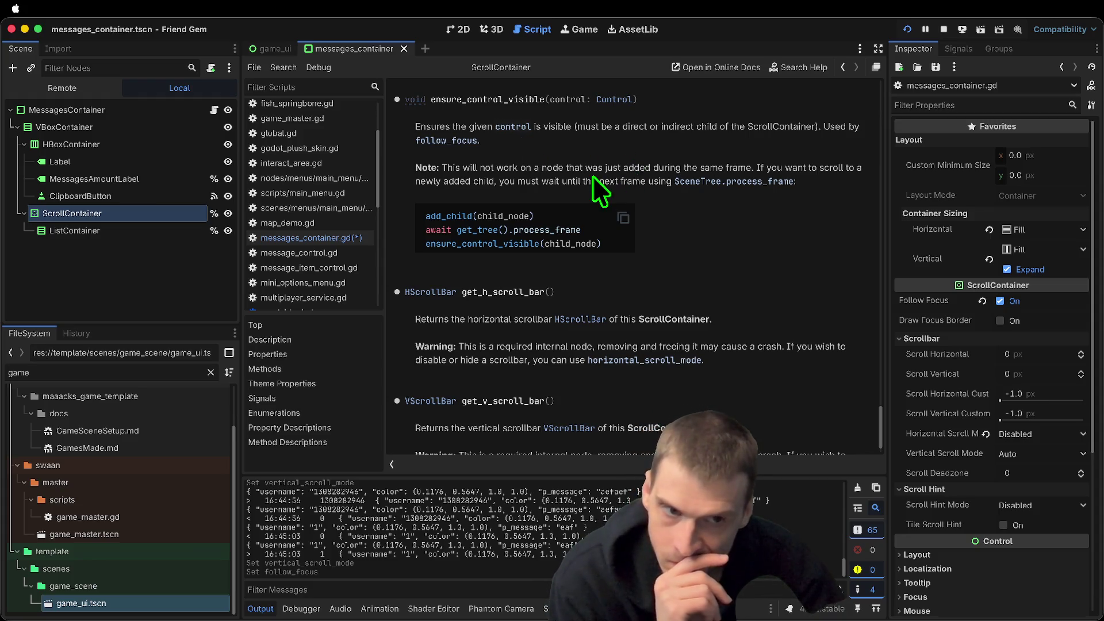
left_click(162, 305)
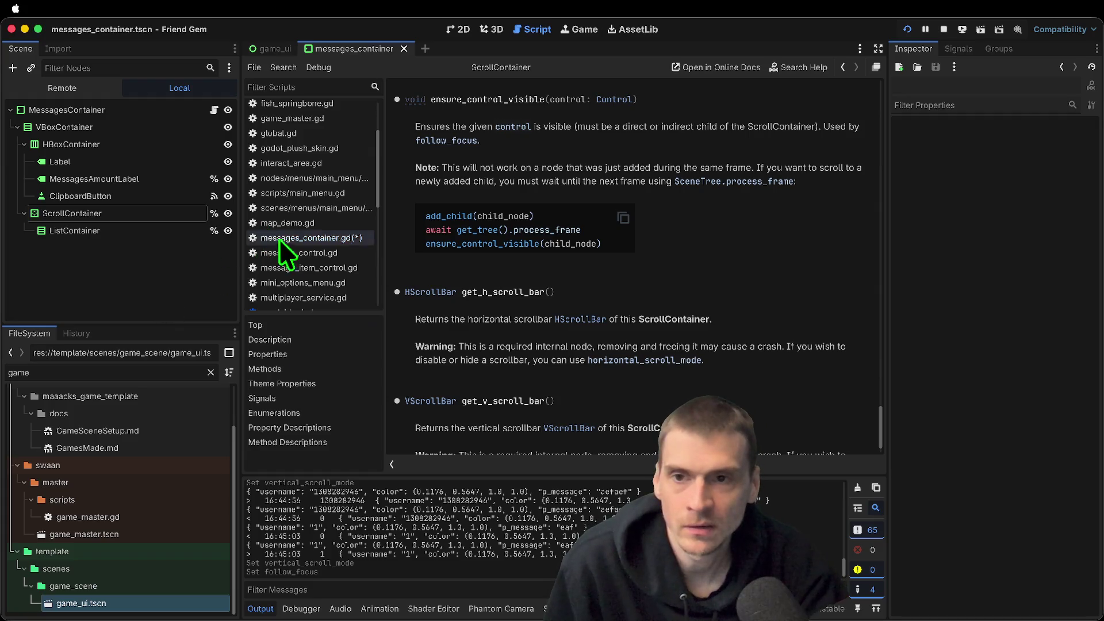
key("Escape")
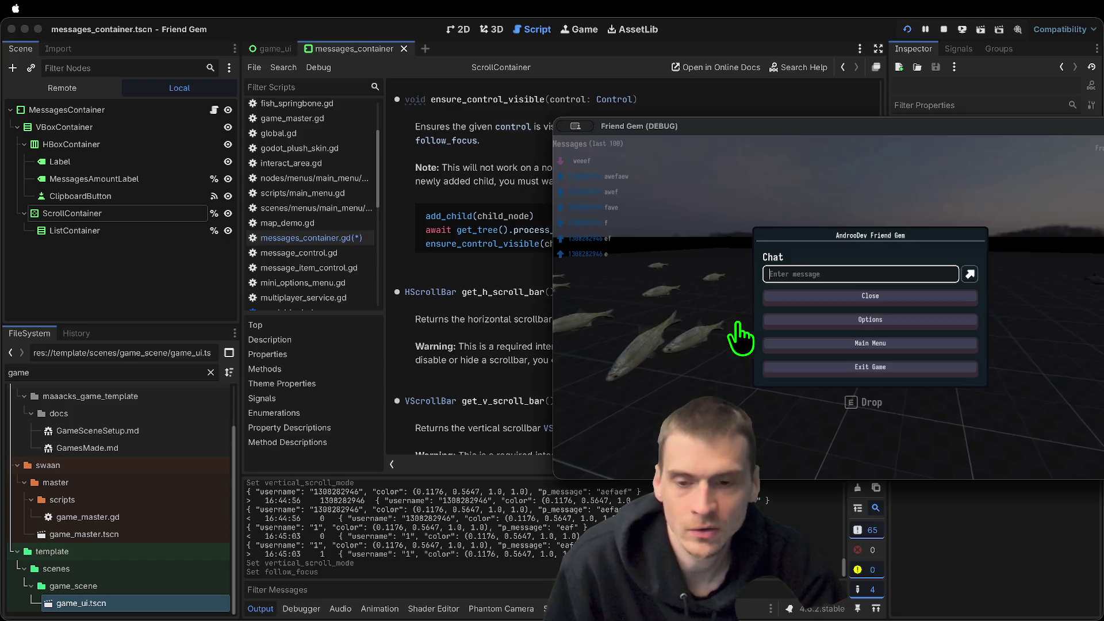
left_click(903, 299)
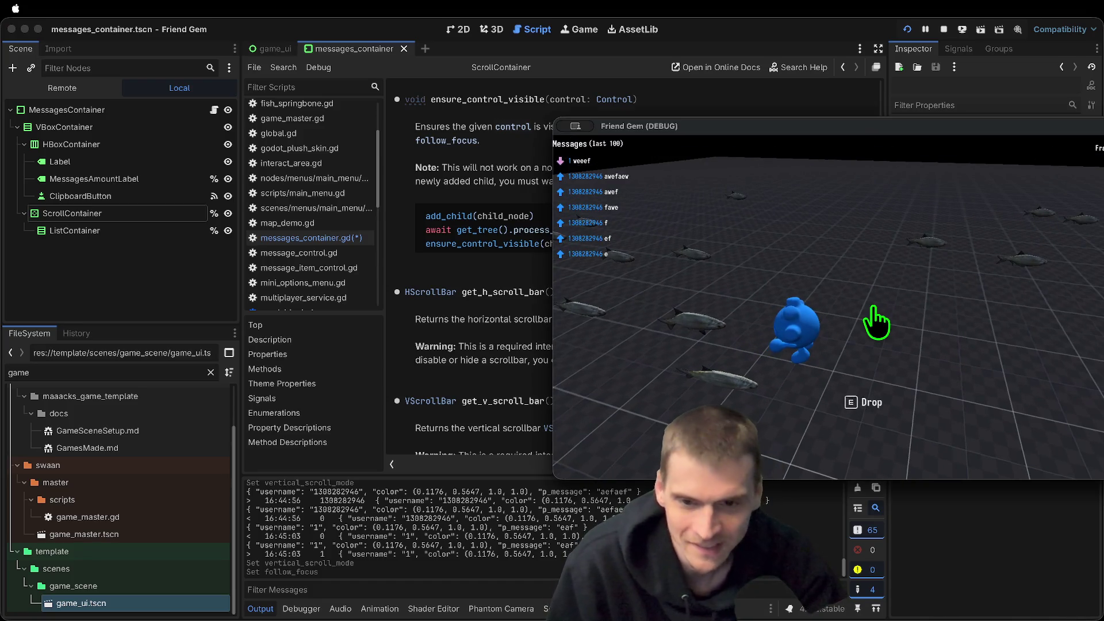
left_click(3, 315)
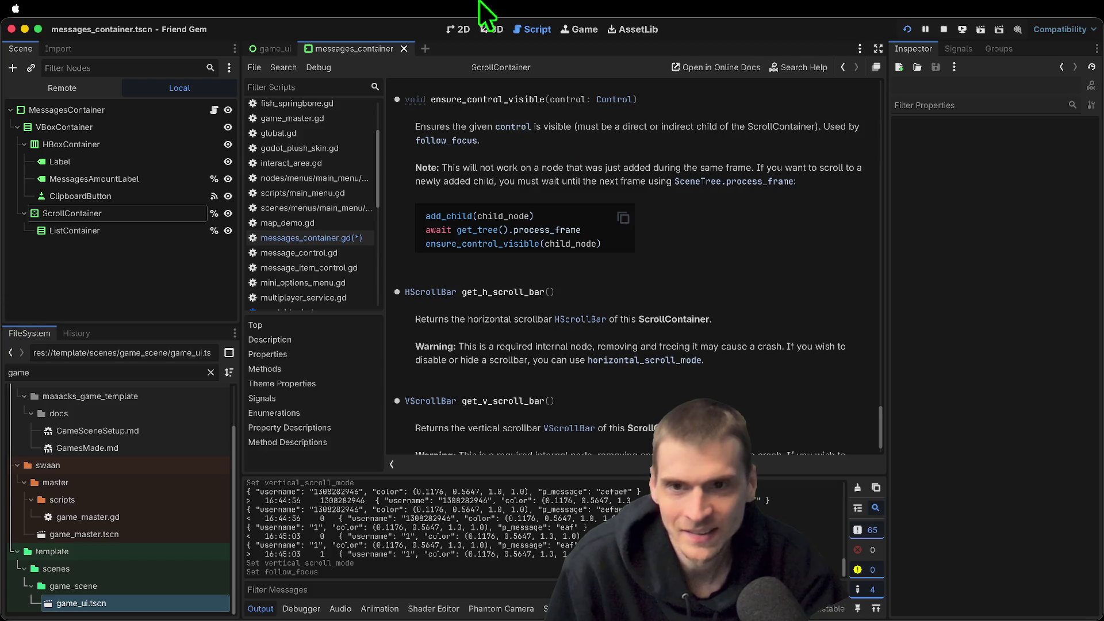
left_click(256, 51)
Set MessagesContainer's anchors preset to Full Rect
left_click(133, 215)
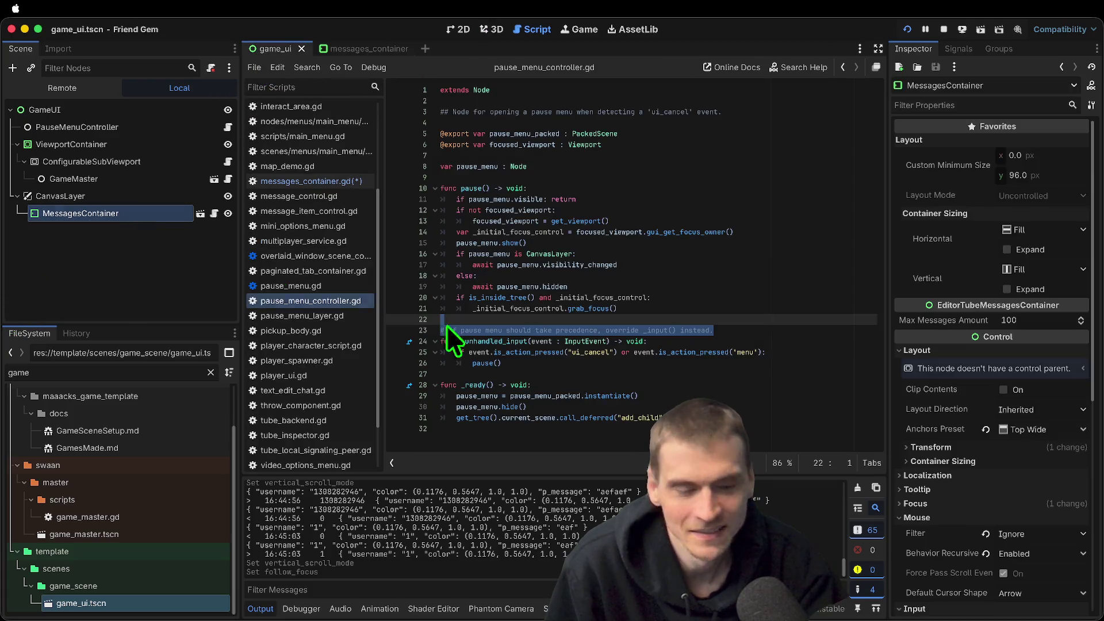
left_click(1038, 429)
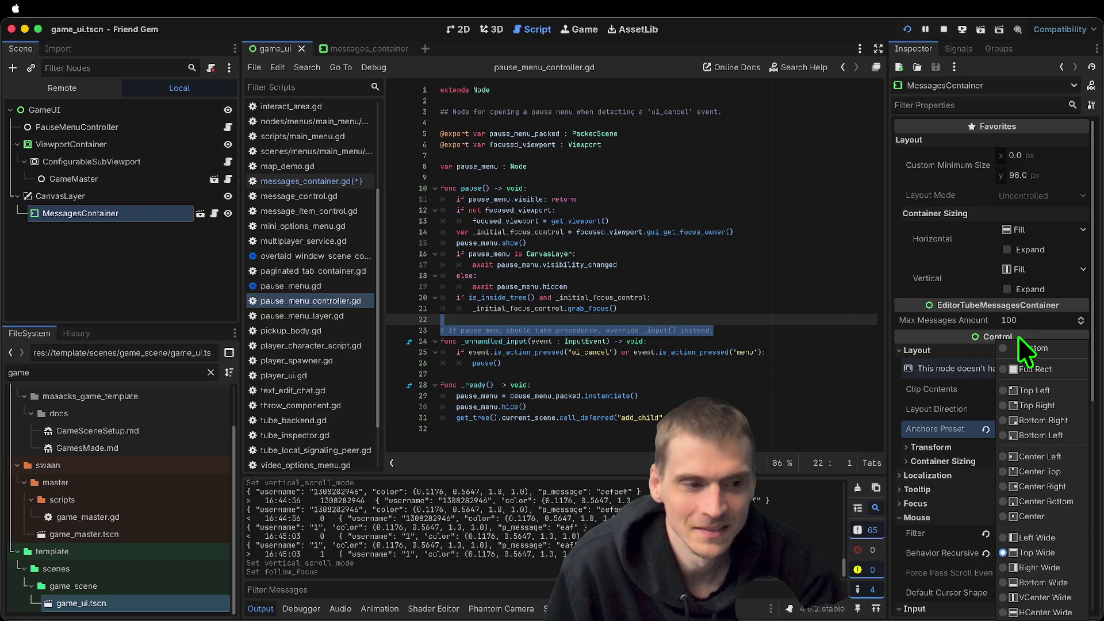
left_click(1023, 371)
key("super+Tab")
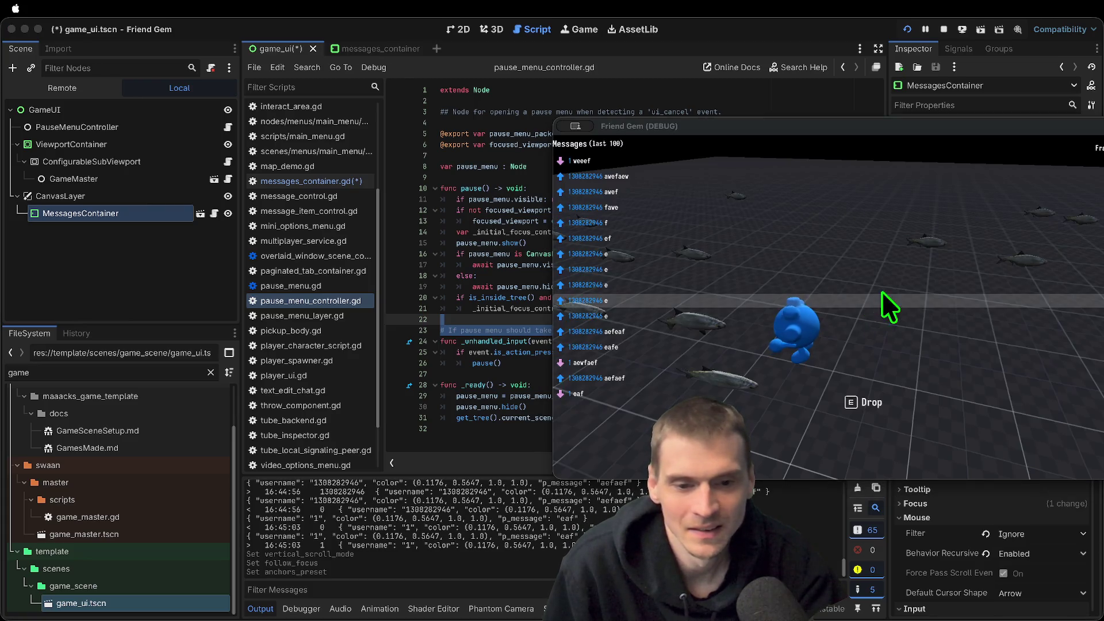
key("super+Tab")
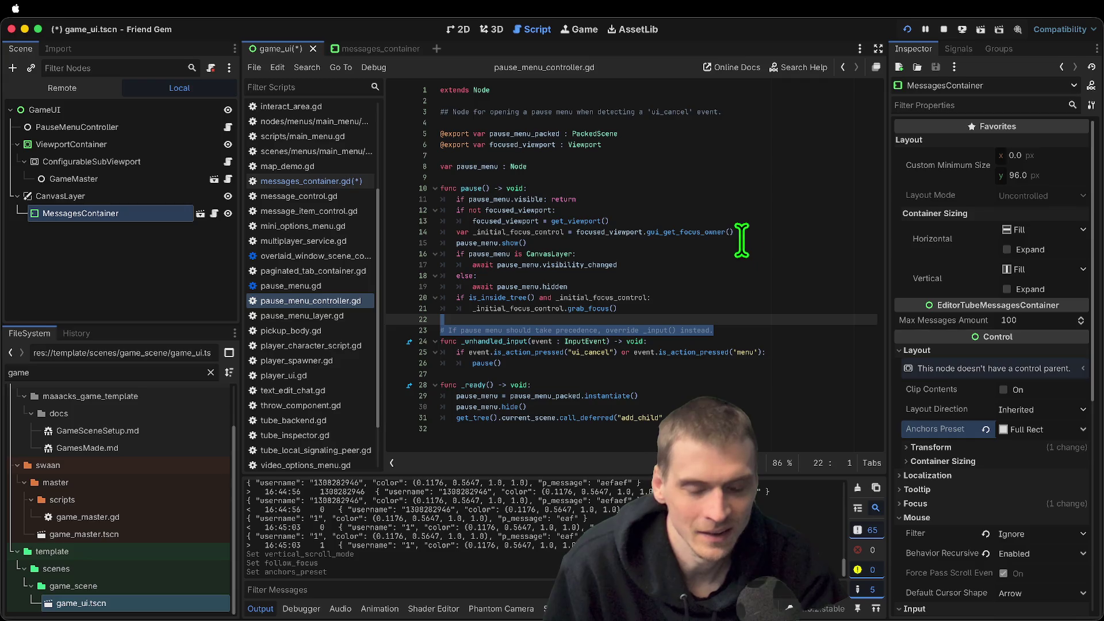
Send chat messages 'aefaewf', 'awefea', 'eee' and 'efef' in the running game
key("super+Tab")
key("Escape")
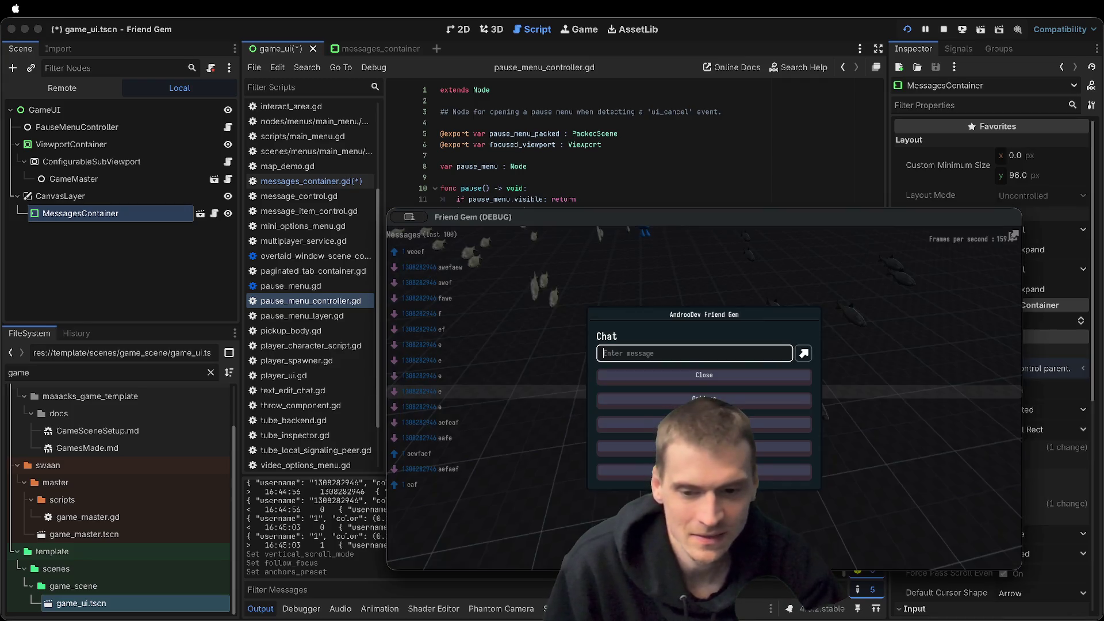
type("faew")
key("Return")
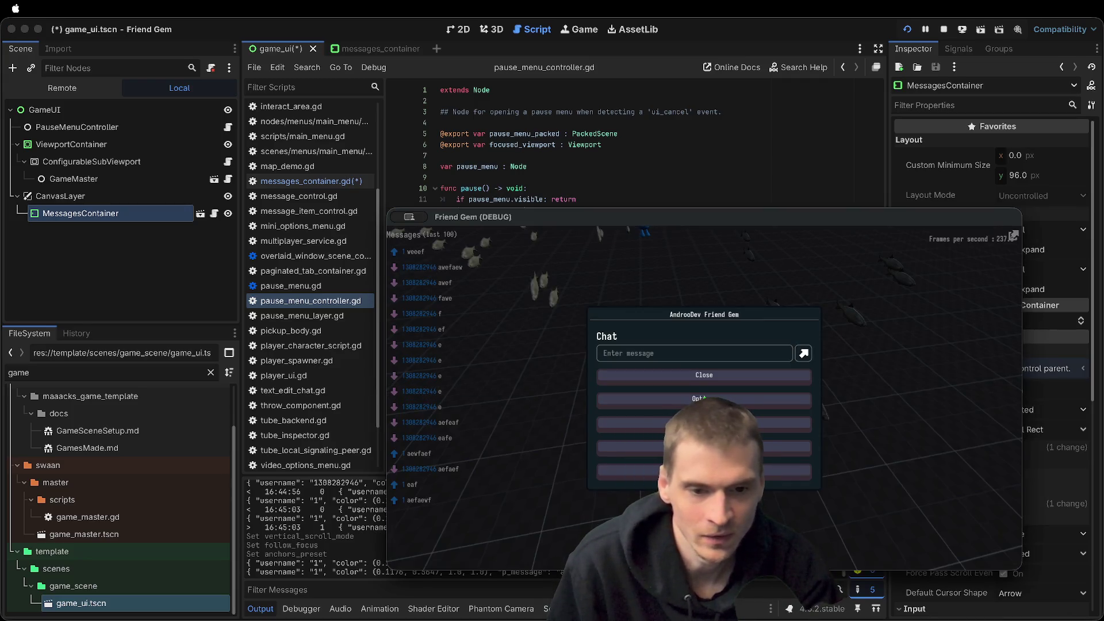
left_click(650, 353)
type("a")
key("Return")
left_click(648, 354)
type("e")
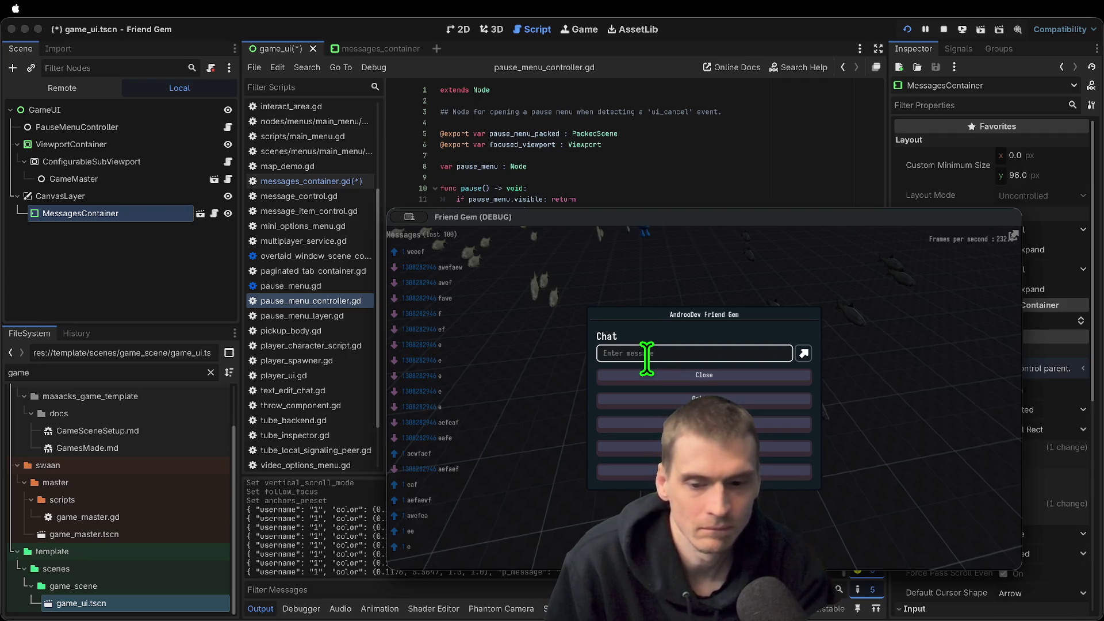
key("Escape")
key("Escape")
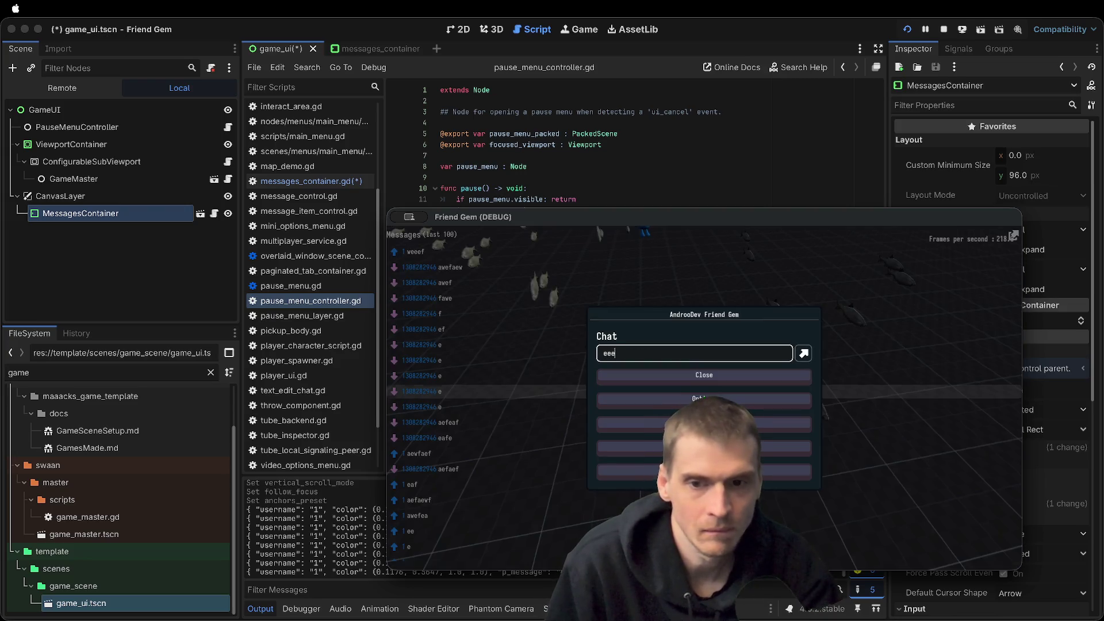
key("Return")
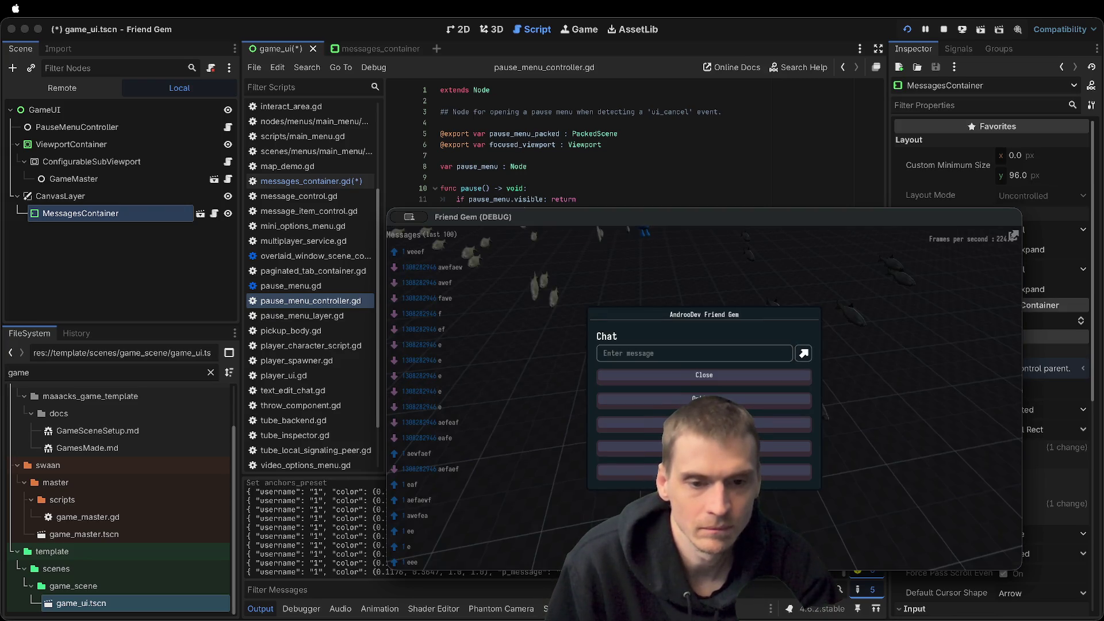
type("efef")
key("Return")
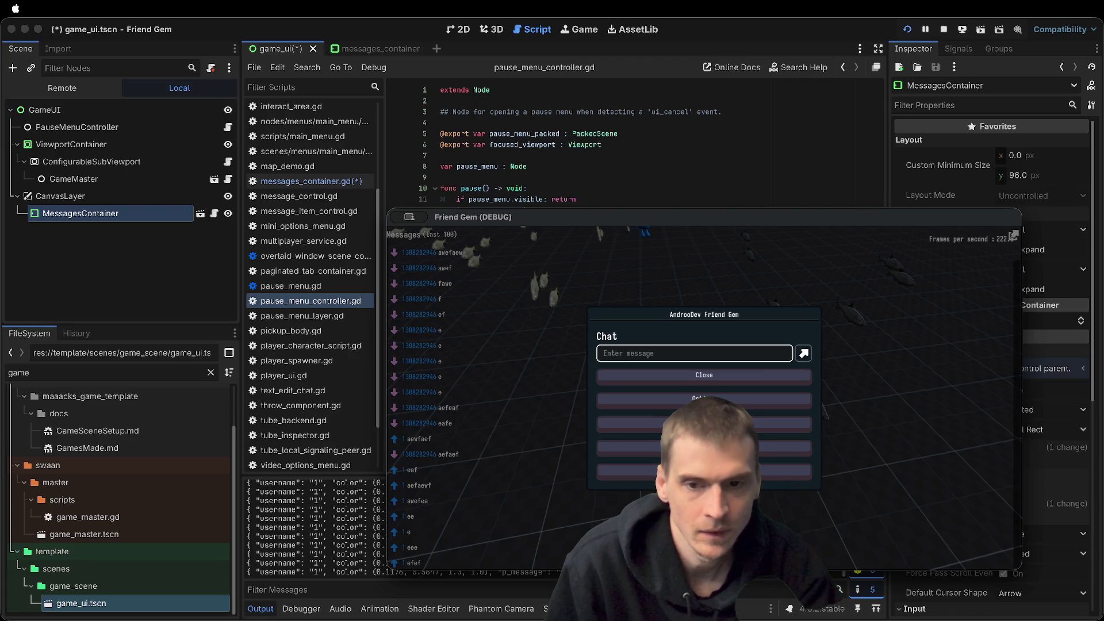
Send the chat message 'zzzzzzzz' in the game, then return to the editor
left_click(707, 348)
type("z")
key("Return")
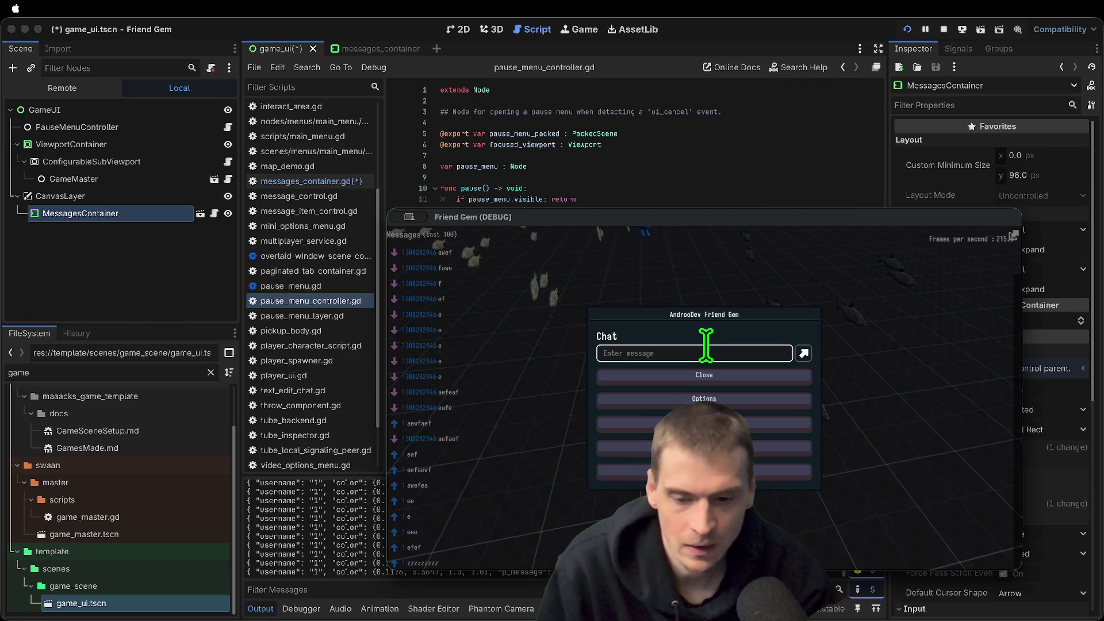
key("super+Tab")
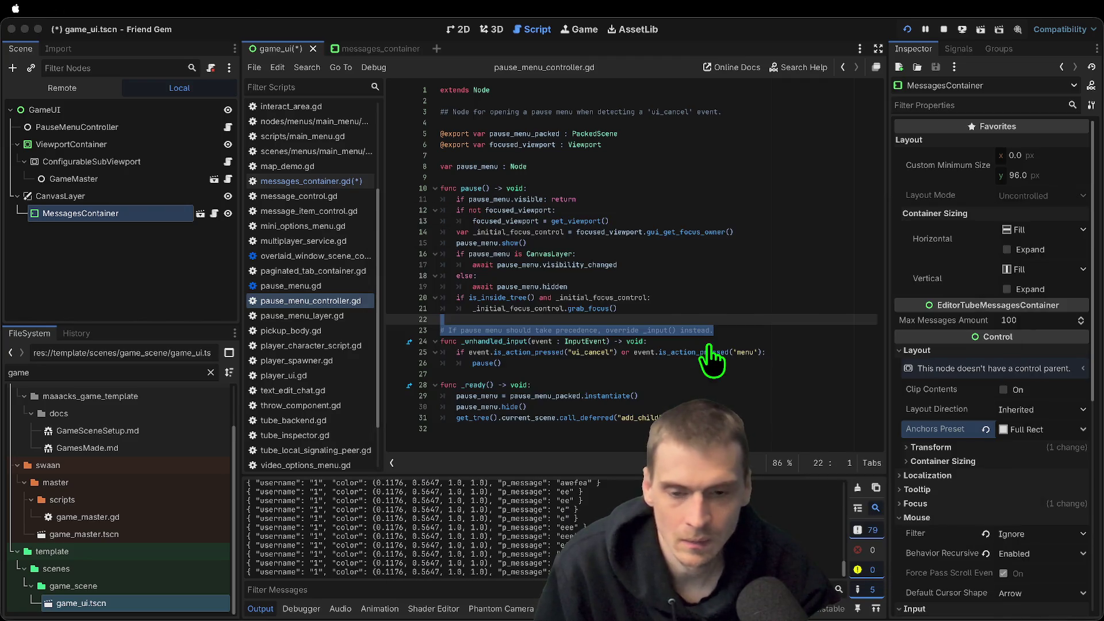
key("super+Tab")
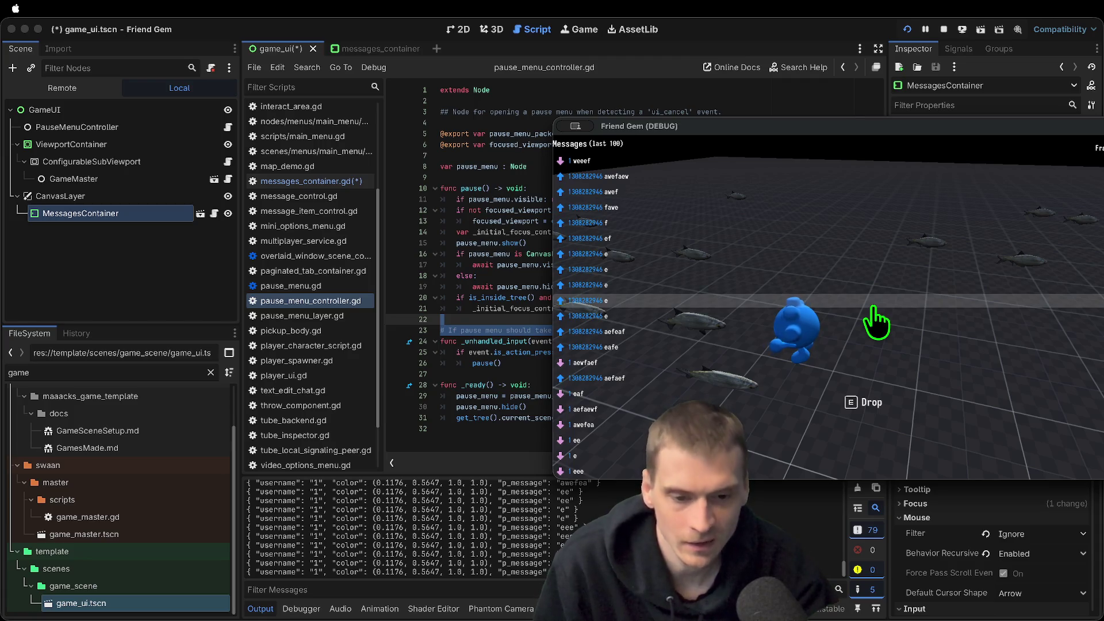
key("Escape")
type("zzzzzzzz")
key("Return")
key("Escape")
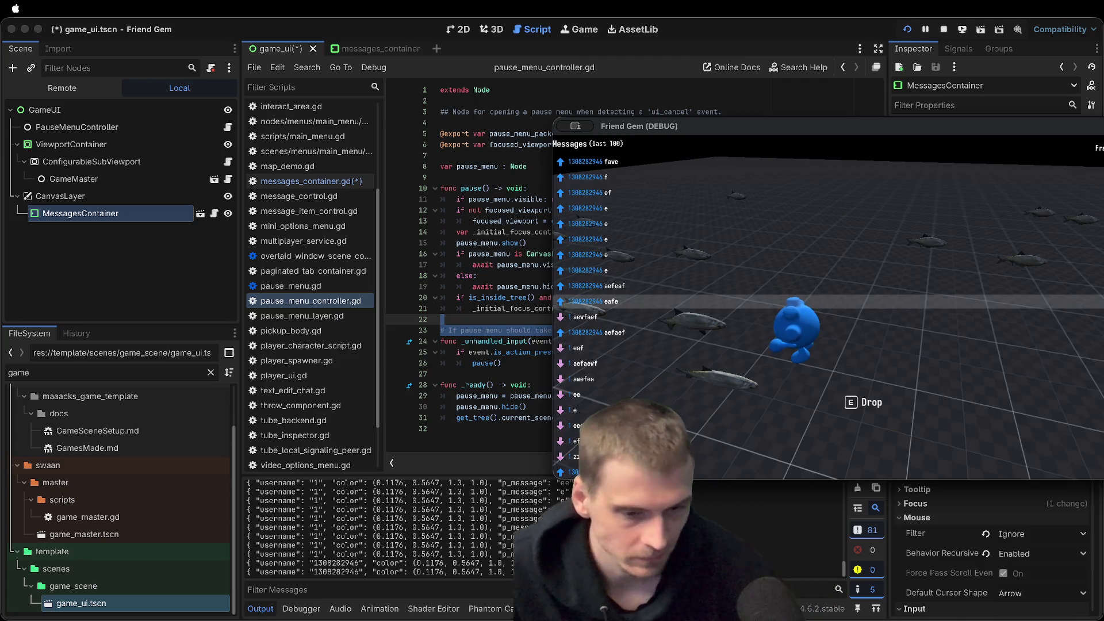
key("super+Tab")
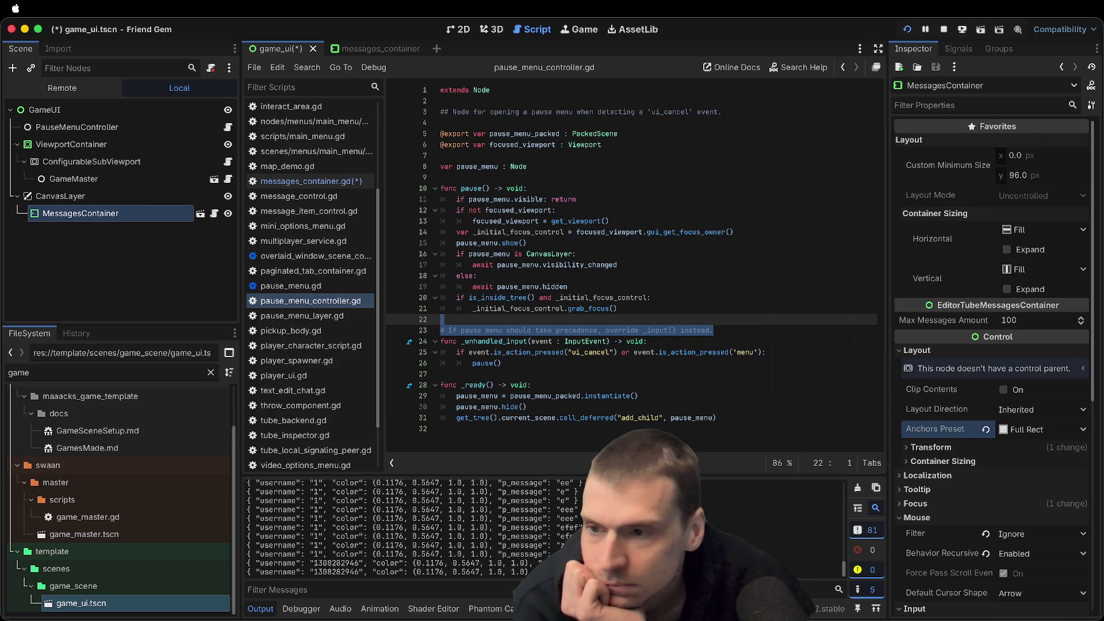
left_click(77, 210)
Open the MessagesContainer script and check where _display_from and max_messages_amount are used
left_click(214, 214)
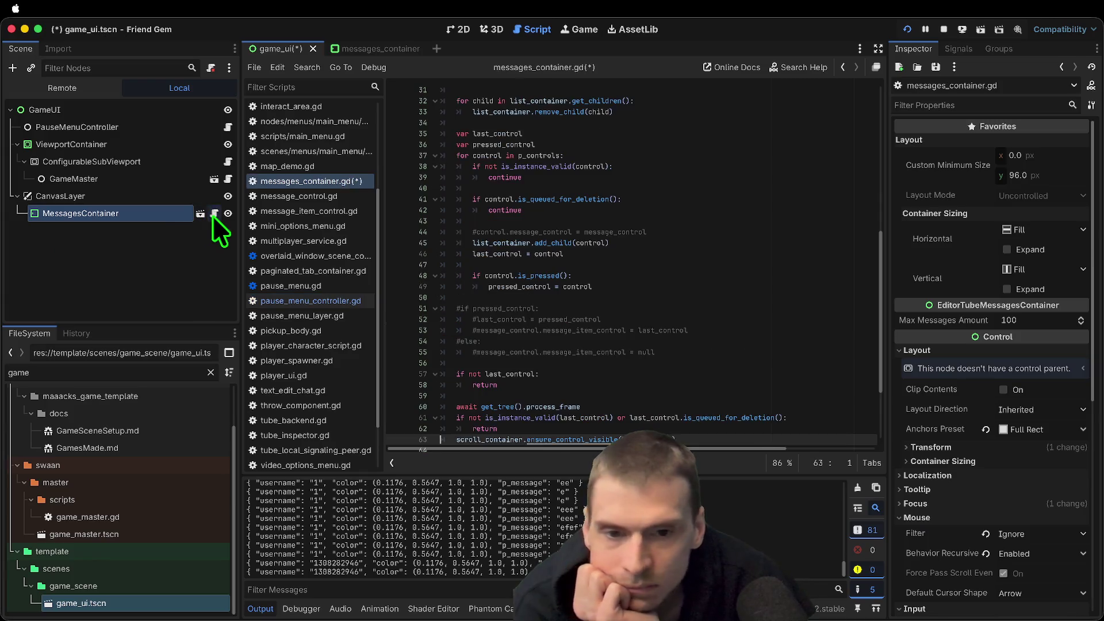
scroll(848, 311, "down", 3)
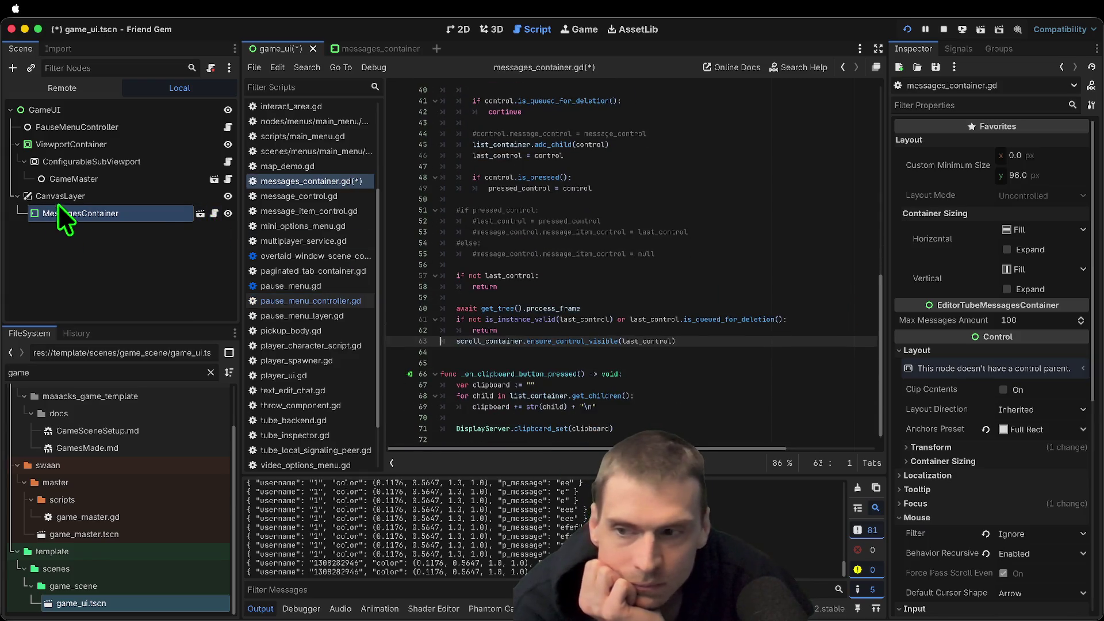
scroll(537, 341, "up", 4)
scroll(776, 150, "up", 2)
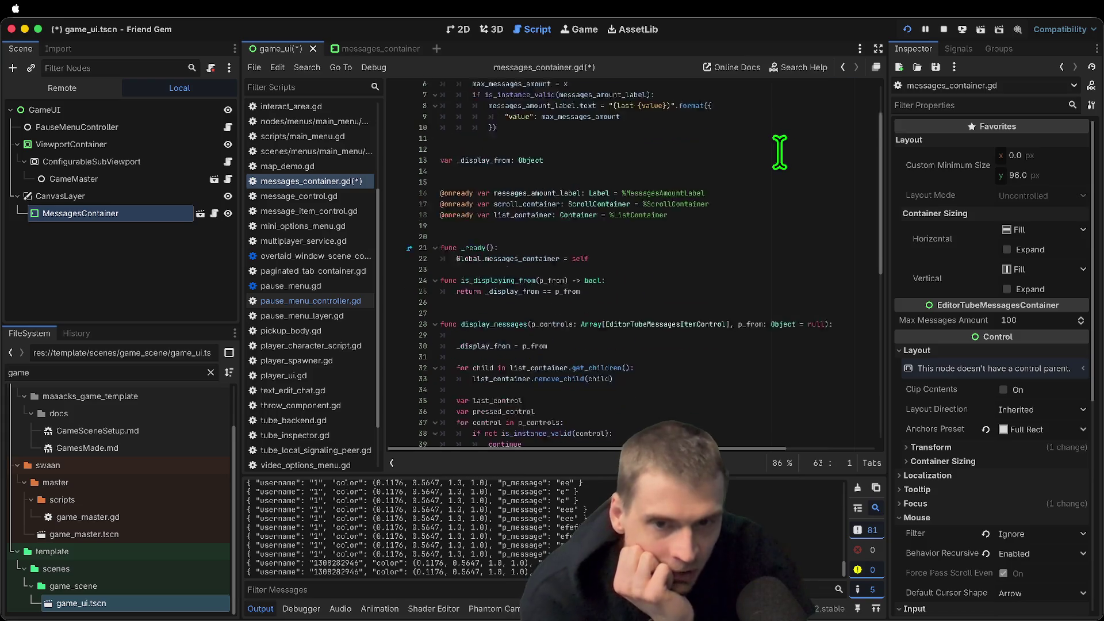
double_click(509, 219)
scroll(755, 221, "down", 1)
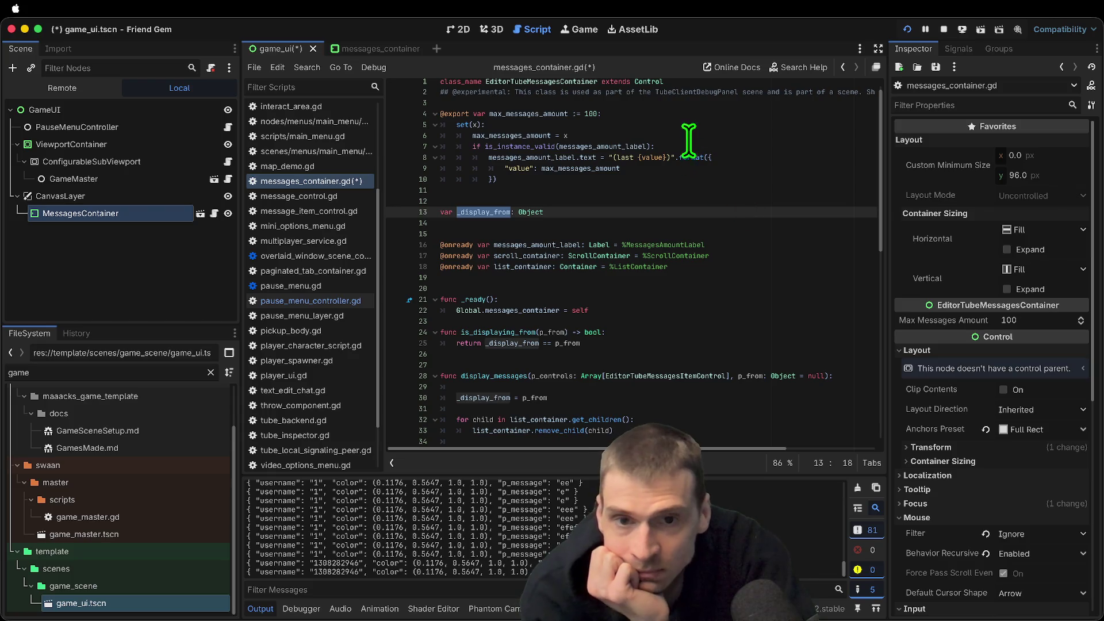
double_click(519, 115)
scroll(597, 227, "up", 1)
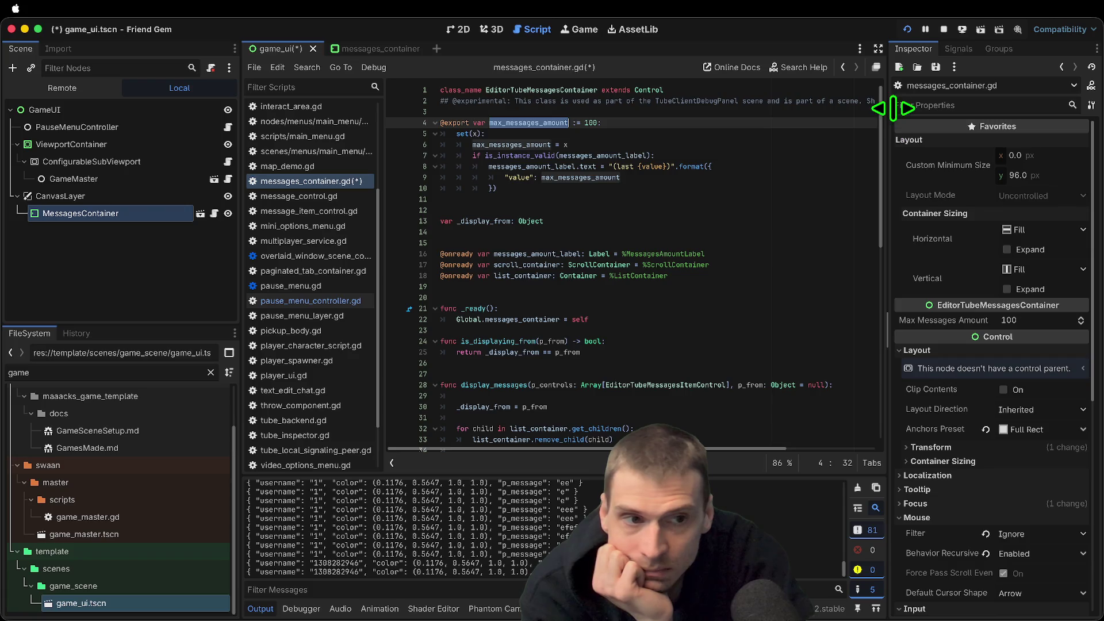
Widen the script editor so long lines are visible
left_click_drag(893, 108, 1036, 101)
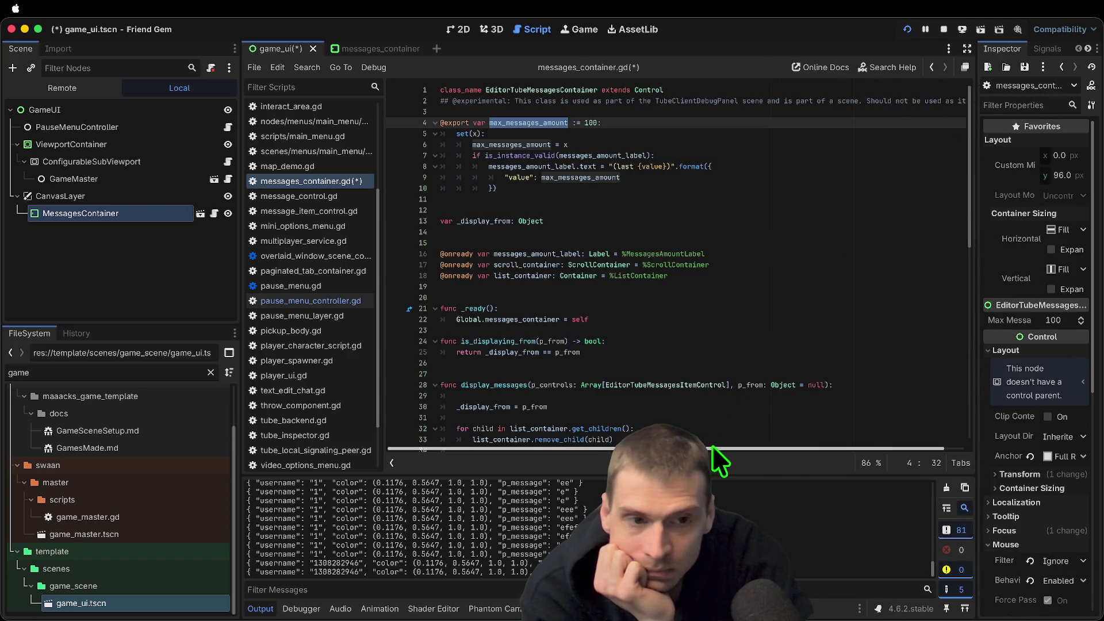
left_click_drag(713, 448, 946, 449)
left_click_drag(729, 447, 410, 432)
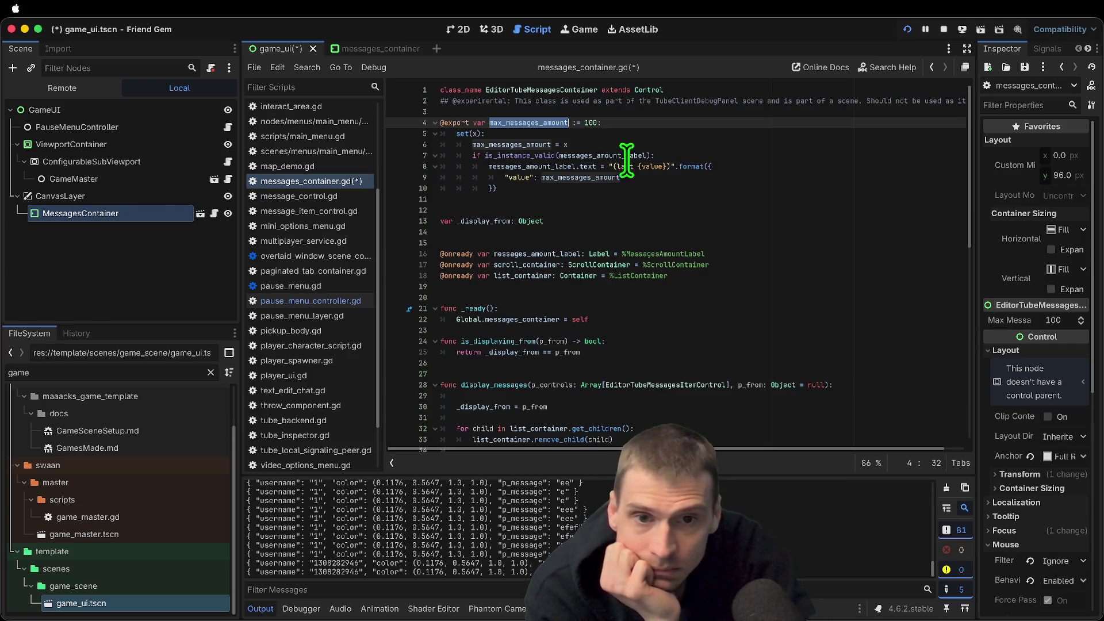
scroll(518, 144, "down", 3)
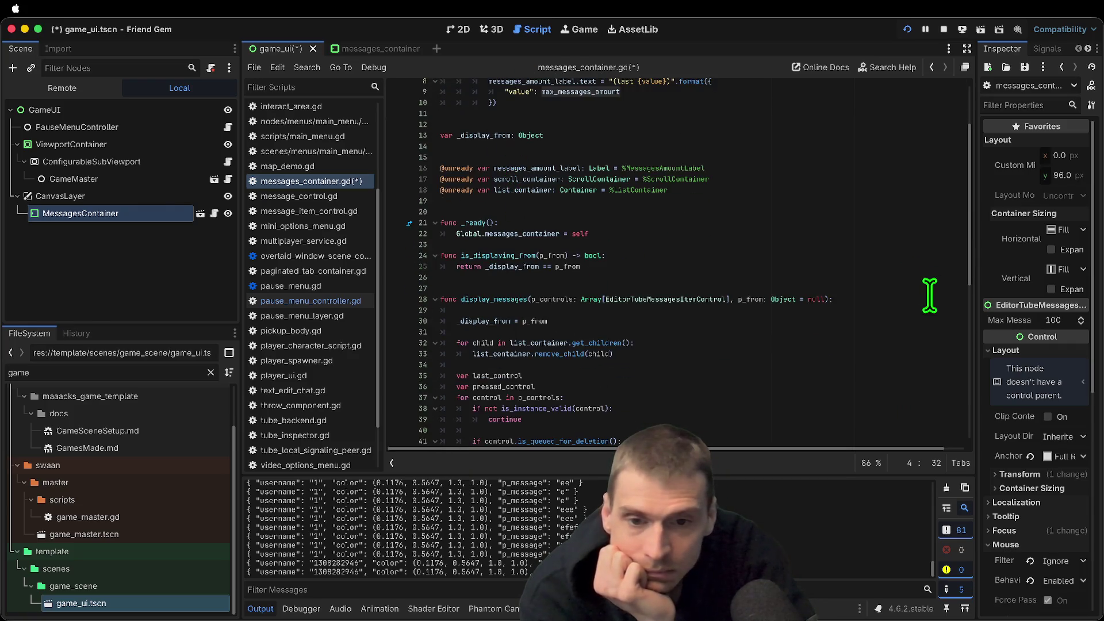
left_click(575, 212)
right_click(575, 212)
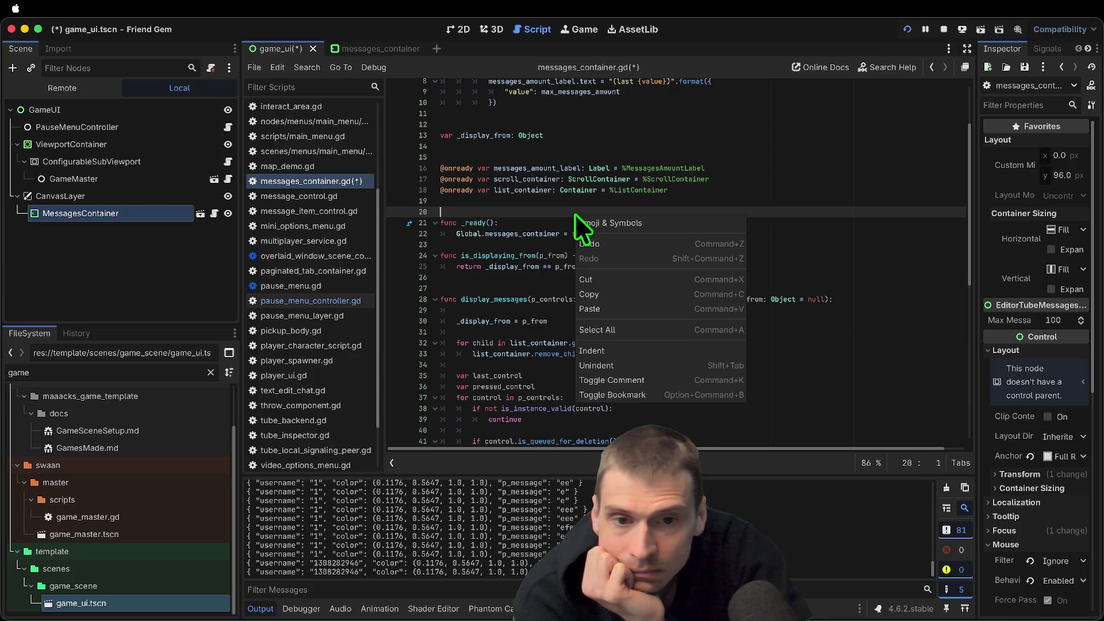
scroll(562, 199, "down", 10)
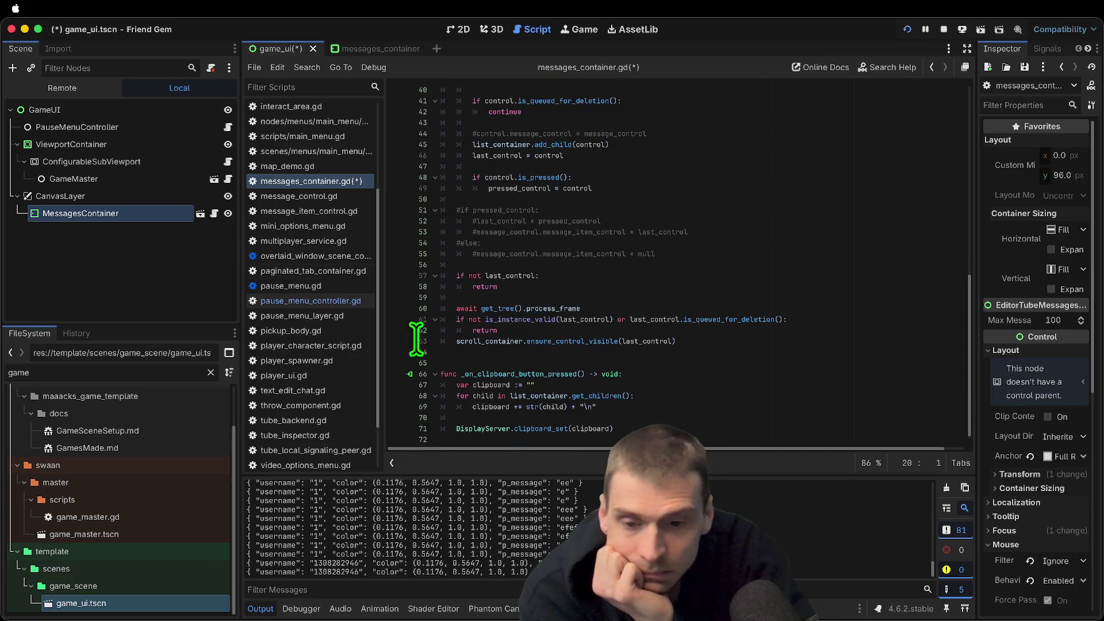
Select MessagesContainer and delete the entire _on_clipboard_button_pressed function
left_click(195, 237)
left_click(157, 195)
left_click(115, 213)
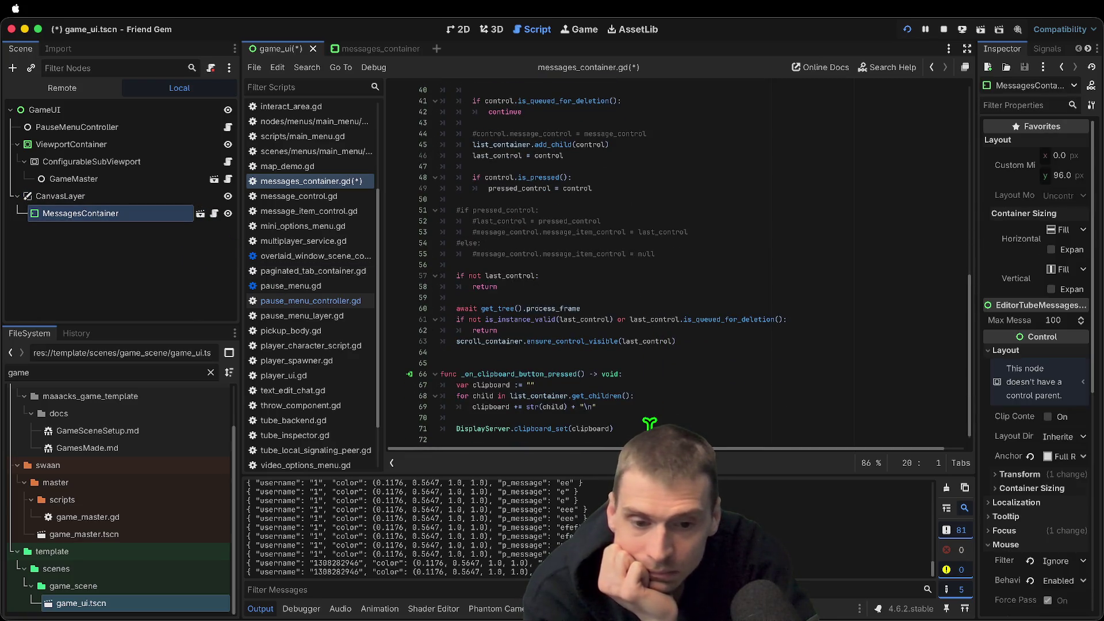
left_click_drag(650, 437, 443, 352)
key("BackSpace")
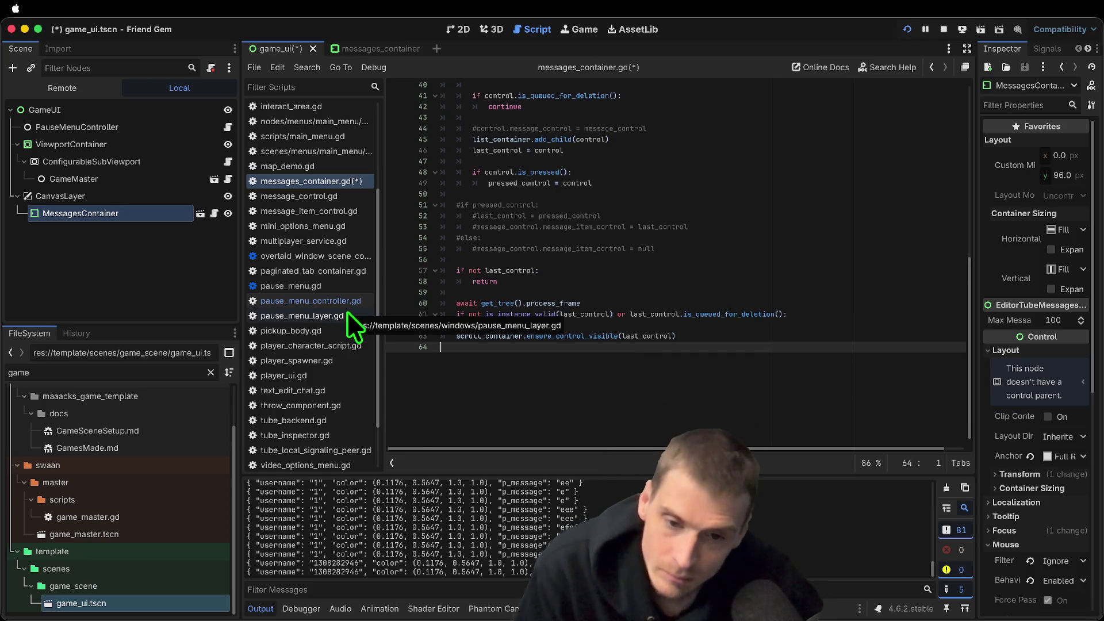
Open the messages_container scene and delete the selected HBoxContainer, ClipboardButton and VBoxContainer nodes
left_click(200, 213)
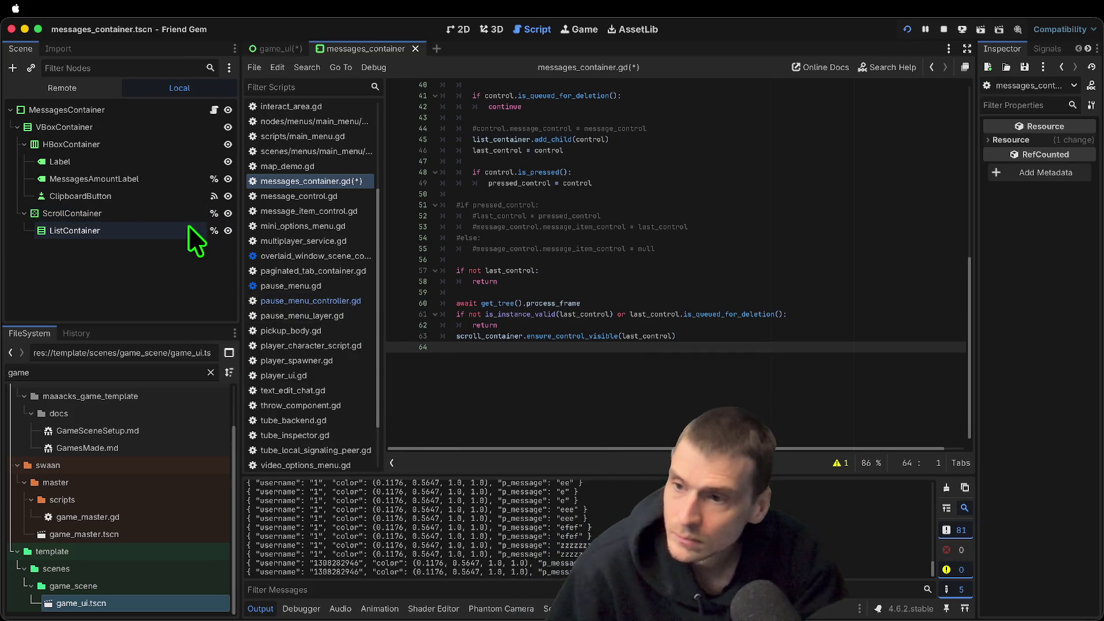
left_click(175, 212)
left_click(161, 196)
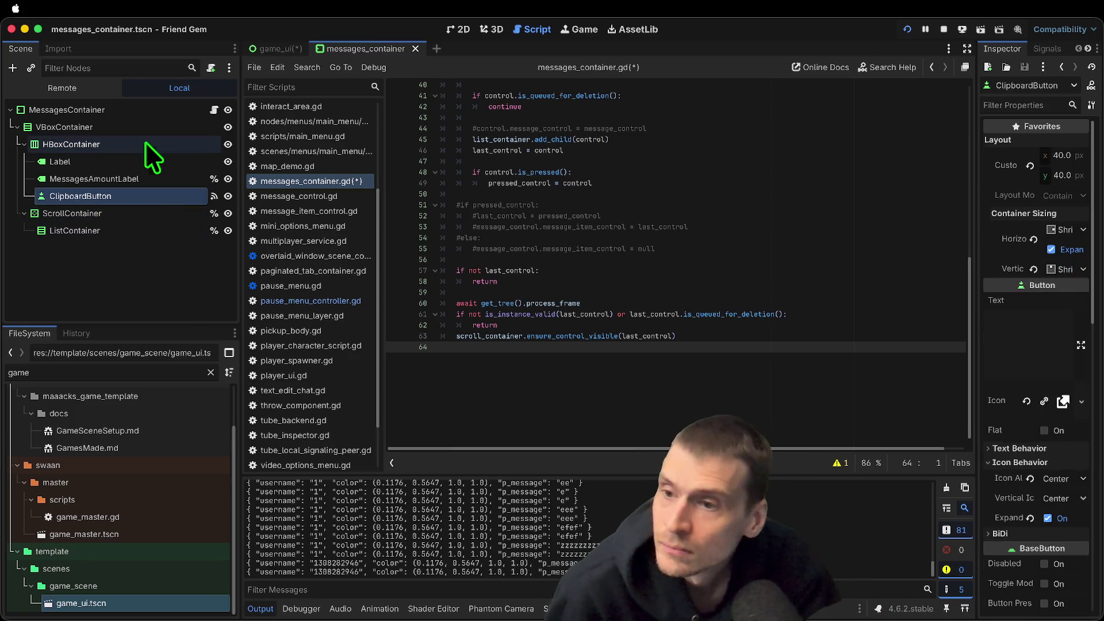
left_click(143, 141, "shift")
right_click(144, 141)
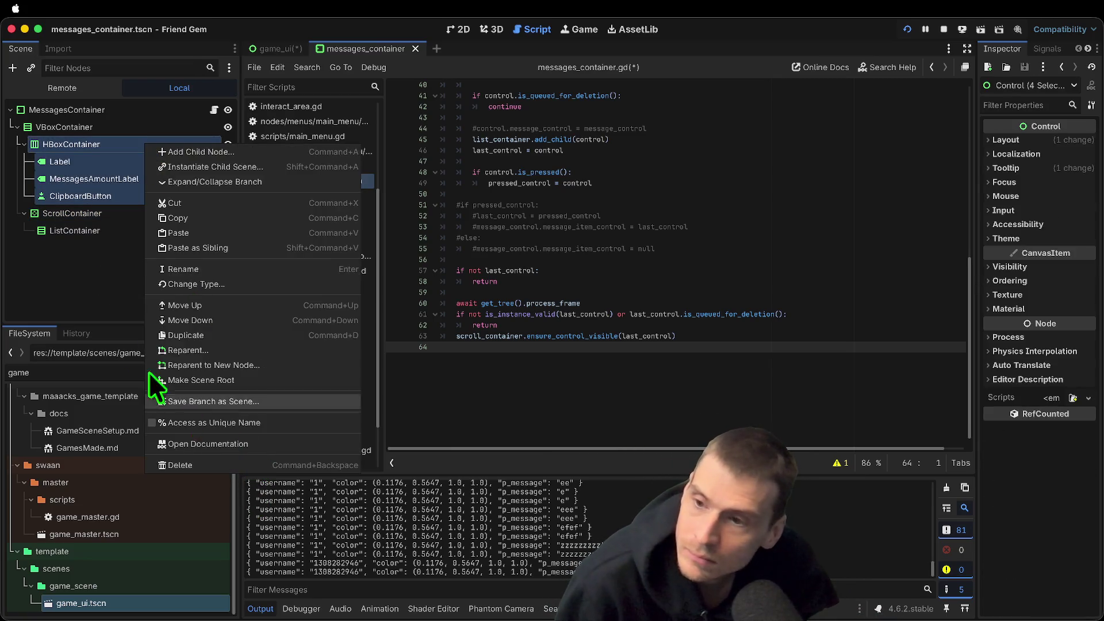
left_click(74, 132, "shift")
right_click(94, 196)
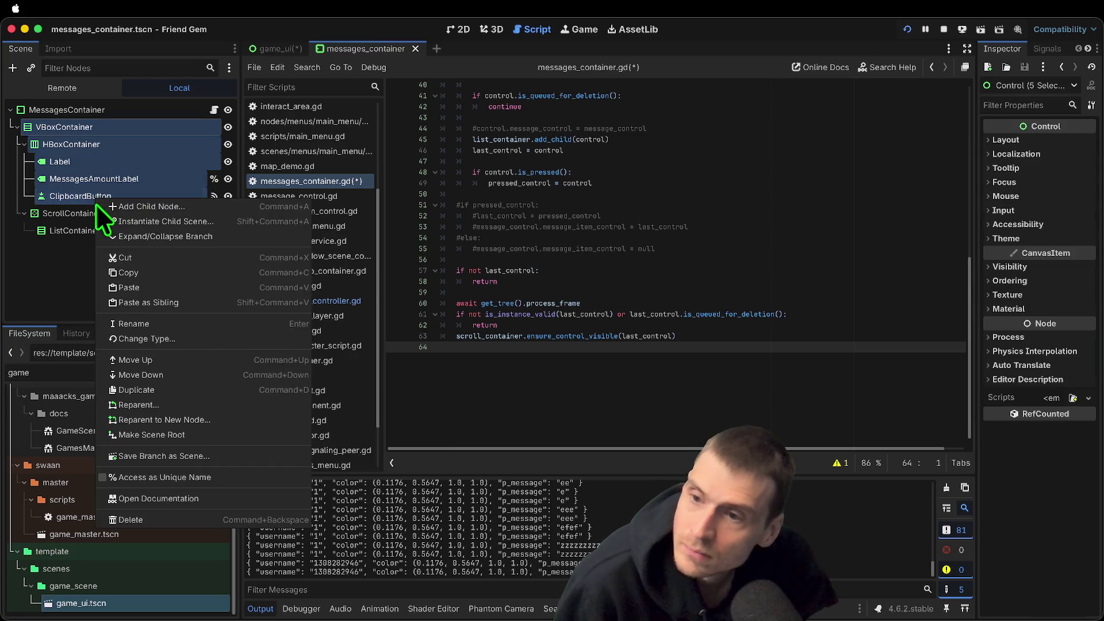
left_click(182, 518)
key("Return")
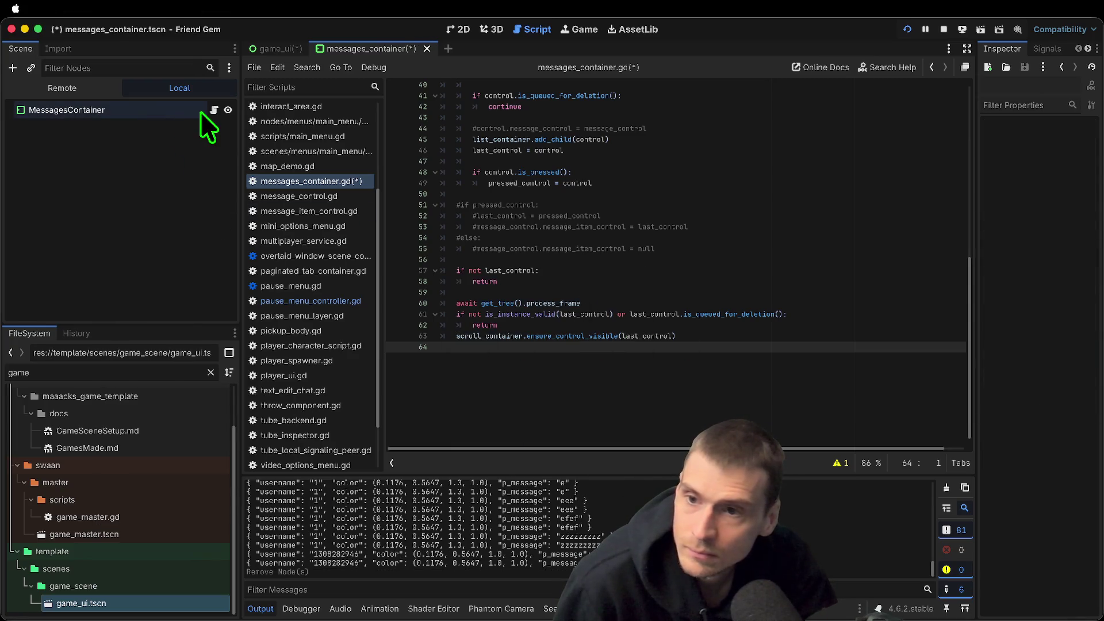
Undo the container node deletion and the earlier code deletion
left_click(184, 112)
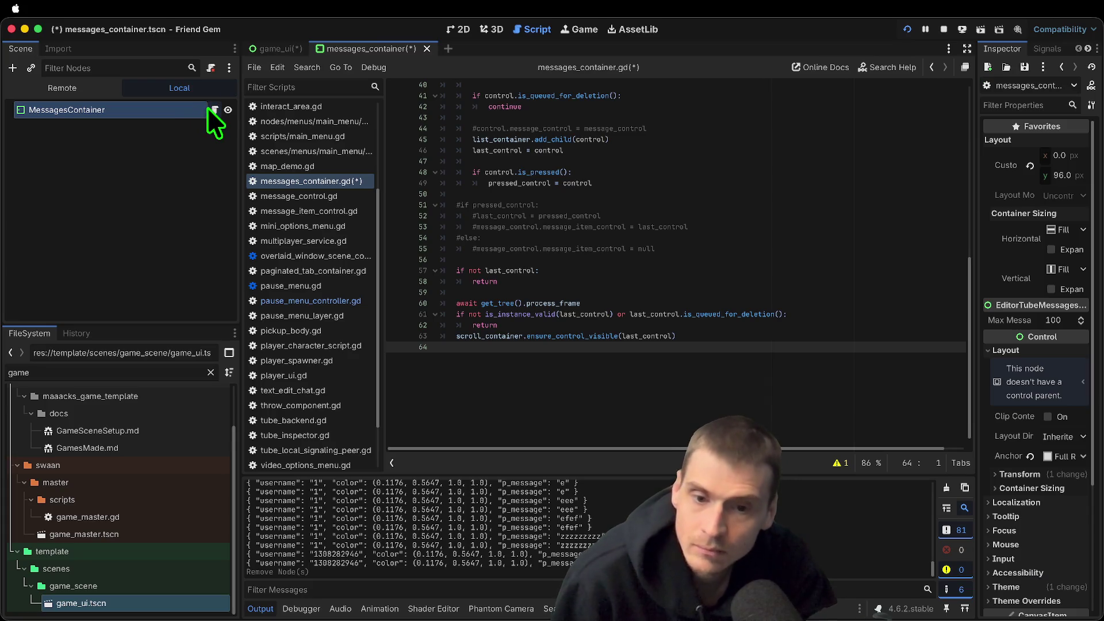
key("super+z")
left_click(64, 243)
key("super+z")
left_click(104, 125)
Stop the running game and try moving ScrollContainer higher in the scene tree
left_click(948, 29)
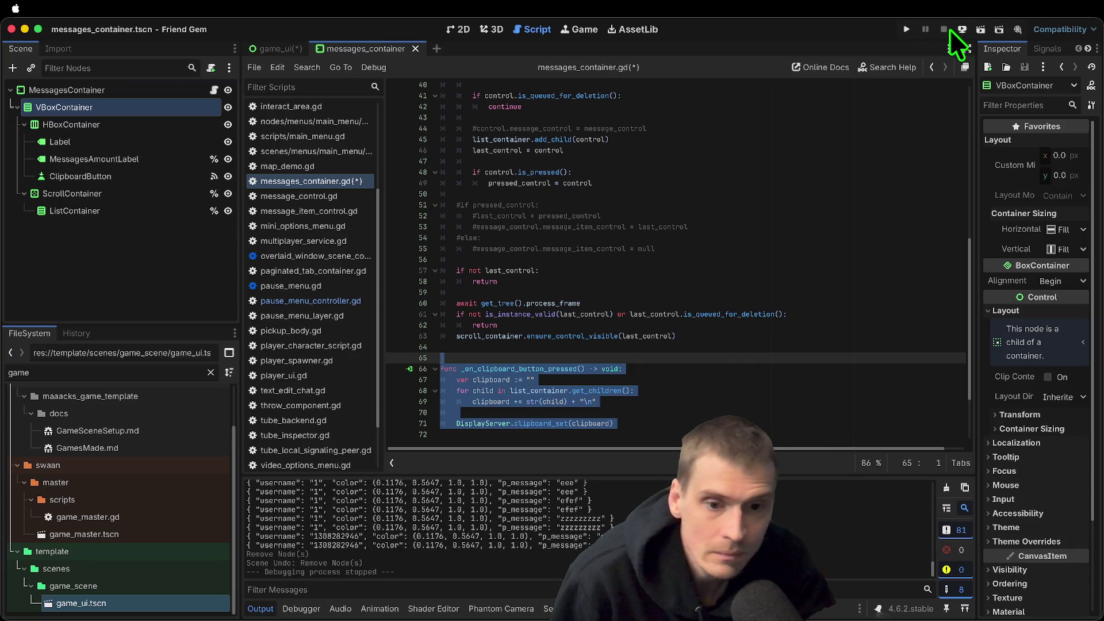
left_click(150, 190)
left_click(132, 123)
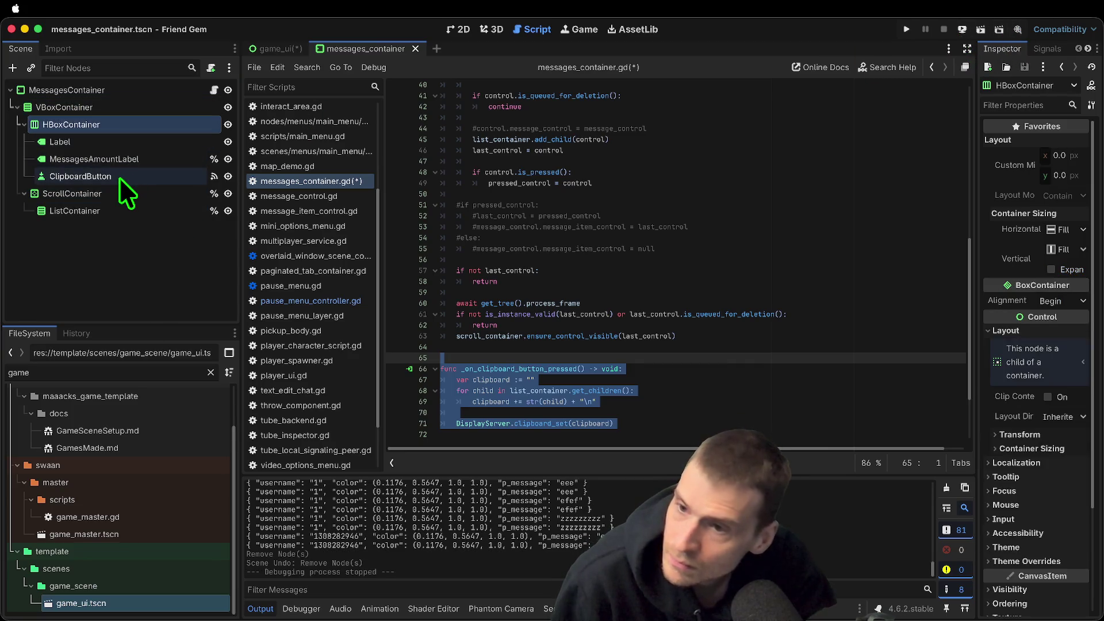
left_click(119, 177, "shift")
mouse_move(102, 193)
left_mouse_down()
mouse_move(81, 76)
mouse_move(54, 95)
mouse_move(101, 145)
mouse_move(88, 187)
mouse_move(122, 171)
mouse_move(116, 157)
mouse_move(105, 208)
left_mouse_up()
Delete the HBoxContainer header row and confirm, keeping the ScrollContainer
left_click(84, 109)
right_click(110, 115)
left_click(94, 123)
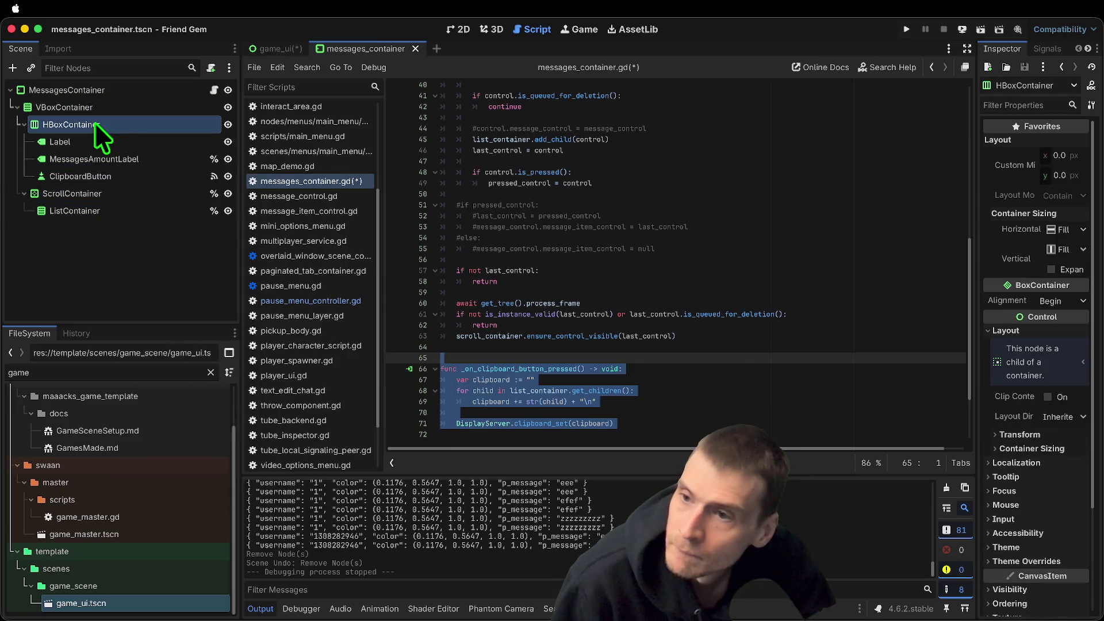
right_click(95, 123)
left_click(209, 474)
left_click(592, 321)
left_click(148, 122)
left_click(196, 90)
scroll(752, 289, "up", 10)
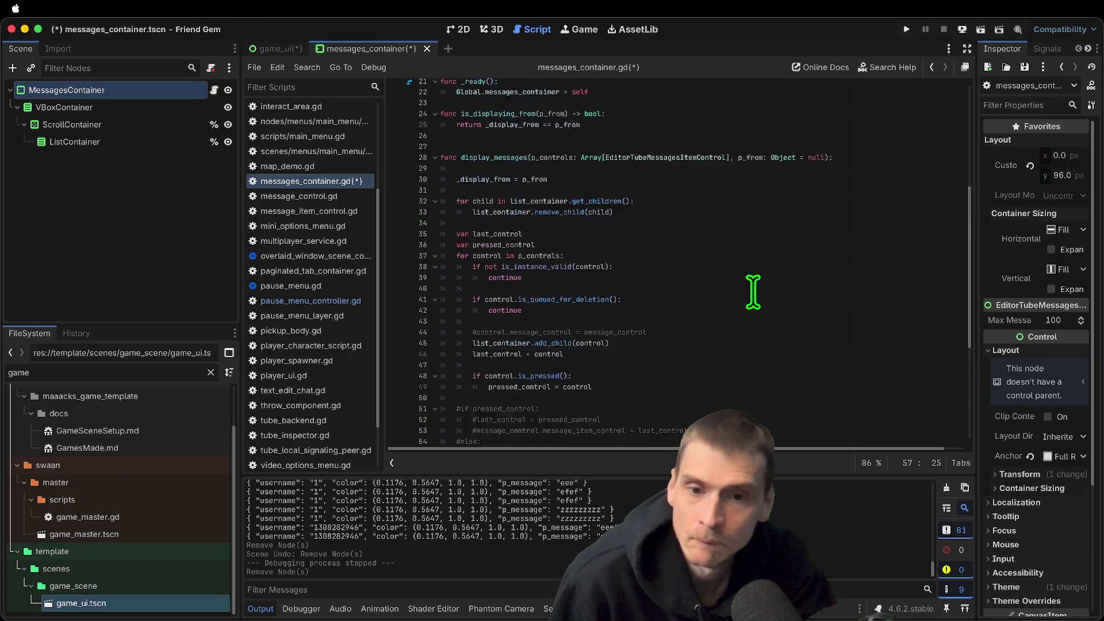
left_click(794, 253)
key("ctrl+s")
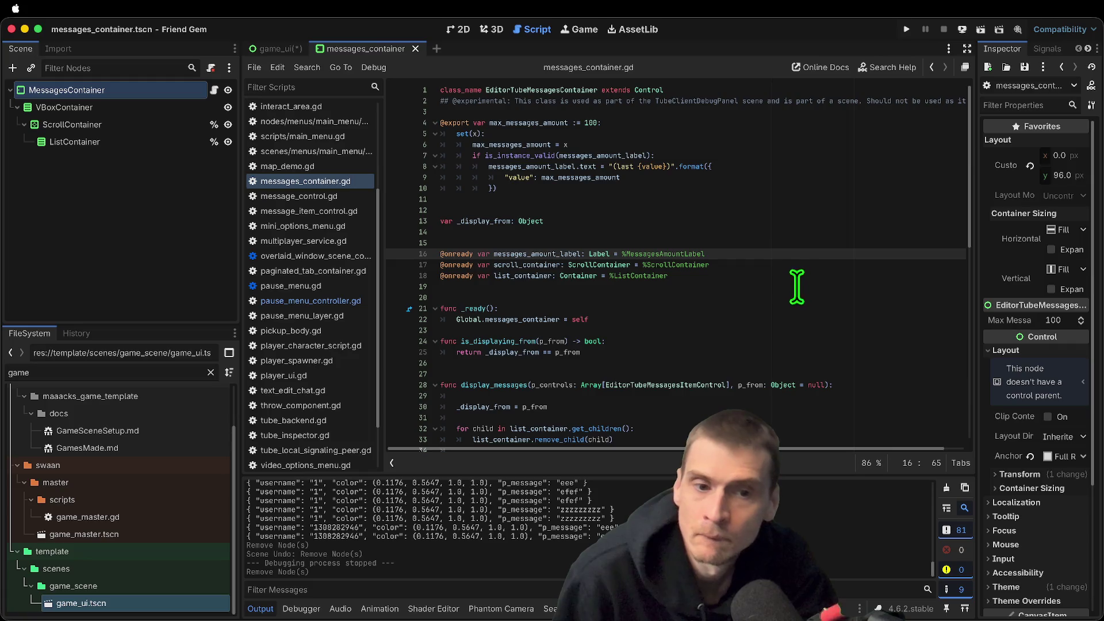
triple_click(515, 255)
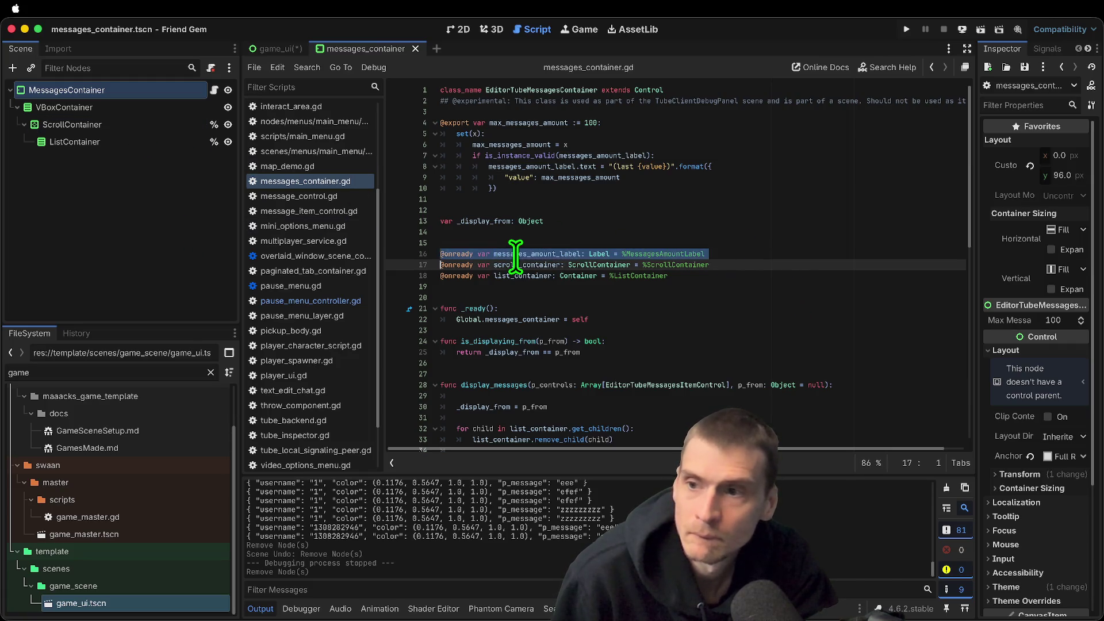
left_click(515, 255)
triple_click(791, 256)
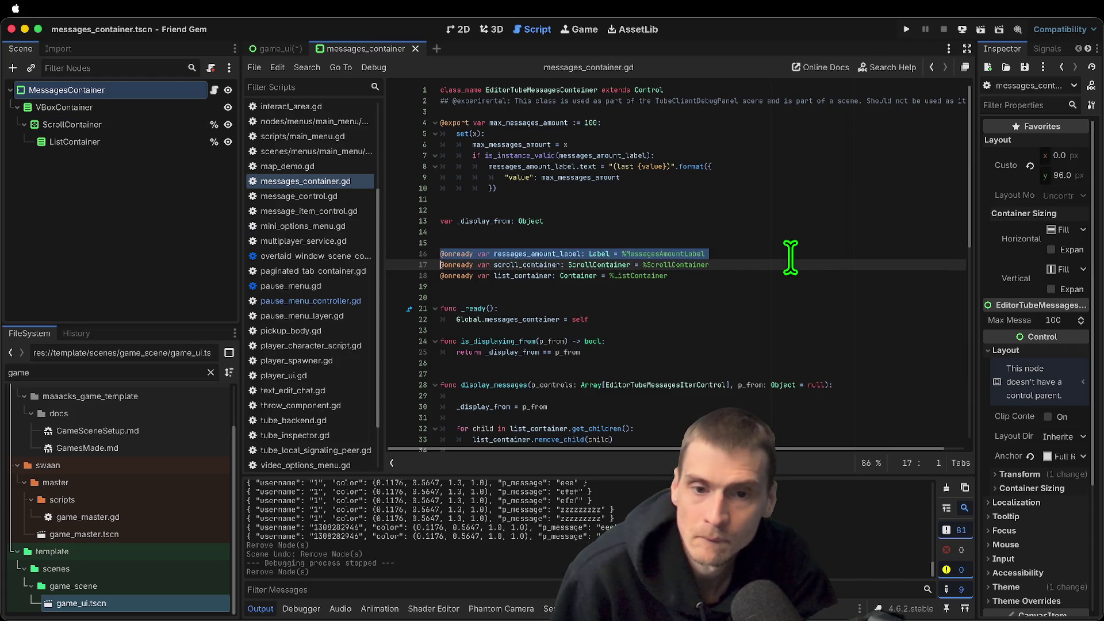
key("BackSpace")
left_click(791, 256)
left_click(794, 274)
key("BackSpace")
left_click(772, 234)
key("BackSpace")
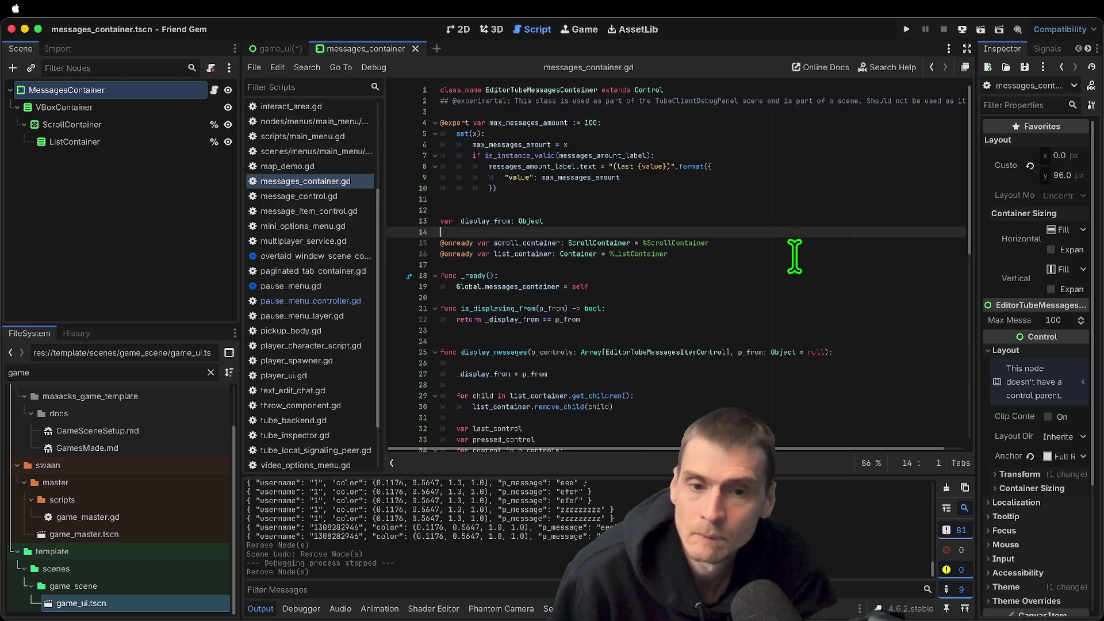
triple_click(794, 253)
key("ctrl+s")
Strip the label-updating lines from the max_messages_amount setter and save the script
left_click(124, 201)
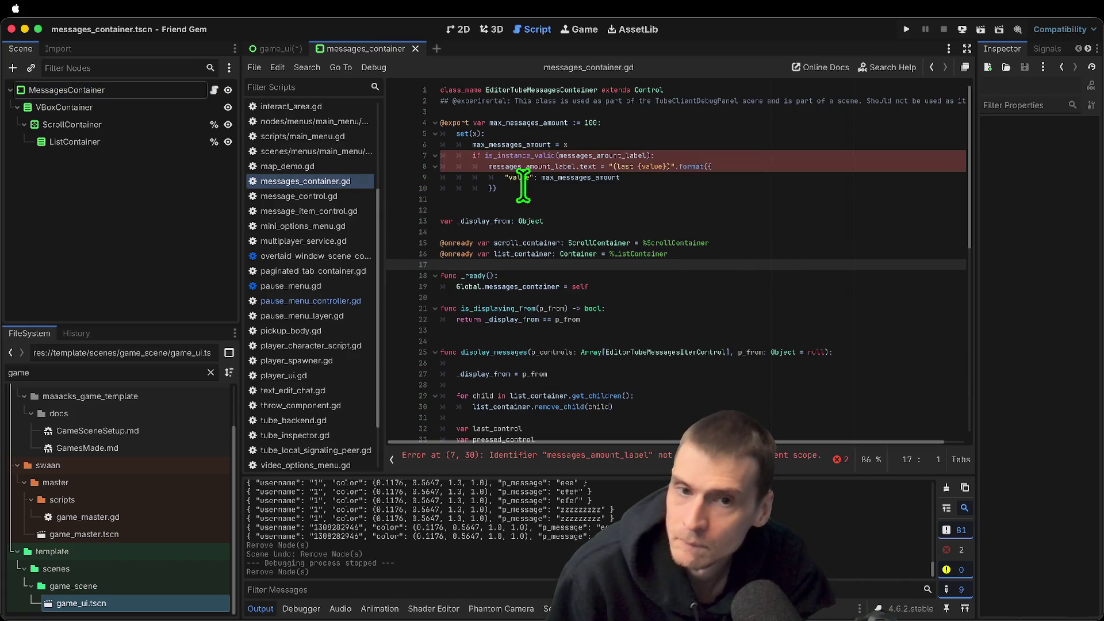
mouse_move(715, 192)
left_mouse_down()
mouse_move(228, 106)
mouse_move(256, 156)
mouse_move(291, 112)
mouse_move(292, 127)
mouse_move(271, 114)
left_mouse_up()
key("BackSpace")
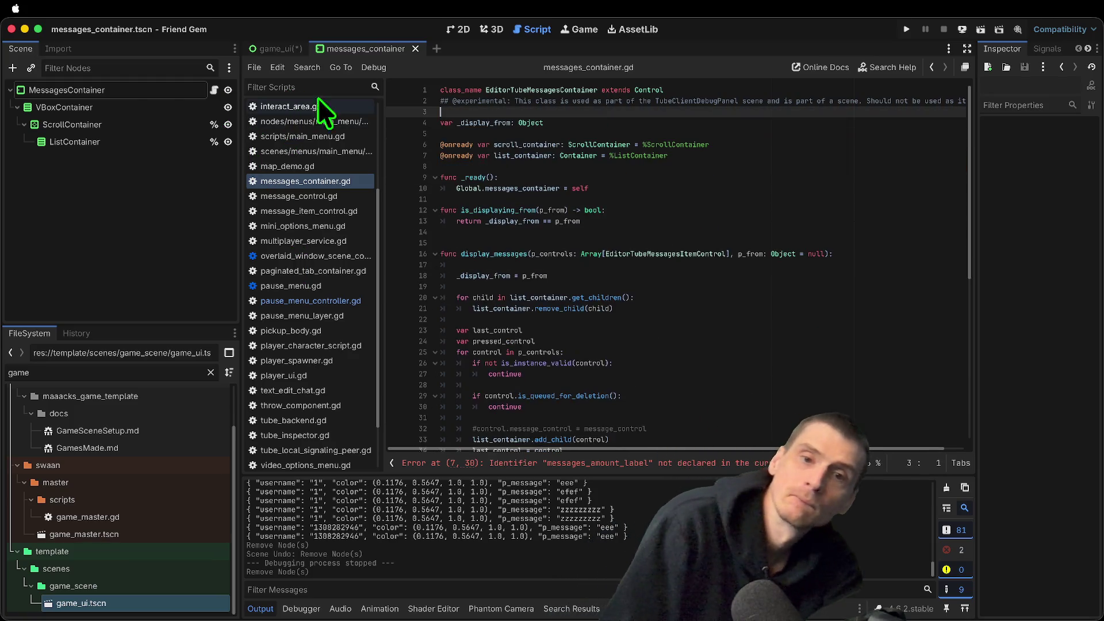
key("ctrl+z")
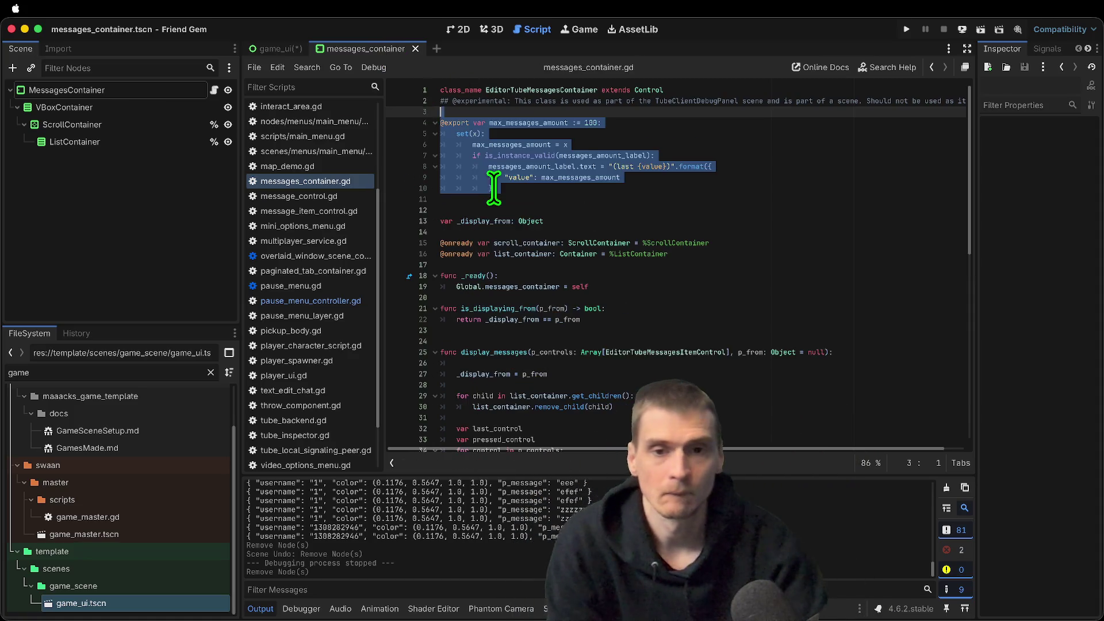
mouse_move(528, 141)
left_mouse_down()
mouse_move(555, 118)
mouse_move(571, 185)
mouse_move(452, 166)
left_mouse_up()
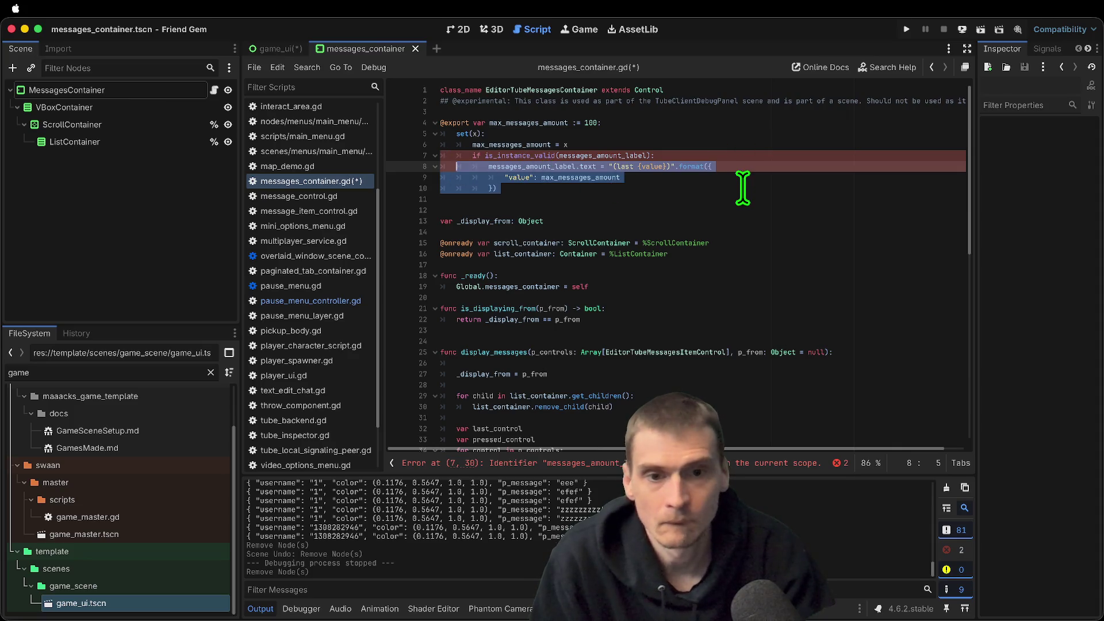
key("BackSpace")
key("BackSpace")
key("BackSpace")
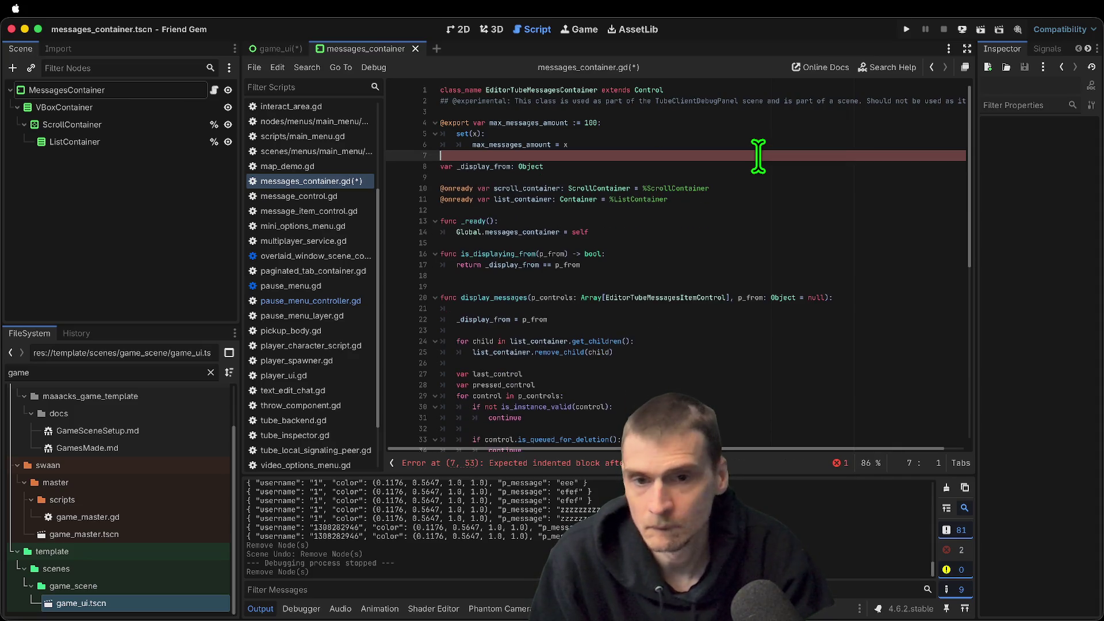
key("super+s")
Remove the leftover extra blank line from messages_container.gd
scroll(754, 190, "down", 1)
left_click(755, 202)
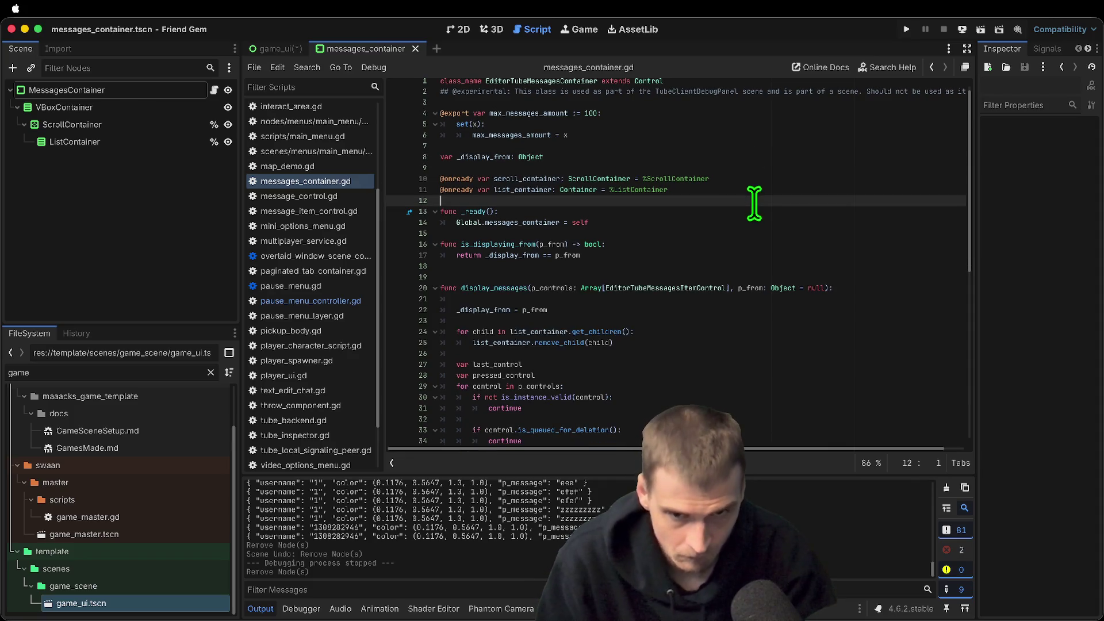
scroll(754, 202, "down", 4)
left_click(760, 233)
key("BackSpace")
scroll(731, 190, "up", 5)
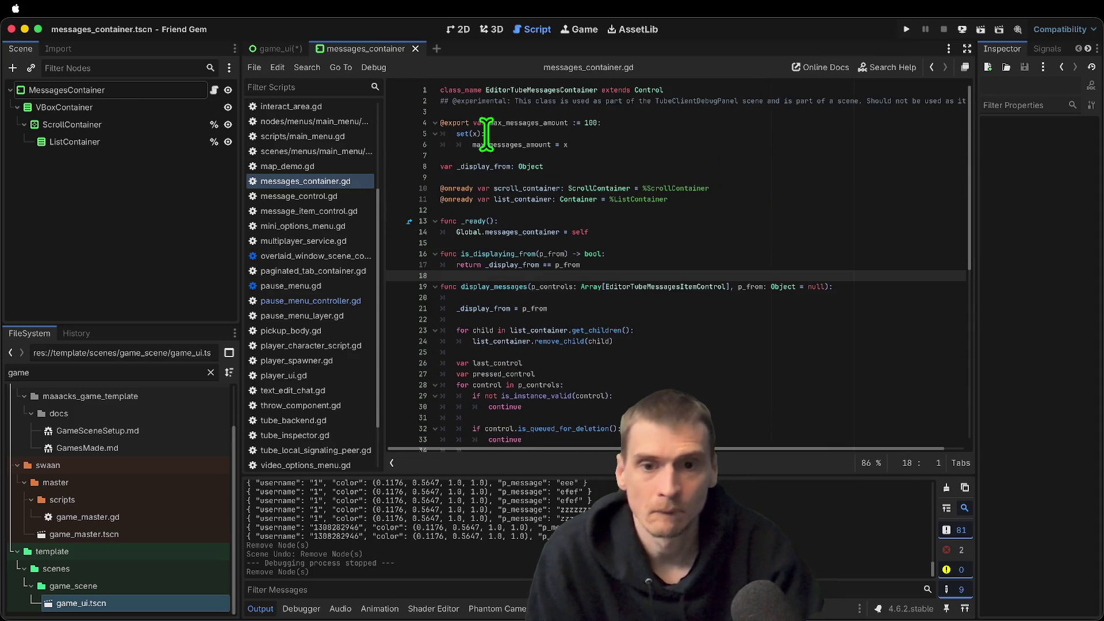
Change the max_messages_amount default from 100 to 20, then save and run the game
double_click(591, 123)
type("20")
key("super+b")
left_click(737, 141)
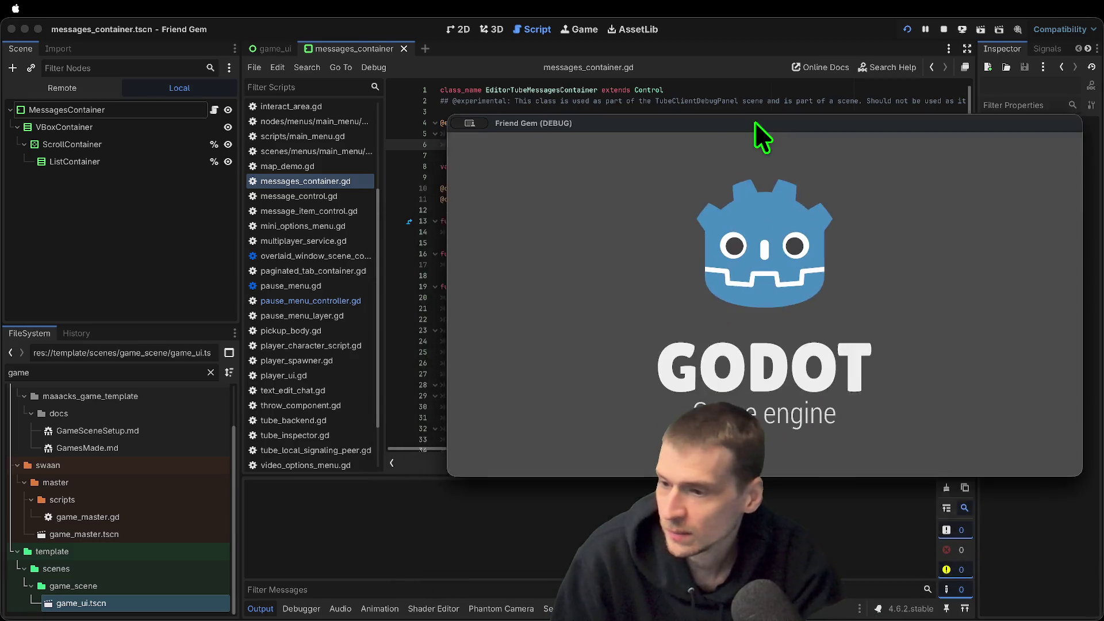
Send the chat message 'eafaef' in the running game, then close the chat panel
left_click_drag(754, 122, 739, 308)
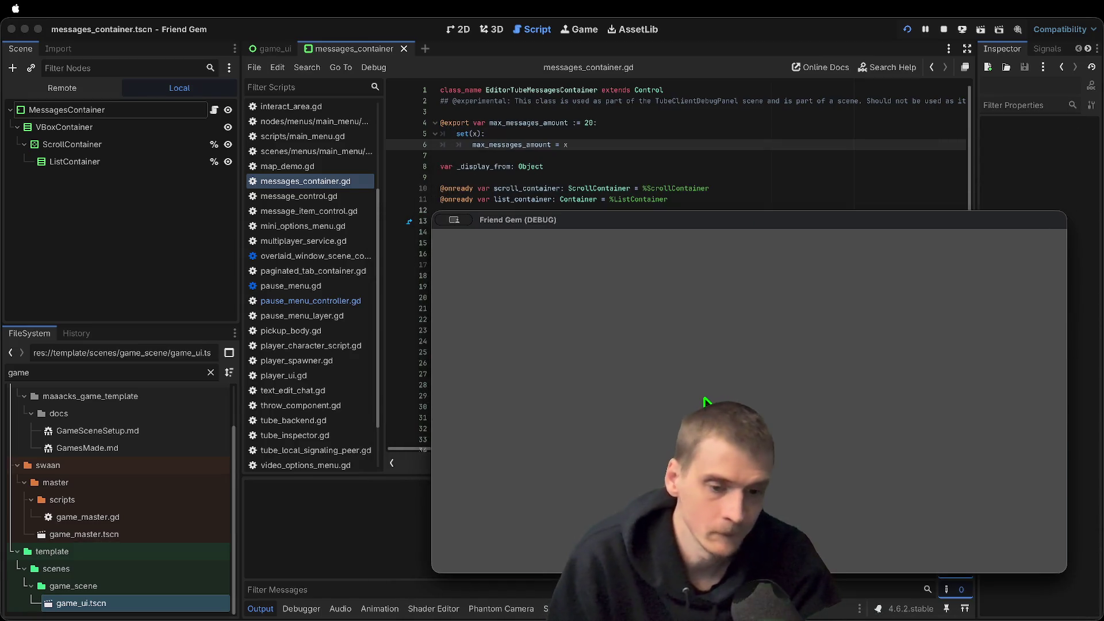
type("eaf")
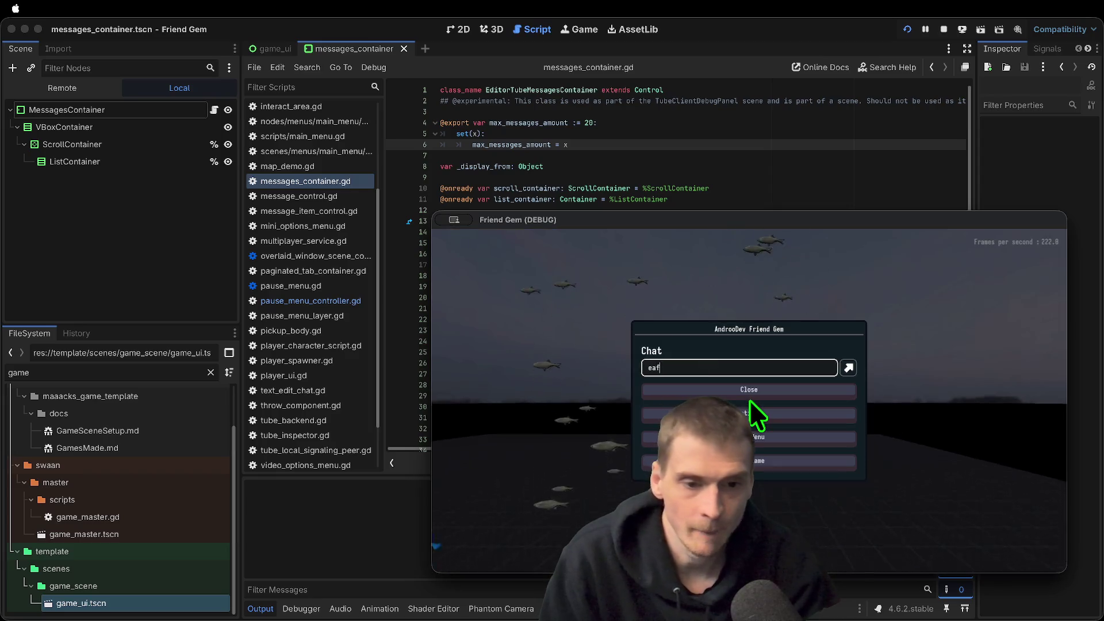
type("aef")
key("Return")
key("Escape")
key("Escape")
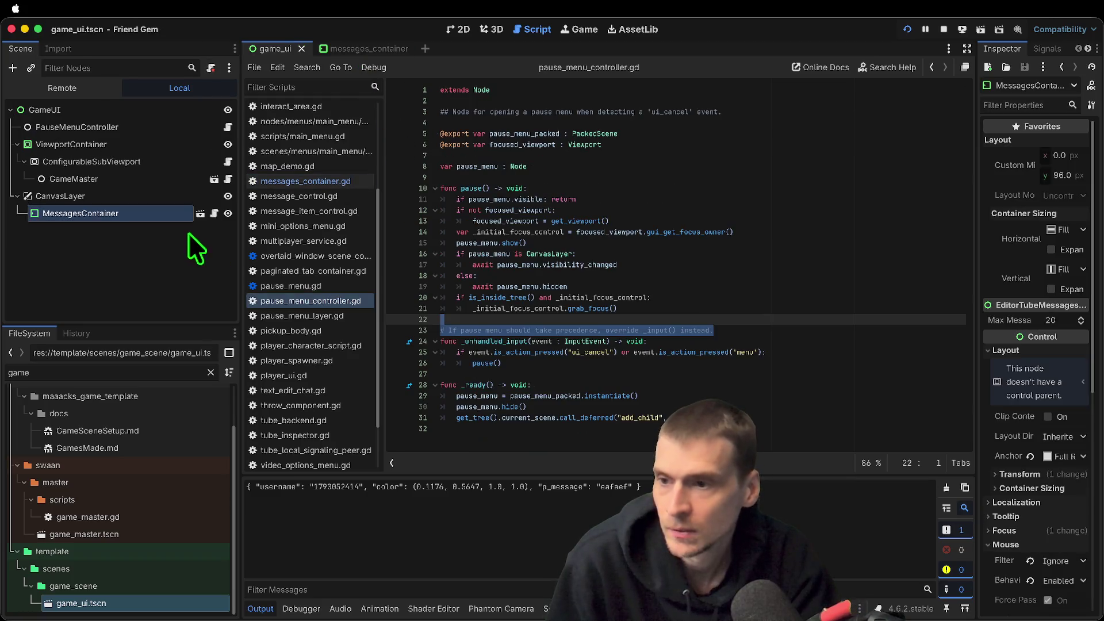
Filter FileSystem for 'pause me' and open the pause menu options window and pause_menu_layer scenes
double_click(181, 372)
type("pause me")
scroll(113, 477, "down", 1)
double_click(141, 603)
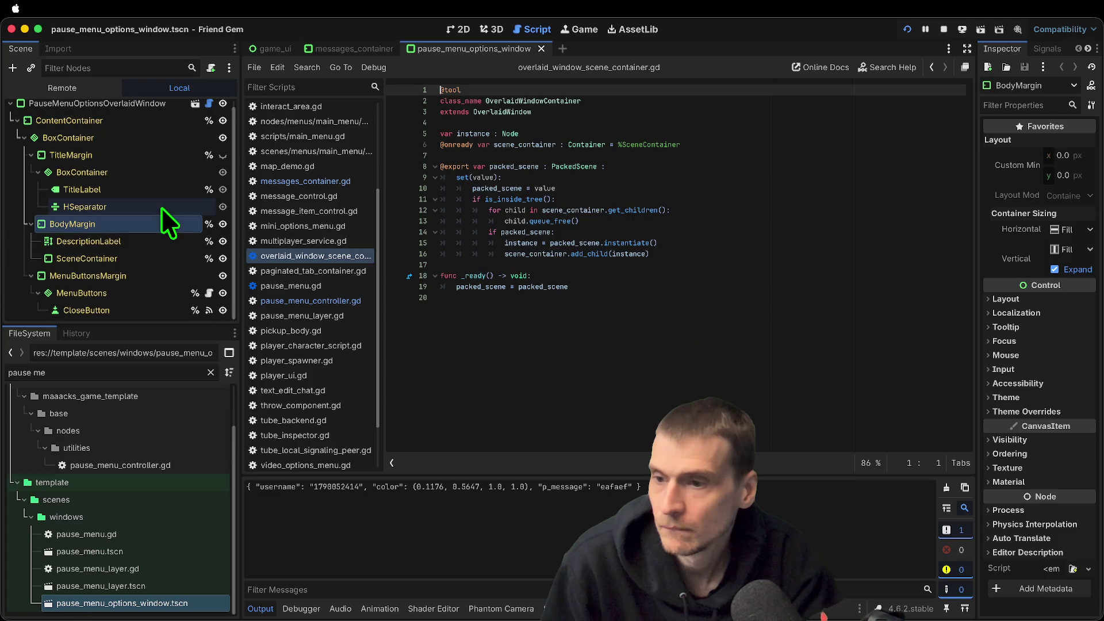
double_click(123, 586)
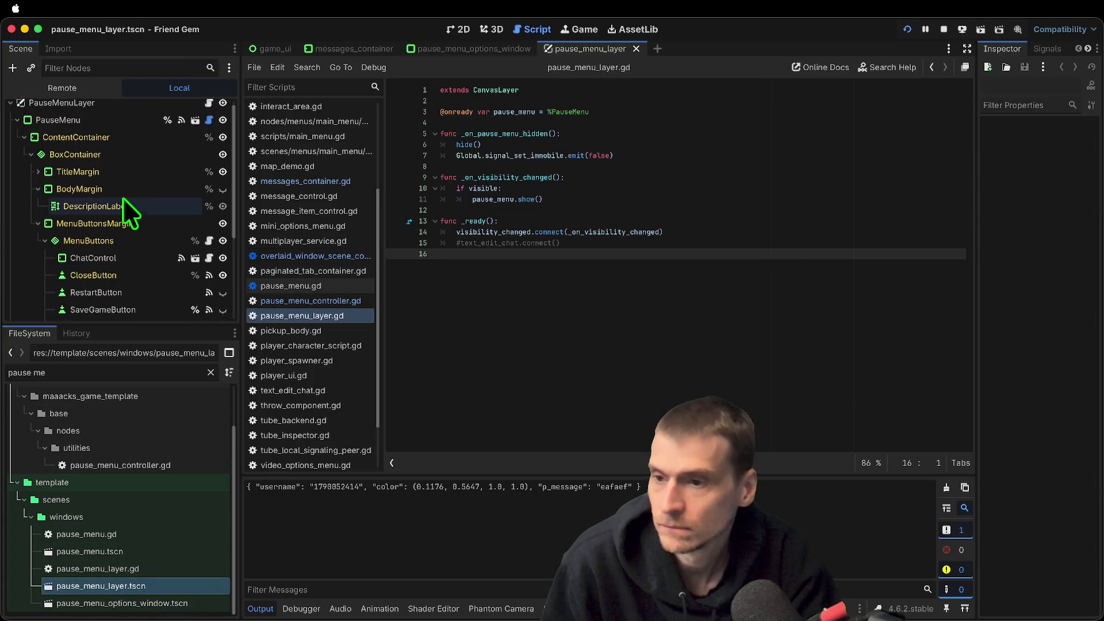
Open chat_control.gd at the line_edit.grab_focus() line, then select LineEdit in the ChatControl scene
scroll(122, 197, "down", 1)
left_click(169, 252)
left_click(209, 251)
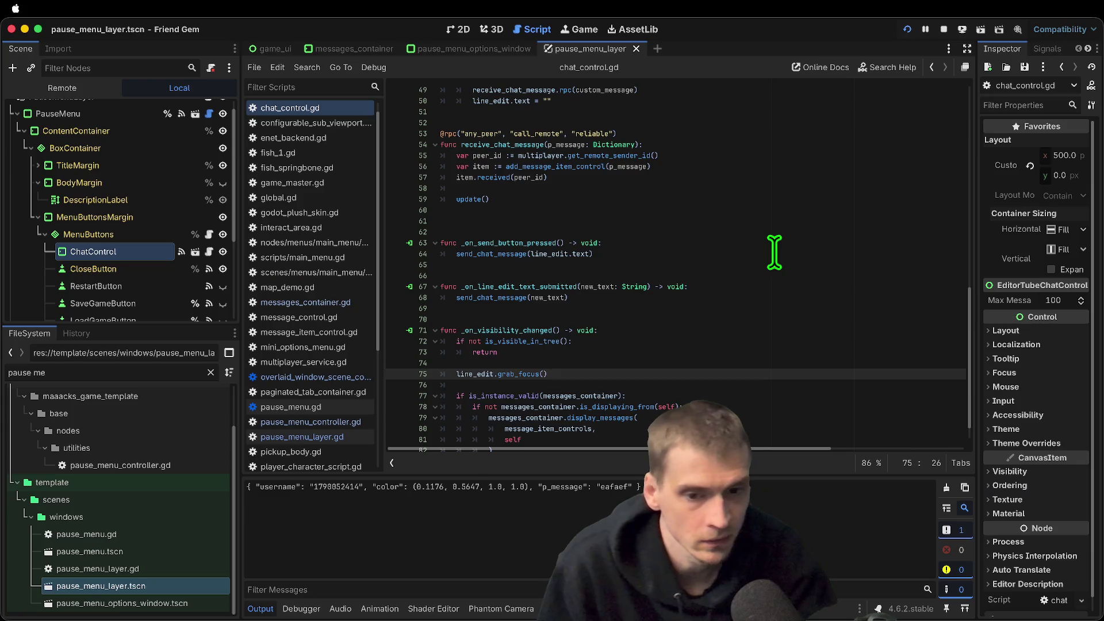
triple_click(760, 371)
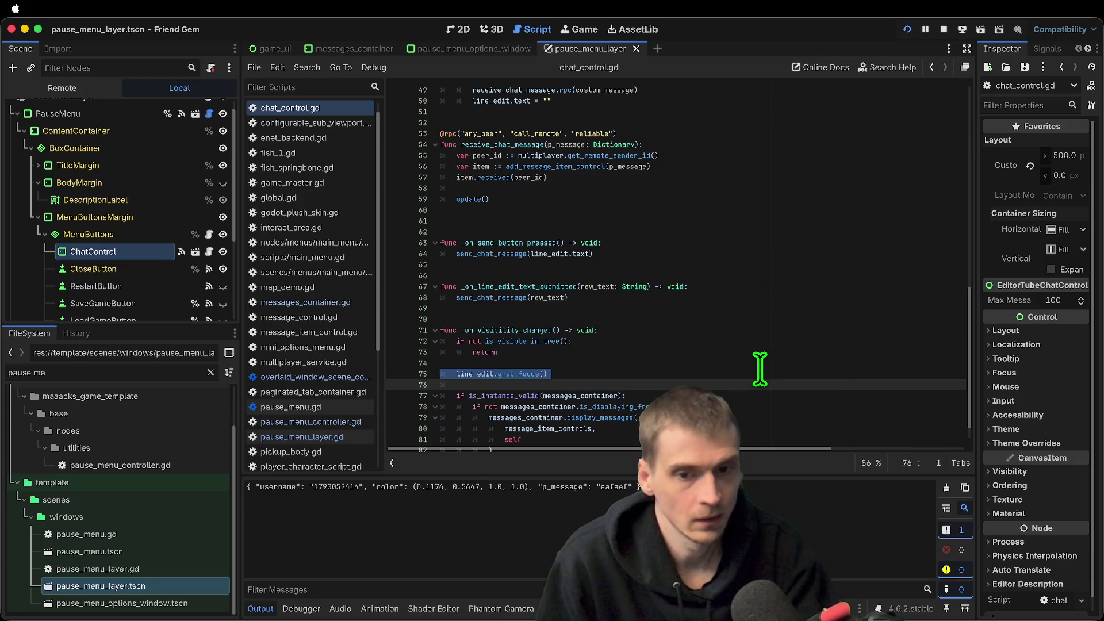
scroll(760, 371, "down", 1)
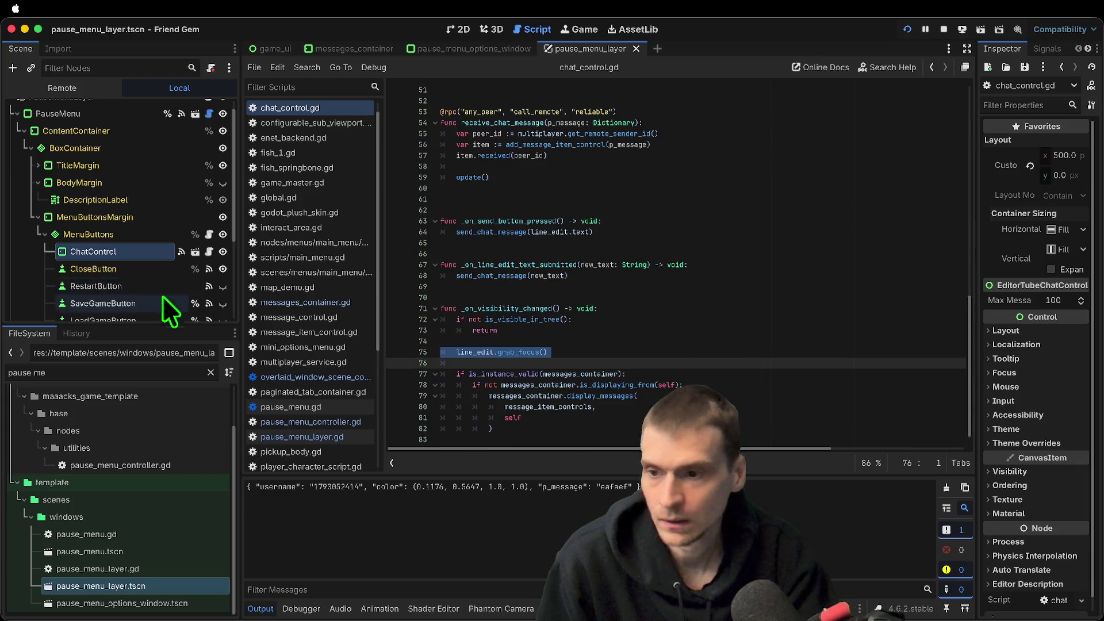
left_click(195, 251)
left_click(143, 178)
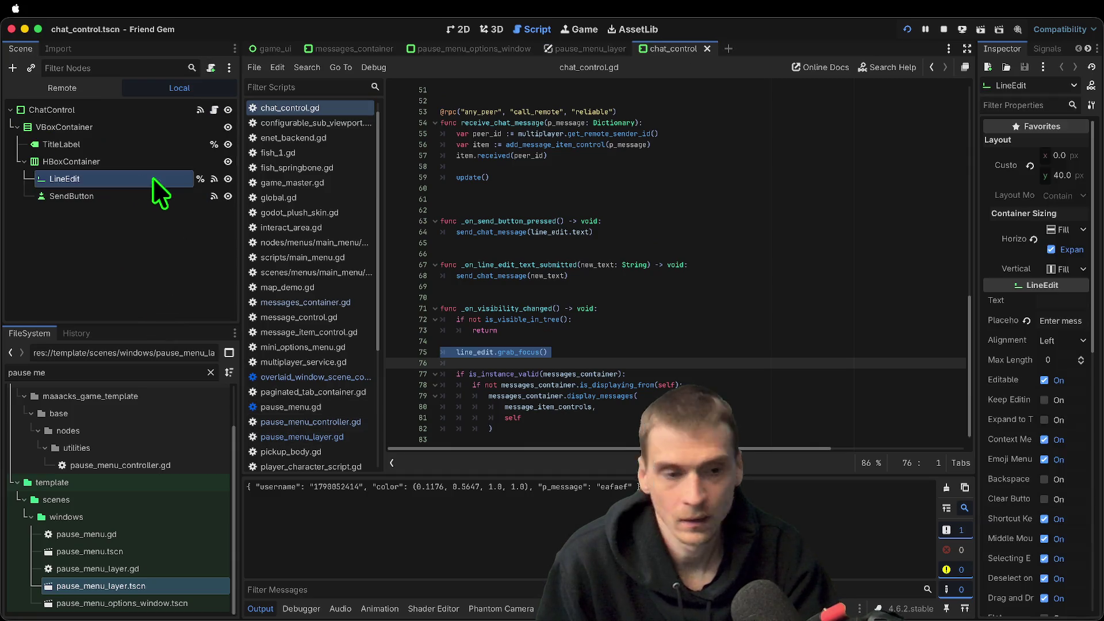
Enable Keep Editing on Text Submit on LineEdit, add line_edit.keep_editing_on_text_submit = true in _ready(), and save
left_click(1076, 406)
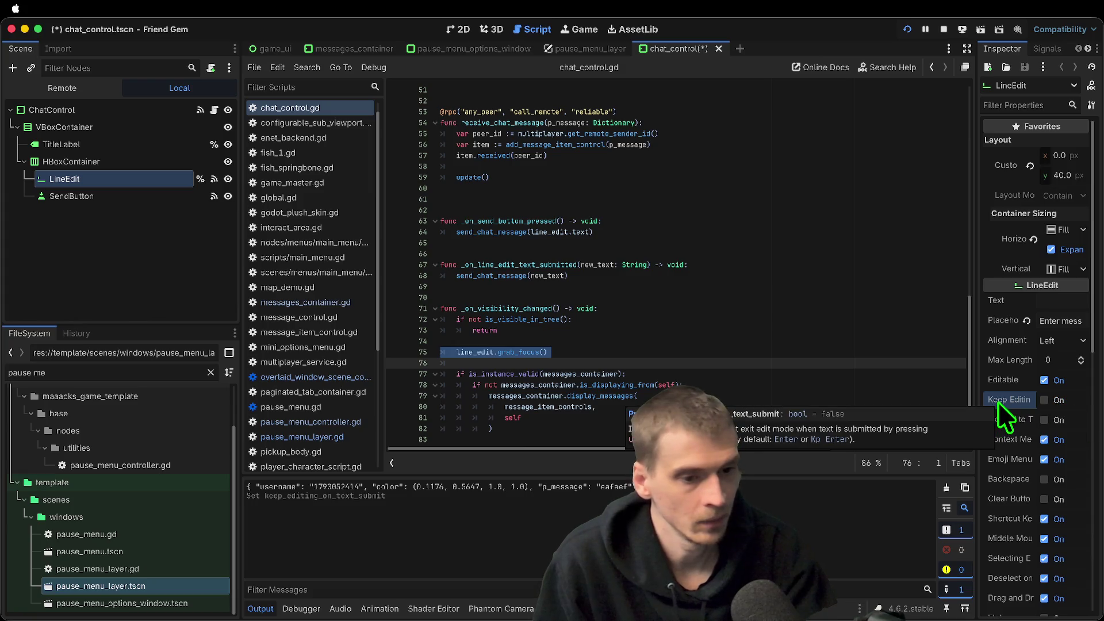
scroll(646, 320, "up", 15)
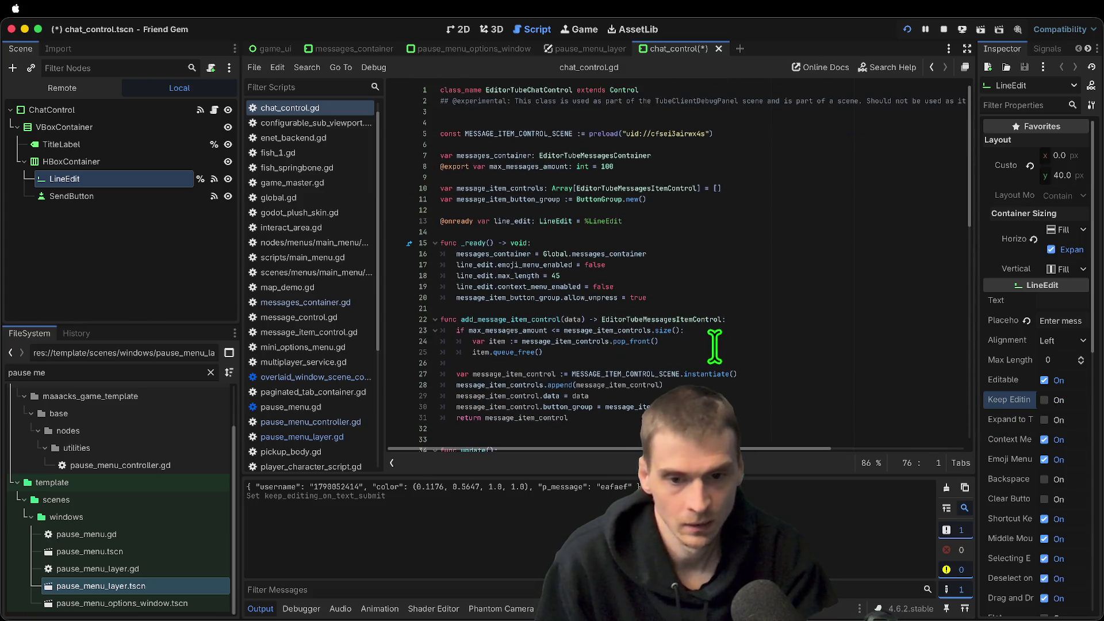
left_click(774, 285)
key("Return")
type("line_edit.keep")
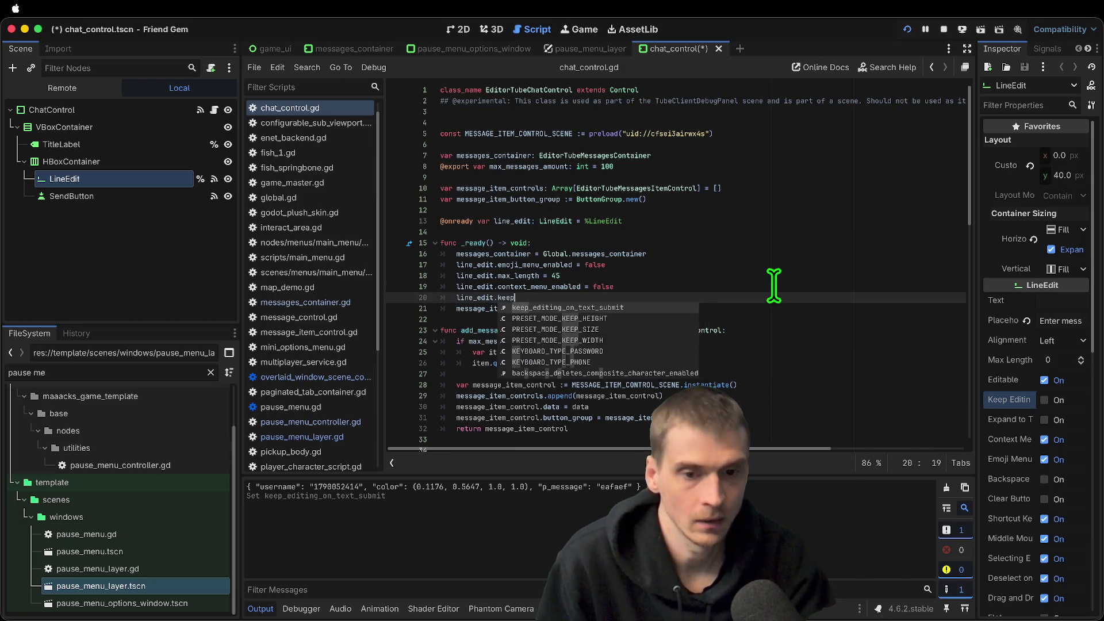
key("Return")
type("= true")
key("ctrl+s")
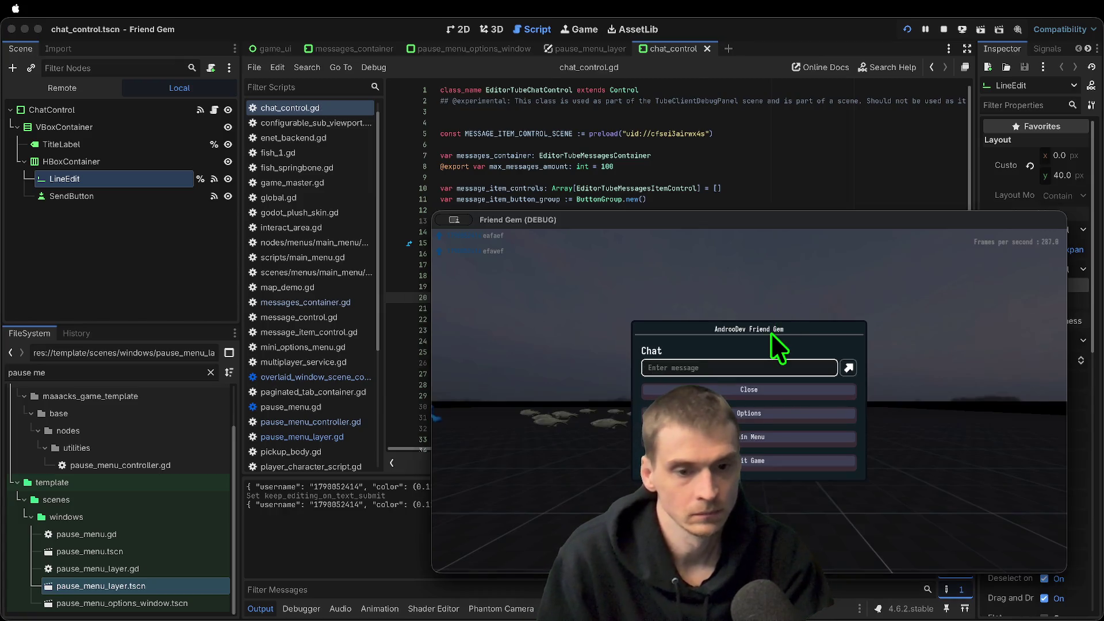
Check Tab focus, send the 'efe' message, then close the chat and relaunch the game
key("Tab")
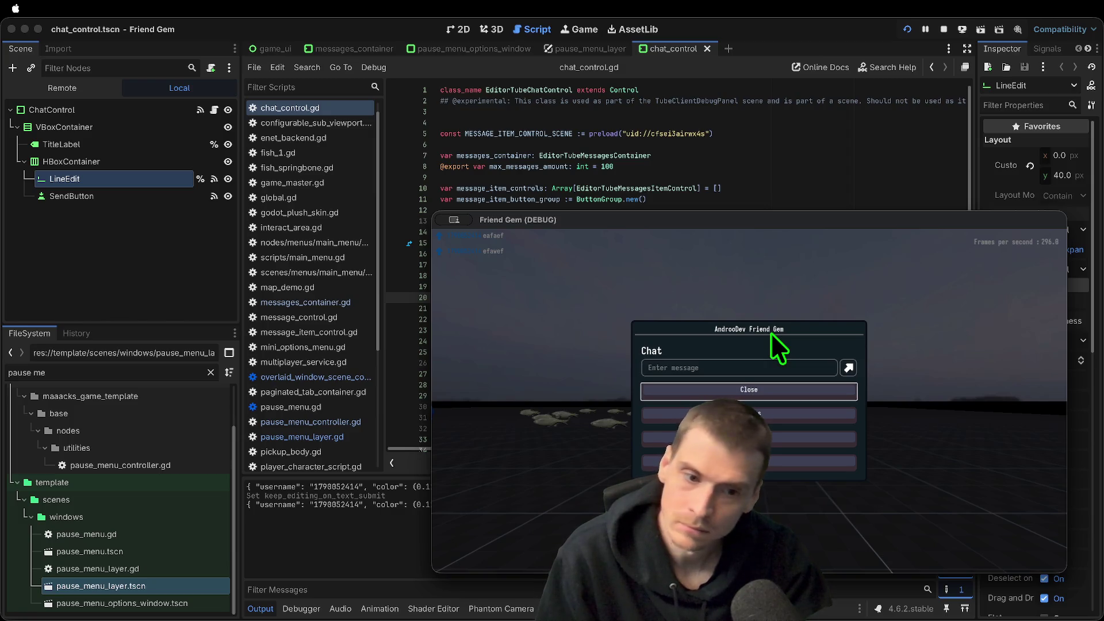
key("shift+Tab")
type("efe")
key("Return")
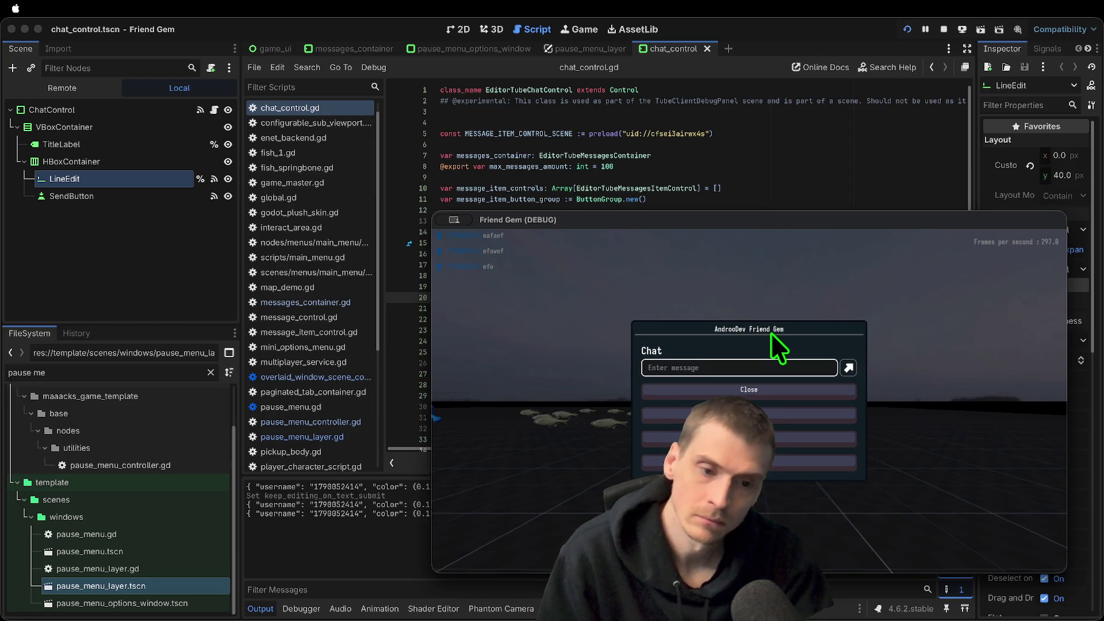
key("shift+Tab")
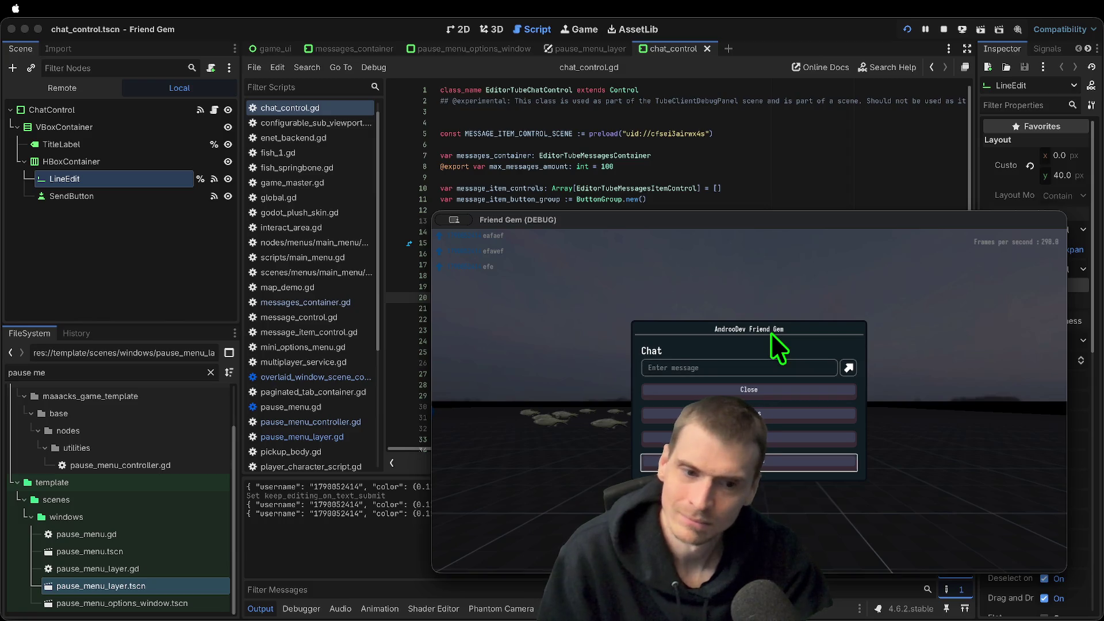
key("Return")
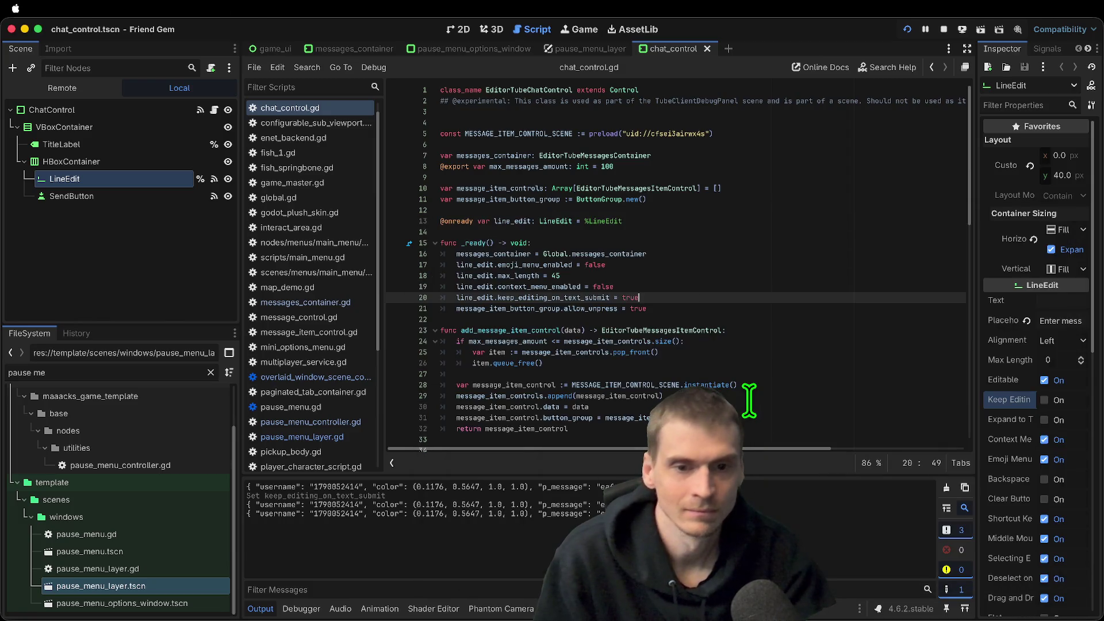
key("super+b")
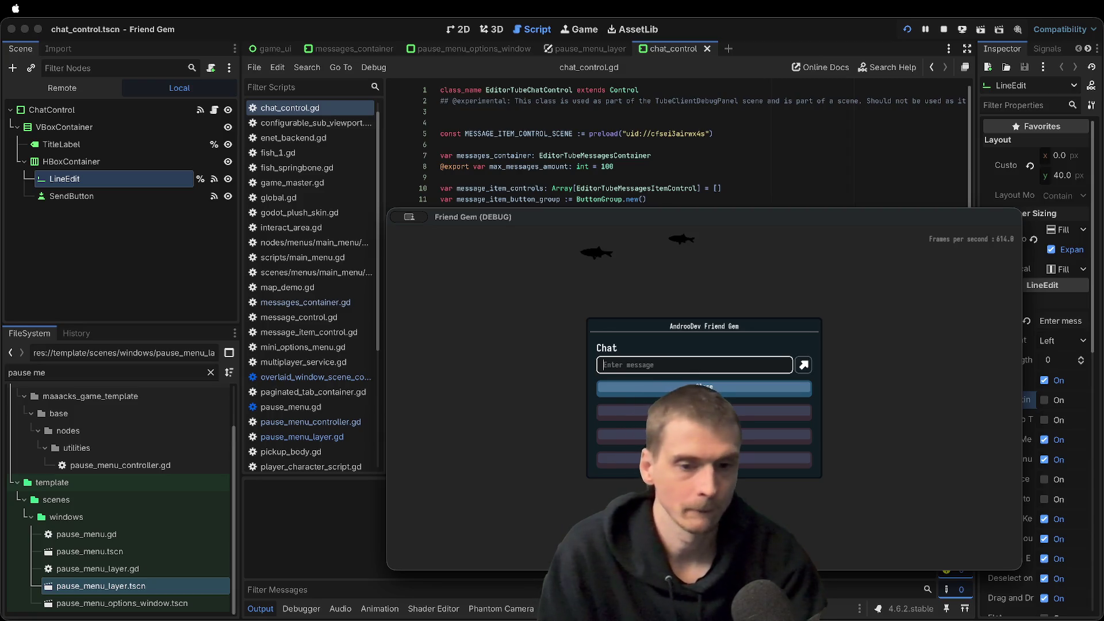
Send a rapid series of test messages (efef, e, ee, asdf) to confirm the field keeps focus
type("efef")
key("Return")
type("e")
key("Return")
type("e")
key("Return")
type("ee")
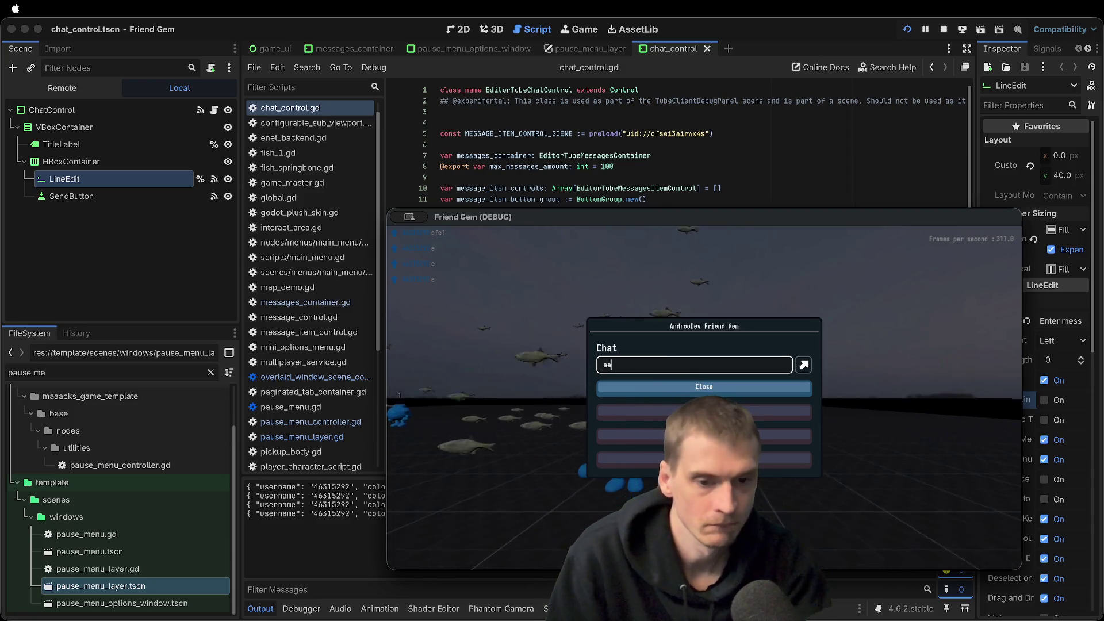
key("Return")
type("e")
key("Return")
type("e")
key("Return")
type("e")
key("Return")
type("e")
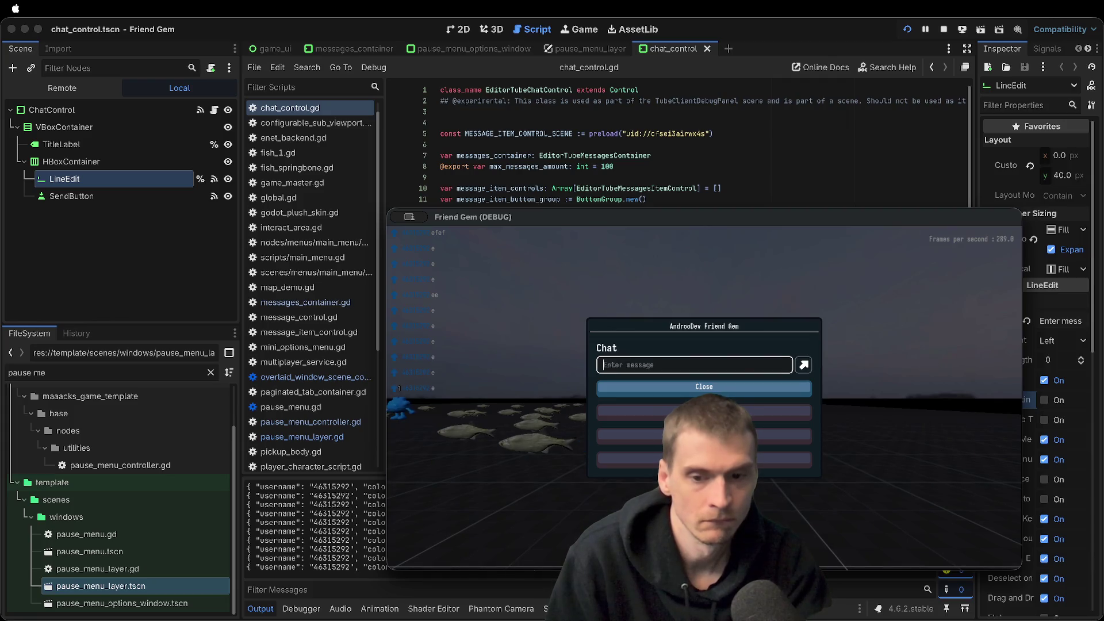
key("Return")
type("e")
key("Return")
type("e")
key("Return")
type("e")
key("Return")
type("e")
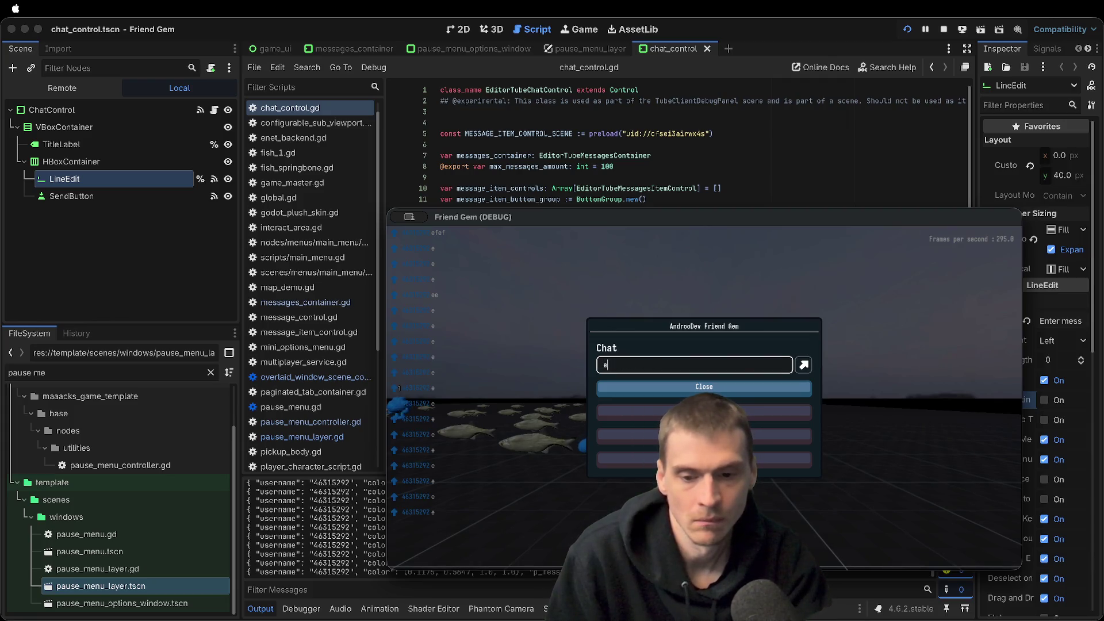
type("e")
key("Return")
type("asdf")
key("Return")
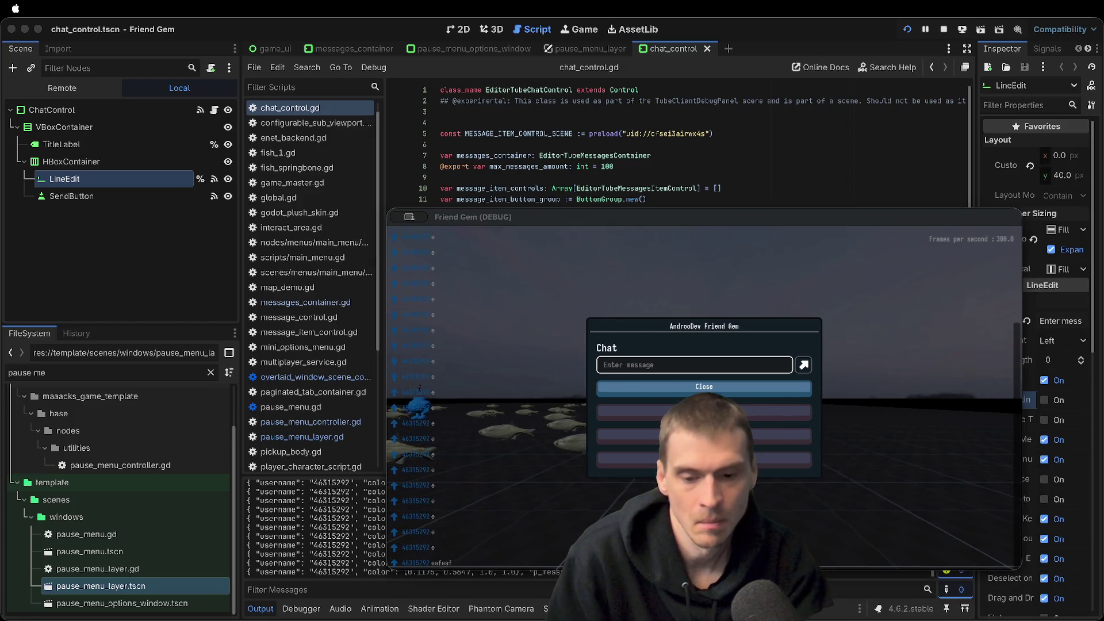
Restart the game and send more test messages (ef, faewf, a, a)
key("super+period")
key("super+b")
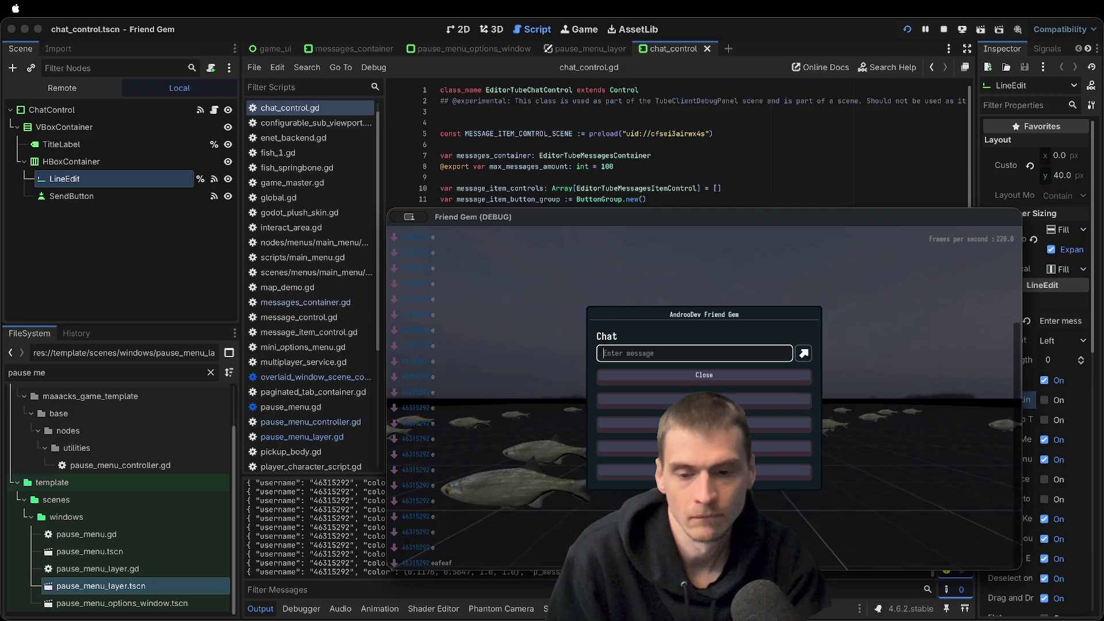
type("e")
key("Return")
type("ef")
key("Return")
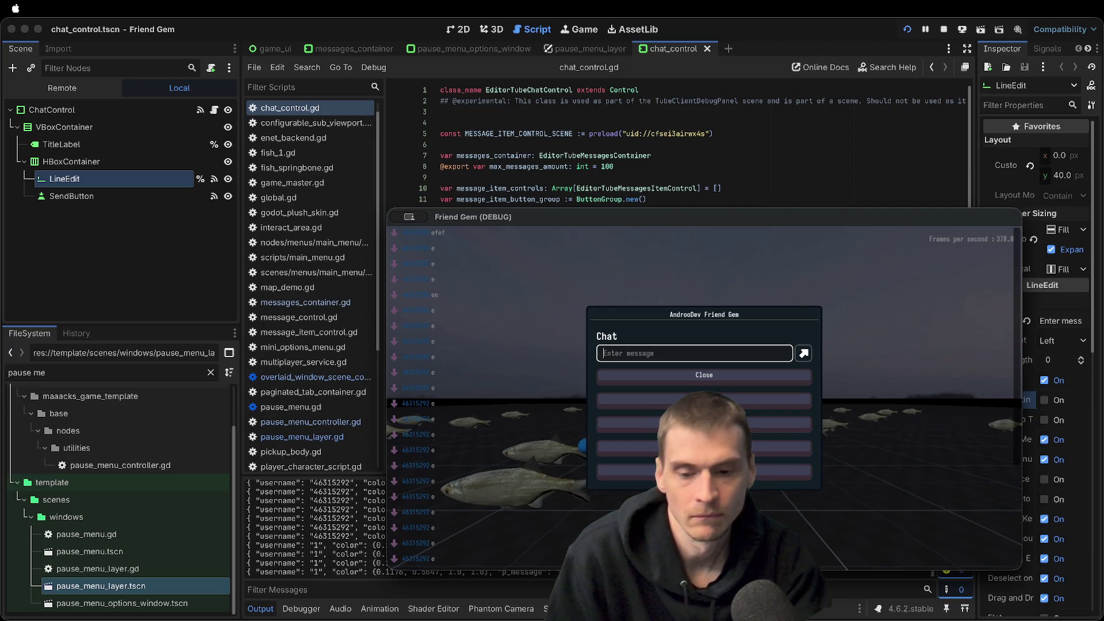
type("faewf")
key("Return")
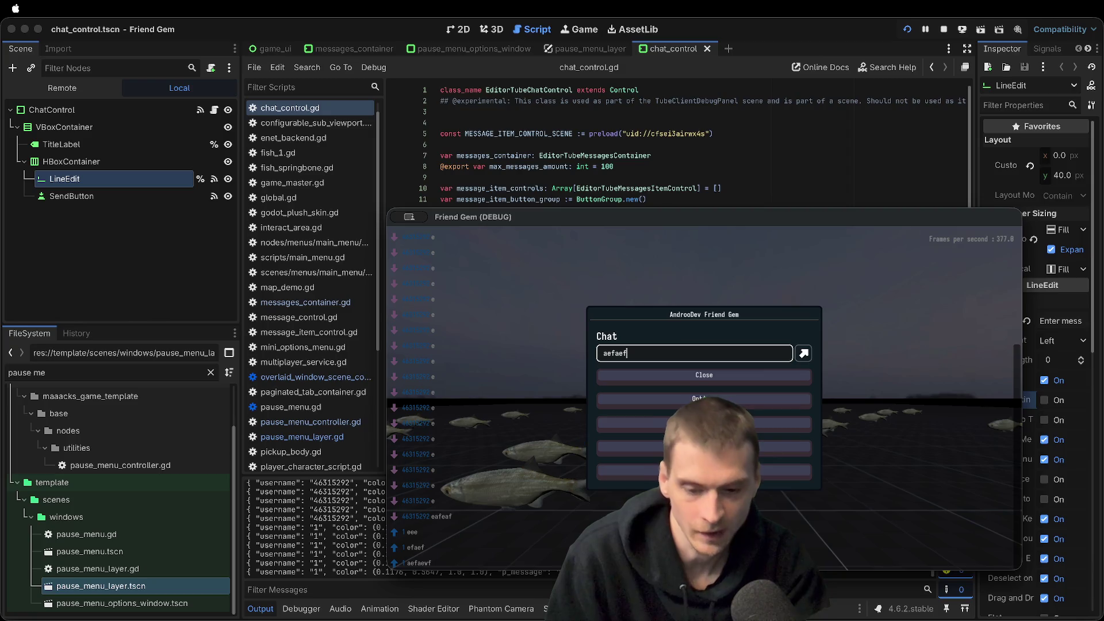
type("a")
key("Return")
type("a")
key("Return")
type("a")
key("Return")
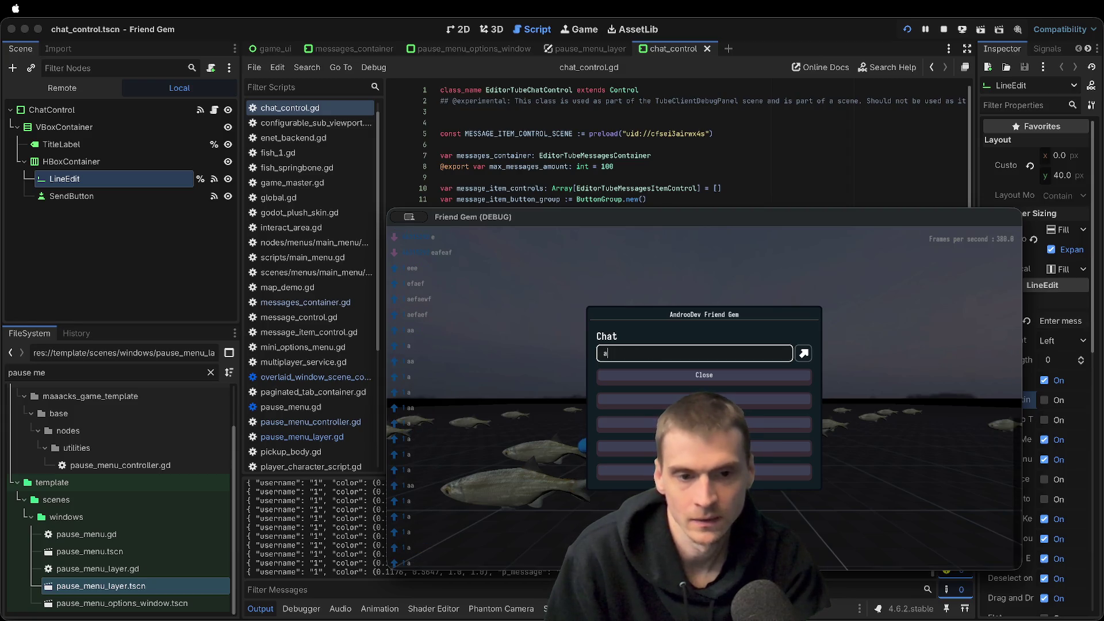
Clear the chat field, close and reopen the chat popup, then stop the game
key("super+period")
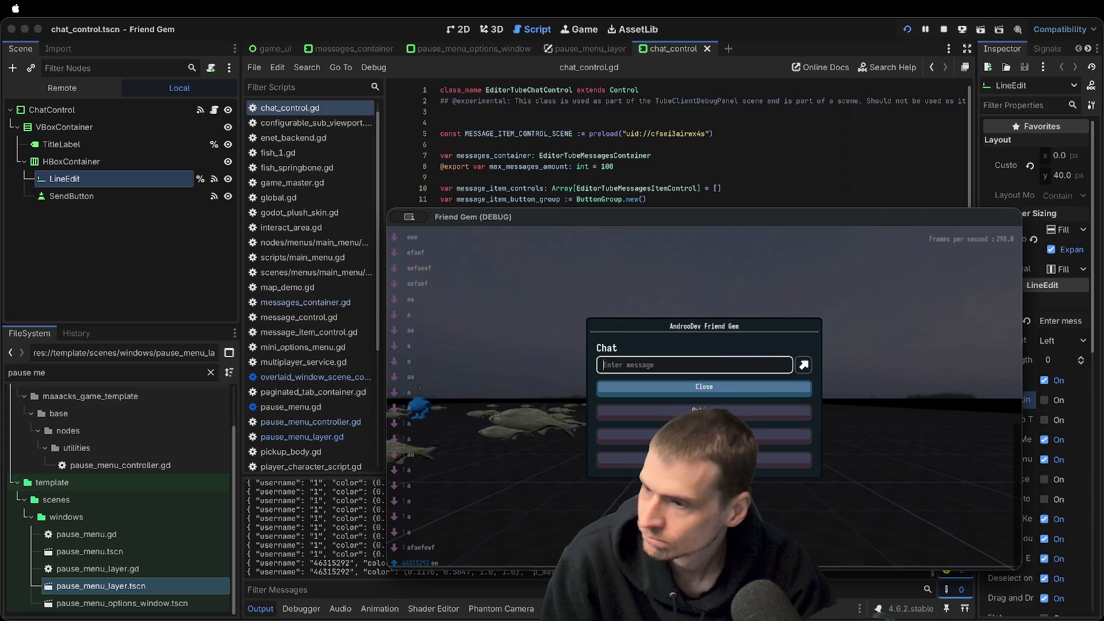
type("z")
key("BackSpace")
key("Escape")
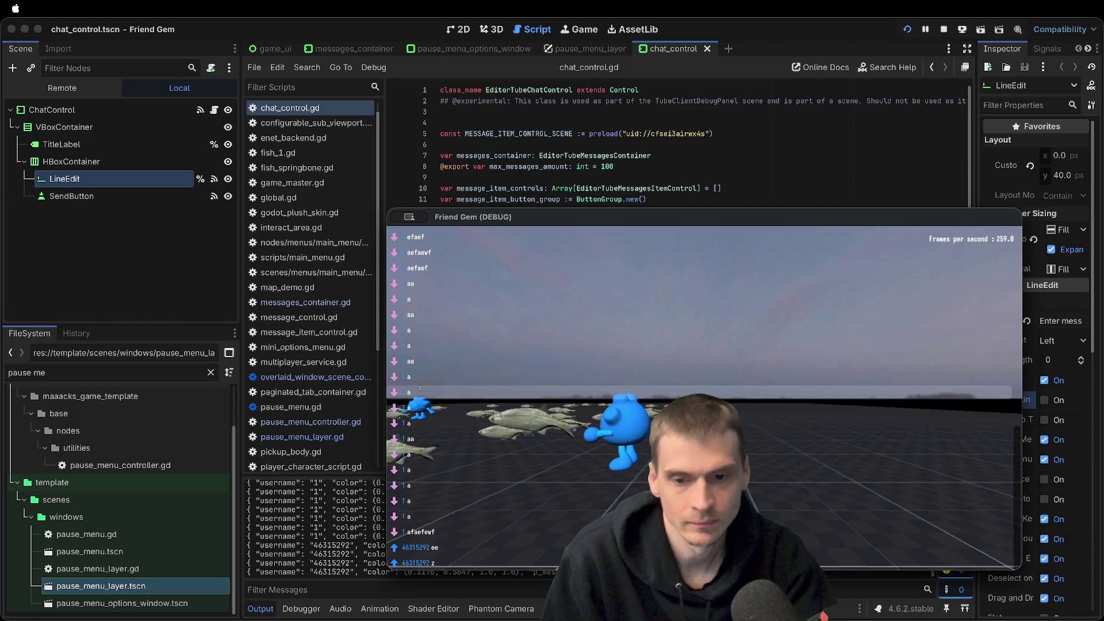
key("Escape")
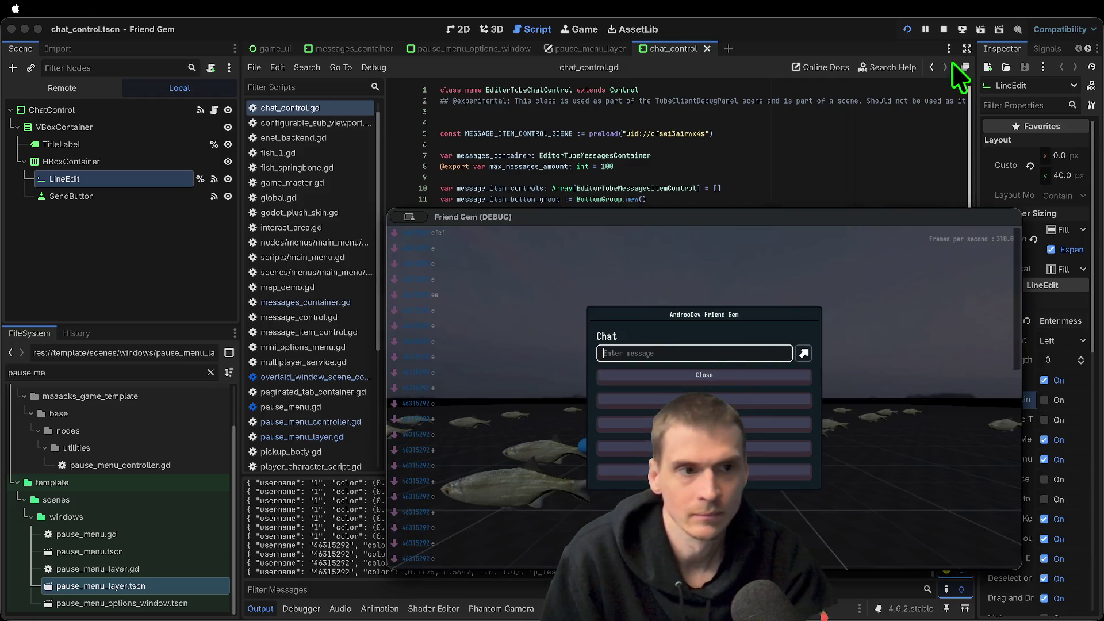
left_click(943, 30)
Select ScrollContainer in messages_container and change its Vertical Scroll Mode from Auto to Reserve
left_click(140, 141)
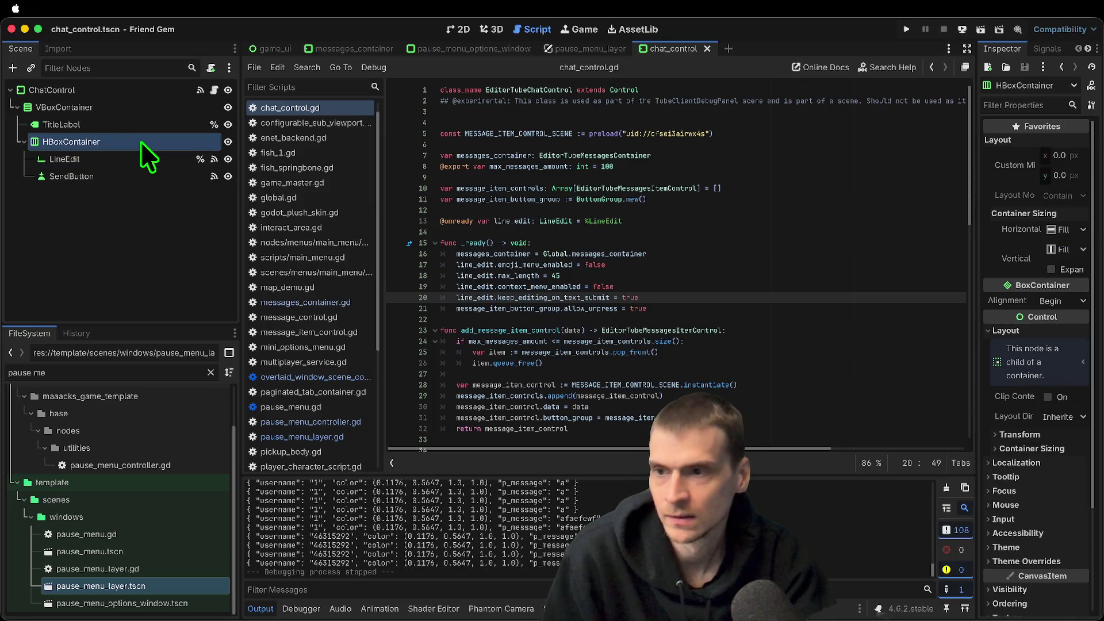
left_click(158, 267)
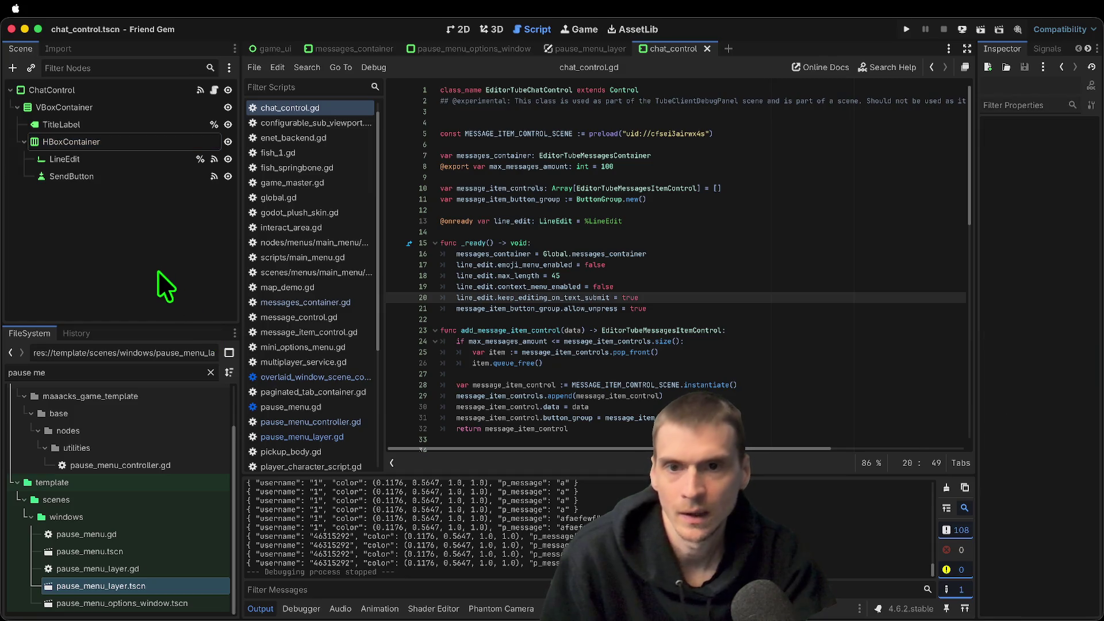
key("ctrl+shift+Tab")
key("ctrl+shift+Tab")
left_click(88, 124)
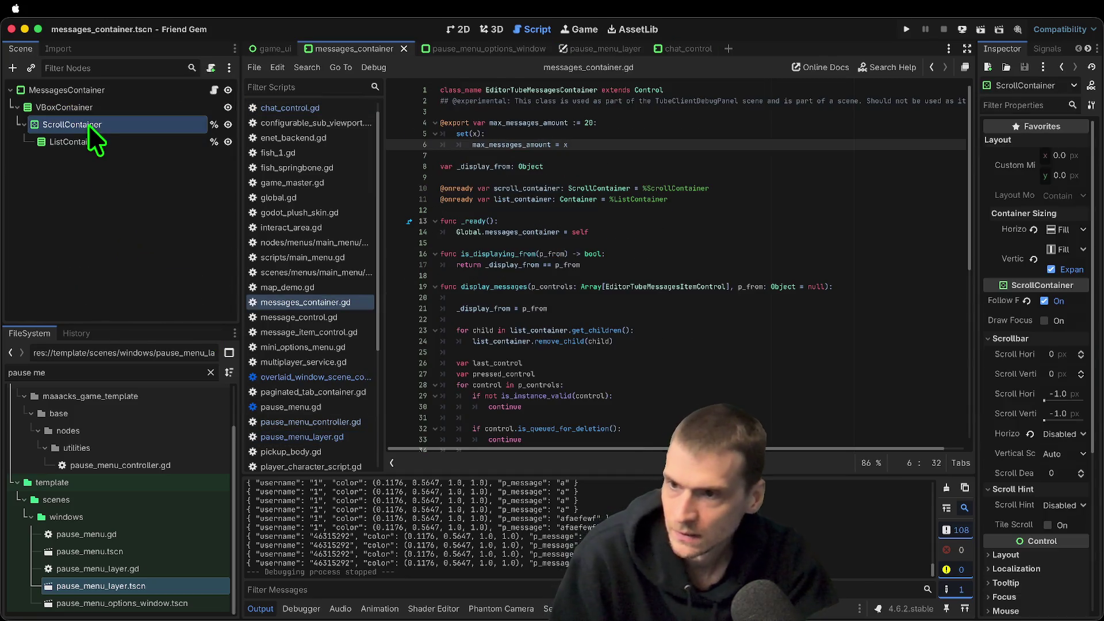
mouse_move(976, 267)
left_mouse_down()
mouse_move(690, 227)
mouse_move(707, 202)
mouse_move(761, 178)
left_mouse_up()
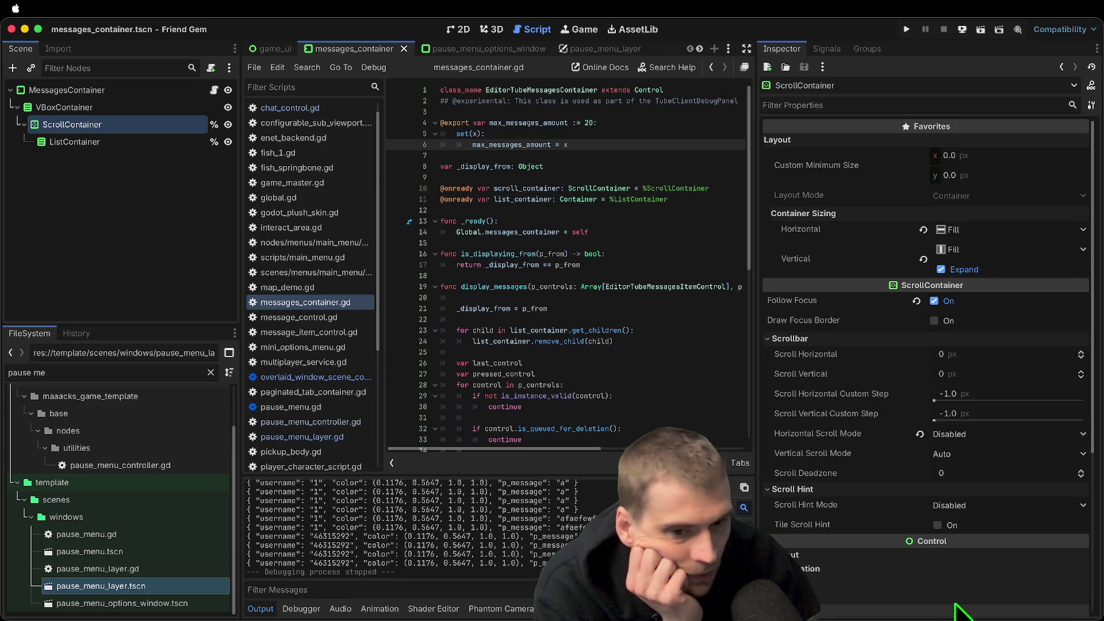
mouse_move(824, 375)
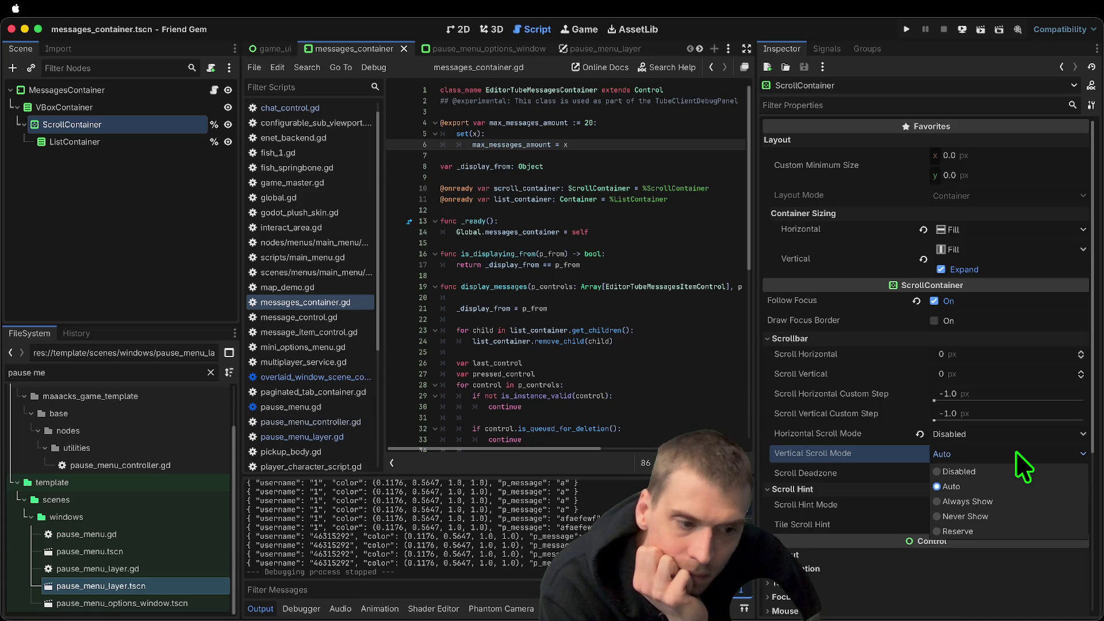
left_click(1017, 528)
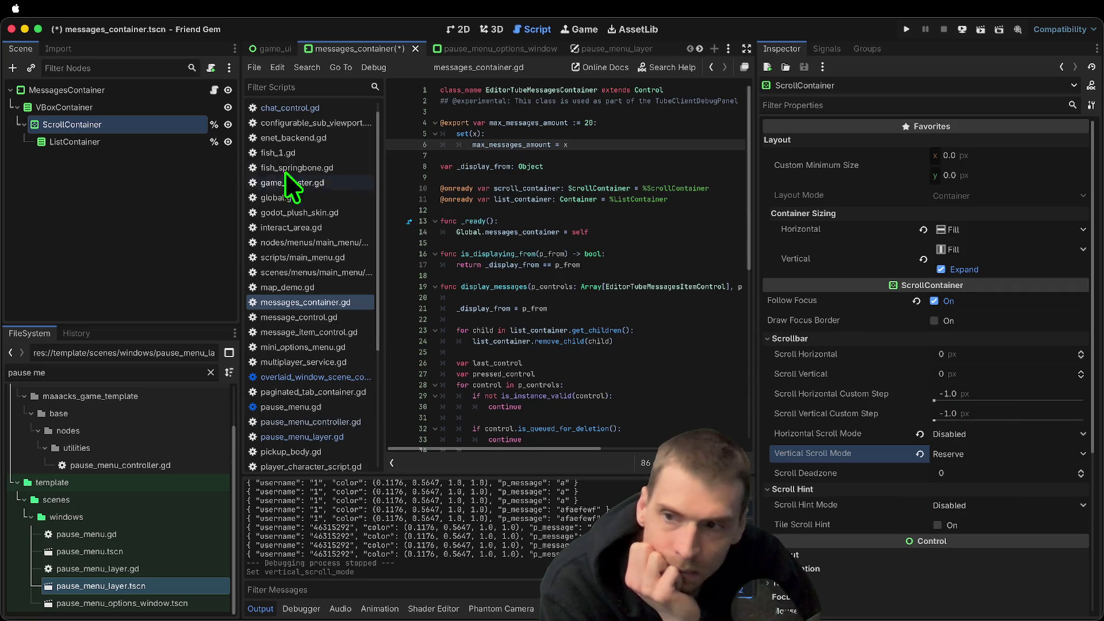
left_click(82, 107)
Move ScrollContainer directly under MessagesContainer and delete the empty VBoxContainer
left_click_drag(78, 123, 99, 98)
right_click(102, 141)
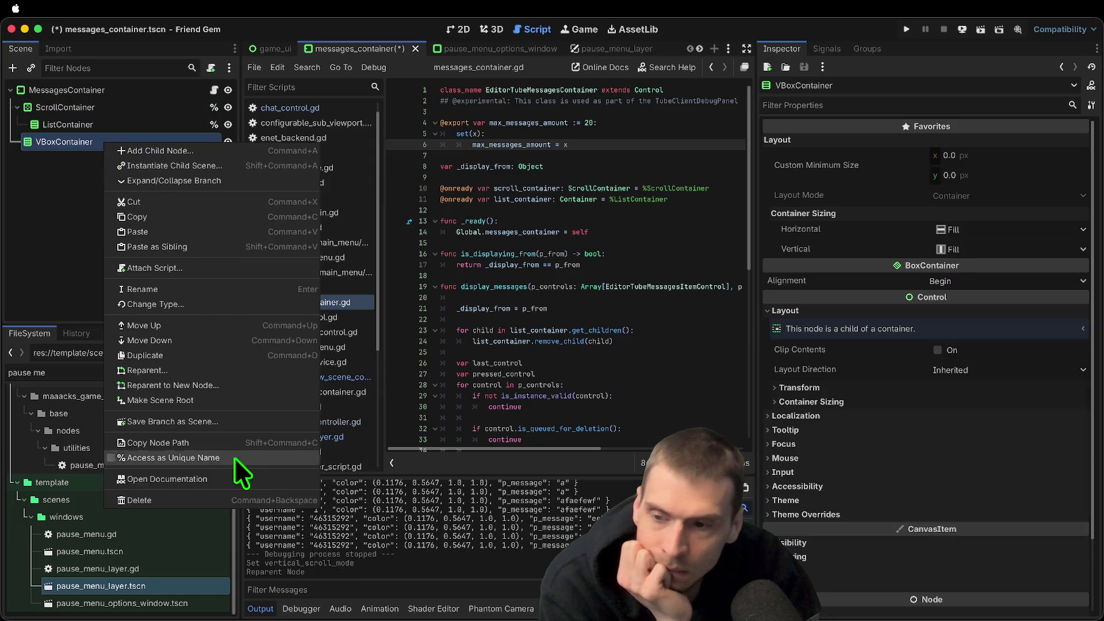
left_click(253, 500)
left_click(606, 321)
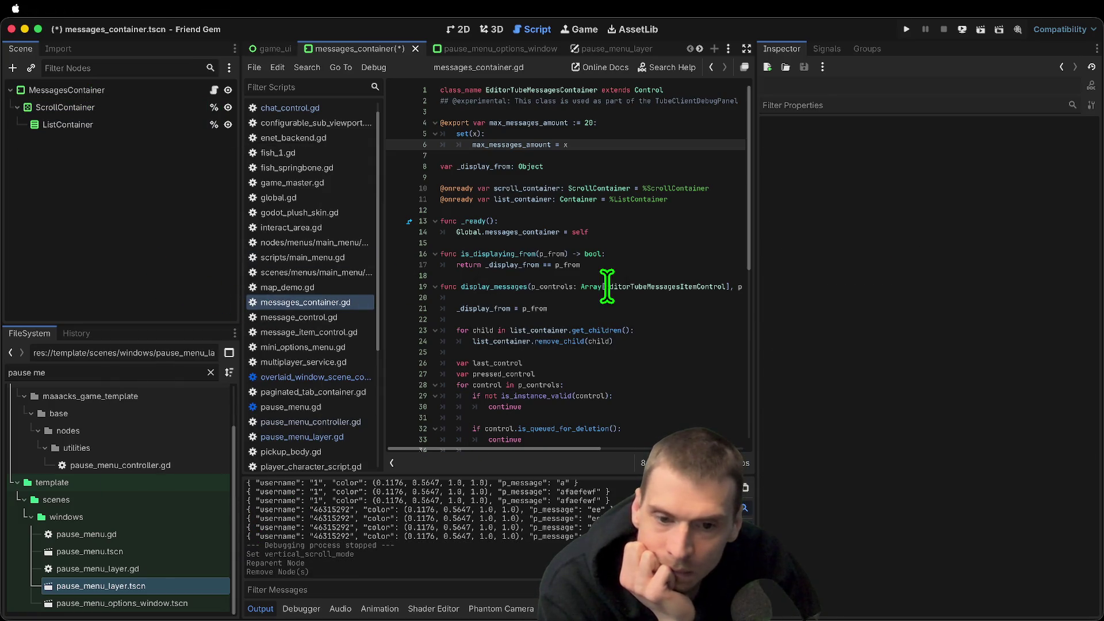
Delete the _on_clipboard_button_pressed function from the script and save
scroll(606, 286, "down", 7)
scroll(606, 286, "down", 3)
left_click(637, 352)
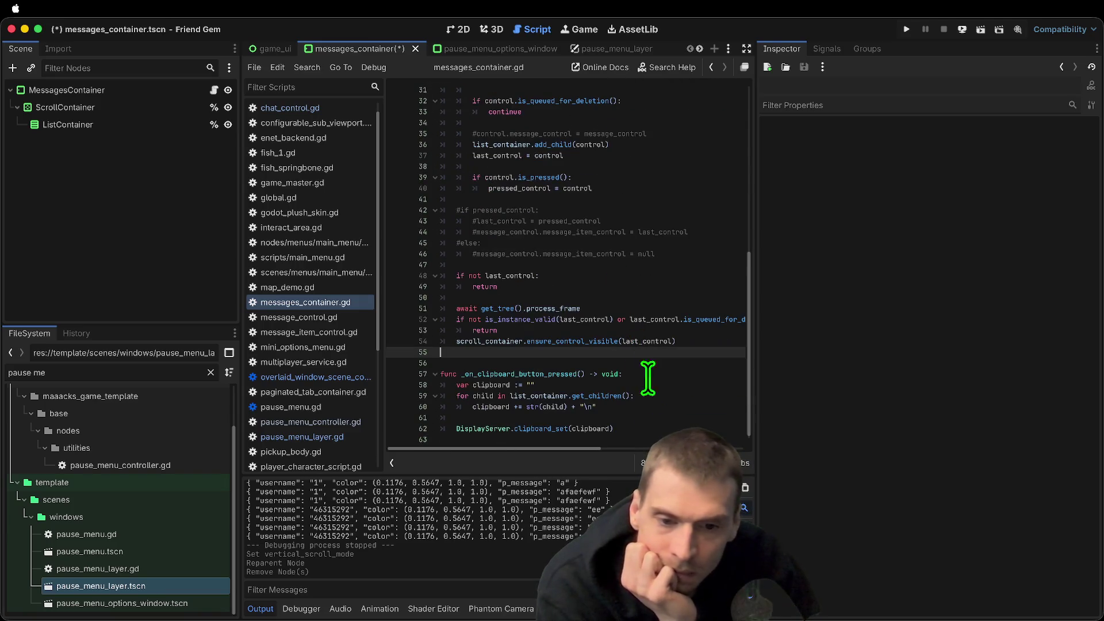
mouse_move(443, 367)
left_mouse_down()
mouse_move(519, 374)
mouse_move(633, 439)
left_mouse_up()
key("Delete")
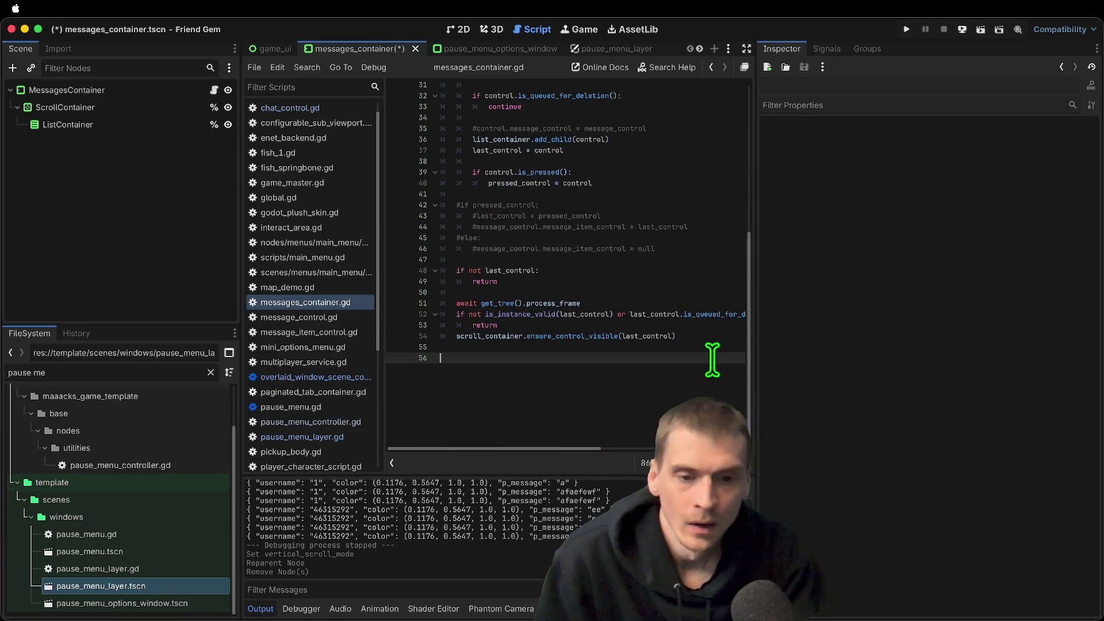
scroll(710, 357, "up", 8)
key("ctrl+s")
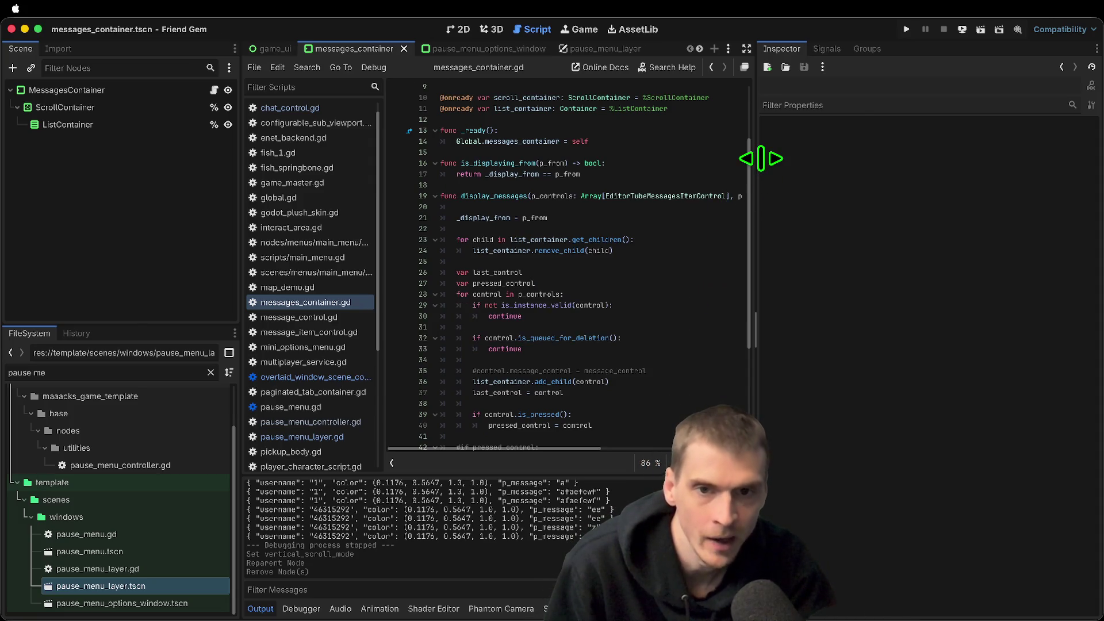
Widen the script editor and select list_container on line 11
left_click_drag(764, 158, 868, 148)
left_click(521, 111)
double_click(520, 111)
scroll(705, 178, "up", 3)
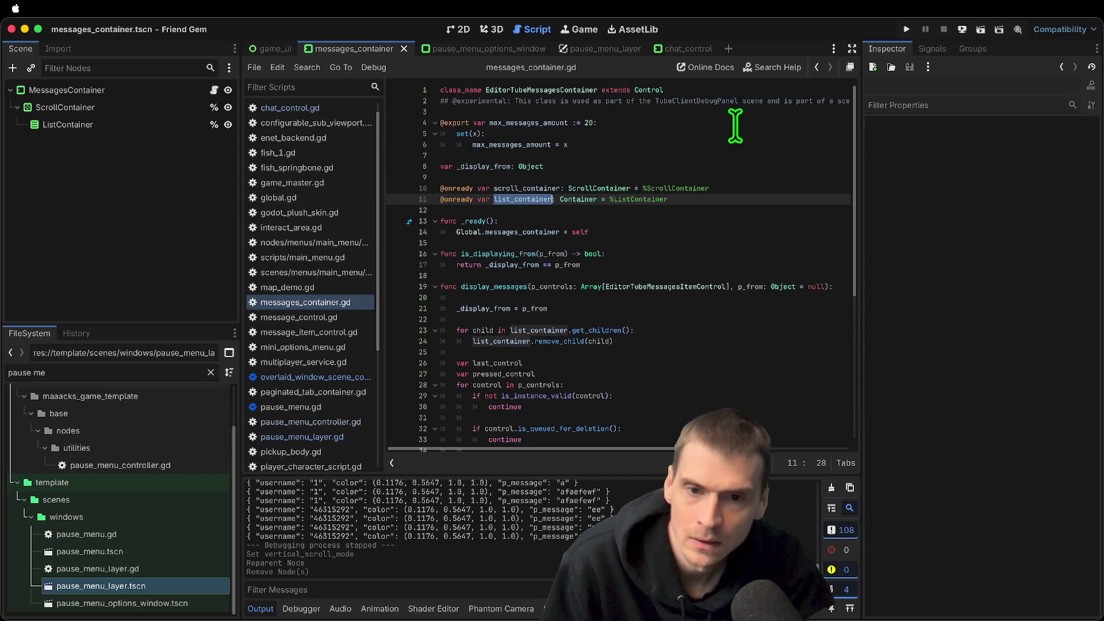
Inspect ListContainer and ScrollContainer, checking ListContainer's Container Sizing and Transform settings
left_click(46, 123)
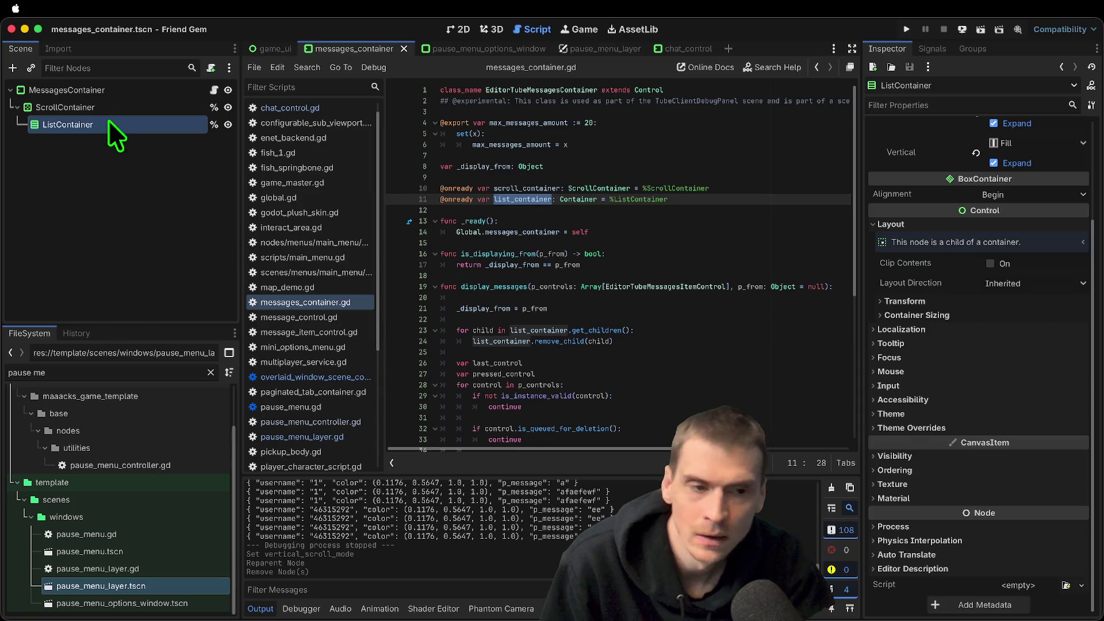
left_click(112, 108)
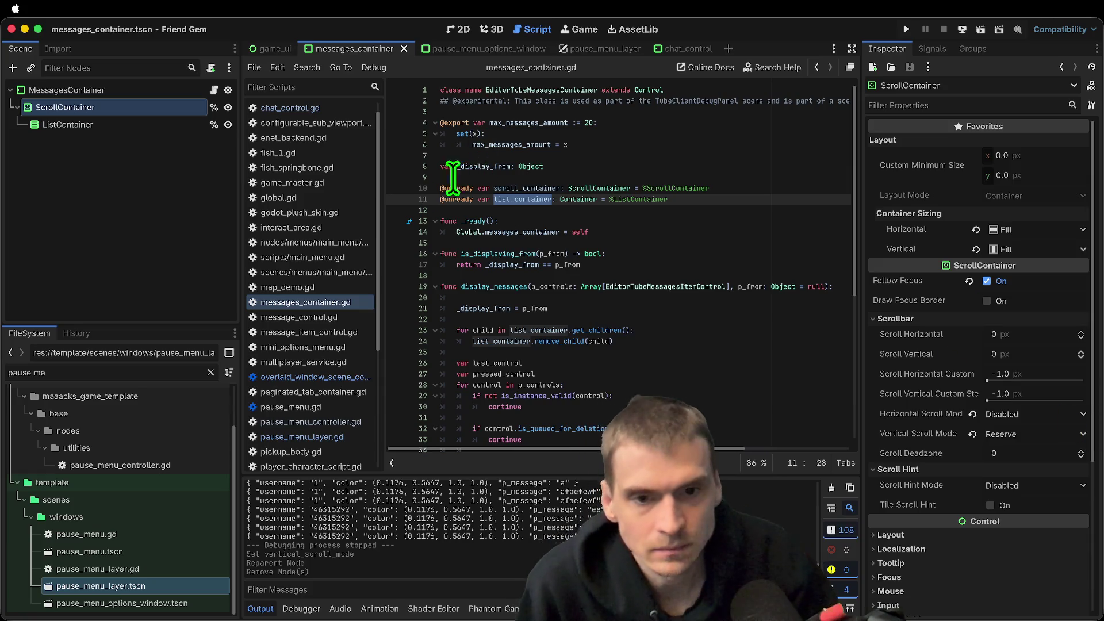
left_click(130, 141)
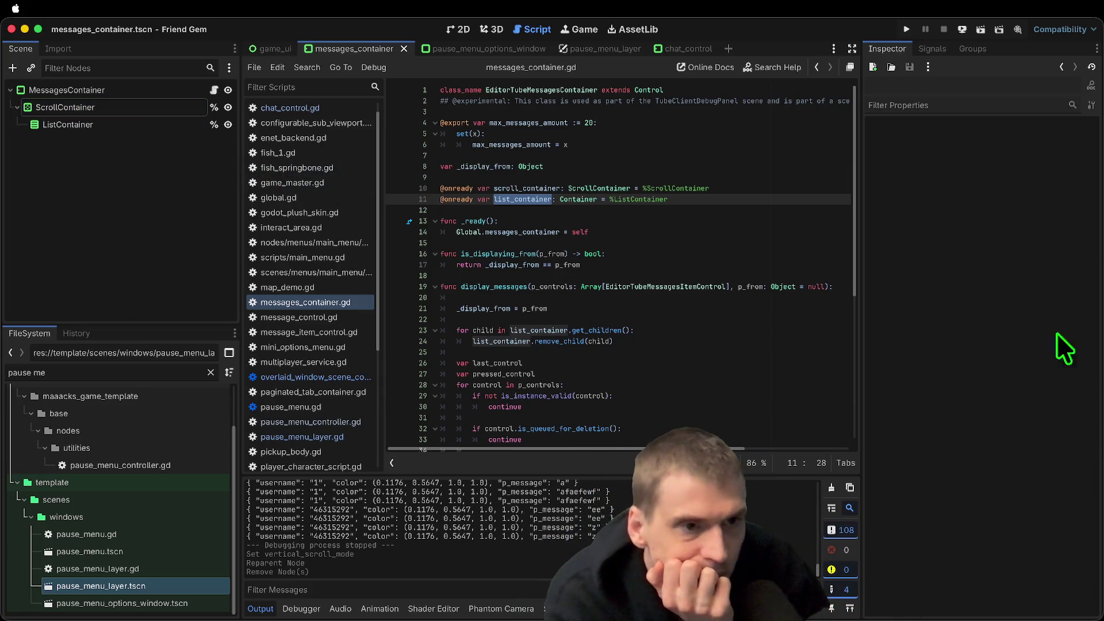
left_click(144, 109)
left_click(140, 123)
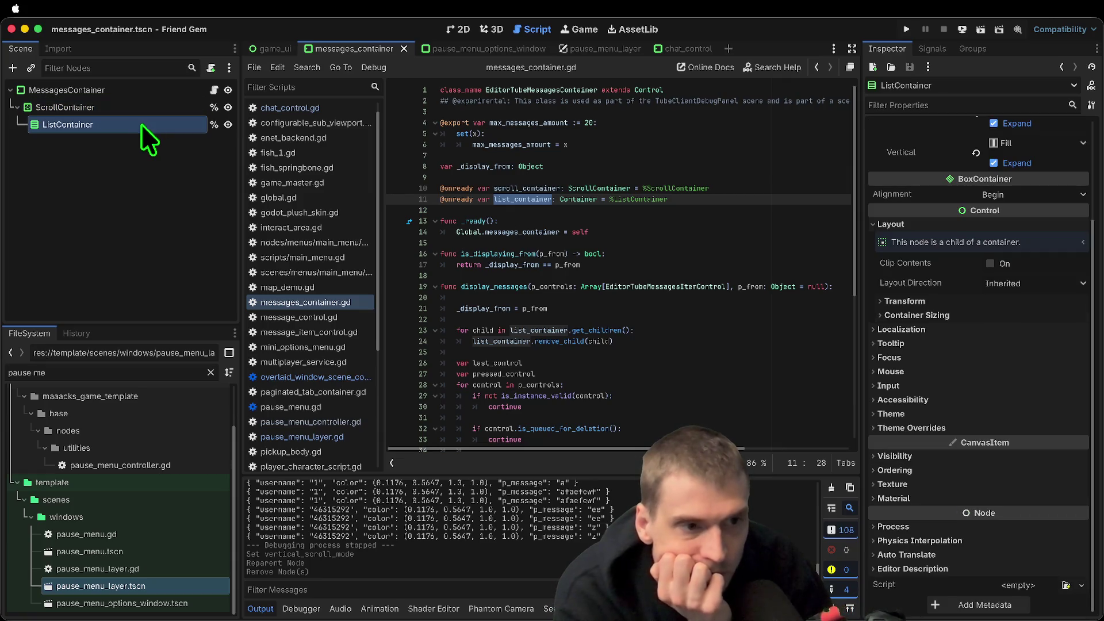
scroll(1029, 345, "up", 2)
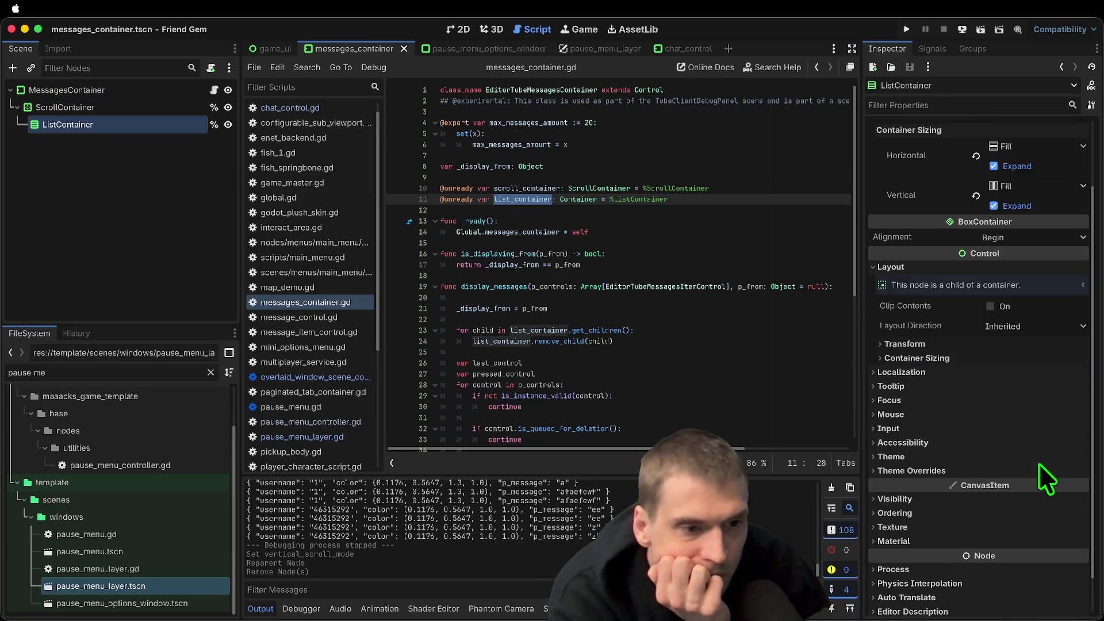
left_click(1042, 358)
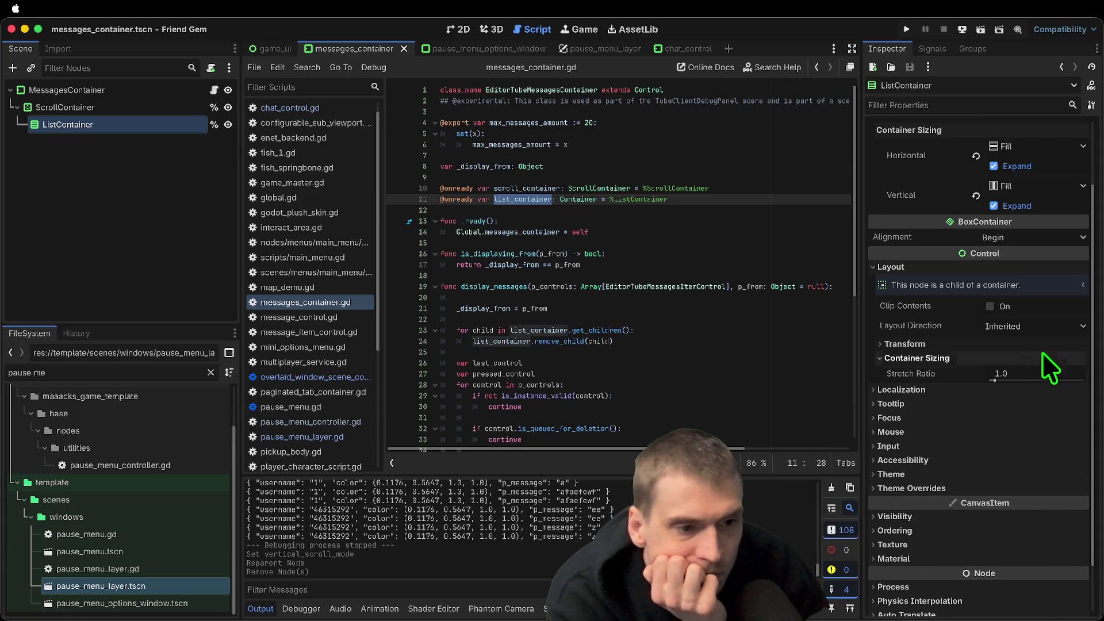
left_click(1044, 347)
left_click(1044, 347)
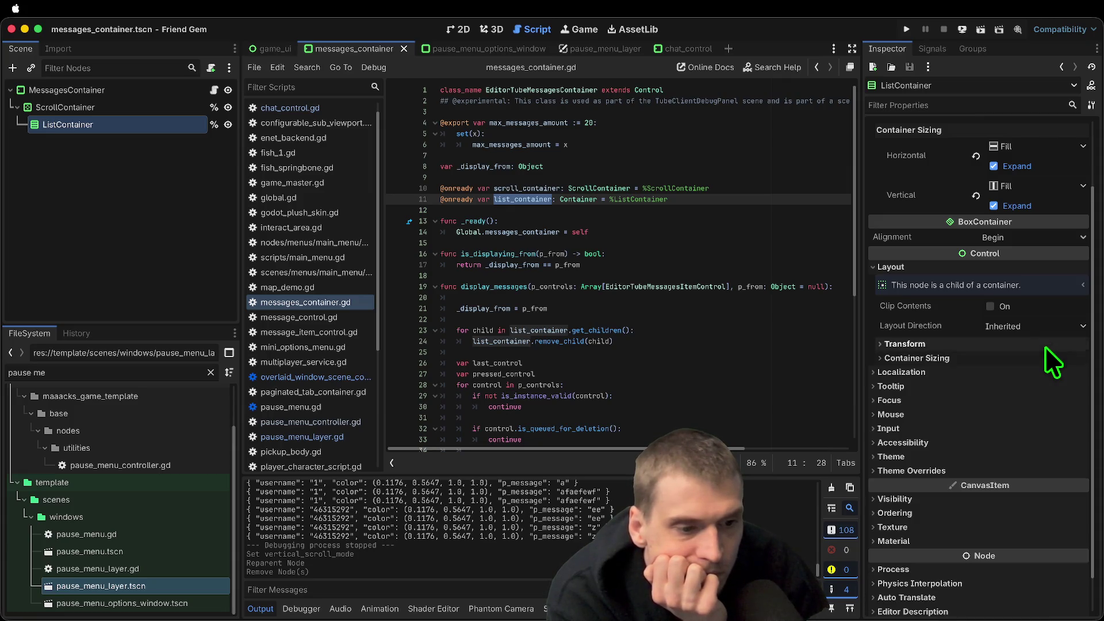
scroll(988, 471, "down", 2)
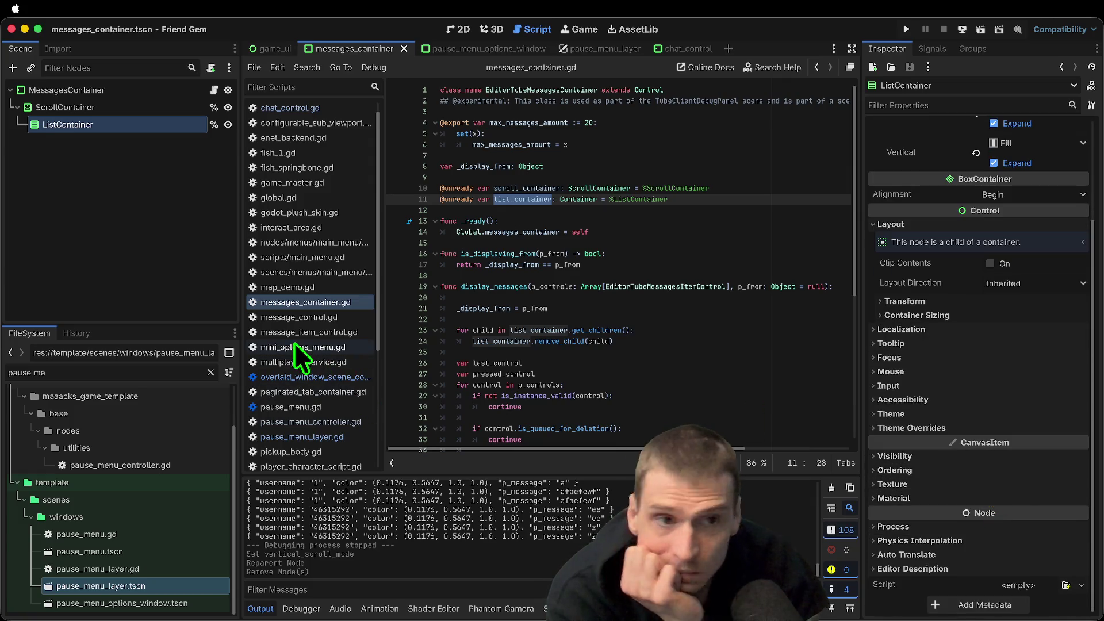
Show the scene in the 2D view, keeping ScrollContainer's Horizontal Scroll Mode Disabled
left_click(141, 150)
right_click(132, 109)
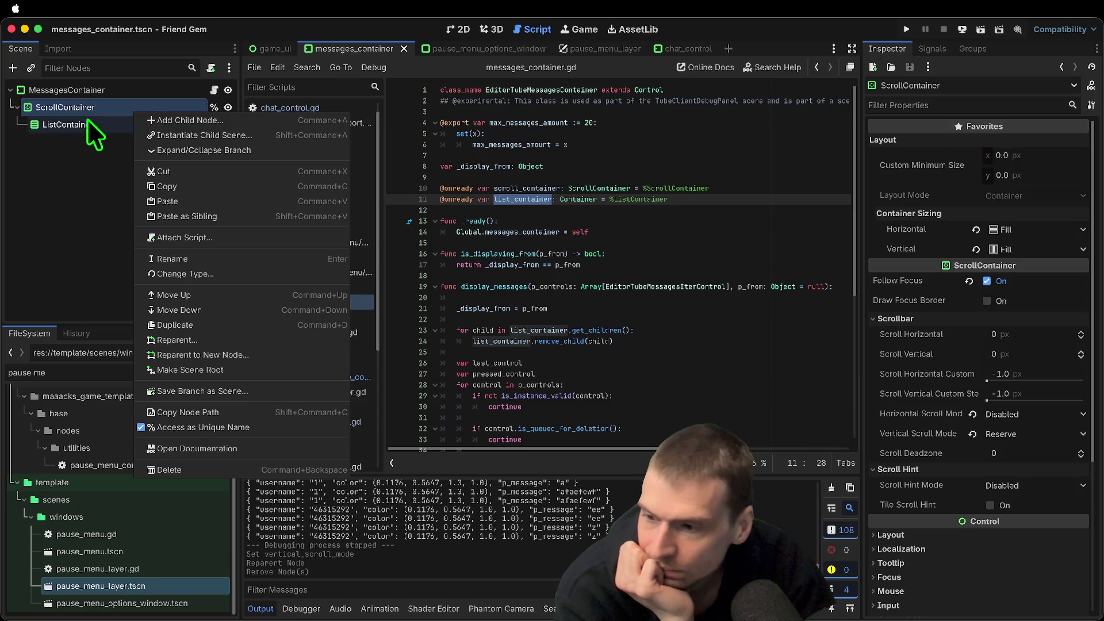
left_click(412, 35)
left_click(452, 30)
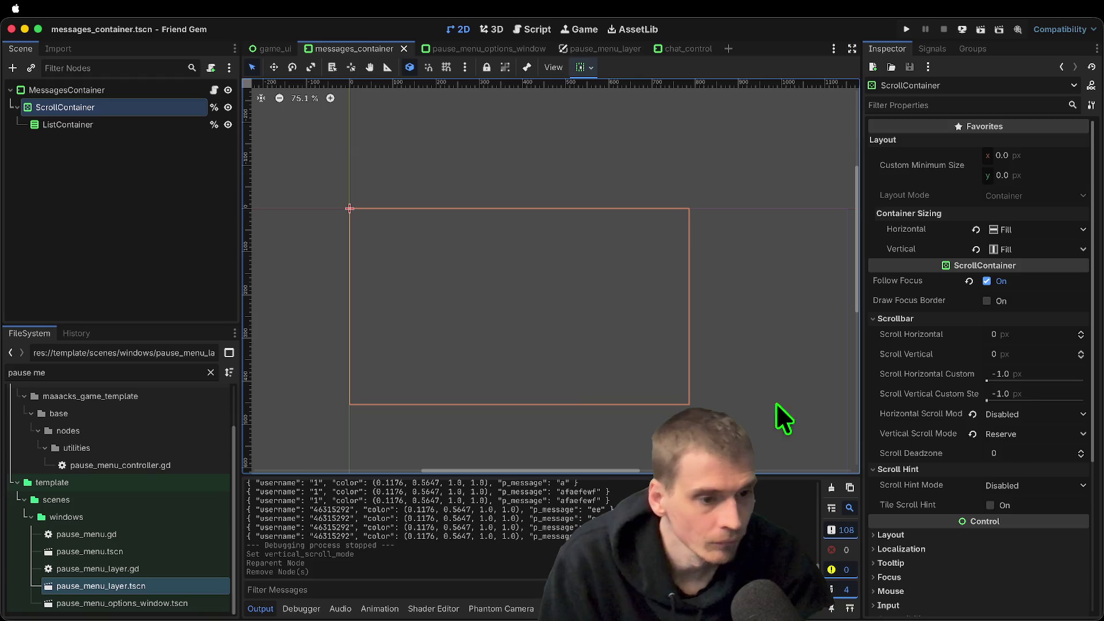
left_click(1027, 415)
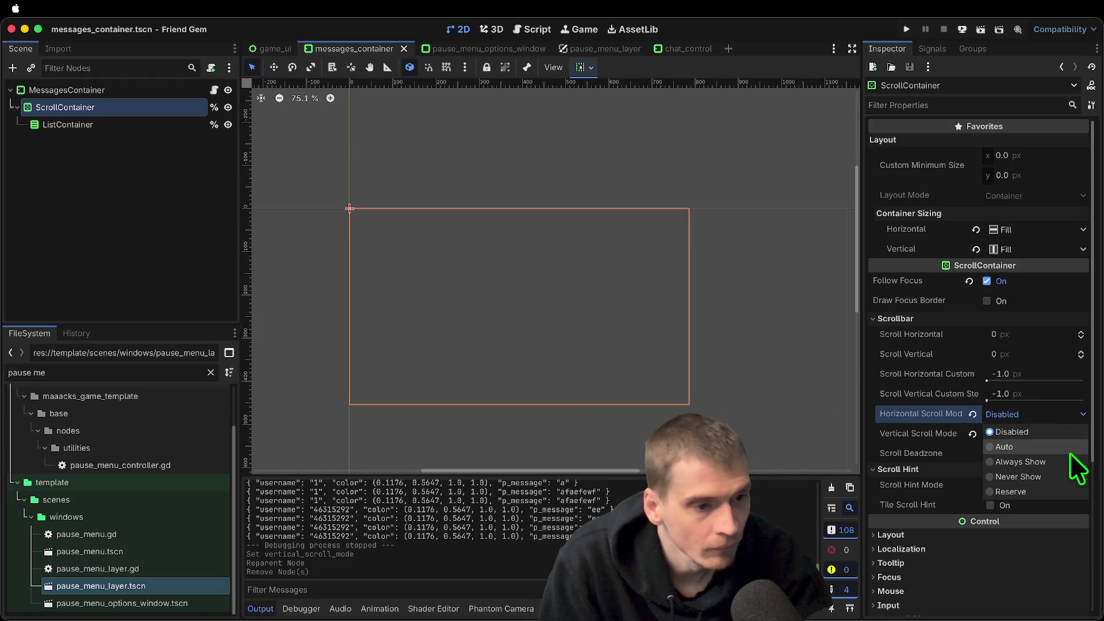
left_click(922, 471)
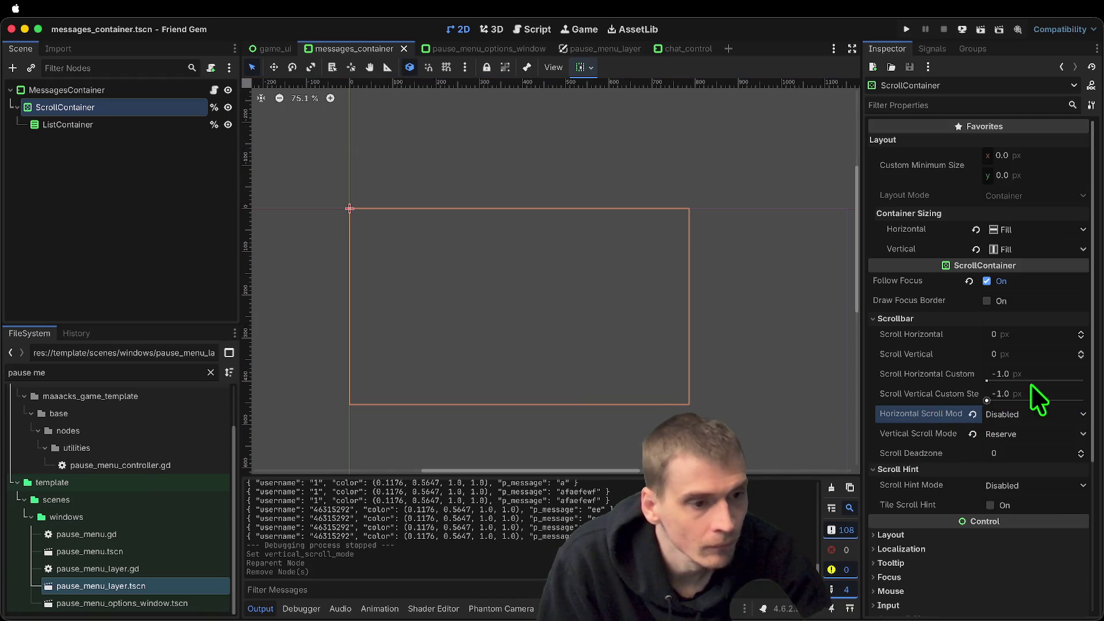
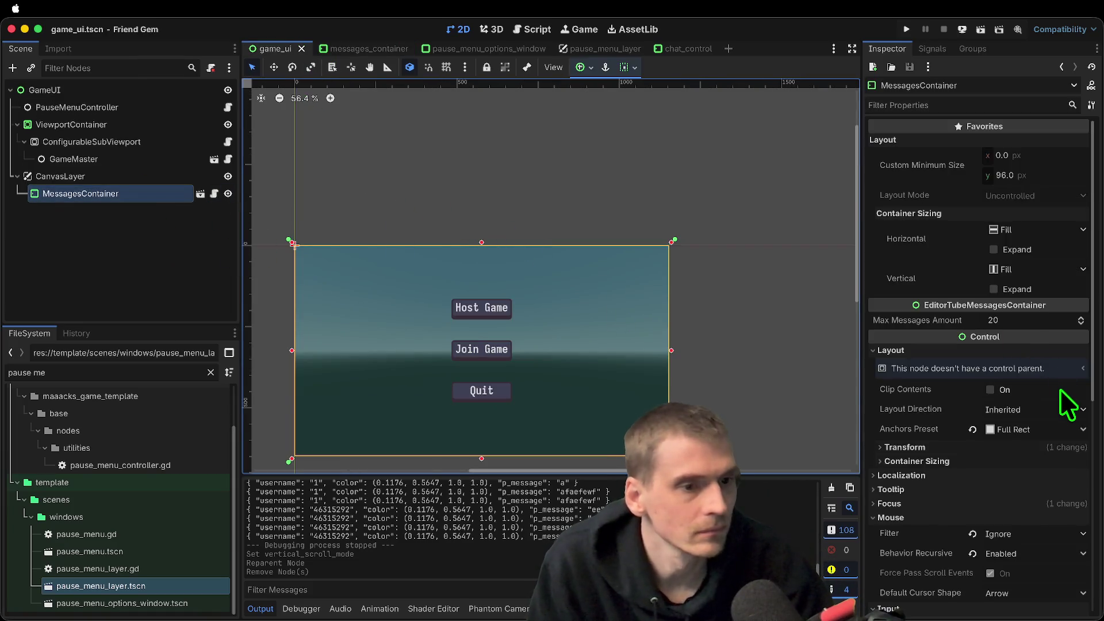
Turn on Clip Contents for MessagesContainer, raise its bottom edge, then save and run the game
scroll(1060, 396, "down", 1)
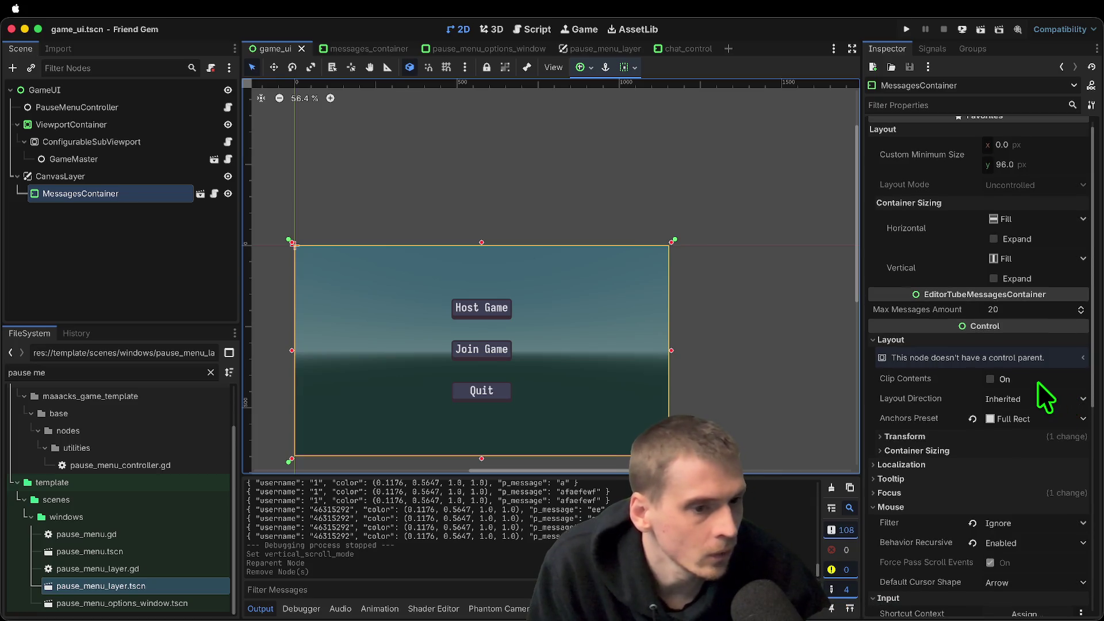
left_click(1038, 382)
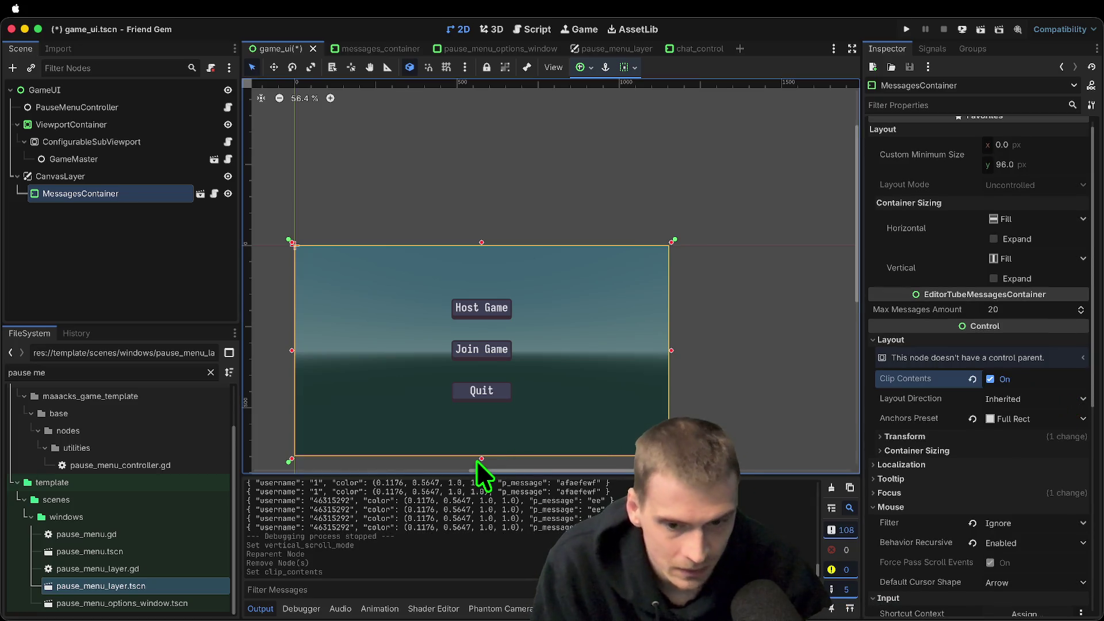
mouse_move(478, 459)
left_mouse_down()
mouse_move(493, 320)
mouse_move(493, 339)
left_mouse_up()
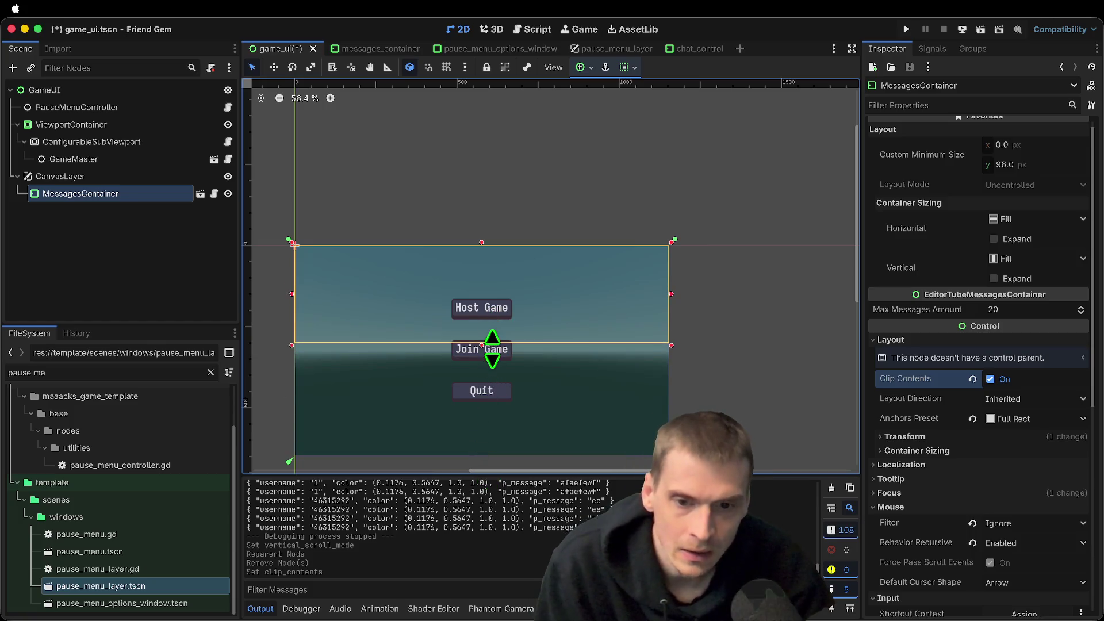
key("ctrl+s")
key("F5")
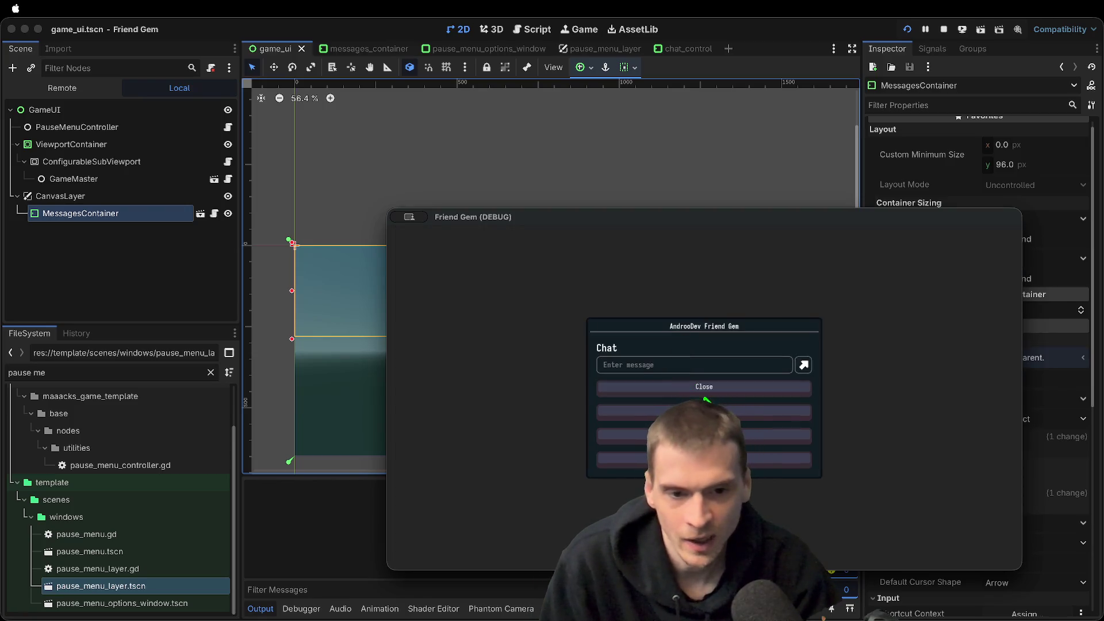
Open the in-game chat and send the first test messages, such as 'aef' and 'aaa'
left_click(748, 388)
key("Escape")
type("aef")
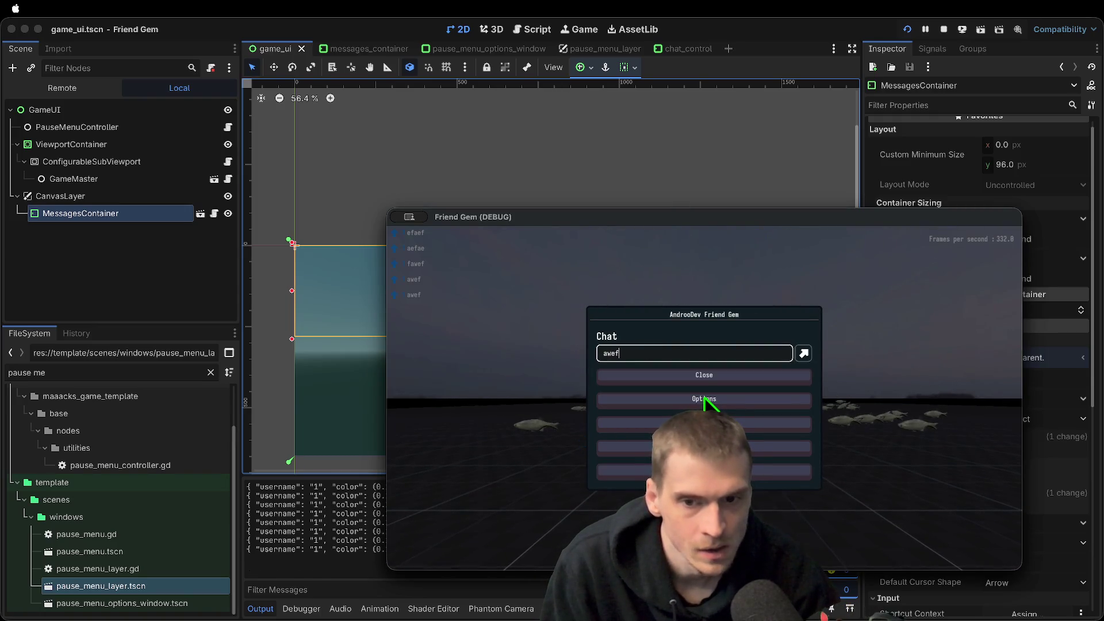
key("Return")
type("aef")
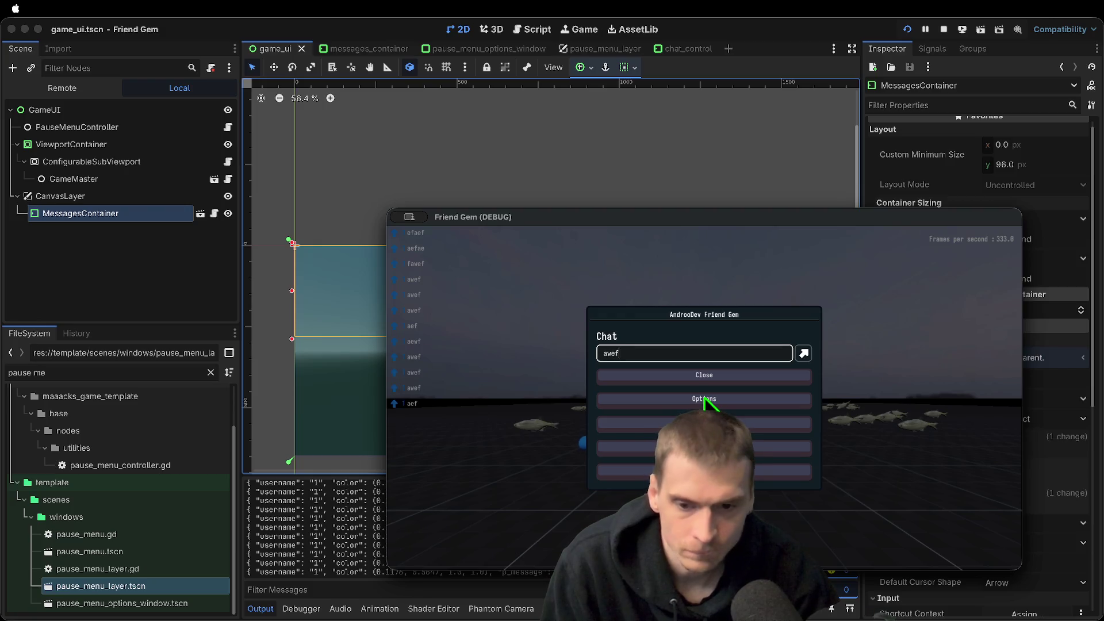
key("BackSpace")
key("BackSpace")
key("Return")
type("aaa")
key("Return")
type("aef")
key("Return")
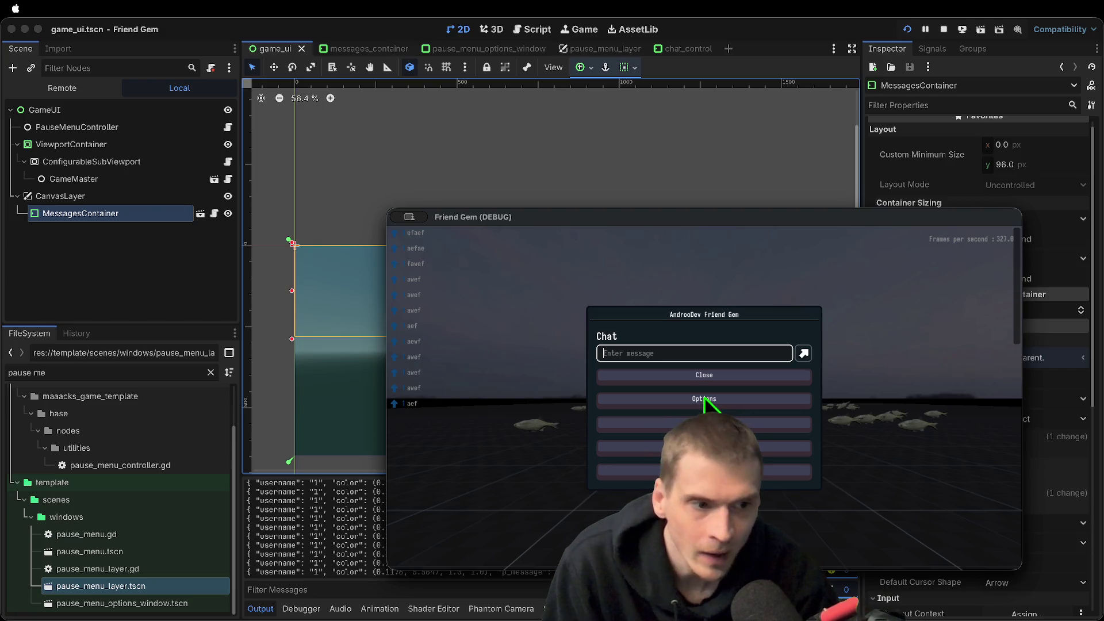
Send more test messages ('a', 'awef', 'eee', 'efaef'), then close the chat and return to the editor
type("a")
key("Return")
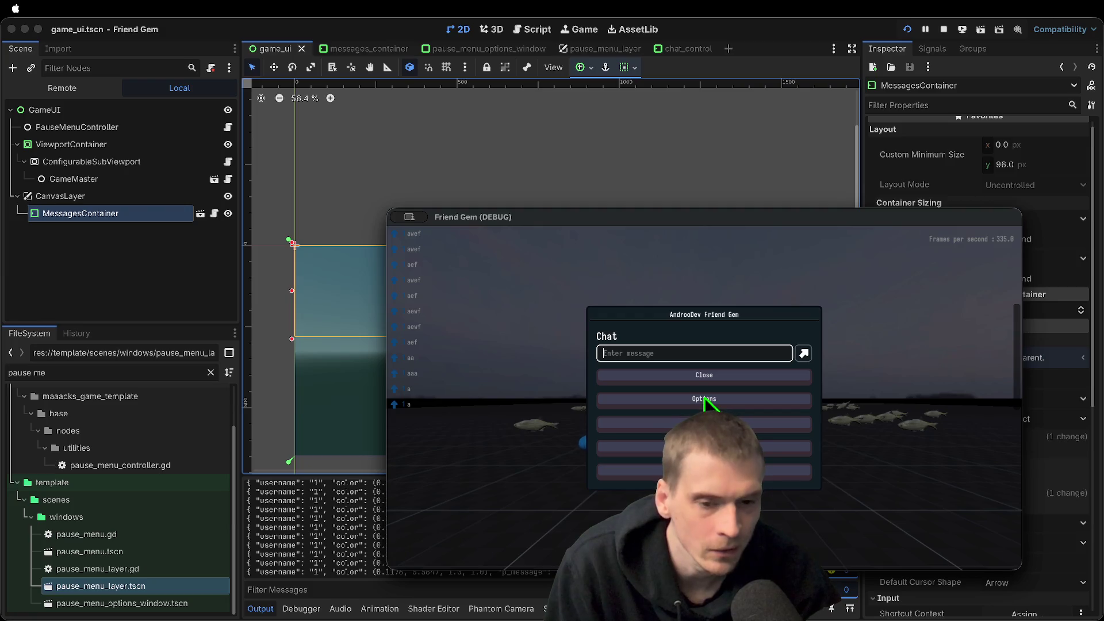
type("awef")
key("Return")
type("aef")
key("Return")
type("a")
key("Return")
type("e")
key("Return")
type("eee")
key("Return")
type("e")
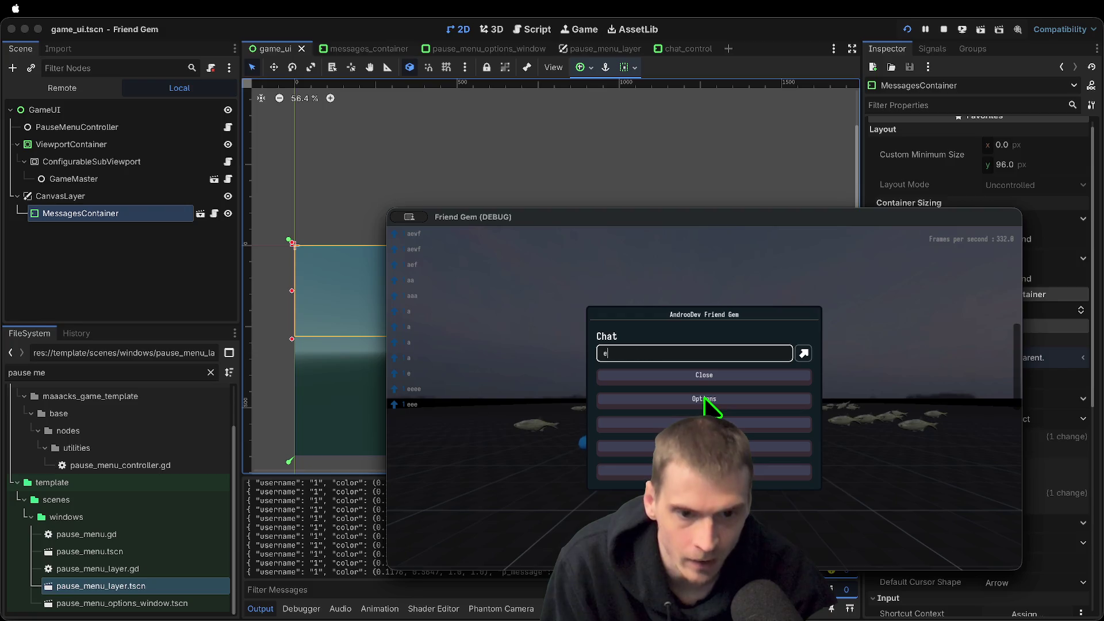
type("faef")
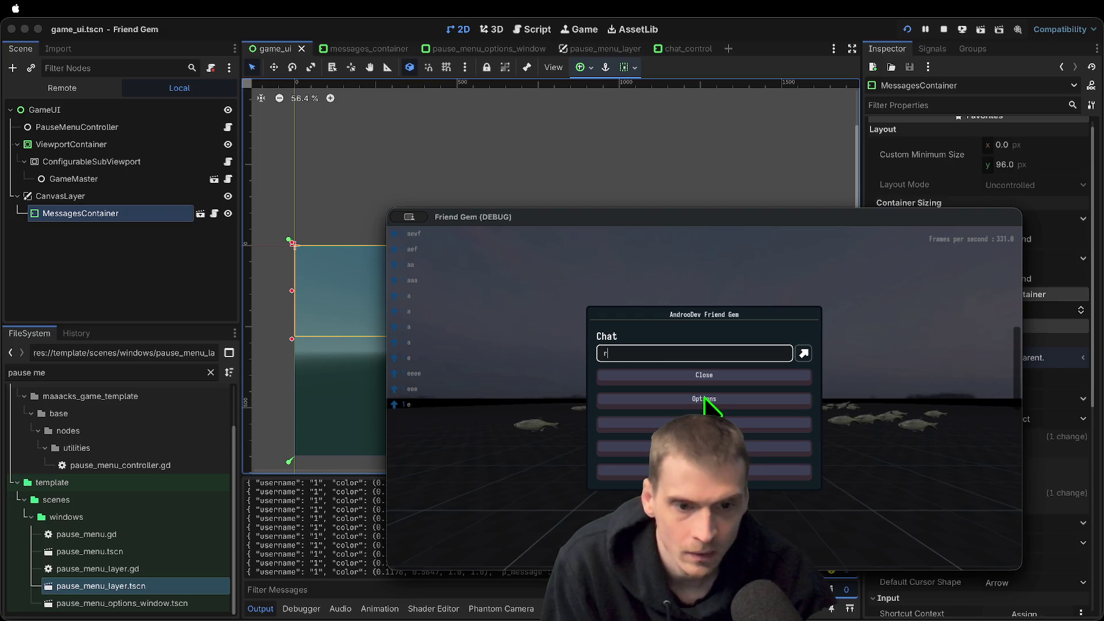
key("Return")
key("Escape")
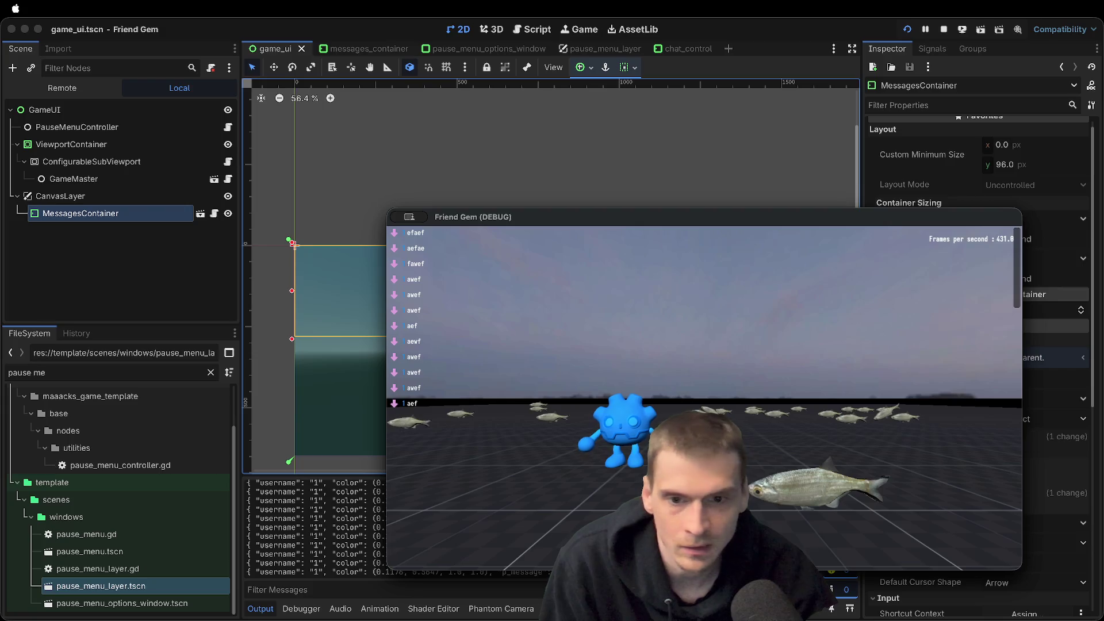
left_click(191, 250)
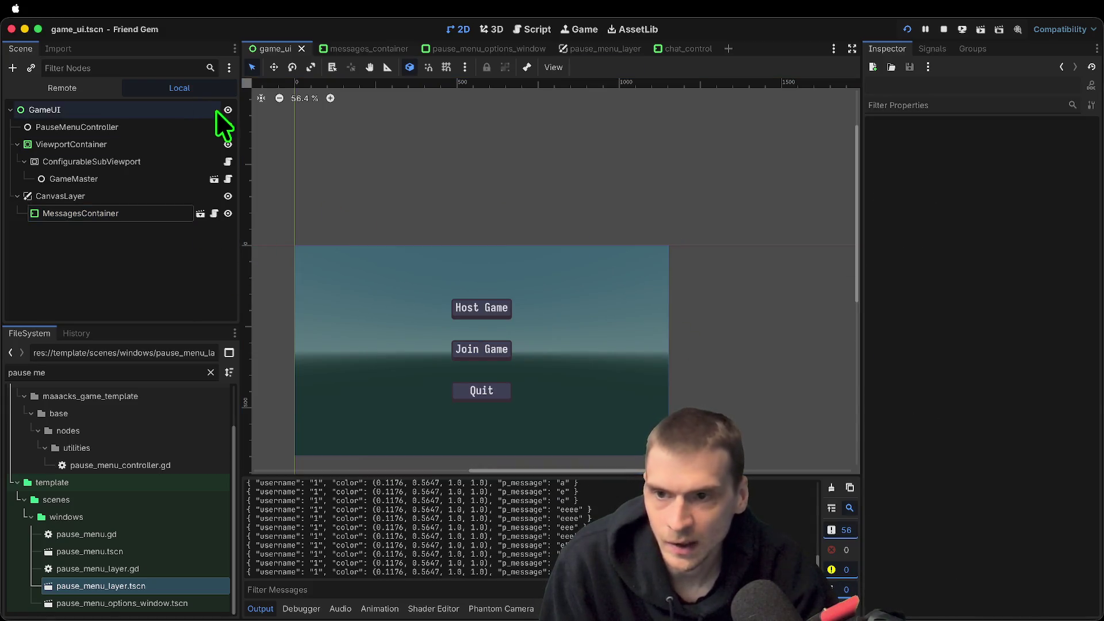
Open messages_container.gd and select the auto-scroll code on lines 50–54
left_click(215, 213)
scroll(616, 372, "down", 7)
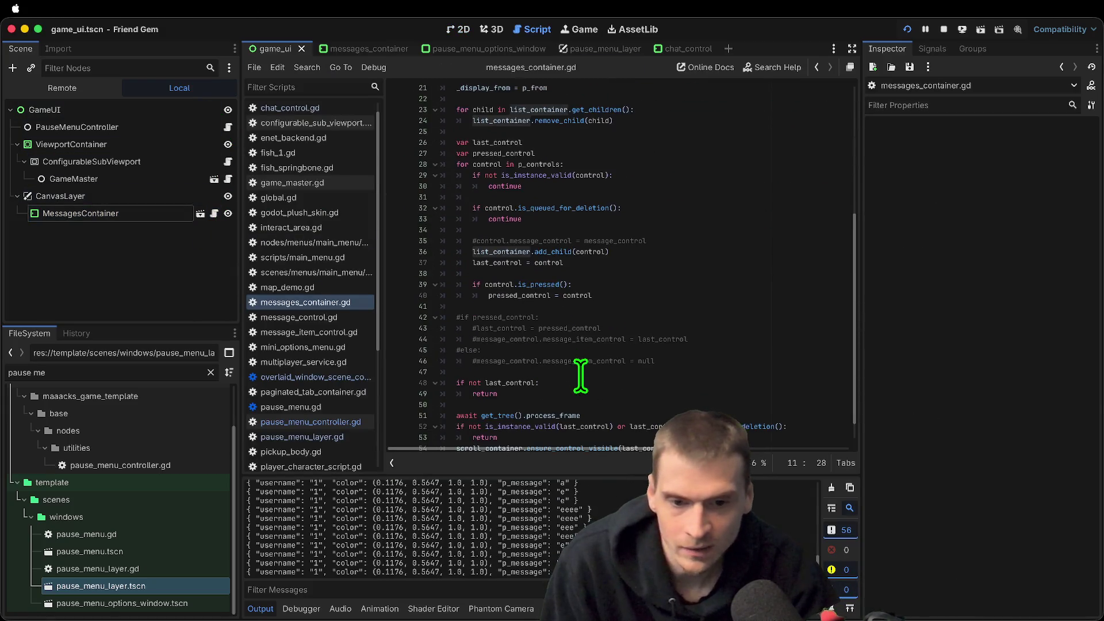
left_click_drag(575, 439, 247, 380)
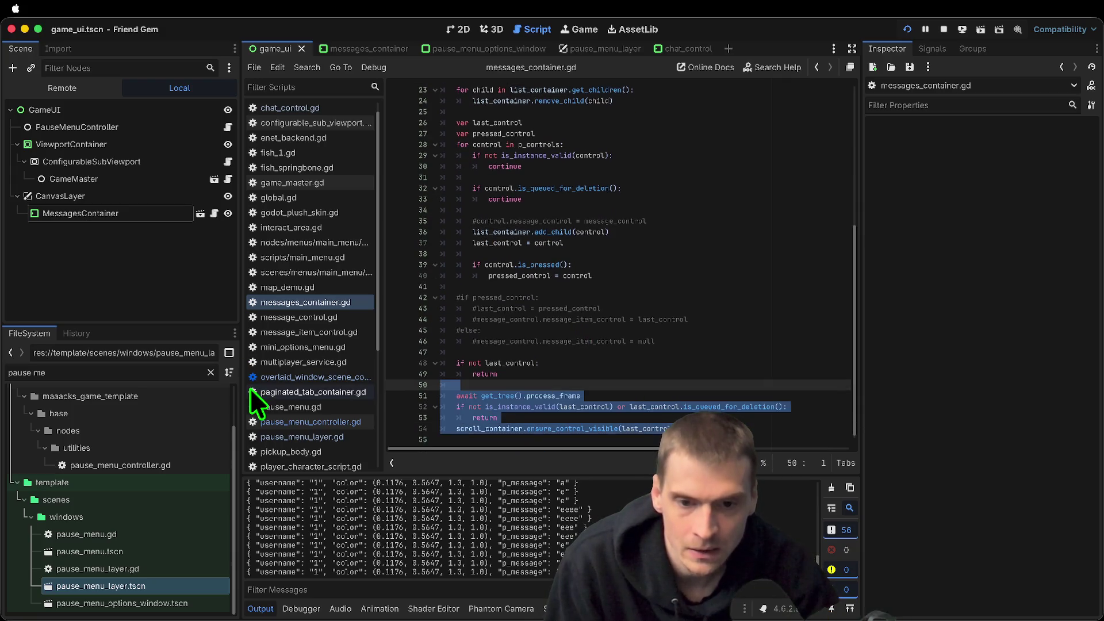
left_click(779, 414)
Rerun the game to send a test message, then select line 54 and MessagesContainer back in the editor
key("super+b")
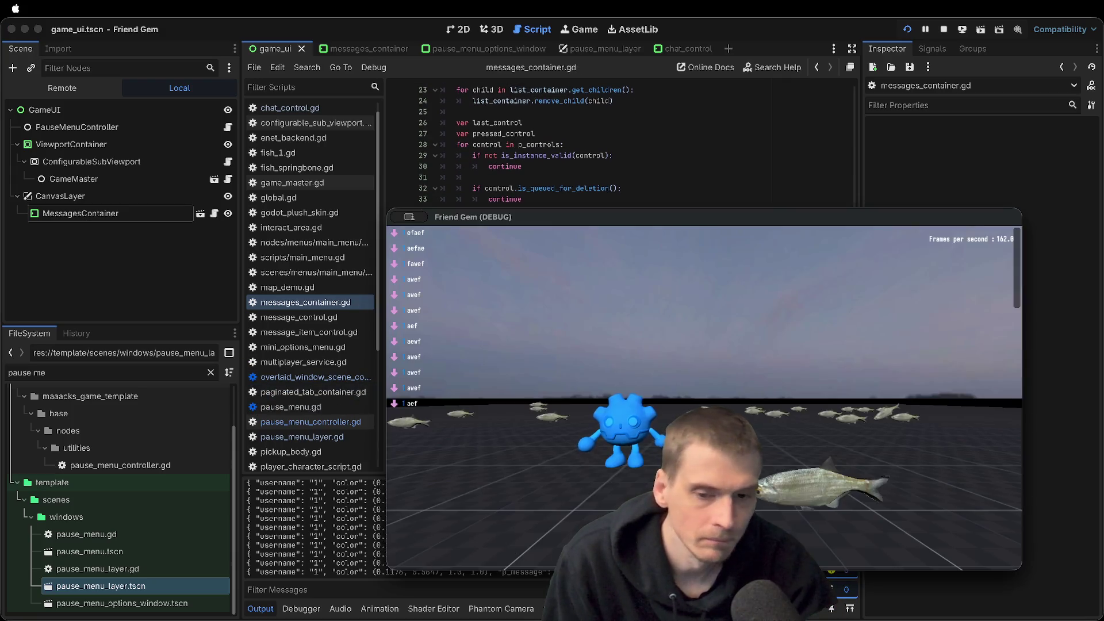
key("Escape")
key("Return")
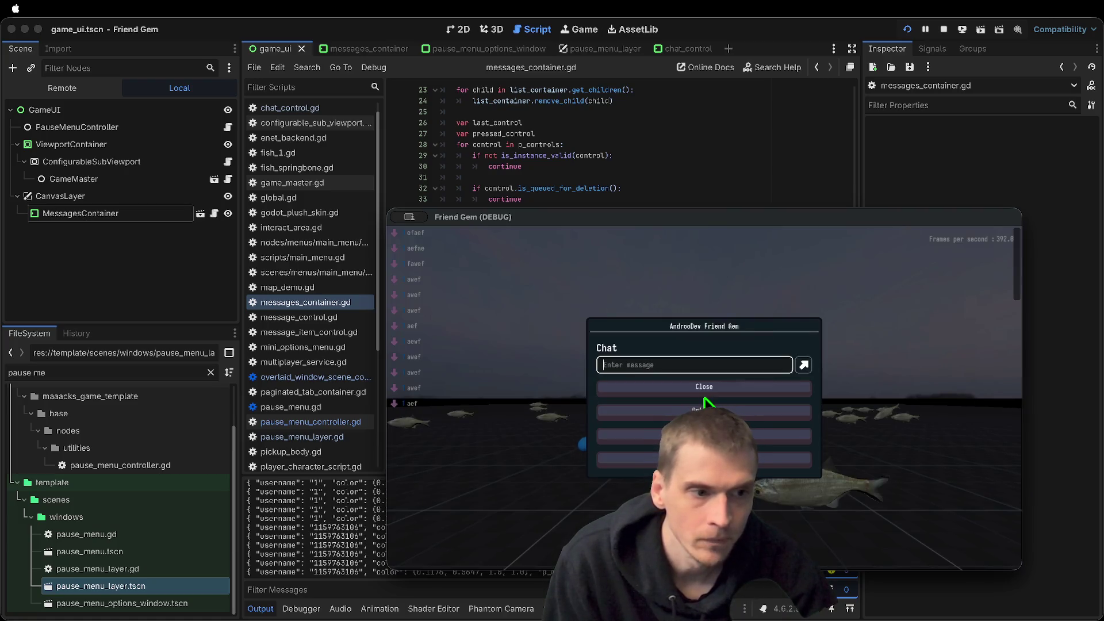
key("super+b")
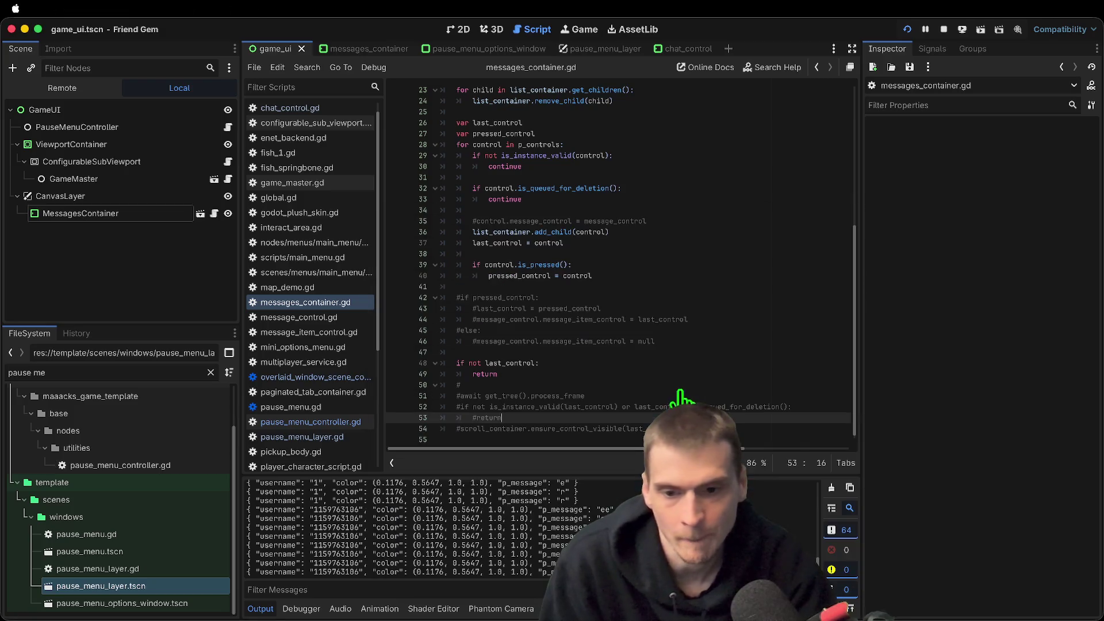
triple_click(769, 428)
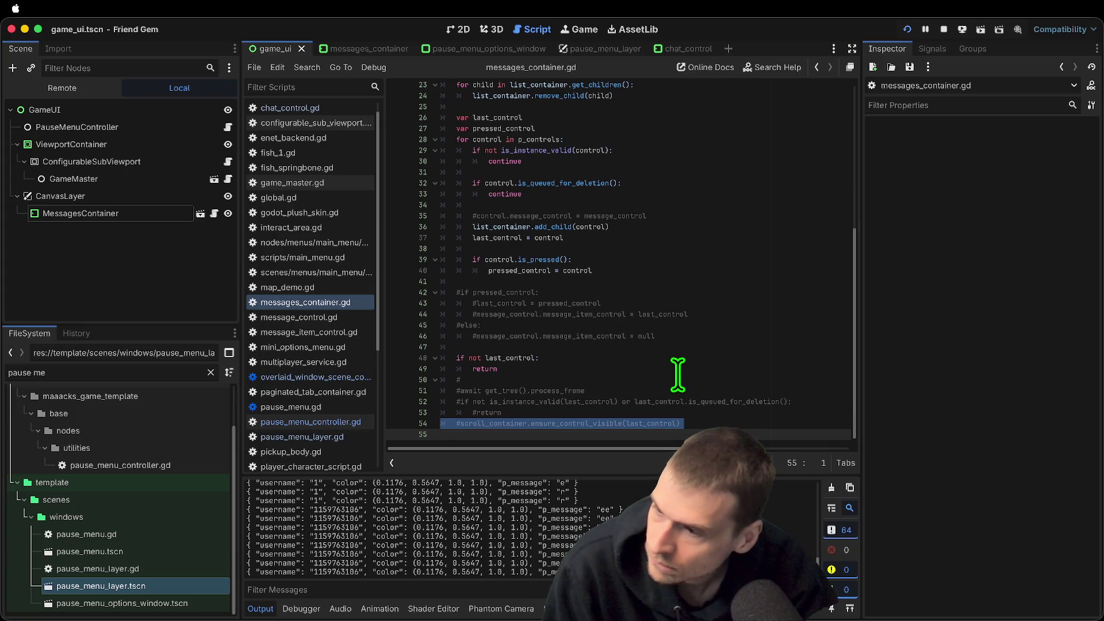
left_click(167, 214)
Open the messages_container scene and inspect ListContainer's properties
left_click(200, 213)
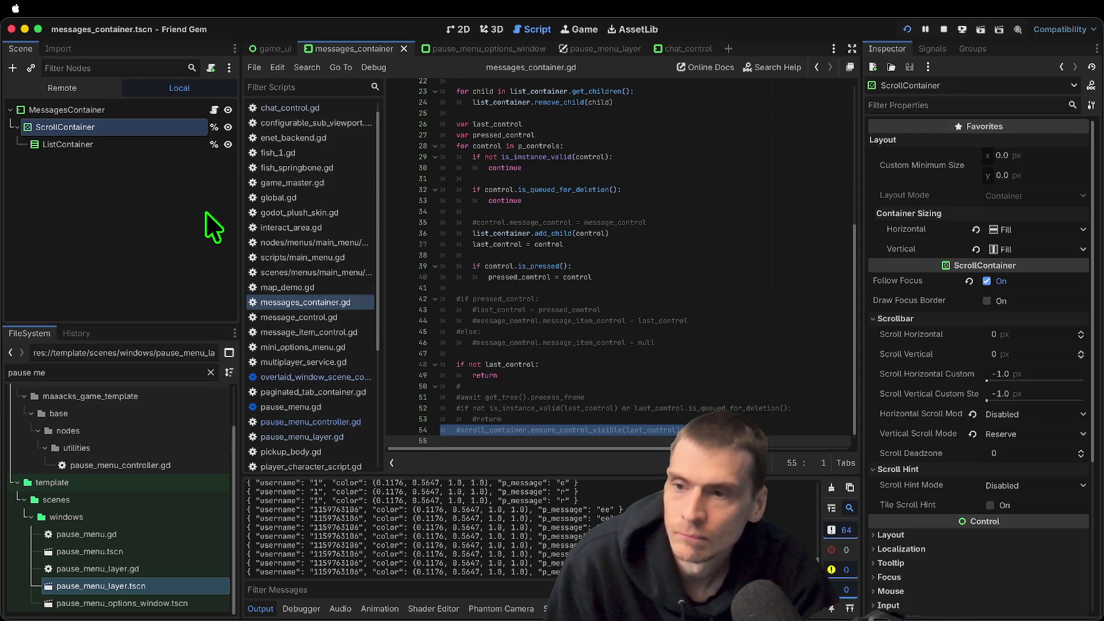
left_click(122, 150)
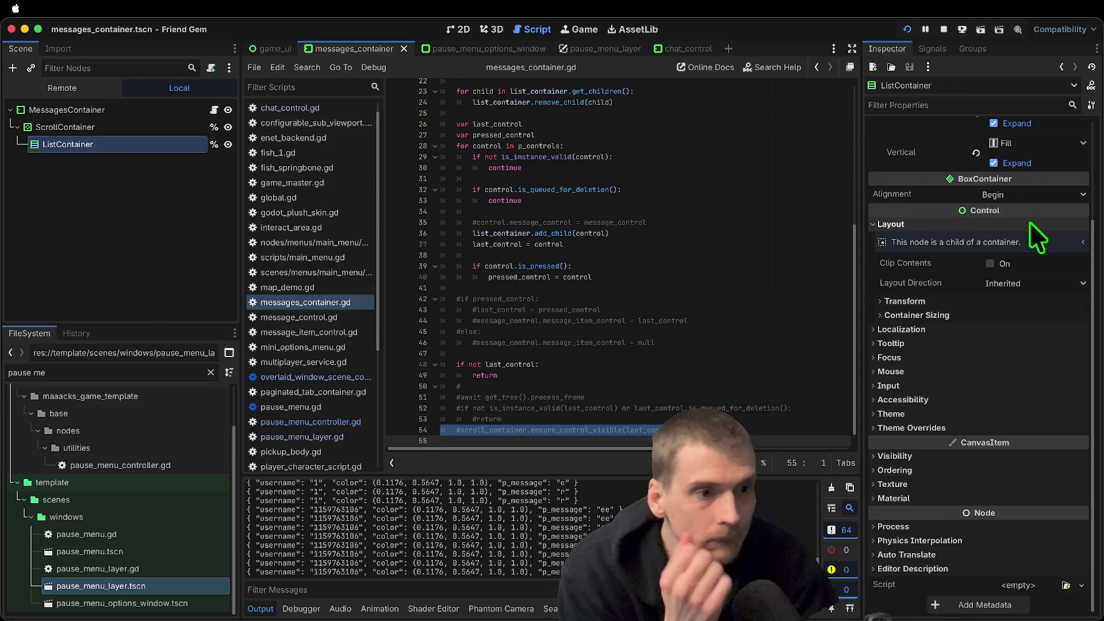
scroll(1035, 242, "up", 3)
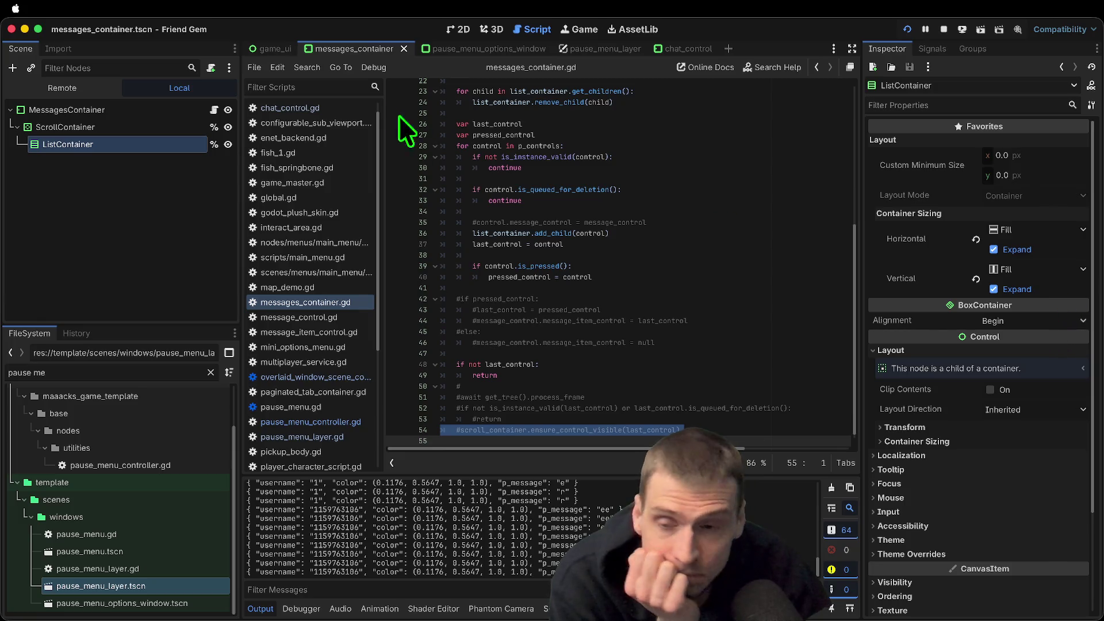
left_click(170, 144)
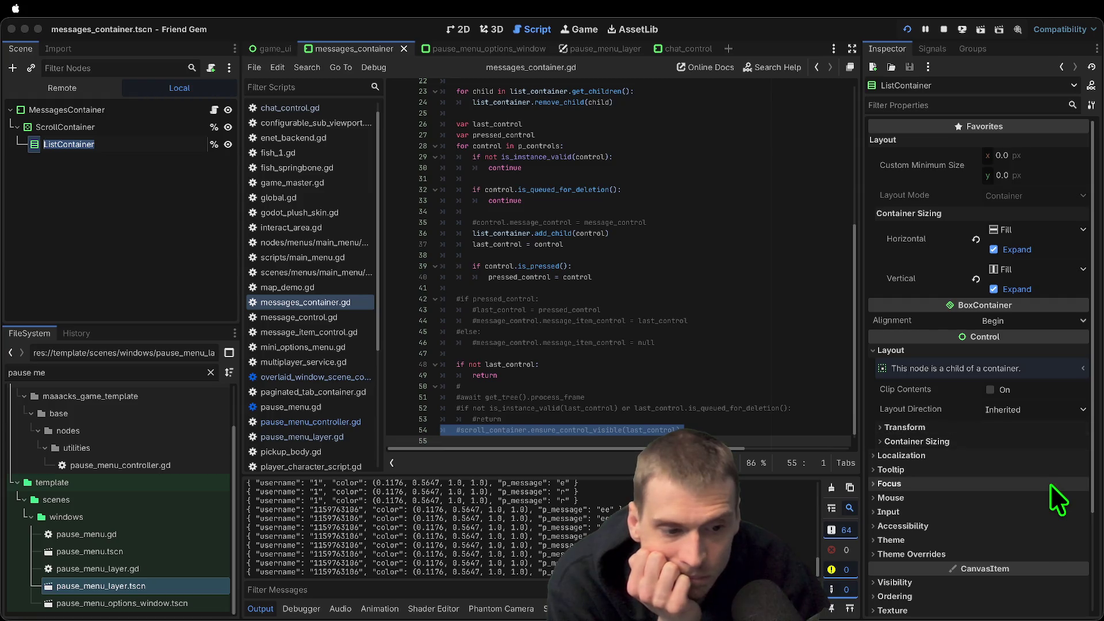
Review ScrollContainer's Inspector settings, including layout, Follow Focus on and Vertical Scroll Mode Reserve
left_click(127, 127)
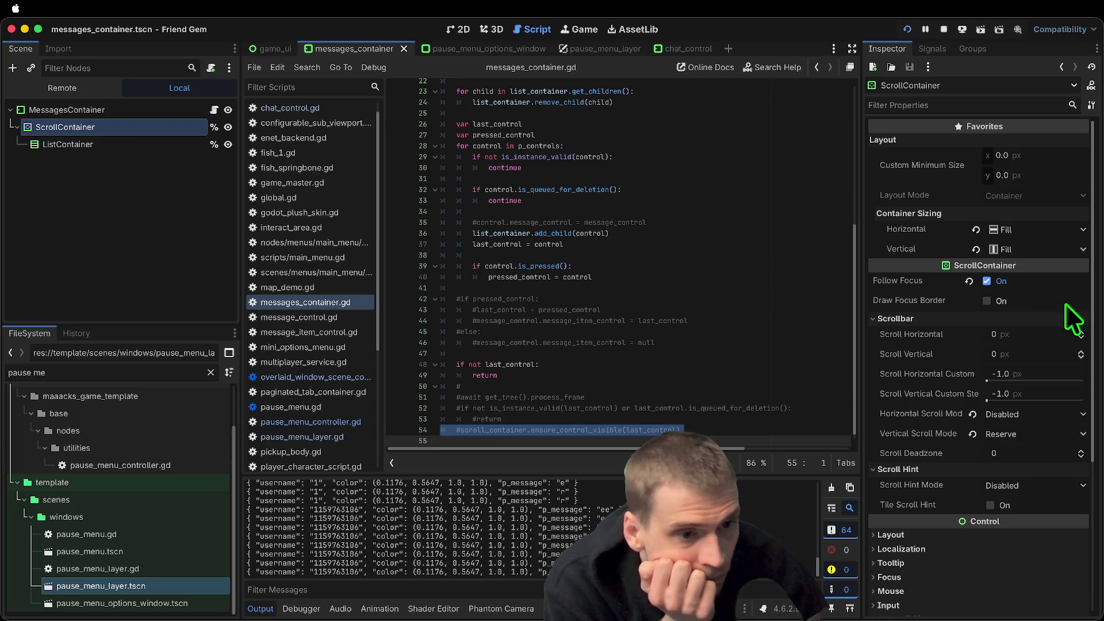
scroll(1065, 304, "down", 1)
scroll(1061, 427, "down", 5)
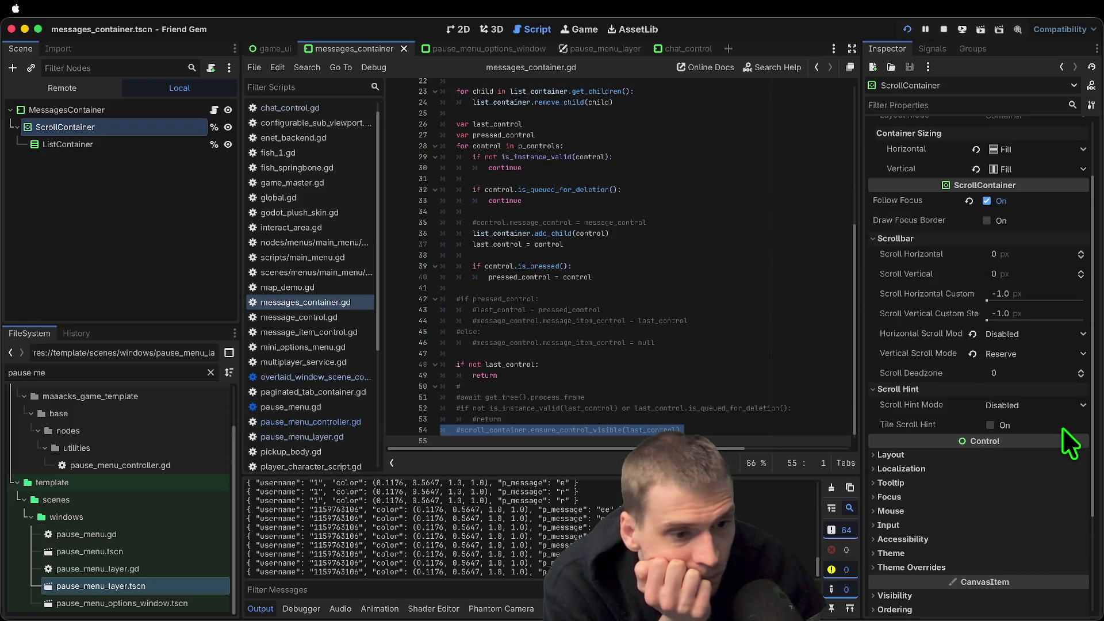
scroll(1053, 439, "down", 3)
left_click(1020, 381)
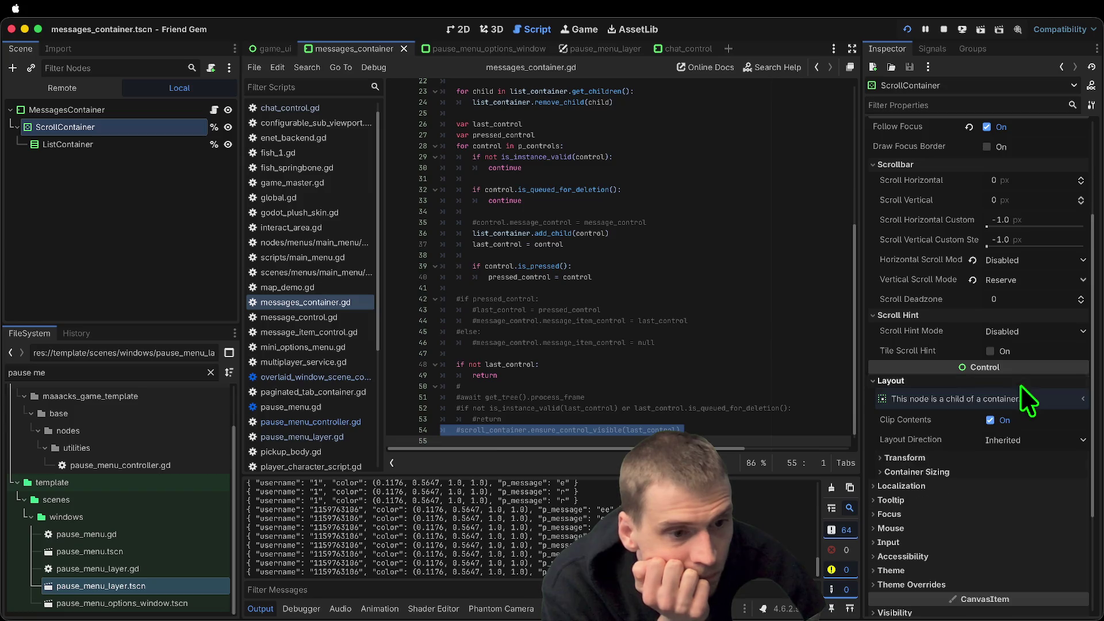
left_click(1034, 379)
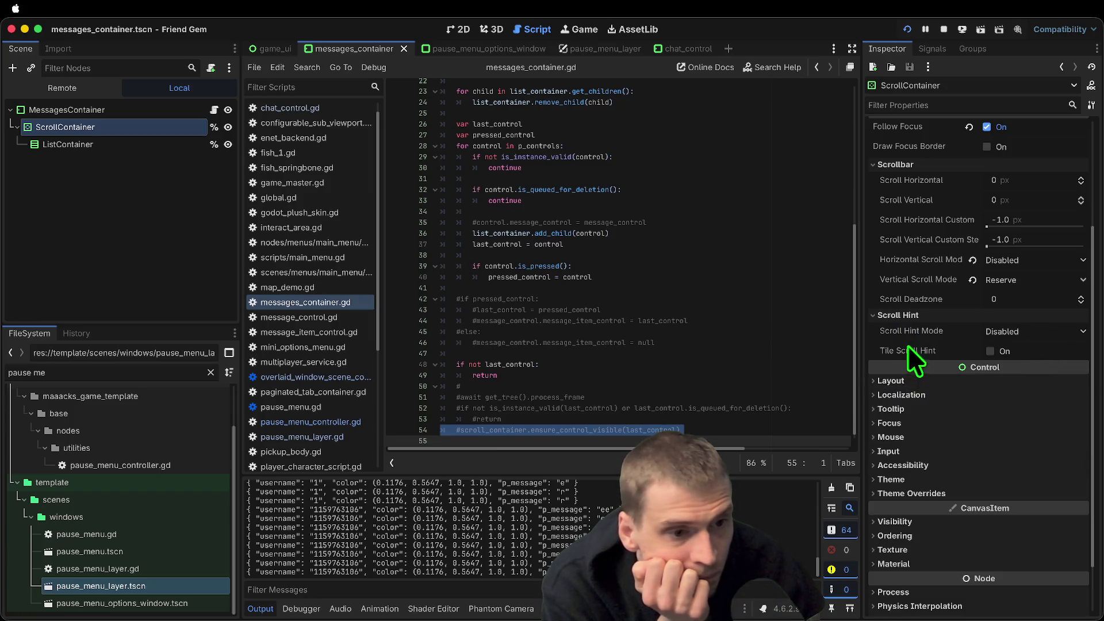
mouse_move(907, 297)
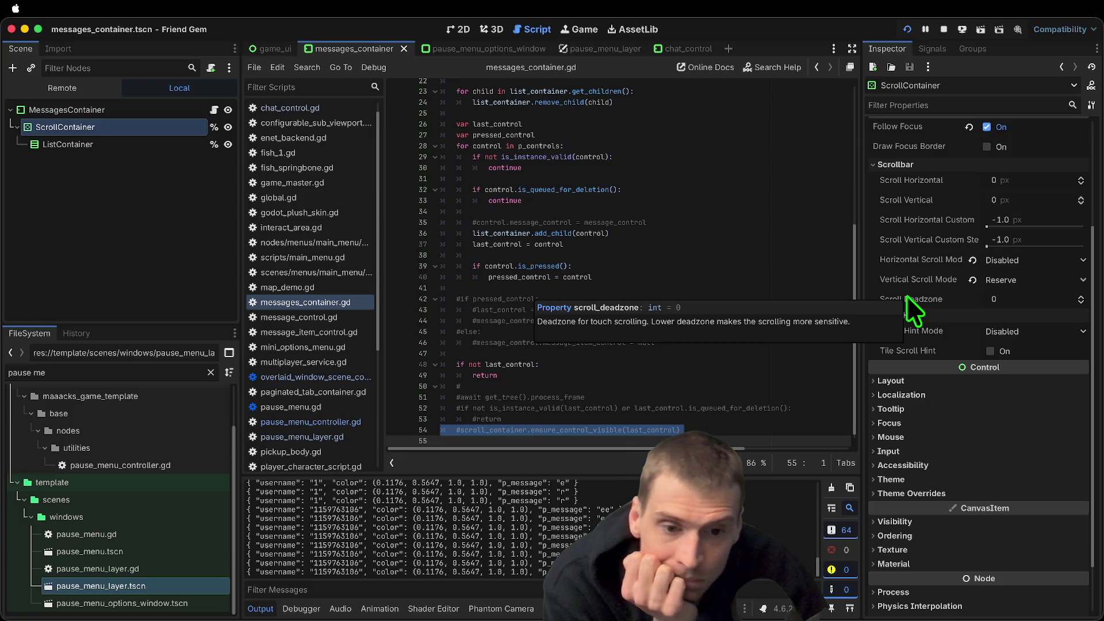
scroll(1036, 305, "up", 1)
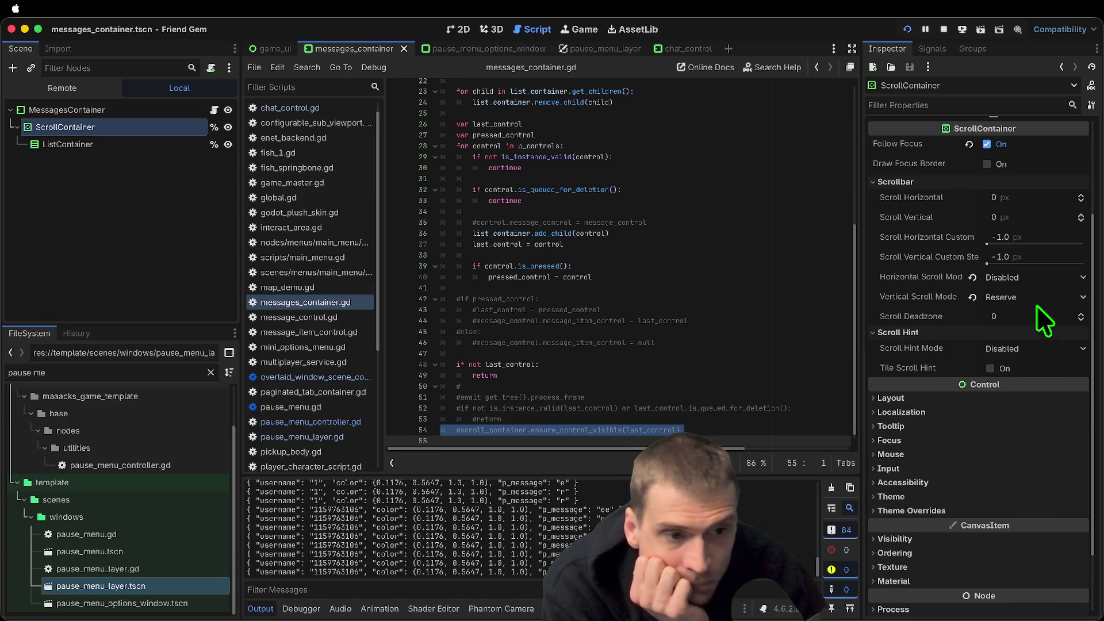
scroll(938, 296, "up", 5)
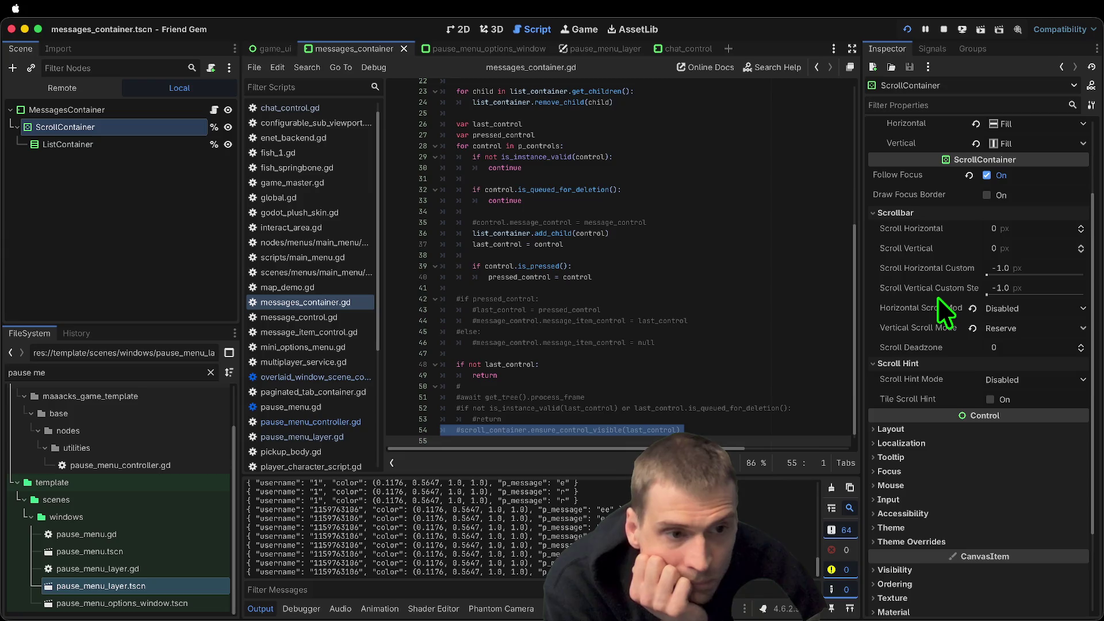
mouse_move(899, 278)
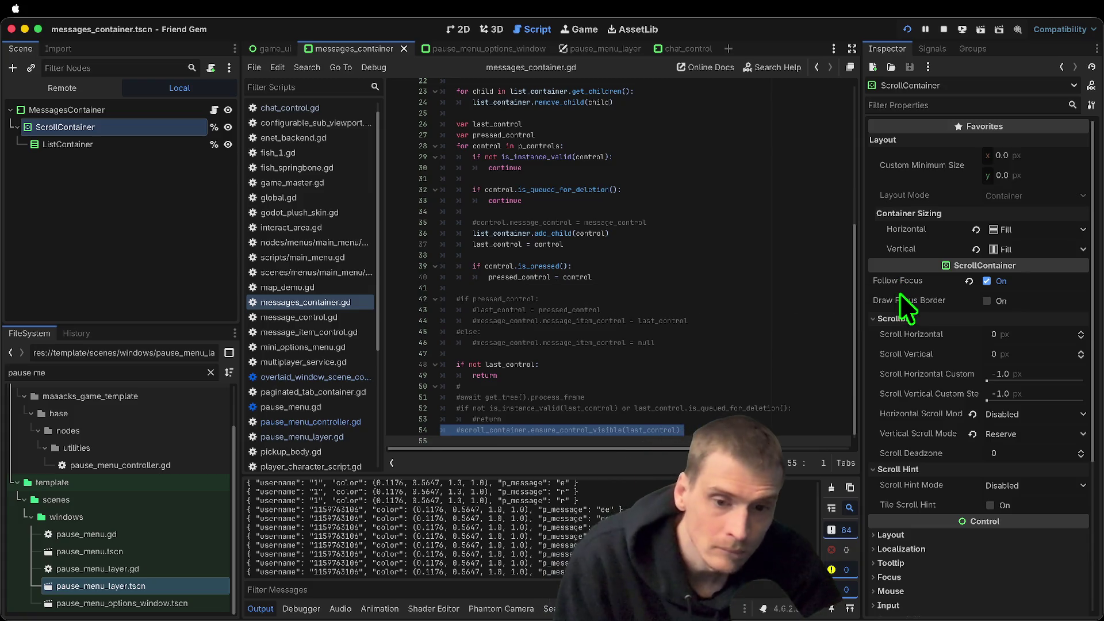
scroll(554, 430, "down", 1)
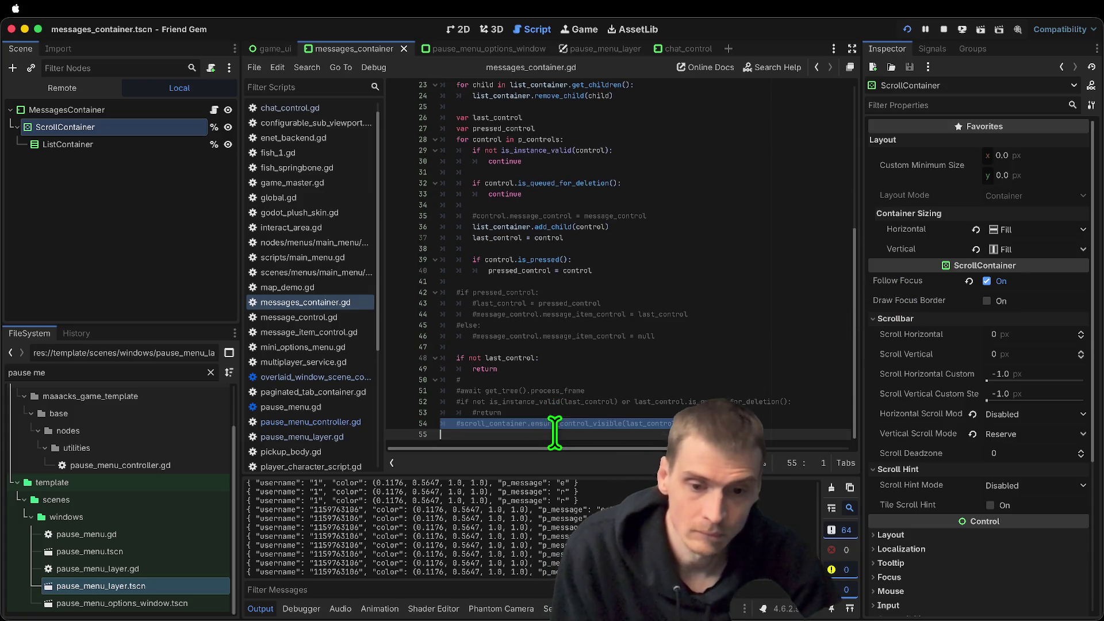
Uncomment the await process frame, last_control validity check and scroll lines, then run and send 'ee'
key("Up")
key("Up")
key("Up")
key("super+k")
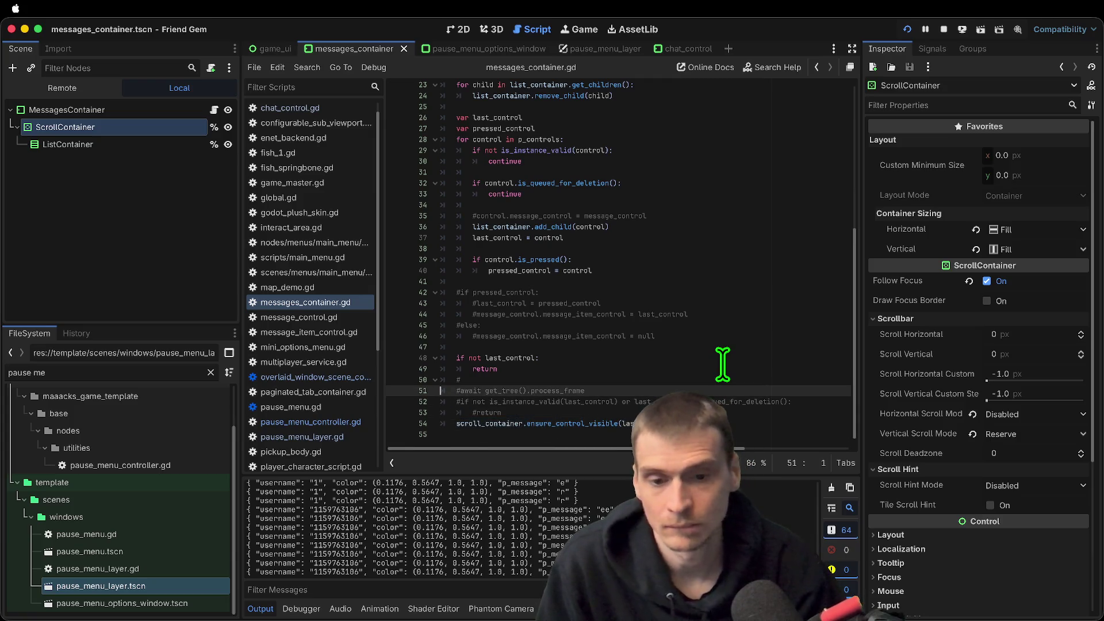
key("Down")
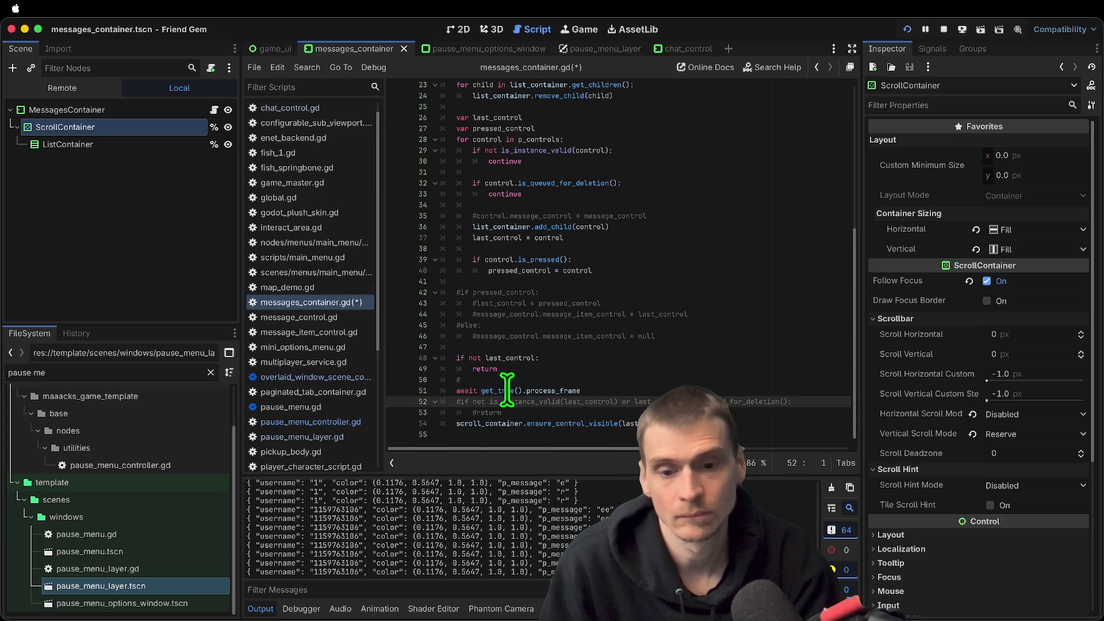
double_click(506, 358)
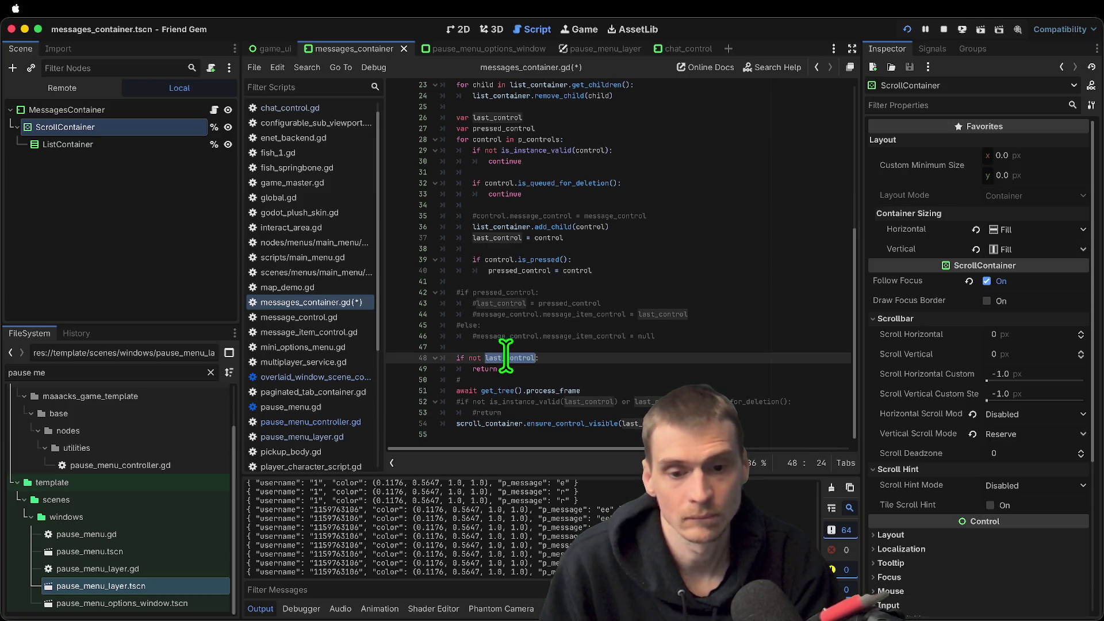
left_click_drag(541, 412, 383, 398)
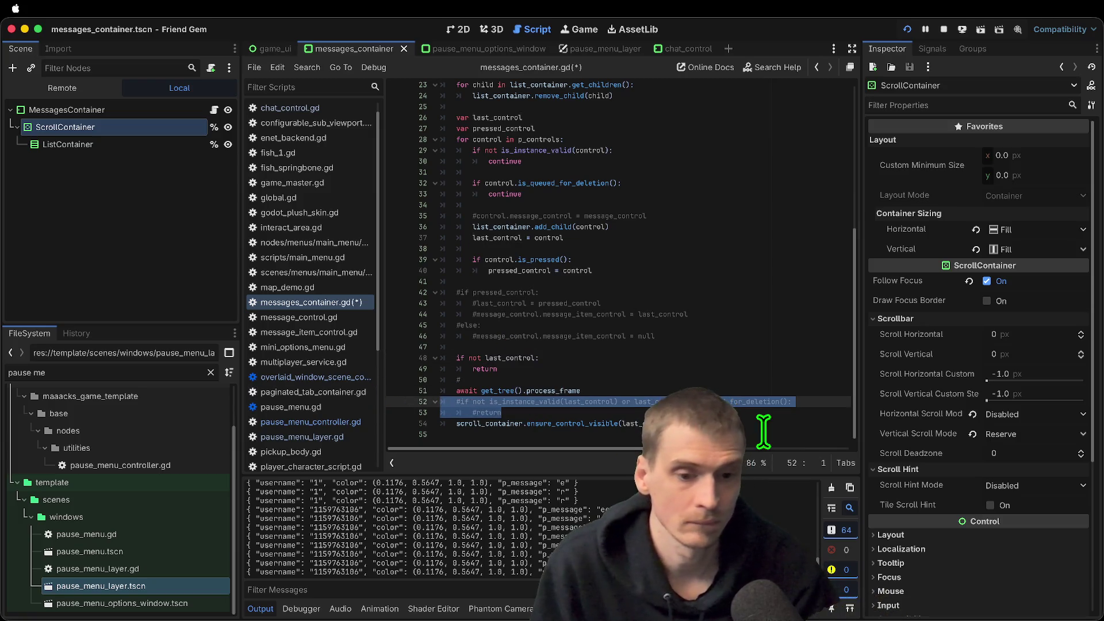
key("Down")
key("Down")
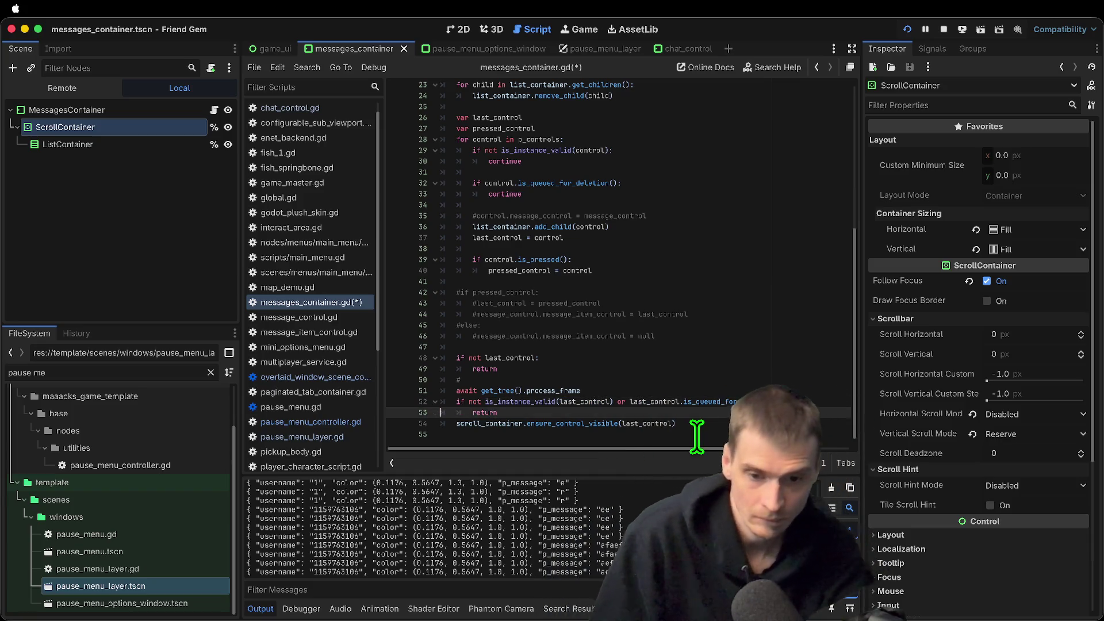
key("super+b")
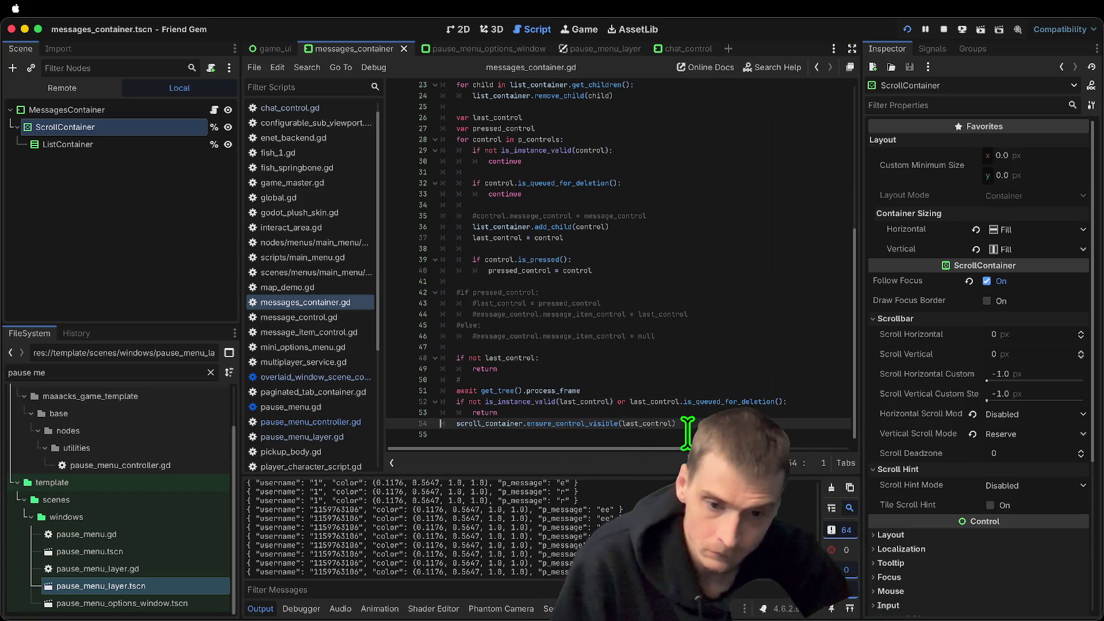
type("ee")
key("Return")
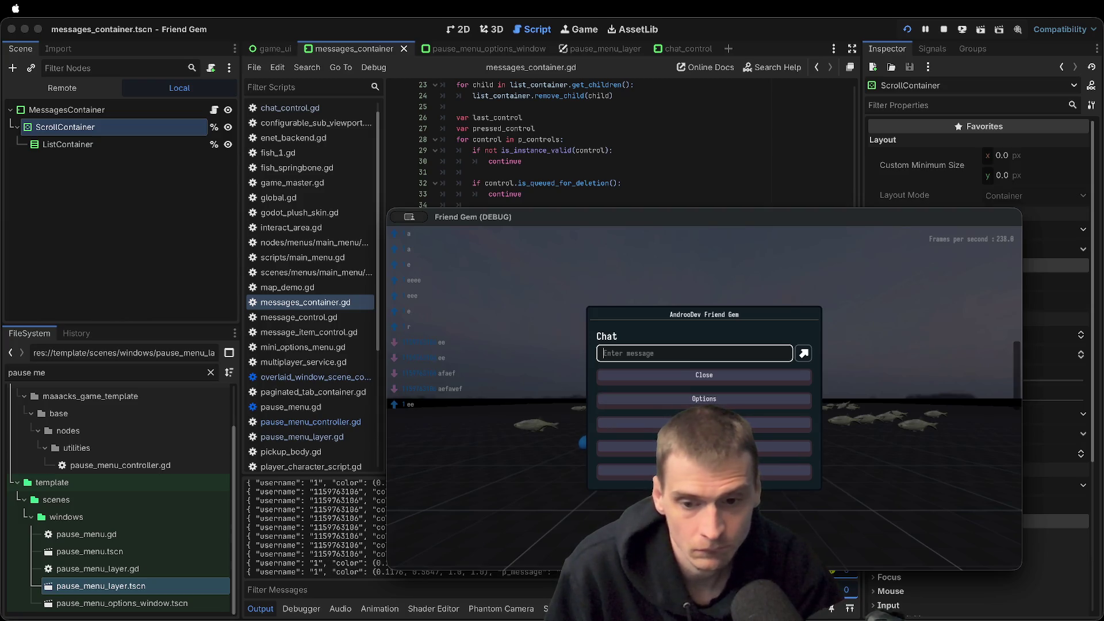
type("z")
Send test chat messages like 'e' and 'eeeeeaefawef' across both game windows, then return to the editor
key("Return")
key("Return")
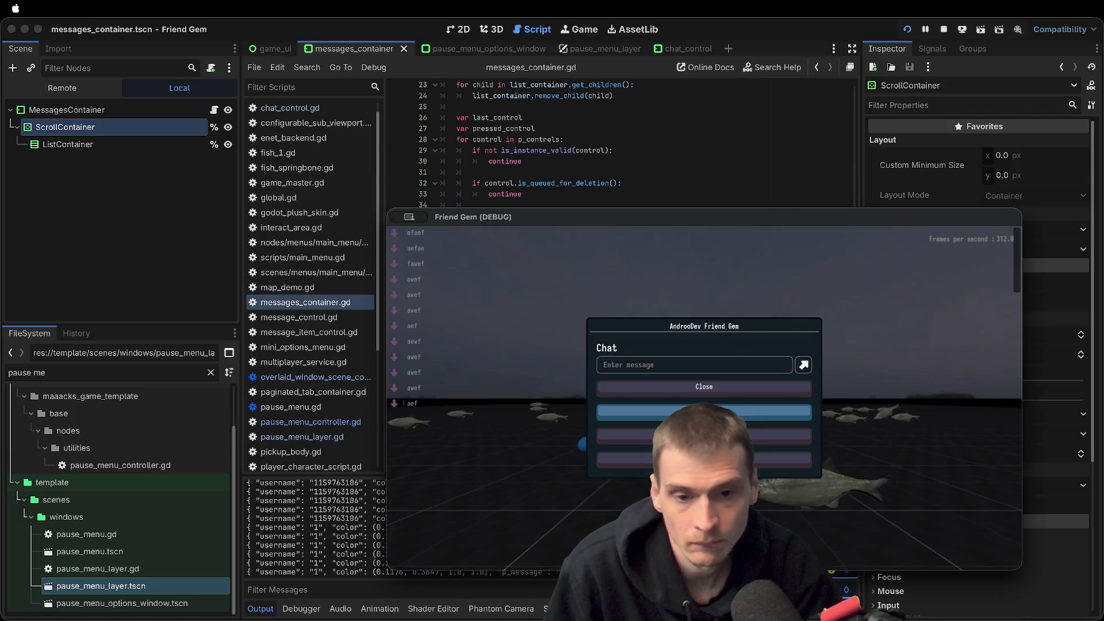
key("Escape")
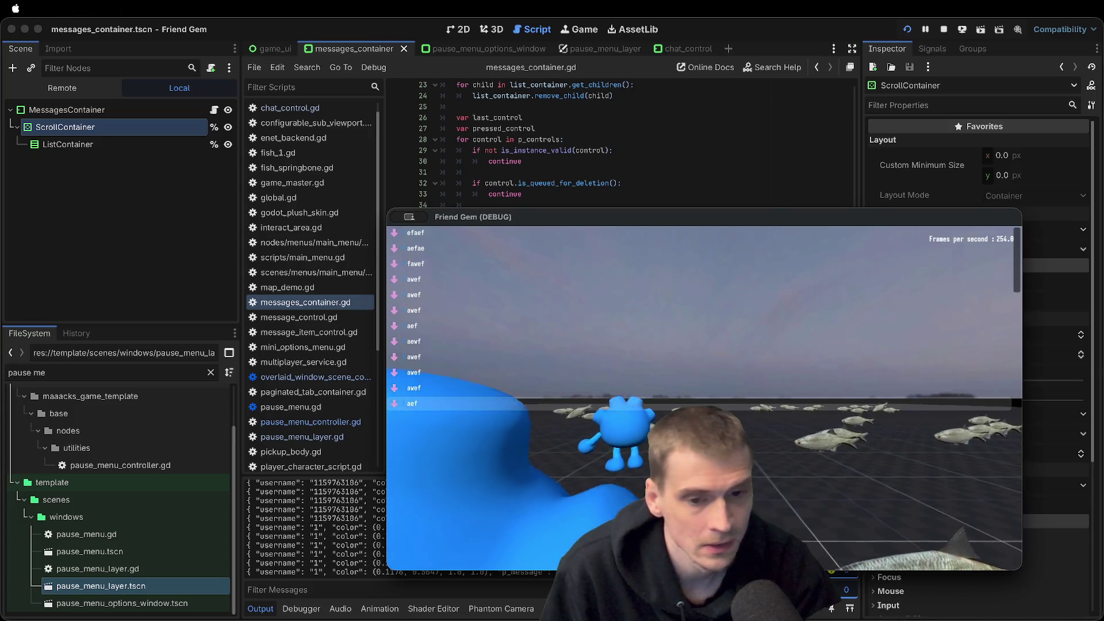
key("Return")
left_click(740, 389)
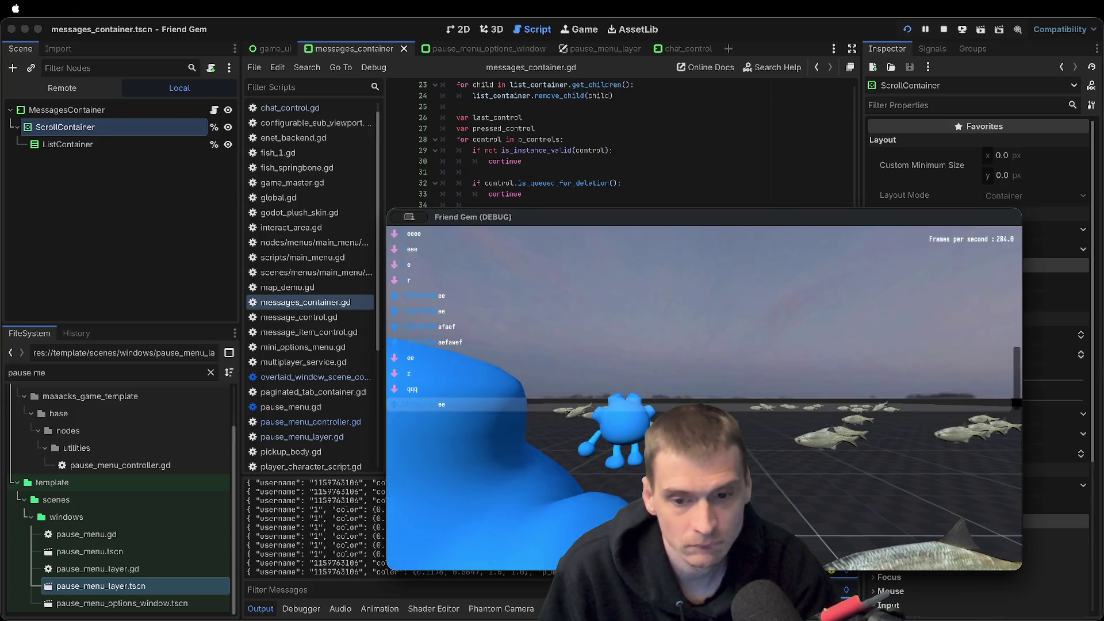
key("super+q")
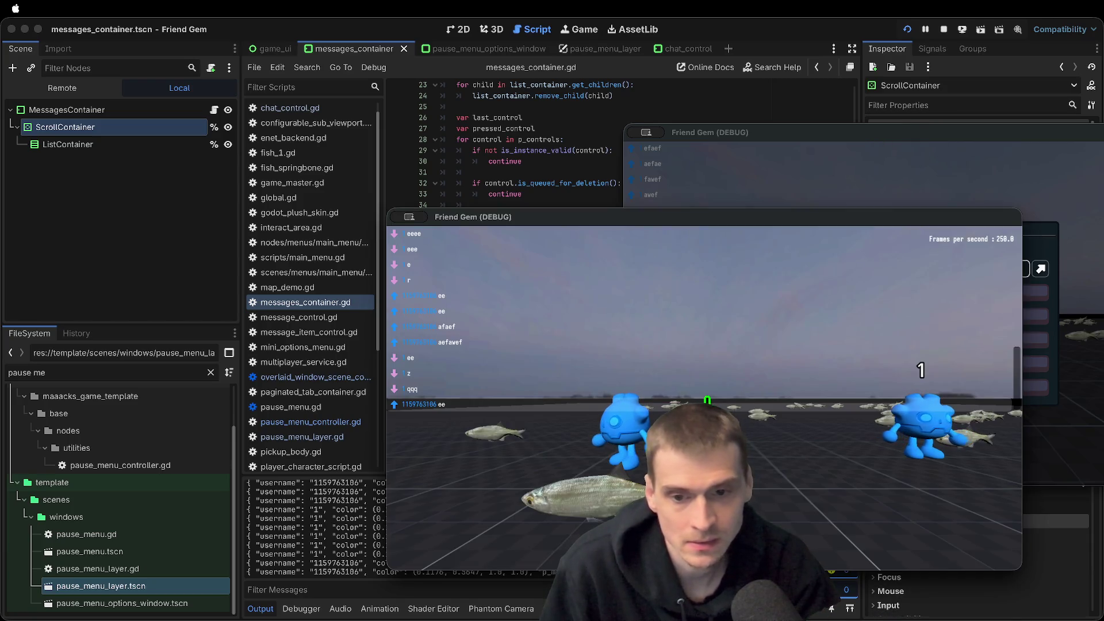
key("Escape")
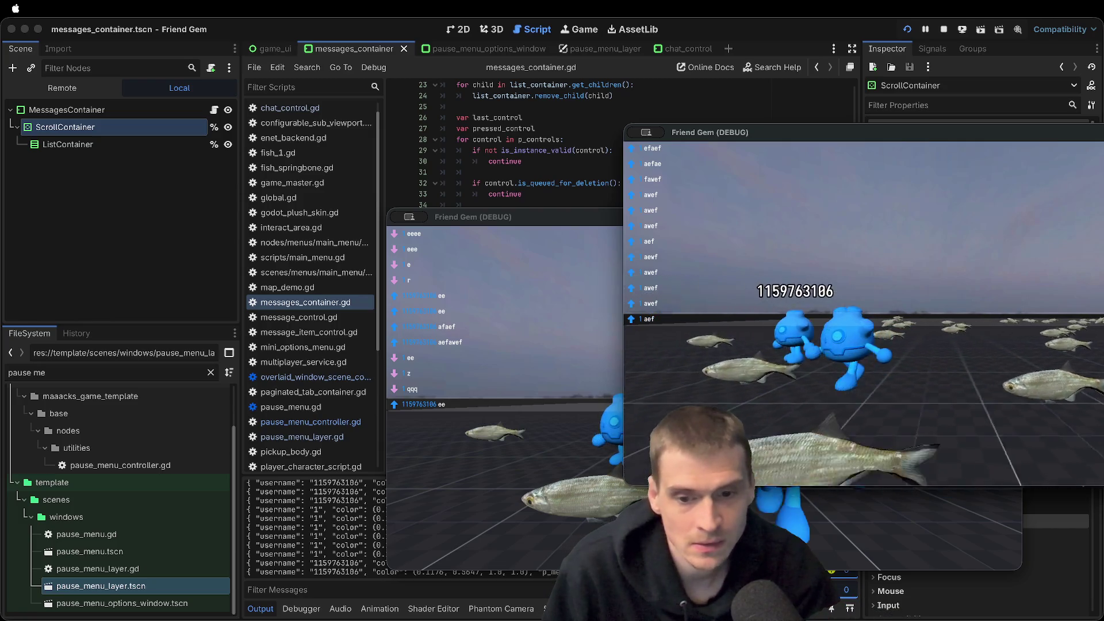
key("Escape")
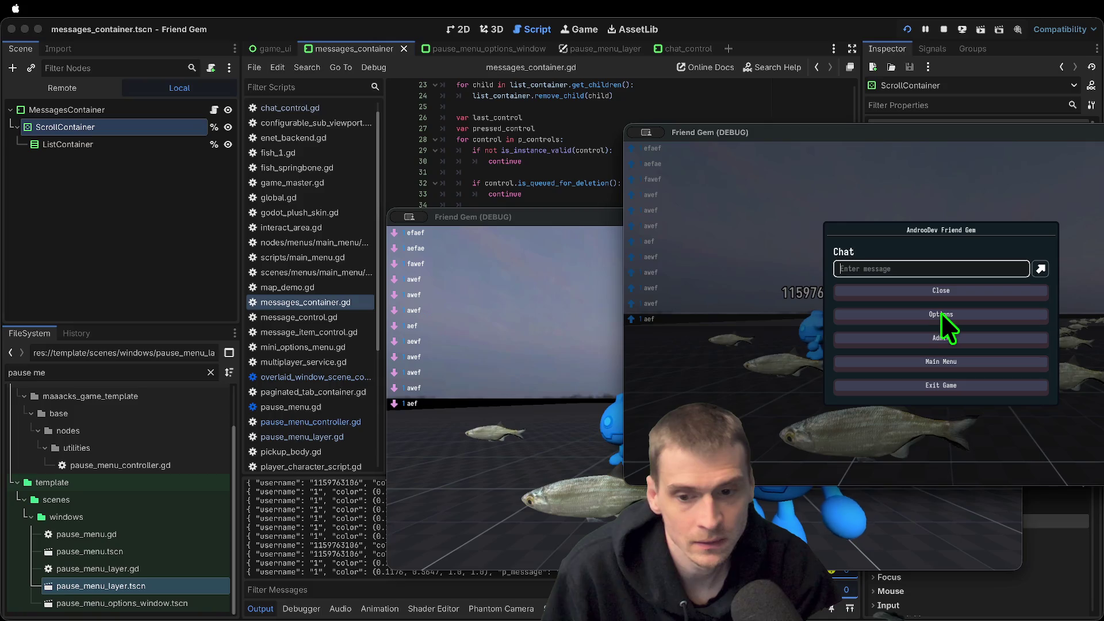
type("e")
key("Return")
type("eeeeeaefawef")
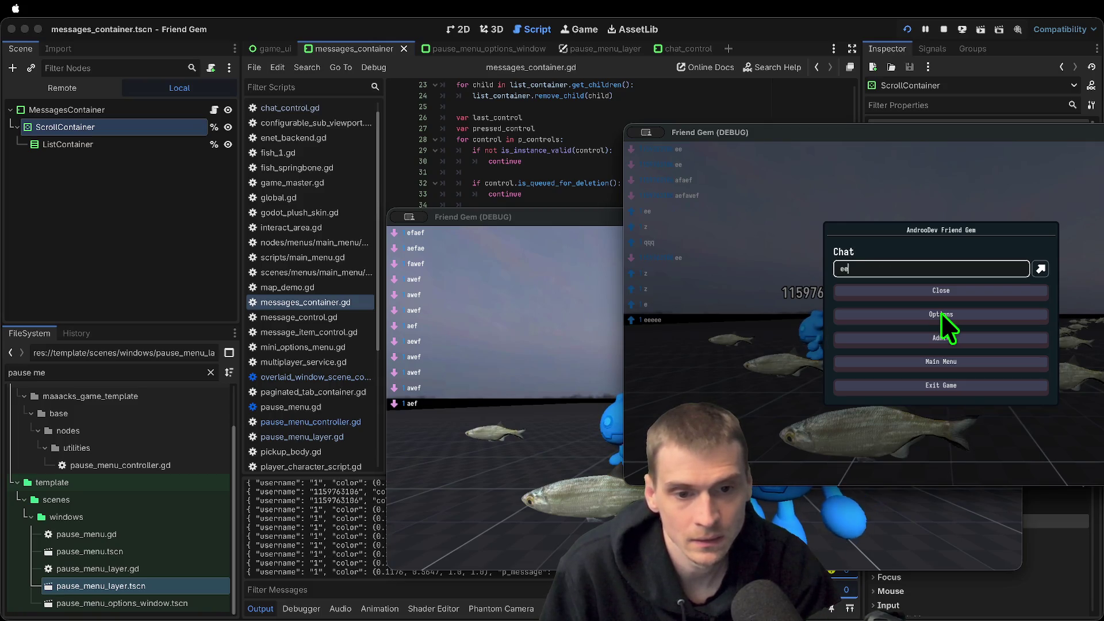
key("Return")
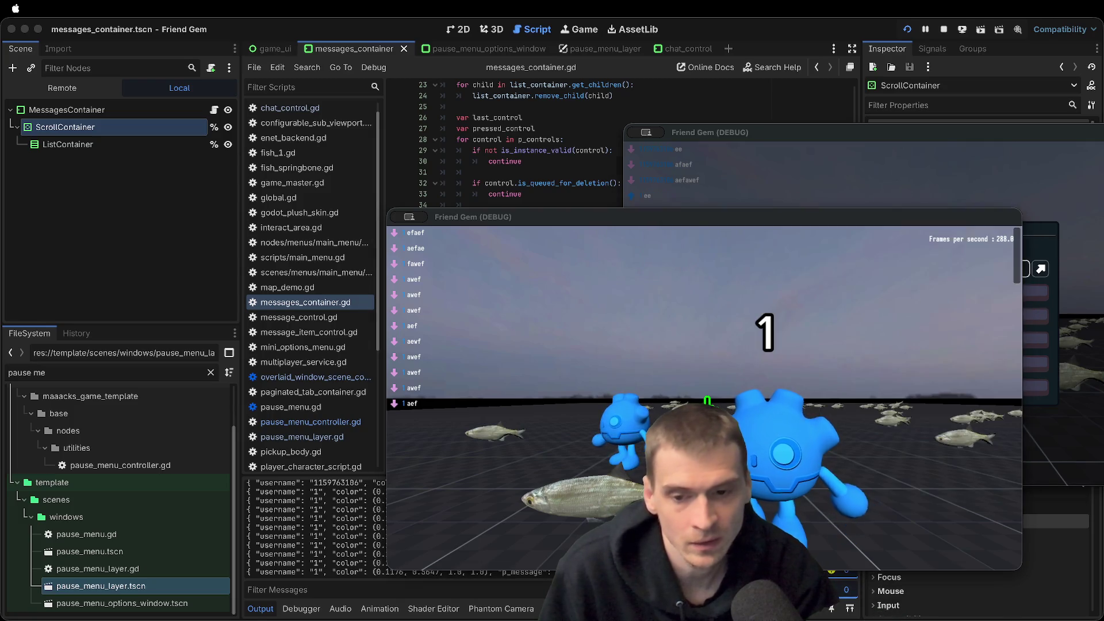
left_click(613, 353)
Comment out lines 51–54, rerun the game, send 'aefawefawefawefawef' and stop it
mouse_move(793, 426)
left_mouse_down()
mouse_move(229, 365)
mouse_move(671, 395)
mouse_move(351, 397)
left_mouse_up()
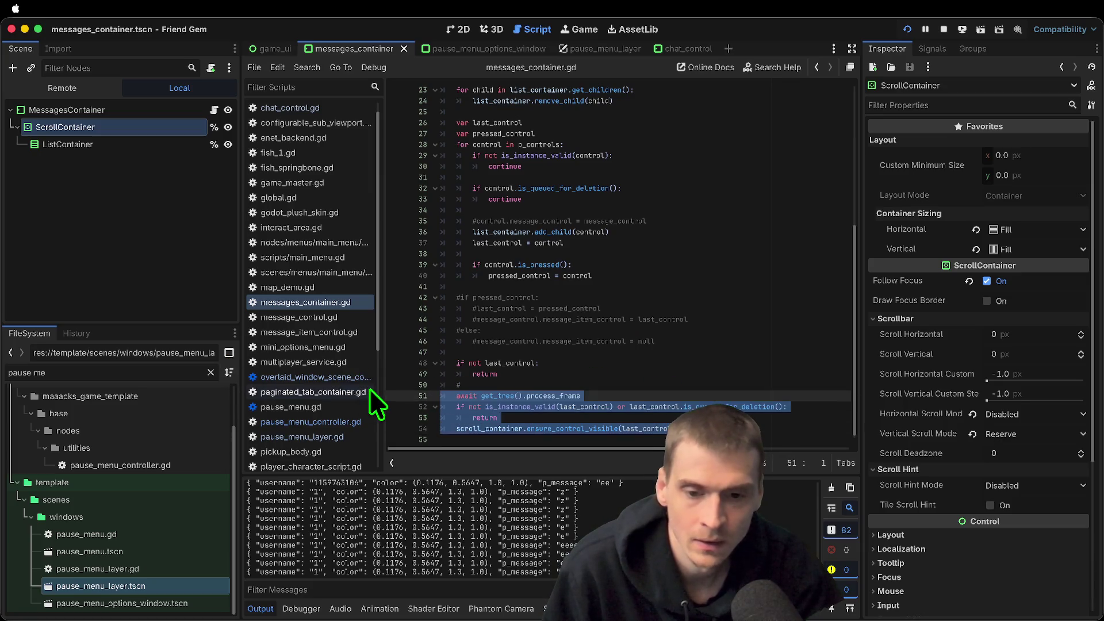
key("ctrl+k")
key("super+b")
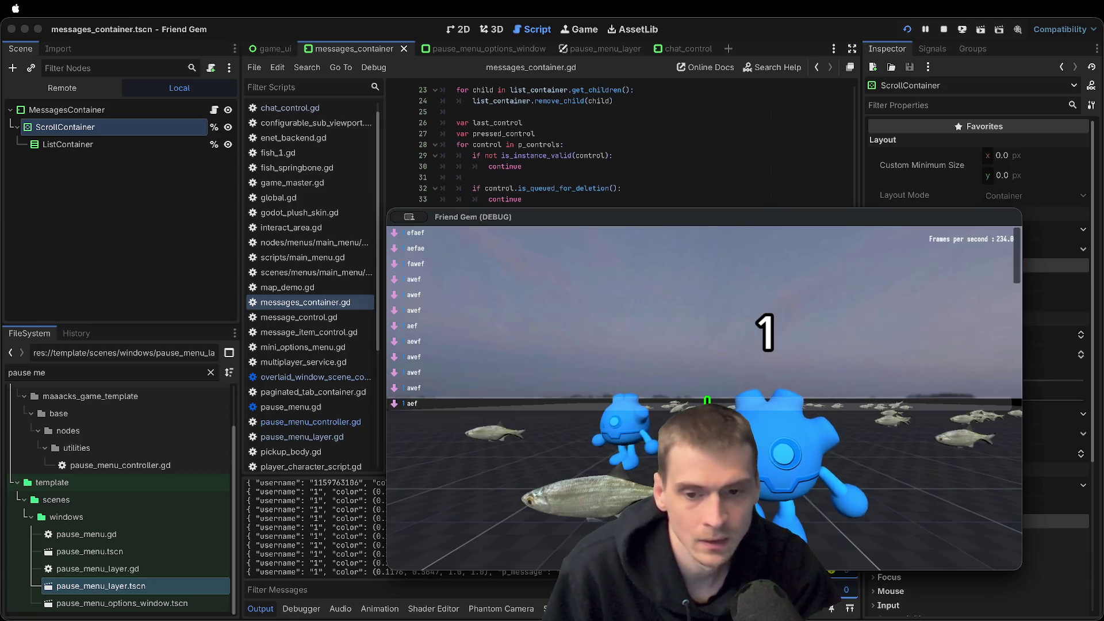
type("aef")
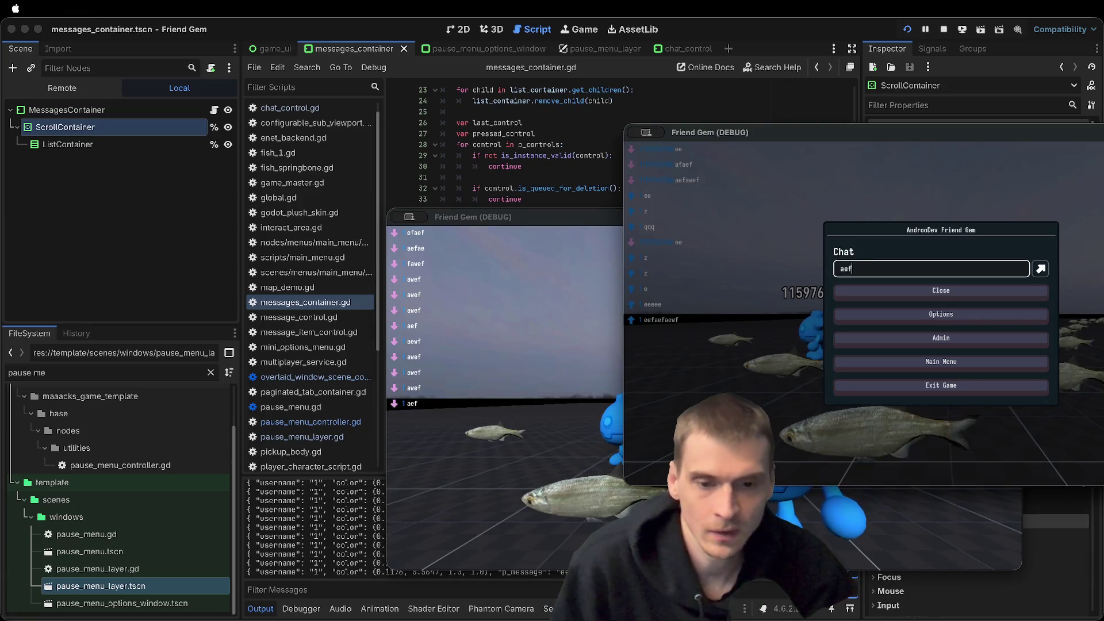
type("awefawefawefawef")
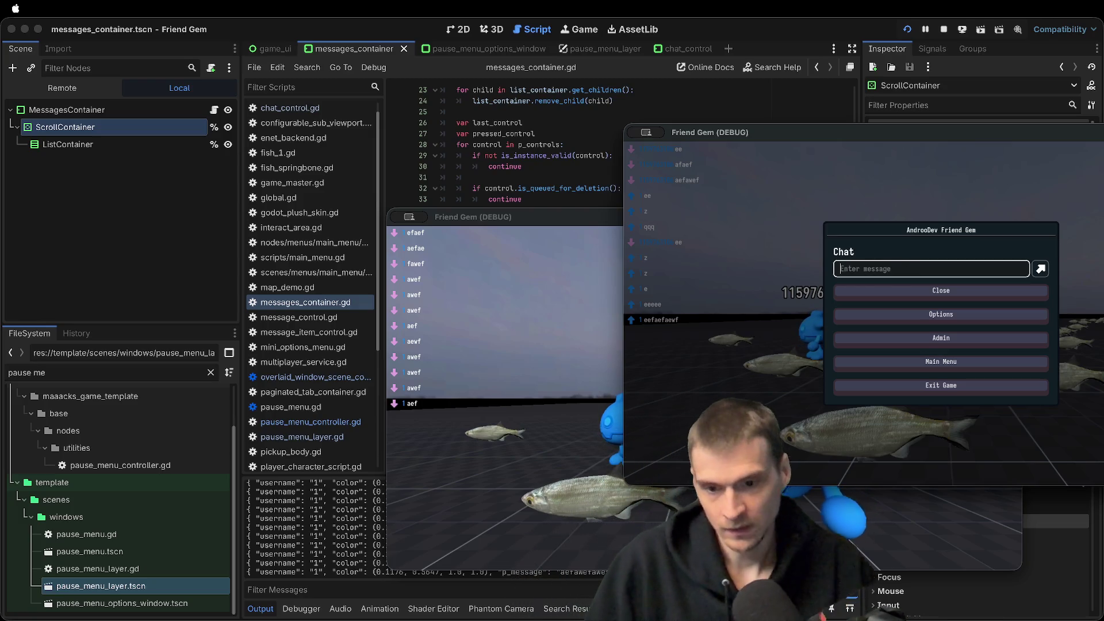
key("Return")
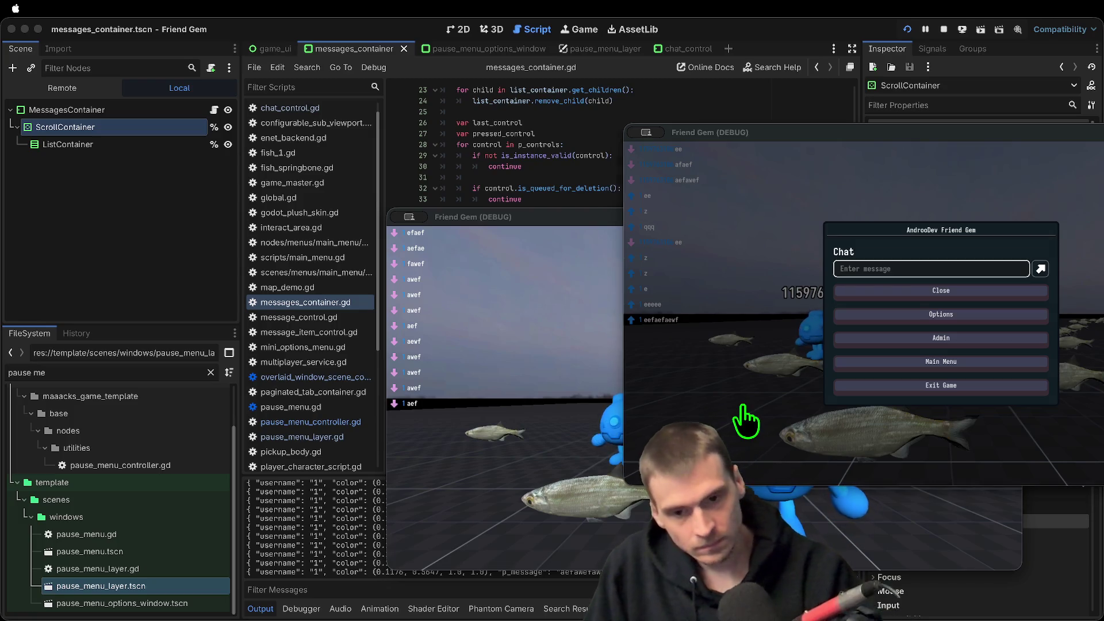
key("super+period")
scroll(705, 333, "up", 5)
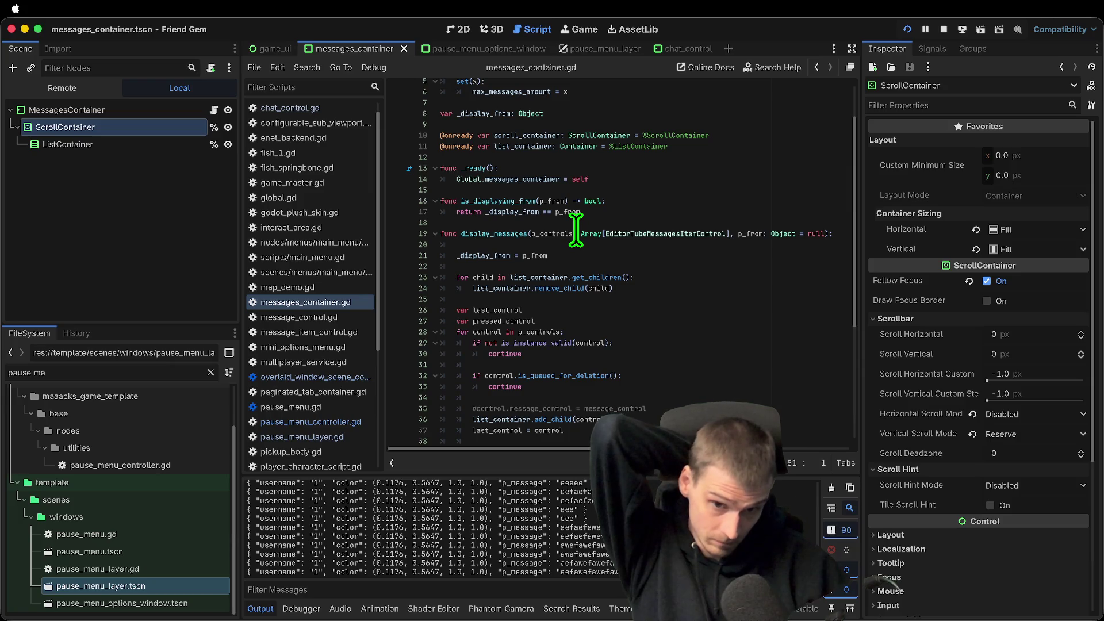
Find max_messages_amount across scripts and change its chat_control.gd default from 100 to 20
scroll(575, 236, "up", 2)
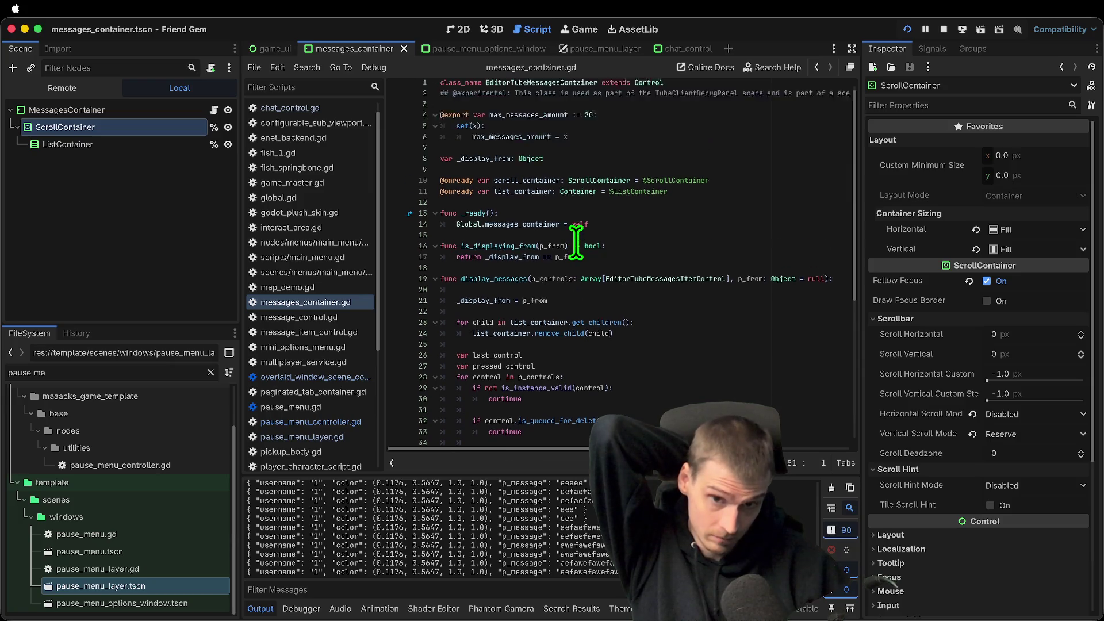
double_click(589, 123)
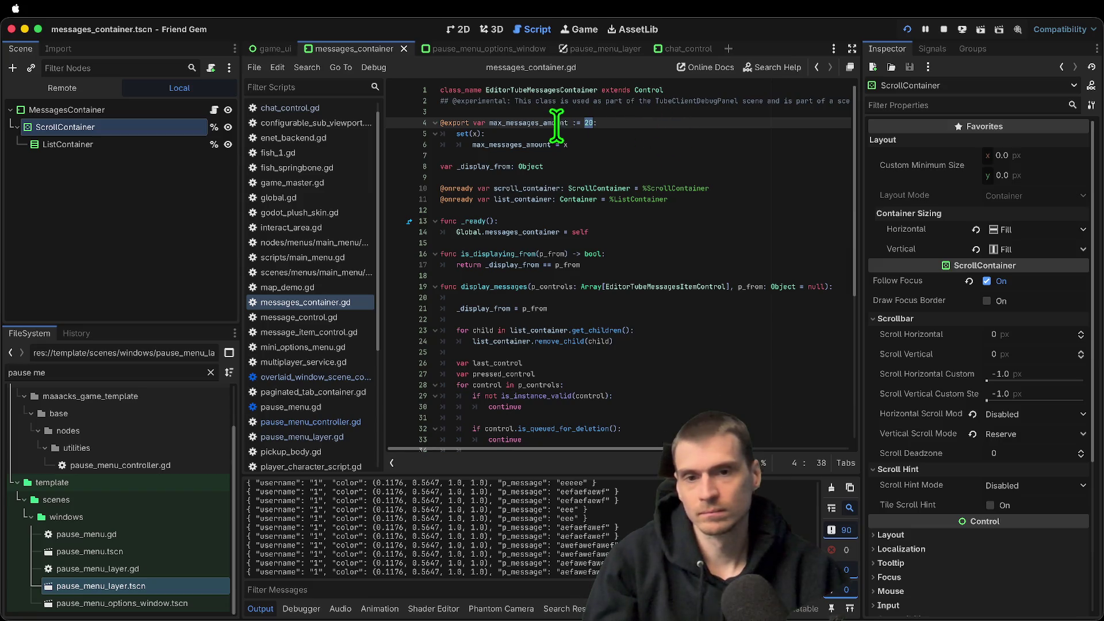
double_click(557, 123)
key("ctrl+shift+f")
left_click(550, 370)
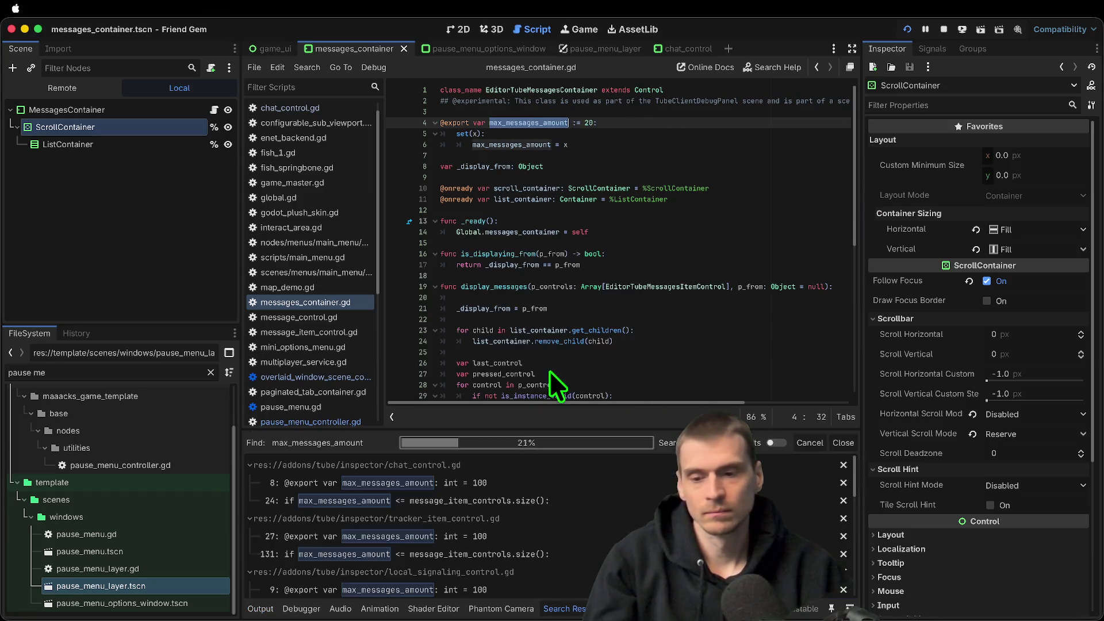
left_click(556, 482)
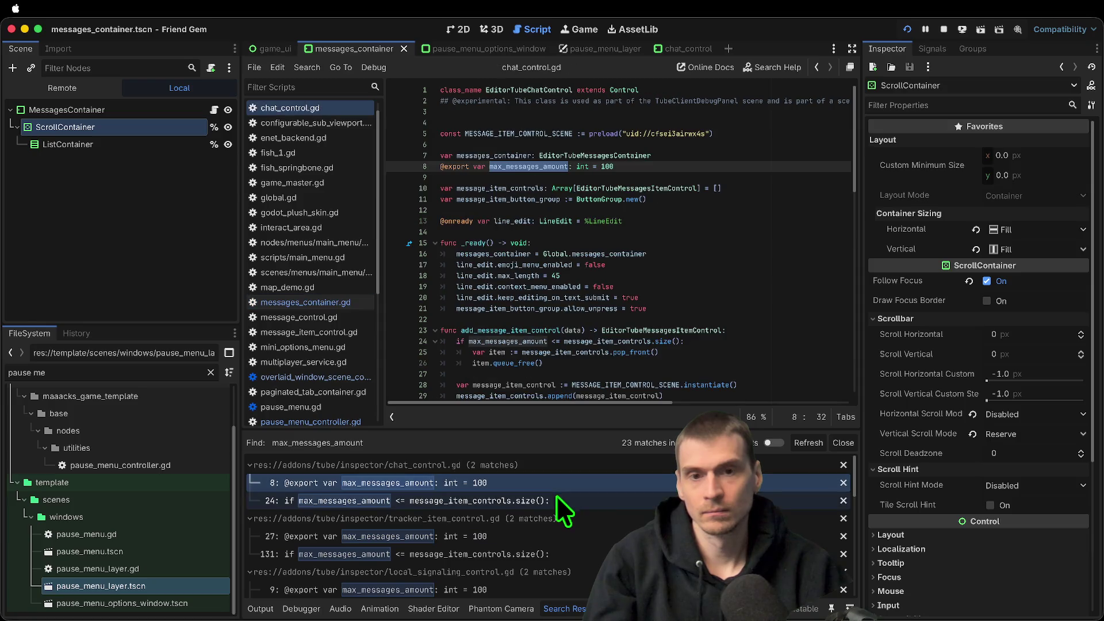
left_click(707, 166)
double_click(708, 167)
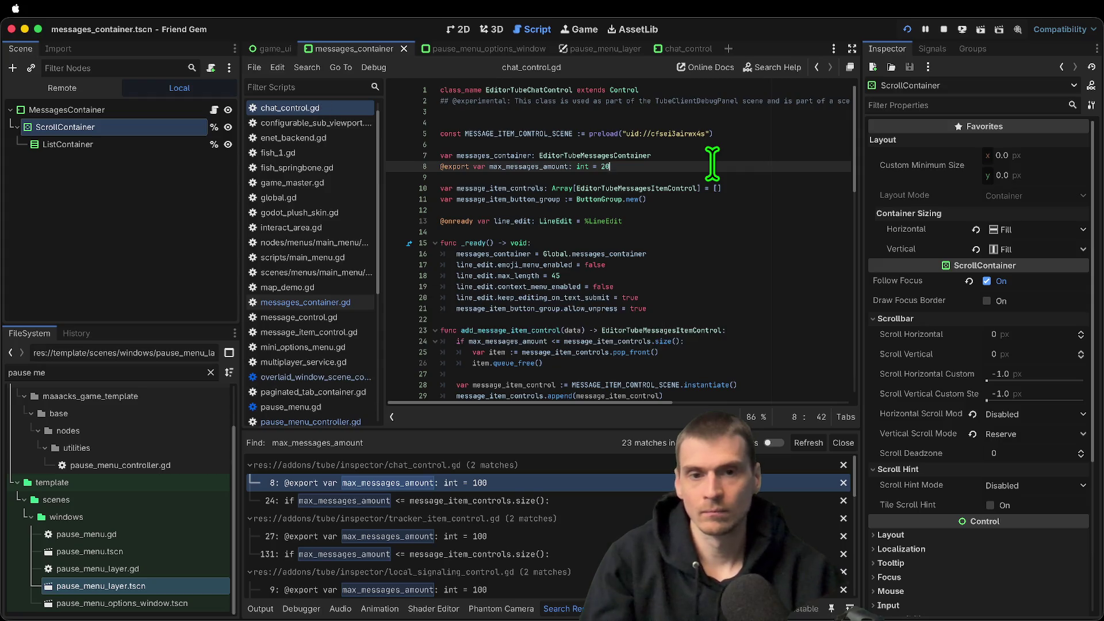
key("BackSpace")
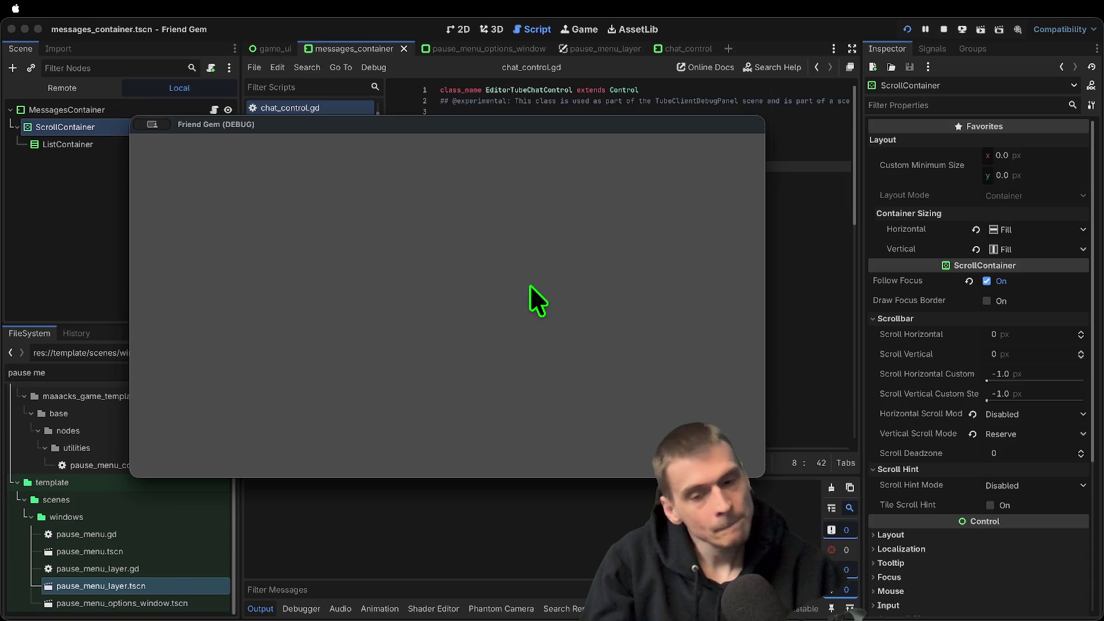
In the second game window, send several chat messages such as 'ee', 'eee ee' and 'aef'
left_click(705, 341)
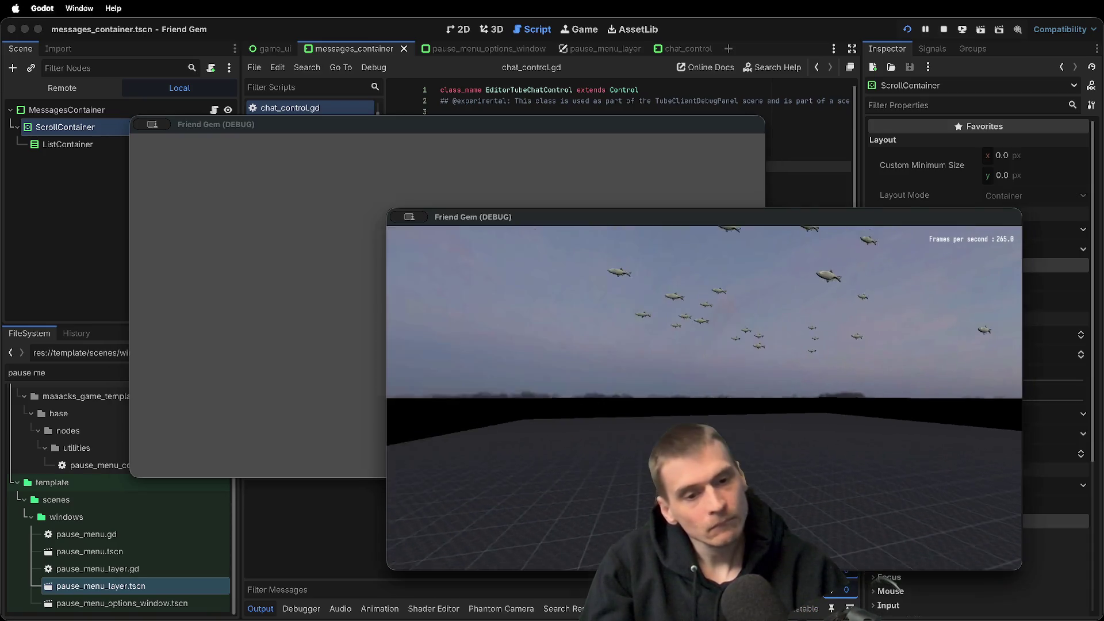
key("Escape")
type("ee")
key("Return")
type("eefaef eaf aewf eaf aef aef ")
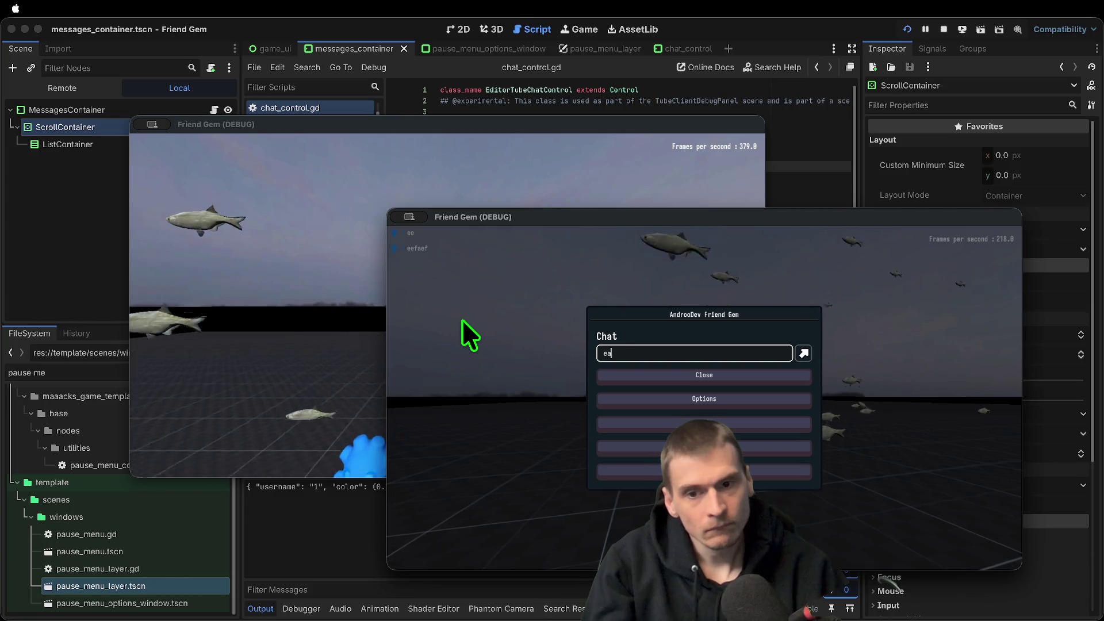
type("aef ae f aef aef ae")
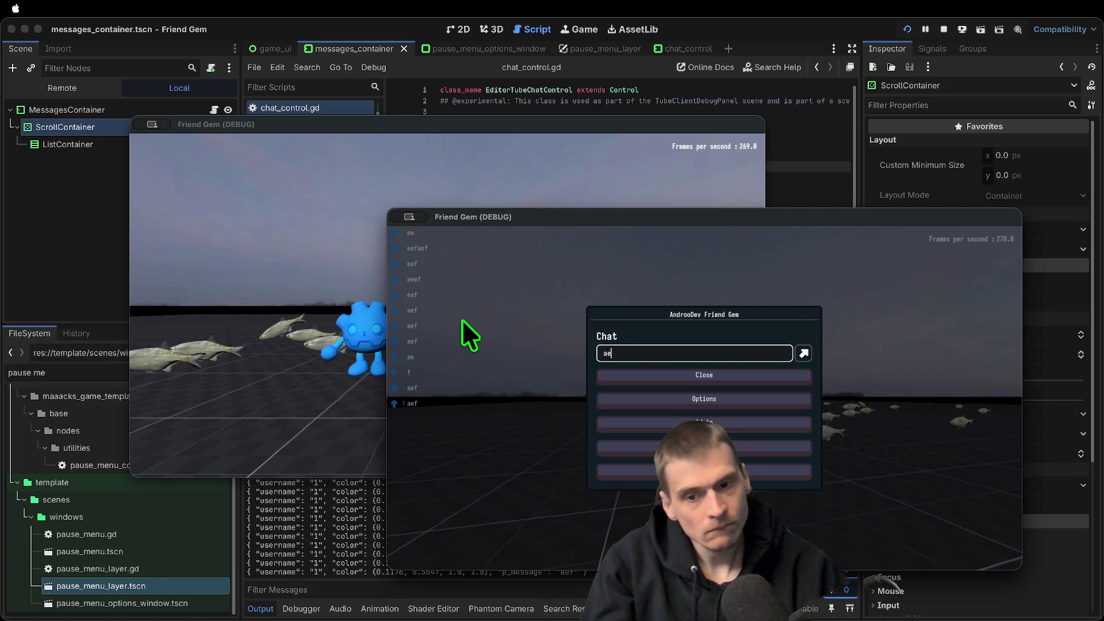
key("BackSpace")
key("BackSpace")
type("eee ee")
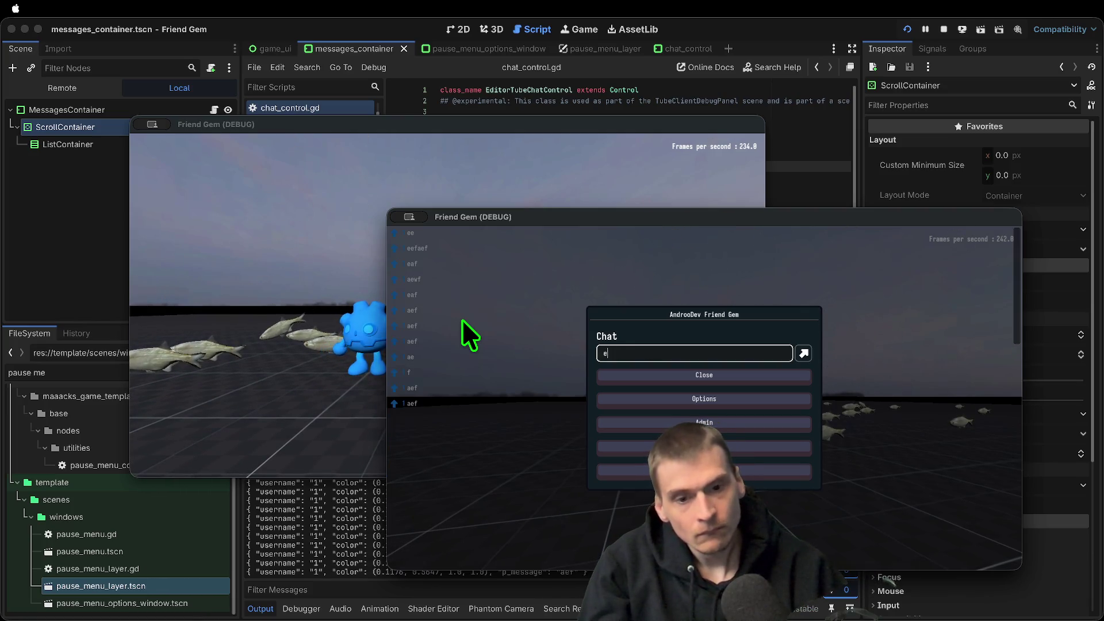
key("Return")
type("aef")
key("Return")
type("aef")
key("Return")
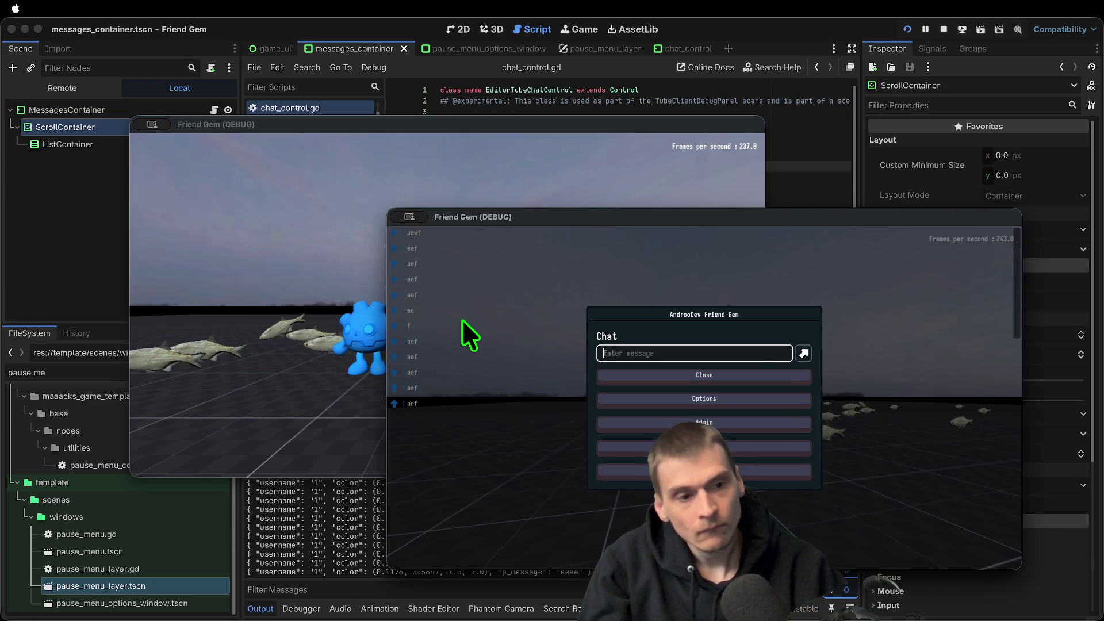
In the first game window, send 'aef', 'aef' and 'eee', then stop the game
left_click(345, 258)
key("Escape")
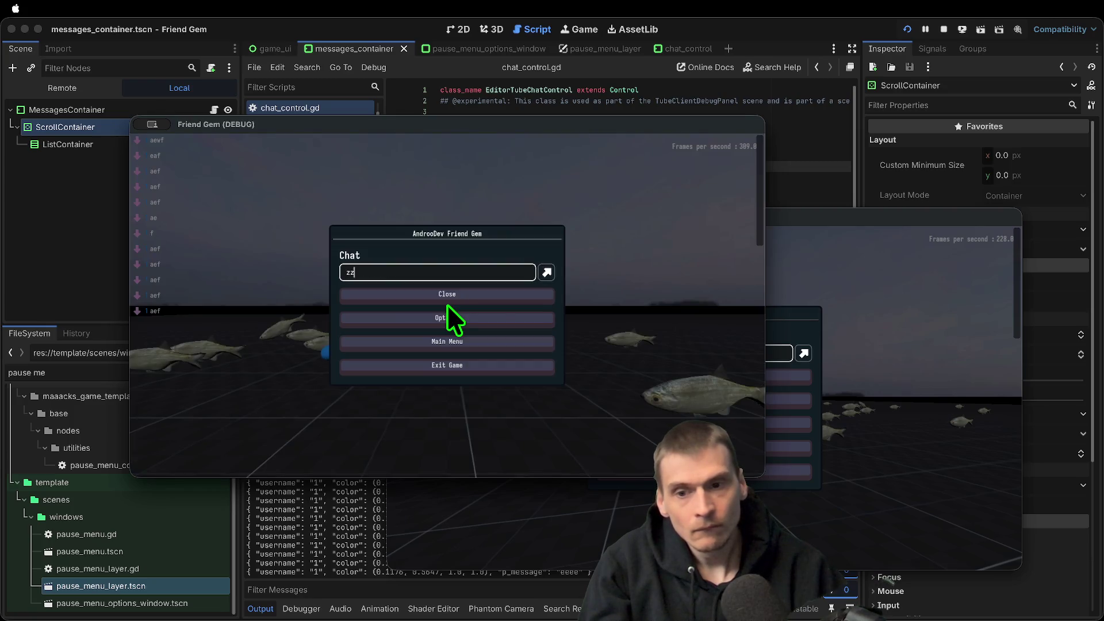
type("aef")
key("Return")
type("aef")
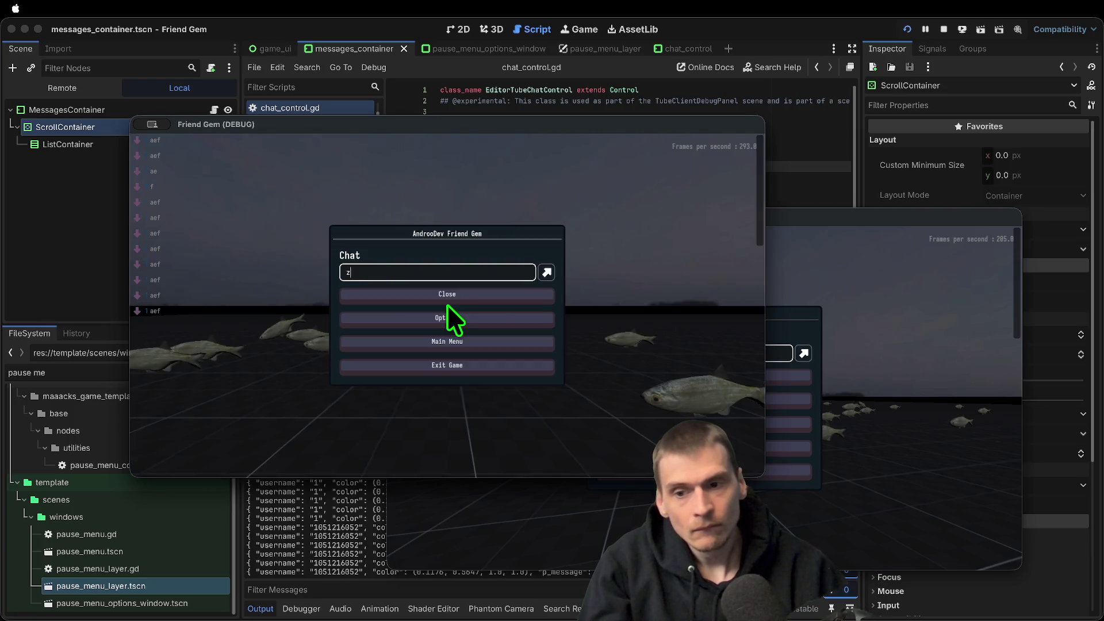
key("Return")
type("eee")
key("Return")
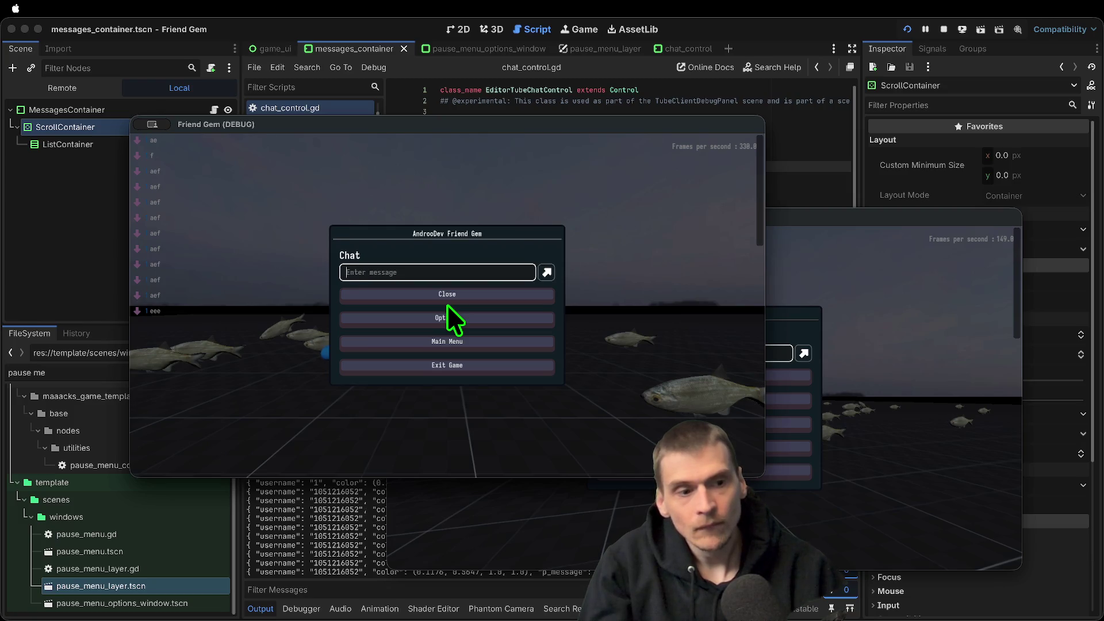
key("super+period")
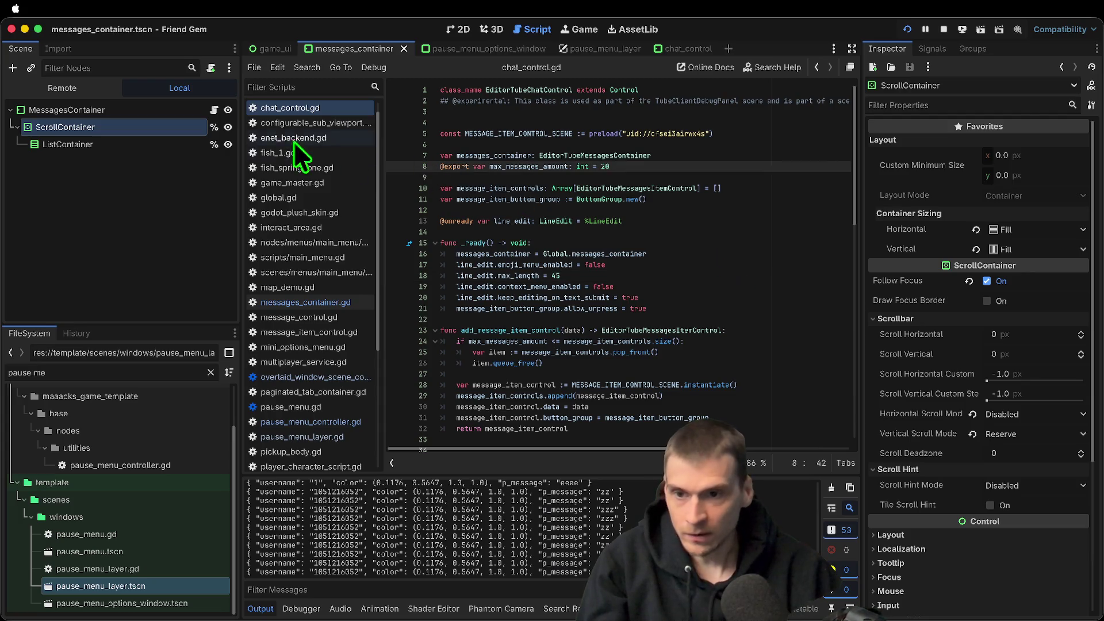
Open messages_container.gd, uncomment lines 51–54 and run the game
left_click(147, 254)
left_click(214, 109)
scroll(824, 239, "down", 7)
left_click_drag(775, 430, 366, 377)
key("super+k")
key("super+b")
Send chat messages 'aweee', 'ee', 'aaa', 'zz' and 'test'
type("aweee")
key("Return")
type("ee")
key("Return")
type("aaa")
key("Return")
type("zz")
key("Return")
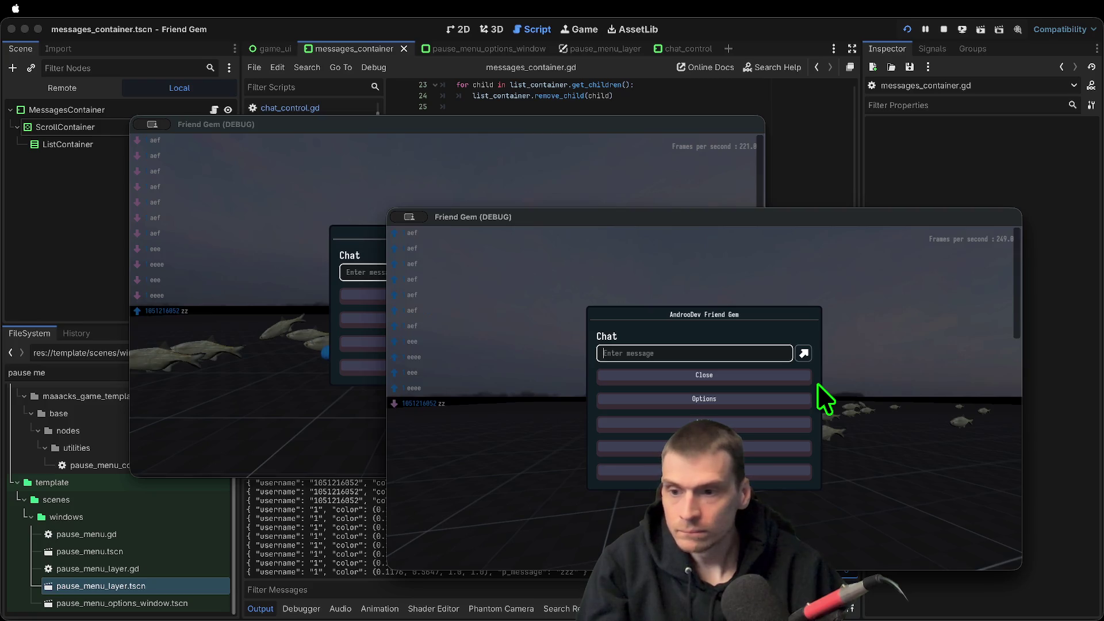
type("test")
key("Return")
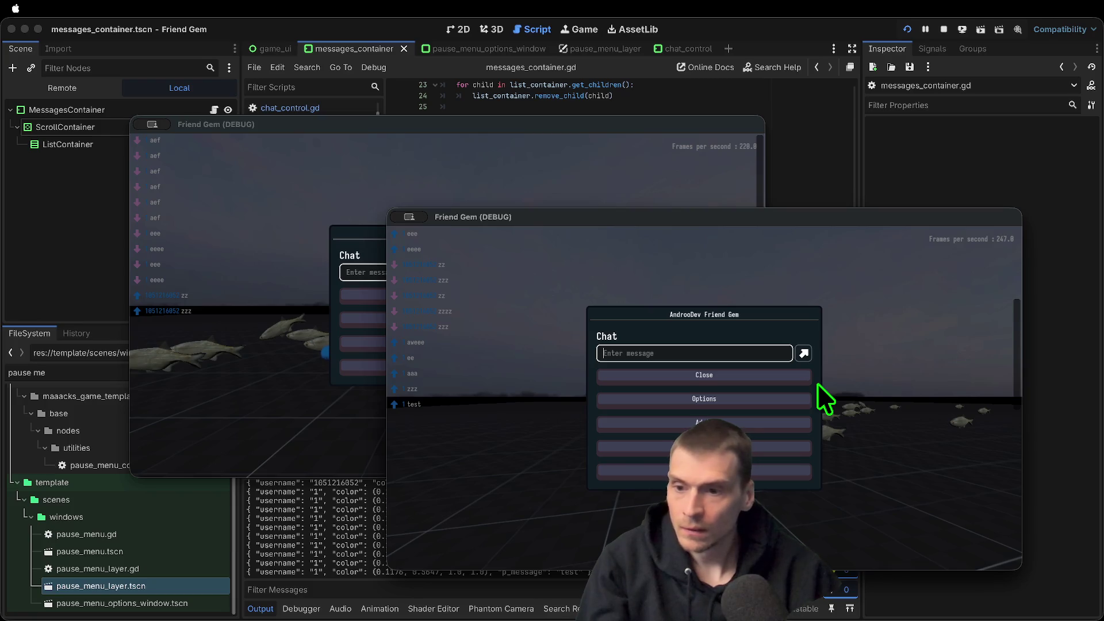
Send more messages, including 'f', across both game windows, then comment out the ensure_control_visible line
left_click(756, 390)
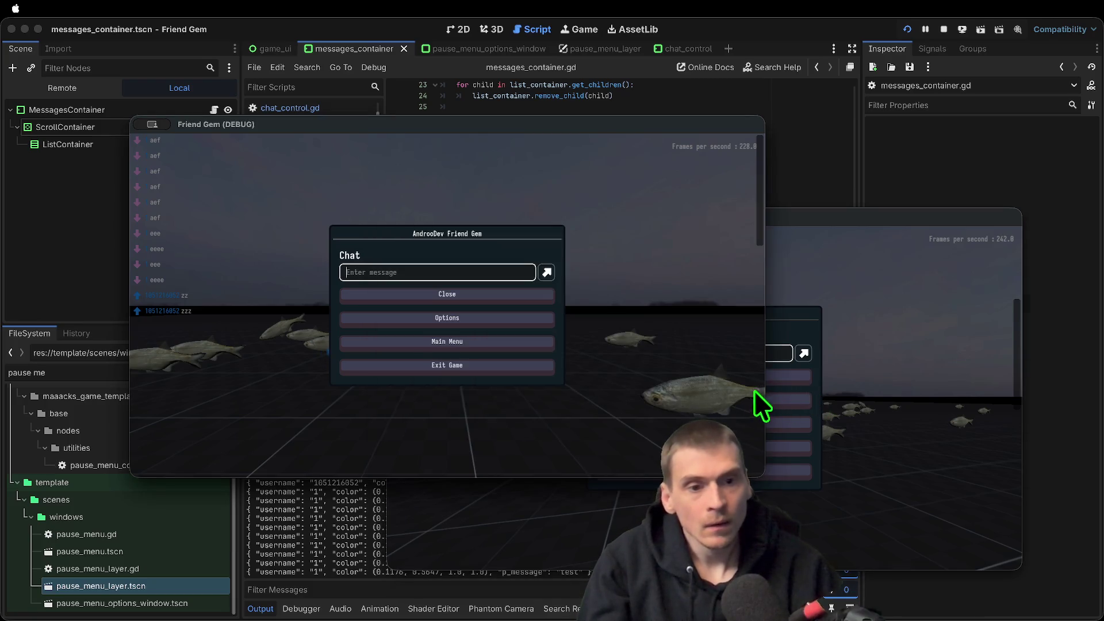
type("fuck")
key("Return")
left_click(656, 382)
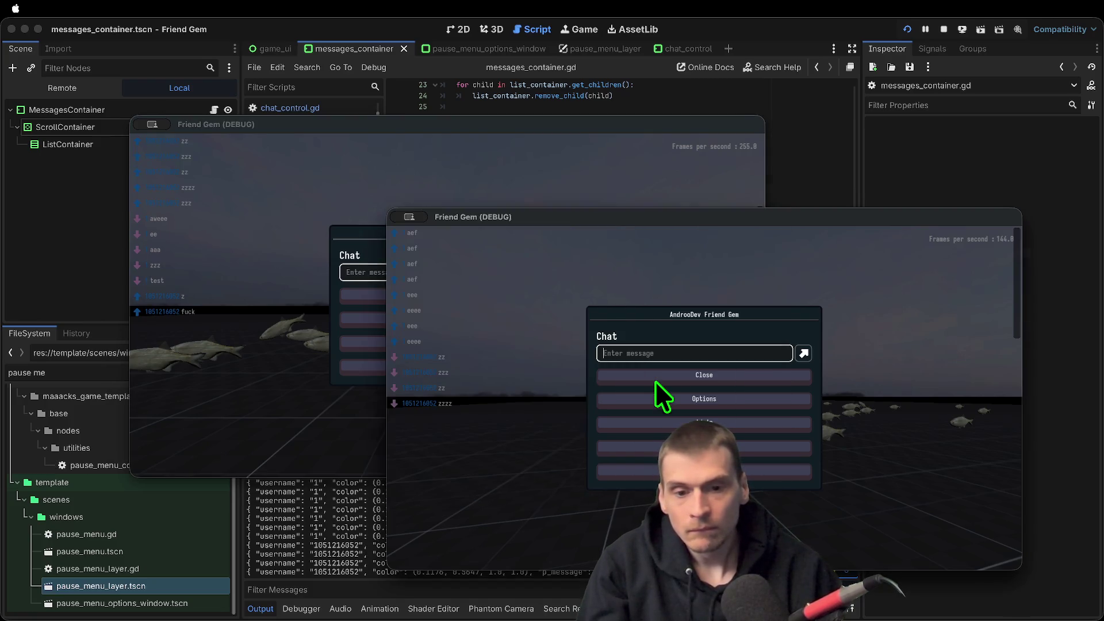
type("f")
key("Return")
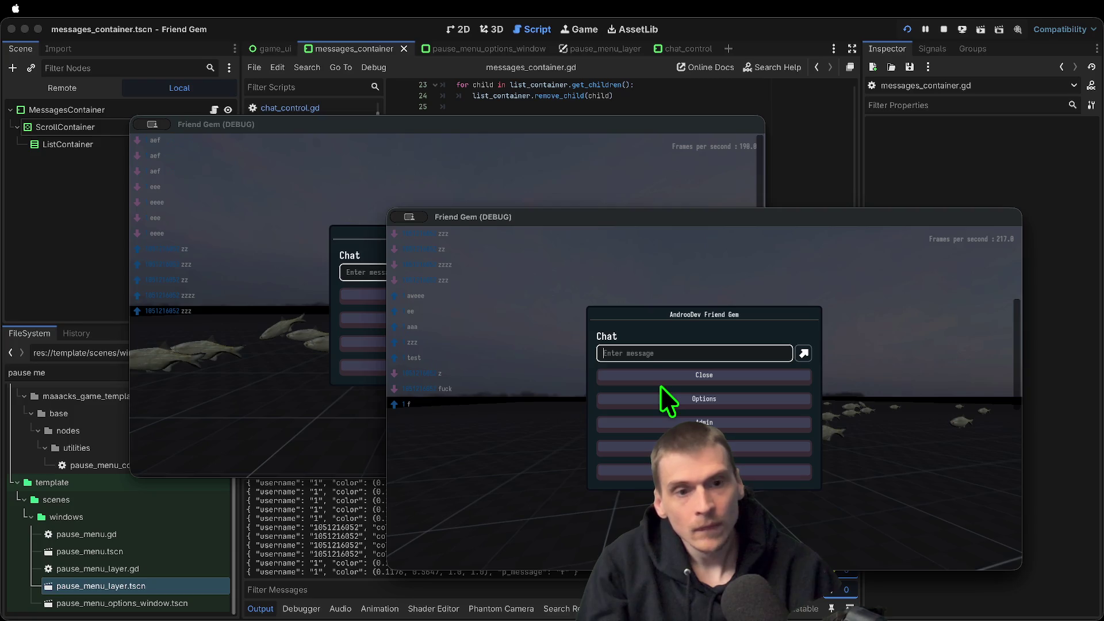
left_click(614, 127)
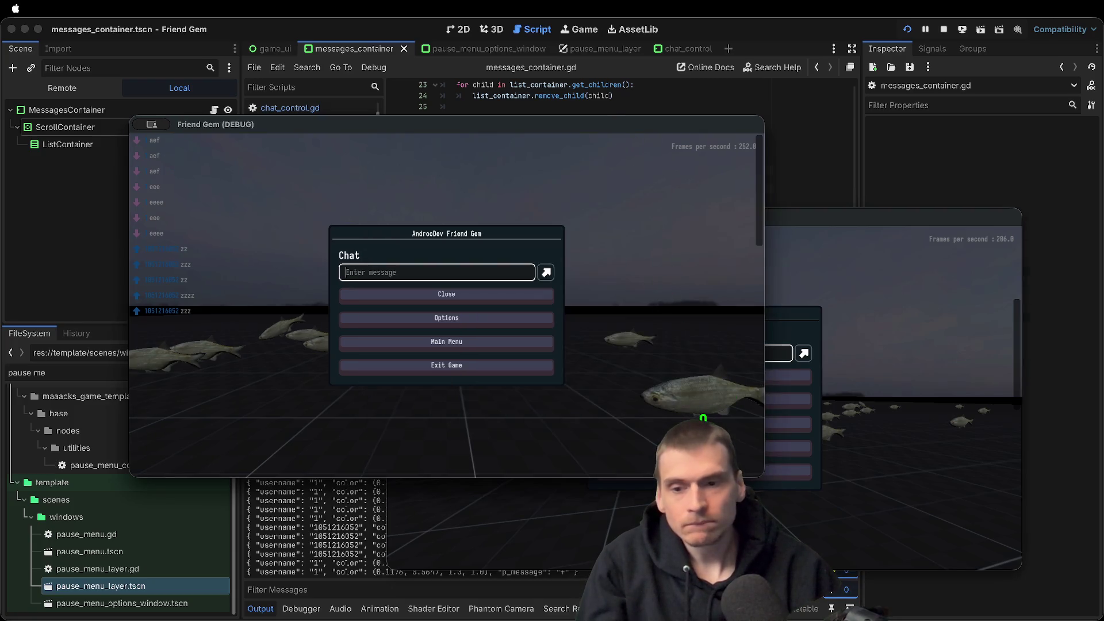
left_click(703, 425)
key("ctrl+k")
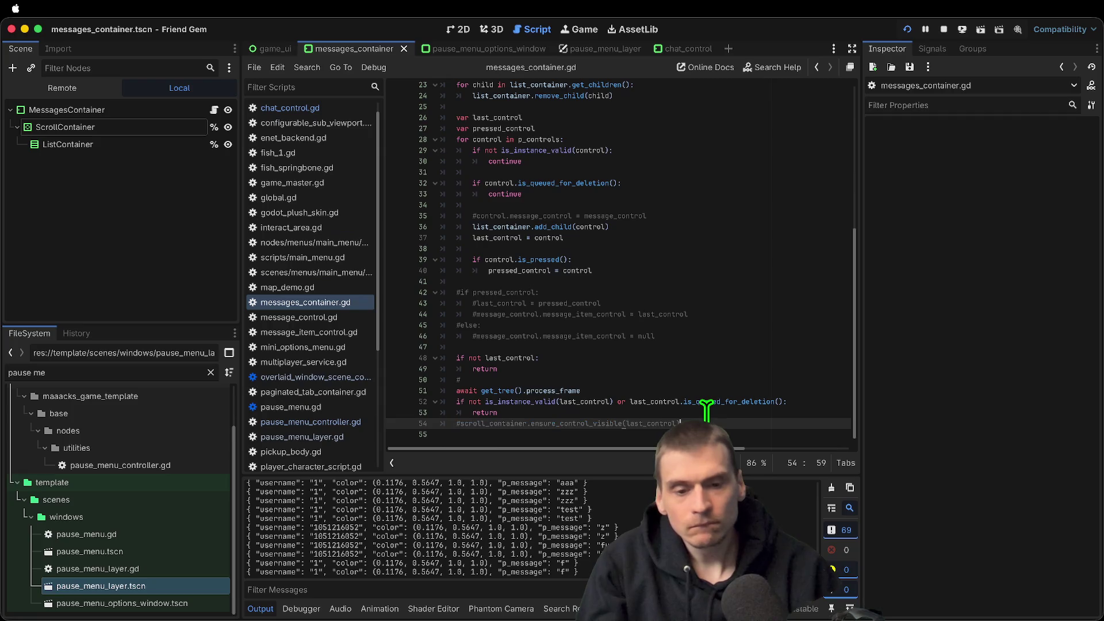
In the running game, send a series of test chat messages: e, eeeee, a long zzzz line, and Ha
key("super+Tab")
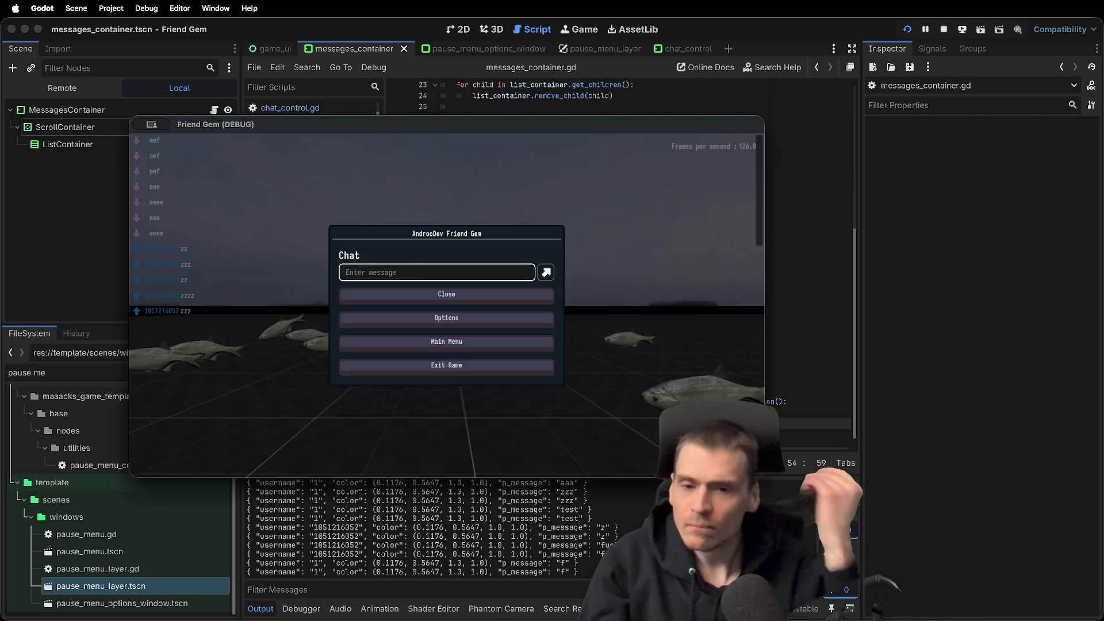
key("Return")
type("e")
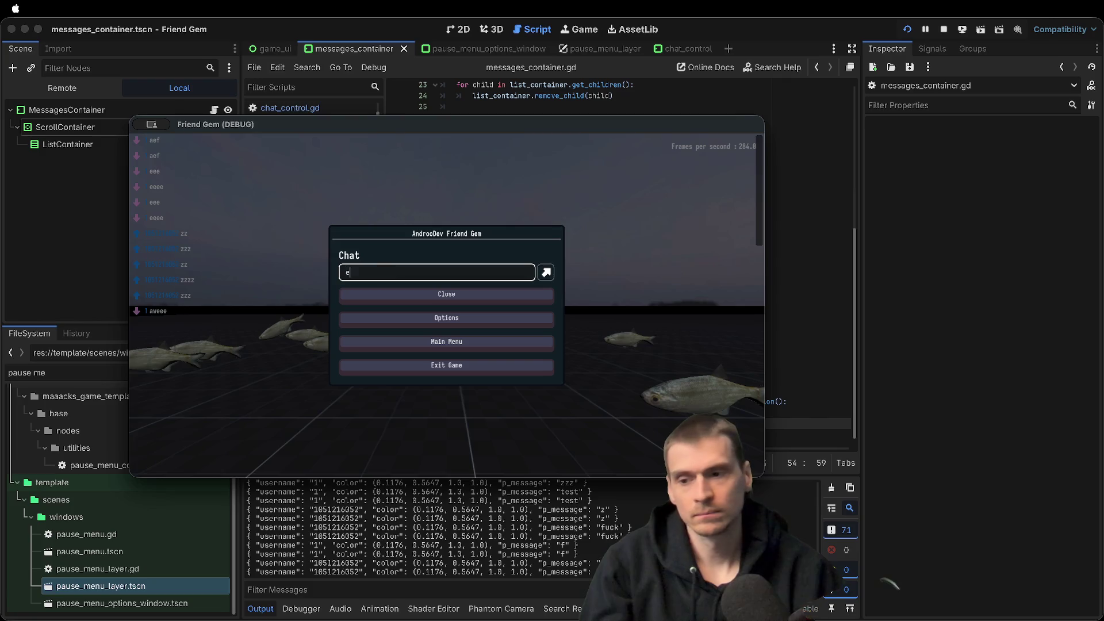
key("Return")
key("Return")
type("e")
key("Return")
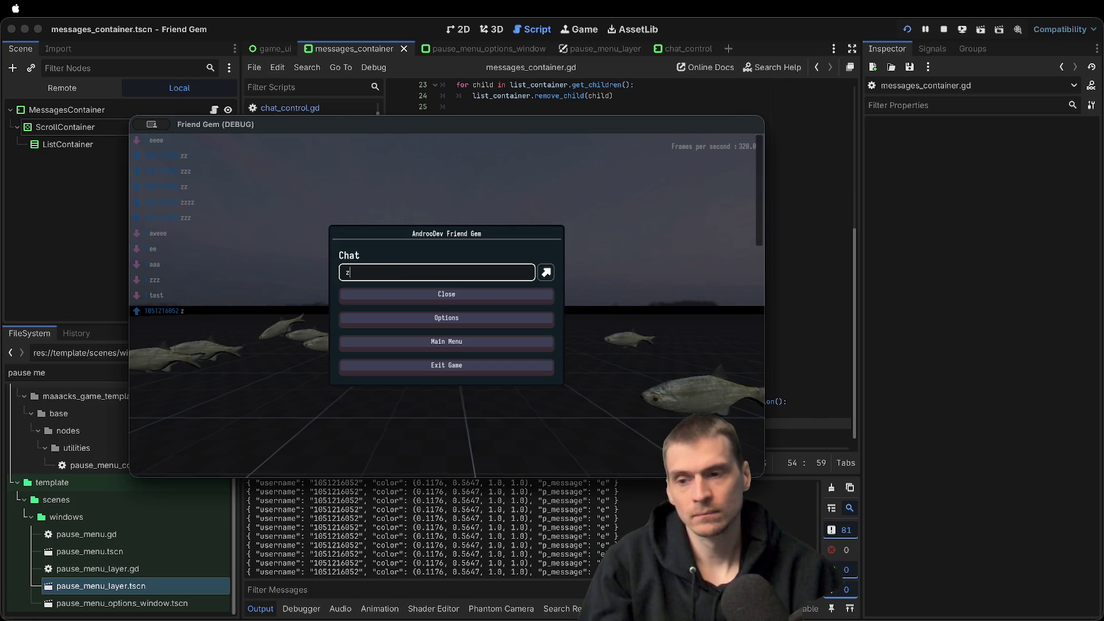
key("Return")
key("super+Tab")
key("super+Tab")
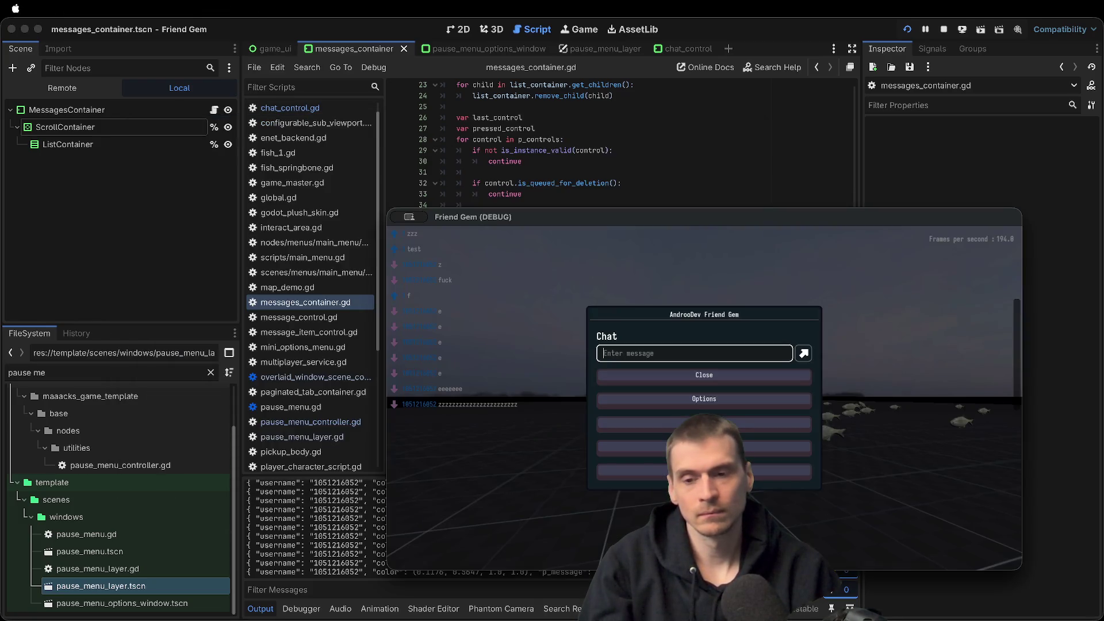
key("Return")
Stop and relaunch the game, then return to messages_container.gd in the script editor
key("super+b")
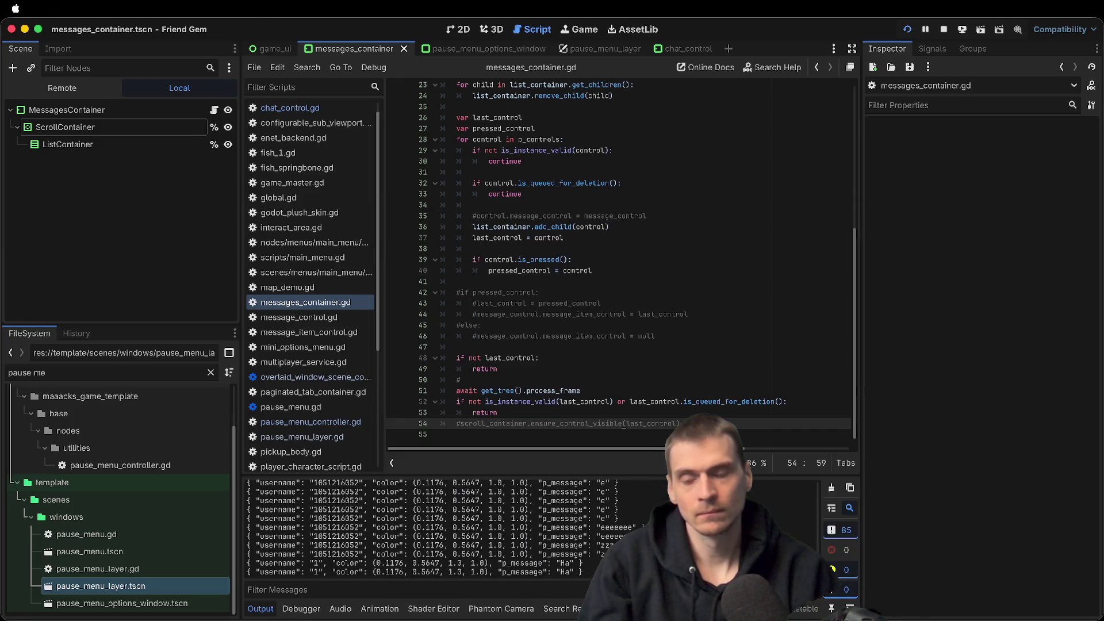
key("Escape")
key("s")
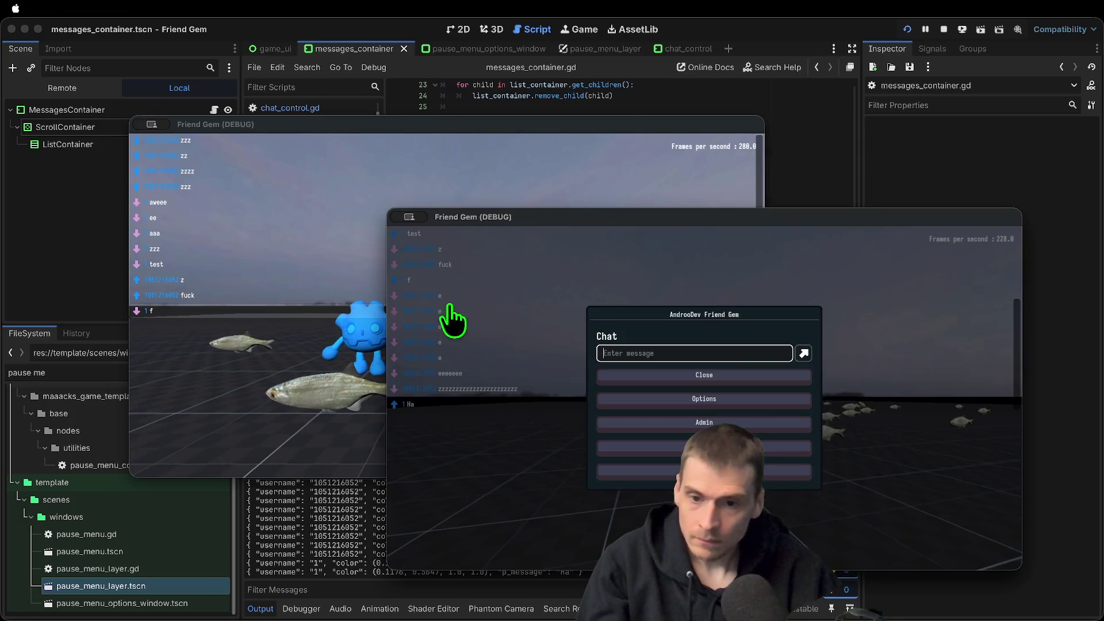
key("super+Tab")
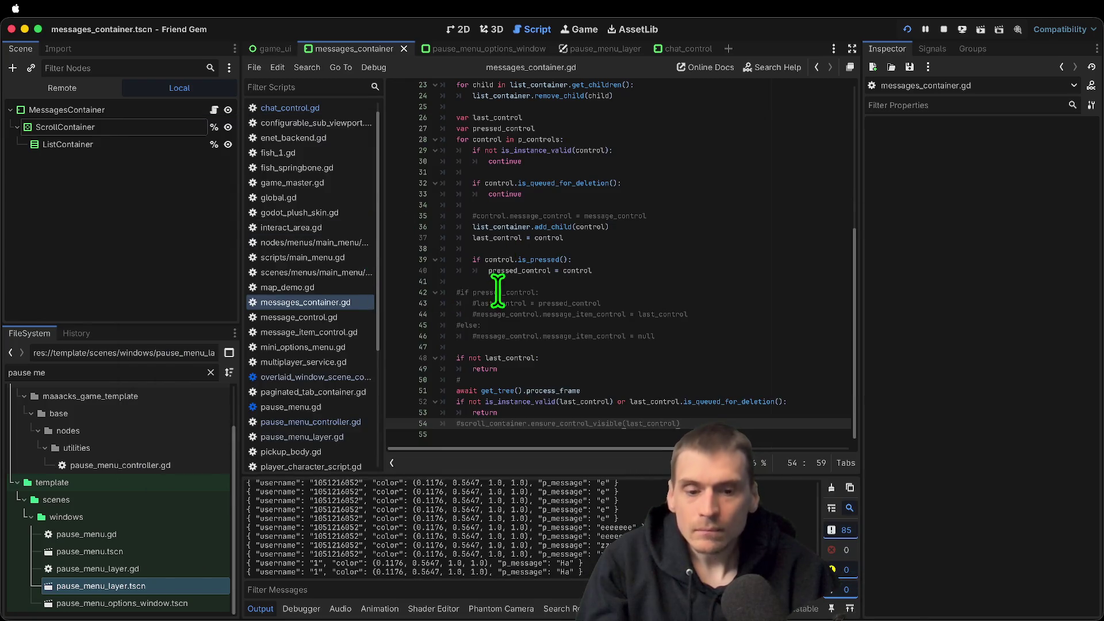
key("super+Tab")
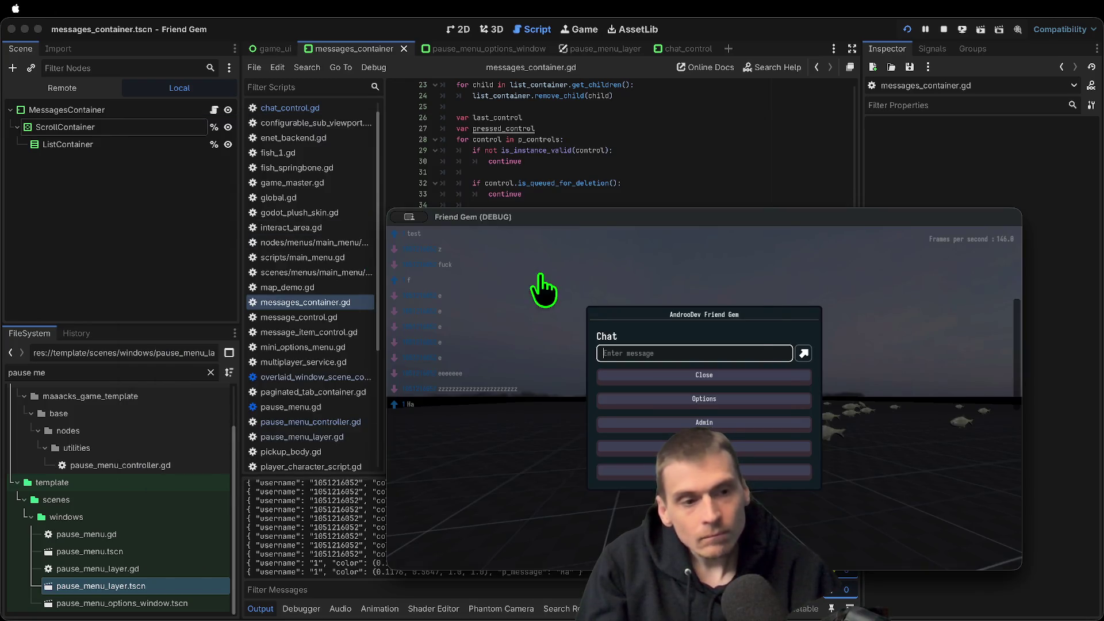
key("super+Tab")
key("super+Tab")
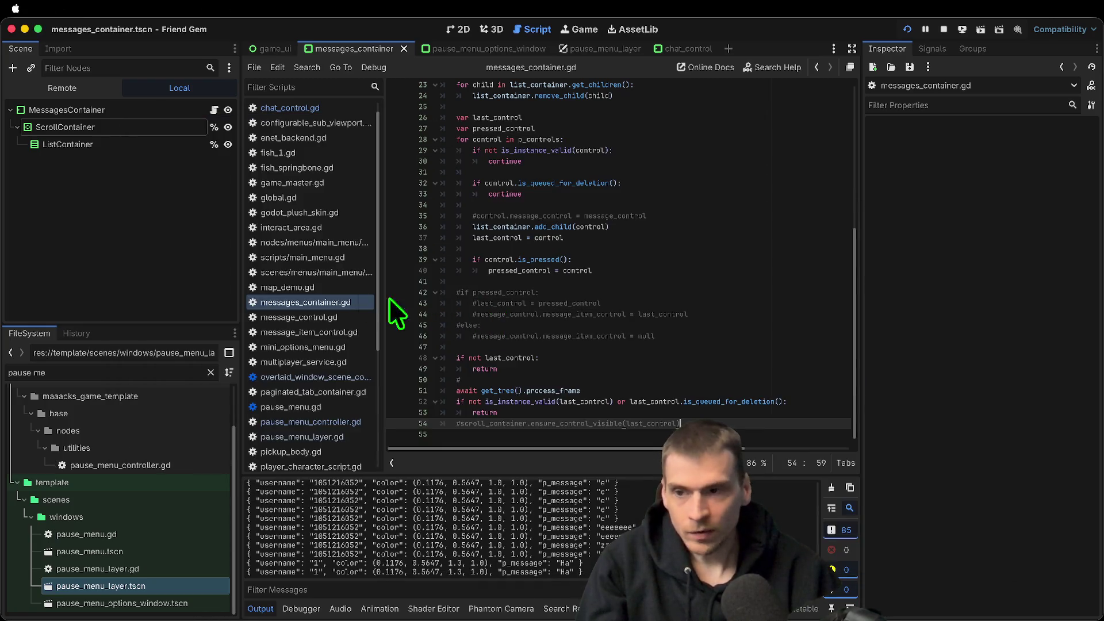
scroll(749, 417, "up", 1)
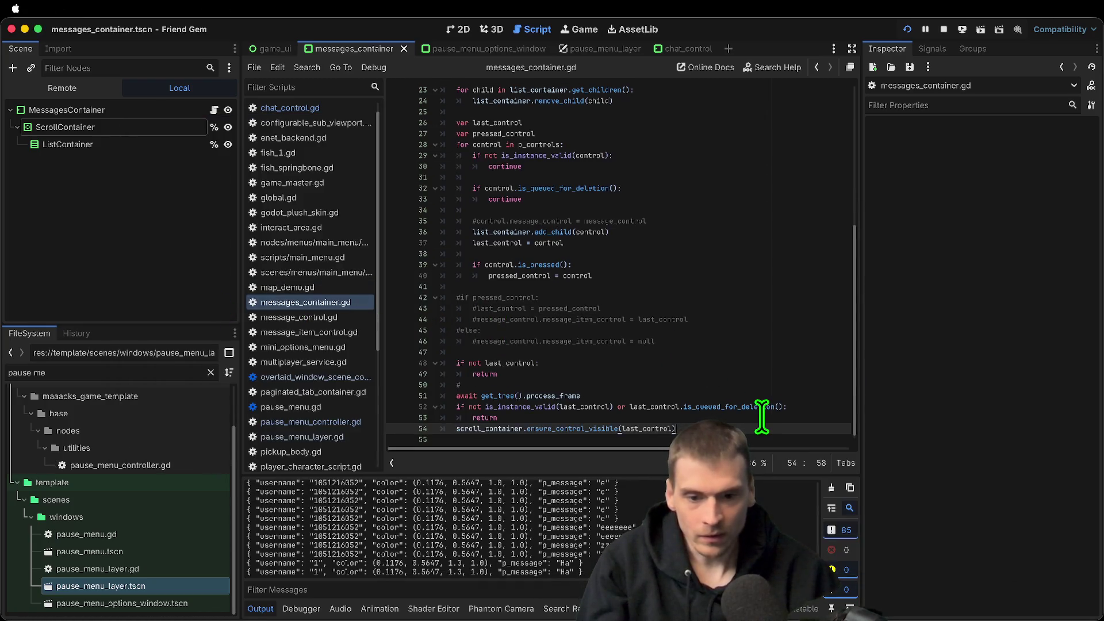
Run the game and send a 'z' chat message from the first window
key("super+Tab")
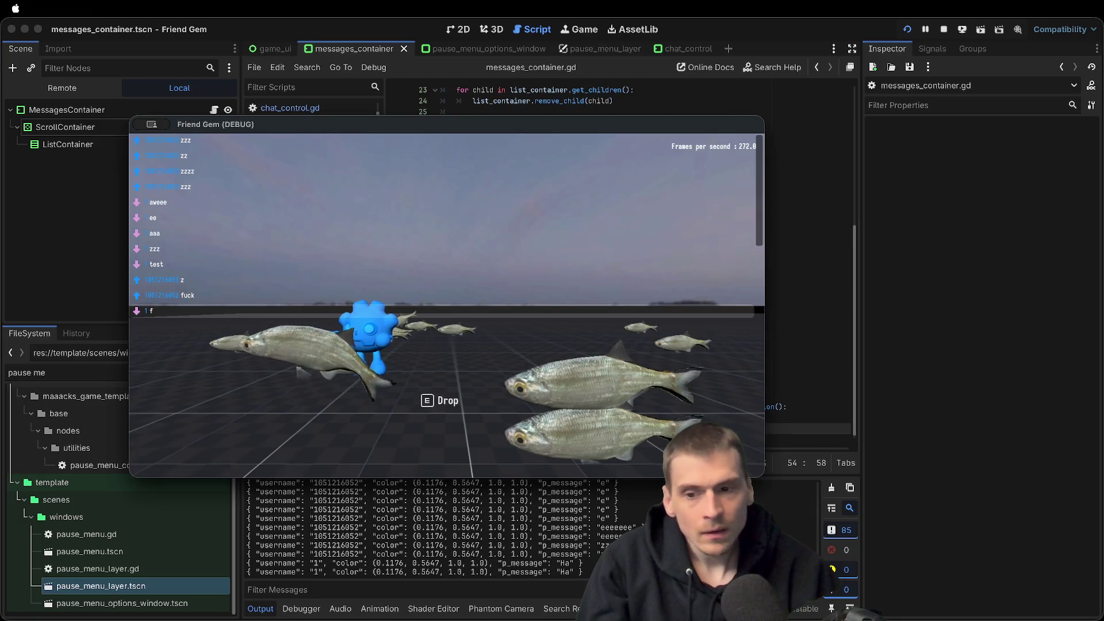
key("Escape")
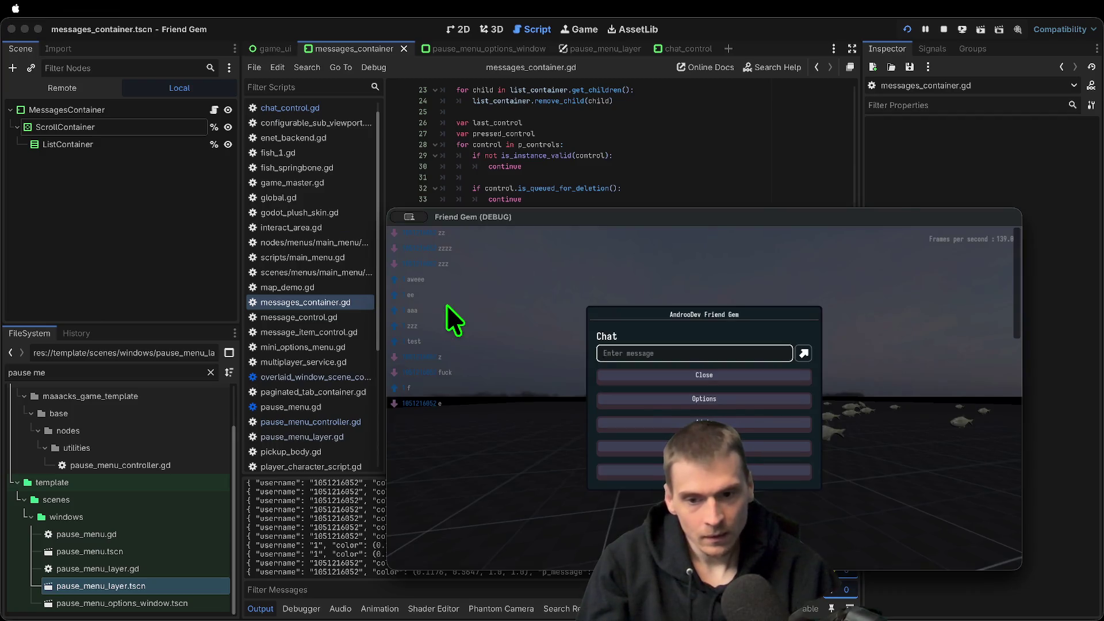
key("Escape")
key("Escape")
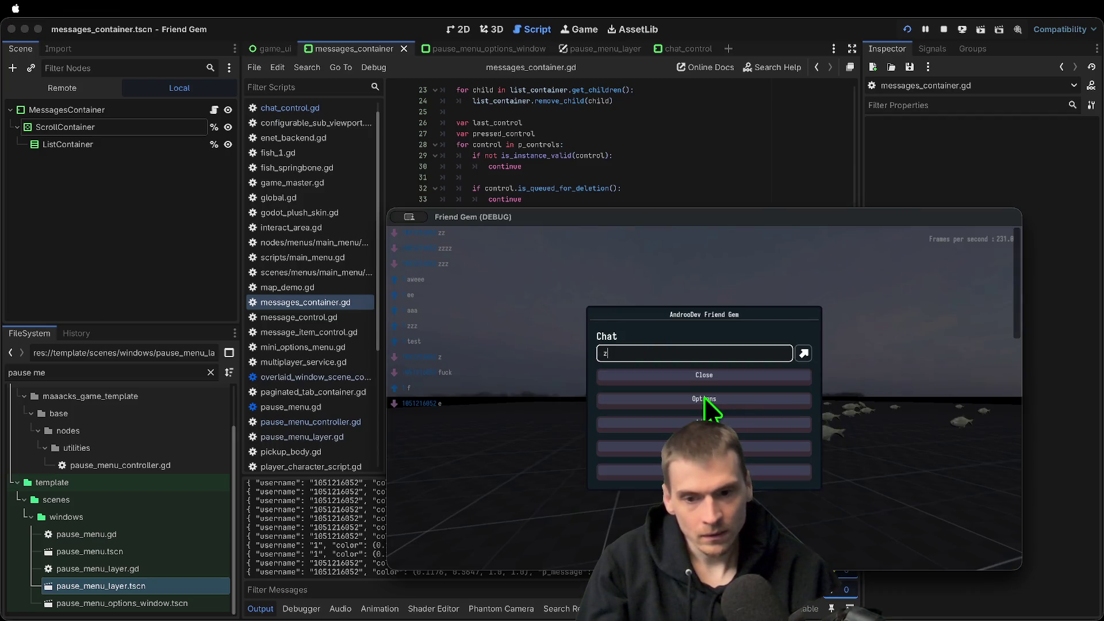
key("Return")
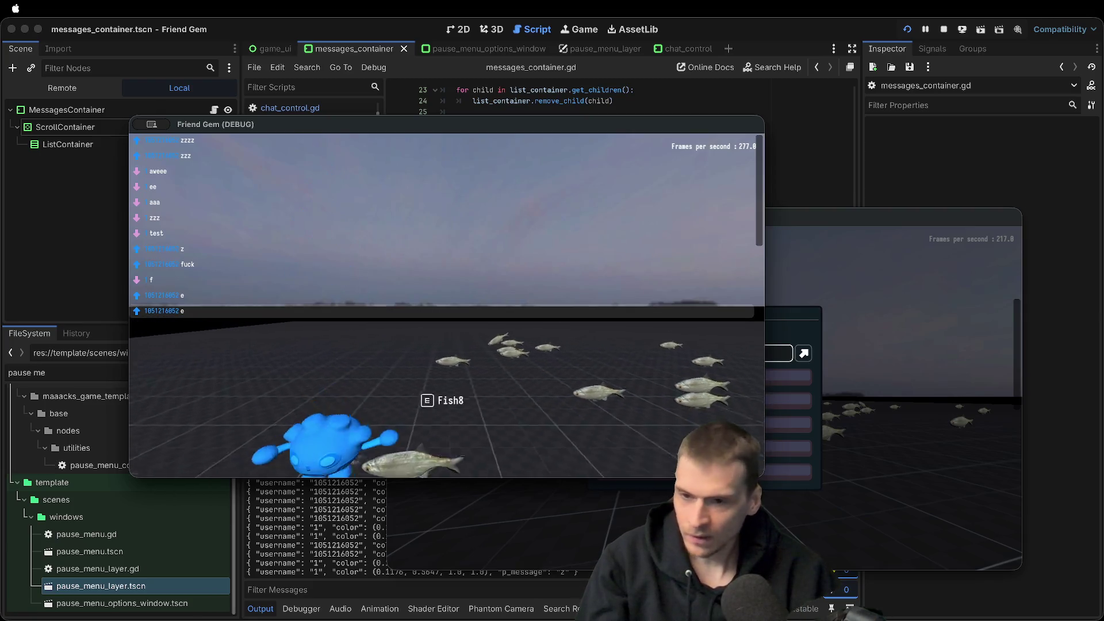
Send 'twice' and 'ha' from the second game window, then return to the script
key("Escape")
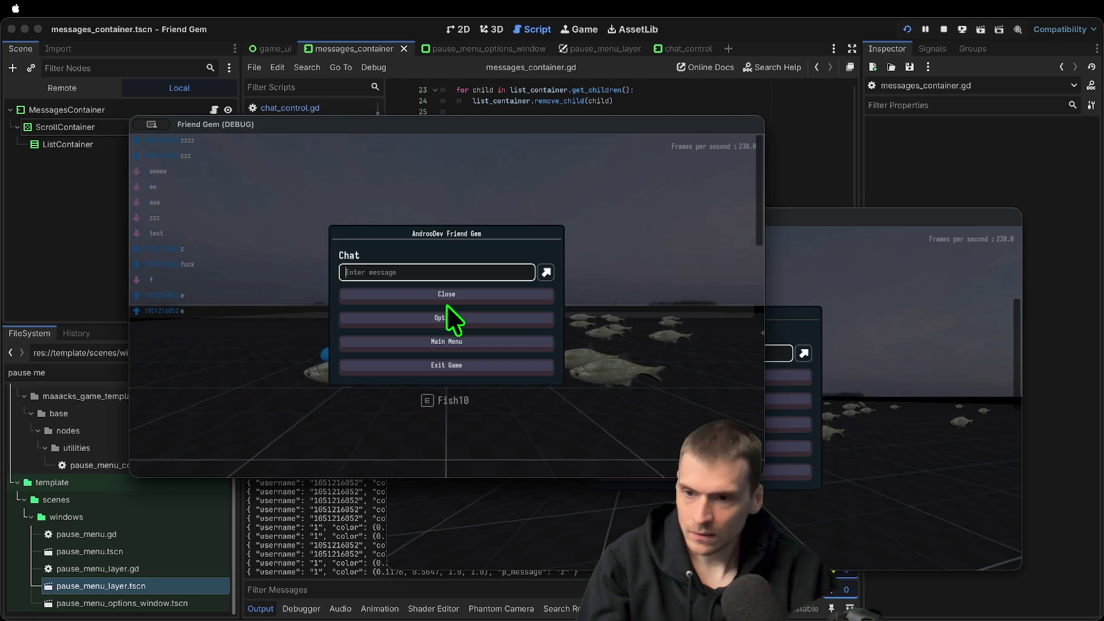
type("twice")
key("Return")
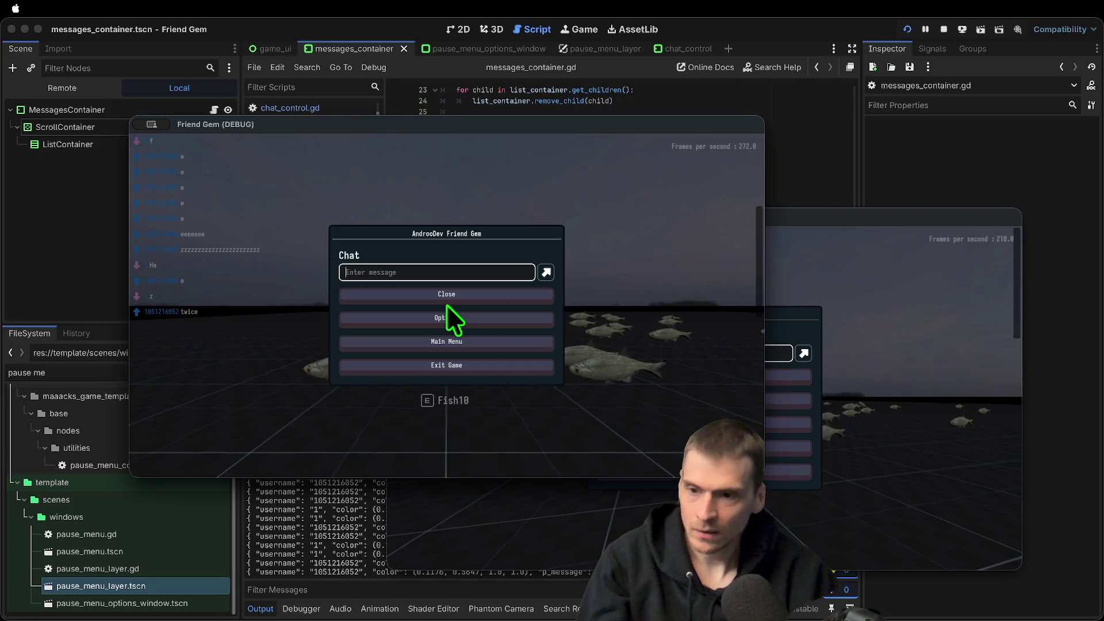
left_click(447, 294)
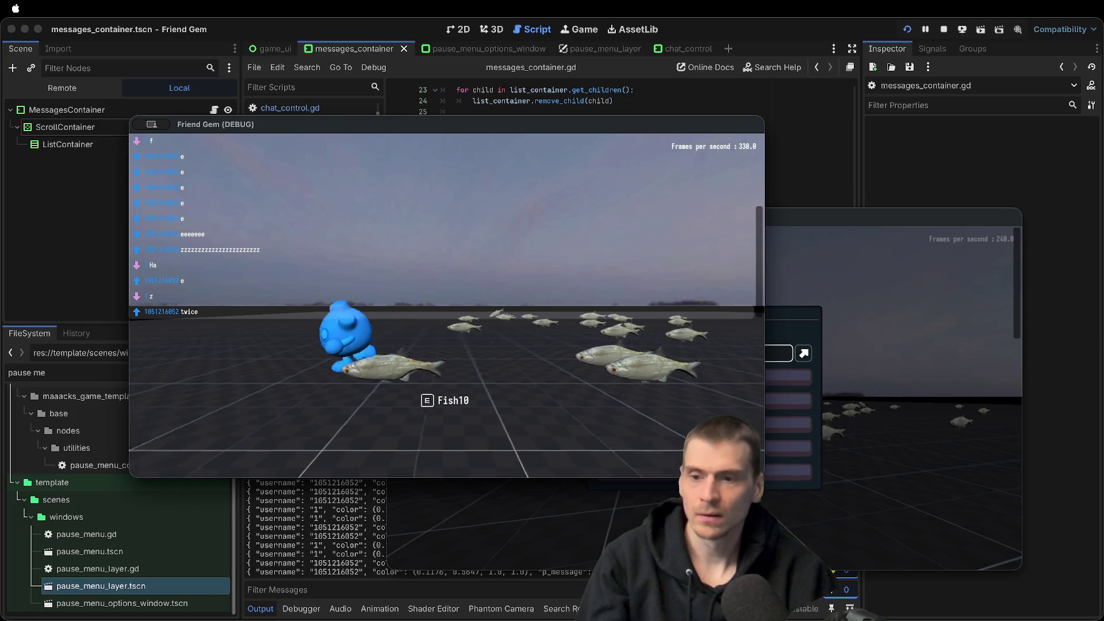
type("tw")
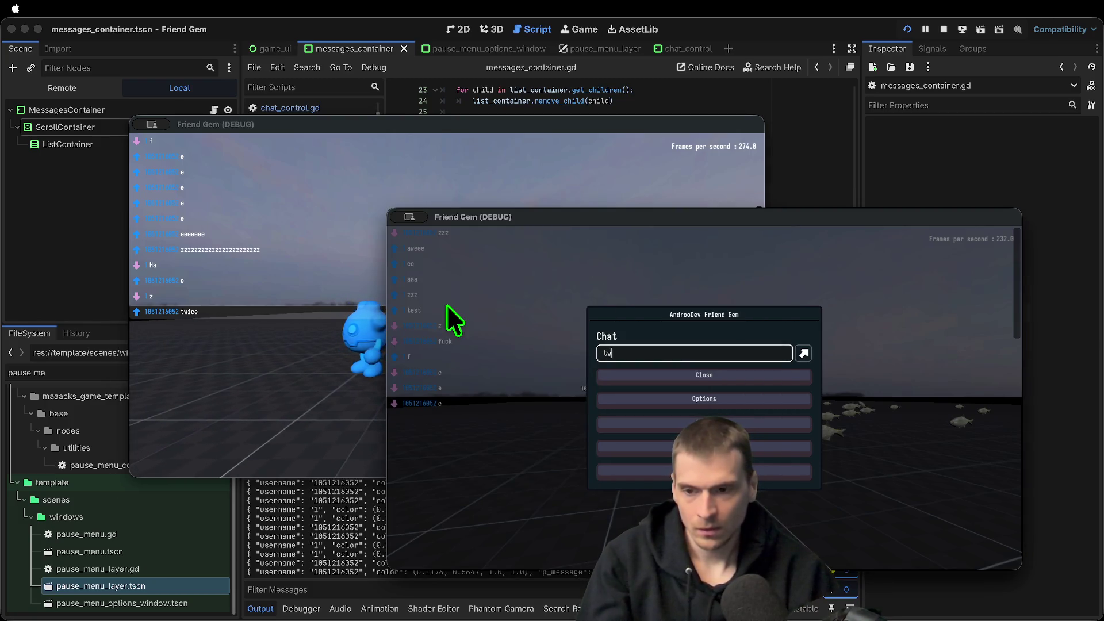
type("ice")
key("BackSpace")
key("BackSpace")
key("BackSpace")
type("ha")
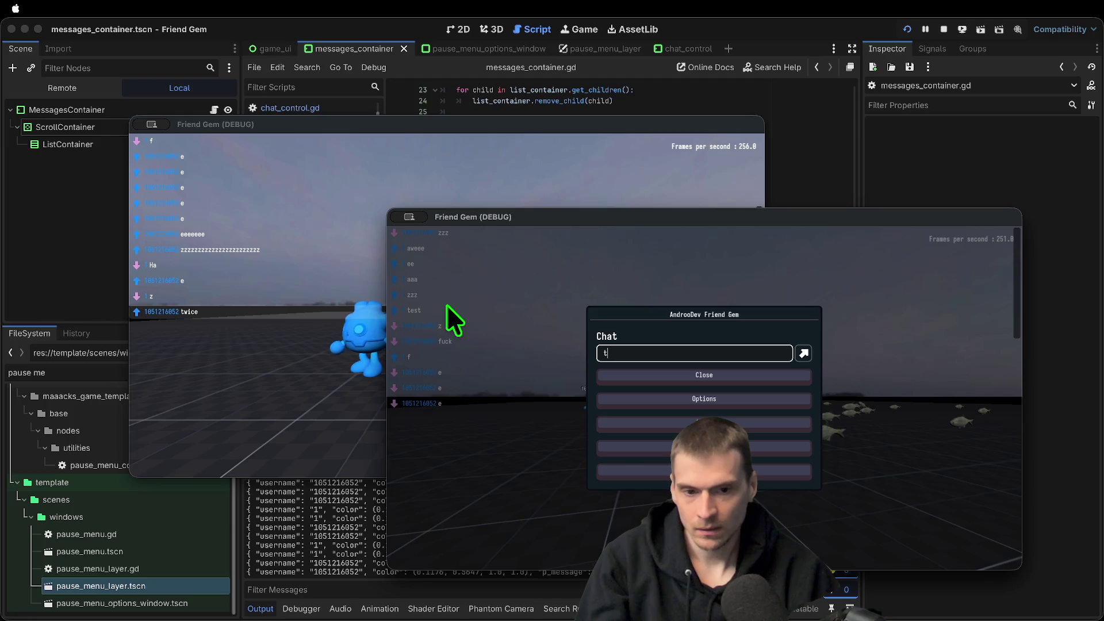
key("Return")
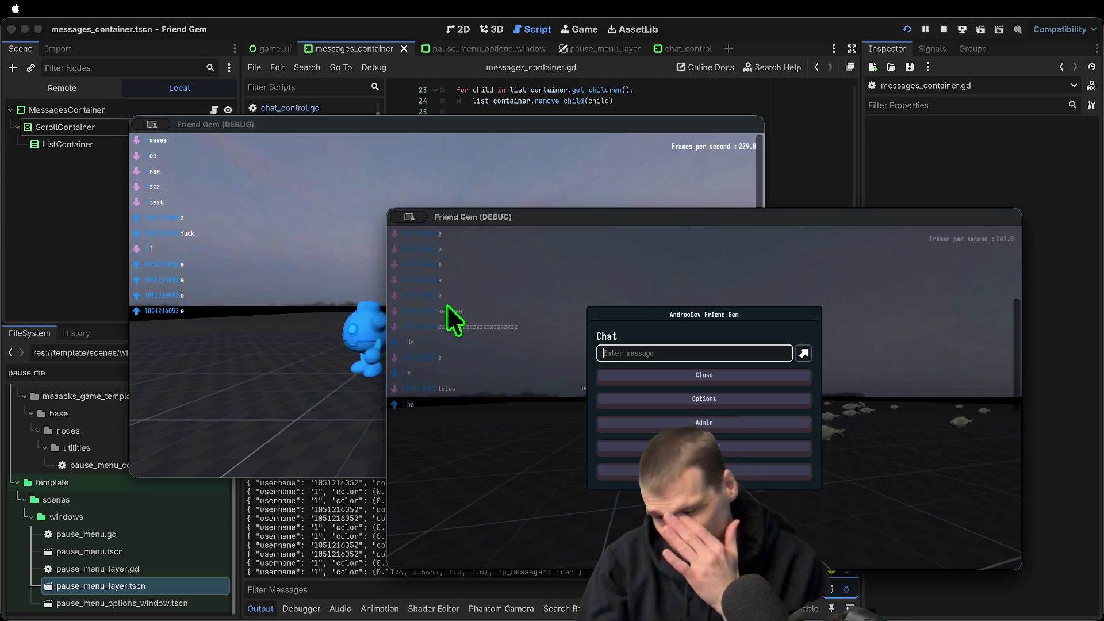
key("super+period")
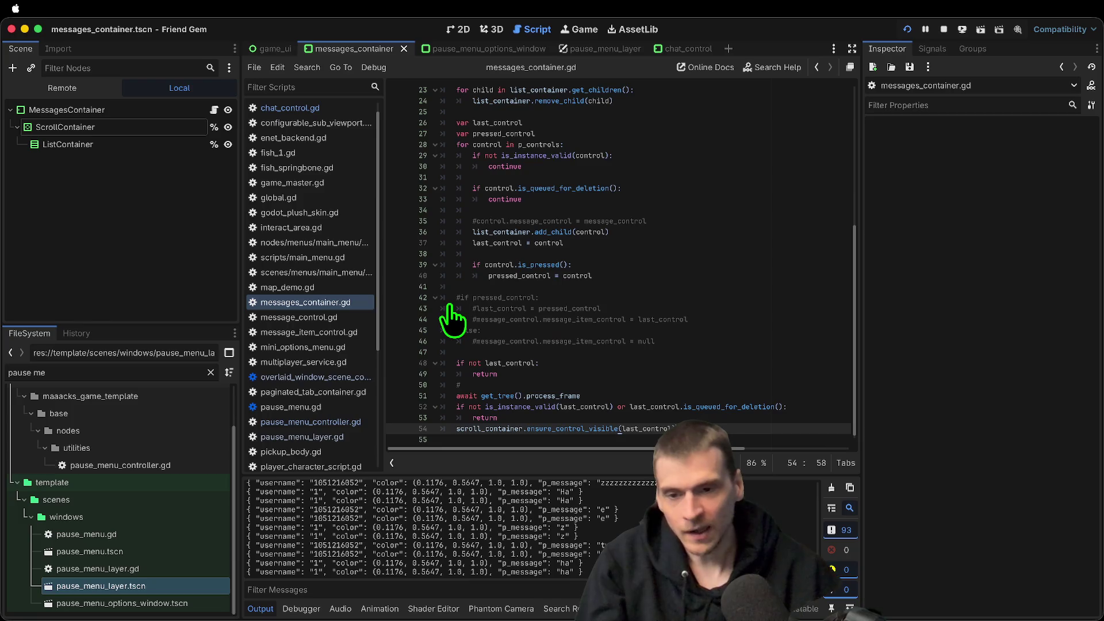
Inspect the ensure_control_visible call on line 54 and its last_control argument
key("super+Tab")
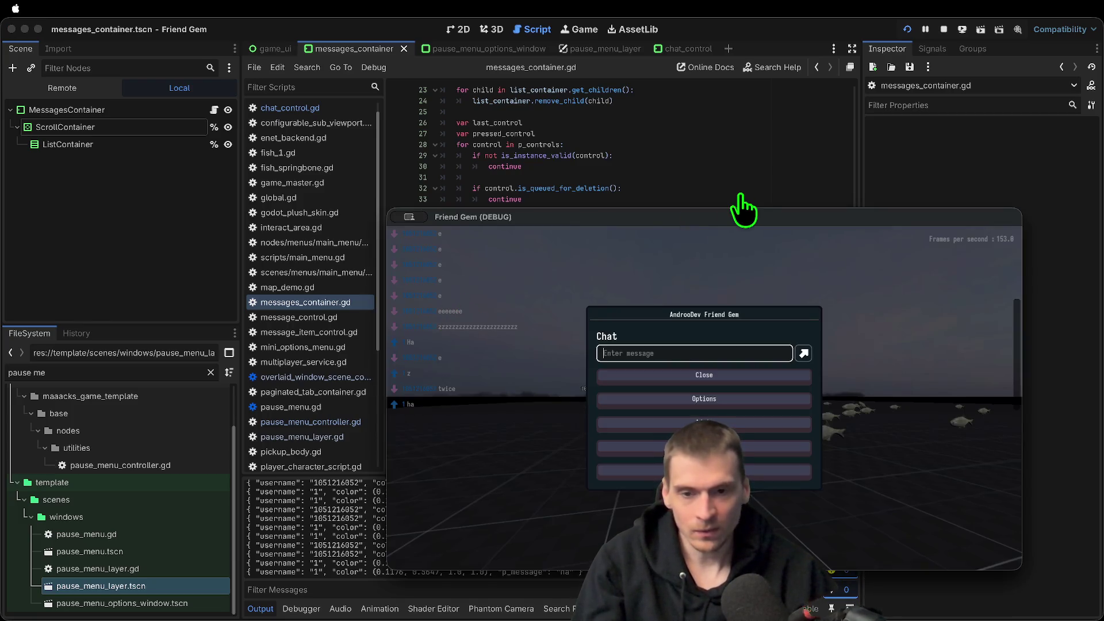
key("super+Tab")
left_click_drag(658, 429, 350, 437)
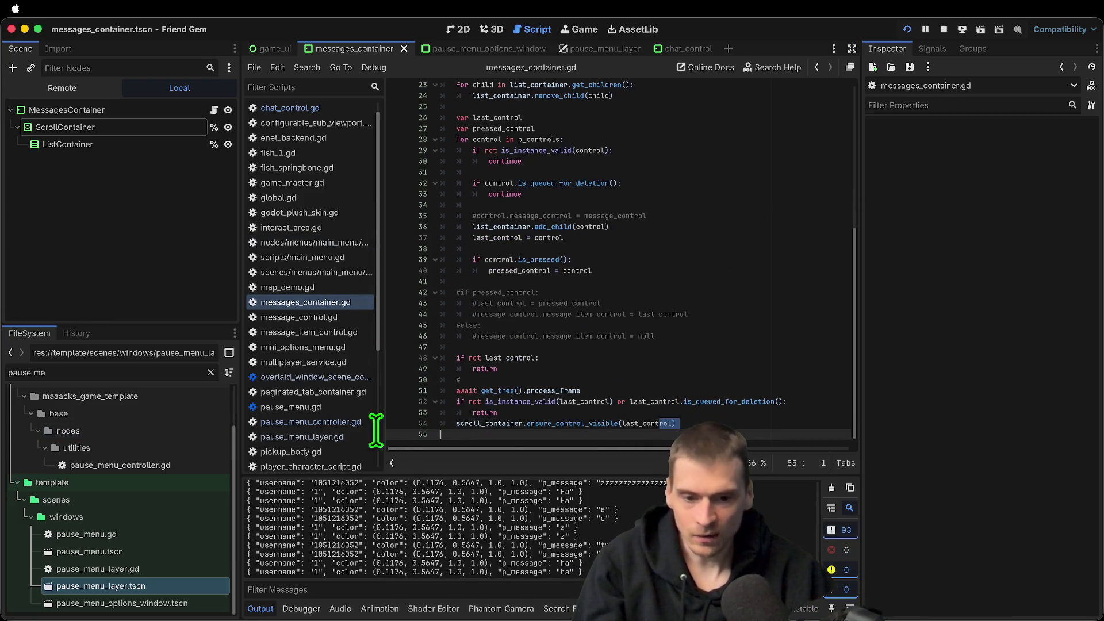
left_click(543, 423)
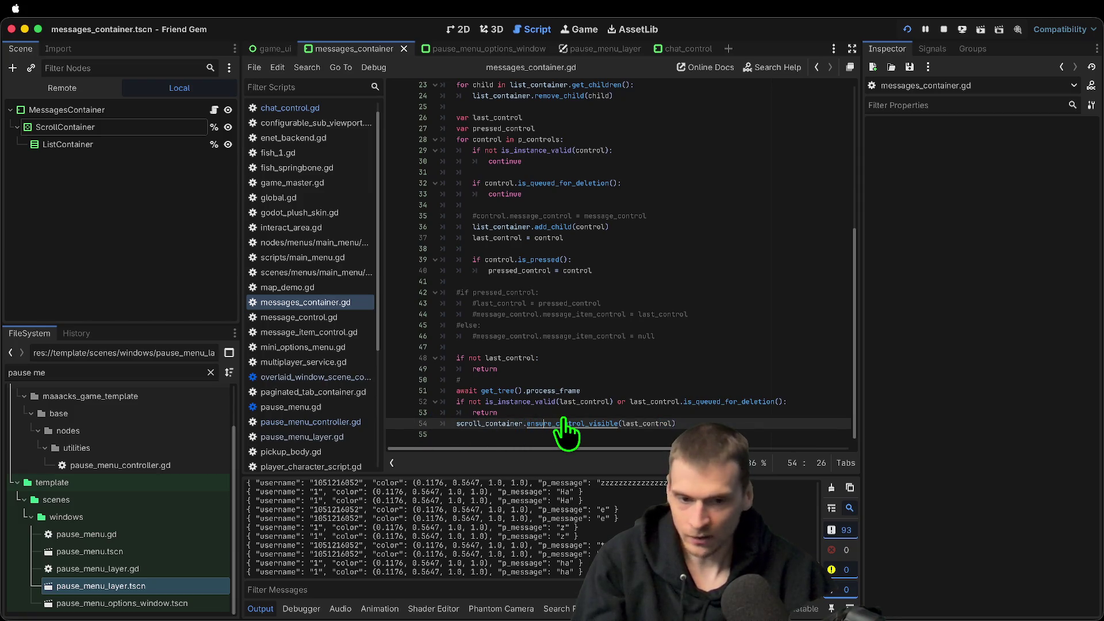
double_click(642, 424)
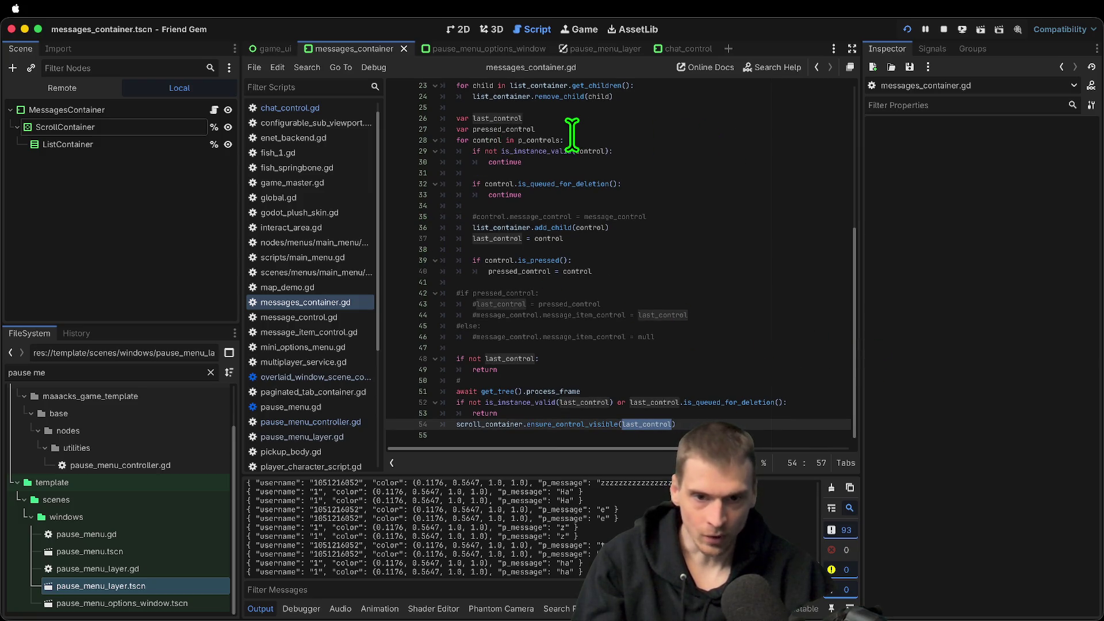
Delete the is_pressed block on lines 38–40 that set pressed_control
left_click(717, 238)
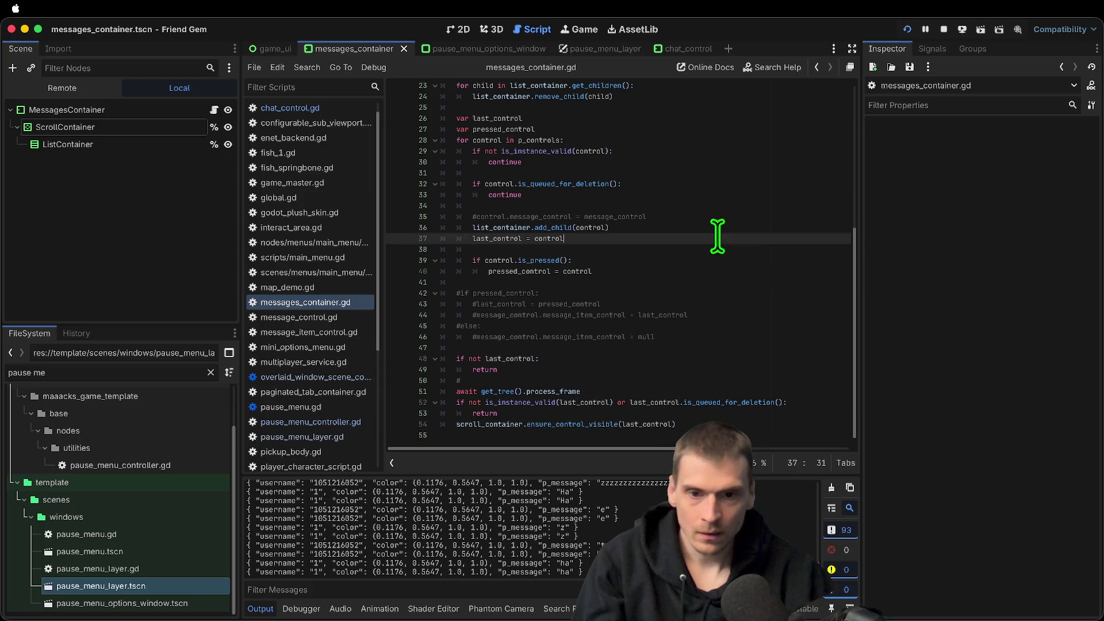
key("super+d")
mouse_move(744, 282)
left_mouse_down()
mouse_move(428, 217)
mouse_move(318, 234)
mouse_move(318, 247)
left_mouse_up()
key("BackSpace")
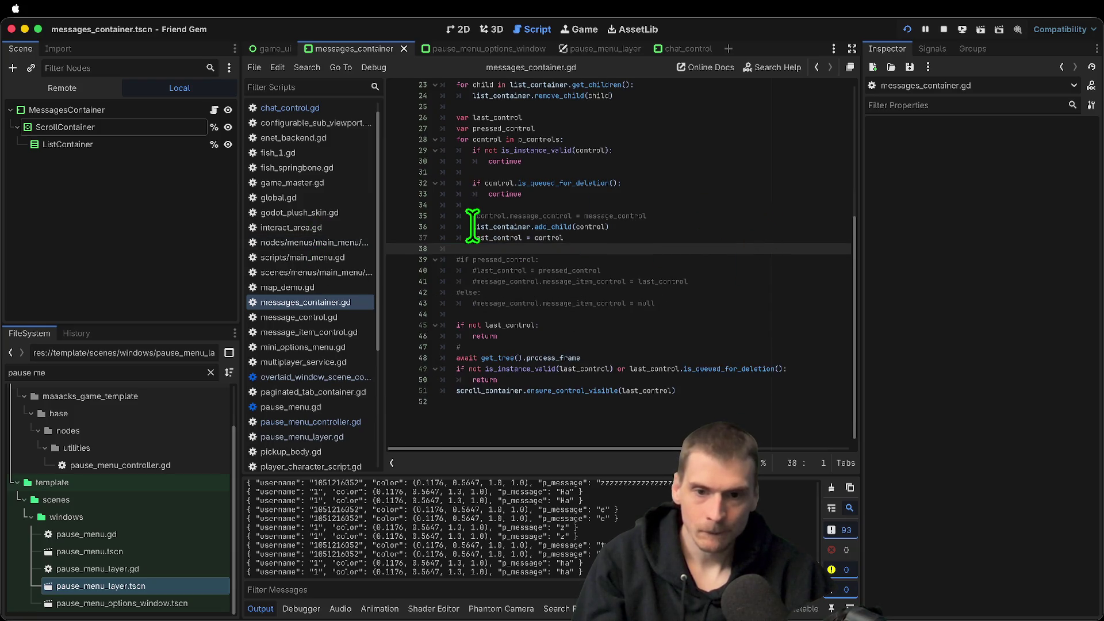
Review where list_container, p_controls, control and last_control are used in the script
double_click(494, 226)
scroll(589, 218, "up", 2)
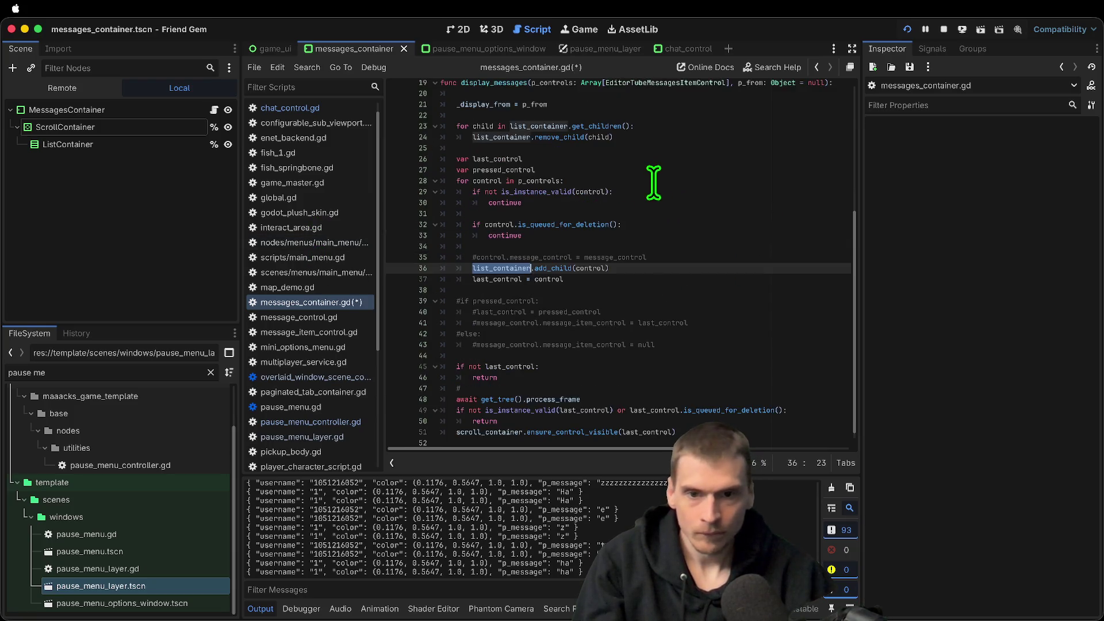
double_click(541, 180)
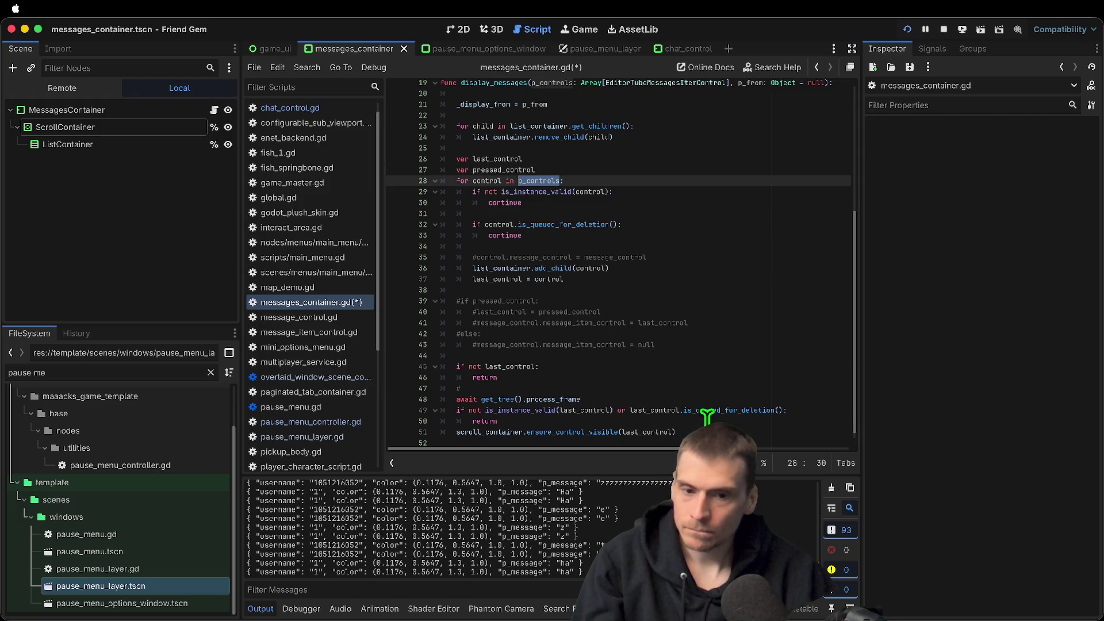
double_click(487, 180)
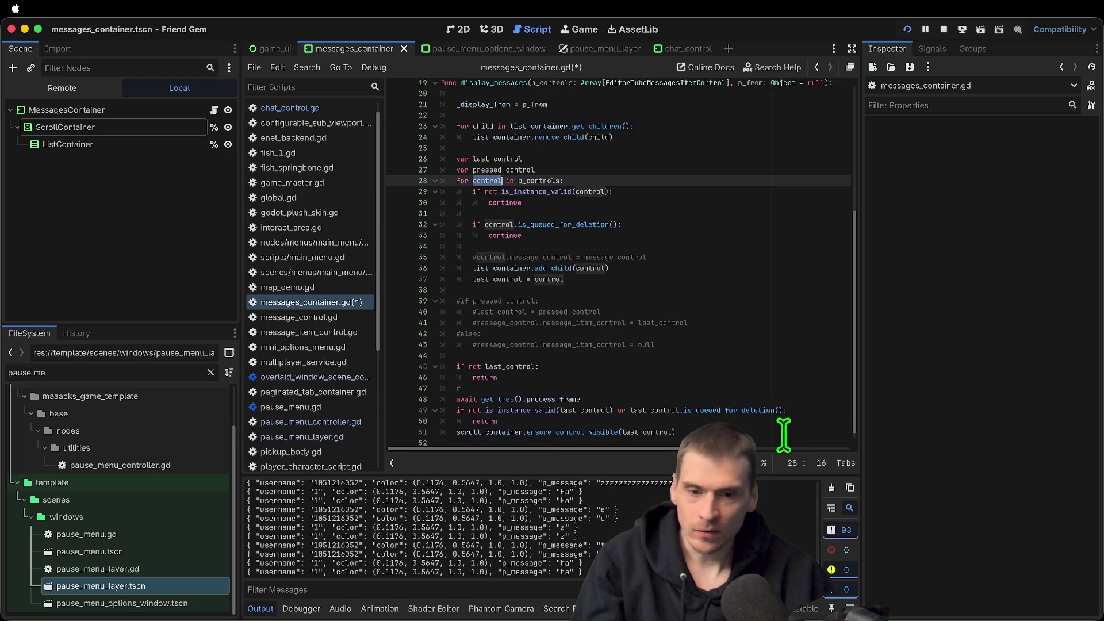
left_click(613, 428)
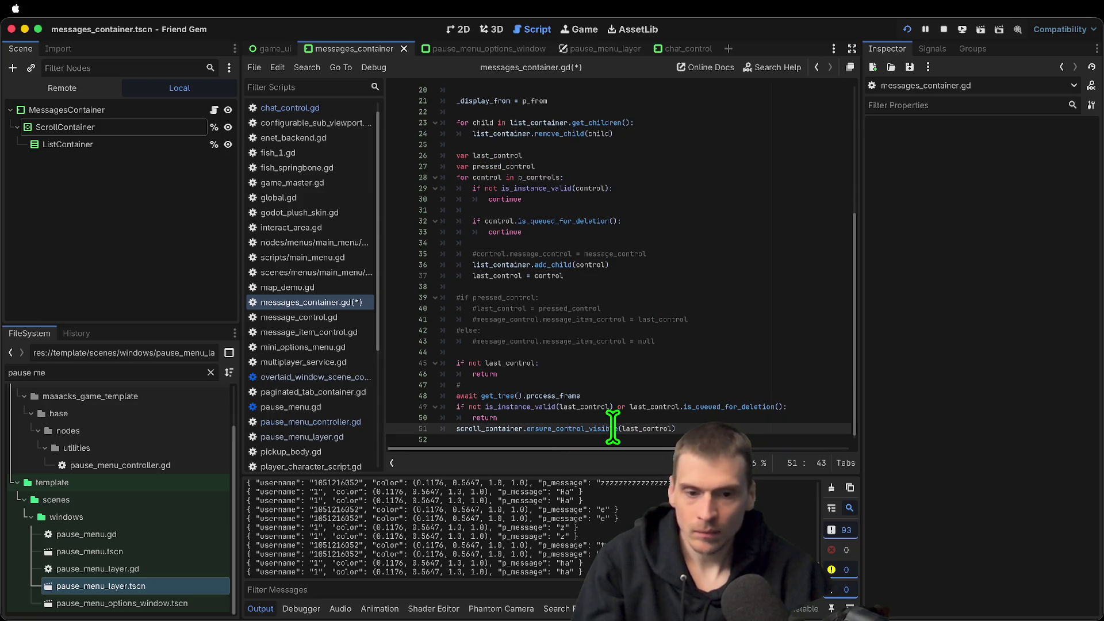
double_click(655, 428)
left_click(545, 177)
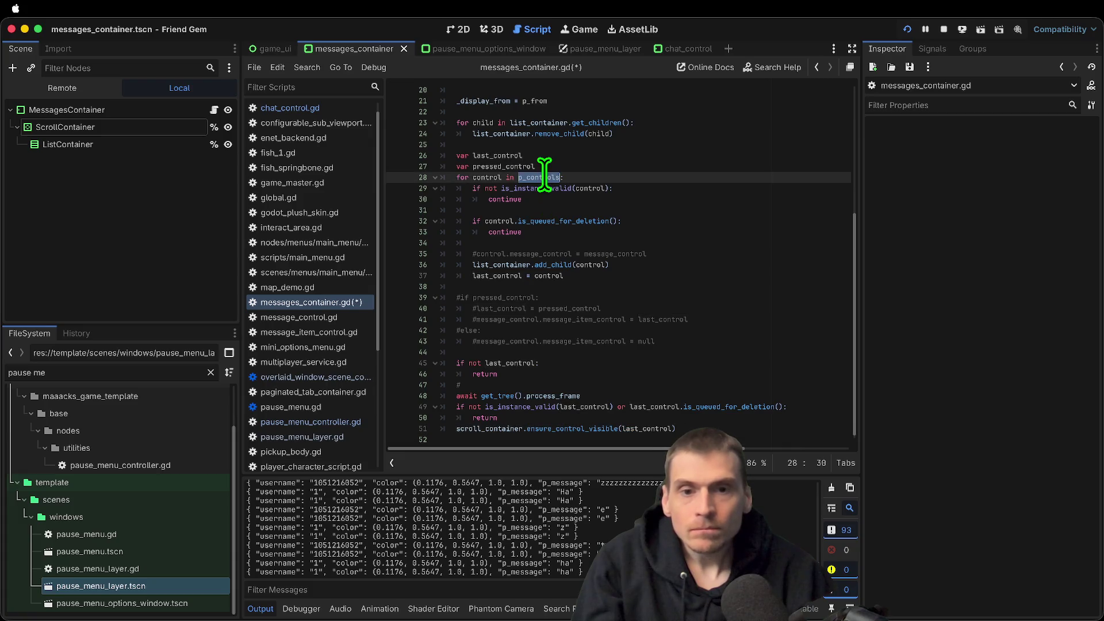
Change the scroll target from last_control to list_container.get_child(list_container.get_child_count())
double_click(657, 428)
key("BackSpace")
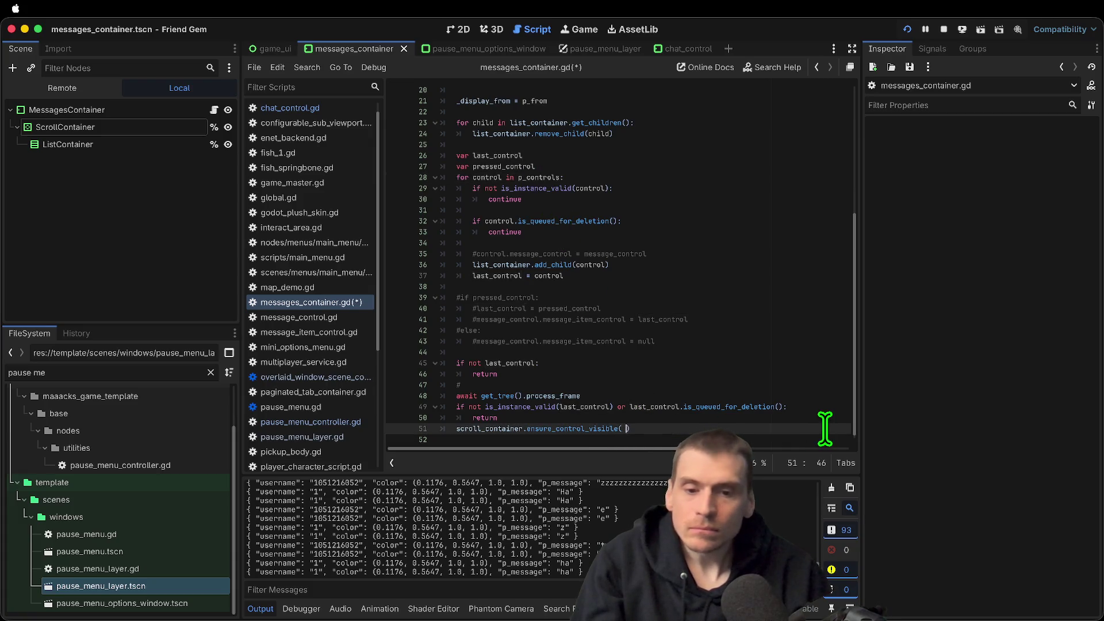
type("list_container.")
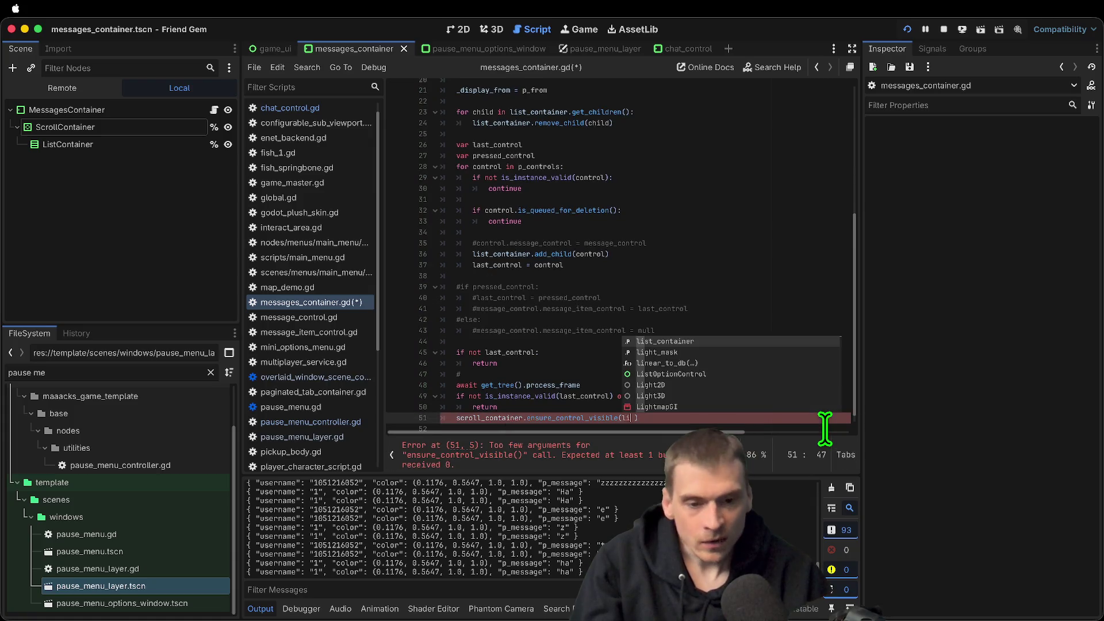
type("get_")
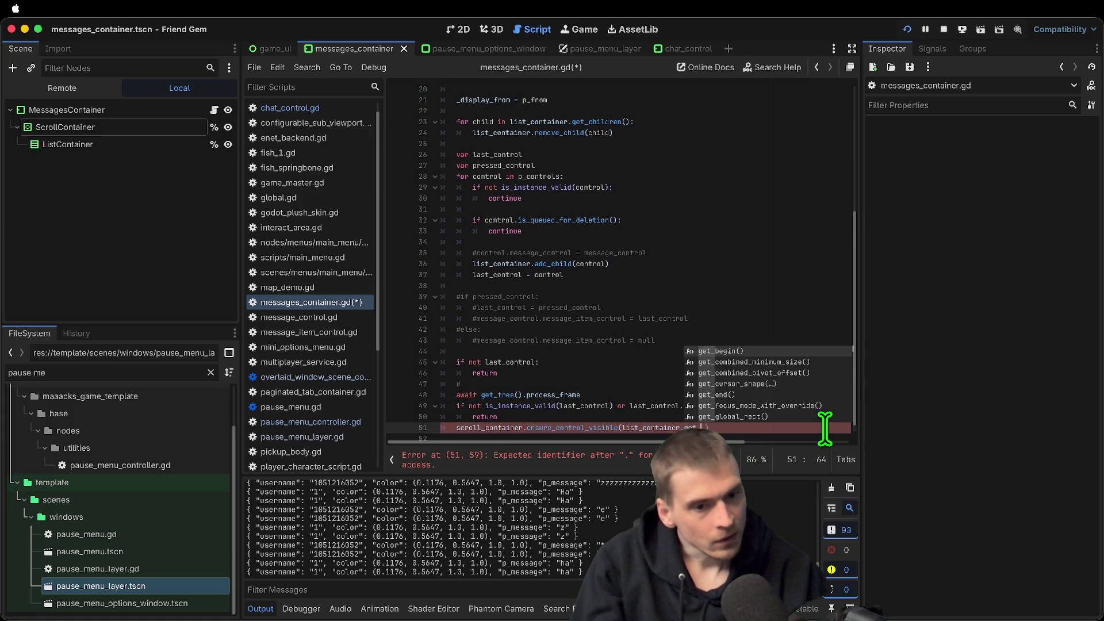
type("chi")
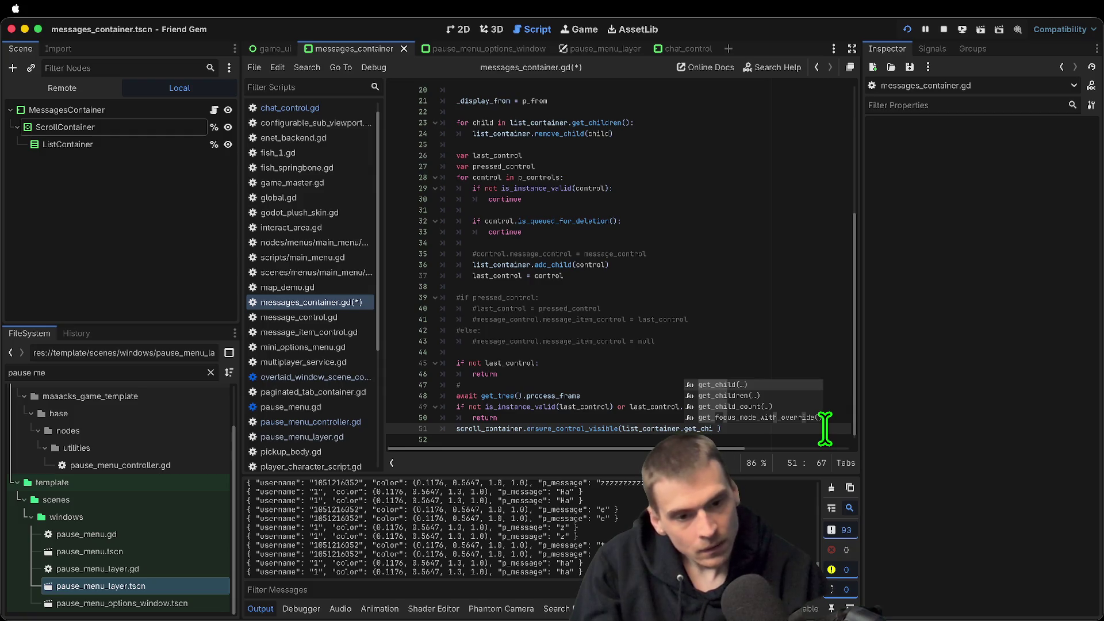
key("Return")
type("st")
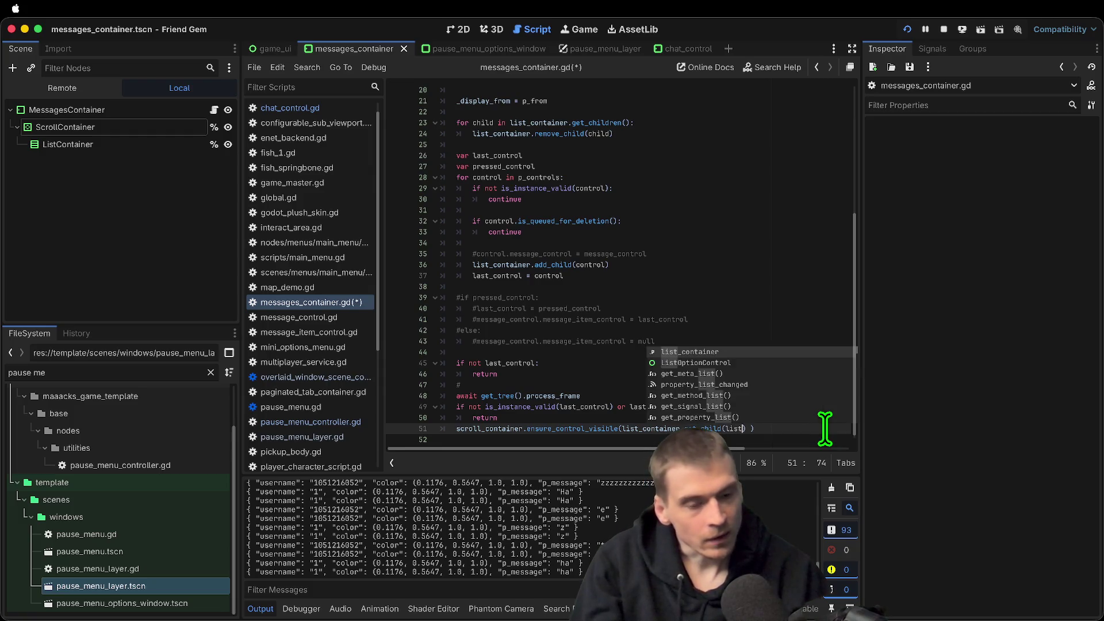
key("Return")
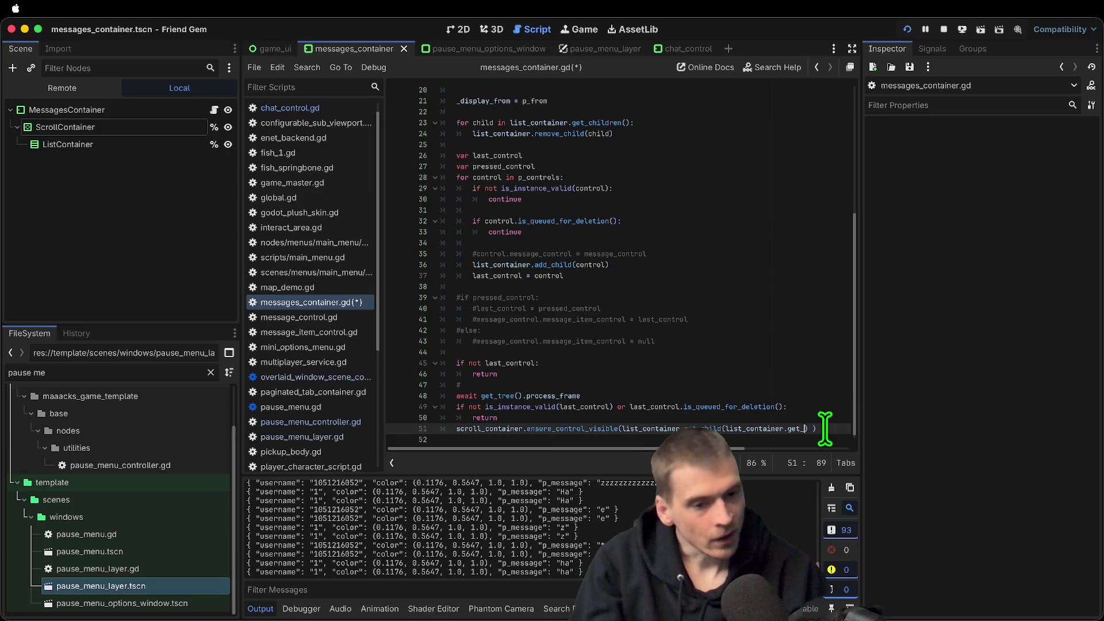
type("chi")
key("Down")
key("Down")
key("Return")
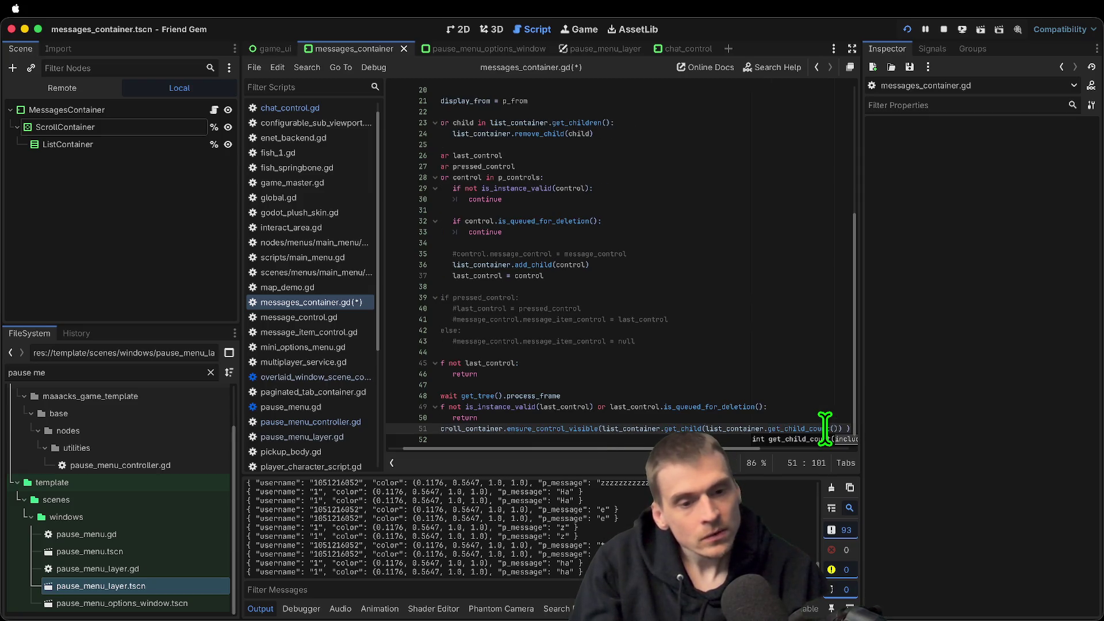
type(")")
key("Home")
key("Return")
key("Up")
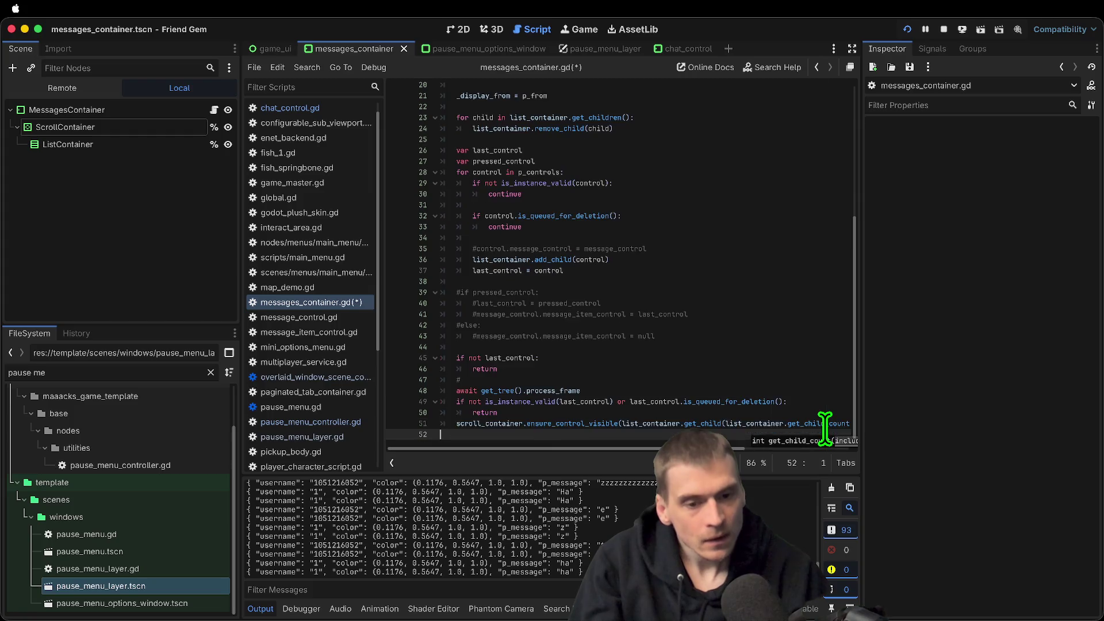
Comment out the validity check on lines 49–50, save, and delete the leftover last_control guard lines
left_click_drag(761, 408, 450, 397)
key("ctrl+k")
key("ctrl+s")
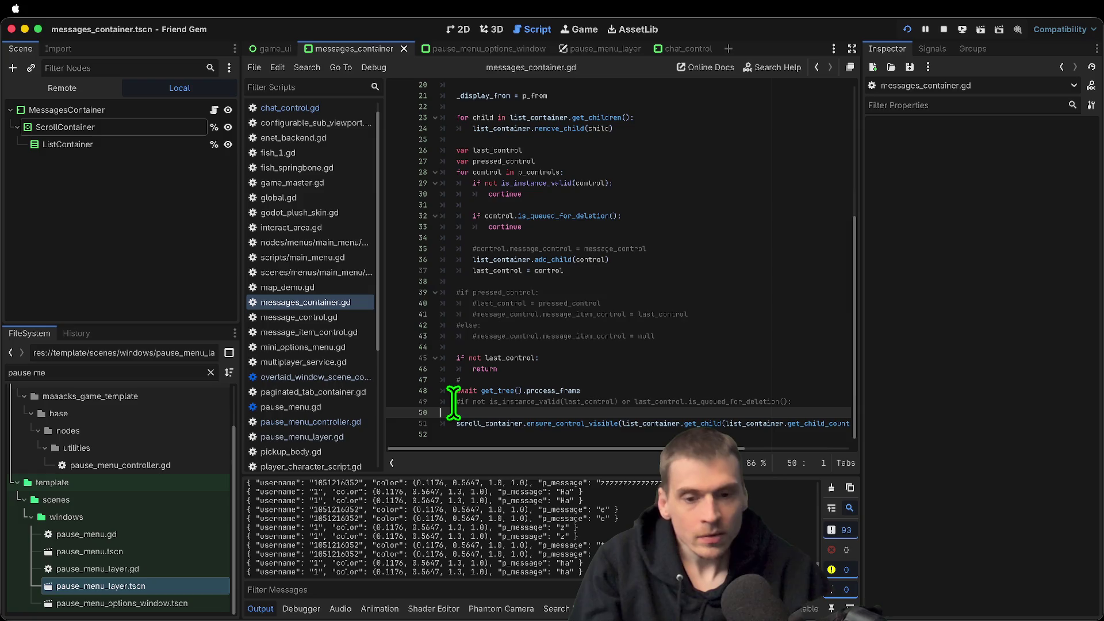
key("super+Tab")
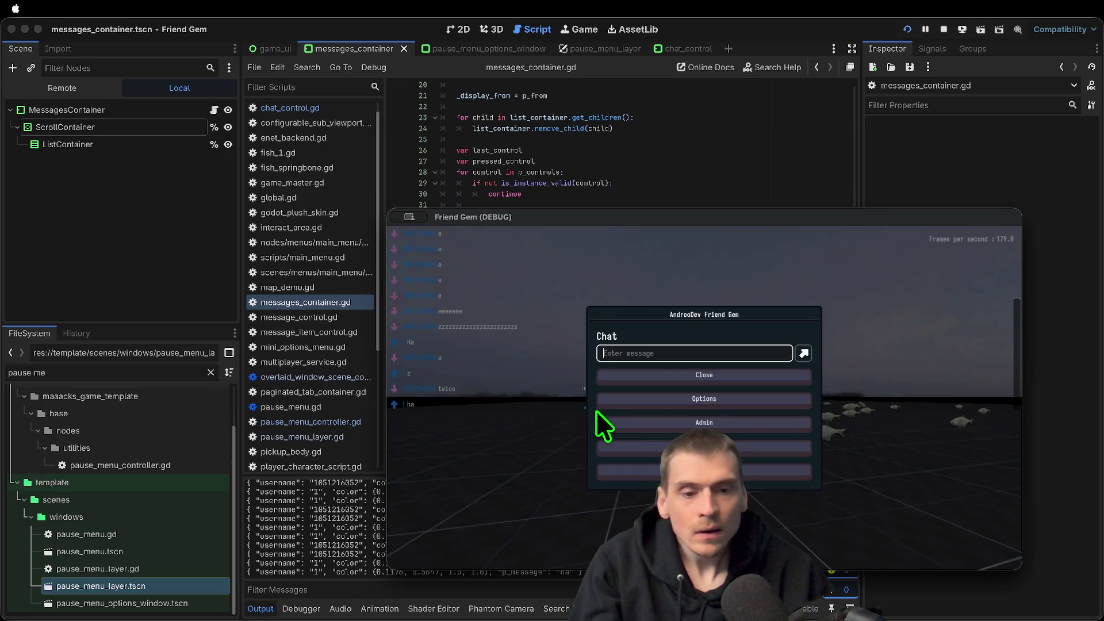
key("super+Tab")
left_click_drag(597, 377, 432, 346)
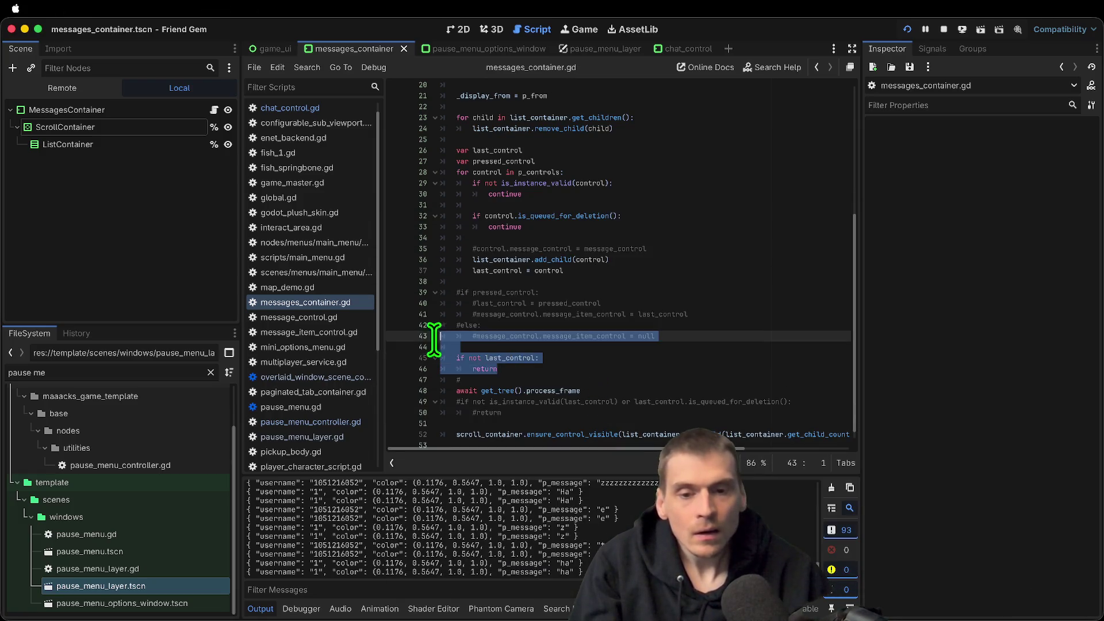
key("BackSpace")
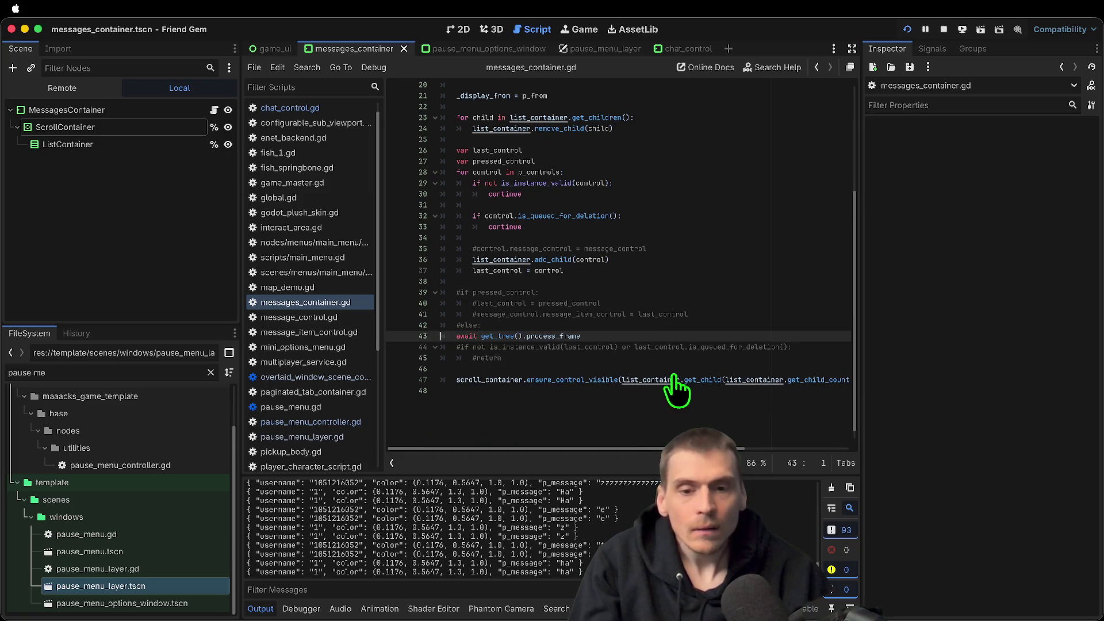
Send an 'e' test message in the running game
key("super+Tab")
type("e")
key("Return")
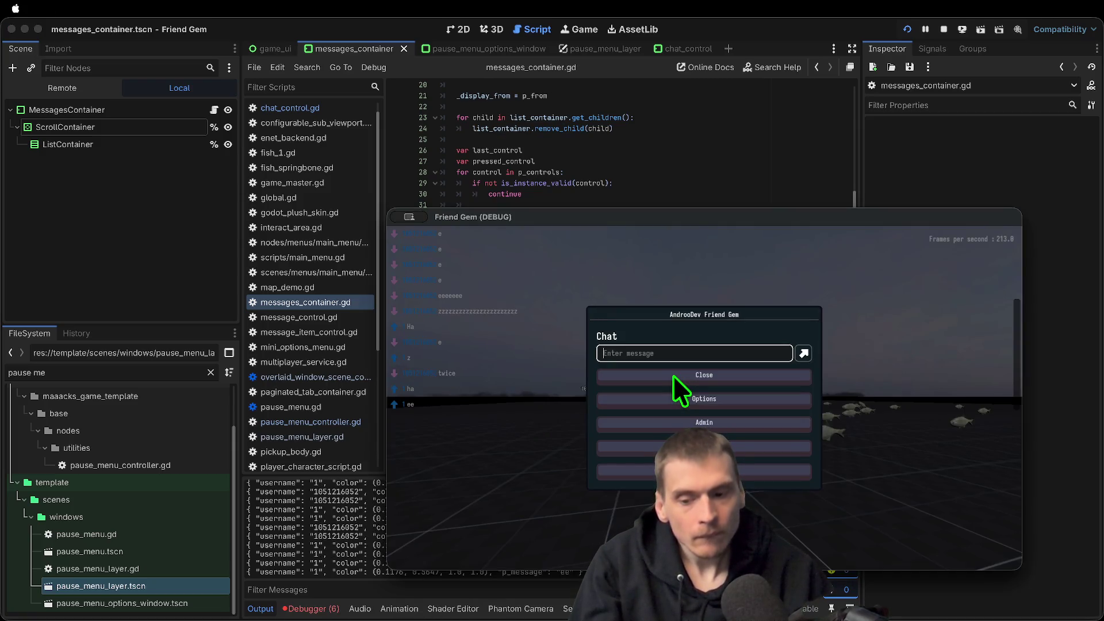
Send 'eee', 'aaaaaaaaaa' and 'zzzandrew' chat messages from the second game window
key("super+Tab")
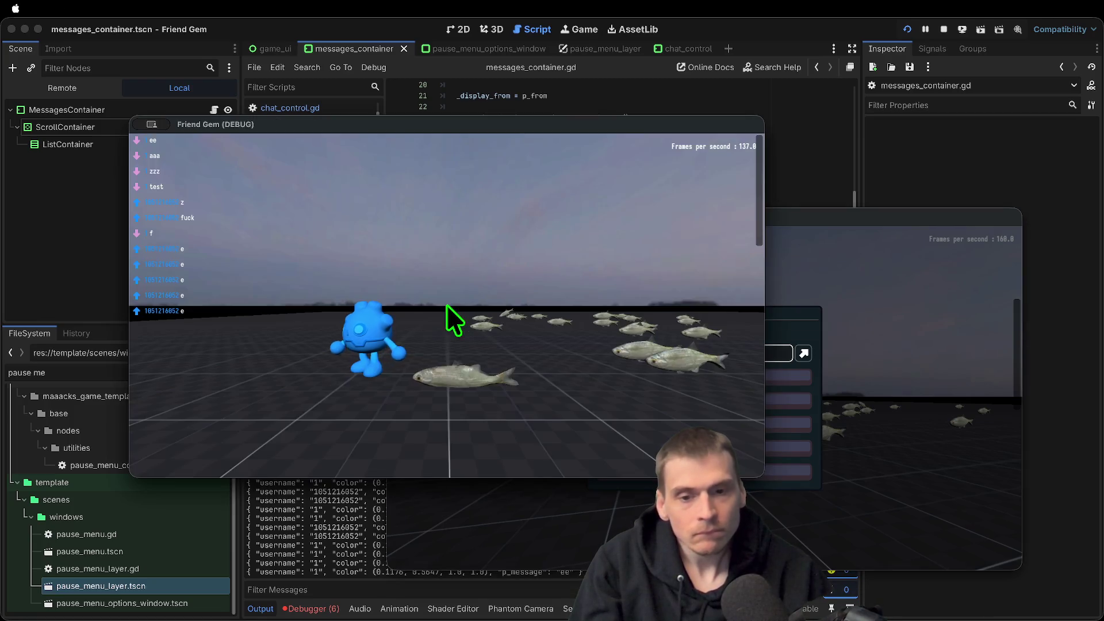
type("eee")
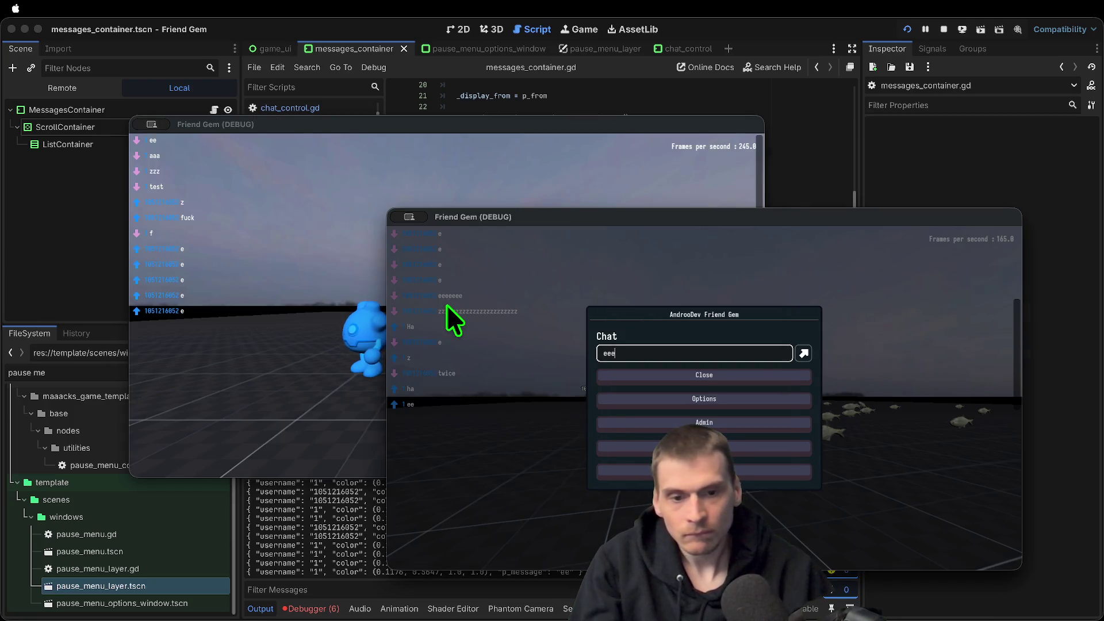
key("Return")
type("aaaaaaaaaa")
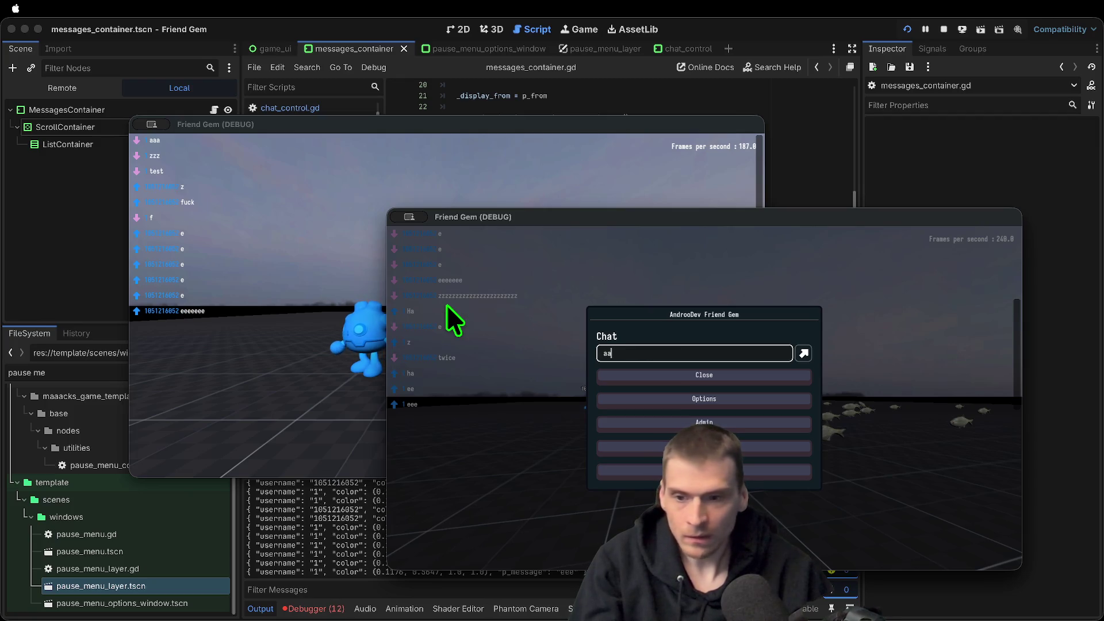
key("Return")
type("zzzandrew")
key("Return")
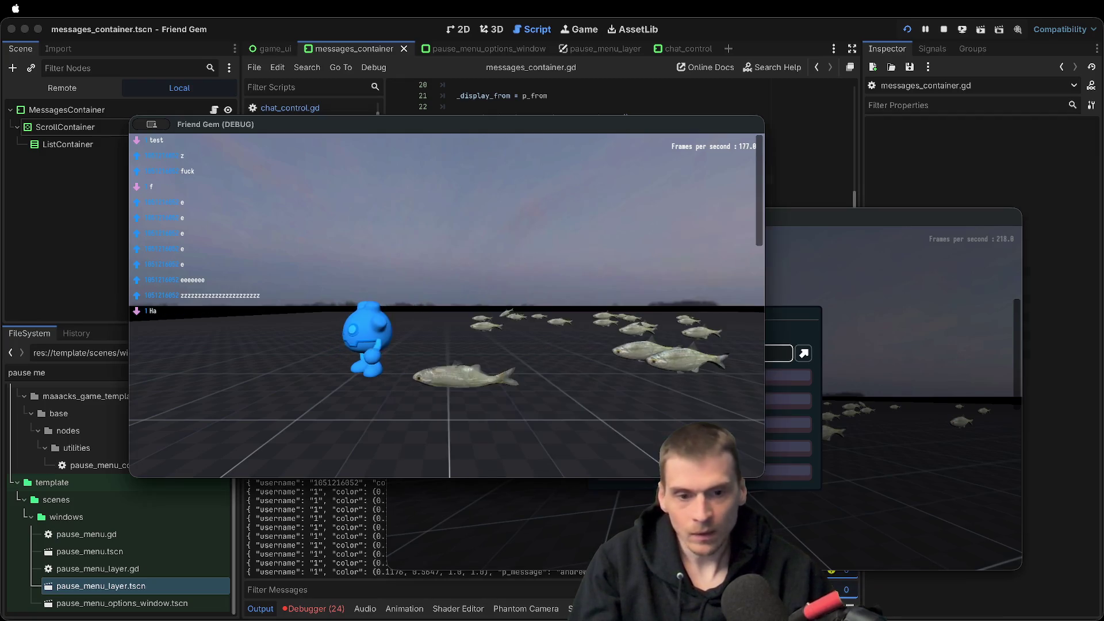
Send 'andre' from the left window's chat and 'working' from the other window
key("Escape")
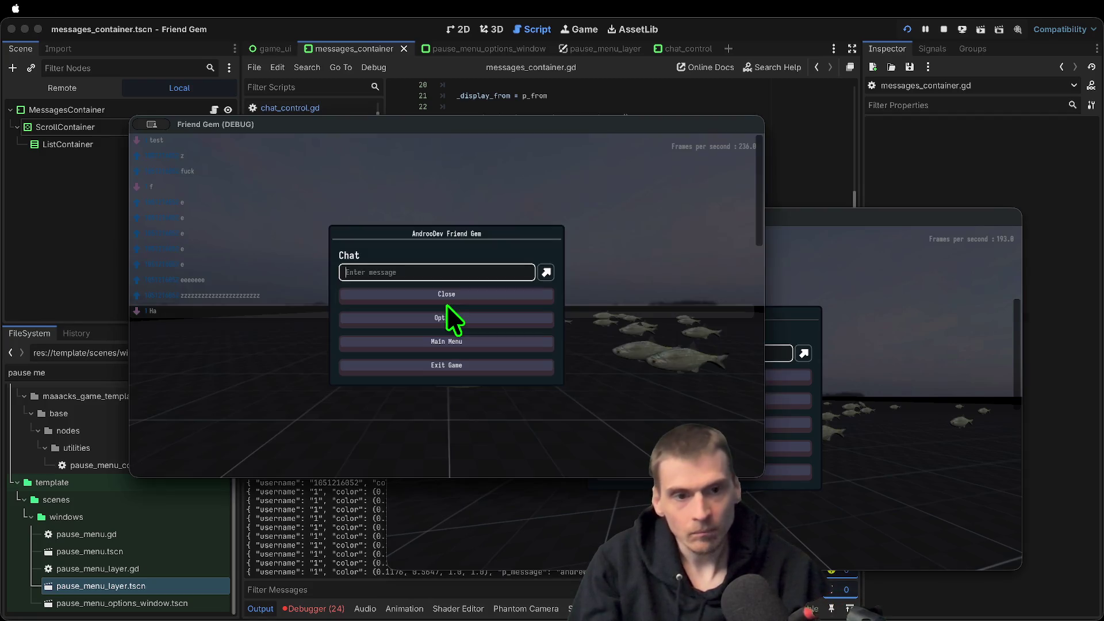
type("andre")
key("Return")
key("Escape")
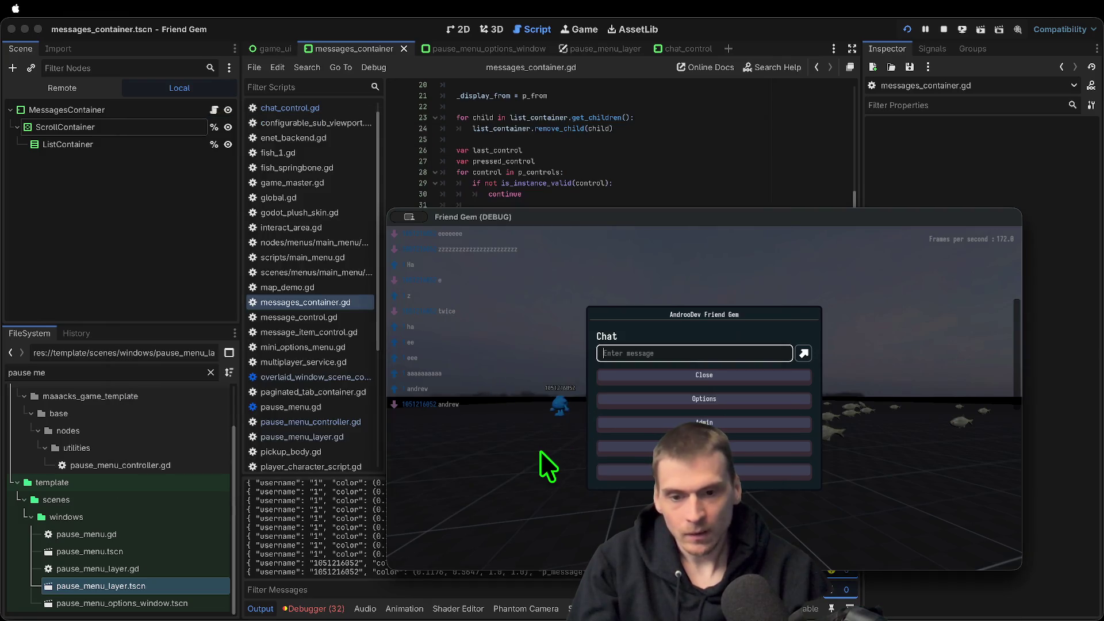
key("Escape")
key("Escape")
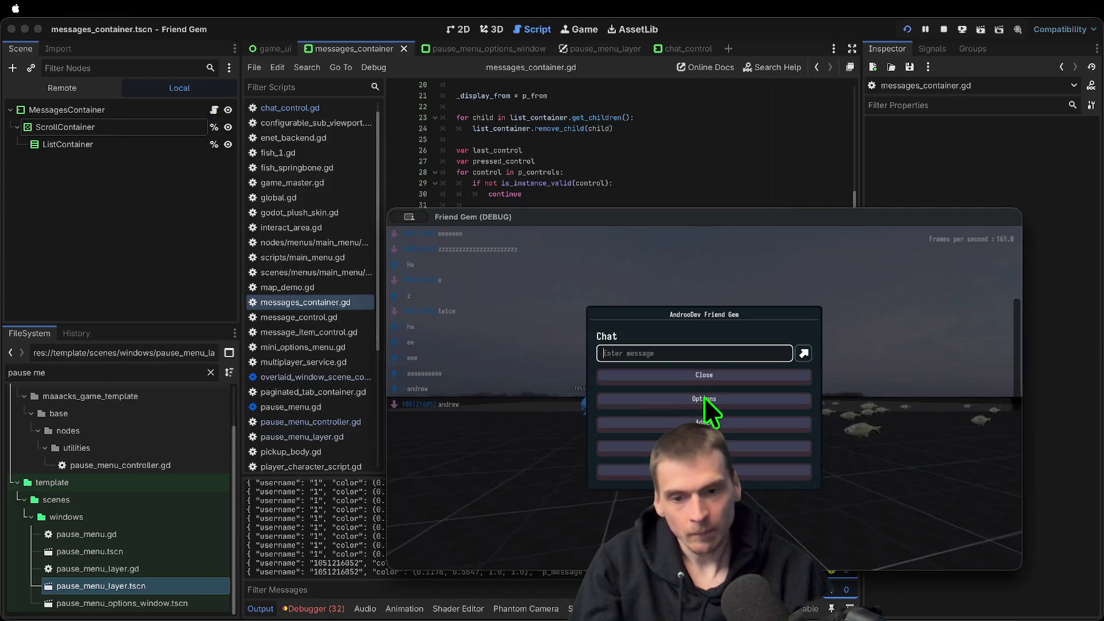
type("working")
key("Return")
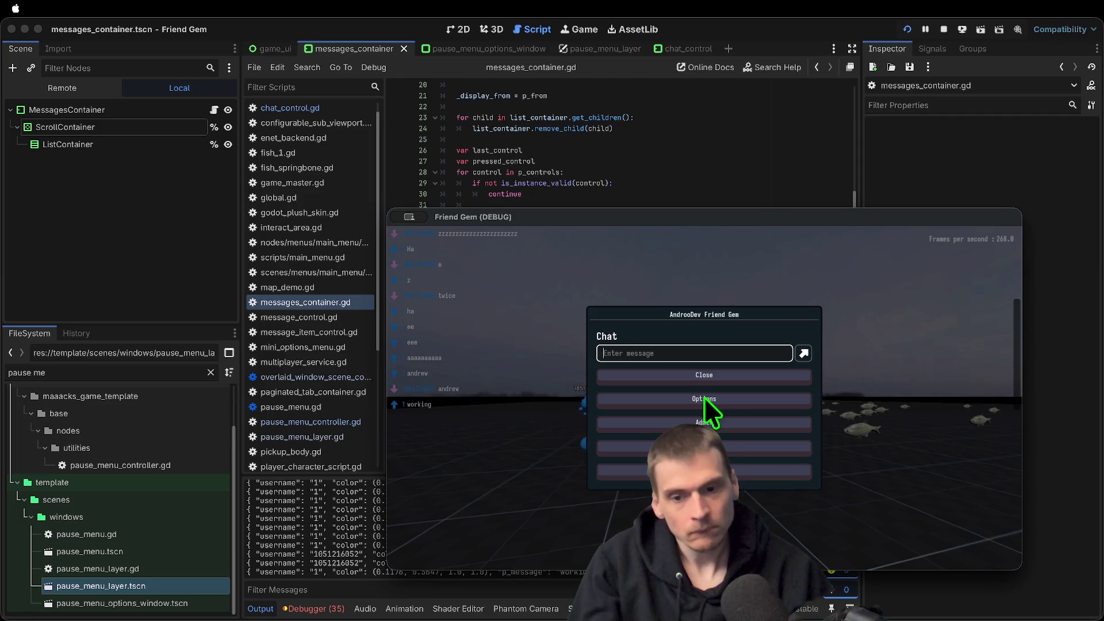
key("Escape")
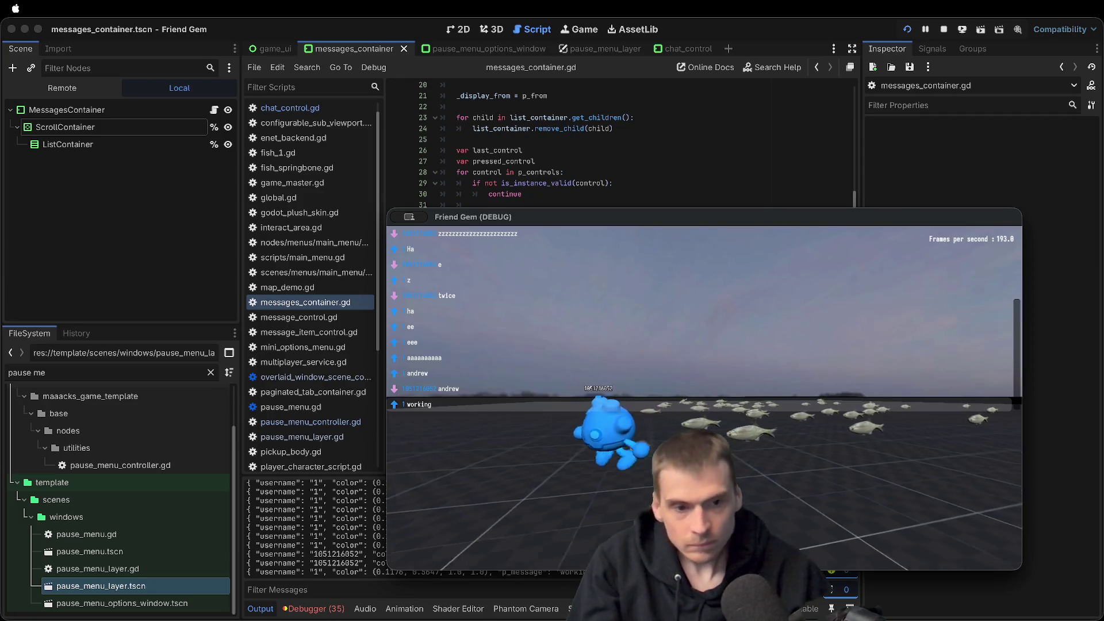
Send a final 'yeah' message and close the game window
key("Escape")
type("yeah")
key("Return")
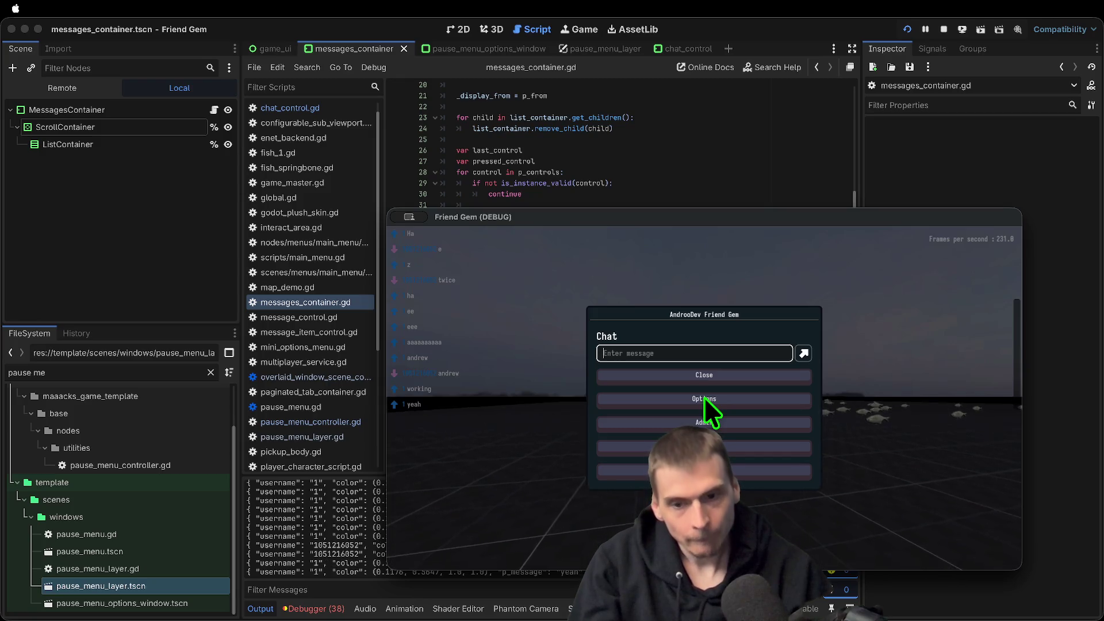
left_click(705, 398)
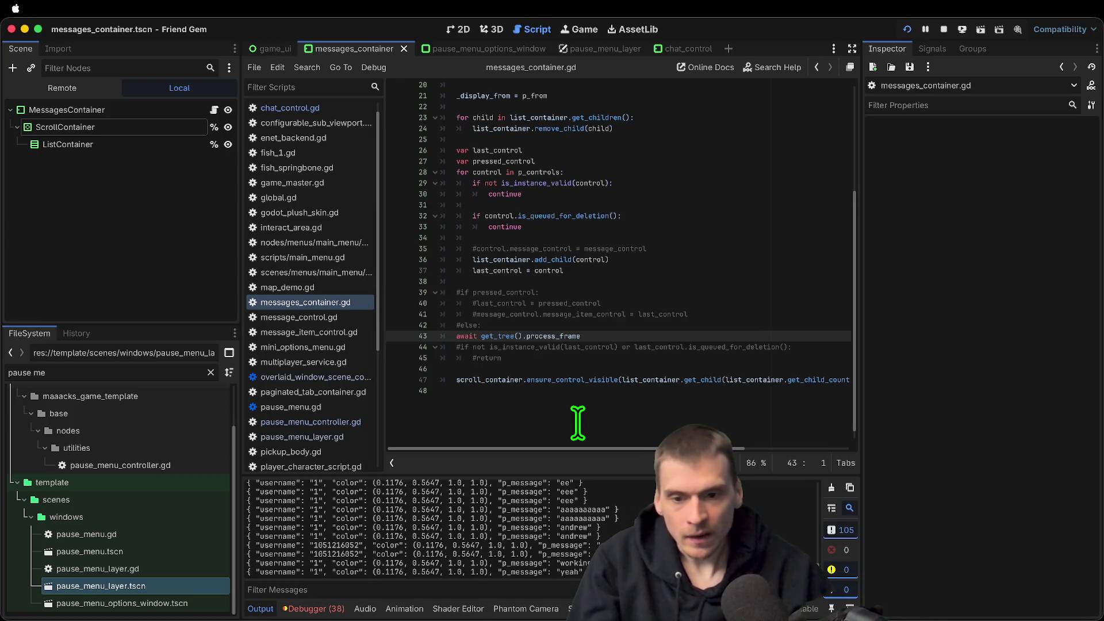
From the Debugger's errors, jump to line 47, make it get_child_count() - 1, and relaunch
left_click(328, 609)
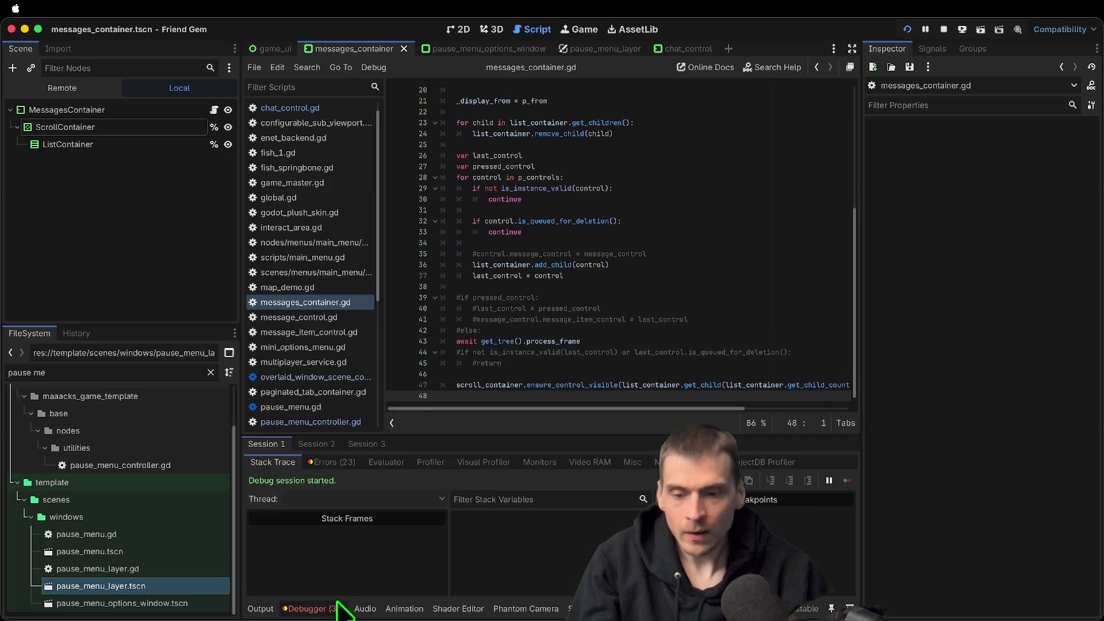
left_click(339, 463)
left_click(451, 542)
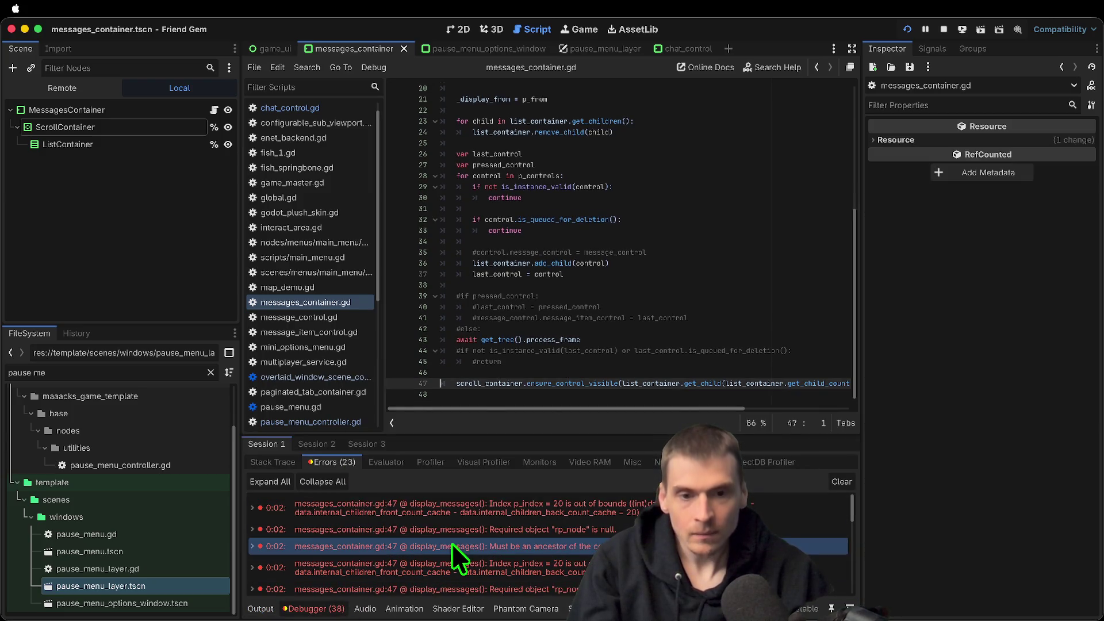
scroll(794, 547, "down", 5)
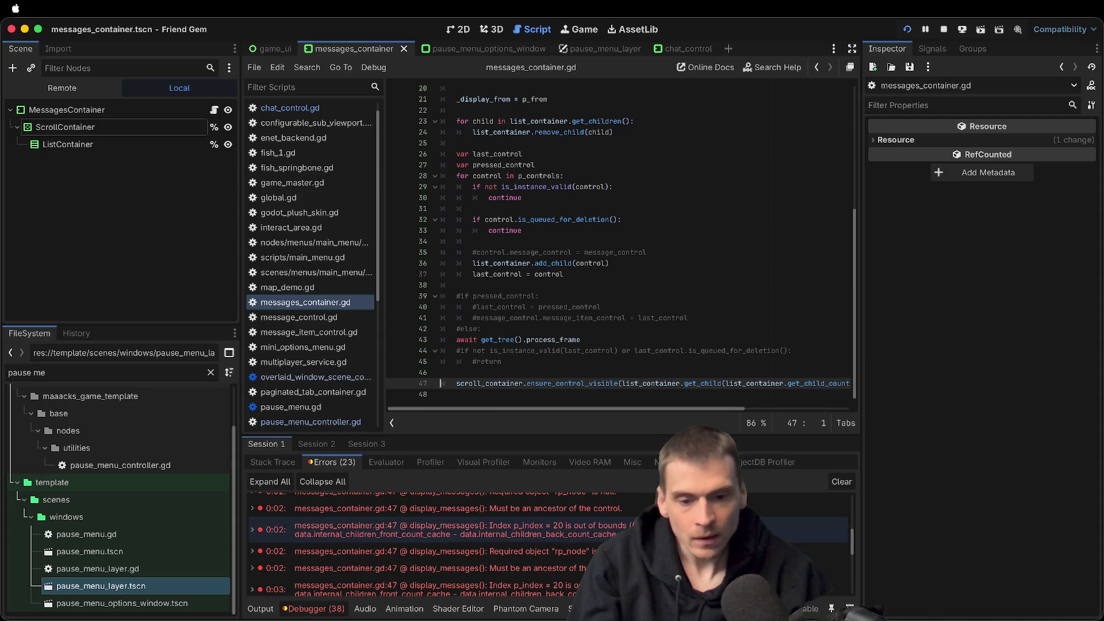
left_click(828, 383)
key("End")
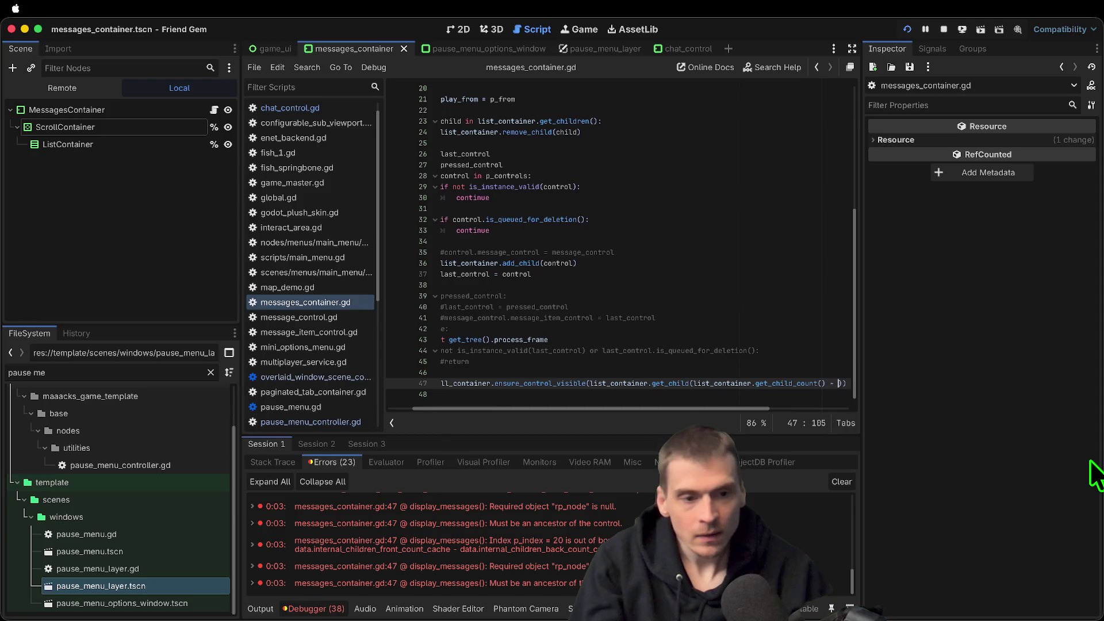
type("1")
key("super+b")
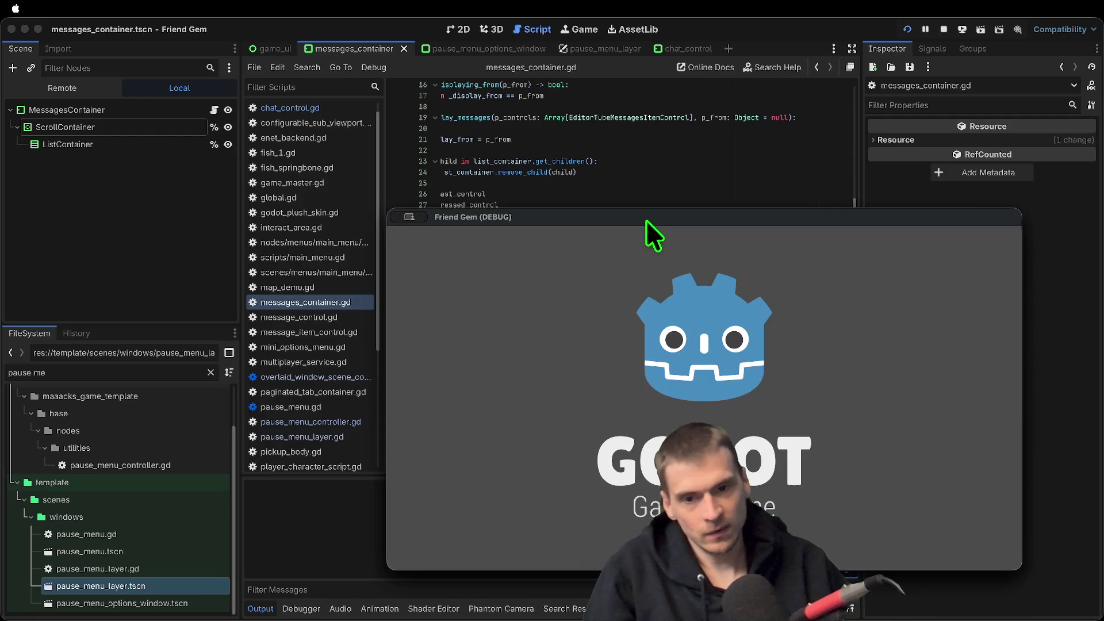
Move one game window aside and send 'chat' and 'z' messages from the two windows
left_click_drag(647, 220, 295, 64)
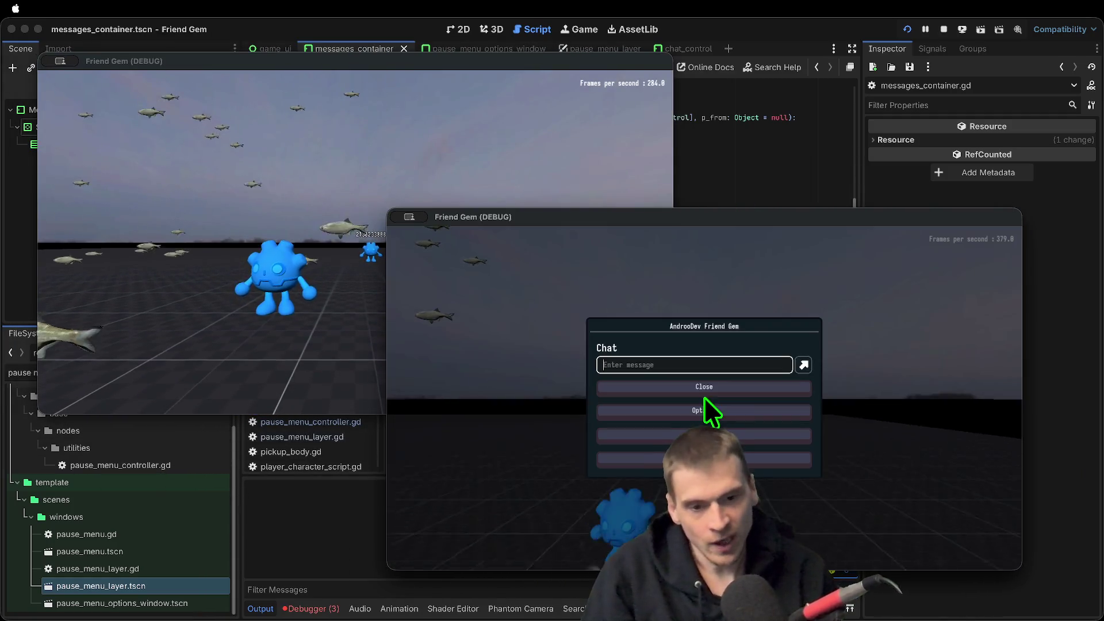
type("chat")
key("Return")
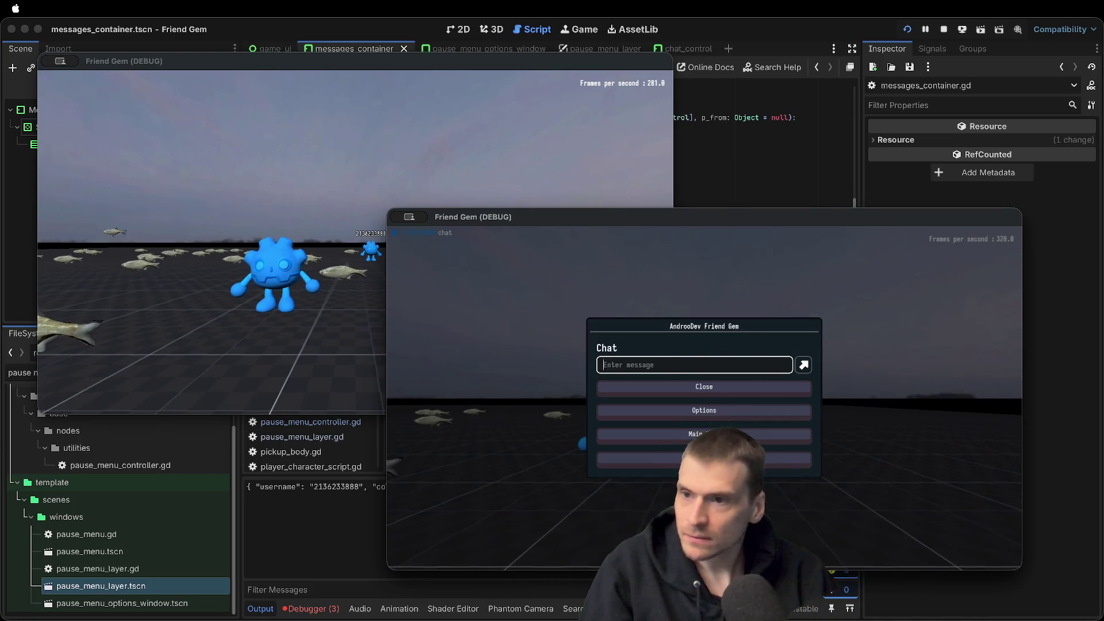
left_click(354, 241)
key("Escape")
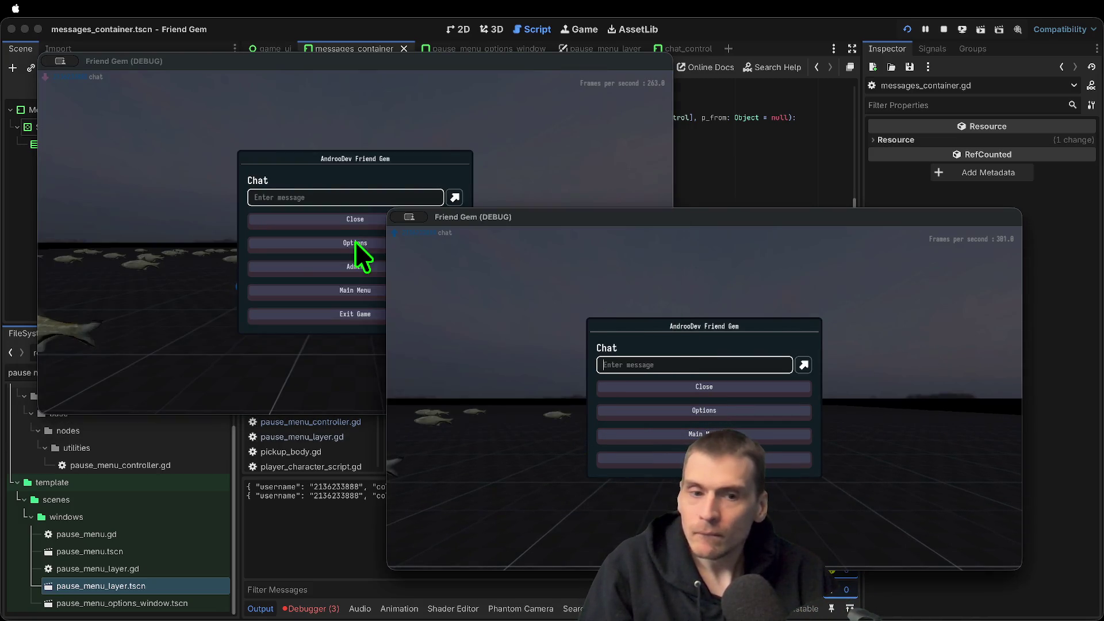
type("z")
key("Return")
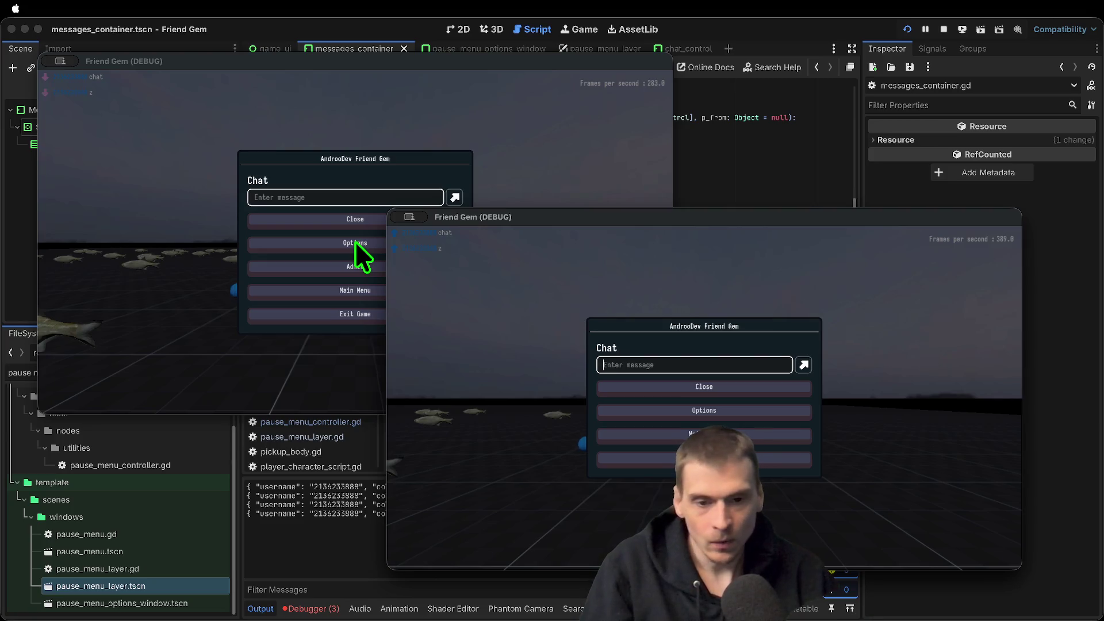
Send numbered messages 1 through 10 and an 'ee' message, then stop the game
type("1 2 3 4 5 ")
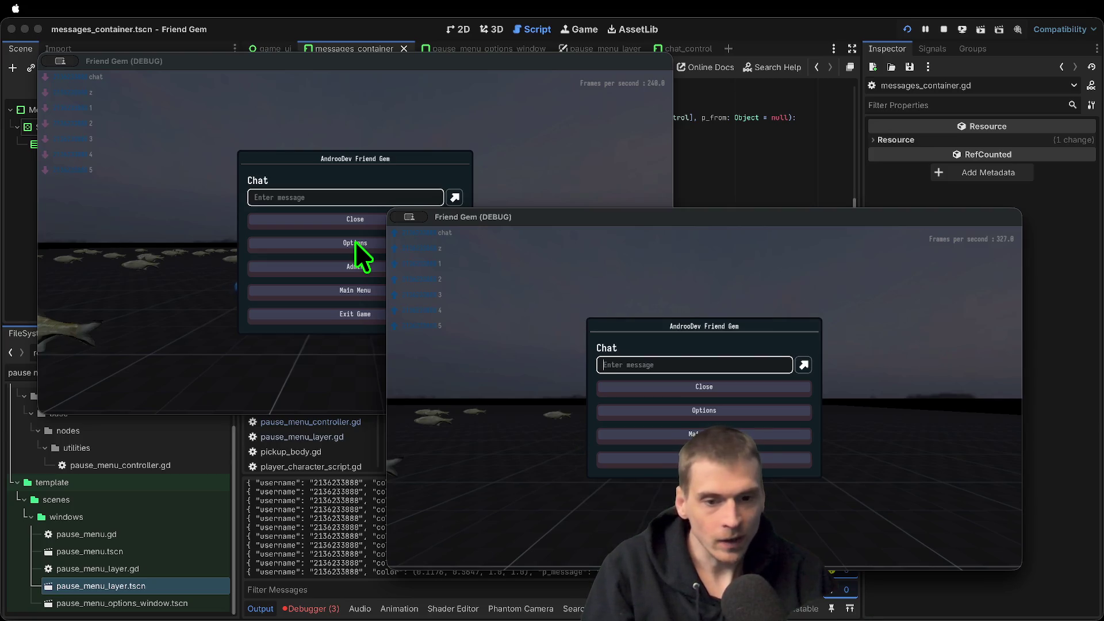
type("6")
key("Return")
type("7")
key("Return")
type("8")
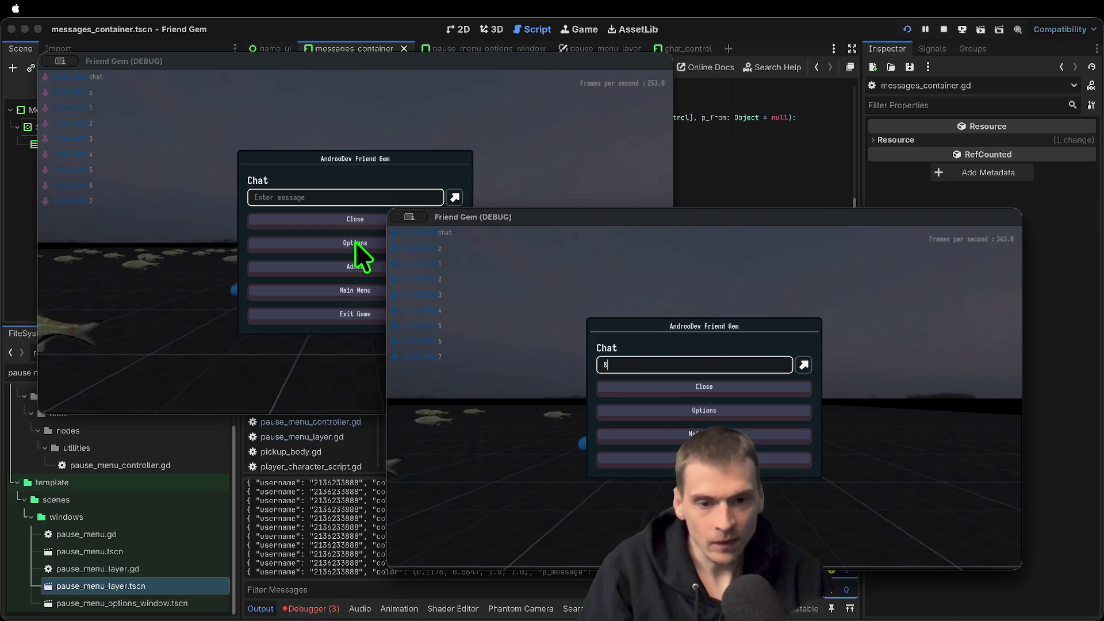
type(" 9 10")
left_click(355, 240)
type("ee")
key("Return")
key("Escape")
key("super+period")
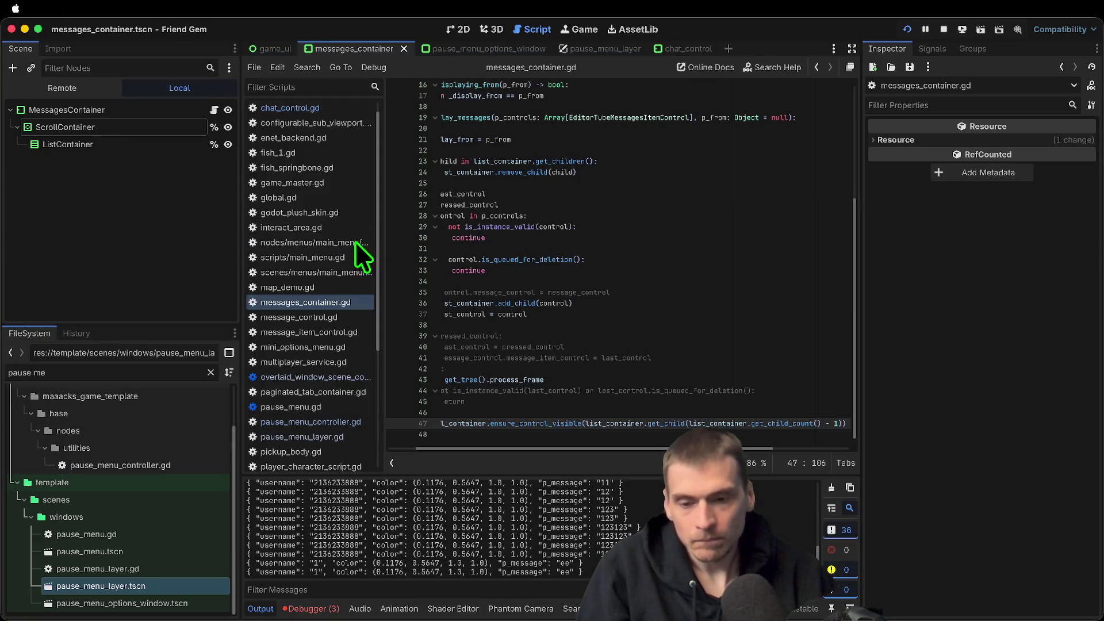
Rewrite the end of line 47 so it passes get_child_count() with no - 1
key("Left")
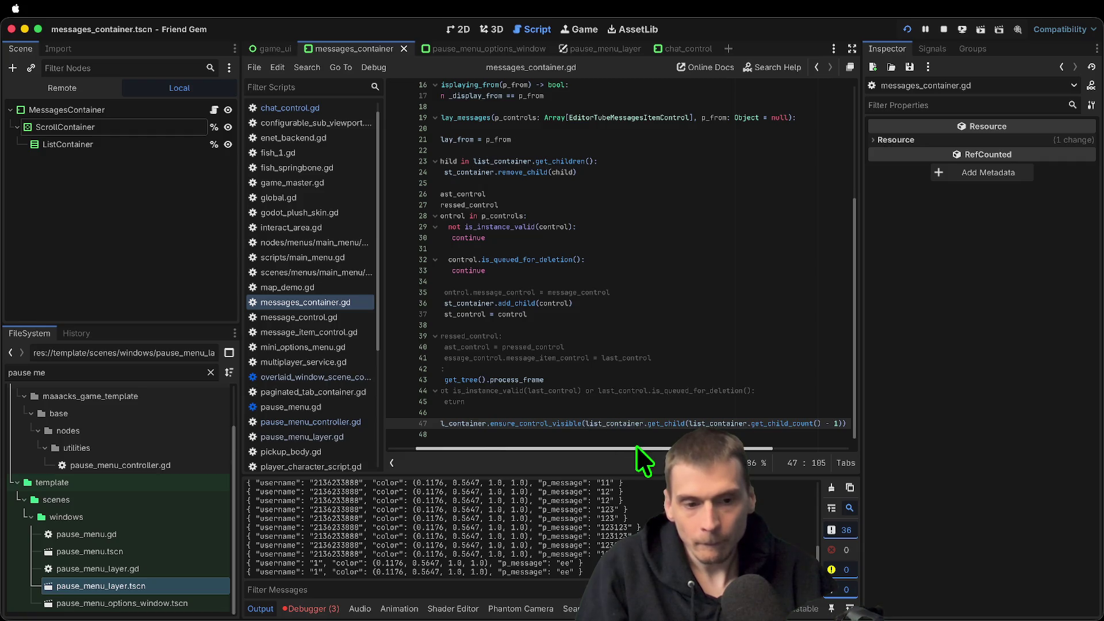
mouse_move(637, 451)
left_mouse_down()
mouse_move(870, 461)
mouse_move(248, 430)
mouse_move(1091, 528)
left_mouse_up()
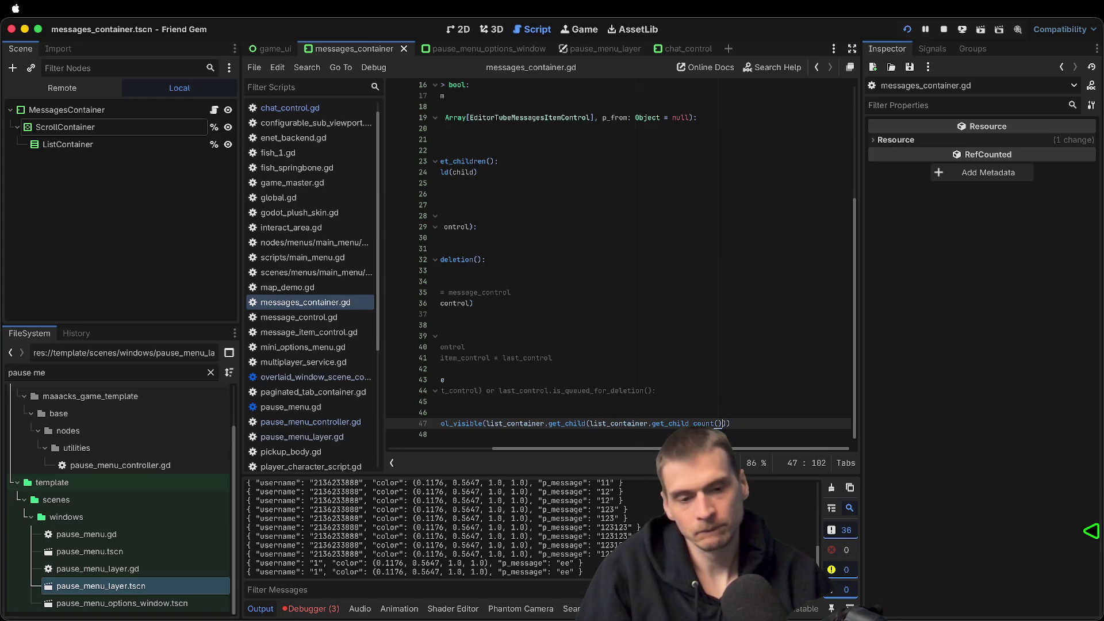
key("Down")
key("Up")
type("))")
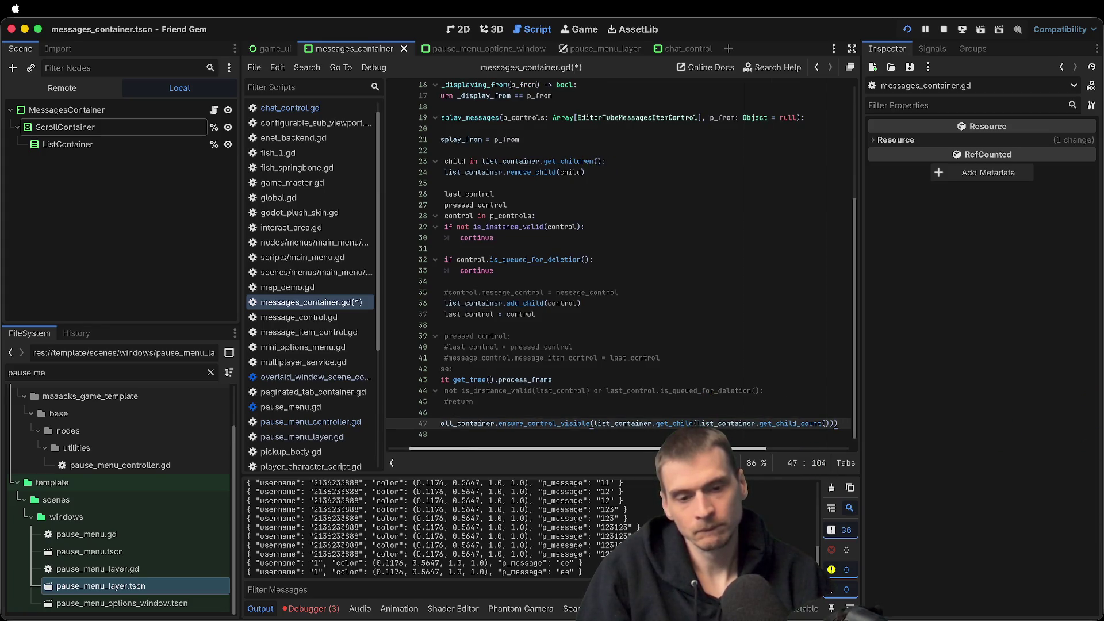
left_click(96, 128)
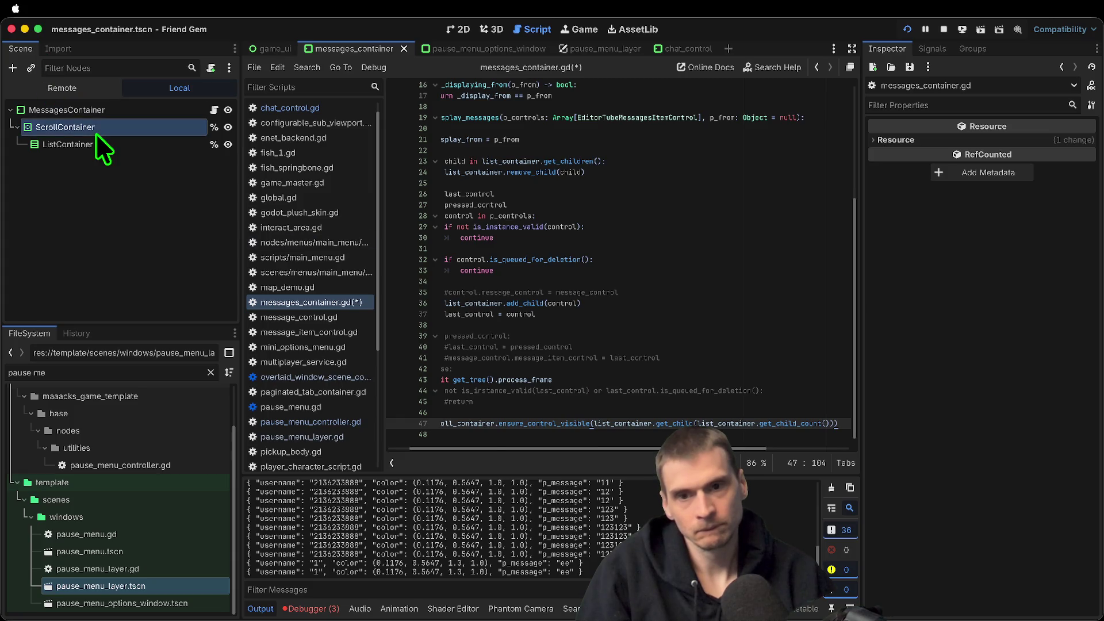
In ListContainer's Container Sizing, turn off Vertical Expand and keep Horizontal Expand on
scroll(992, 366, "down", 5)
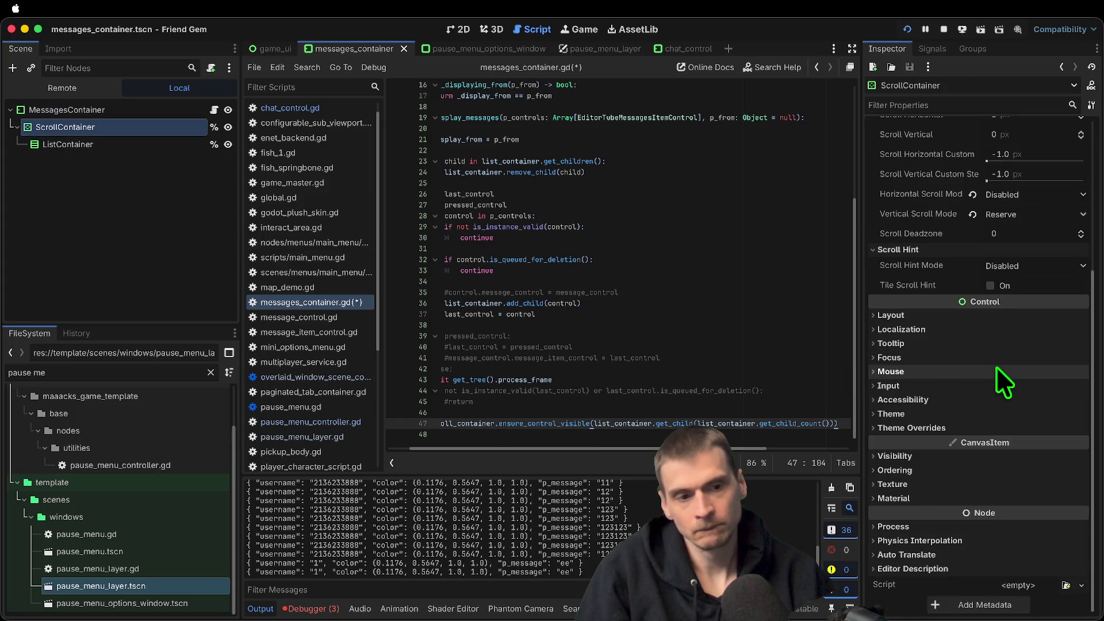
scroll(996, 367, "up", 5)
left_click(145, 138)
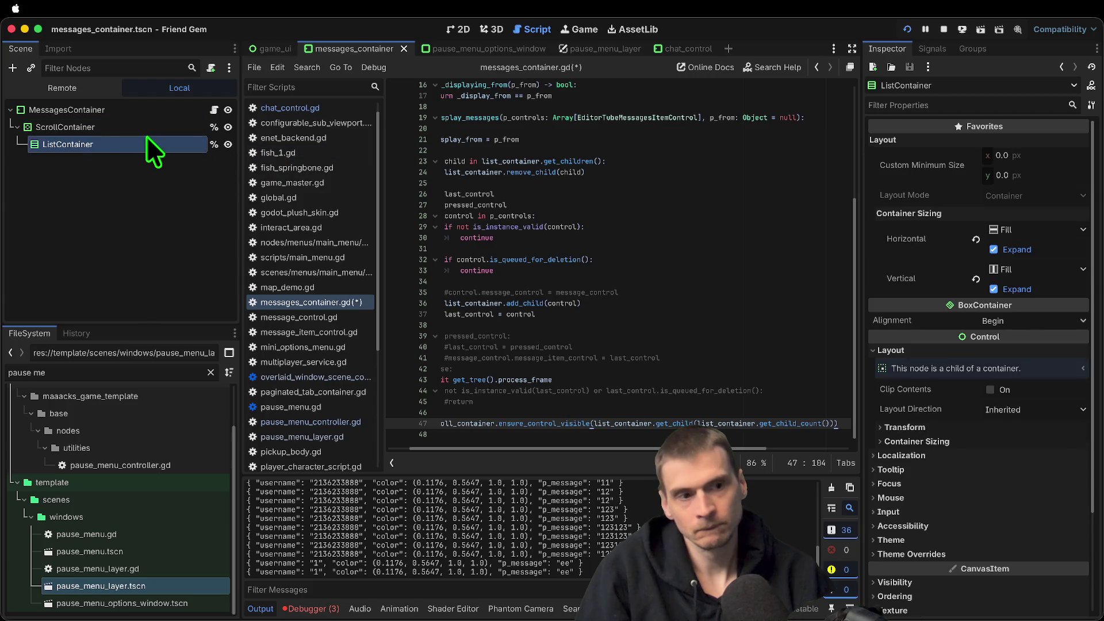
left_click(1018, 250)
left_click(1030, 289)
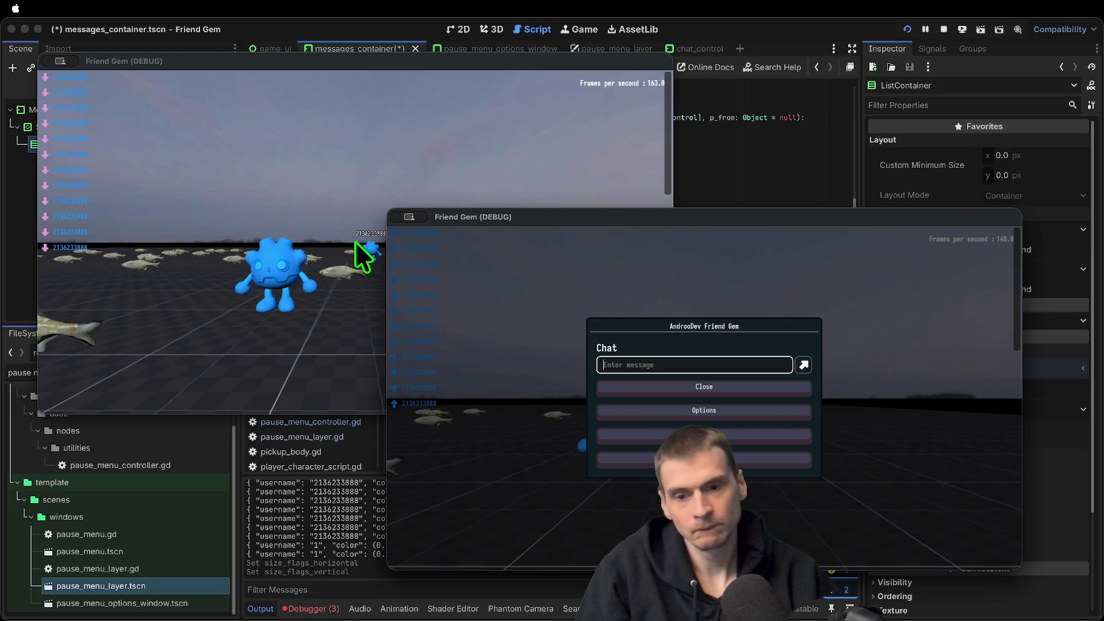
left_click(714, 146)
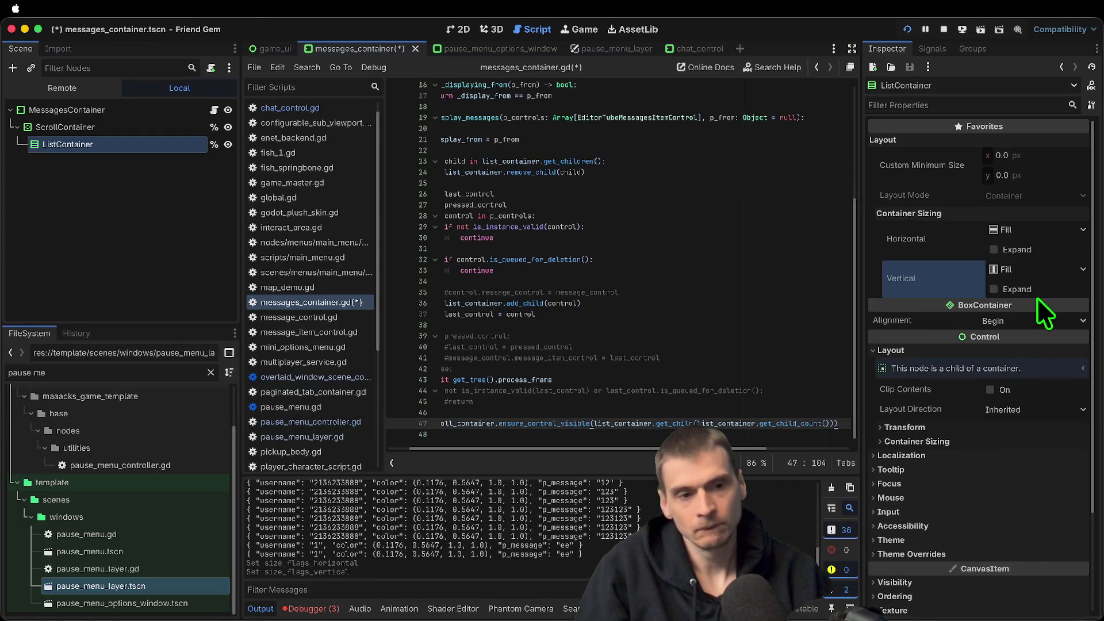
left_click(1034, 251)
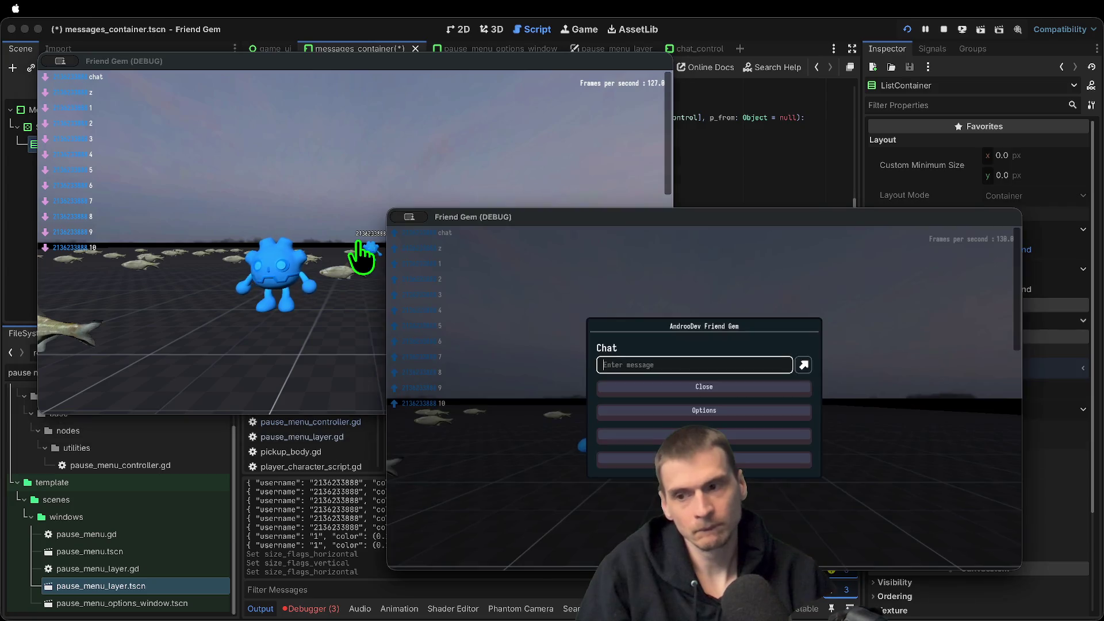
type("e")
Send test messages 'ee', 'asdfasdfasdf' and 'efaefaef' across both game windows
key("Return")
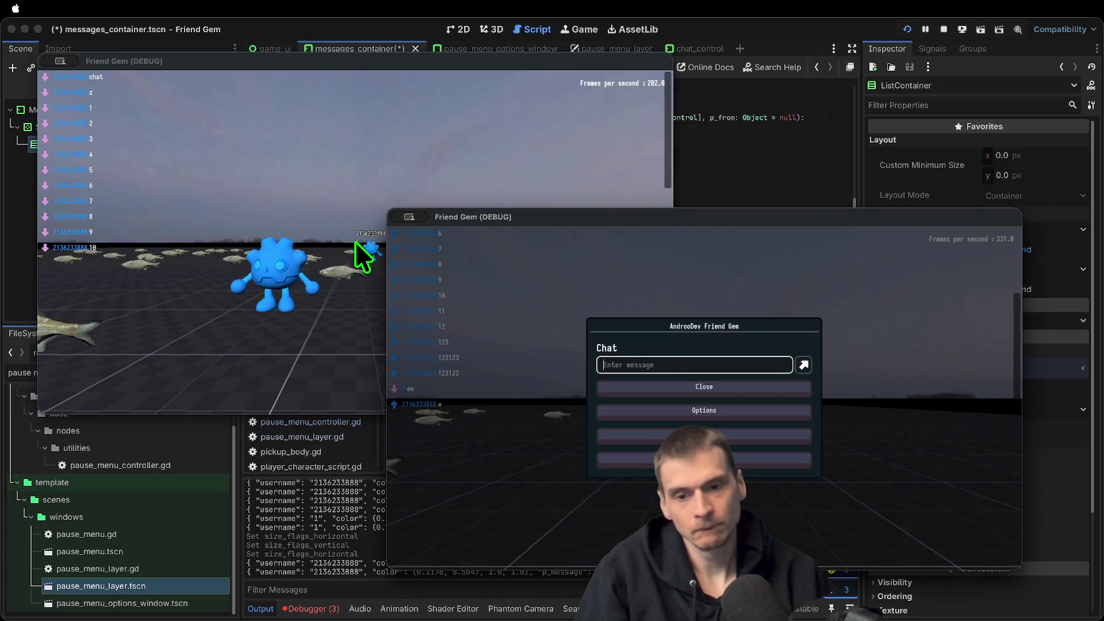
type("2")
key("Return")
type("ee")
key("Return")
type("asdfasdfasdf")
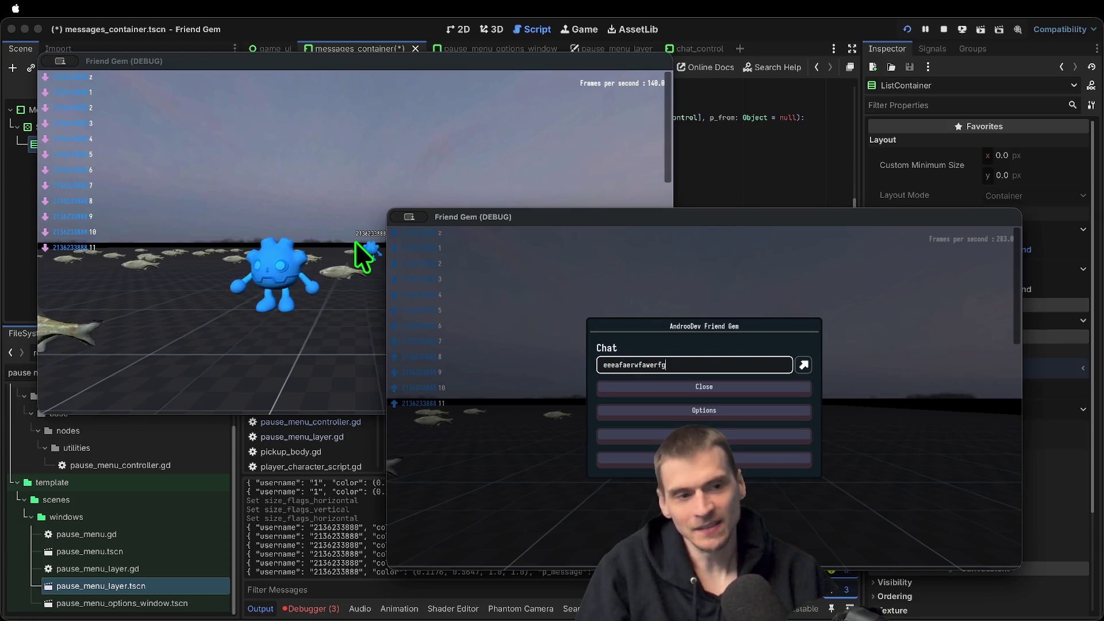
key("Return")
left_click(361, 253)
key("Escape")
type("efaefaef")
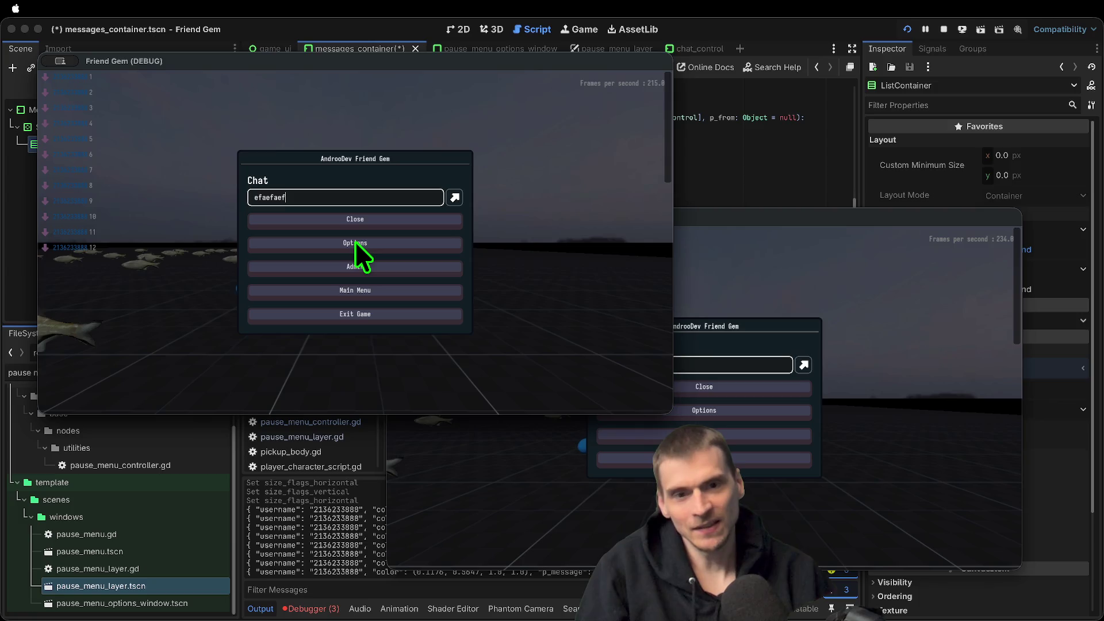
key("Return")
left_click(946, 174)
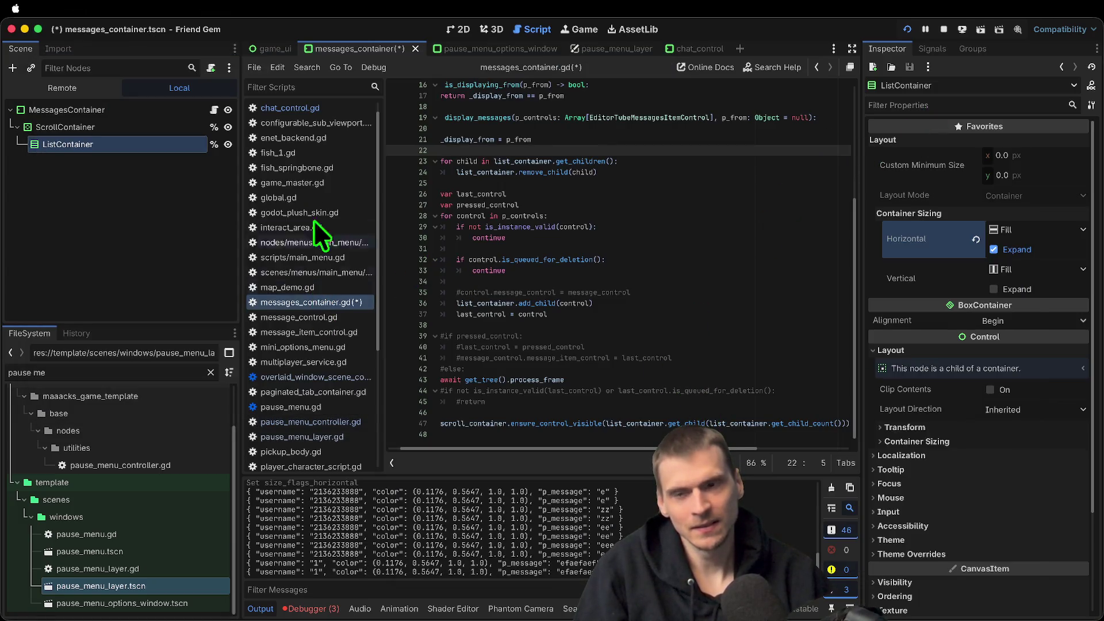
Comment out the awaited process frame and ensure-visible scroll lines (43 and 47) and save
left_click(310, 110)
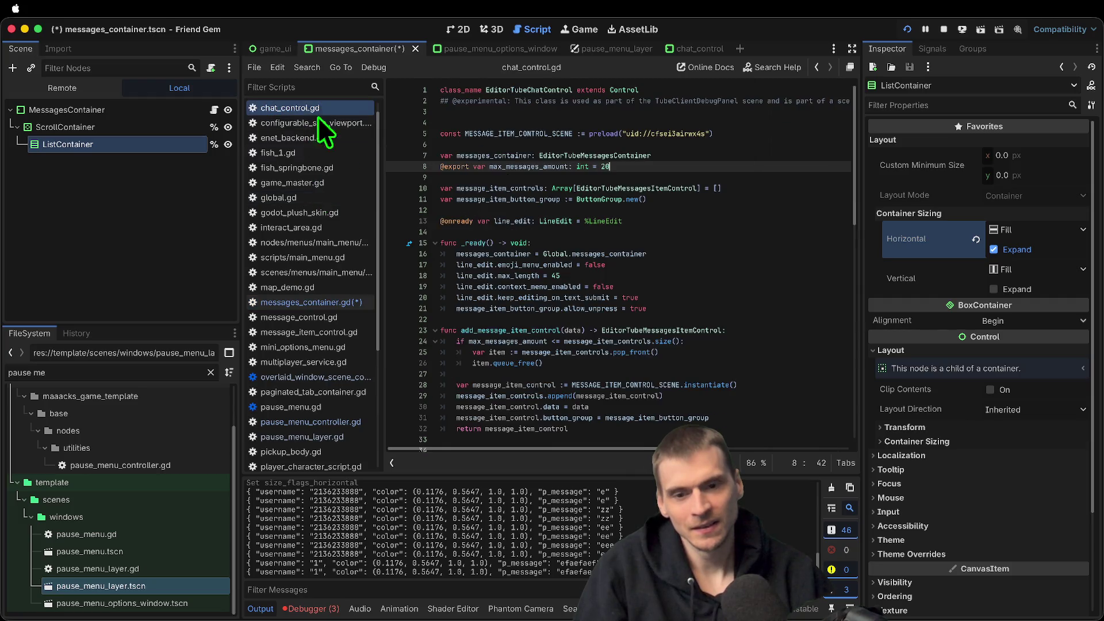
left_click(338, 302)
left_click(691, 407)
left_click(685, 419)
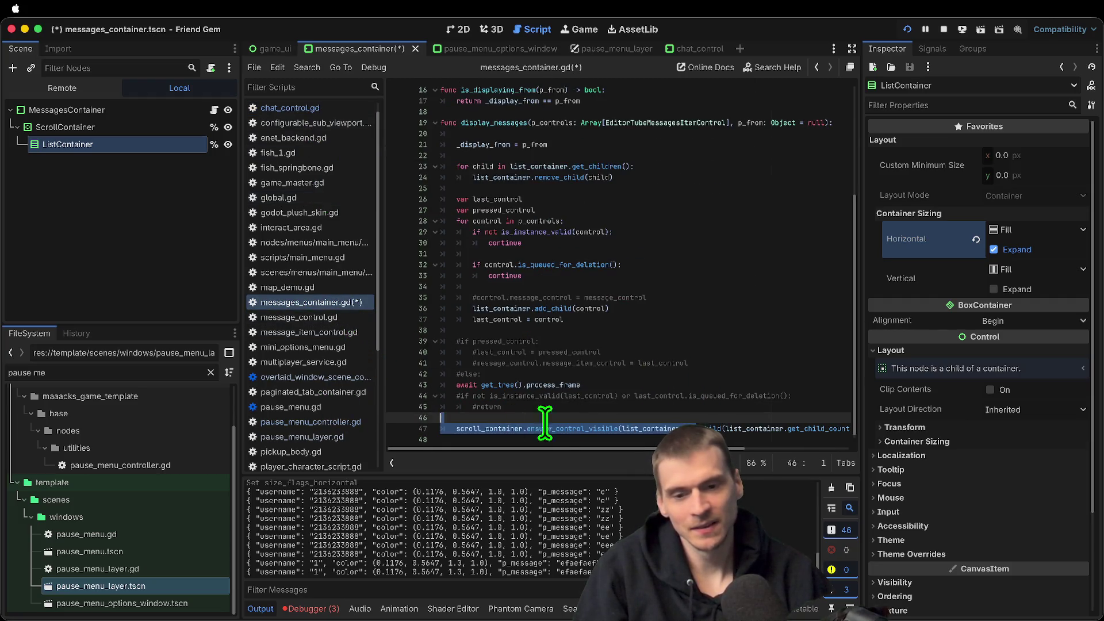
left_click(586, 427)
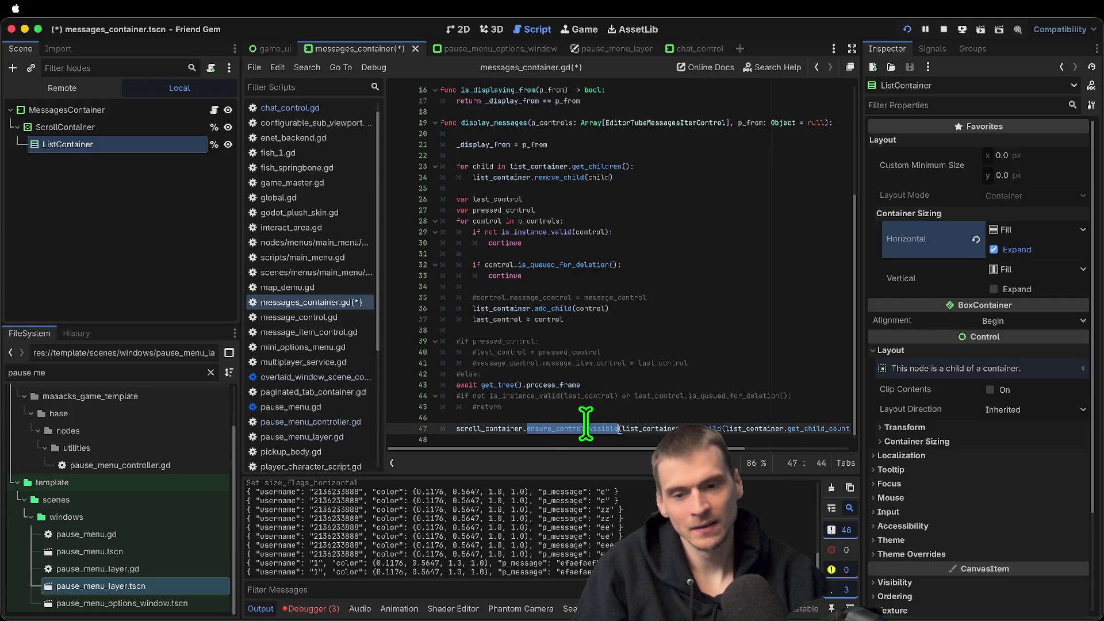
key("Up")
key("Up")
key("Up")
key("ctrl+k")
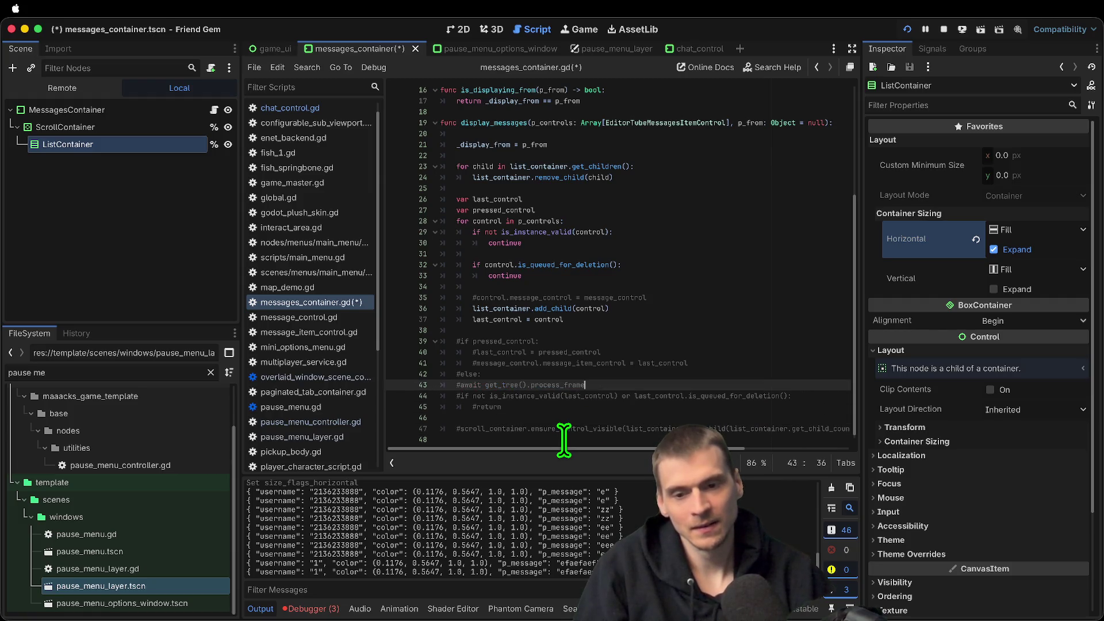
key("ctrl+s")
Run the game and send the test chat message "123123"
left_click(564, 440)
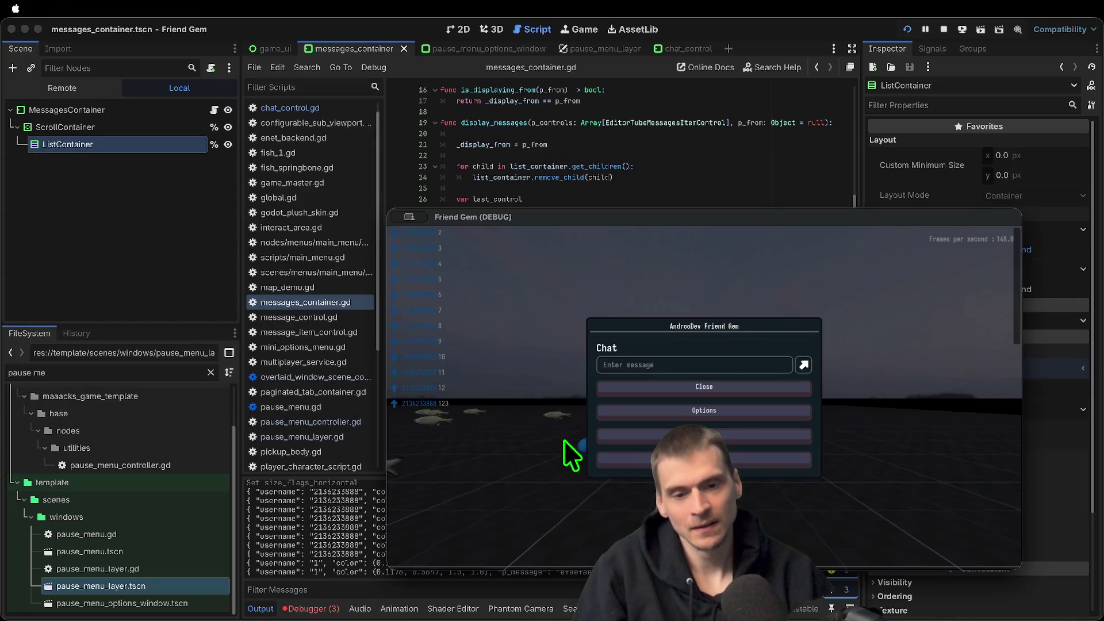
type("zz")
key("Return")
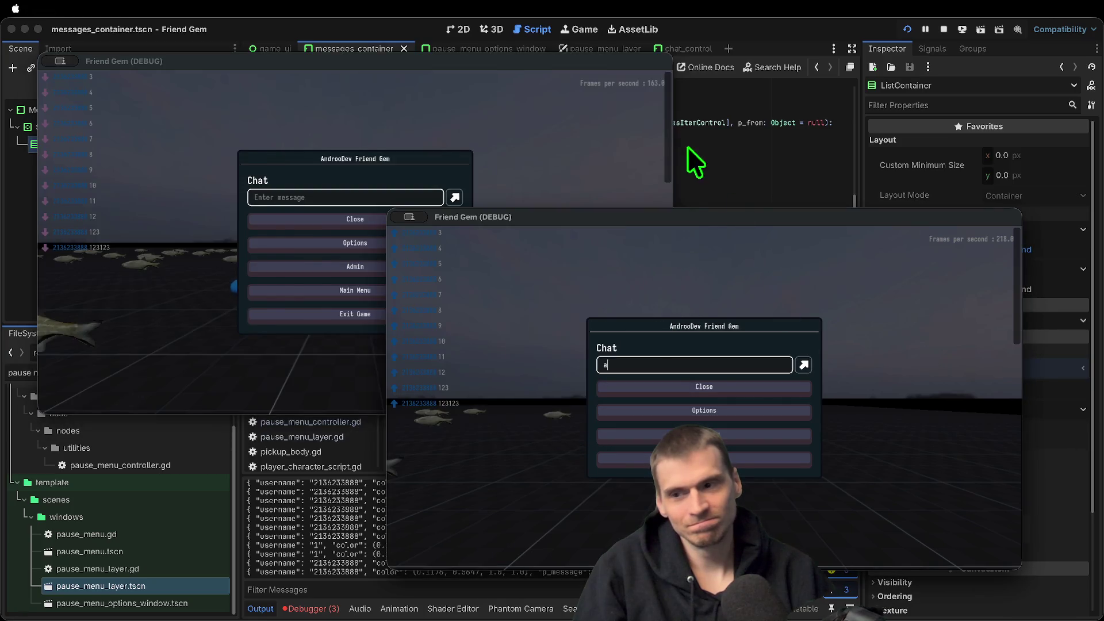
left_click(689, 153)
scroll(774, 365, "up", 5)
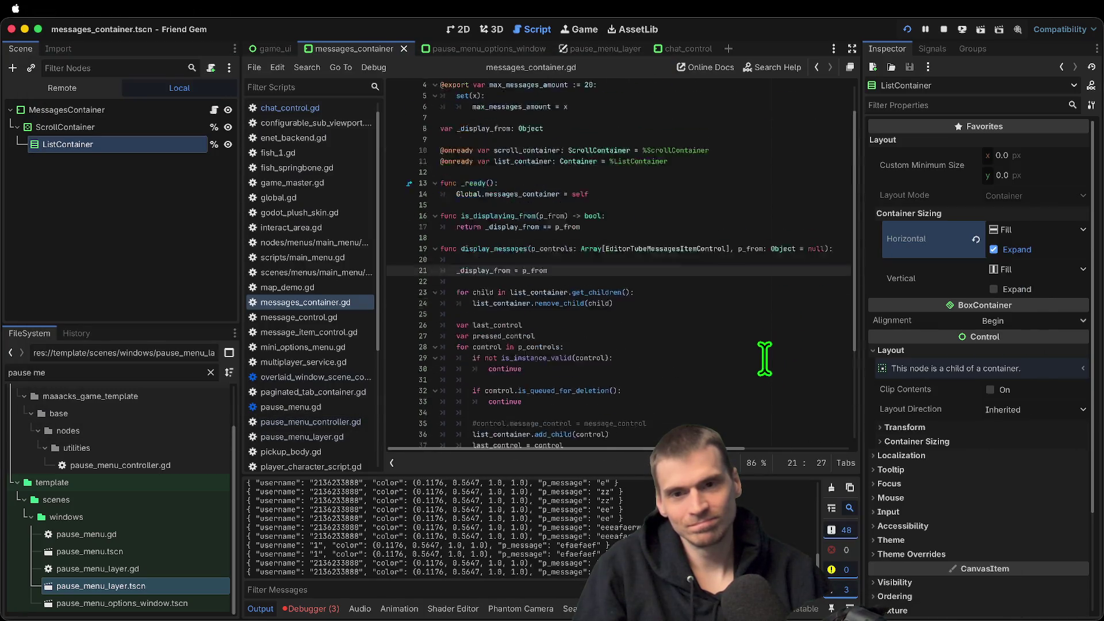
Revert the ScrollContainer's horizontal and vertical container sizing to default Fill
double_click(510, 282)
scroll(713, 315, "down", 5)
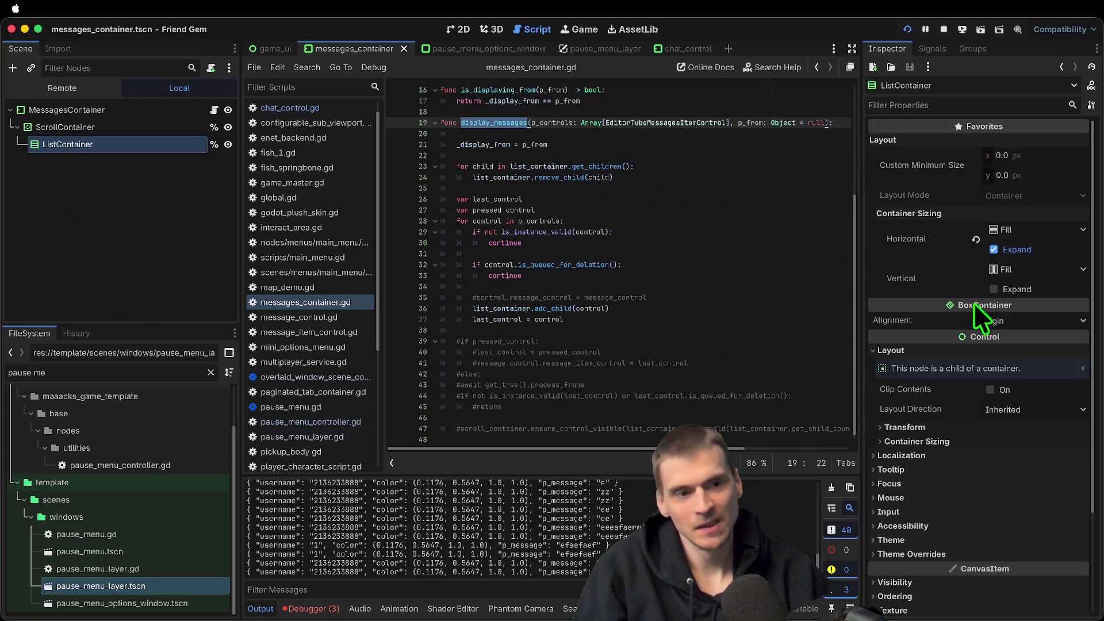
left_click(35, 130)
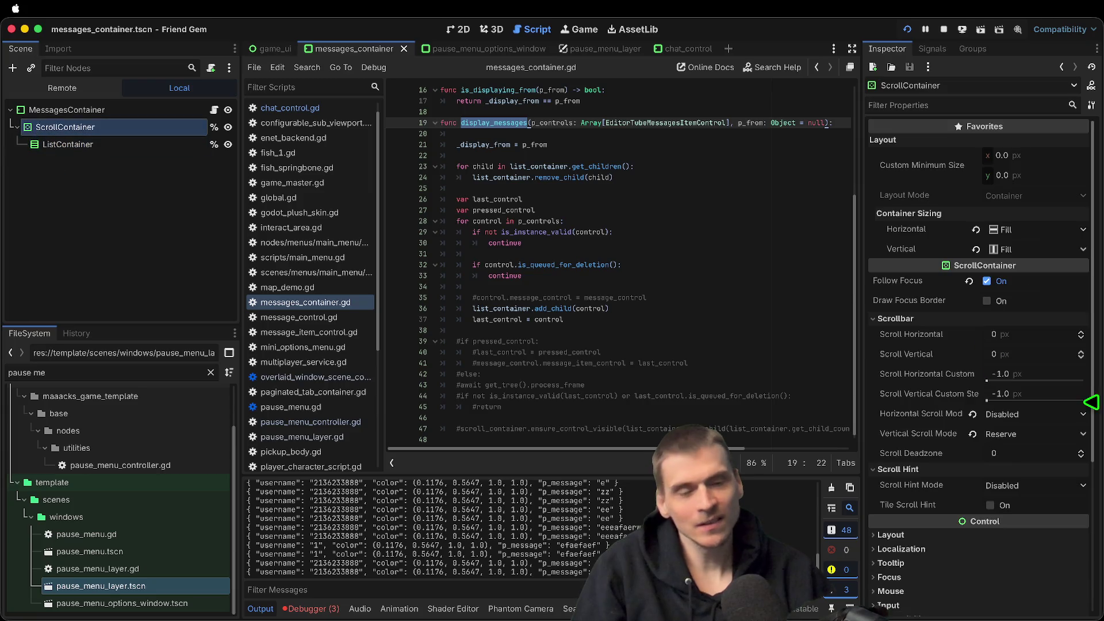
left_click(1008, 249)
left_click(1024, 267)
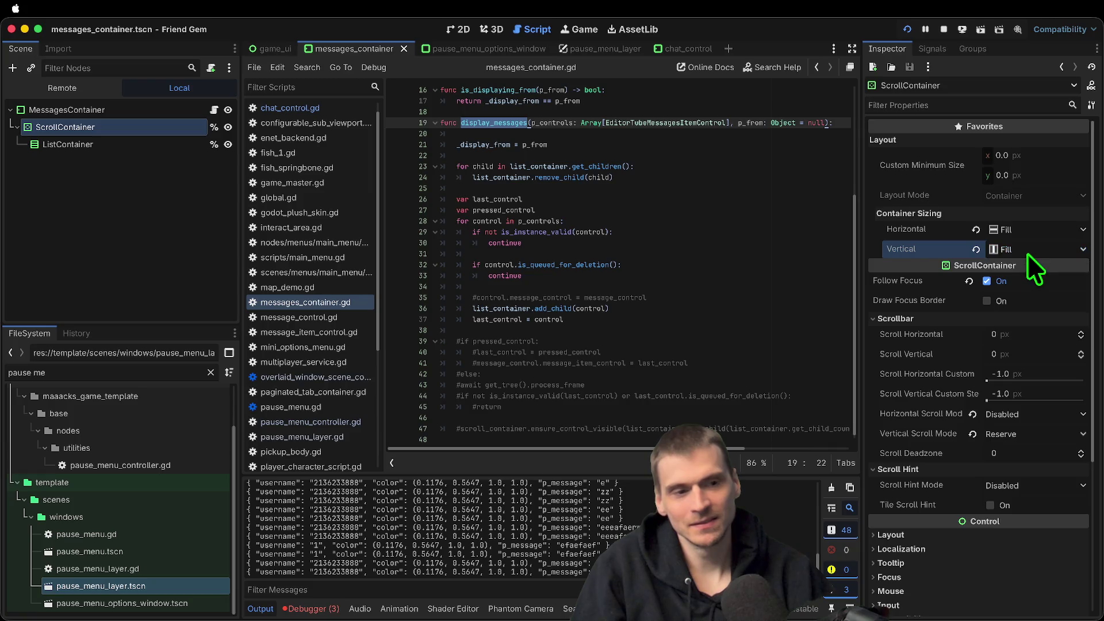
left_click(977, 248)
left_click(976, 230)
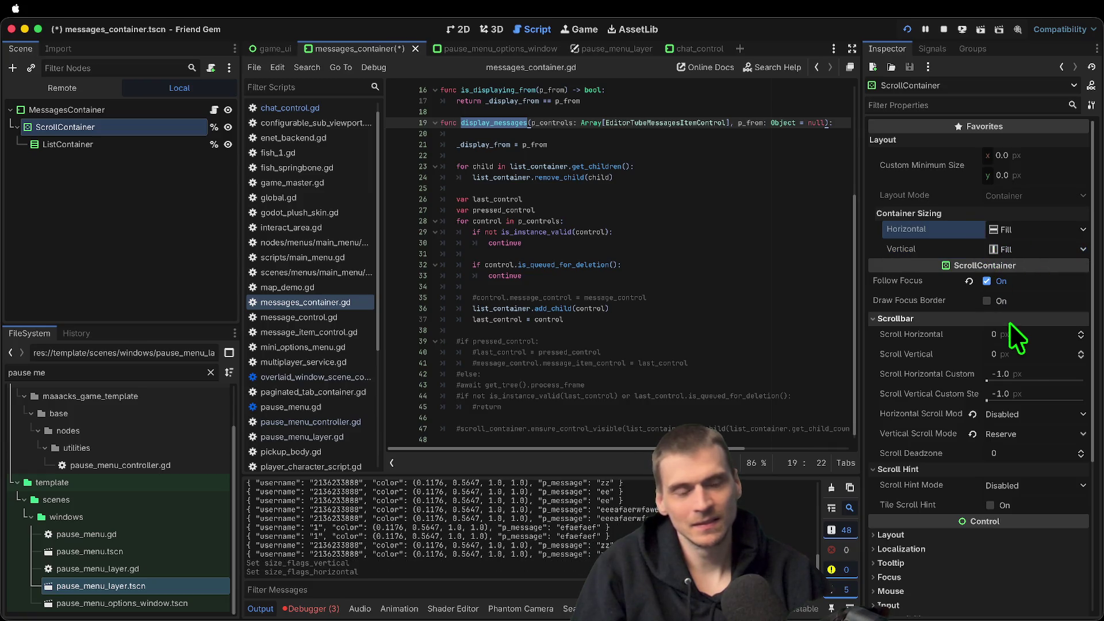
Enable the ScrollContainer's Draw Focus Border and retest chat in the running game
key("Escape")
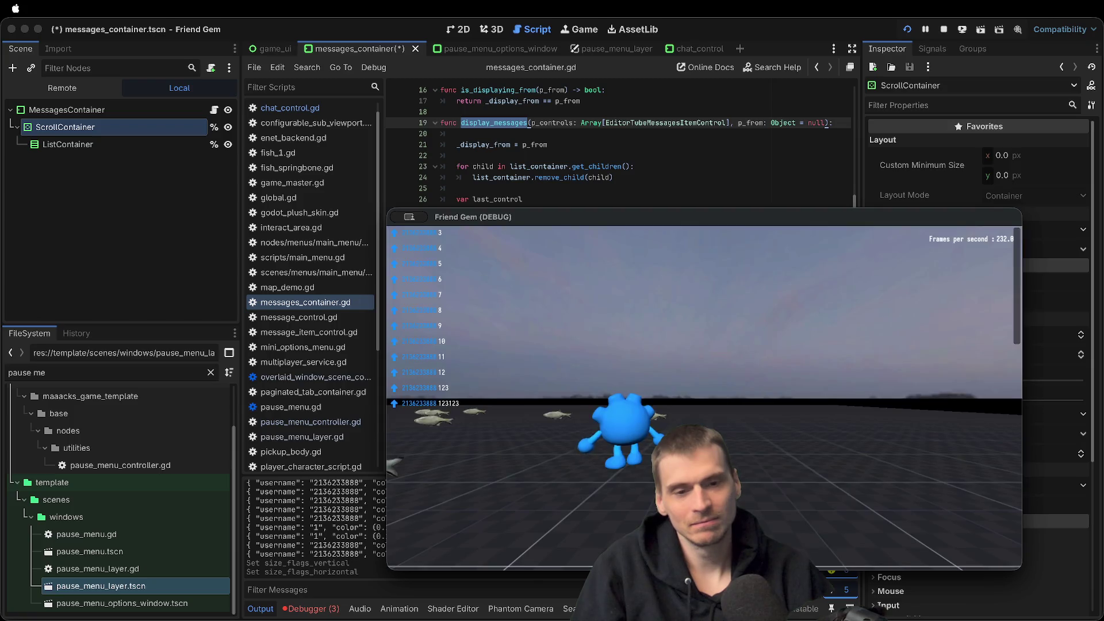
key("super+Tab")
left_click(1022, 305)
key("super+Tab")
key("Escape")
type("a")
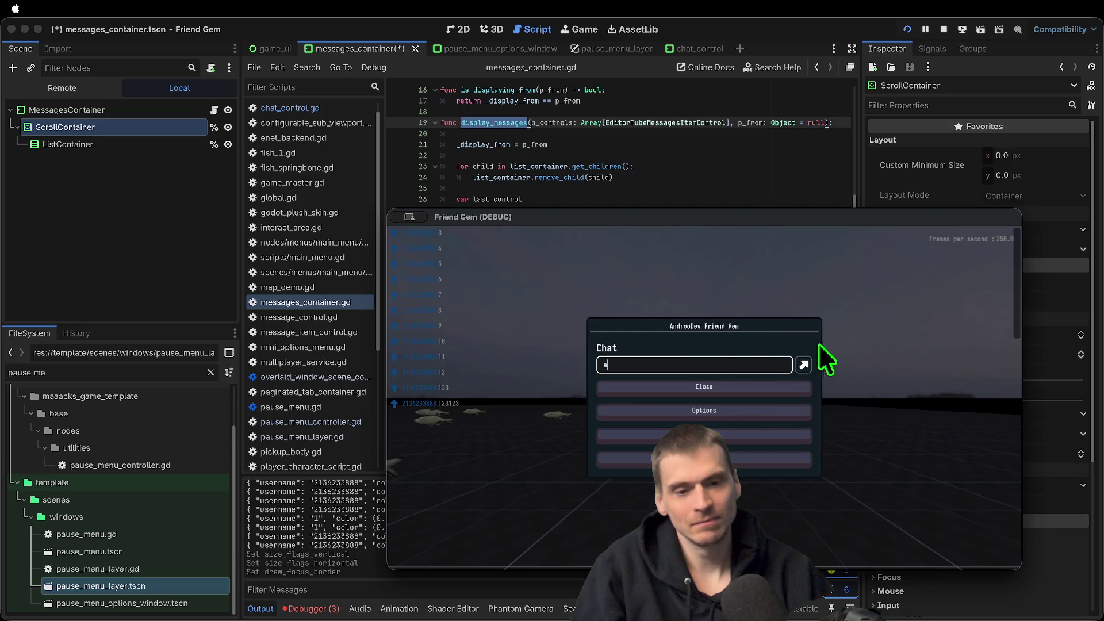
key("super+Tab")
key("super+Tab")
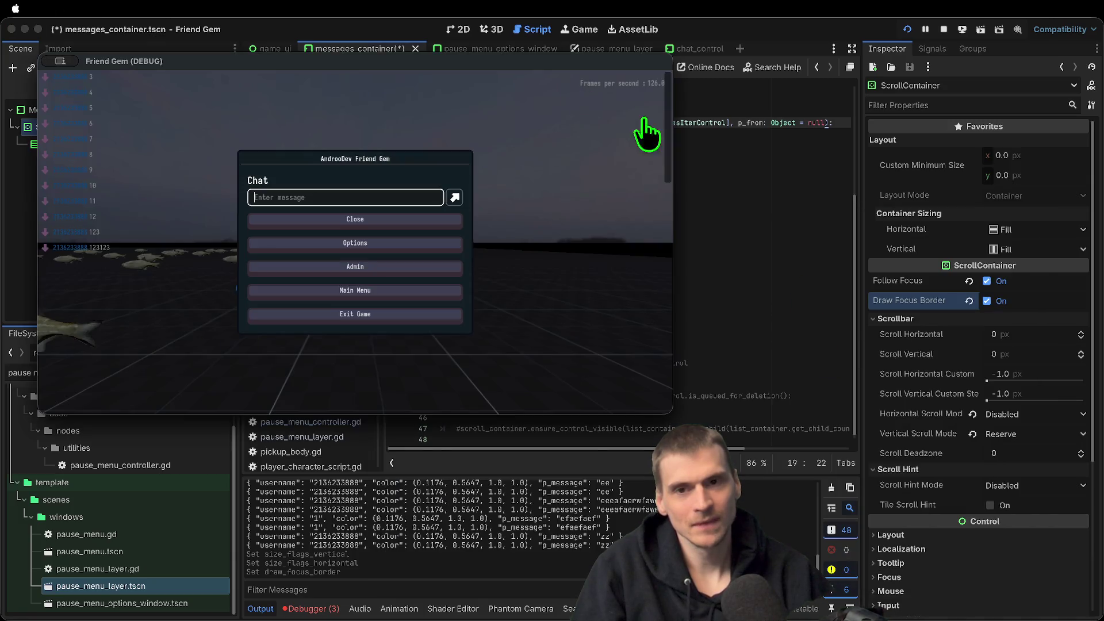
key("super+Tab")
left_click(273, 50)
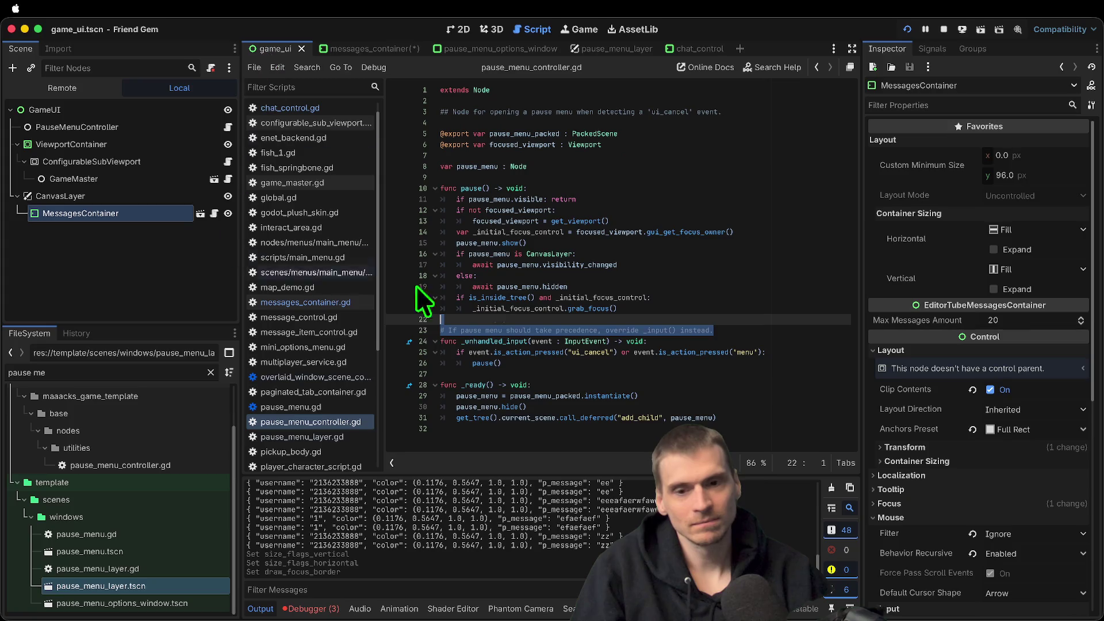
Shorten MessagesContainer in game_ui to 1152 × 253 by dragging its bottom edge up
left_click(458, 28)
left_click(125, 310)
left_click(119, 212)
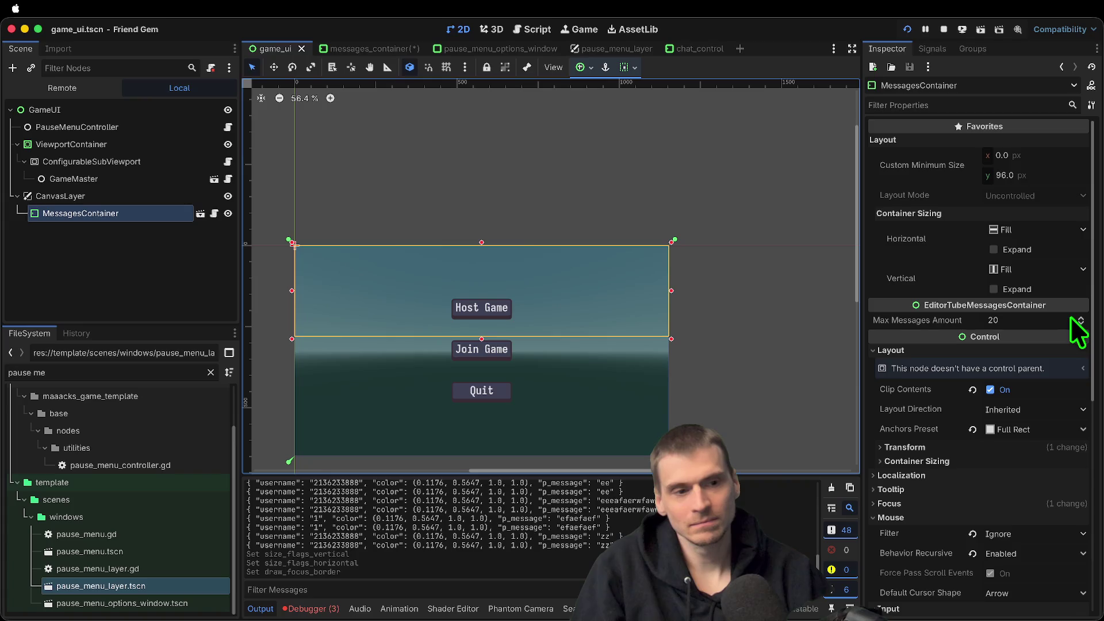
left_click_drag(481, 339, 482, 330)
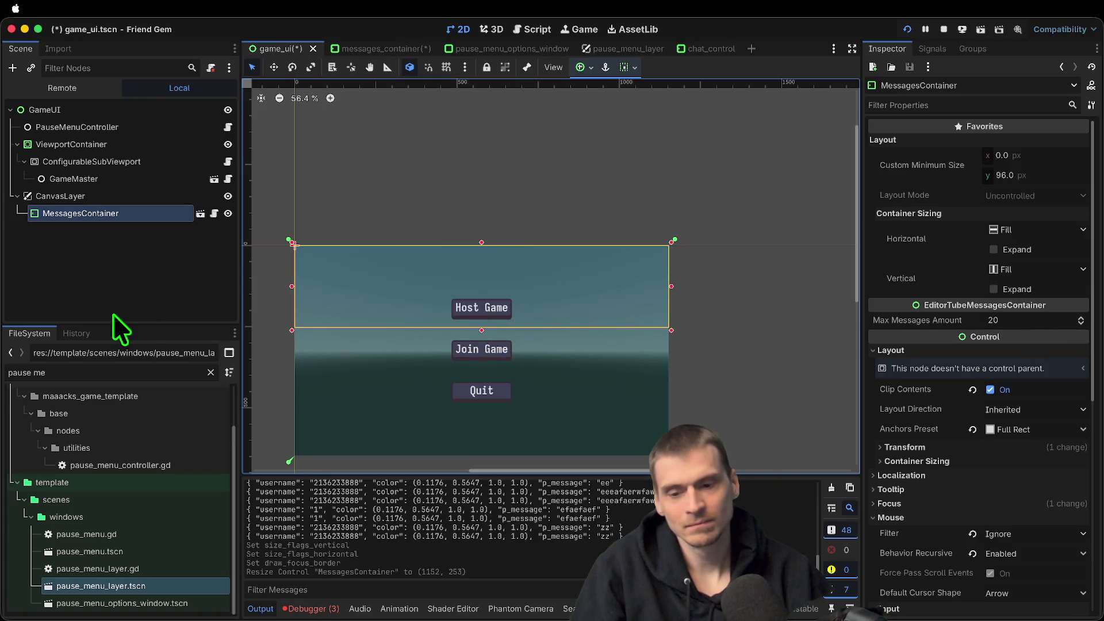
Check the shorter overlay in the running game, then reselect ScrollContainer in messages_container
key("super+Tab")
key("Escape")
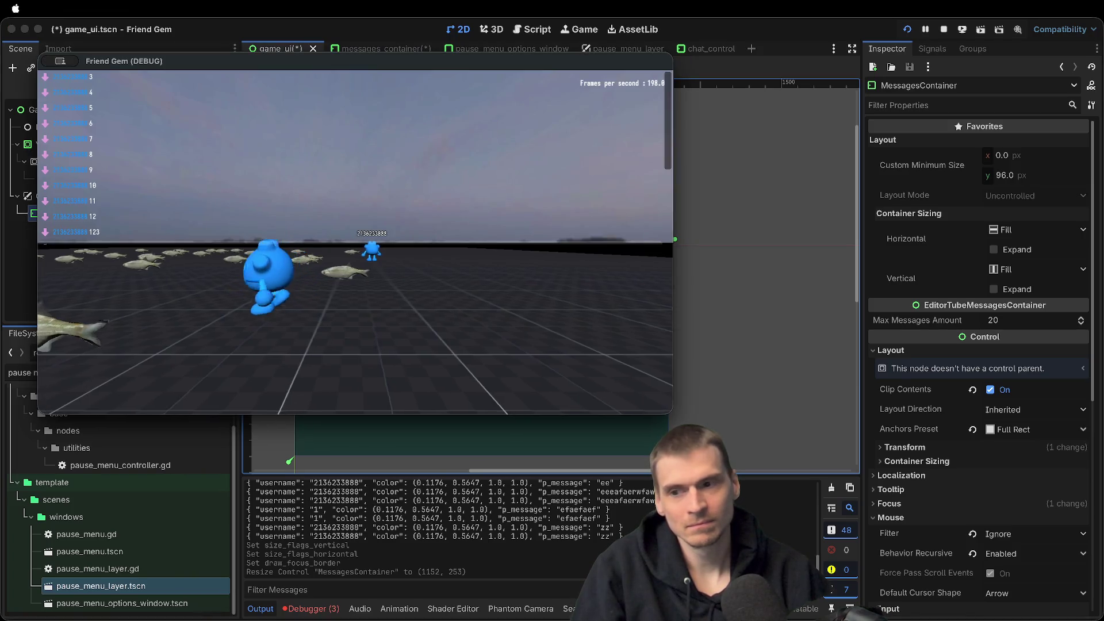
key("super+Tab")
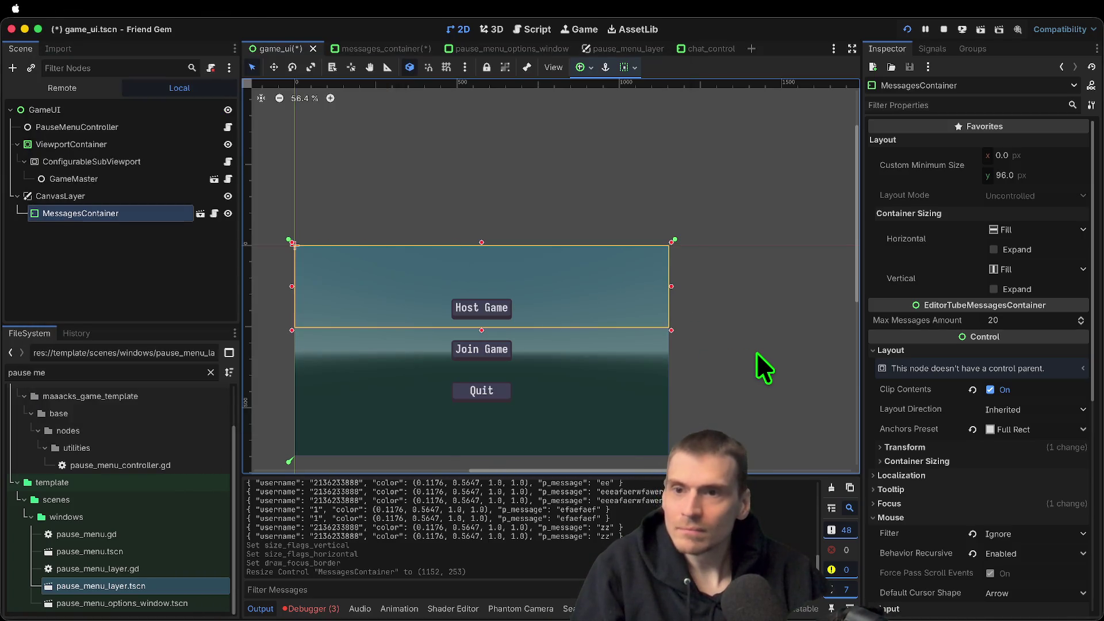
key("ctrl+Tab")
left_click(144, 264)
left_click(108, 125)
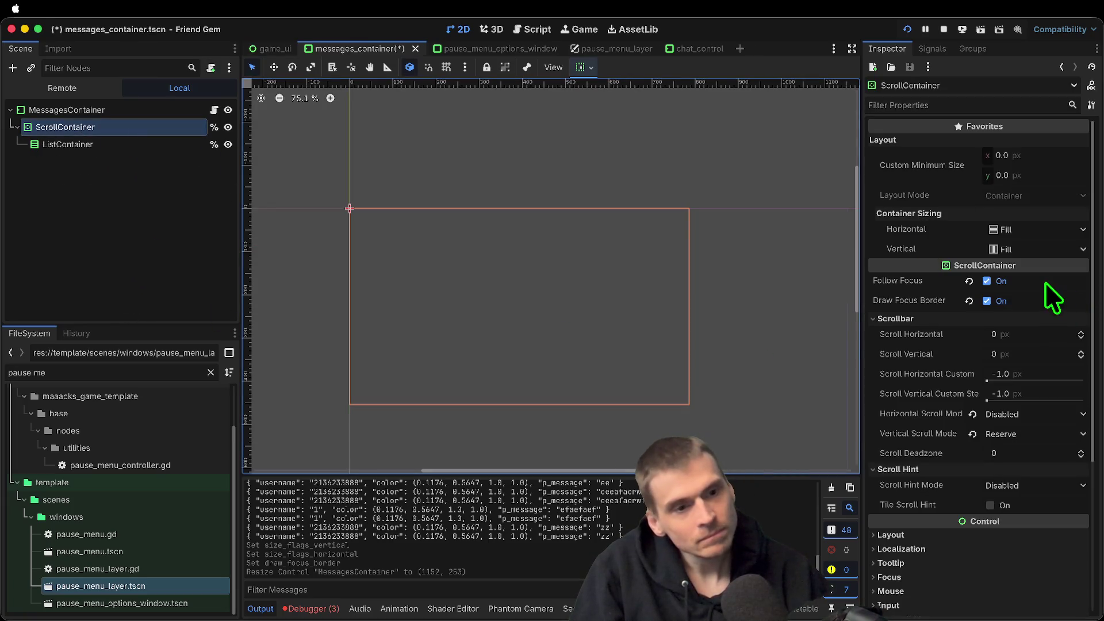
Reset MessagesContainer's minimum size, turn off ScrollContainer's focus border, and set Vertical Scroll Mode to Auto
left_click(51, 110)
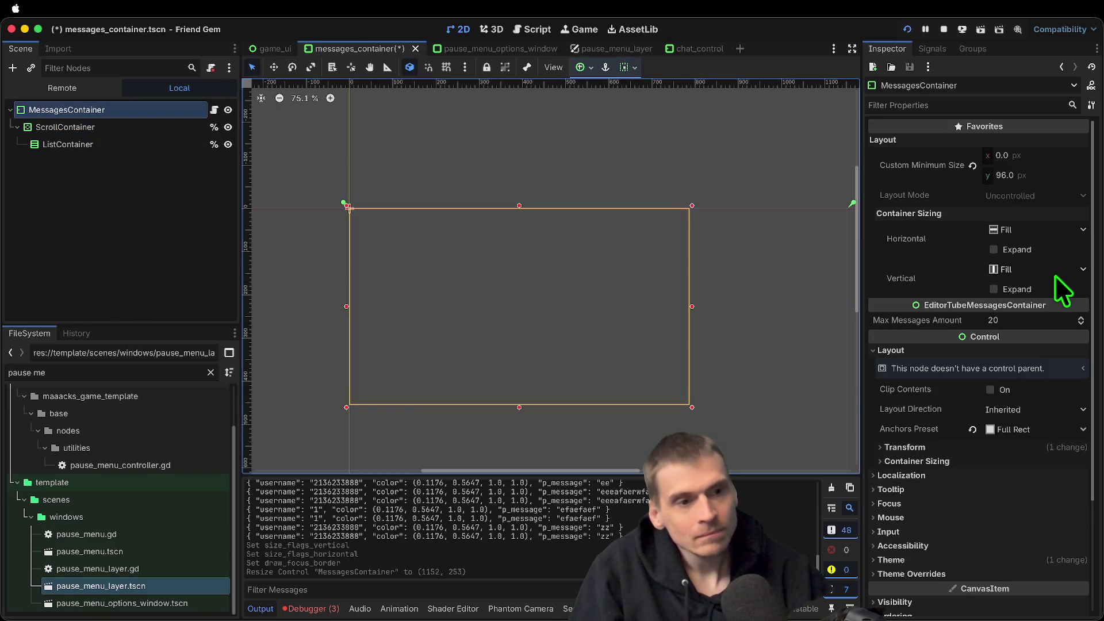
left_click(971, 166)
left_click(117, 130)
left_click(109, 146)
left_click(115, 128)
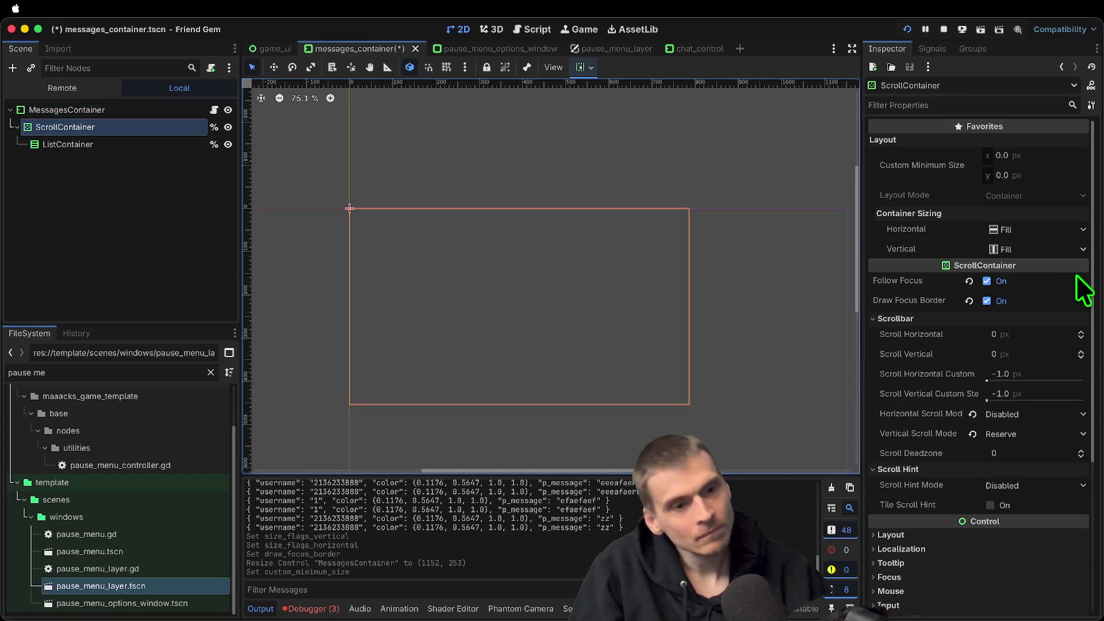
left_click(1058, 301)
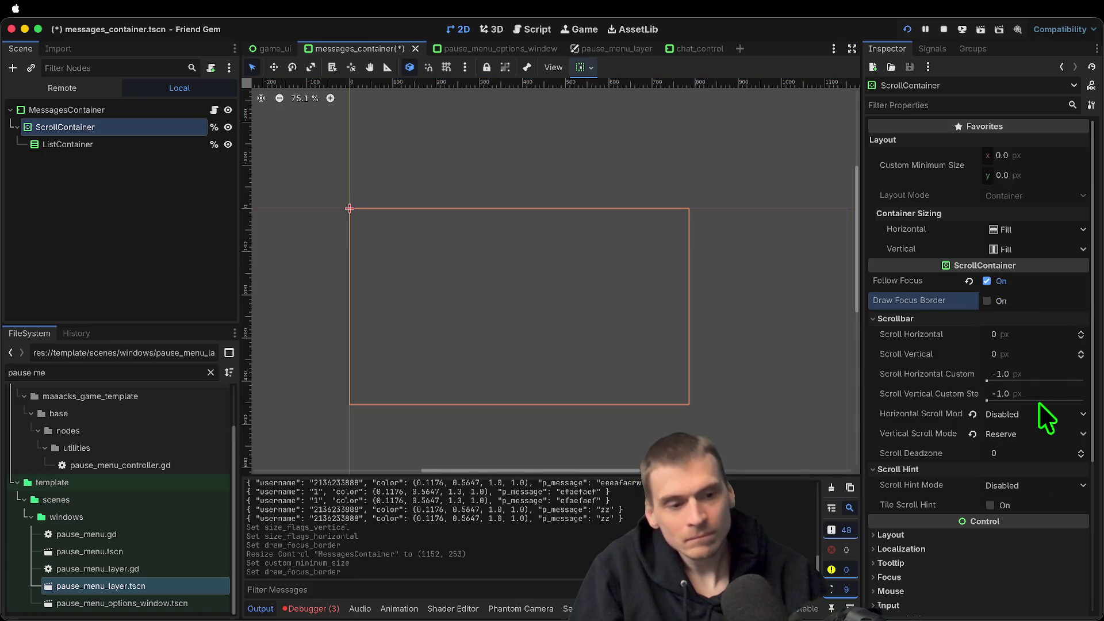
left_click(1035, 440)
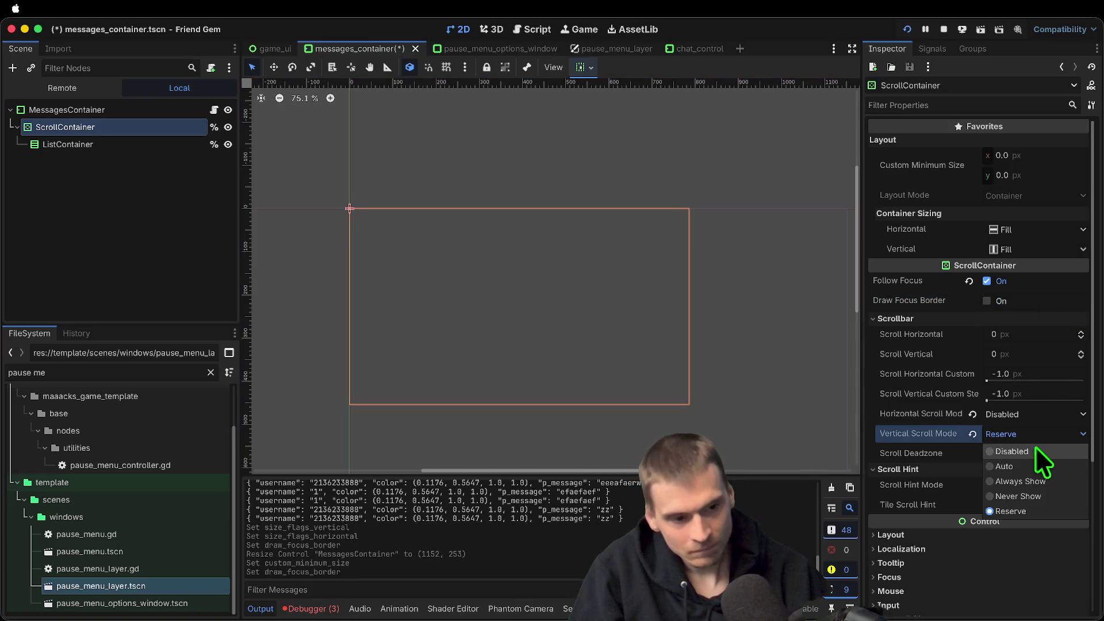
left_click(1010, 464)
Save the scenes and close the pause_menu_layer and chat_control tabs
left_click(164, 280)
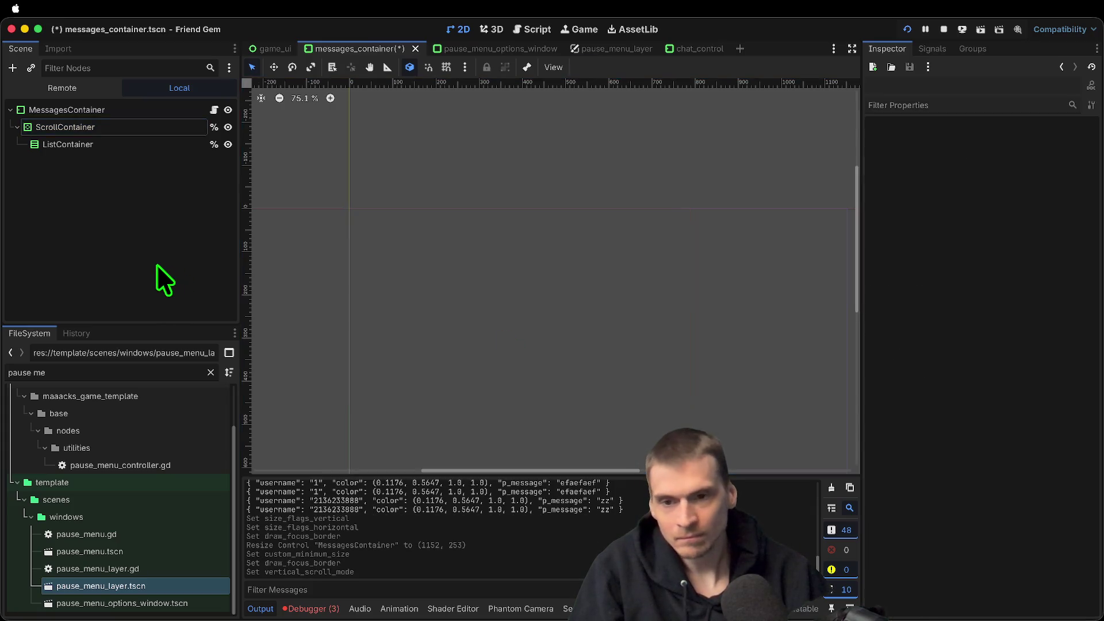
key("super+s")
key("ctrl+Tab")
key("super+s")
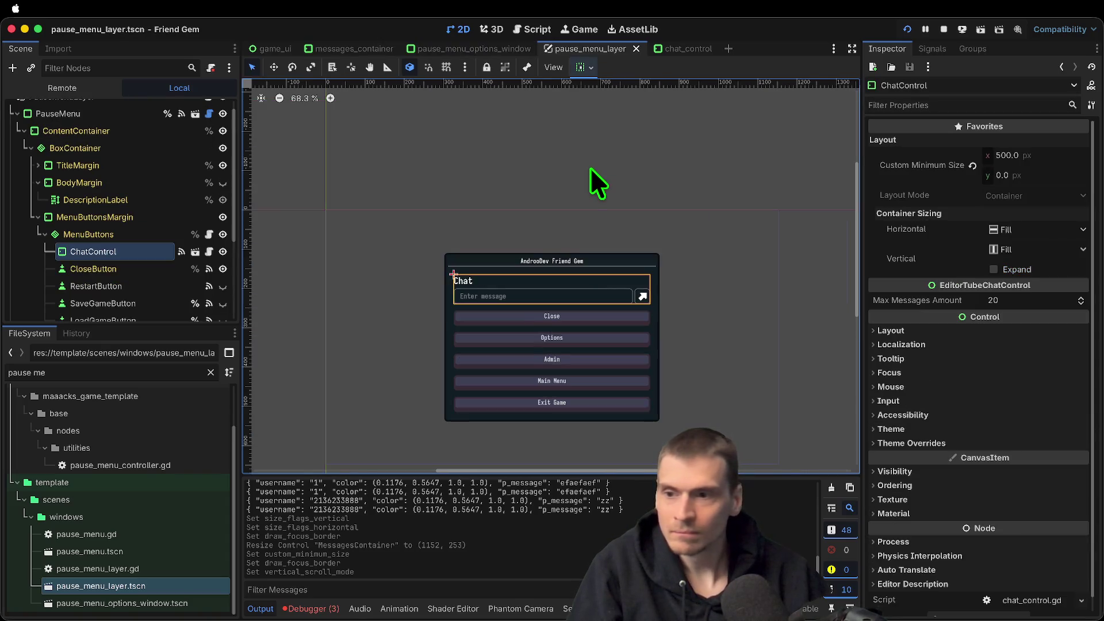
middle_click(590, 51)
middle_click(590, 51)
Select MessagesContainer under CanvasLayer in the game_ui scene
key("ctrl+Tab")
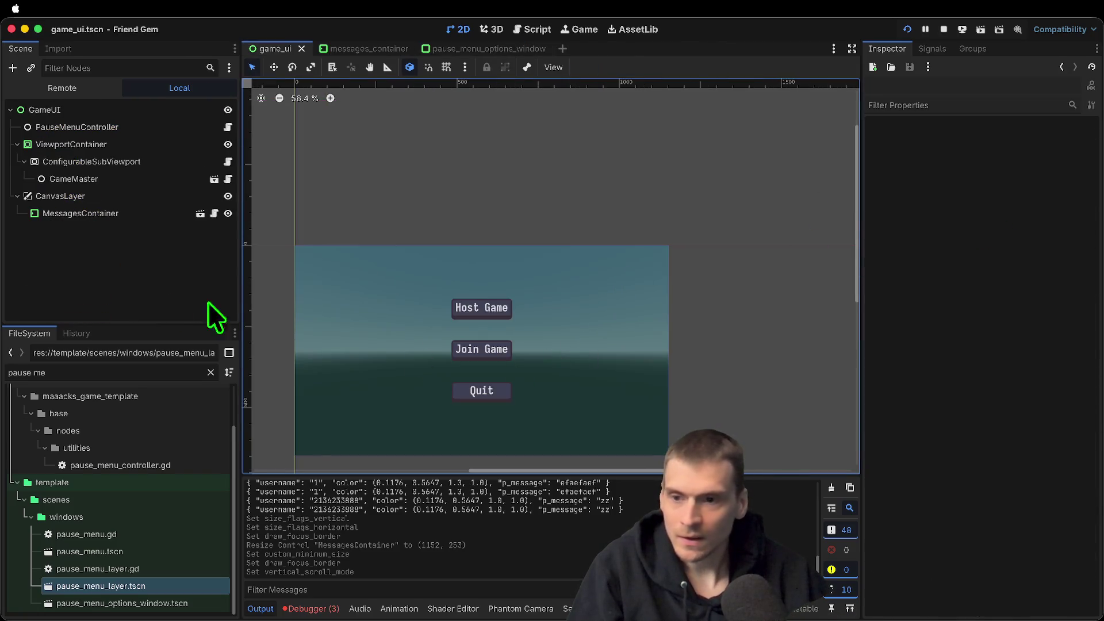
left_click(108, 202)
left_click(109, 214)
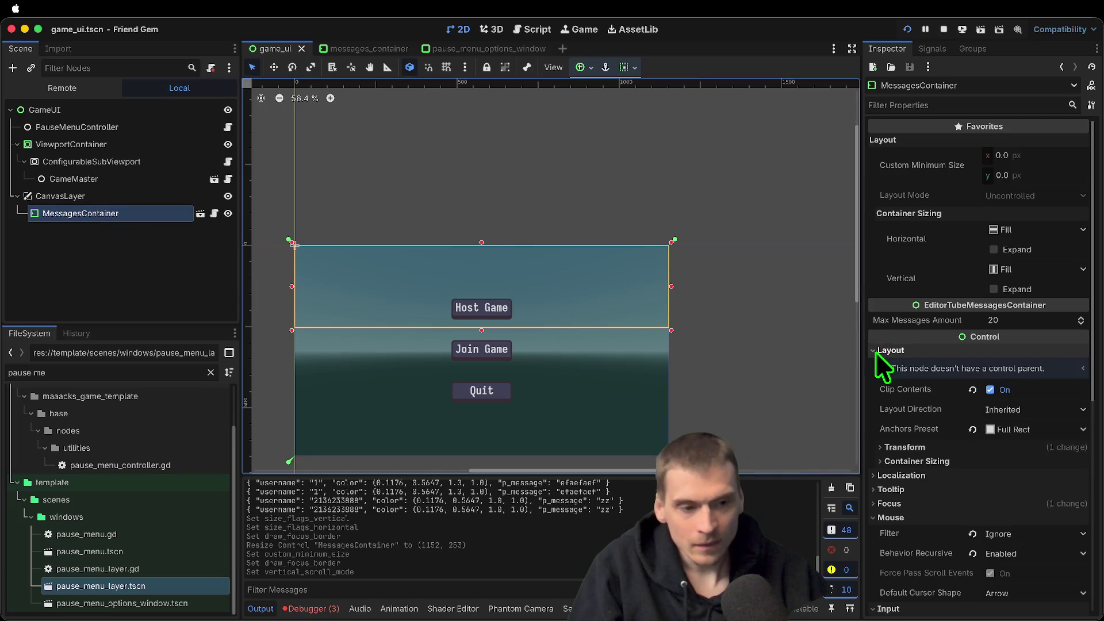
scroll(981, 491, "down", 1)
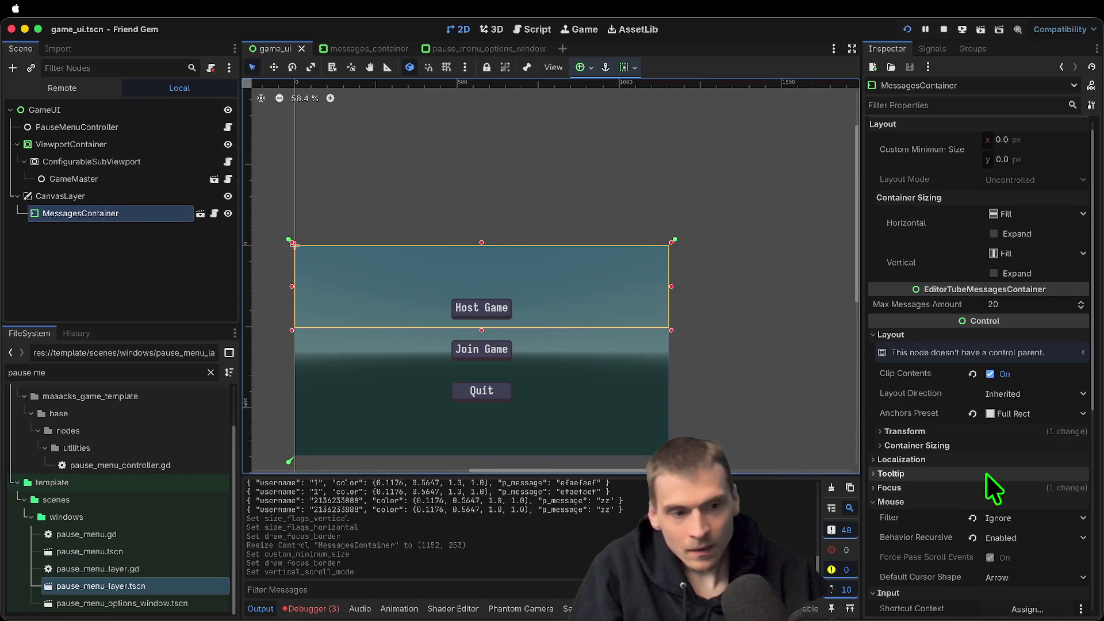
Apply the Top Wide anchor preset to MessagesContainer
left_click(992, 415)
left_click(1015, 391)
left_click(1004, 414)
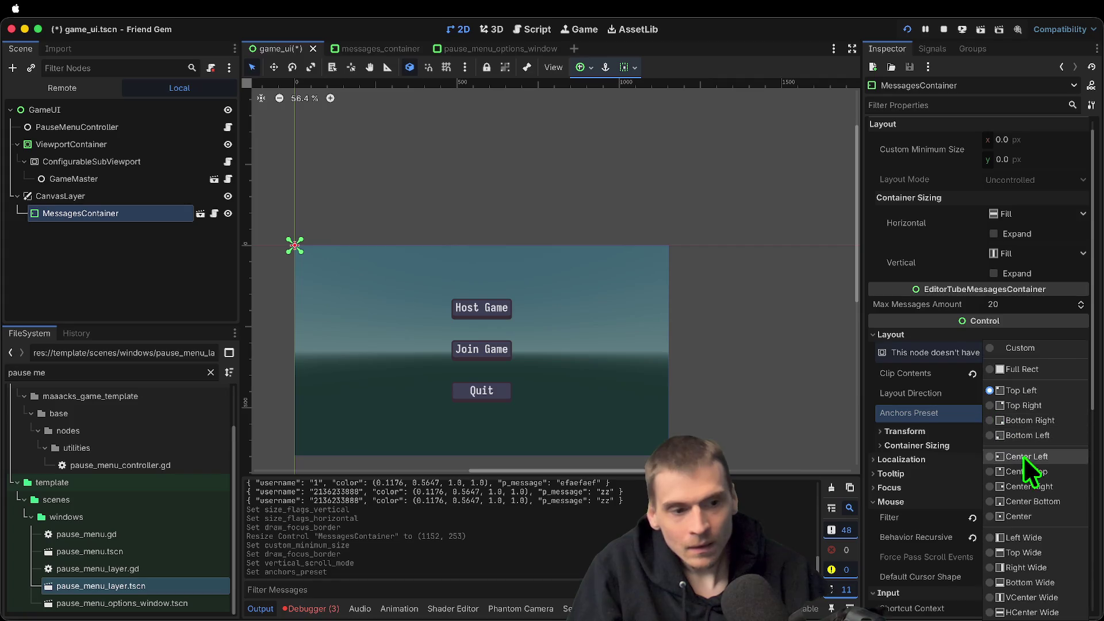
left_click(1064, 471)
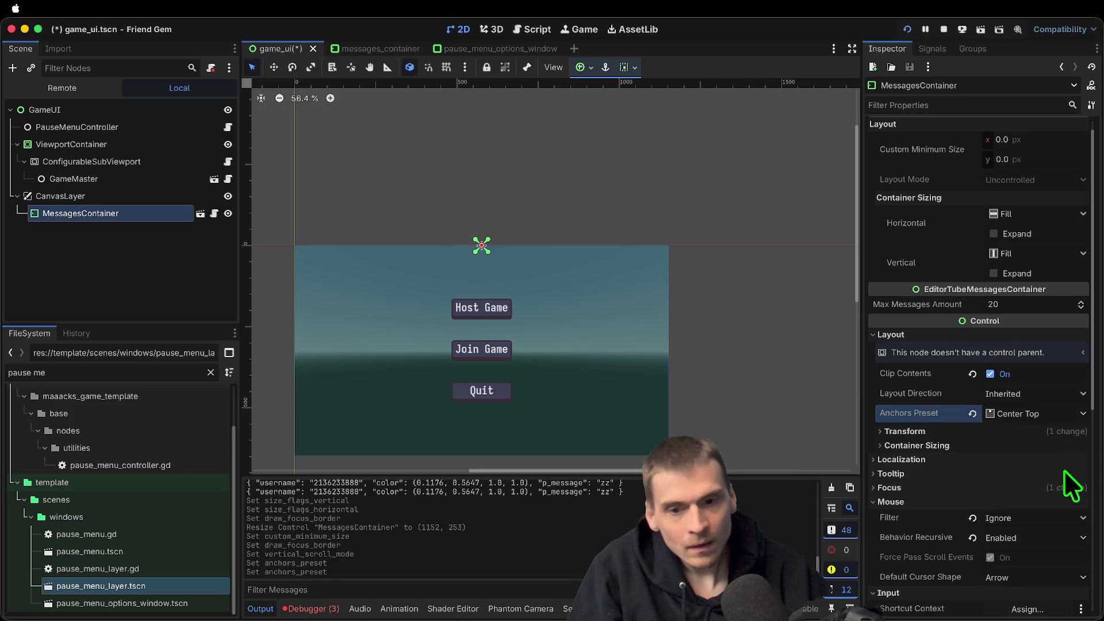
left_click(1051, 415)
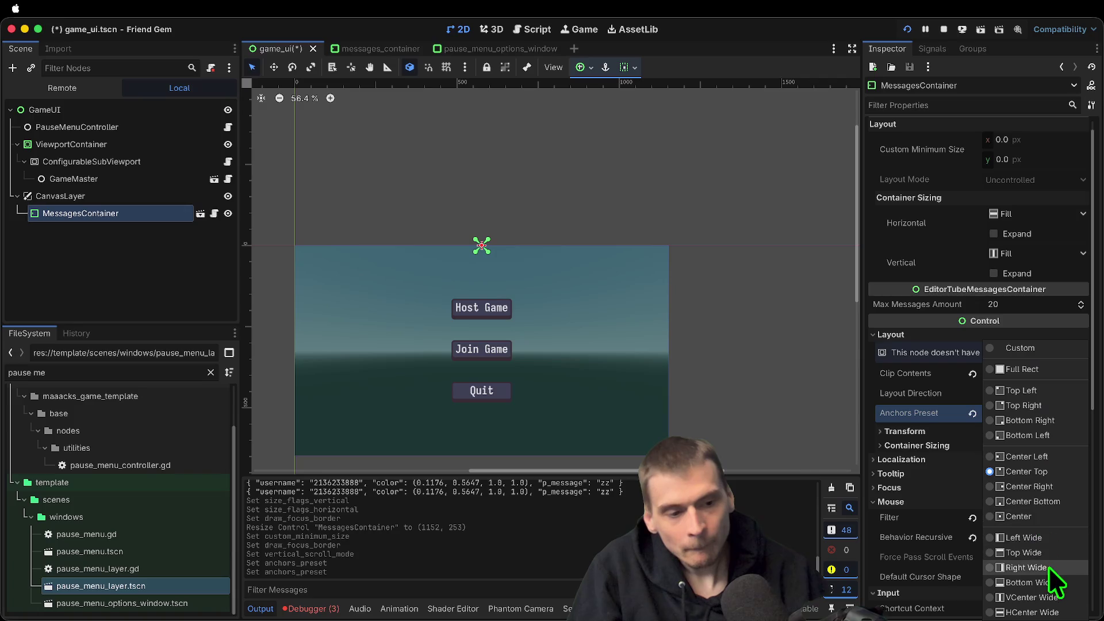
left_click(1049, 551)
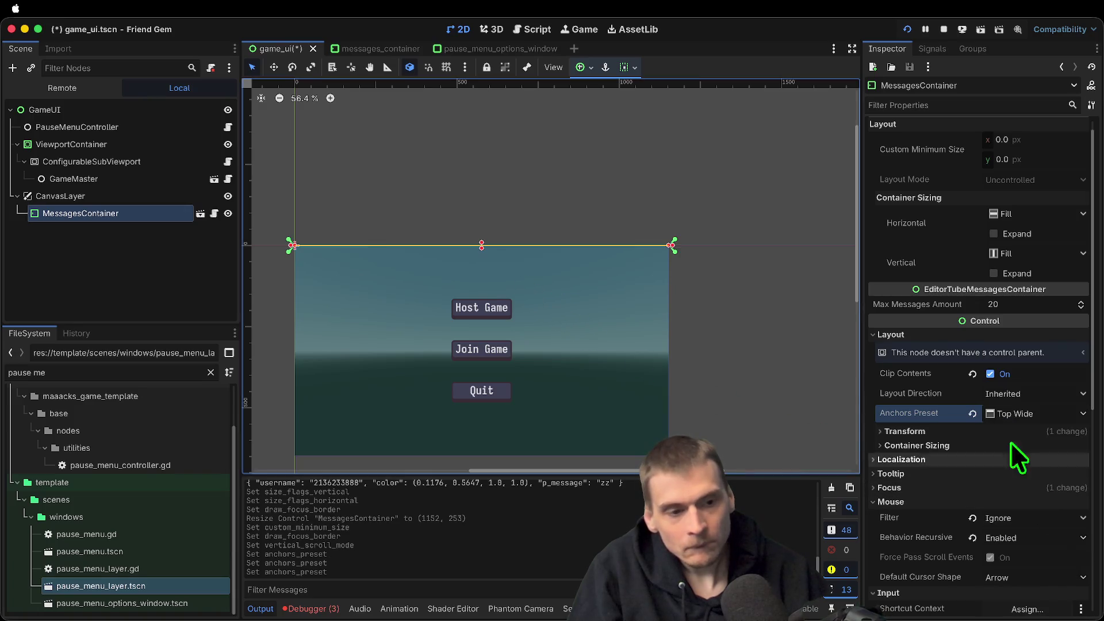
Drag MessagesContainer's bottom edge to about 213 px tall, then save and run the game
left_click(102, 196)
left_click(152, 212)
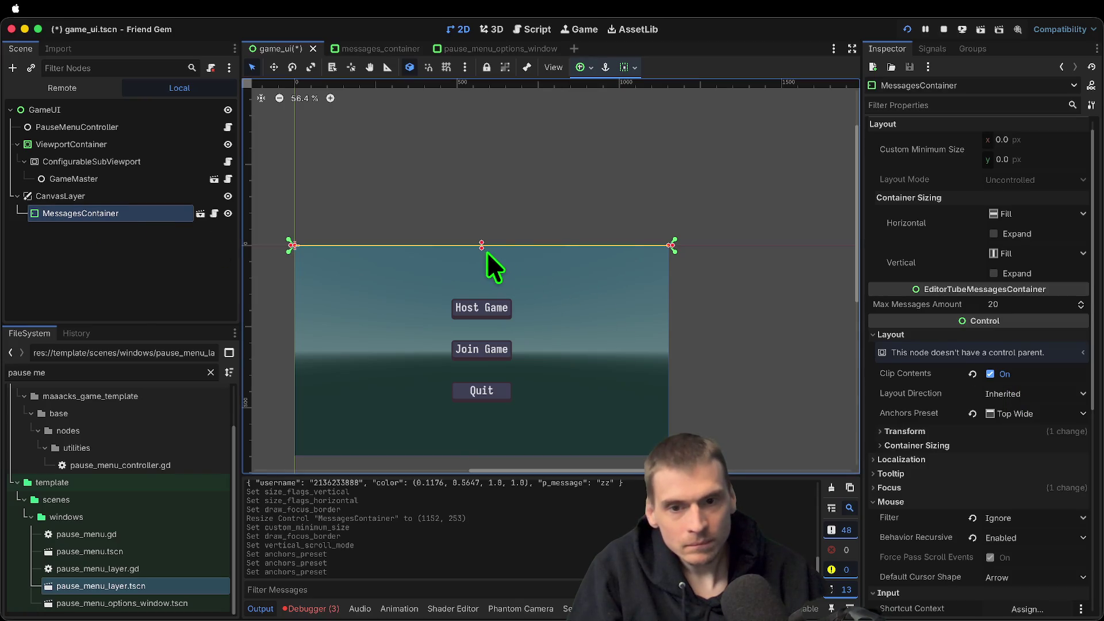
left_click_drag(481, 250, 489, 320)
key("super+s")
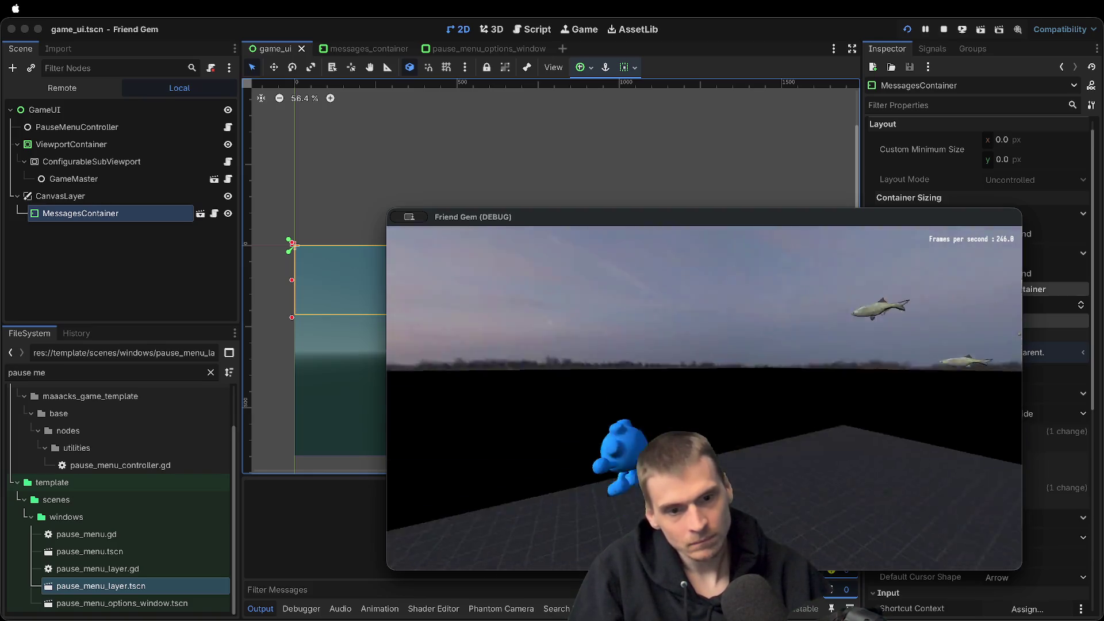
Send the chat message "efeef", resume, and restart the running game
key("Escape")
type("efeef")
key("Return")
left_click(703, 393)
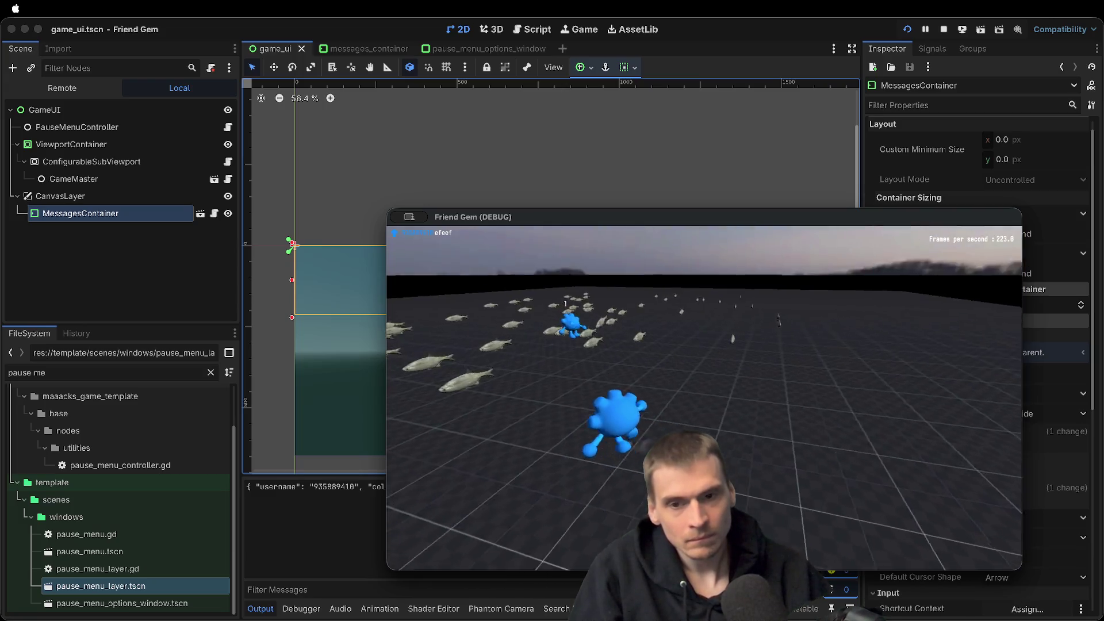
key("super+b")
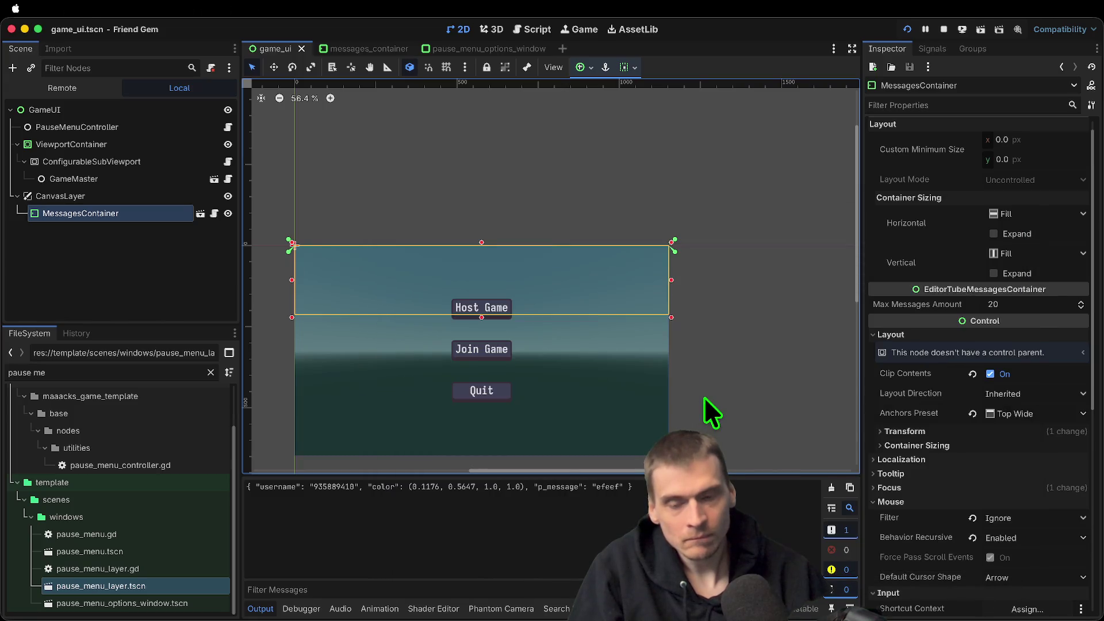
Send messages "ahah", "aeaefae" and three "fae", then reopen the chat menu to check them
key("Escape")
key("Escape")
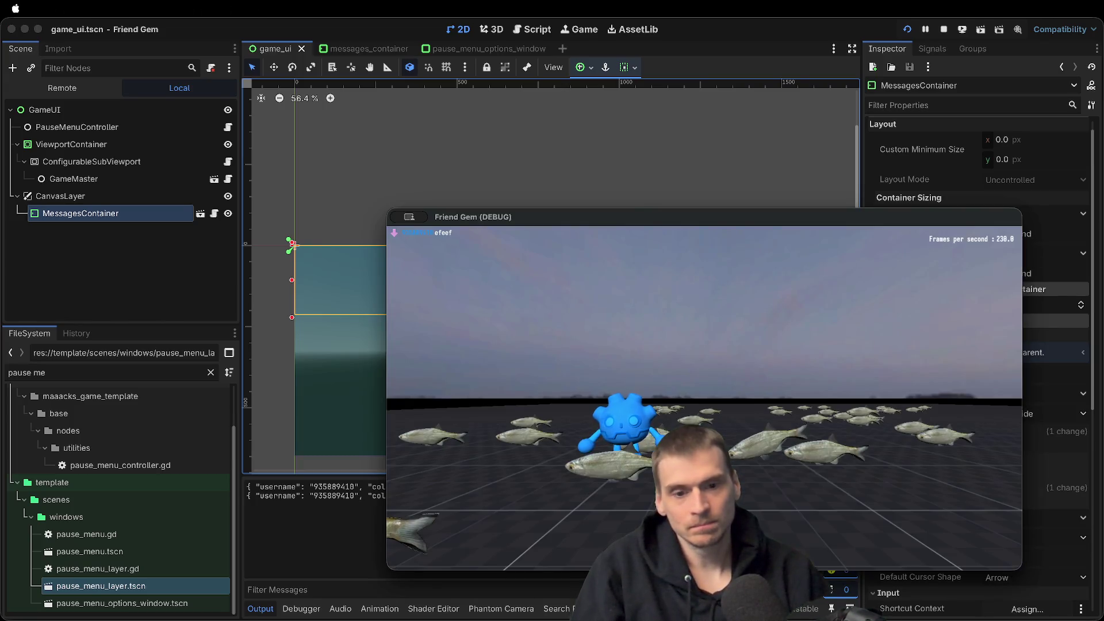
key("Escape")
type("ahah")
key("Return")
type("ae")
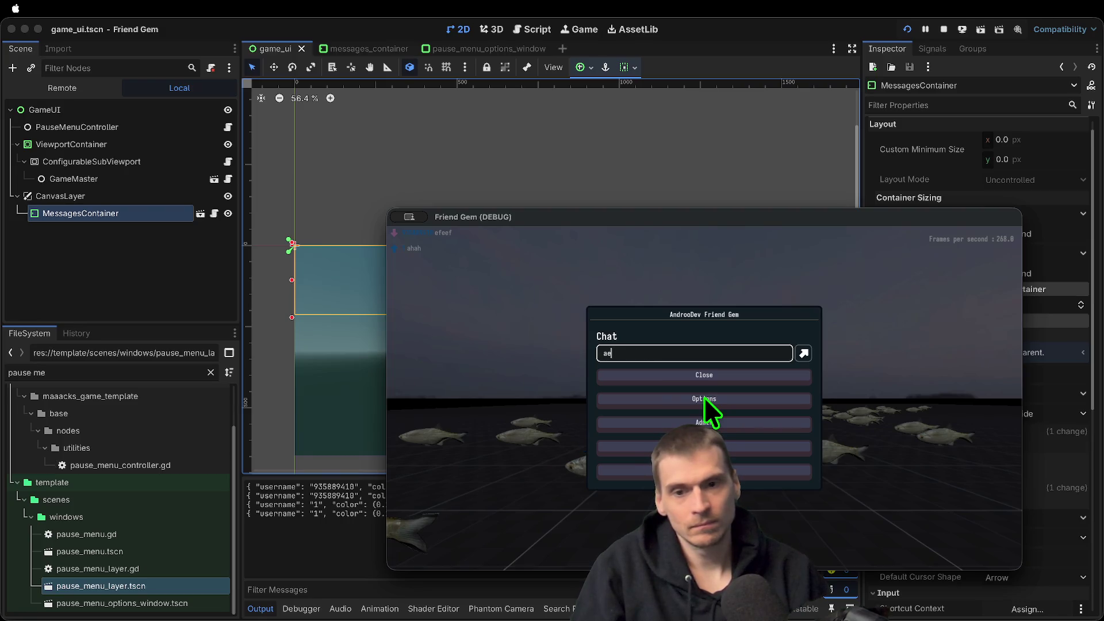
type("aefaef")
key("Return")
type("fae")
key("Return")
type("fae")
key("Return")
type("fae")
key("Return")
key("Escape")
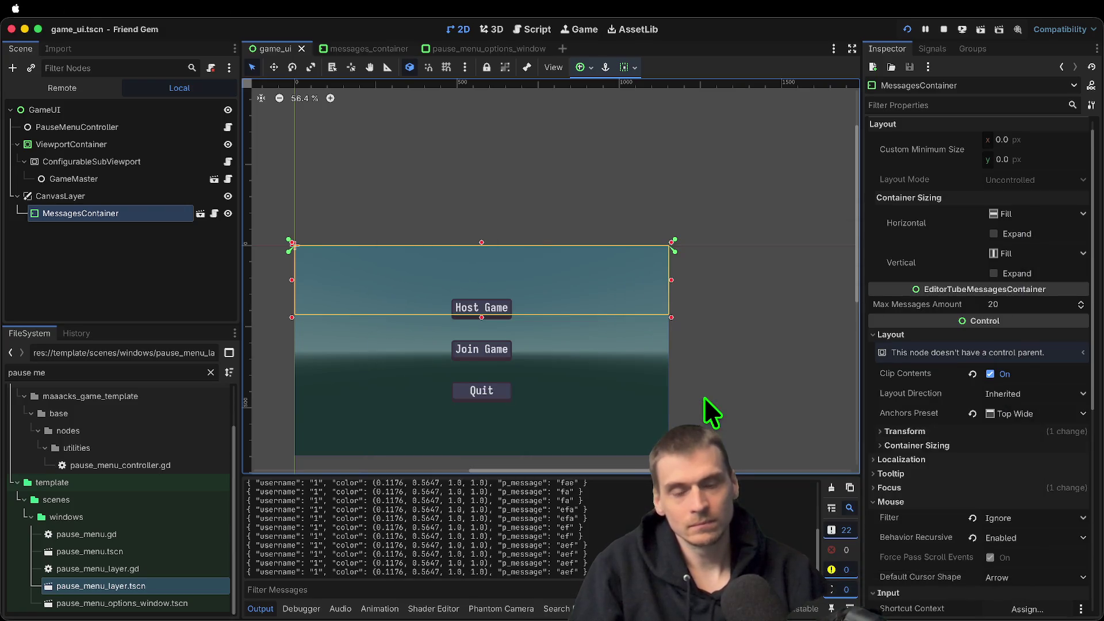
key("Escape")
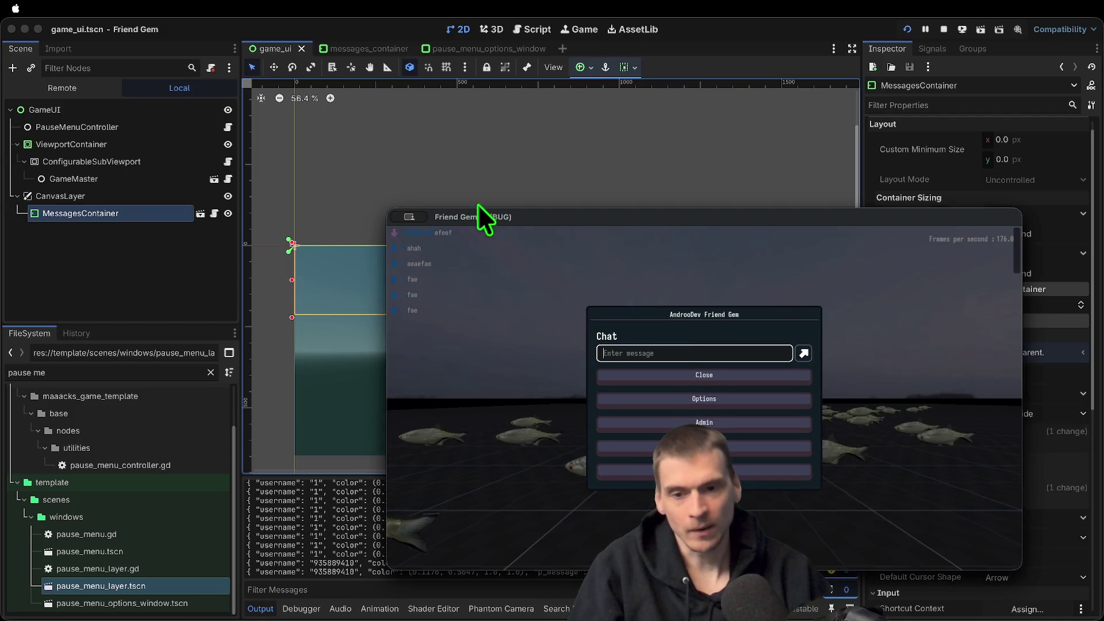
left_click(647, 29)
Open messages_container.gd in the Script editor and go to line 39
left_click(529, 28)
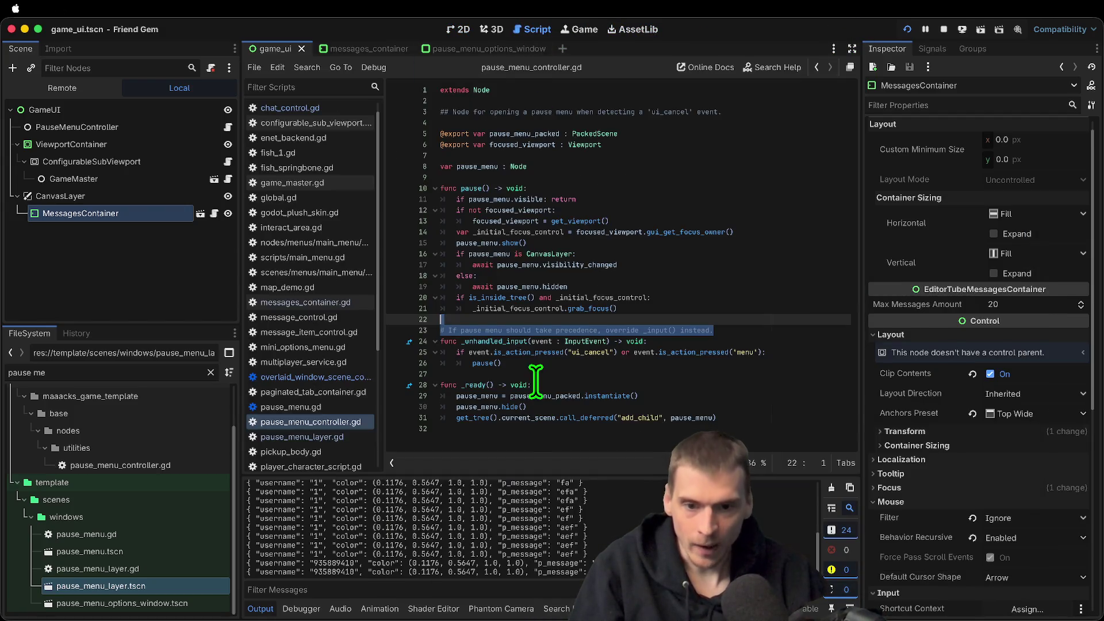
left_click(137, 268)
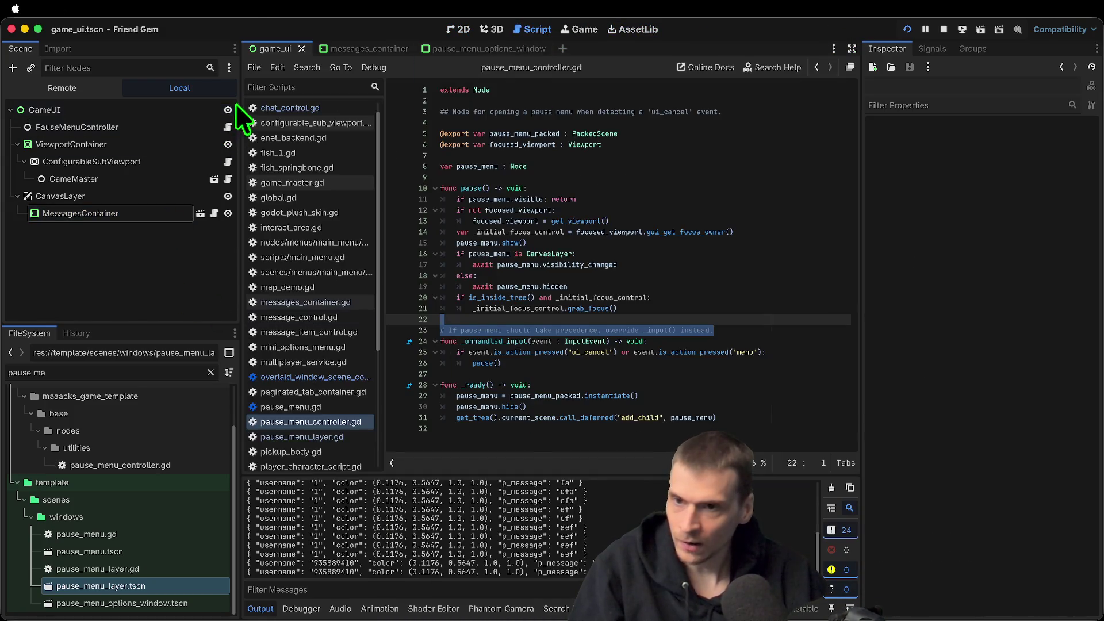
left_click(213, 212)
left_click(702, 340)
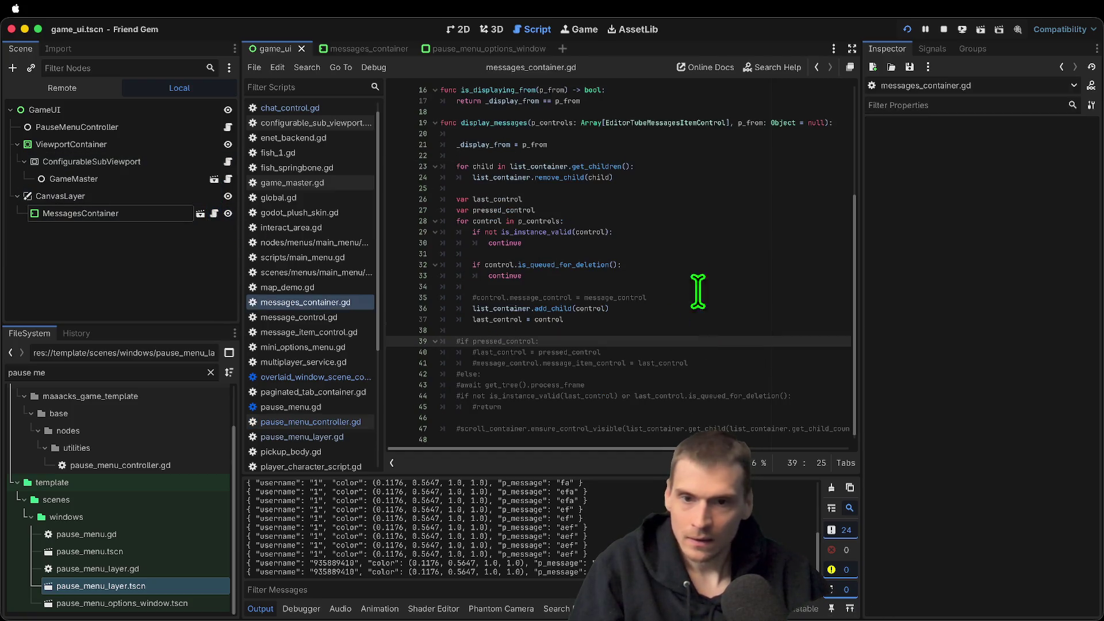
scroll(633, 173, "up", 3)
double_click(473, 219)
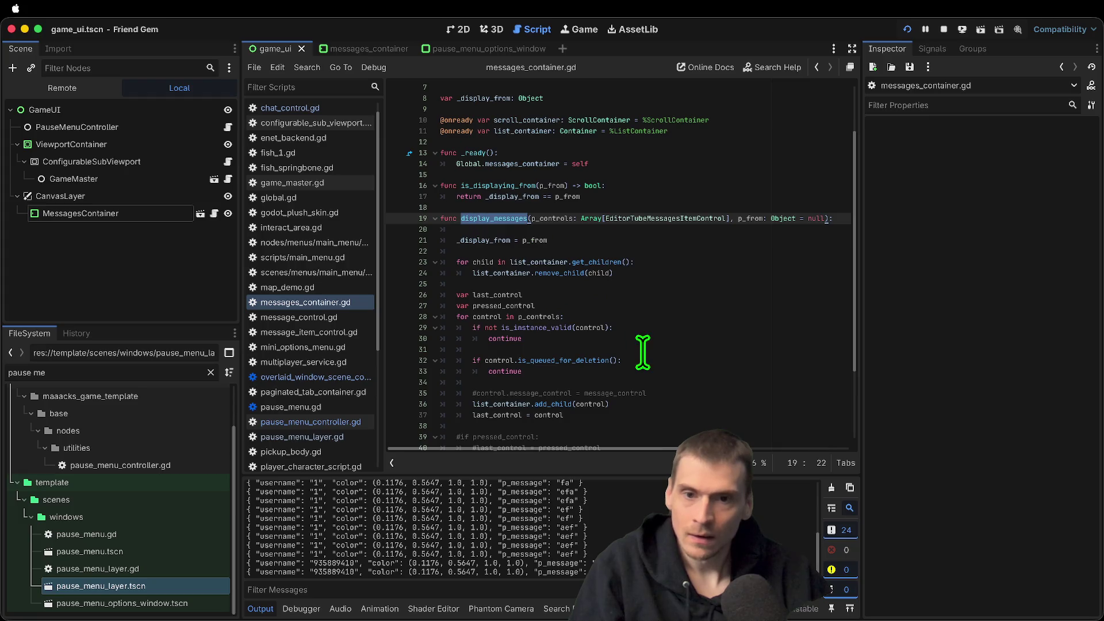
scroll(647, 277, "down", 1)
scroll(647, 277, "down", 2)
Write scroll_container.ensure_control_visible on line 39 using autocomplete
left_click(661, 341)
key("space")
key("BackSpace")
type("s")
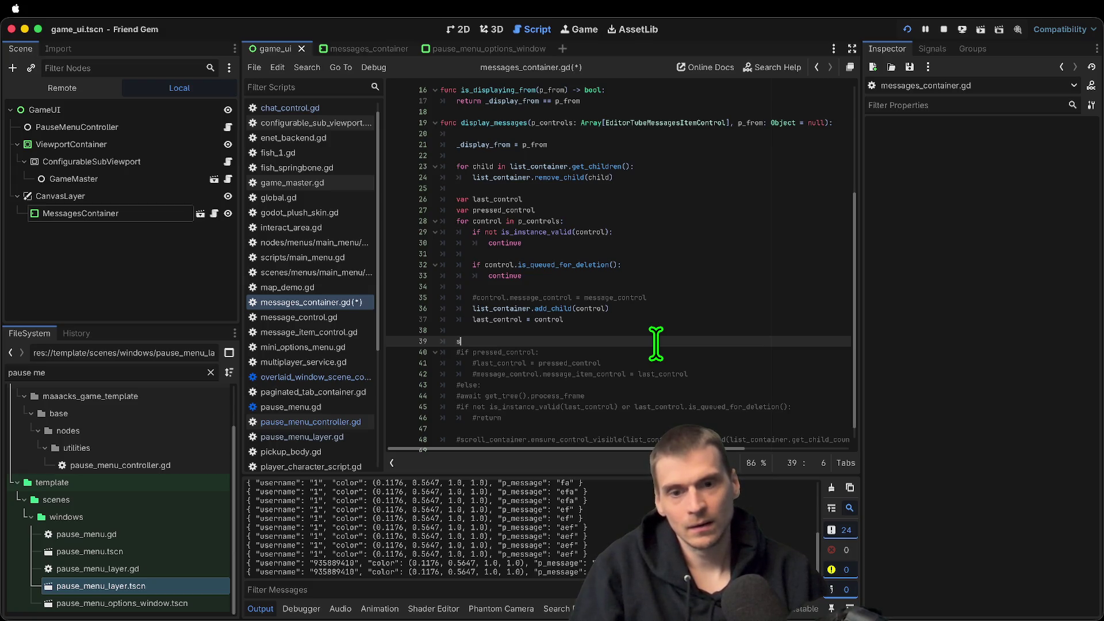
type("croll_container.scr")
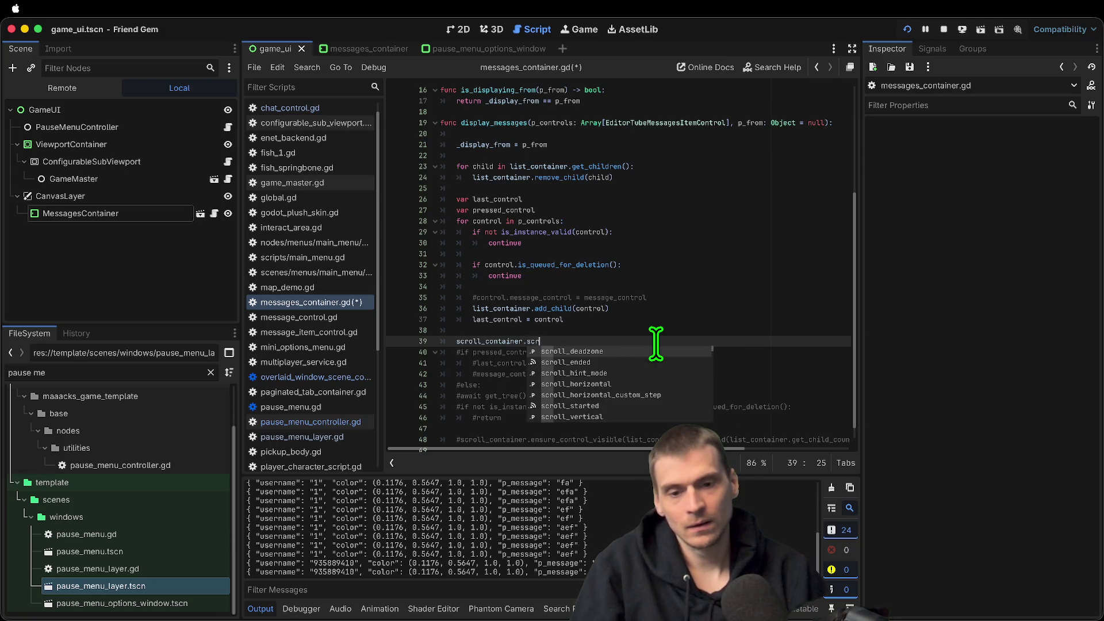
type("oll")
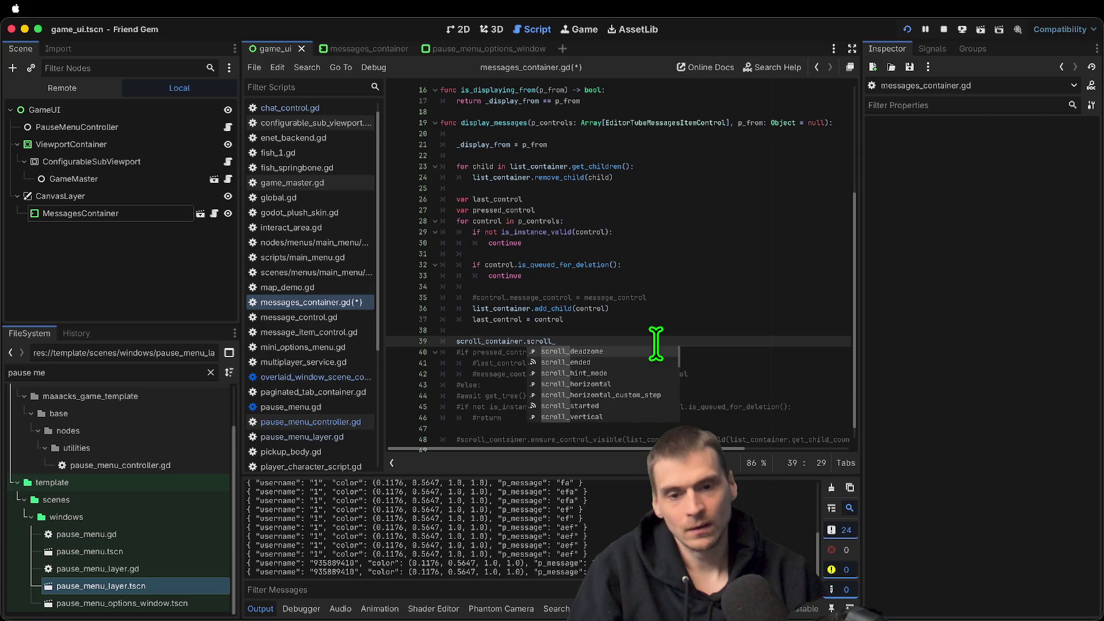
scroll(658, 371, "down", 3)
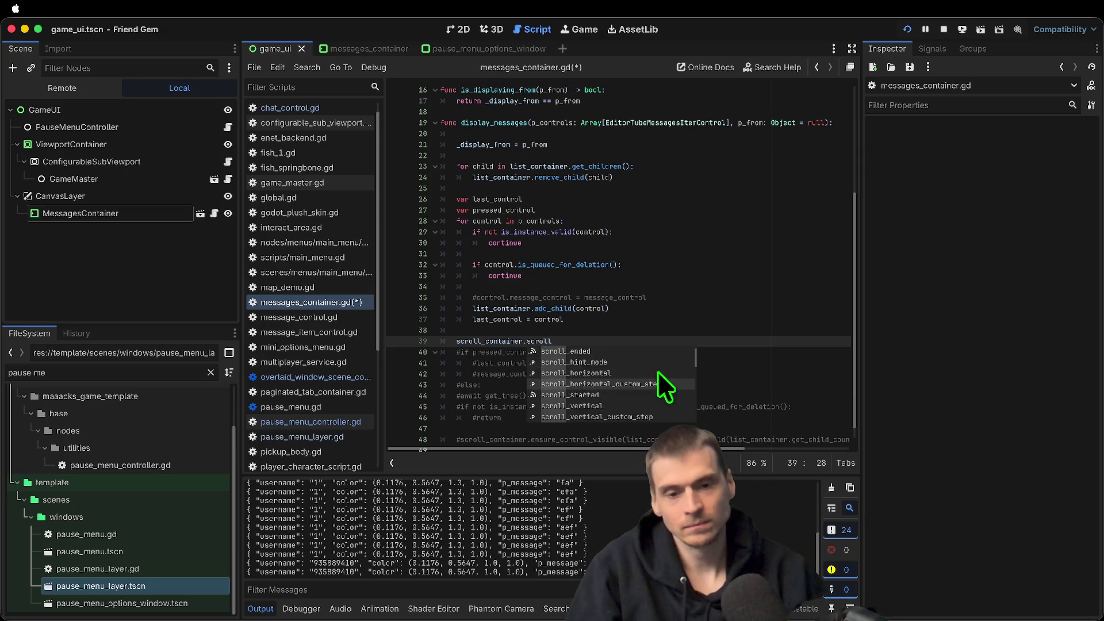
scroll(658, 371, "down", 5)
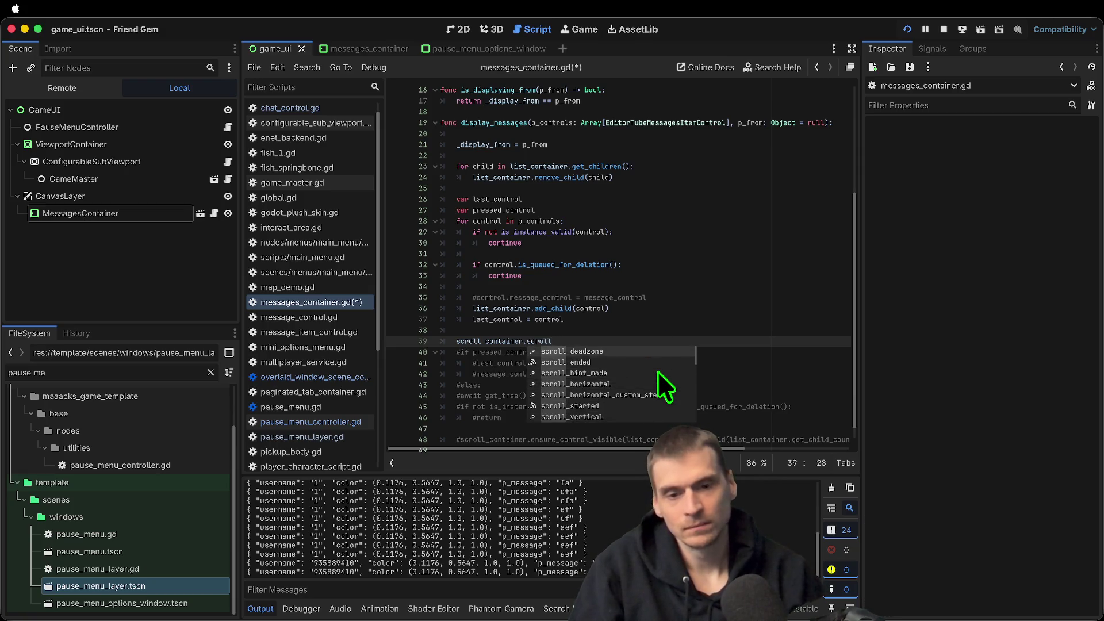
key("Down")
key("Down")
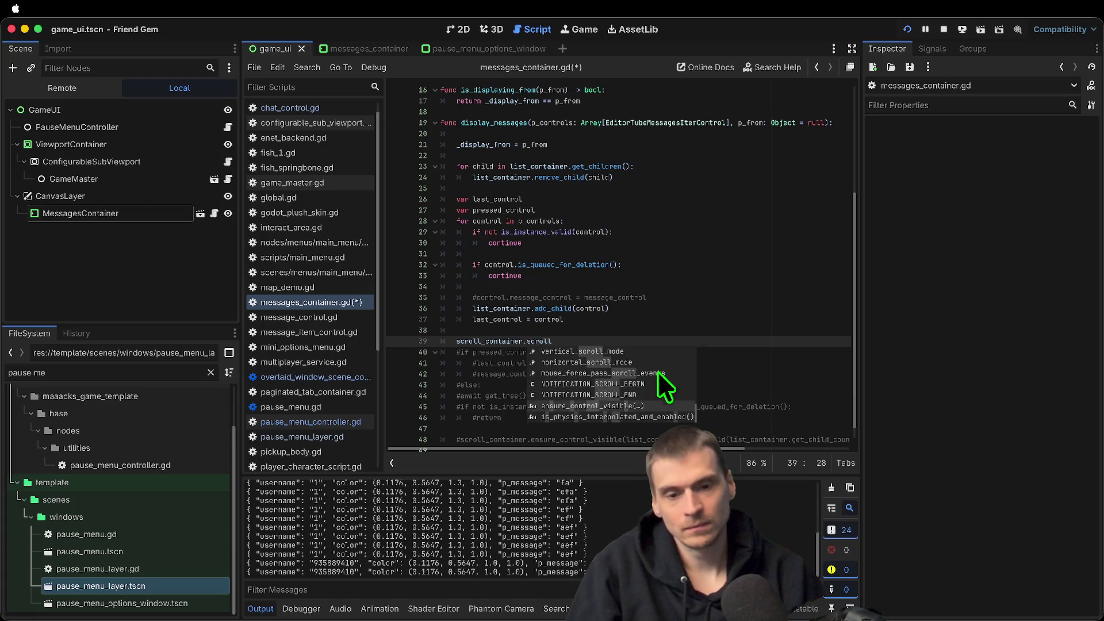
key("Return")
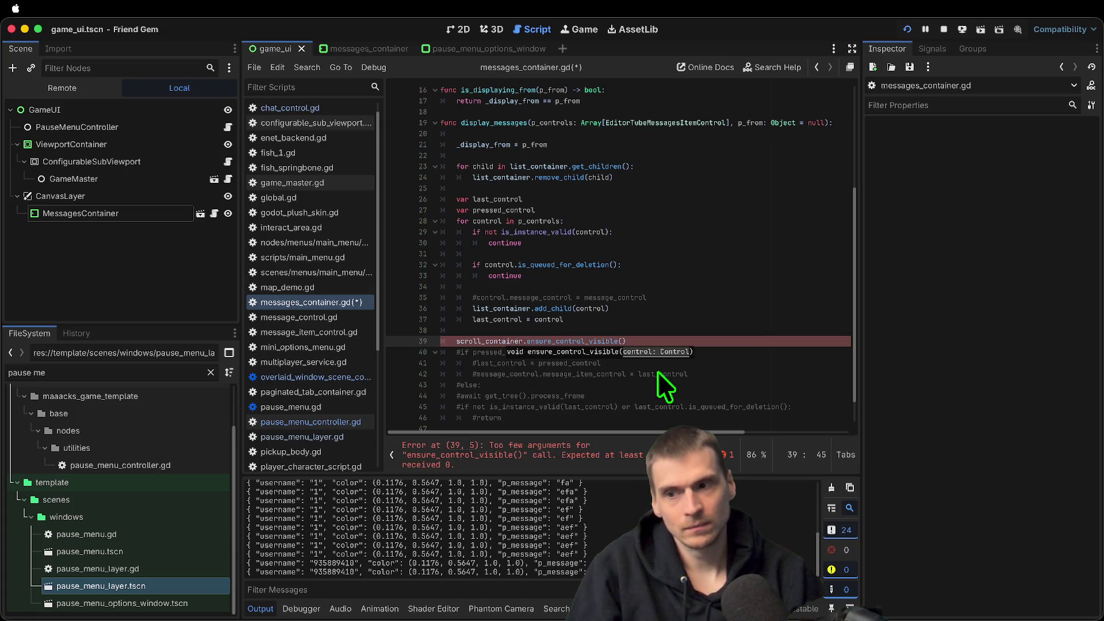
left_click(676, 375)
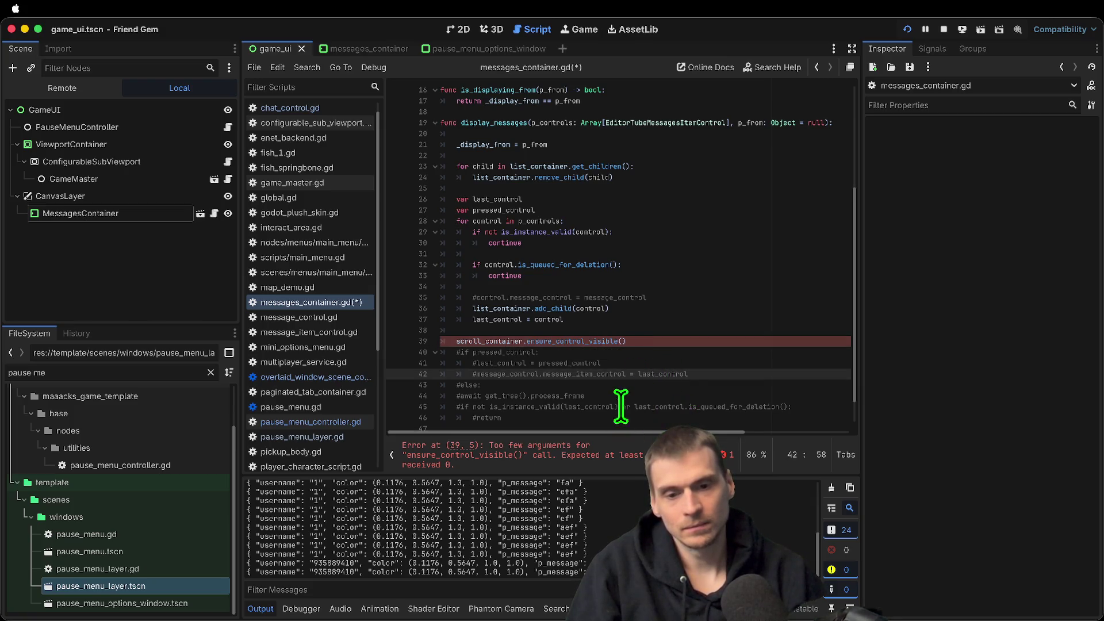
Pass list_container.get_child as the ensure_control_visible argument
left_click(698, 331)
left_click(700, 342)
key("Left")
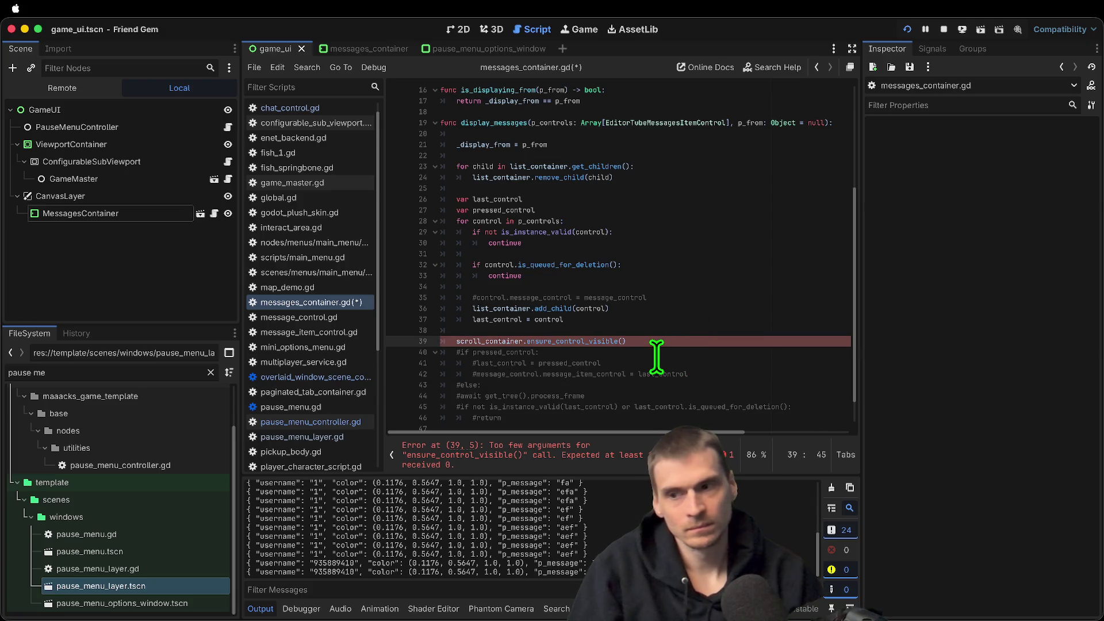
type("li")
key("Return")
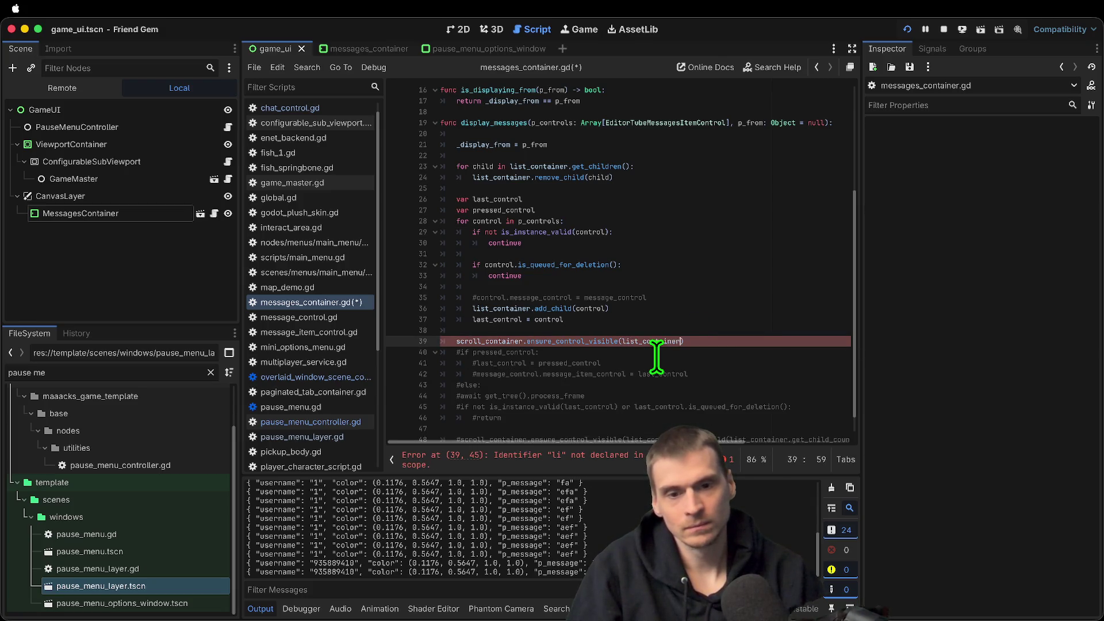
type(".")
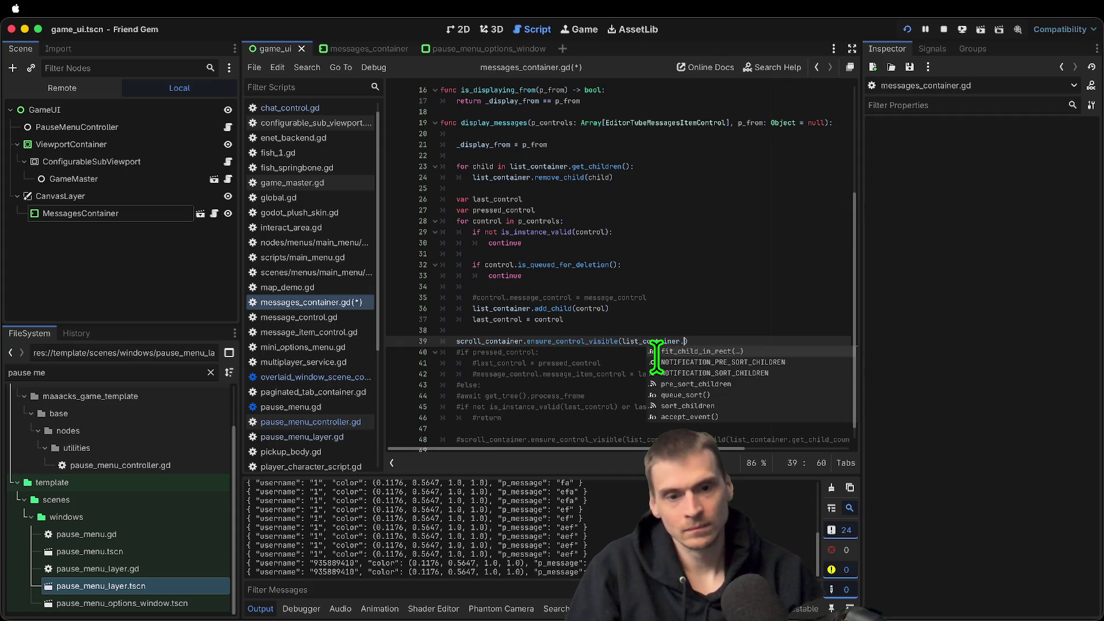
type("last")
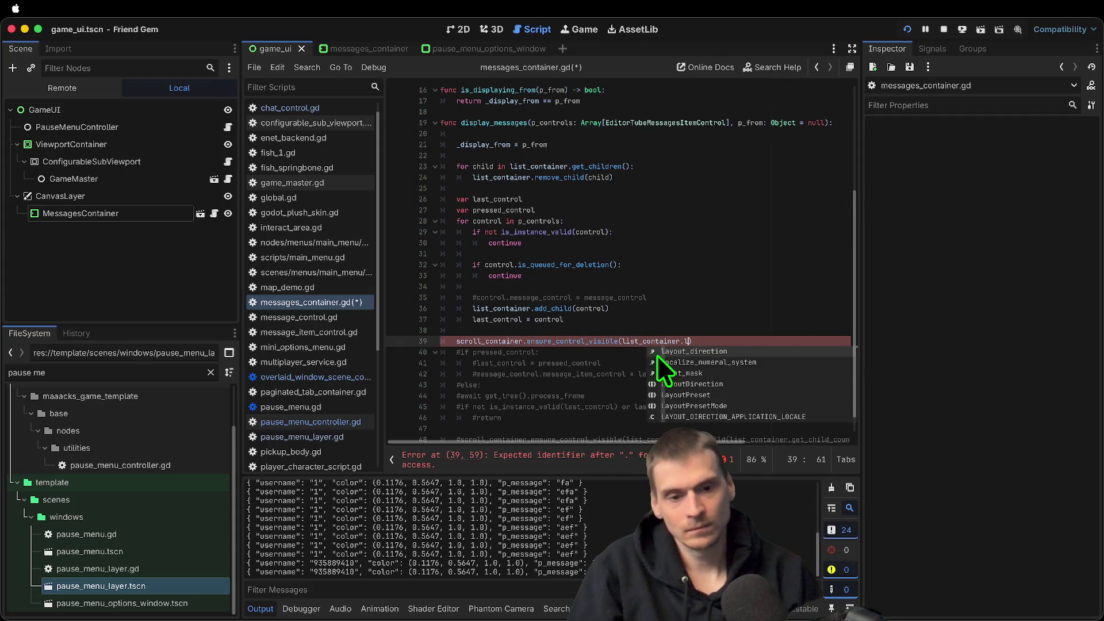
key("BackSpace")
key("BackSpace")
key("BackSpace")
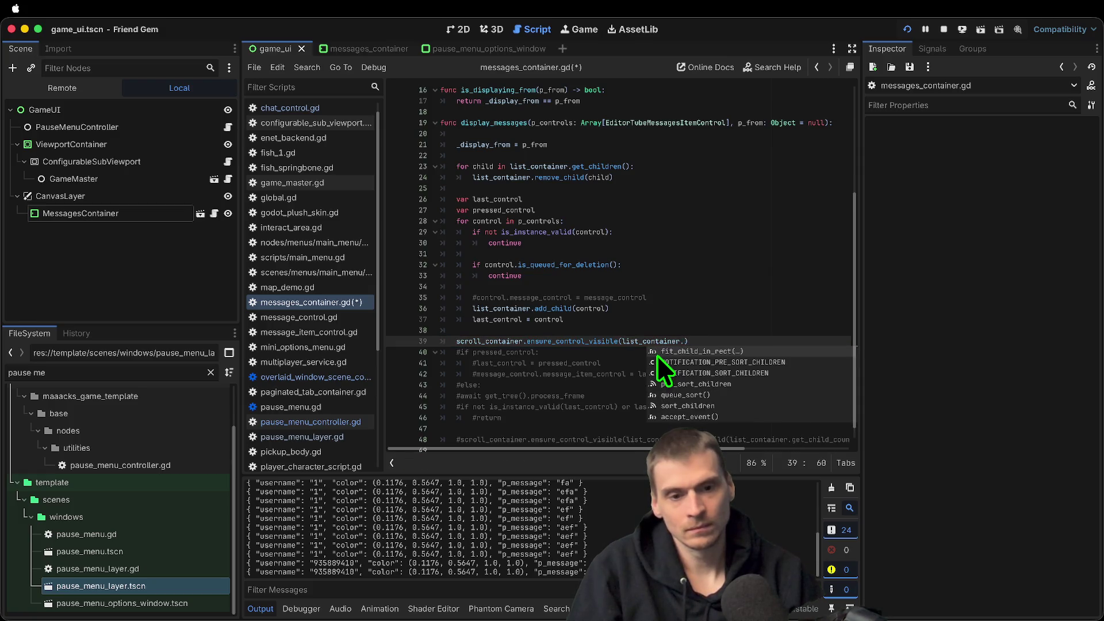
type("get_")
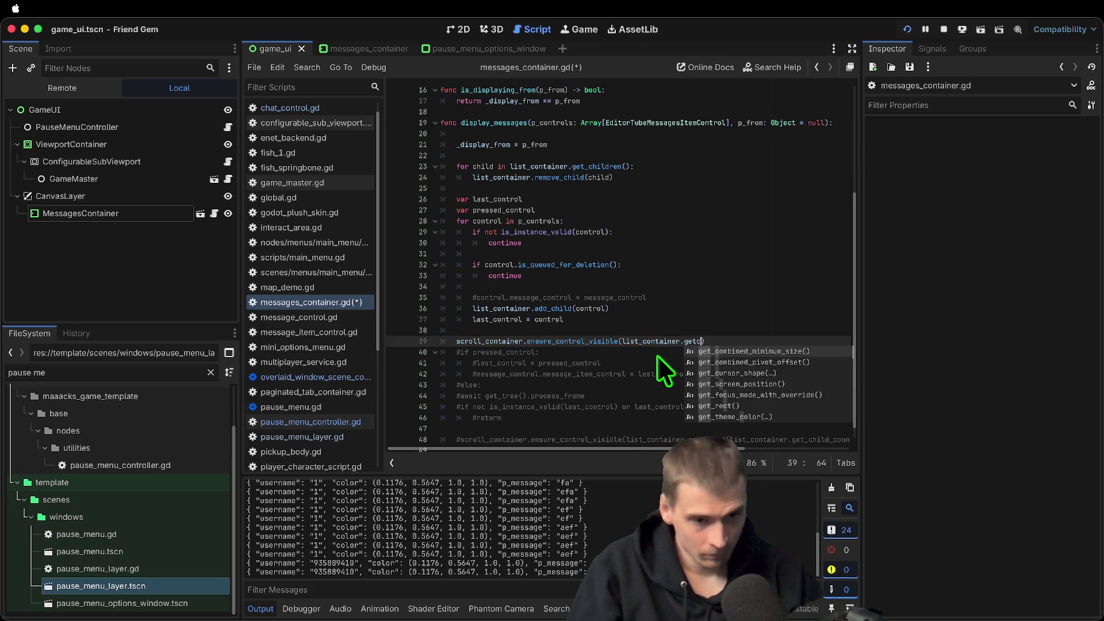
type("chi")
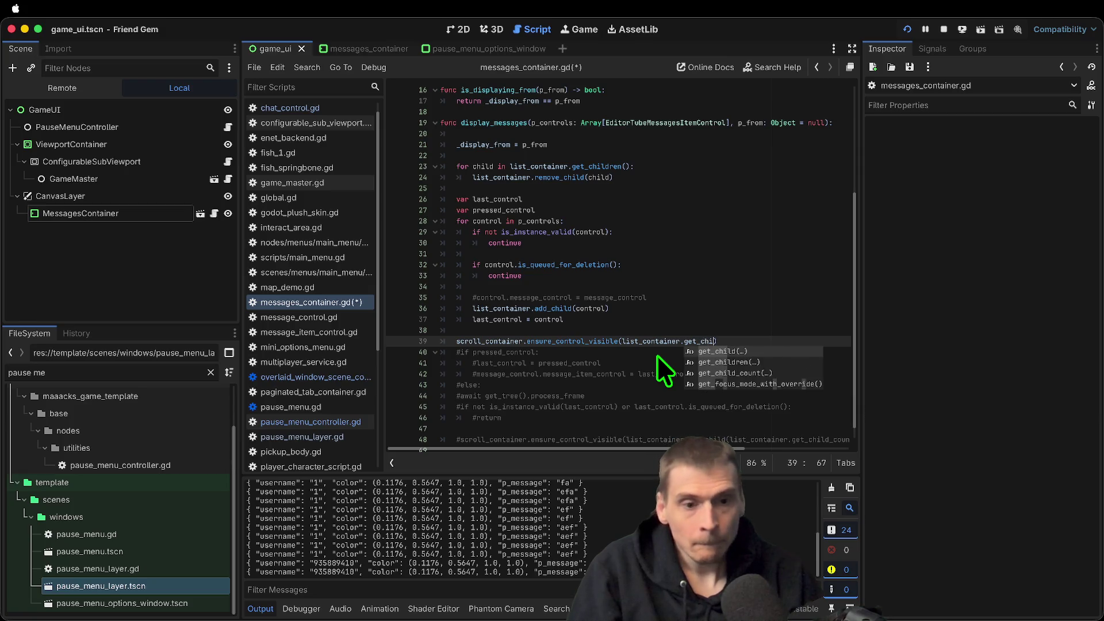
key("Return")
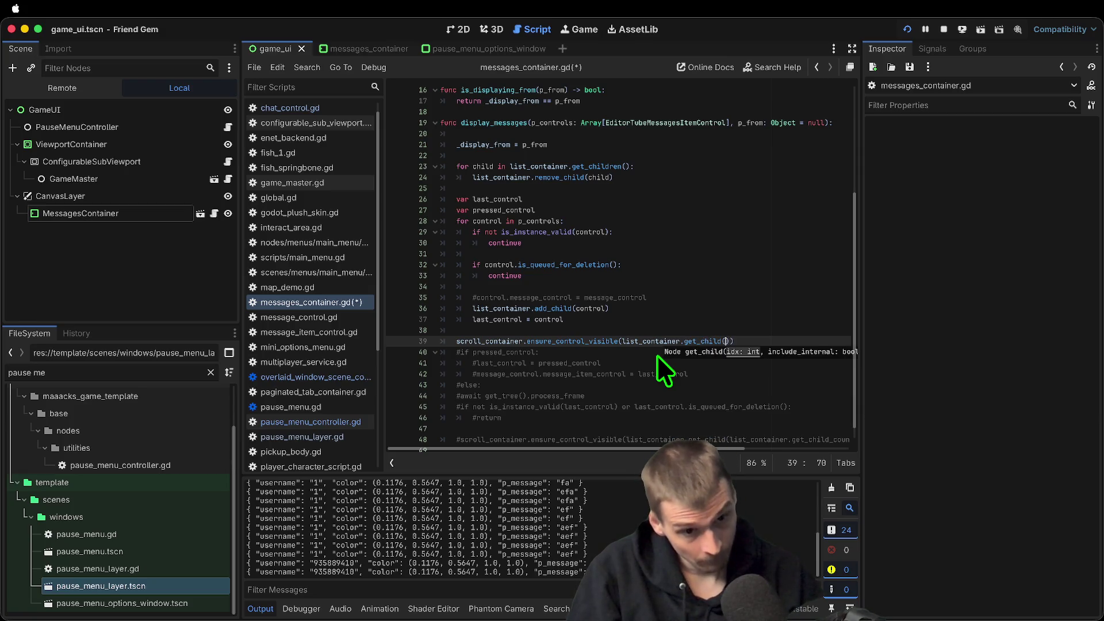
Finish the call as get_child(-1), save, and send test messages "1" in the game
type("-1")
key("ctrl+s")
key("F5")
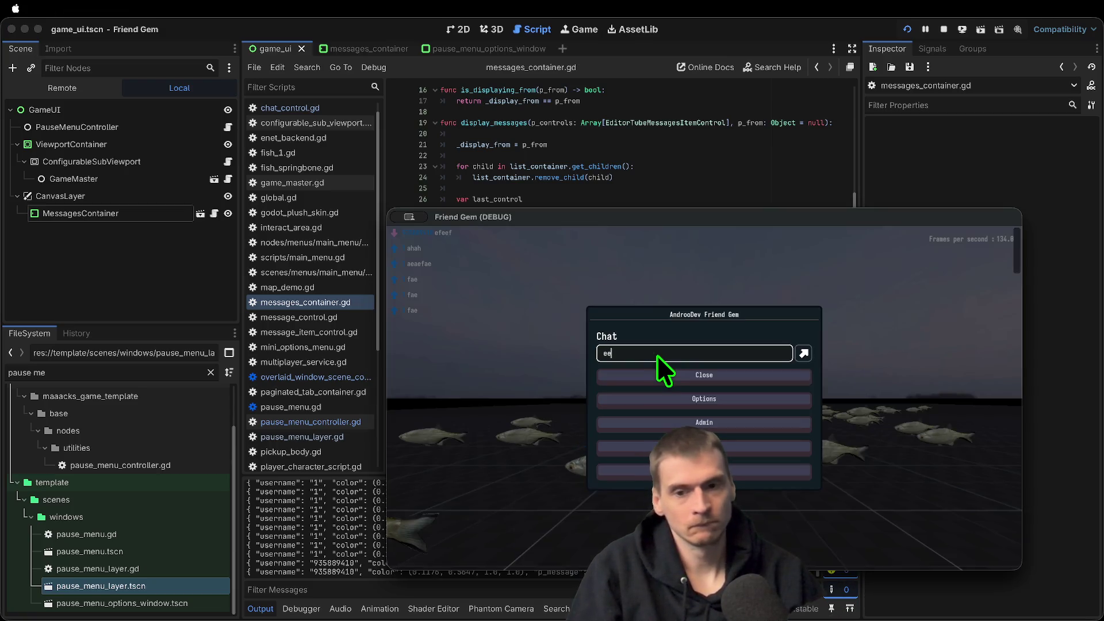
type("1")
key("Return")
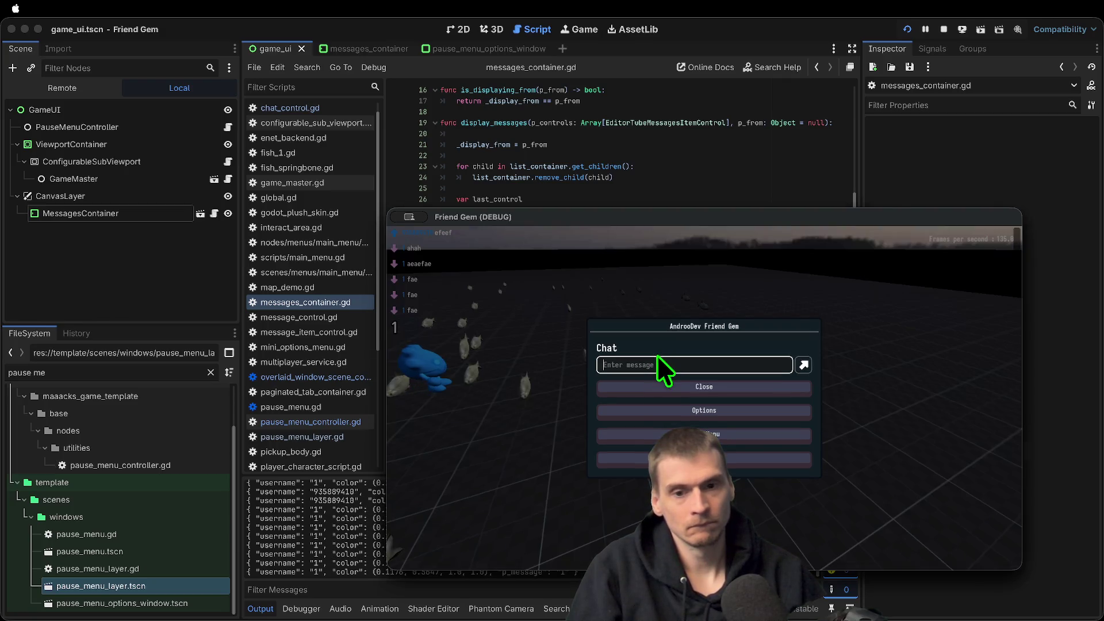
type("1")
key("Return")
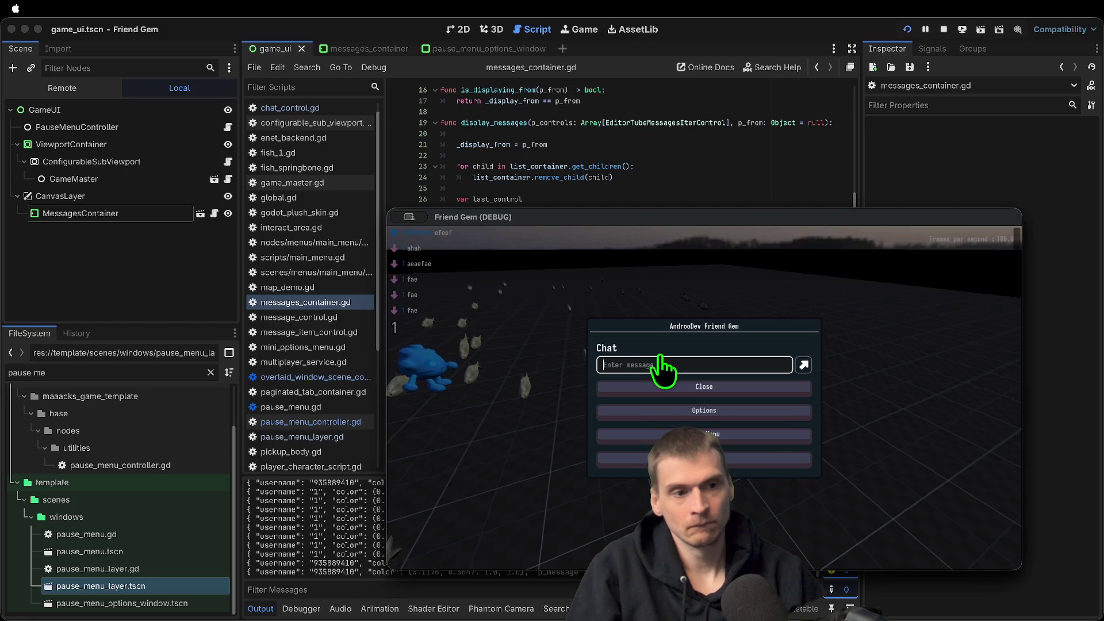
Change the index to get_child(0) and retest by sending the message "ad"
key("BackSpace")
key("BackSpace")
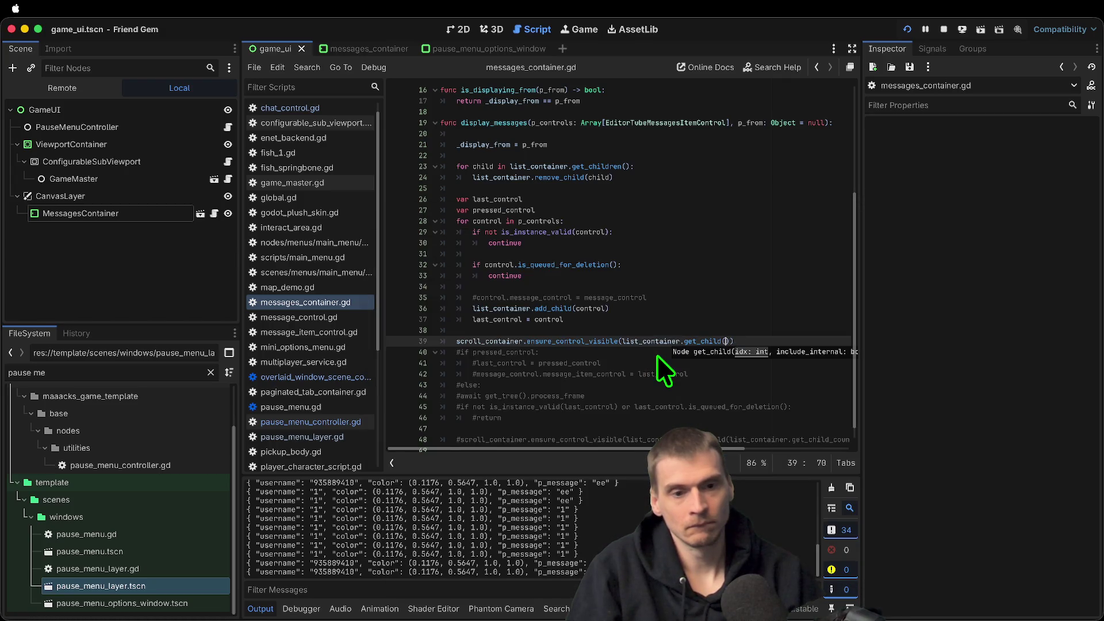
type("(0")
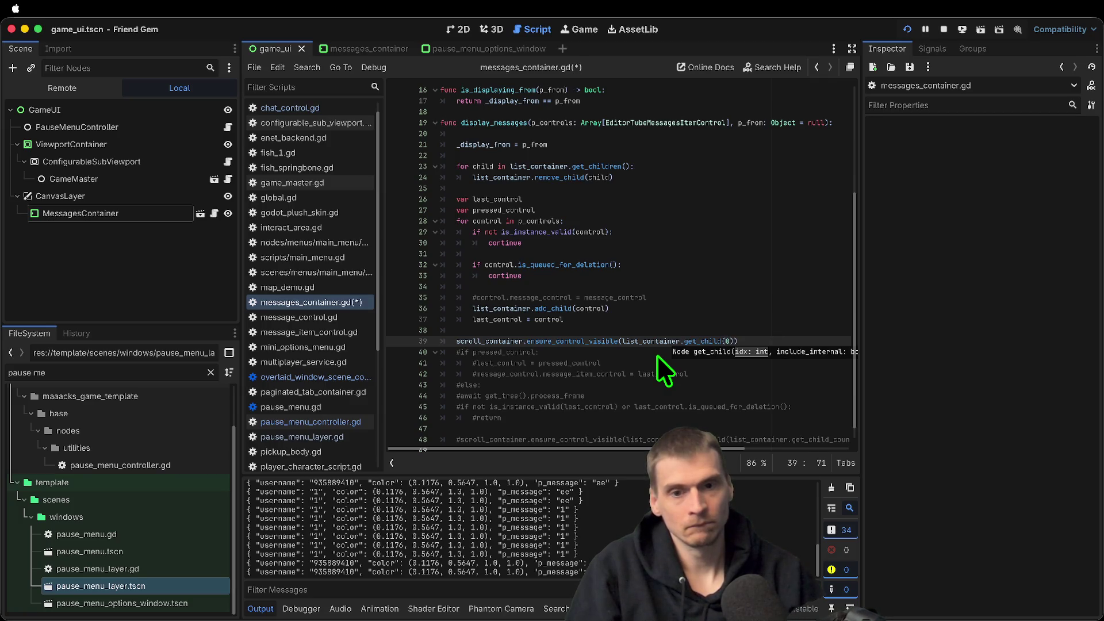
key("super+Tab")
type("ad")
key("Return")
left_click(657, 355)
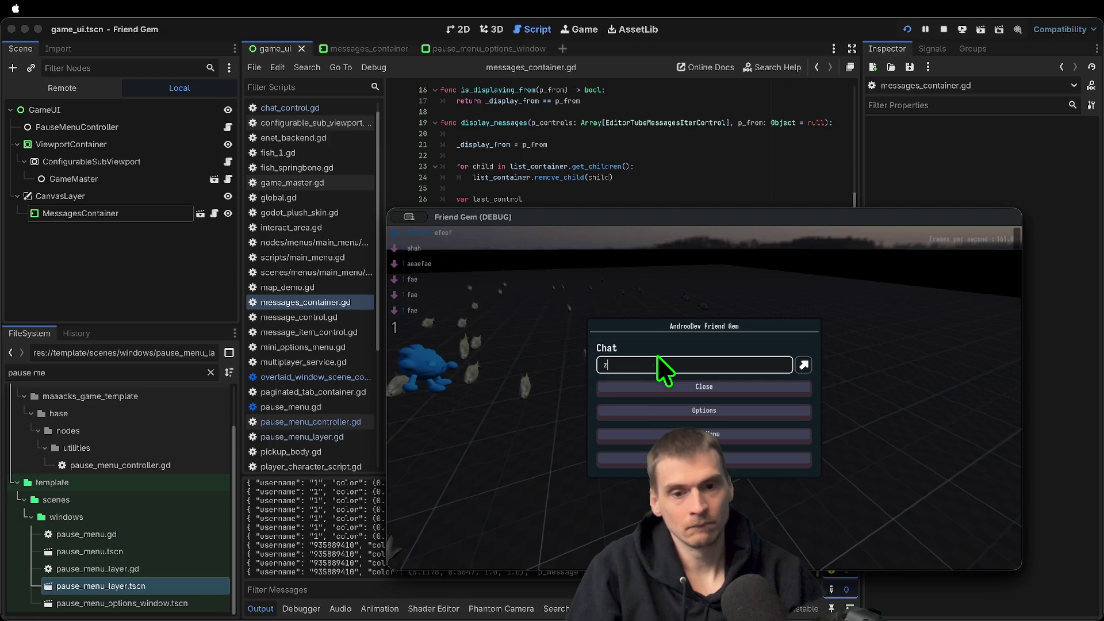
left_click(638, 221)
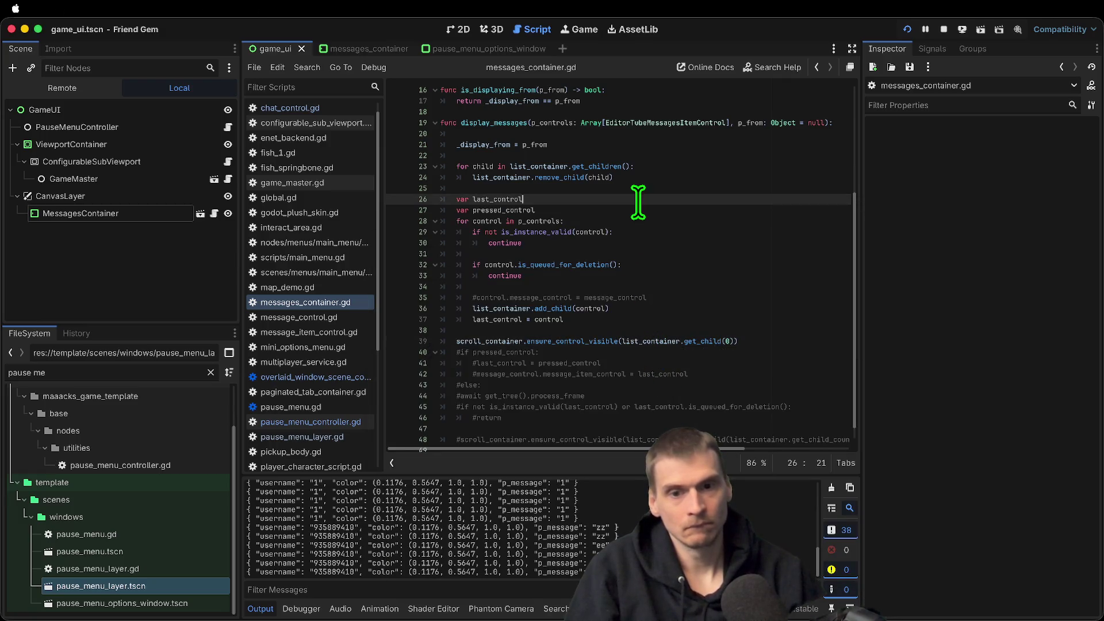
On line 28, make the loop iterate over p_controls.reverse() using autocomplete
key("Down")
key("Up")
key("ctrl+Right")
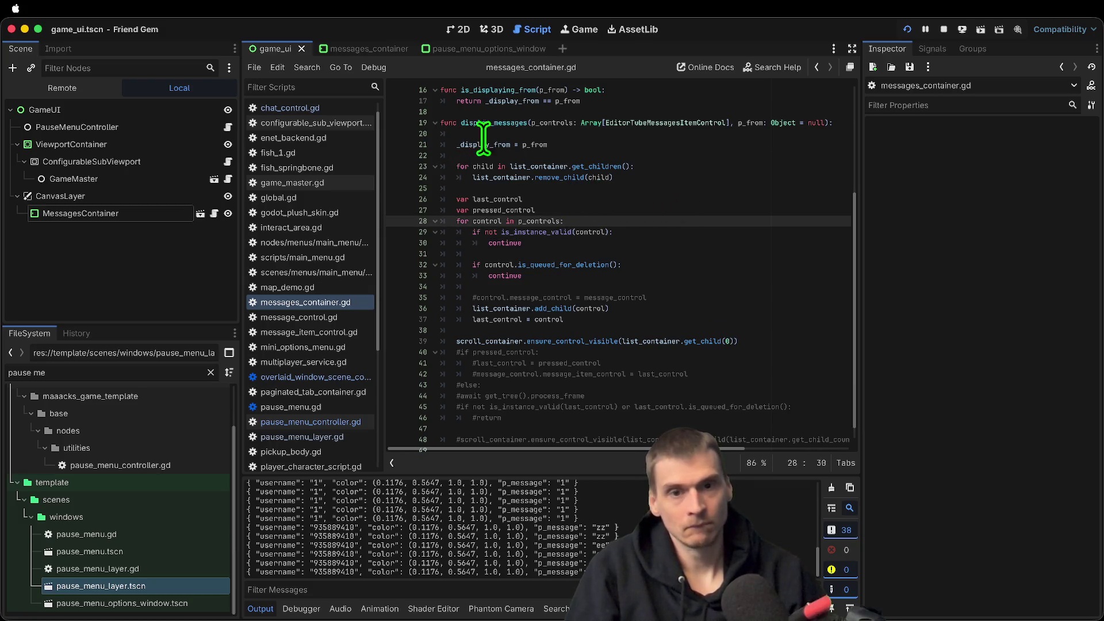
double_click(552, 122)
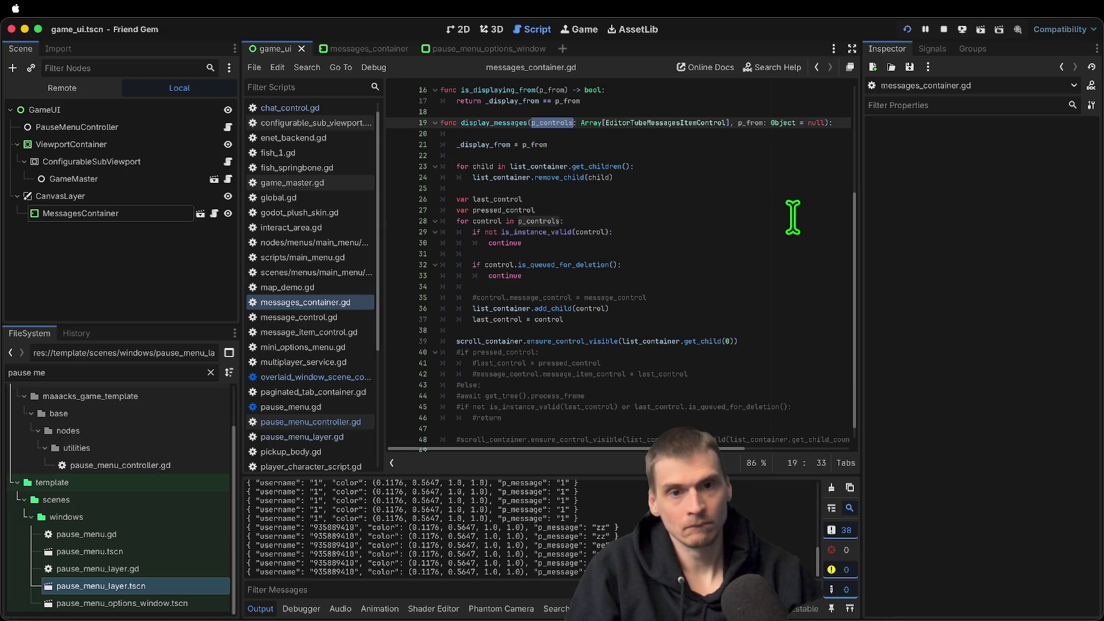
left_click(778, 201)
key("Right")
key("Down")
key("Down")
key("Up")
key("End")
key("Left")
type("re")
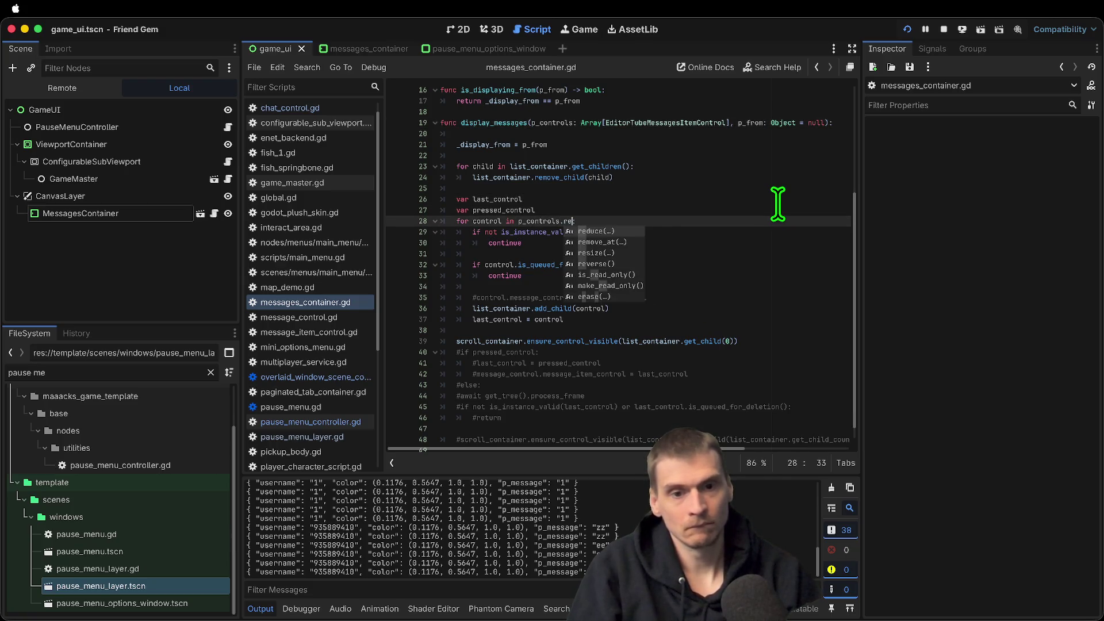
type("v")
key("Return")
Save and run the game, send 'fa' and '123' chat messages, then select MessagesContainer
key("super+b")
key("BackSpace")
type("fa")
key("Return")
key("Return")
key("Return")
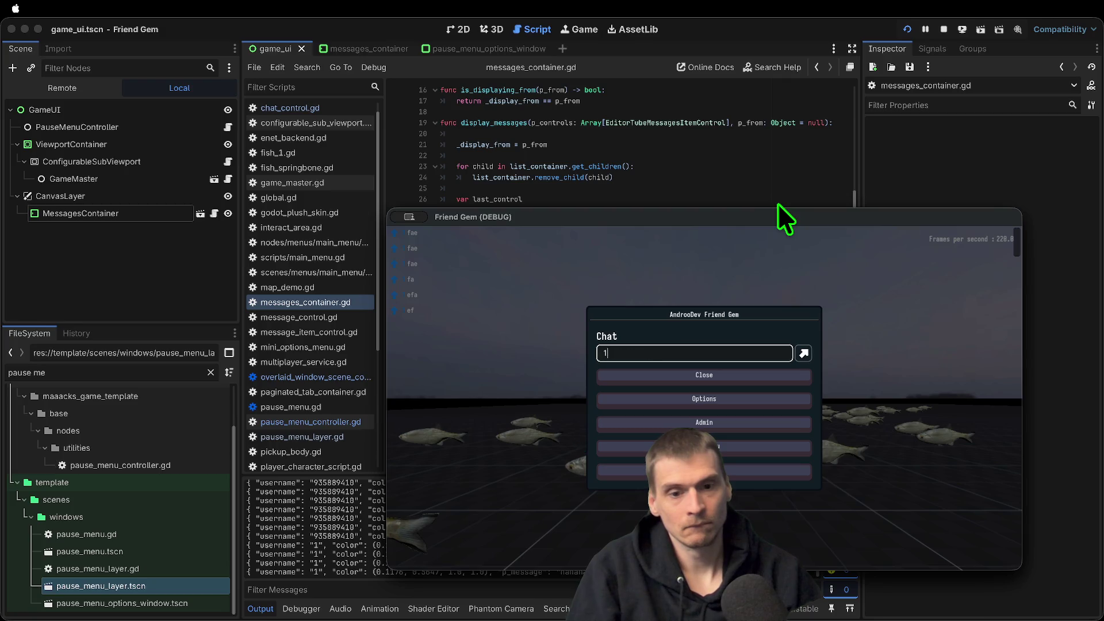
key("Return")
type("123")
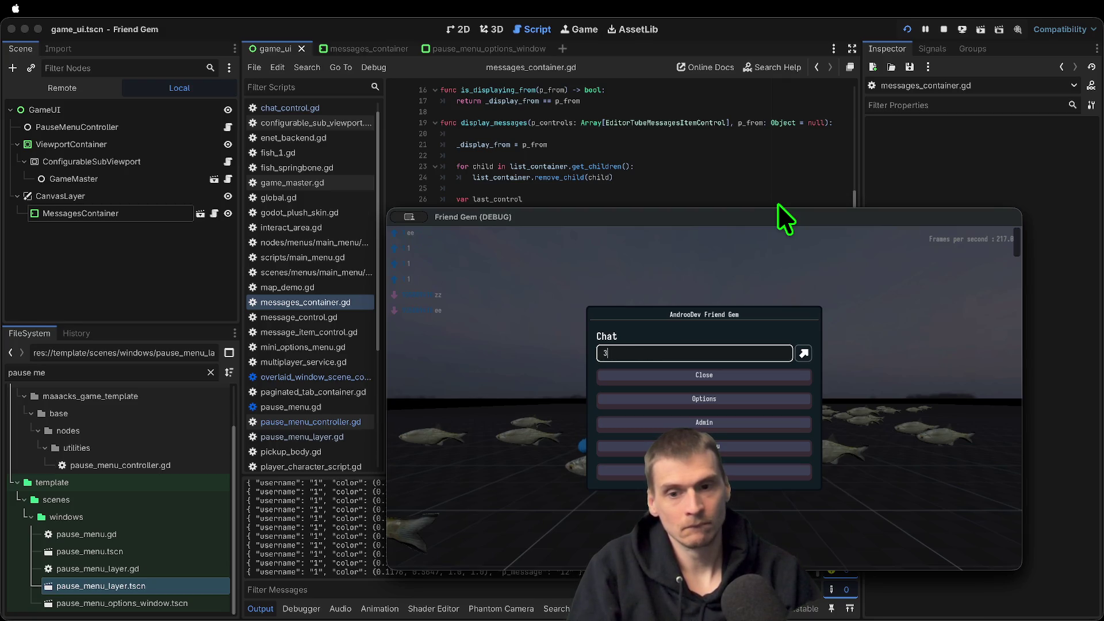
key("Return")
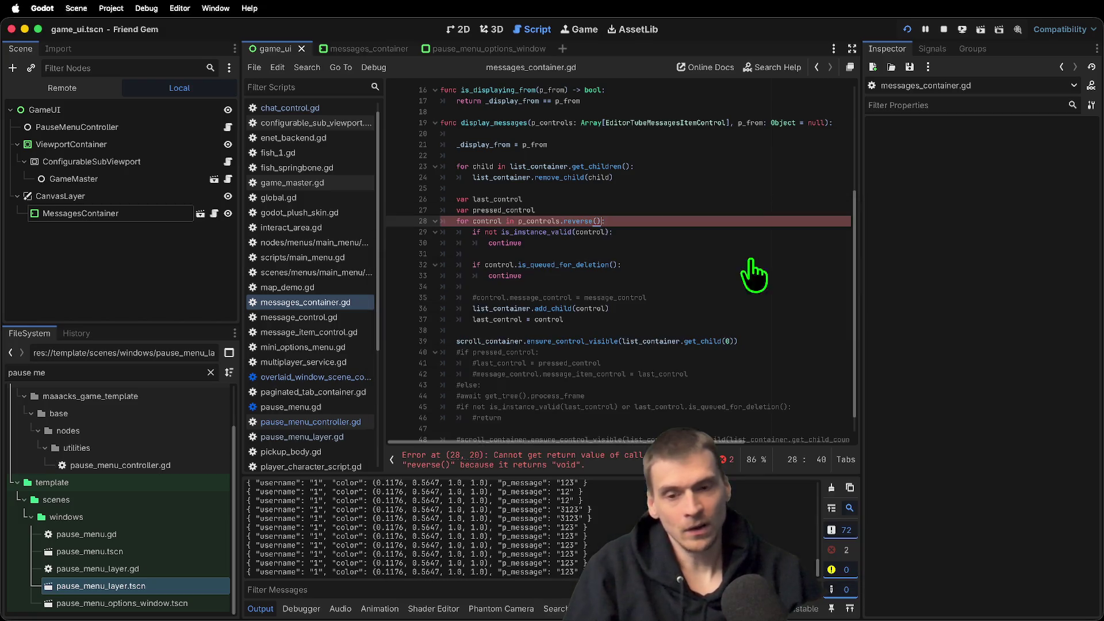
left_click(172, 213)
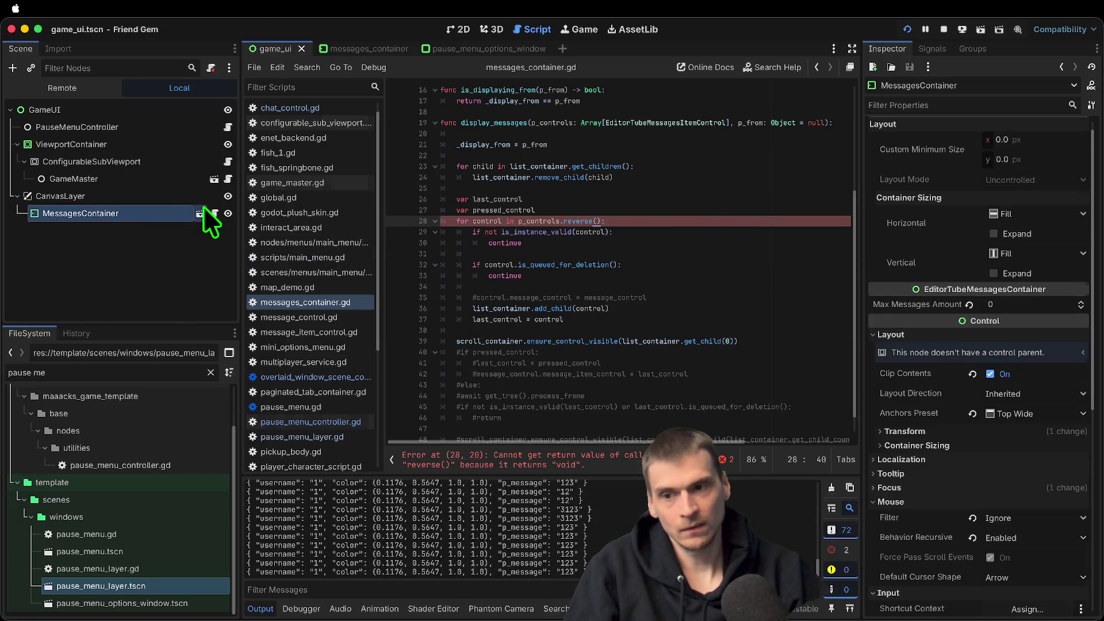
In messages_container.tscn, set the ScrollContainer's vertical sizing to Shrink Begin
left_click(202, 213)
left_click(162, 143)
left_click(459, 29)
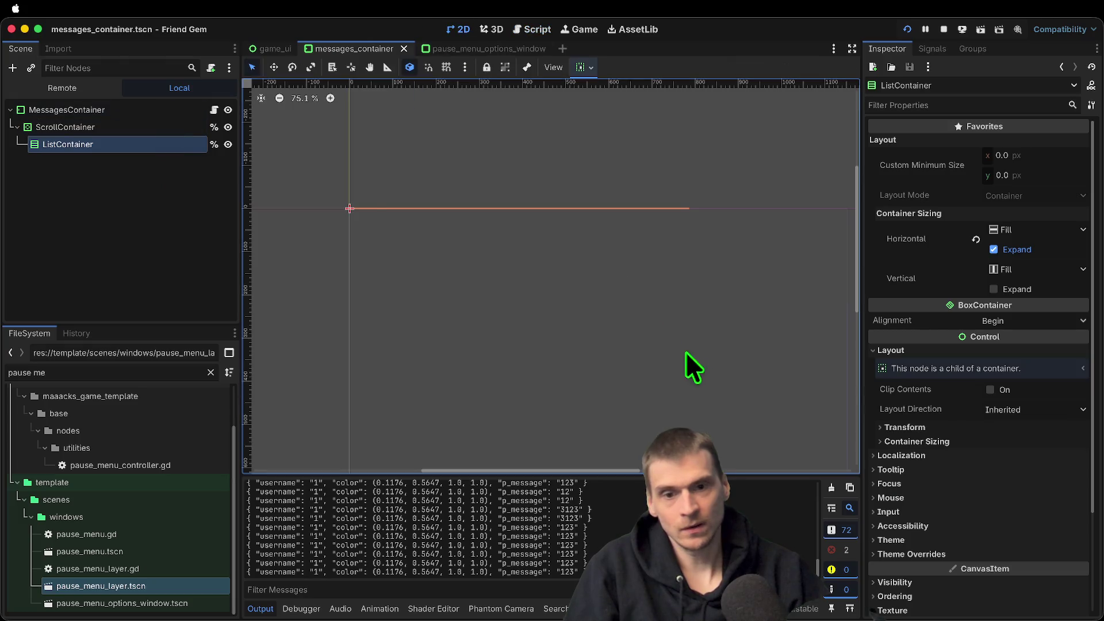
left_click(134, 128)
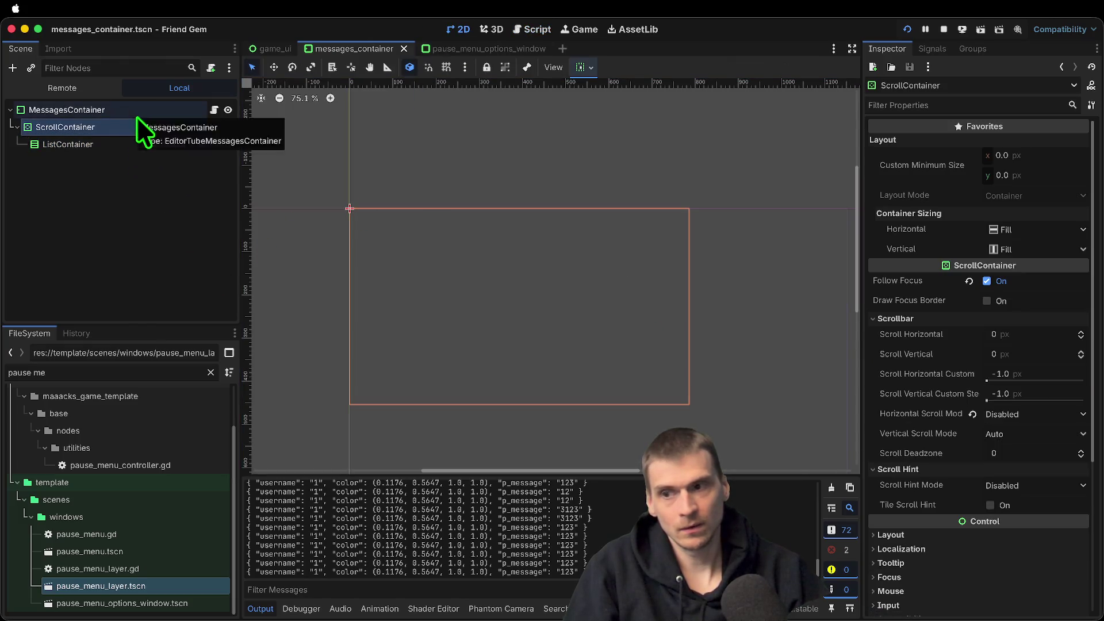
left_click(1026, 250)
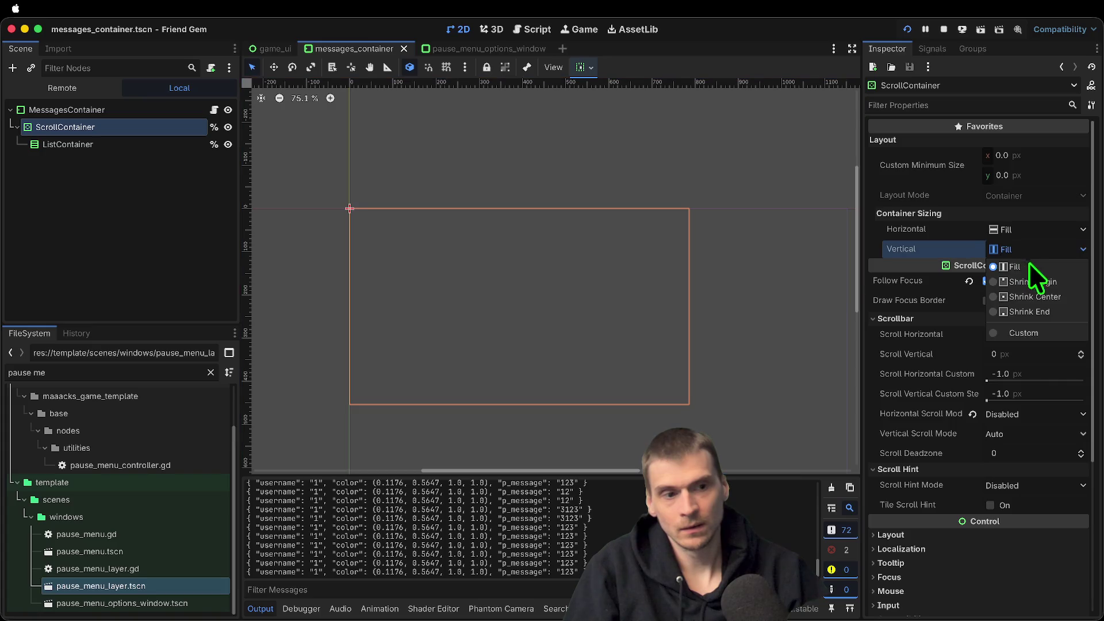
left_click(1038, 283)
Run the game, send a '123eef' chat message, and return to the editor
key("super+Tab")
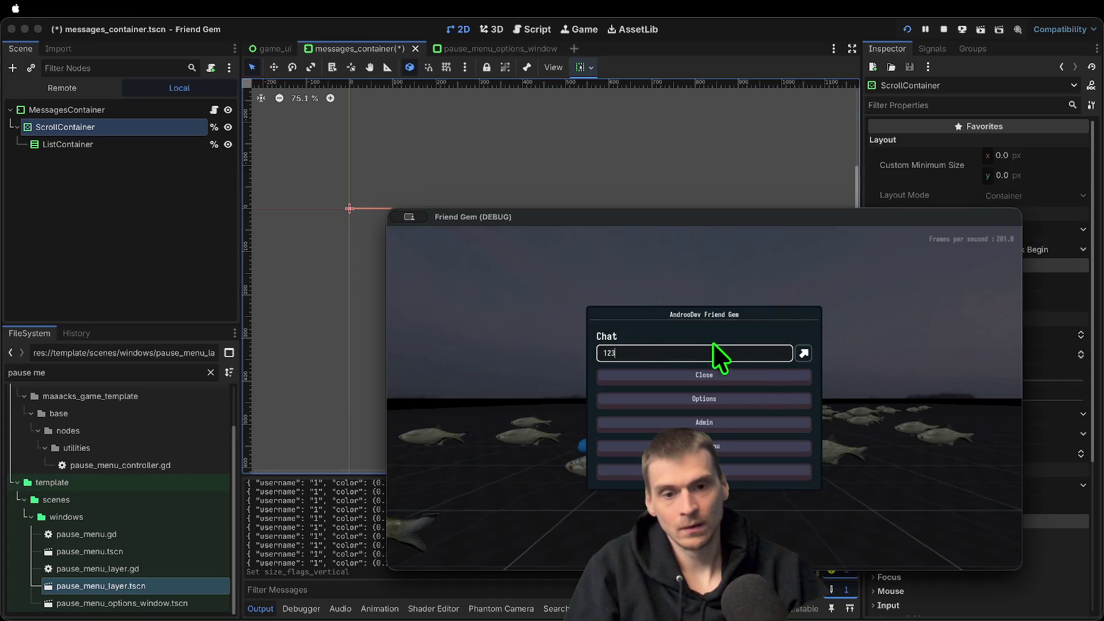
type("eef")
key("Return")
key("super+Tab")
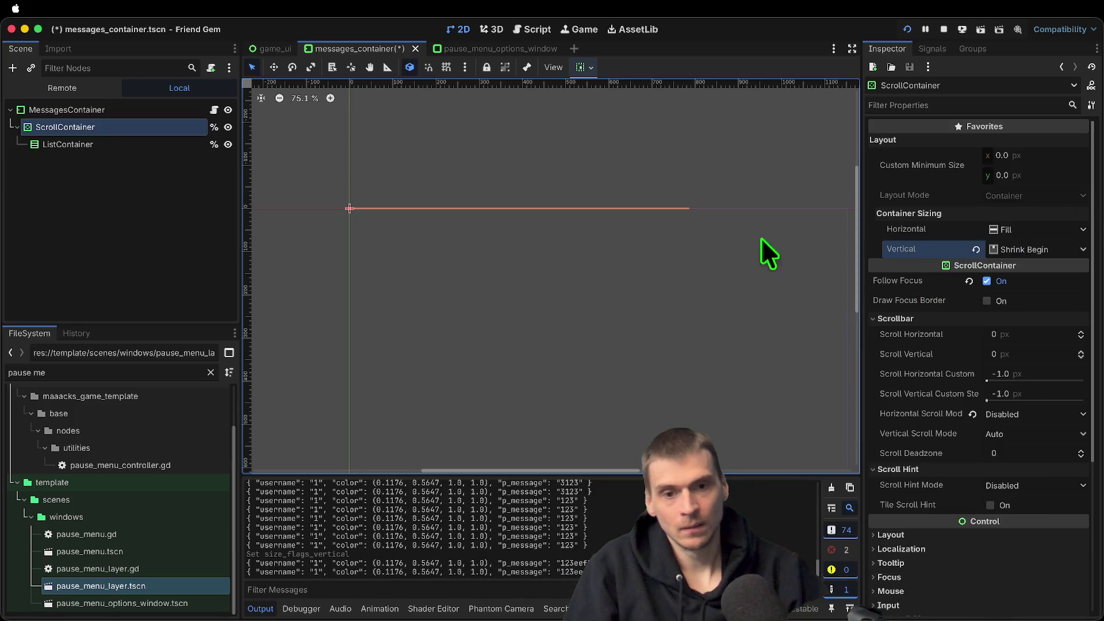
Keep Shrink Begin, set the ScrollContainer's minimum height to 200, and relaunch the game
left_click(1017, 248)
left_click(1035, 182)
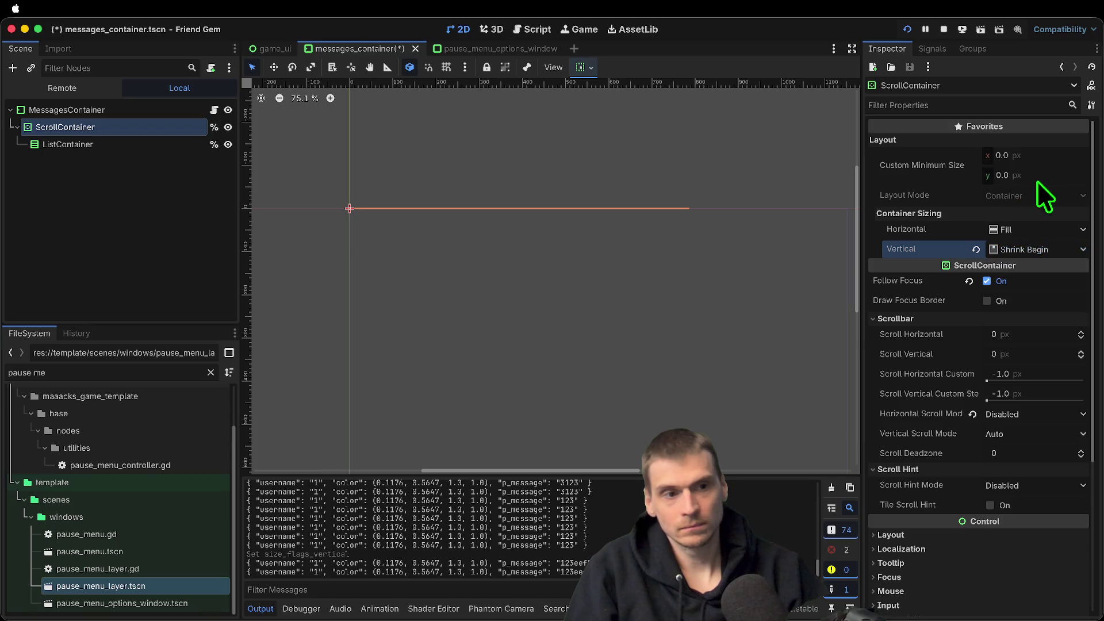
left_click(1038, 177)
type("300")
key("Return")
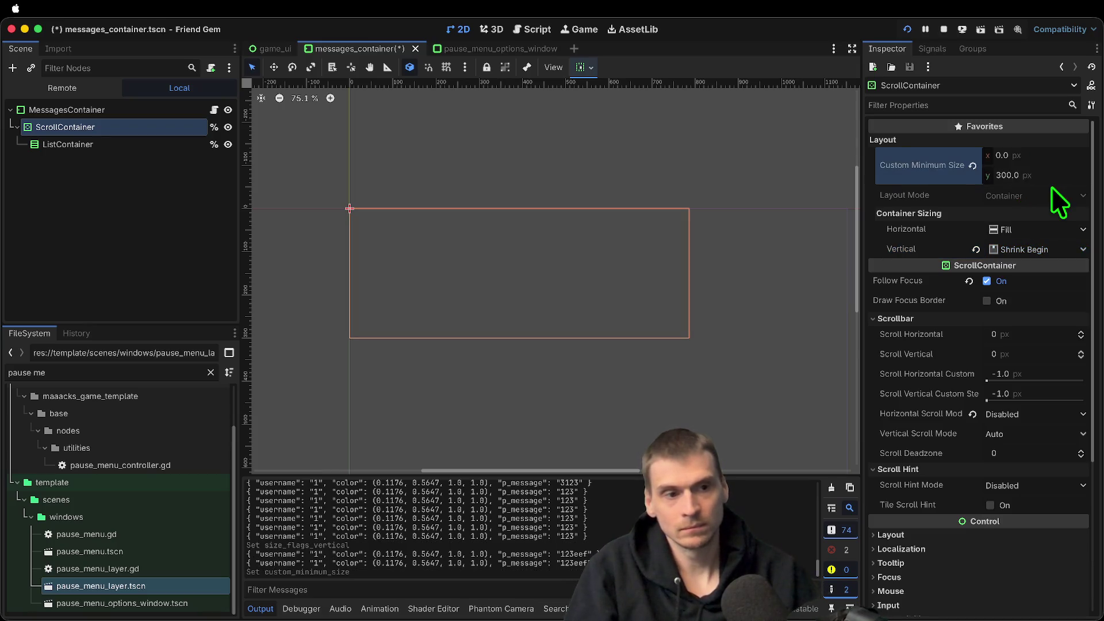
left_click(1047, 176)
type("2")
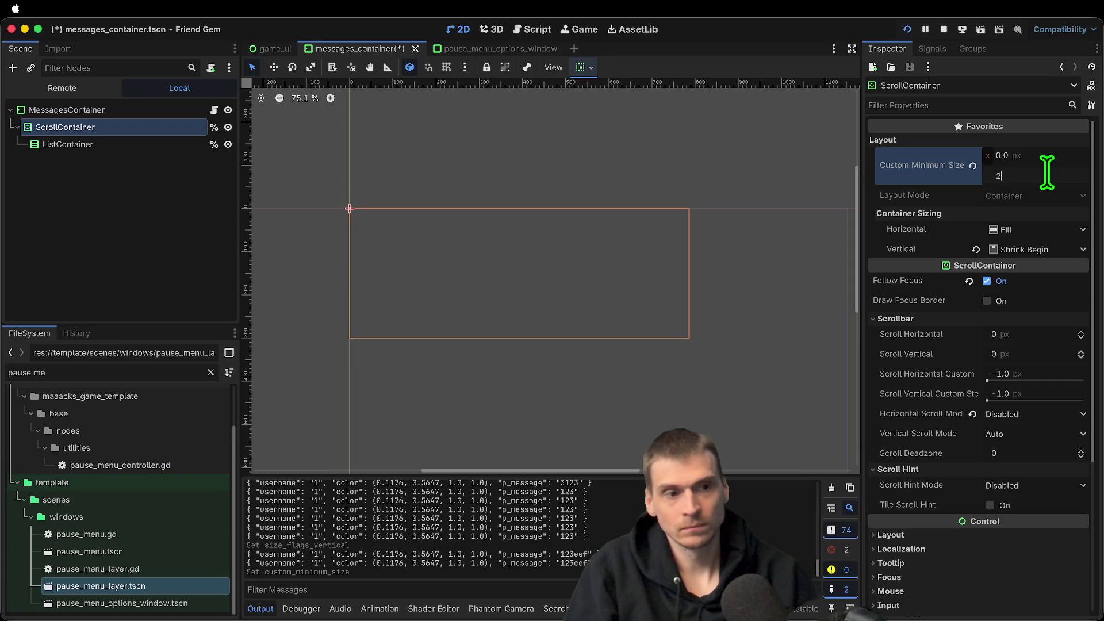
type("0")
key("Return")
key("super+b")
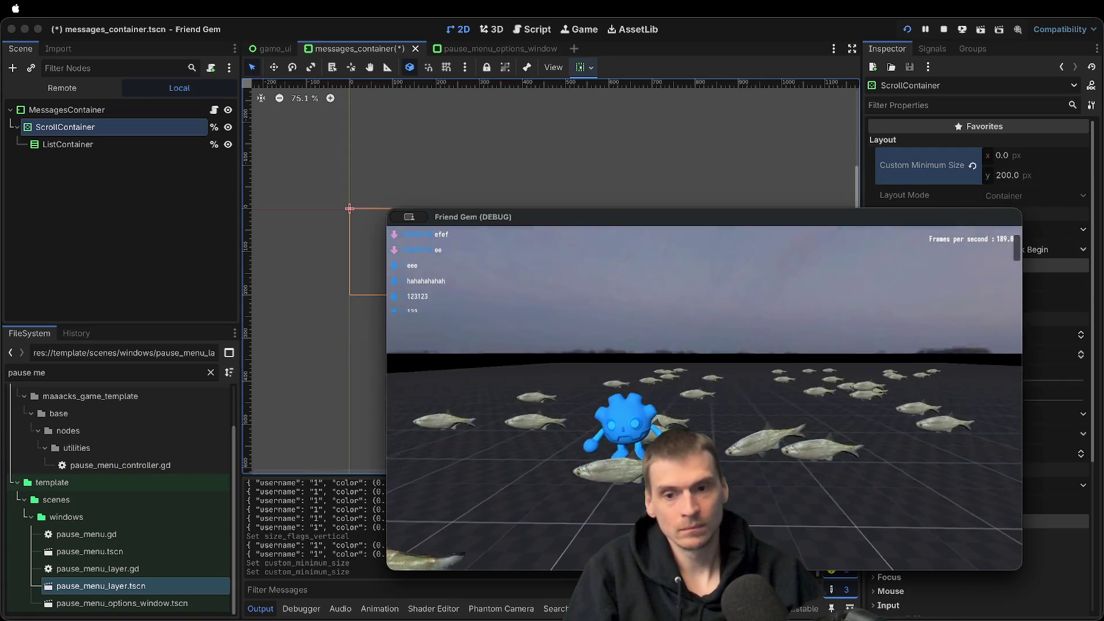
Send test messages 'ef', 'a', 'aaaaa', 'aaaa' and 'aaaaaaa', then close the game
key("Escape")
type("efef")
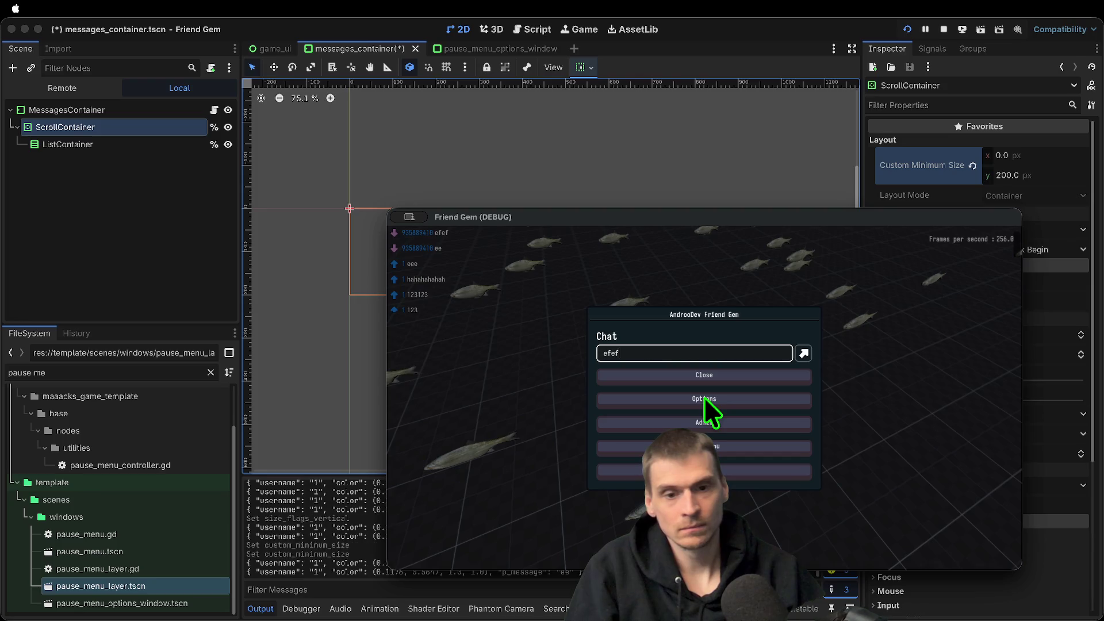
key("BackSpace")
key("BackSpace")
key("BackSpace")
key("BackSpace")
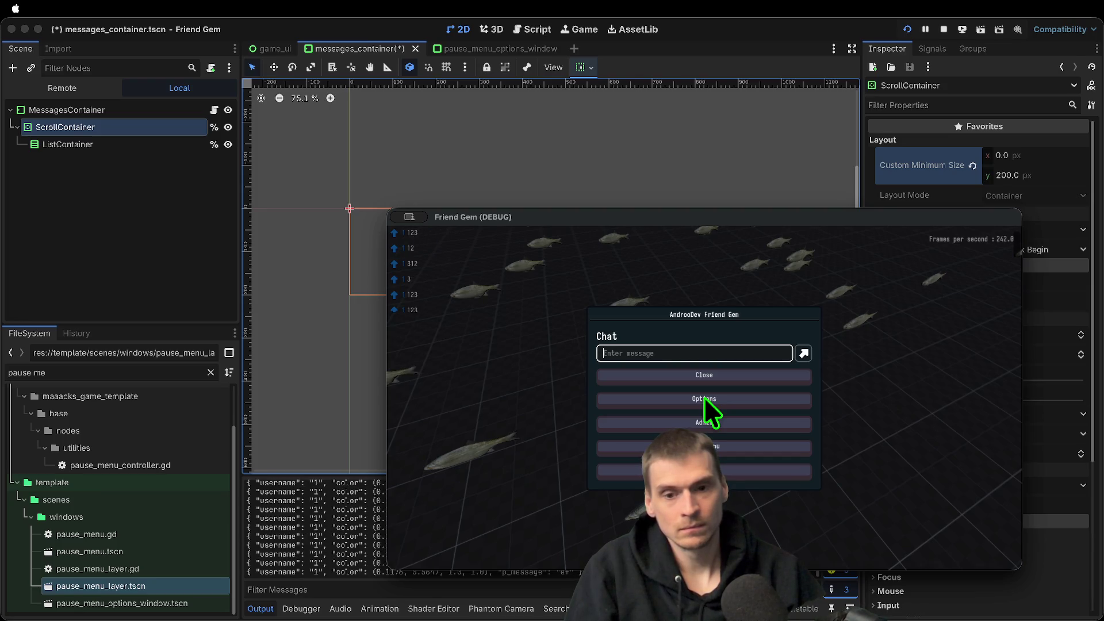
type("ef")
key("Return")
type("a")
key("Return")
type("aaaaa")
key("Return")
type("aaaa")
key("Return")
type("a")
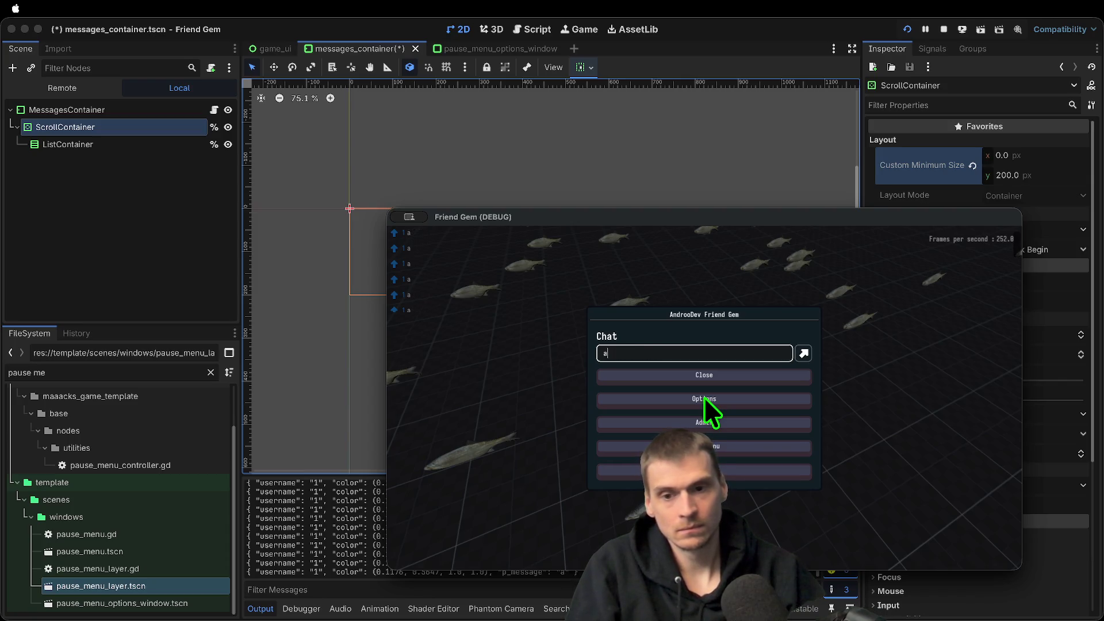
type("aaaaaa")
key("Return")
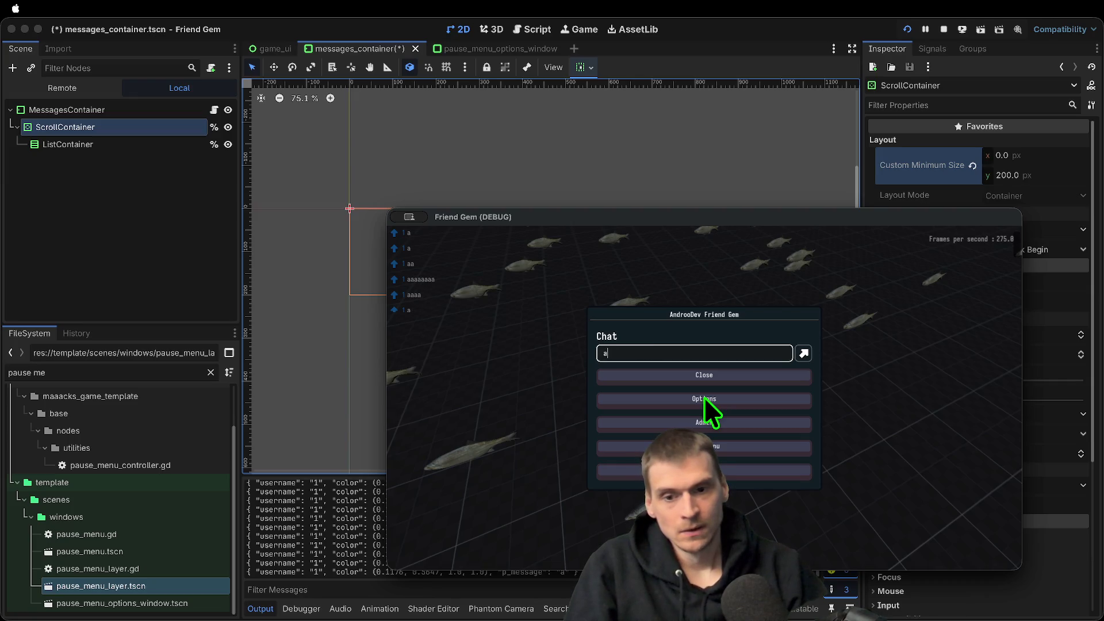
key("super+period")
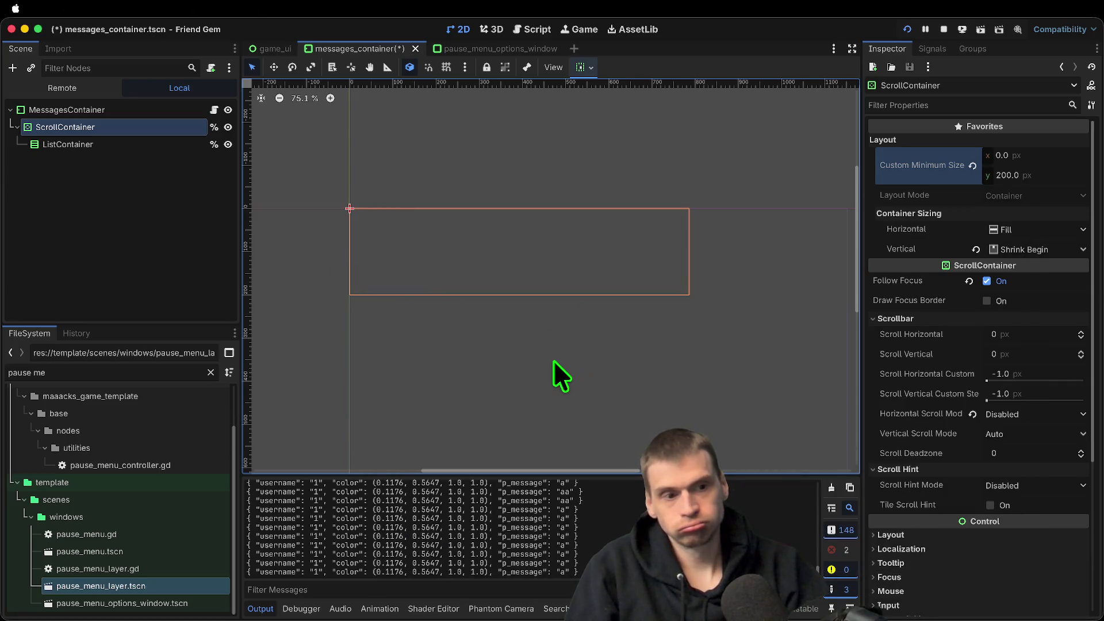
Check the scroll container's Follow Focus setting, save and rerun, and send an 'aee' message
left_click(1027, 282)
key("super+b")
type("ee")
key("Return")
left_click(1027, 282)
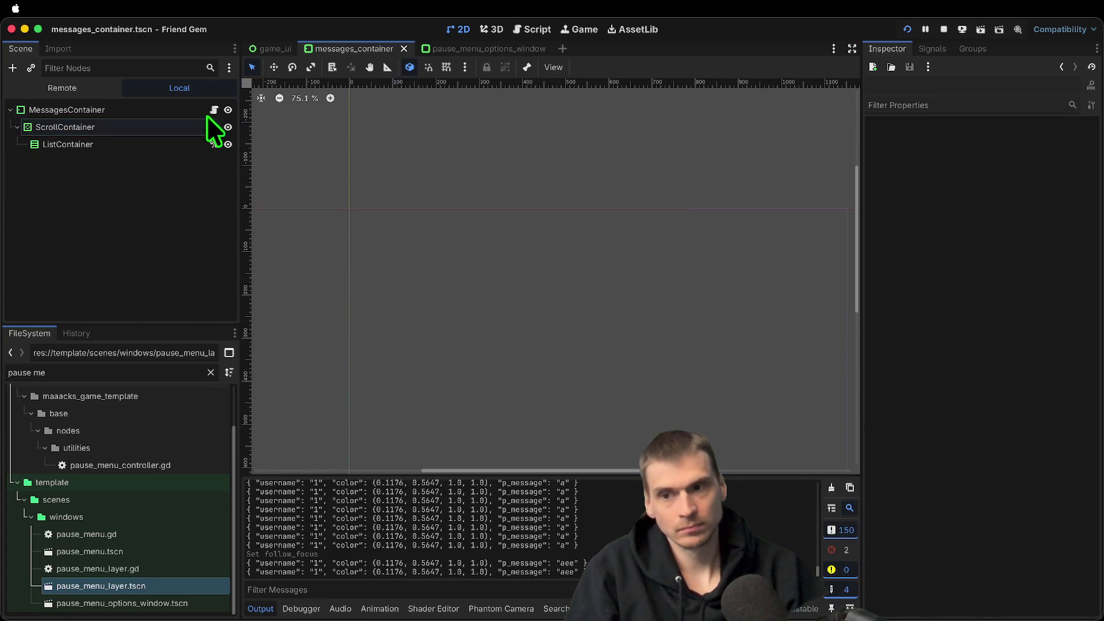
In messages_container.gd, remove the erroring reverse() call from line 28
left_click(214, 109)
left_click(713, 232)
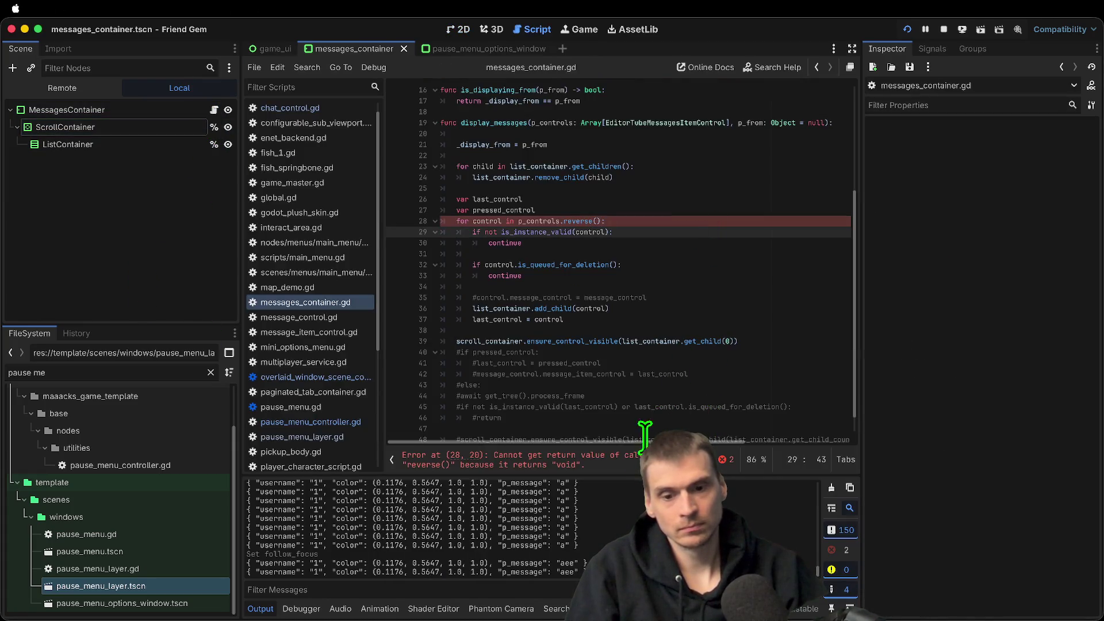
left_click(605, 464)
key("End")
key("Left")
key("BackSpace")
key("BackSpace")
key("BackSpace")
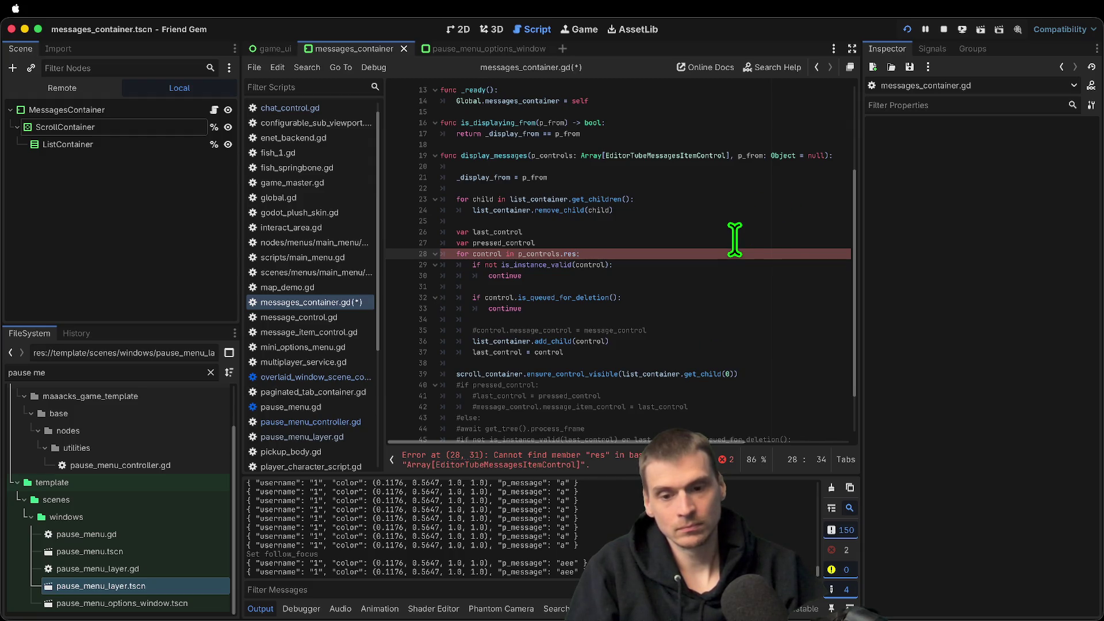
Change line 39 to scroll to get_child(-1) and save the script
double_click(486, 253)
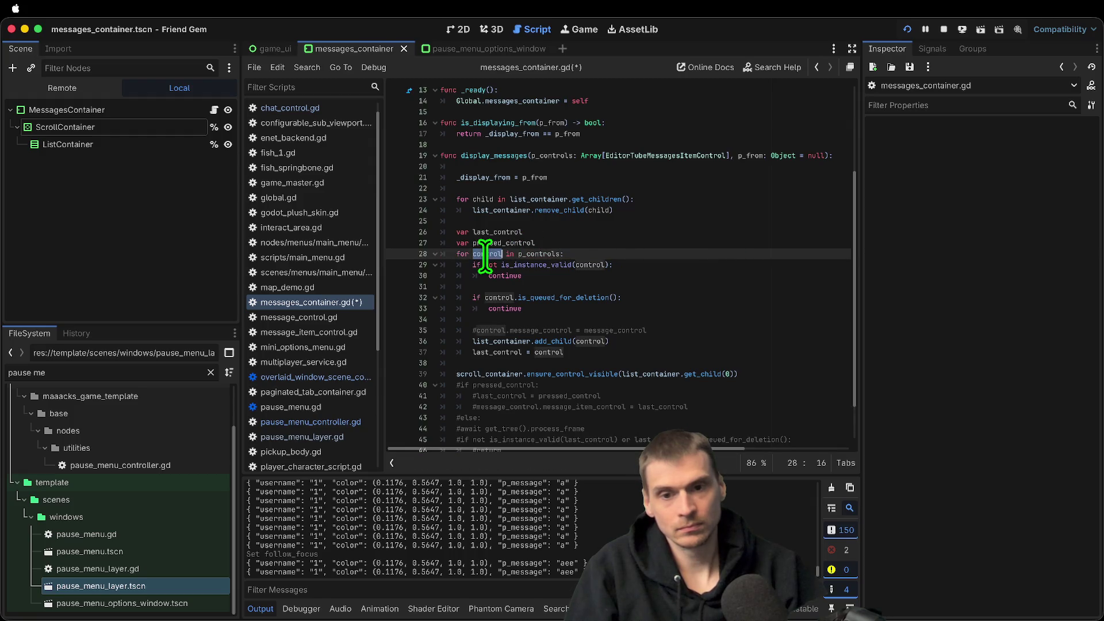
left_click_drag(486, 258, 547, 262)
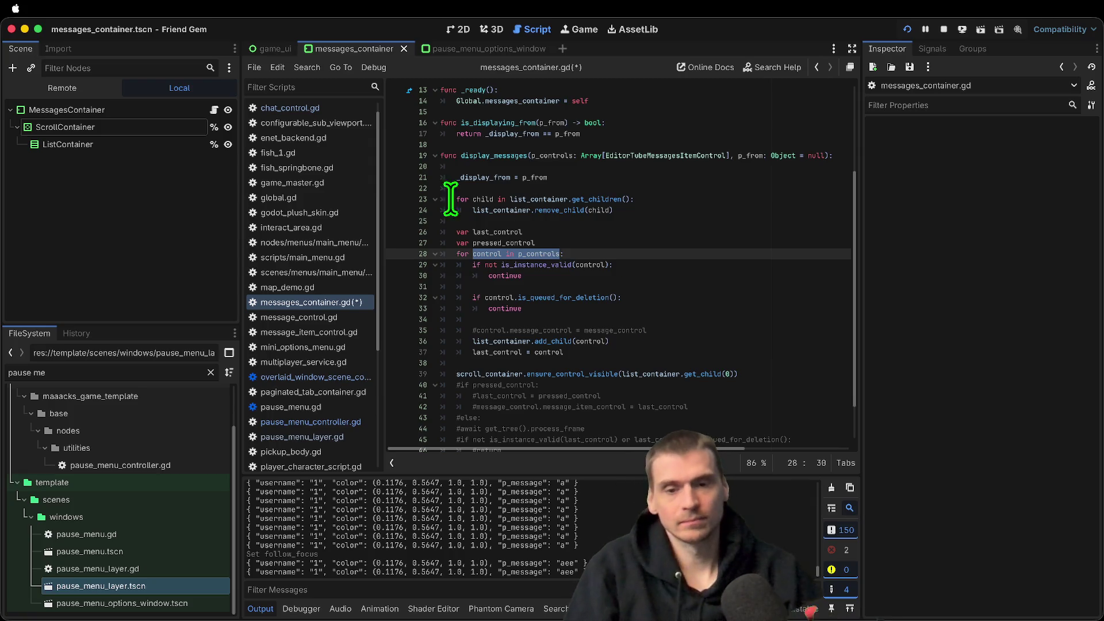
double_click(463, 374)
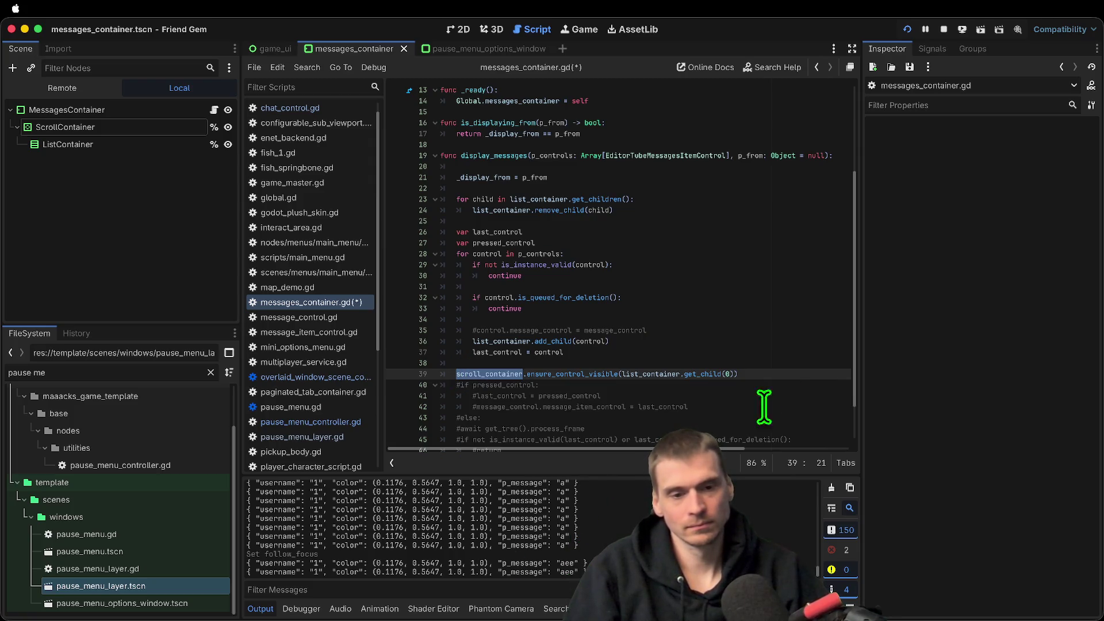
left_click(797, 375)
key("Left")
key("Left")
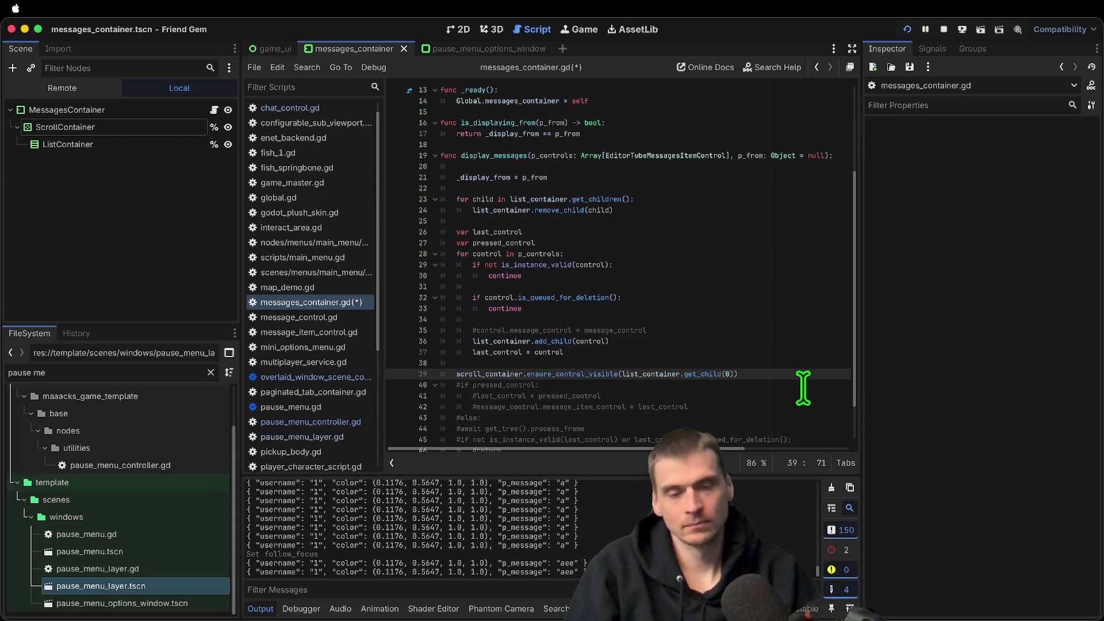
type("-")
key("Escape")
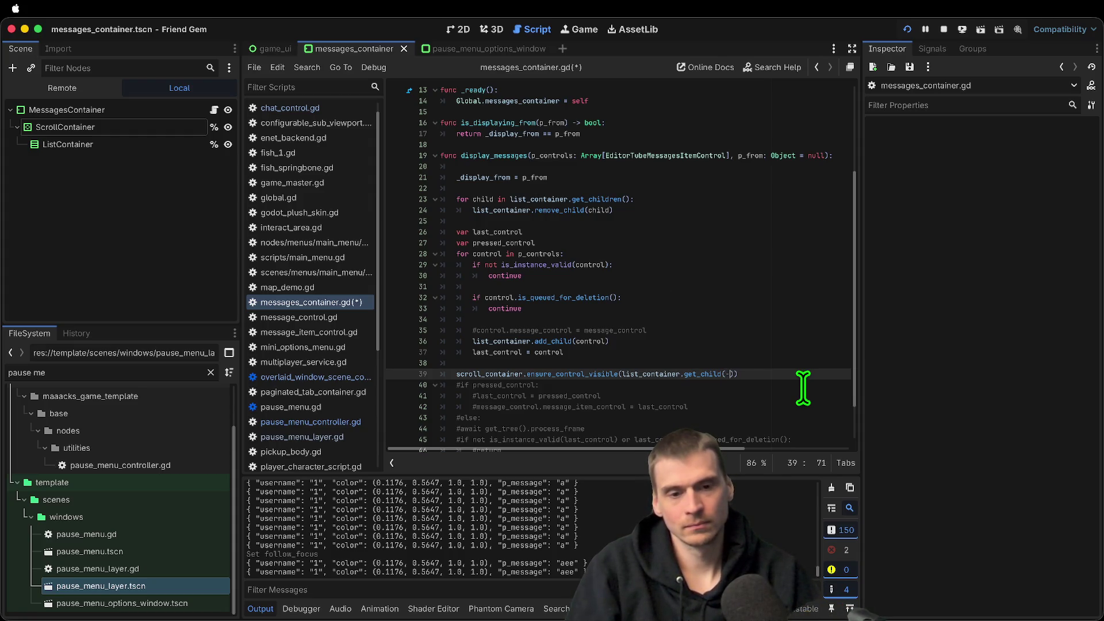
key("super+s")
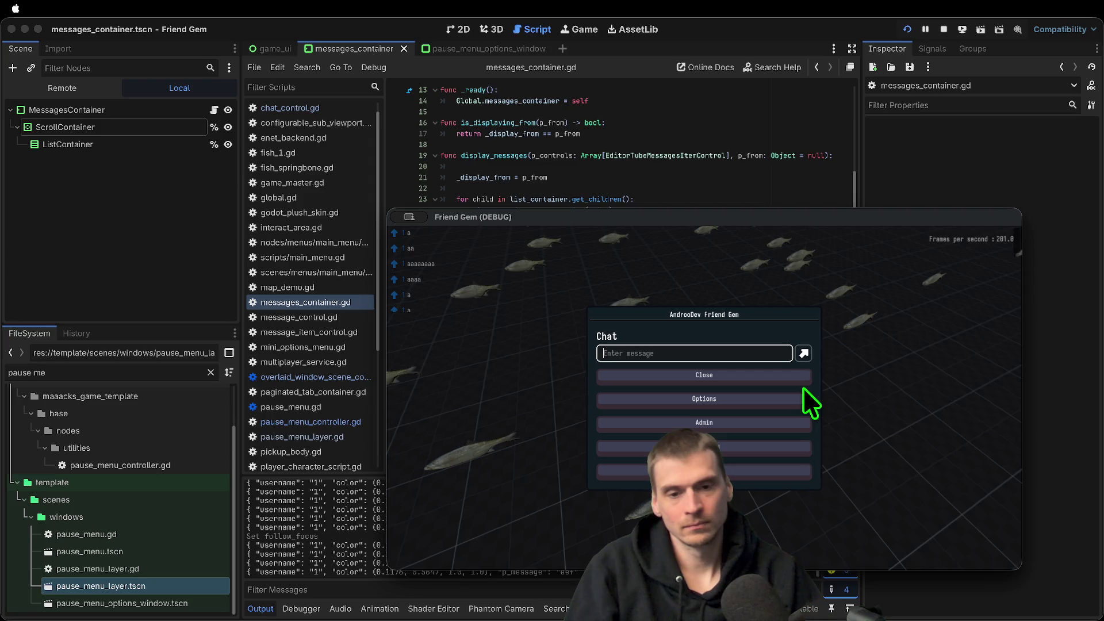
Move the ensure_control_visible call to the function's end, preceded by an uncommented 'await get_tree().process_frame'
scroll(650, 407, "down", 2)
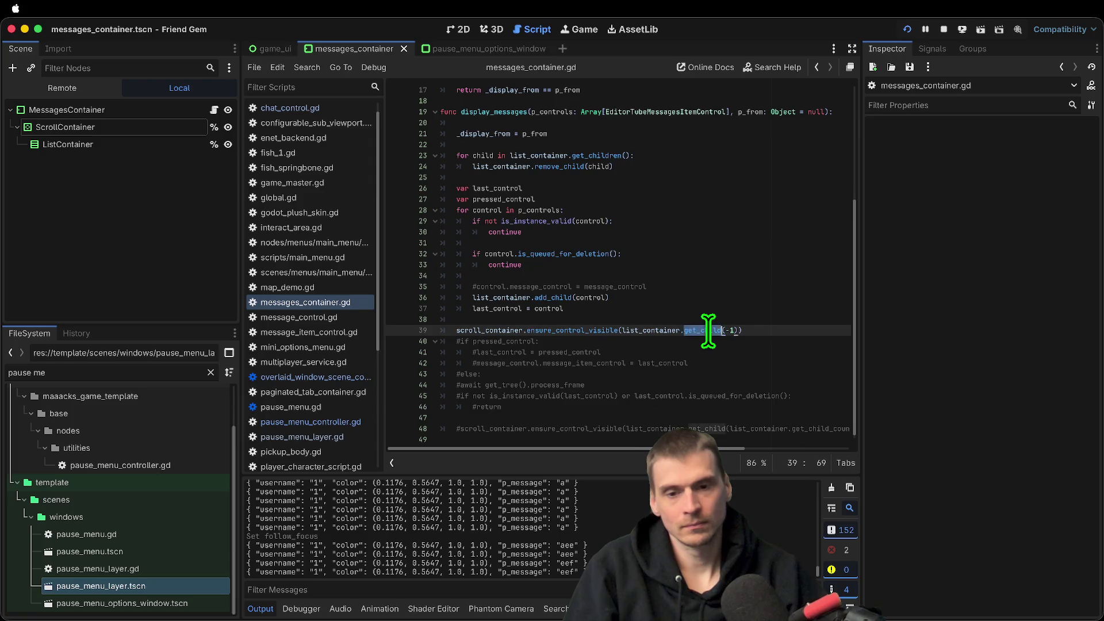
key("super+shift+k")
left_click(686, 398)
type("scroll_container.ensure_control_visible(list_container.get_child(-1))")
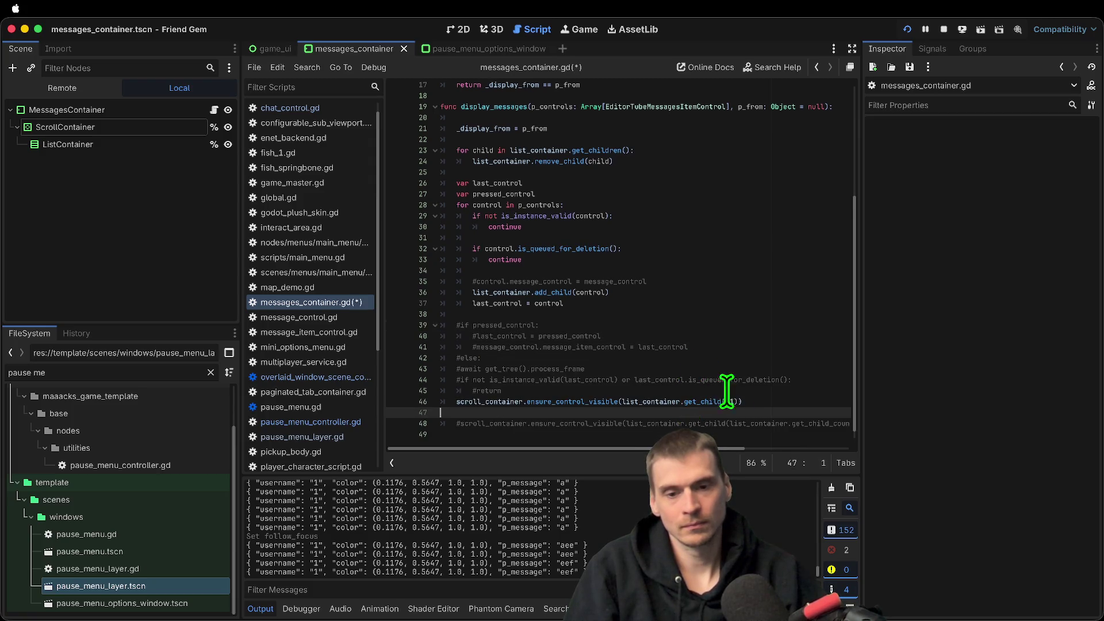
key("Up")
key("Up")
key("Up")
key("shift+Down")
key("super+c")
key("Down")
key("Down")
key("super+v")
key("Up")
key("super+k")
Save and run, send test messages 'efef', 'aa', 'aaa' and 'a', then close the game
key("super+b")
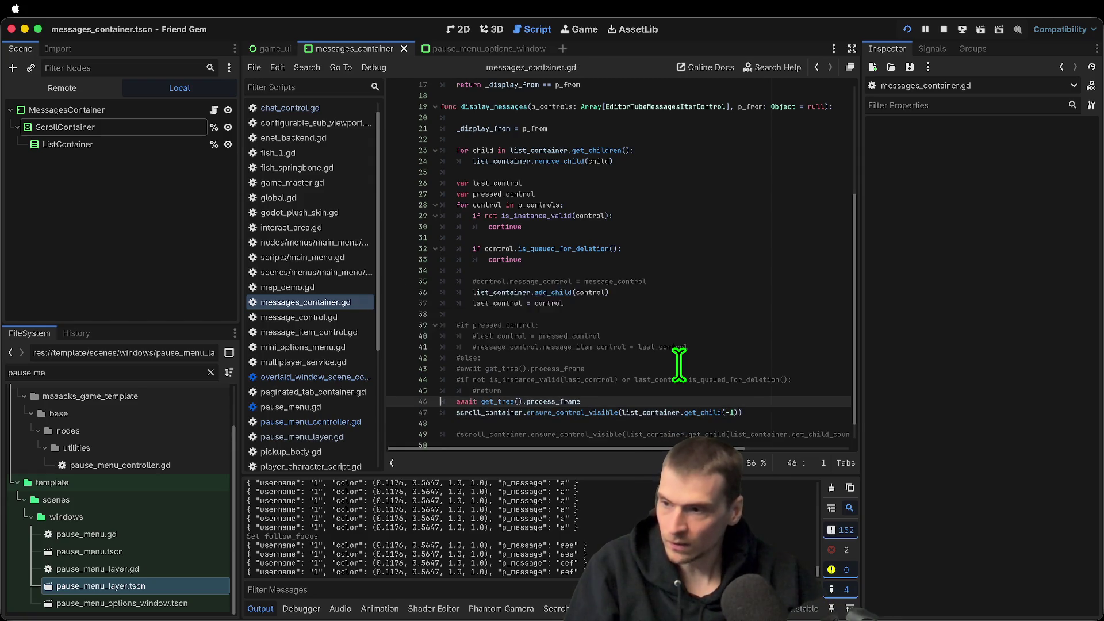
type("efef")
key("Return")
type("aa")
key("Return")
type("aaa")
key("Return")
type("a")
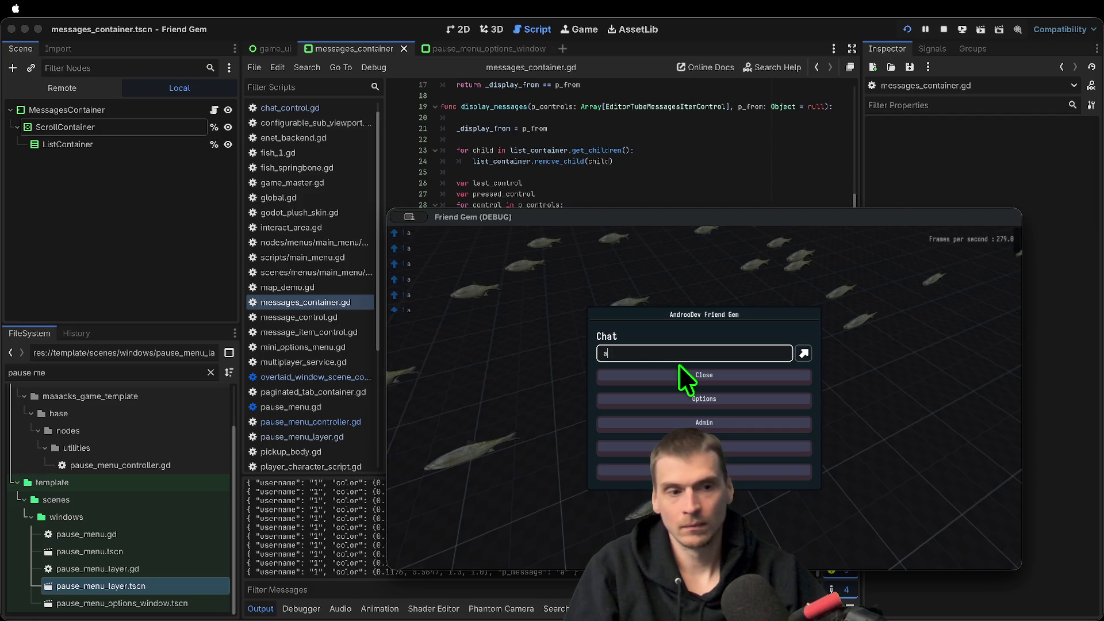
key("Return")
key("super+period")
Add a second and third 'await get_tree().process_frame' line before the scroll call and save
left_click(741, 402)
key("Return")
key("Down")
key("ctrl+v")
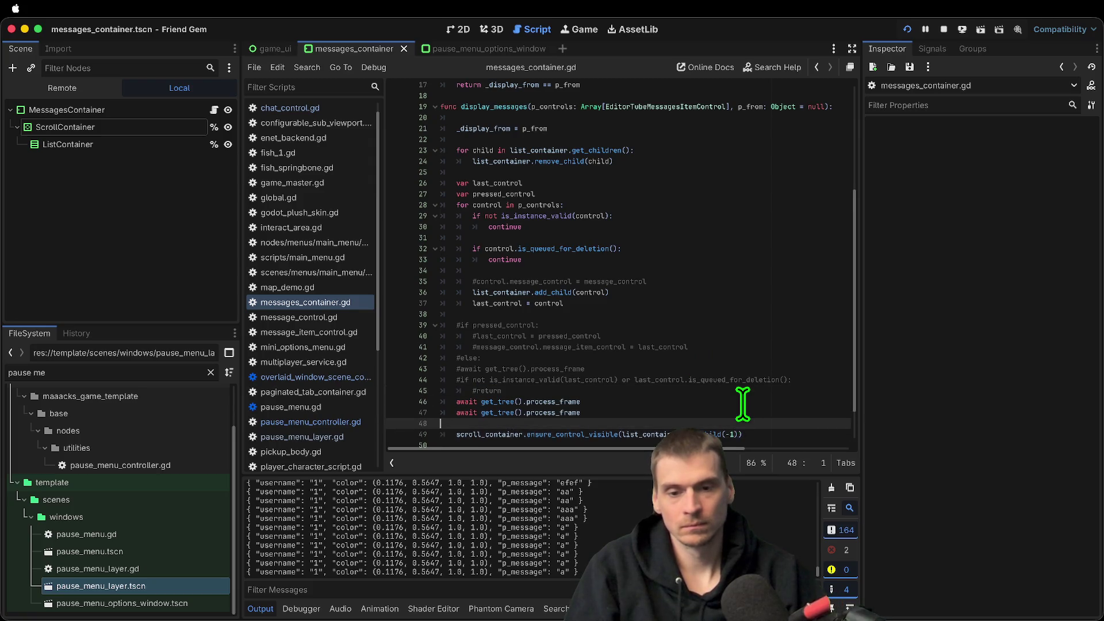
key("ctrl+s")
Run the game, send several test messages like 'ee', 'eeeee', 'zzzz' and 'zz', then close it
key("super+period")
type("ee")
key("Return")
type("eeeee")
key("Return")
type("zzzz")
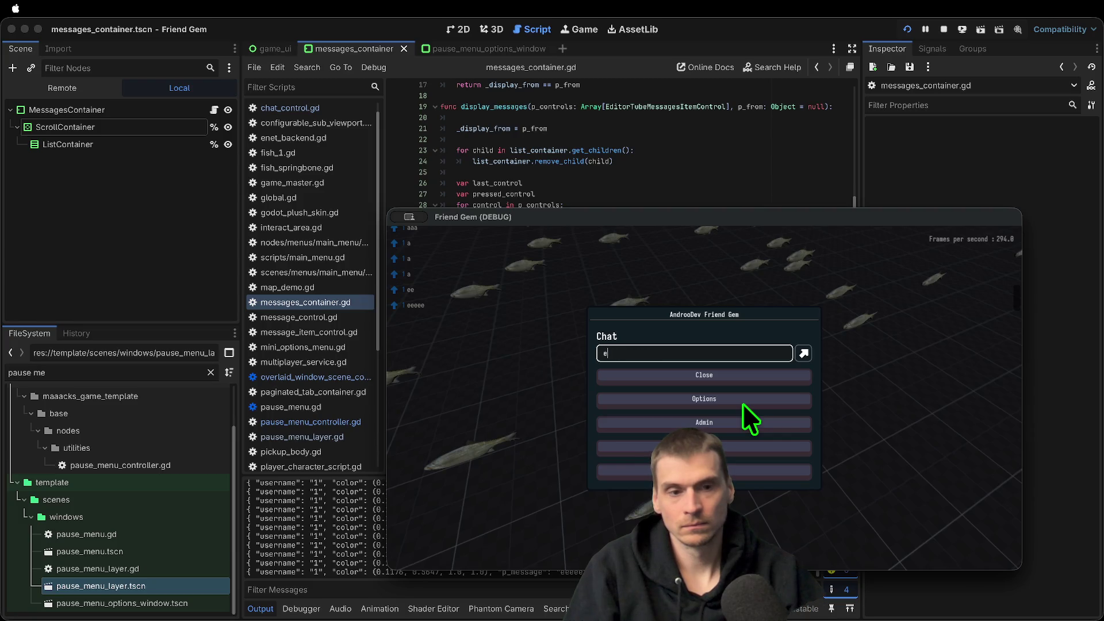
key("Return")
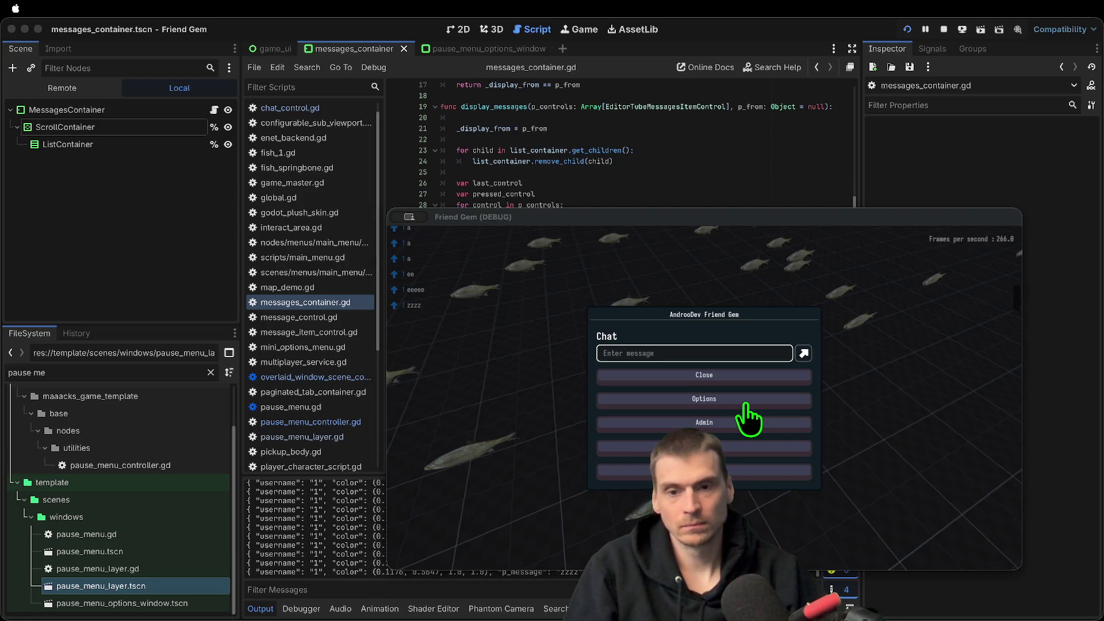
type("eeeaeawef")
key("Return")
type("zz")
key("Return")
type("andrew")
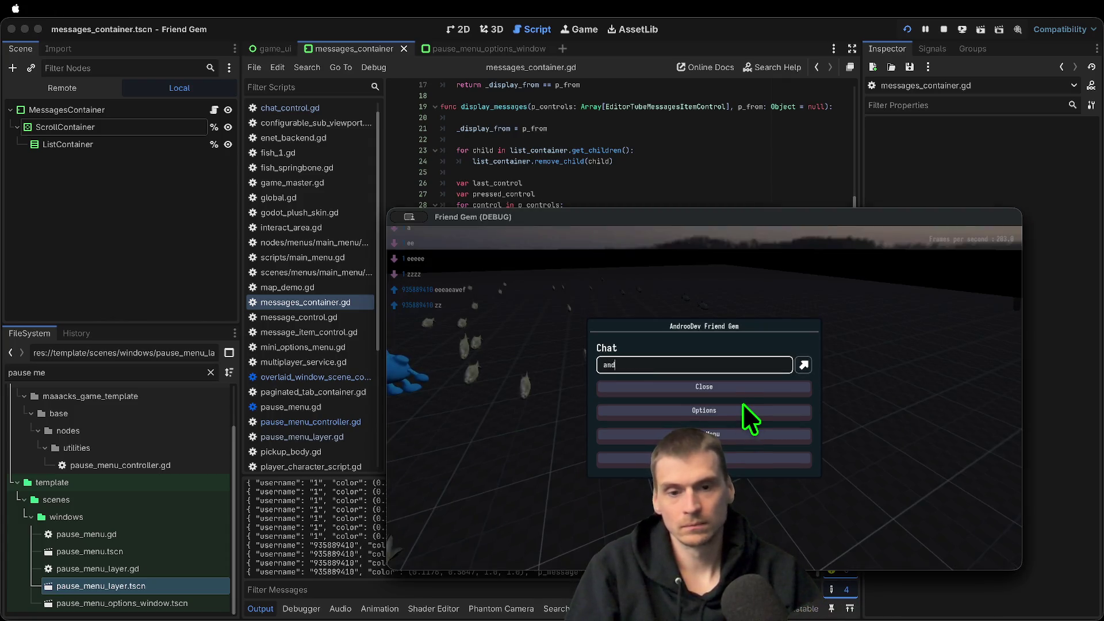
key("Return")
key("super+period")
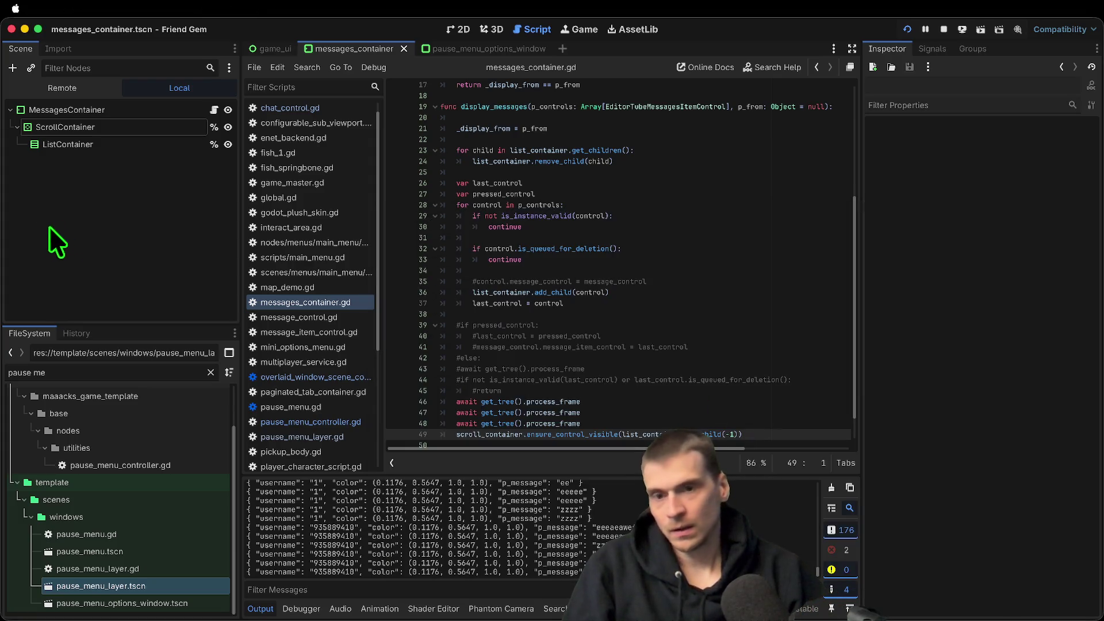
Stop the game and set the ScrollContainer's vertical sizing back to Fill
left_click(944, 29)
left_click(66, 107)
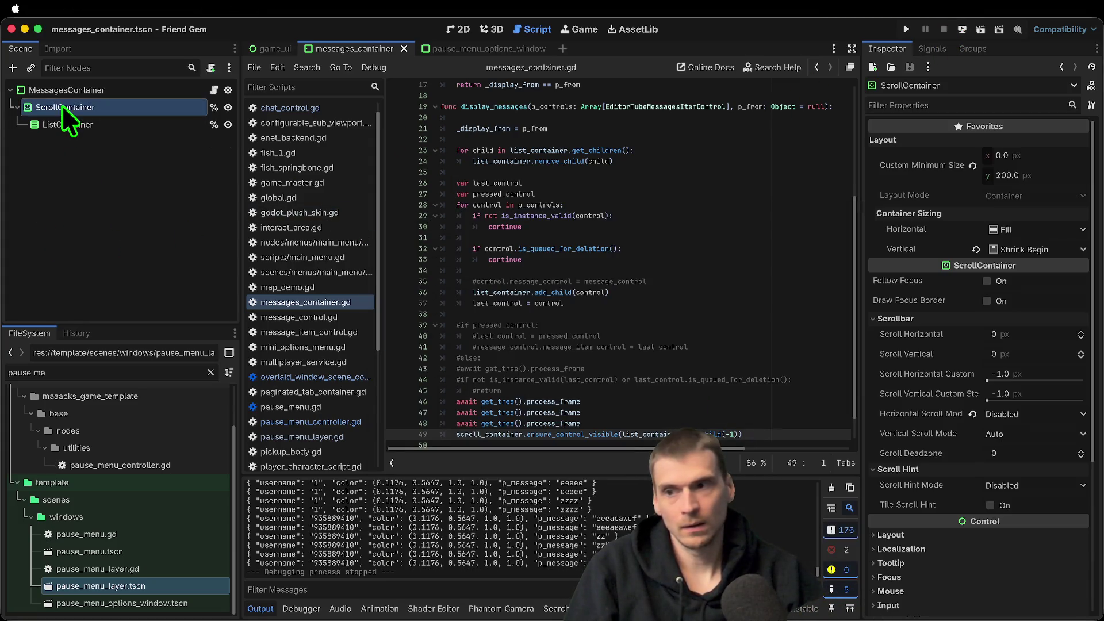
left_click(1040, 249)
left_click(1047, 275)
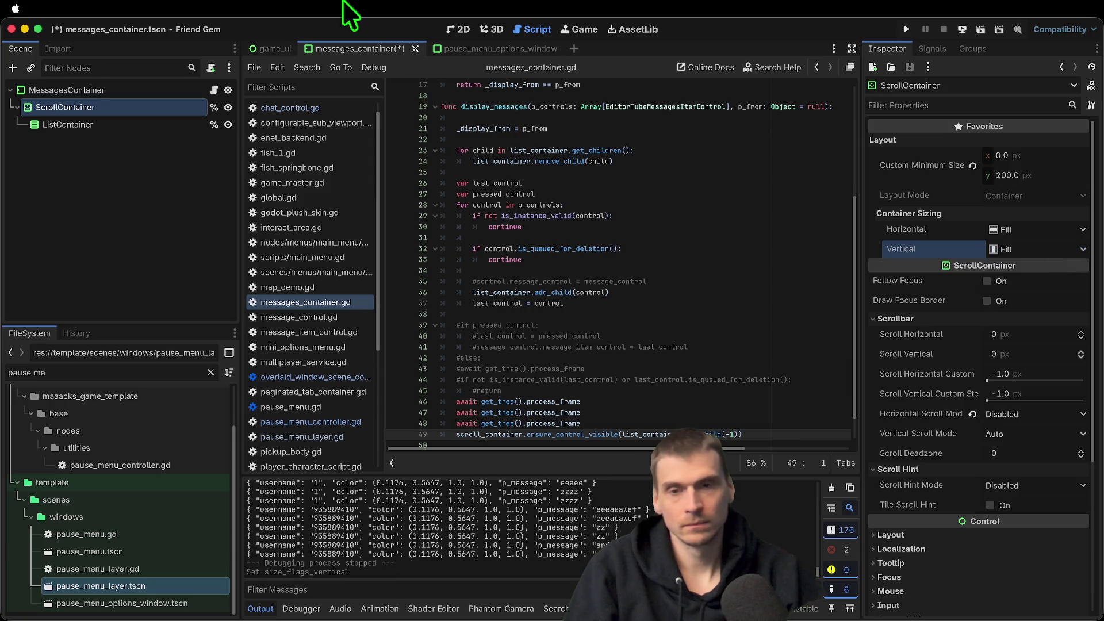
Inspect the ListContainer, ScrollContainer and MessagesContainer outlines in 2D, then save messages_container.tscn
left_click(451, 30)
left_click(726, 318)
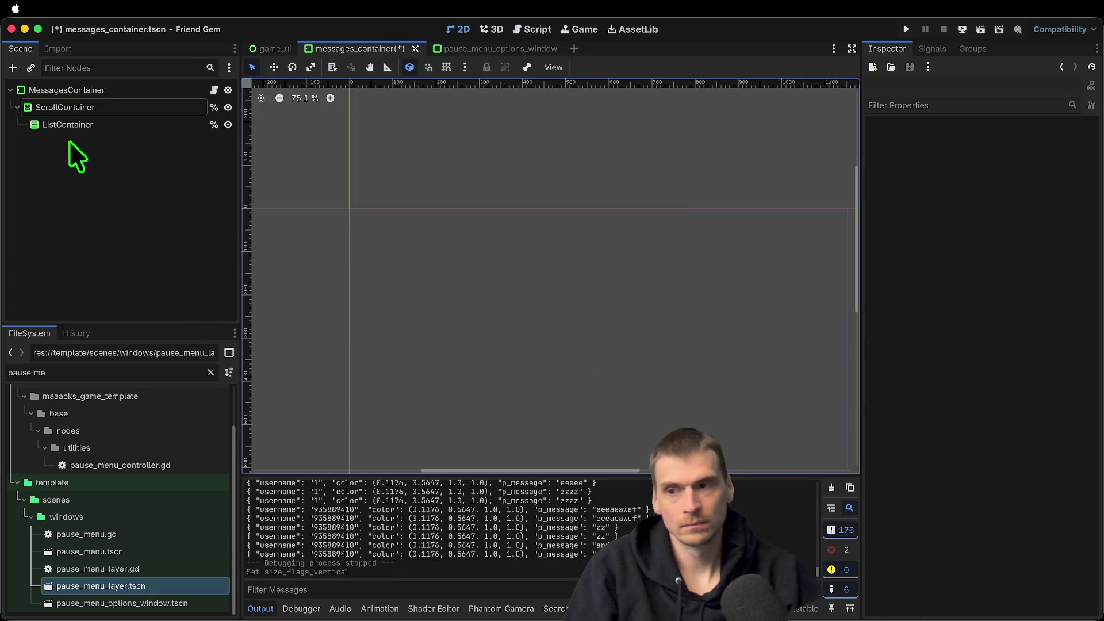
left_click(80, 124)
left_click(92, 106)
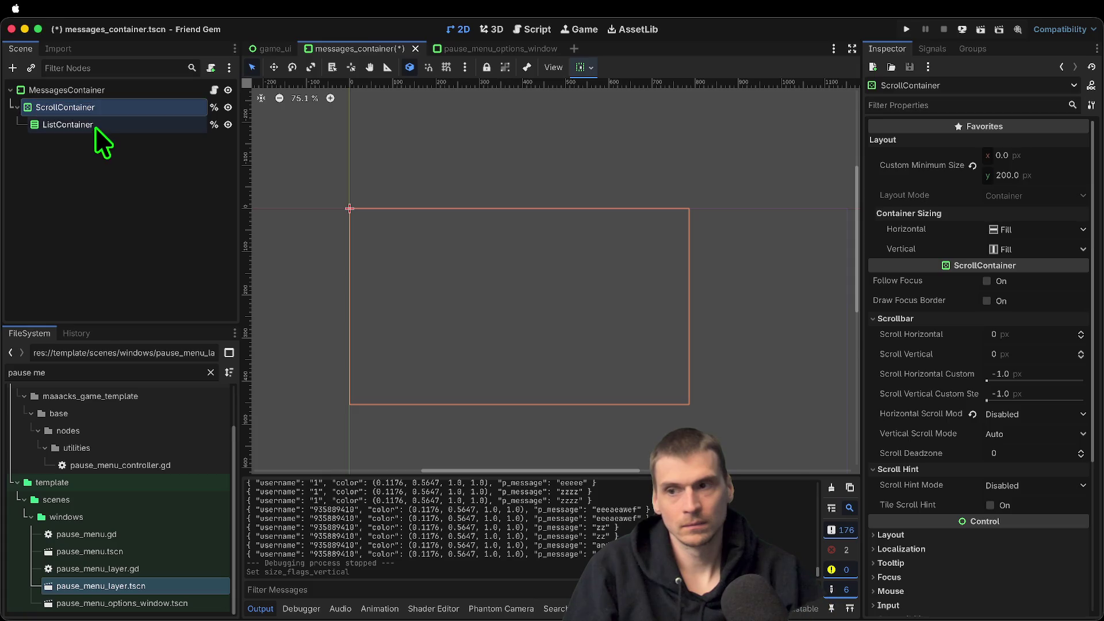
left_click(115, 90)
left_click(730, 288)
key("super+s")
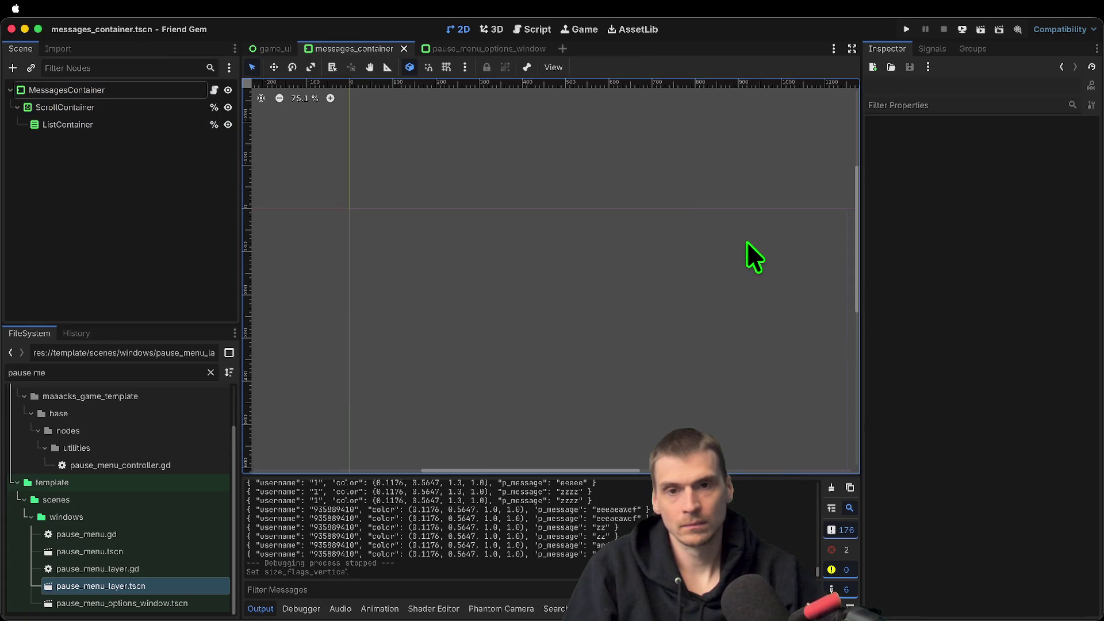
Switch to the game_ui scene and select its MessagesContainer node
key("ctrl+shift+Tab")
left_click(80, 265)
left_click(80, 193)
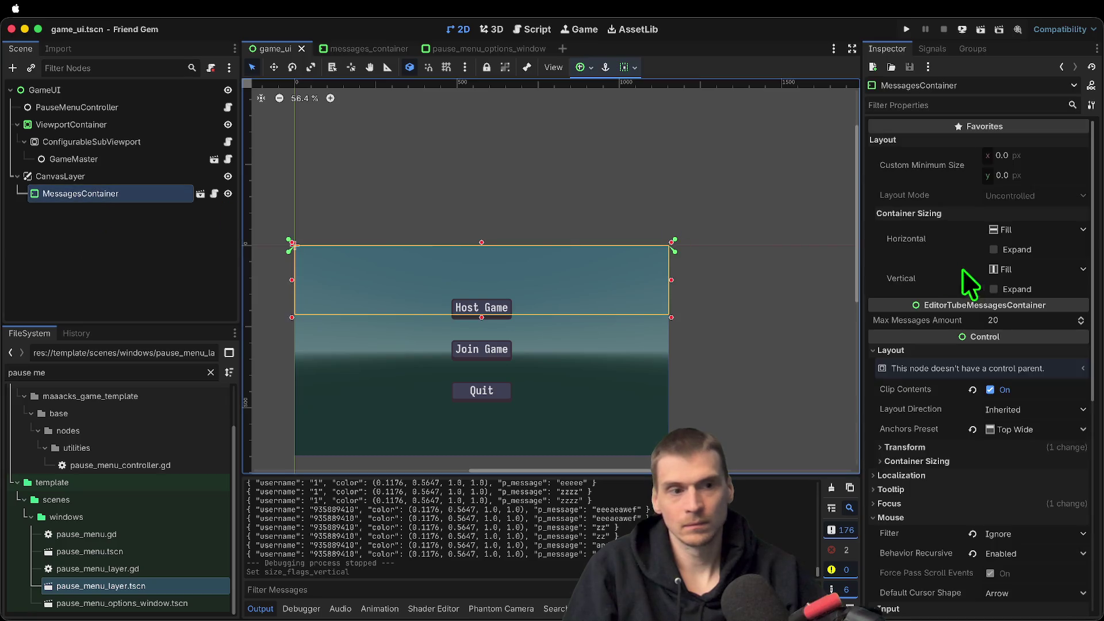
Keep MessagesContainer's vertical sizing on Fill, anchor it Top Wide, and save game_ui
left_click(1020, 266)
left_click(1019, 266)
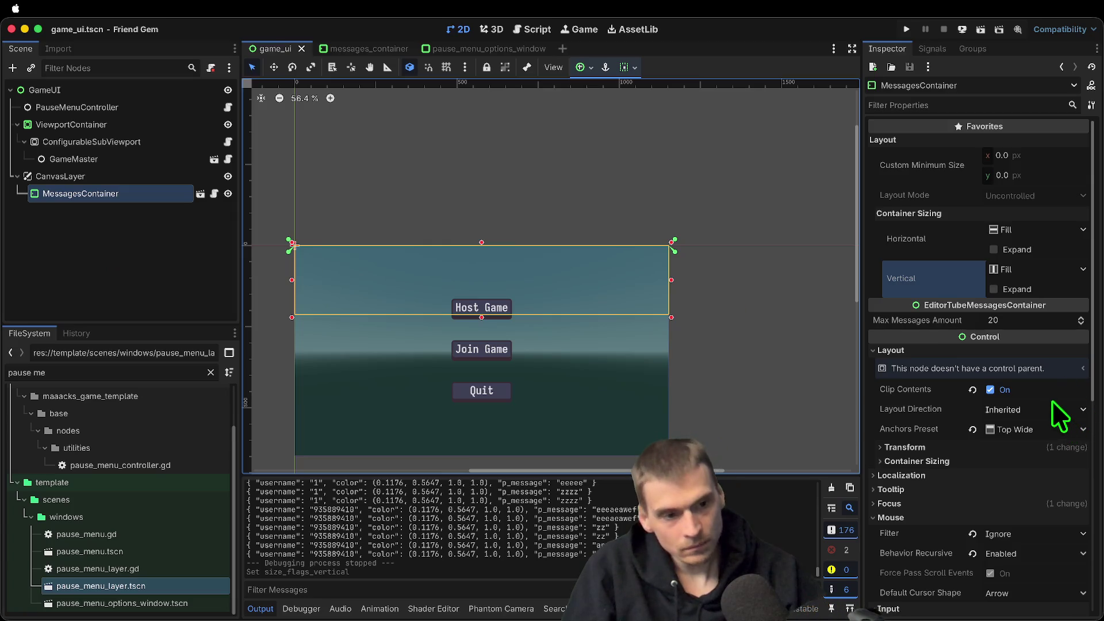
left_click(1031, 429)
left_click(1033, 488)
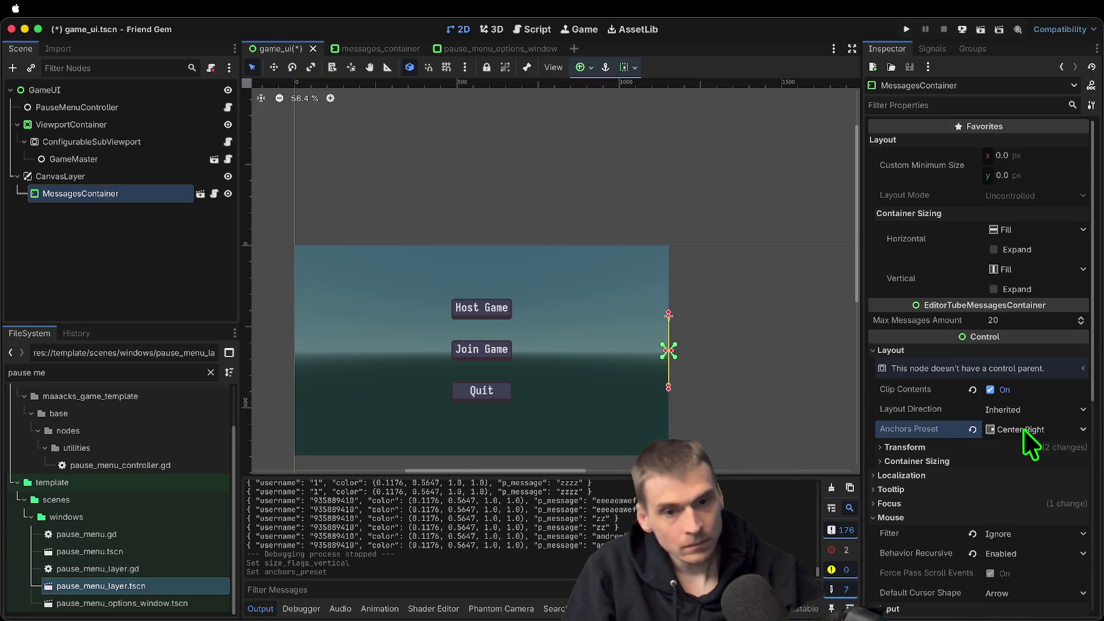
left_click(1023, 430)
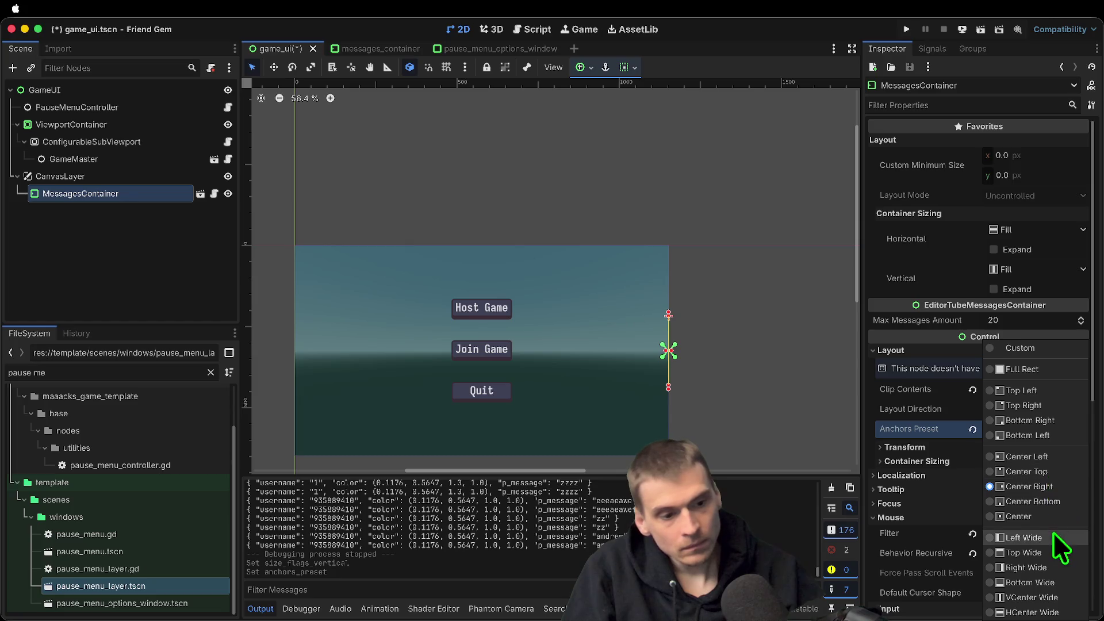
left_click(1048, 556)
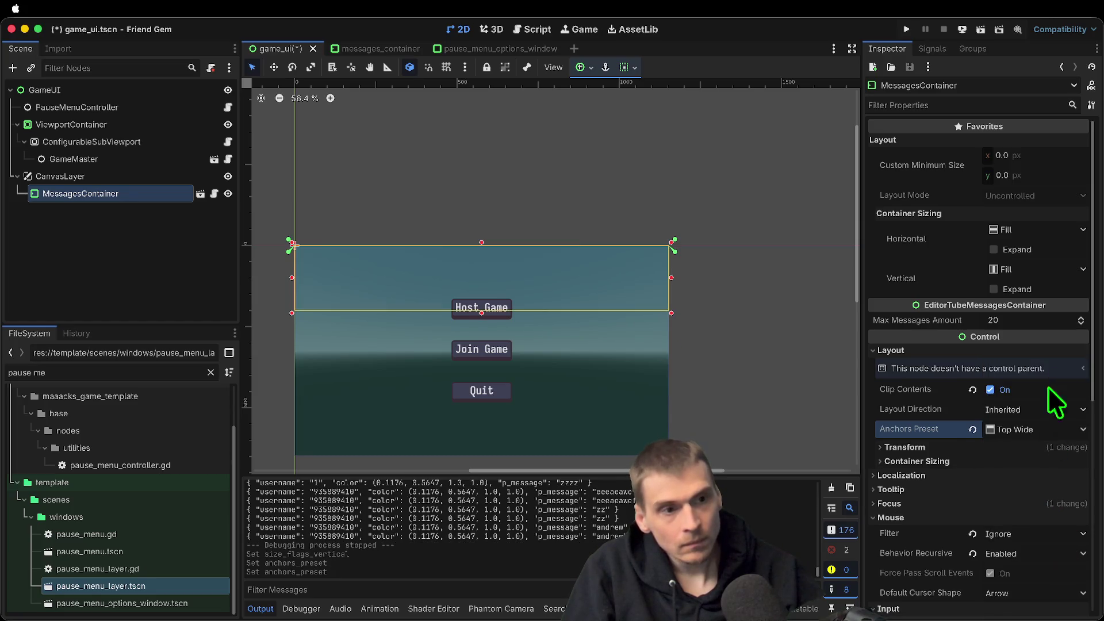
key("super+s")
Confirm the Transform size stays 1152 × 200, save game_ui again, and run the game
left_click(1045, 452)
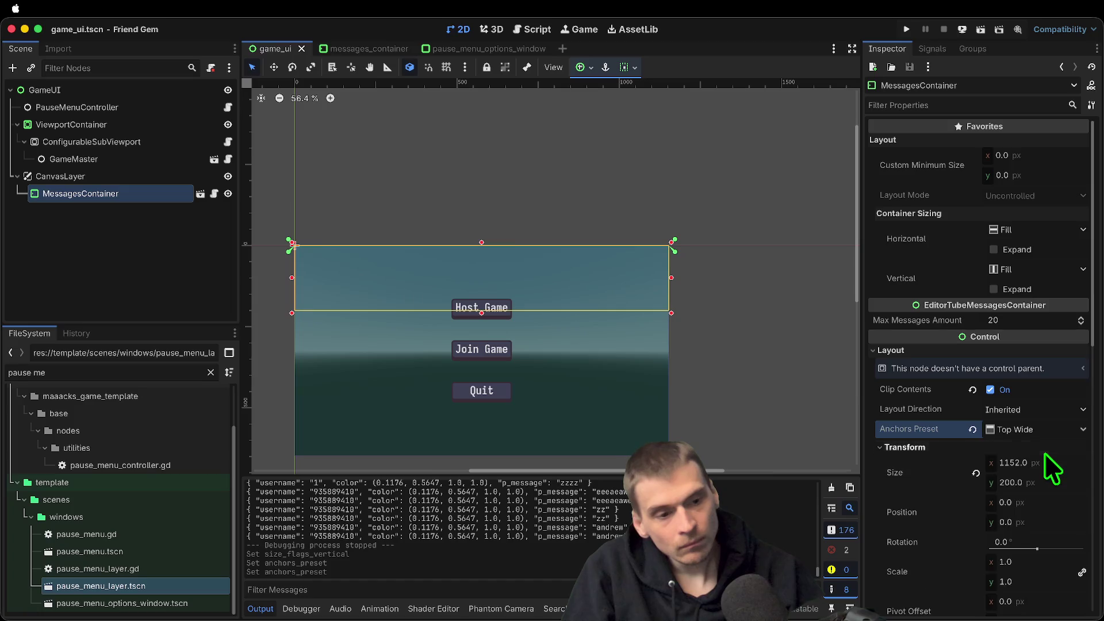
left_click(1080, 452)
left_click(1066, 452)
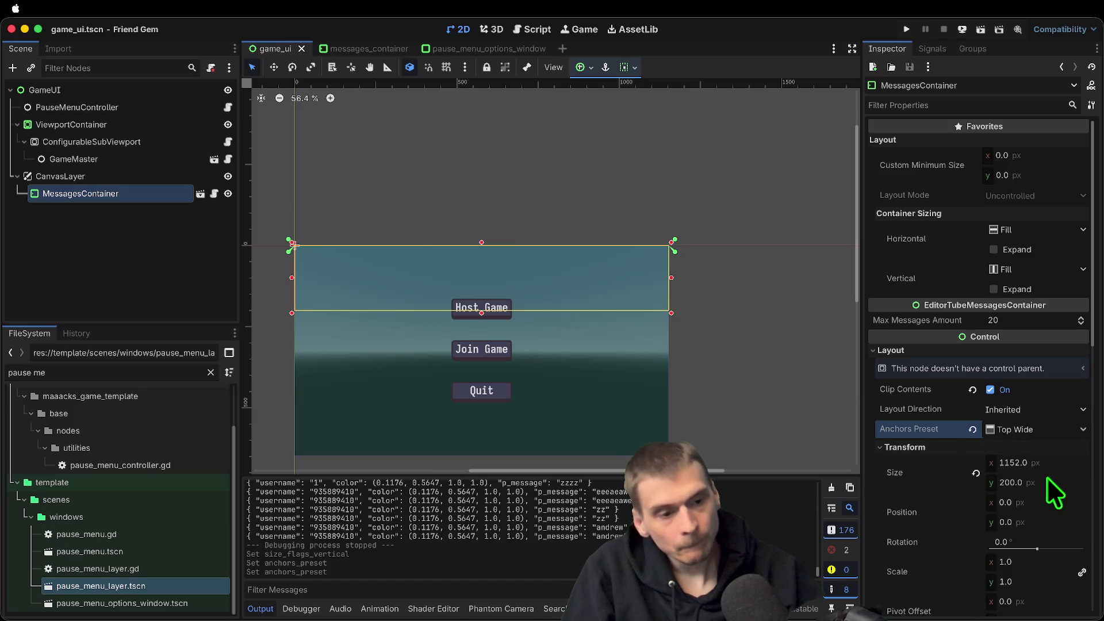
left_click(973, 473)
key("super+z")
left_click(967, 447)
key("super+s")
key("super+b")
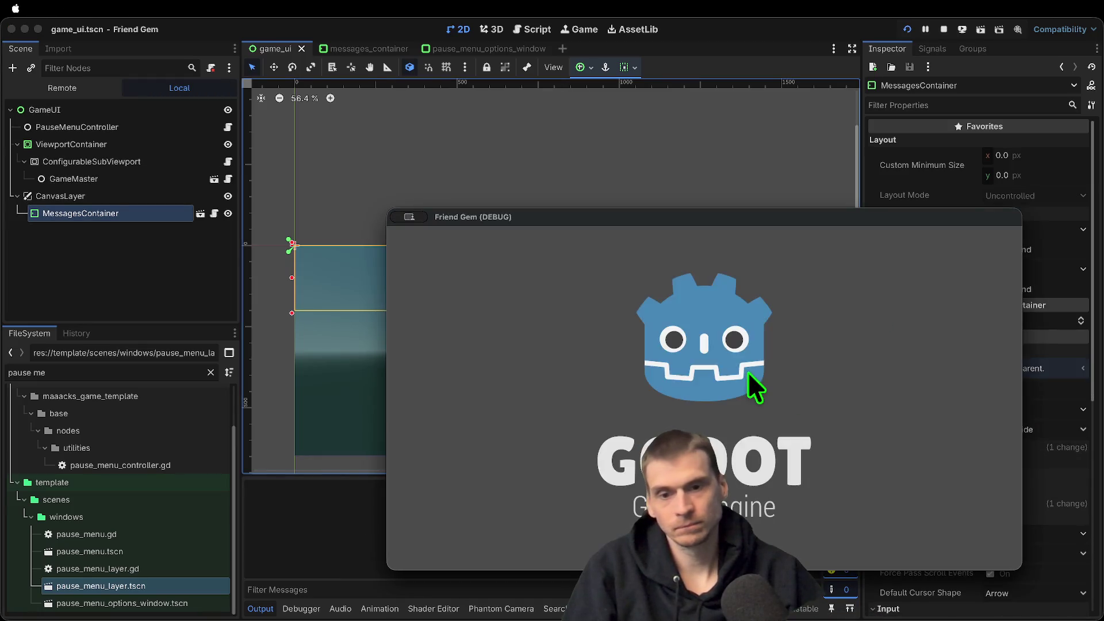
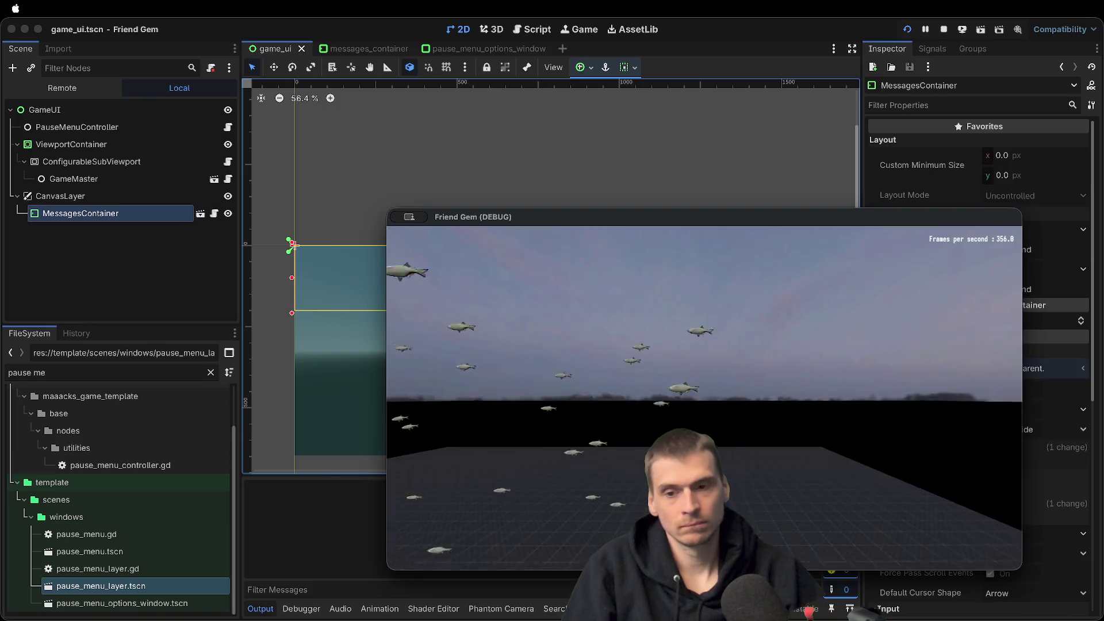
Send the test chat message 'efef' in the running game
key("Escape")
type("efef")
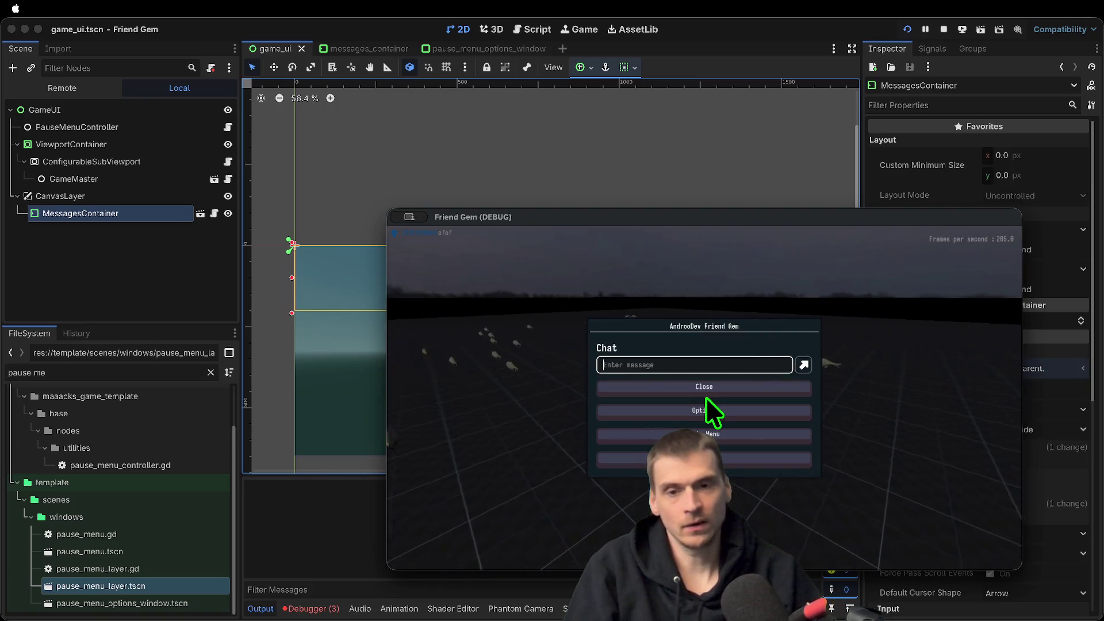
key("Return")
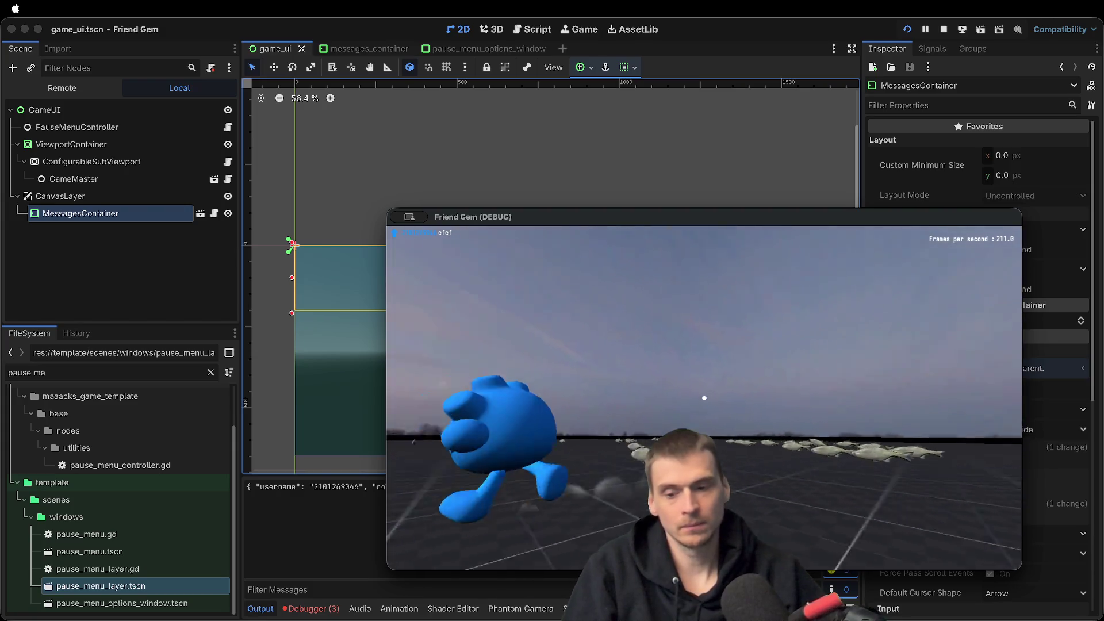
Stop the game and jump from the debugger's errors to messages_container.gd line 49
key("super+period")
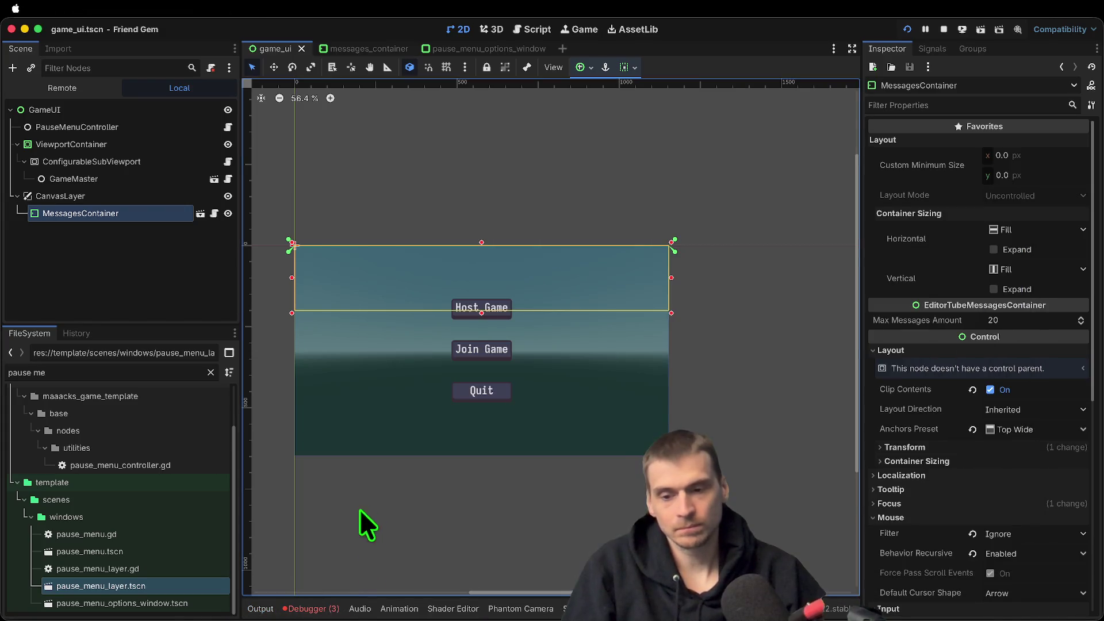
left_click(314, 608)
left_click(325, 444)
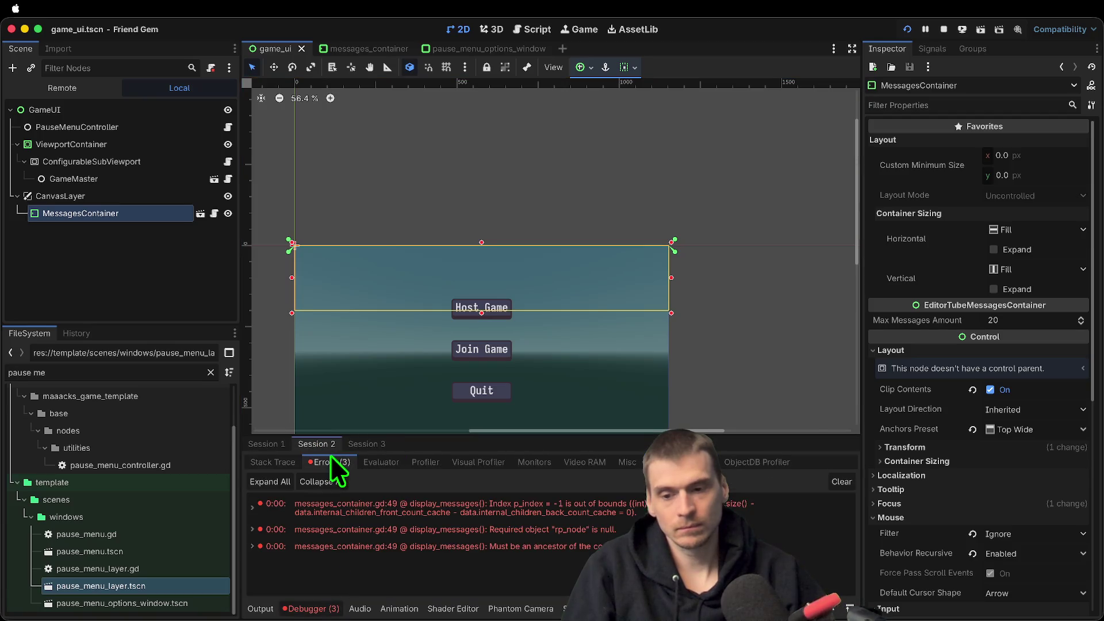
left_click(561, 547)
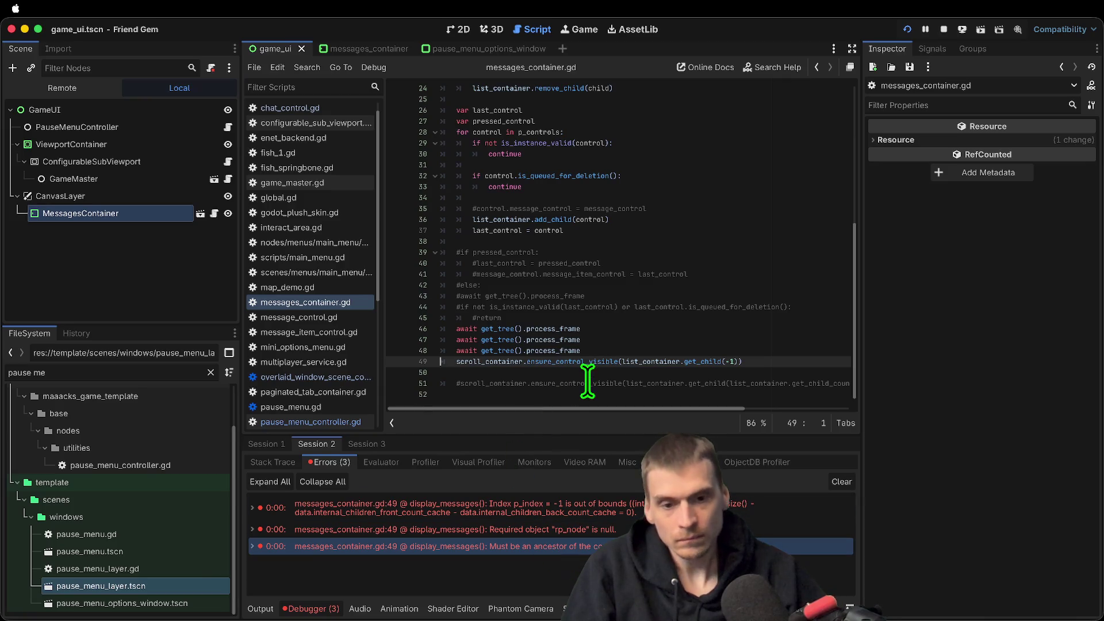
Replace the get_child index on line 49 with list_container.get_child_count via autocomplete
double_click(594, 361)
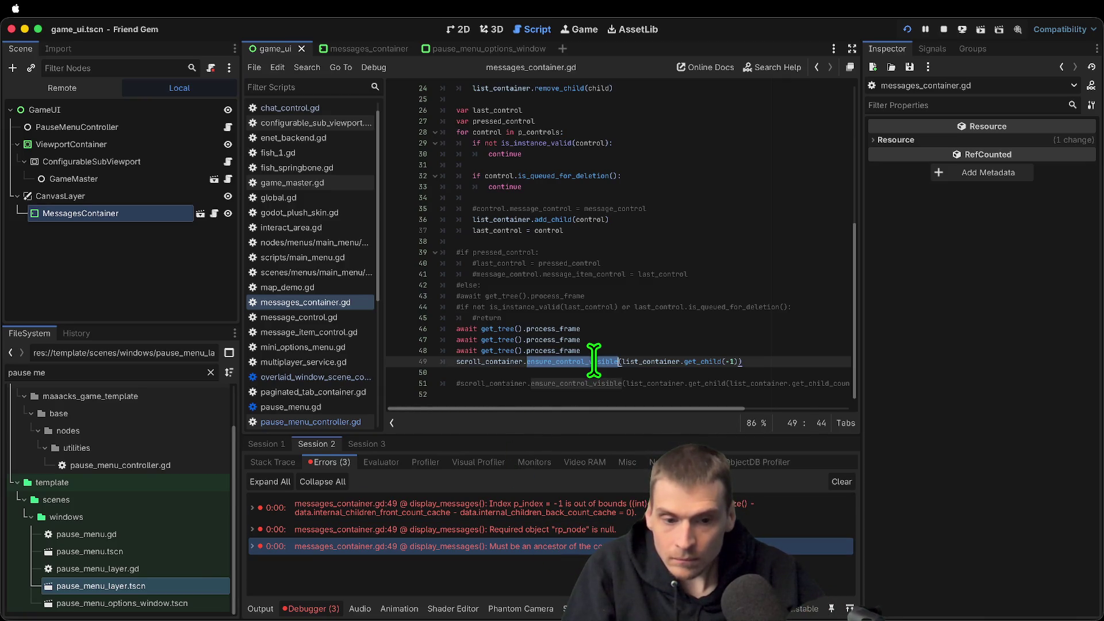
left_click(769, 366)
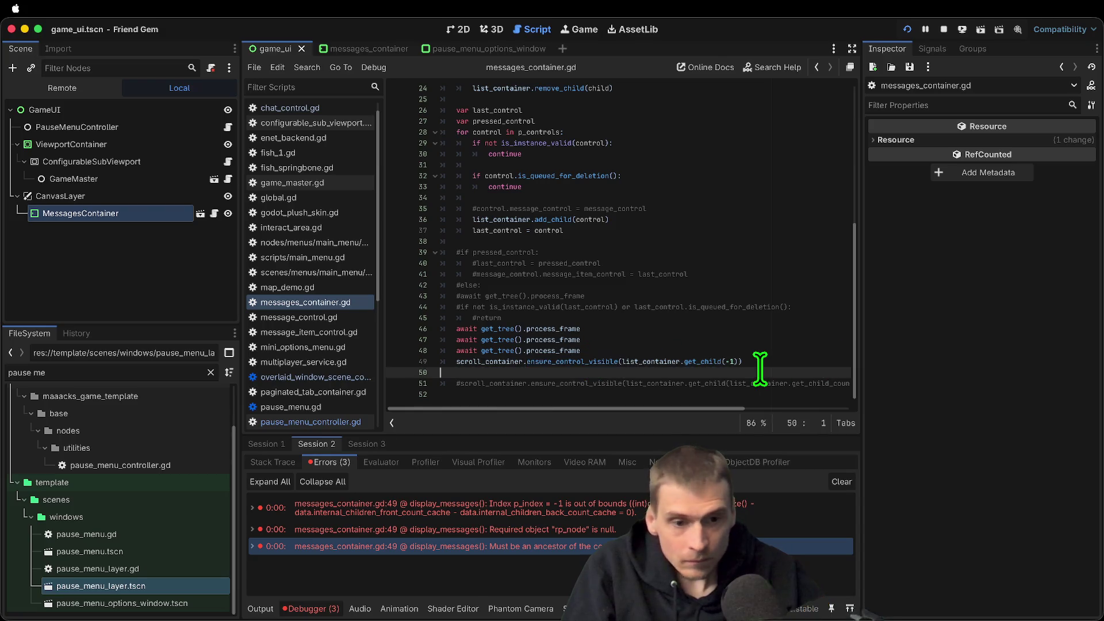
type("0")
key("BackSpace")
type("l")
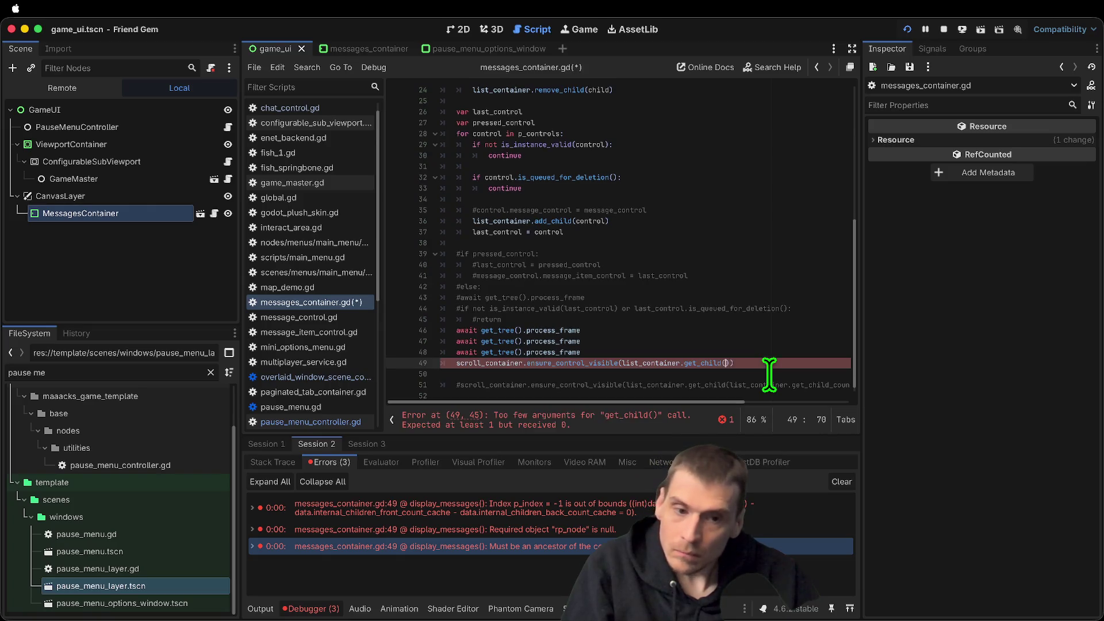
type("ist_container.")
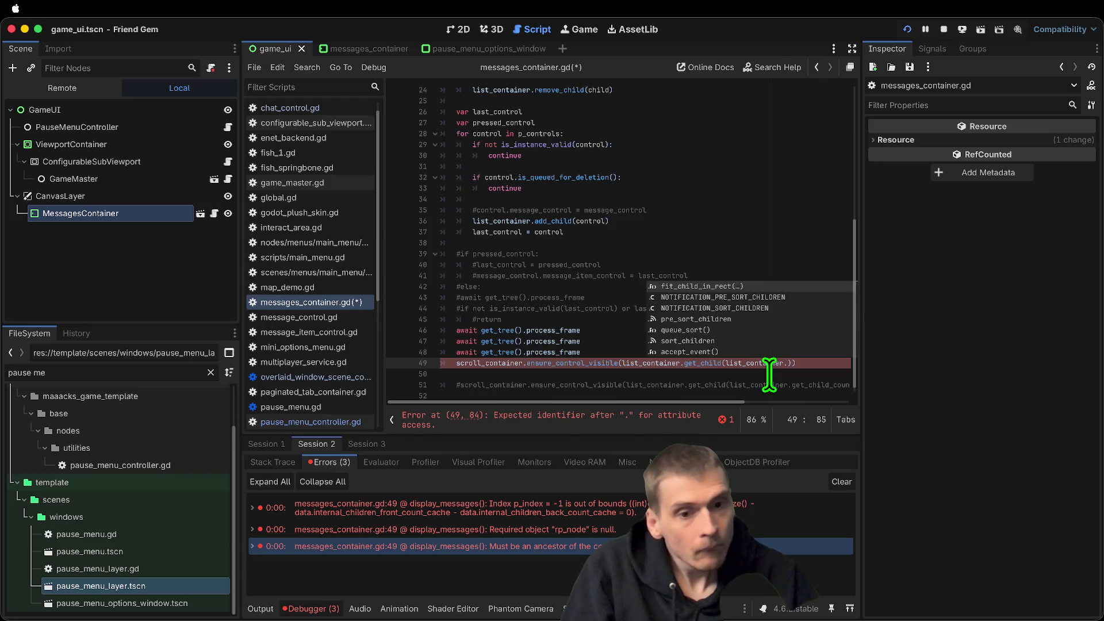
type("getc")
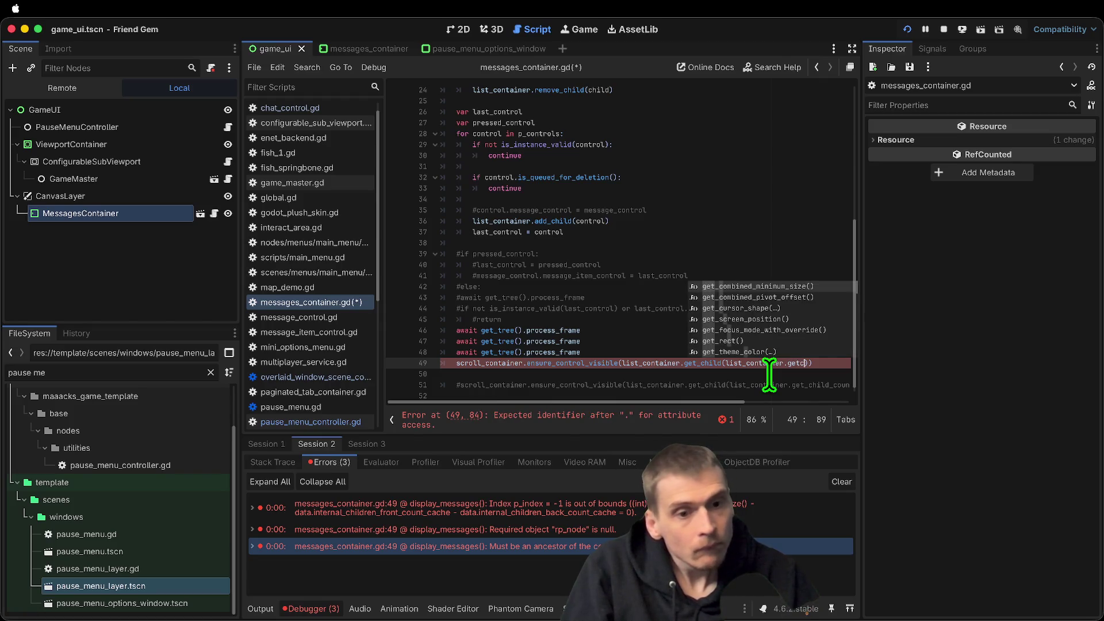
key("BackSpace")
type("_ch")
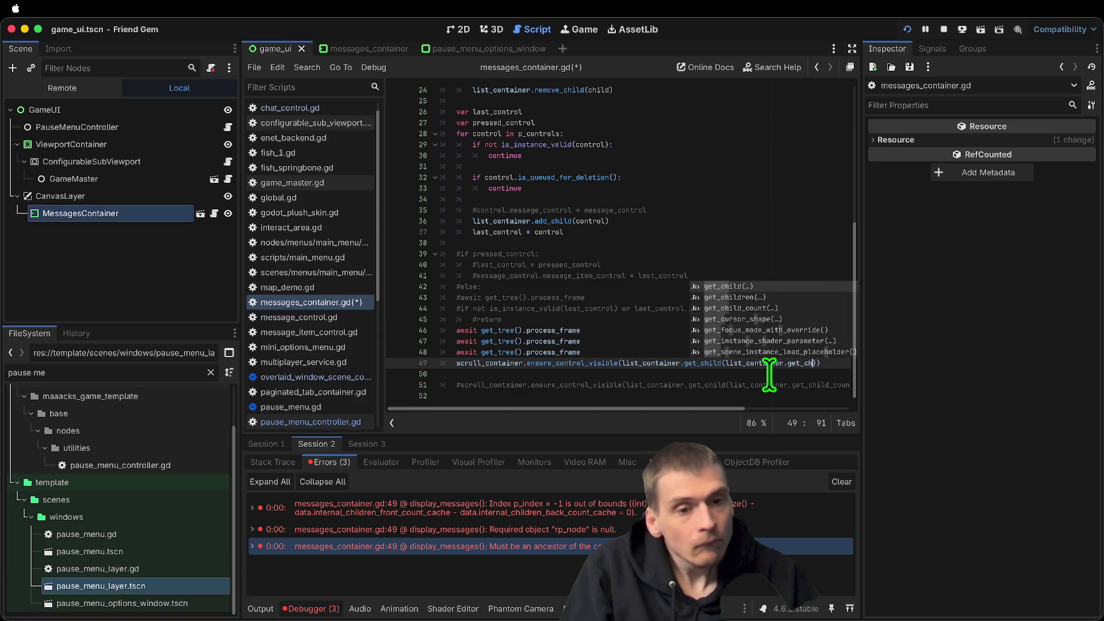
key("Down")
key("Down")
key("Return")
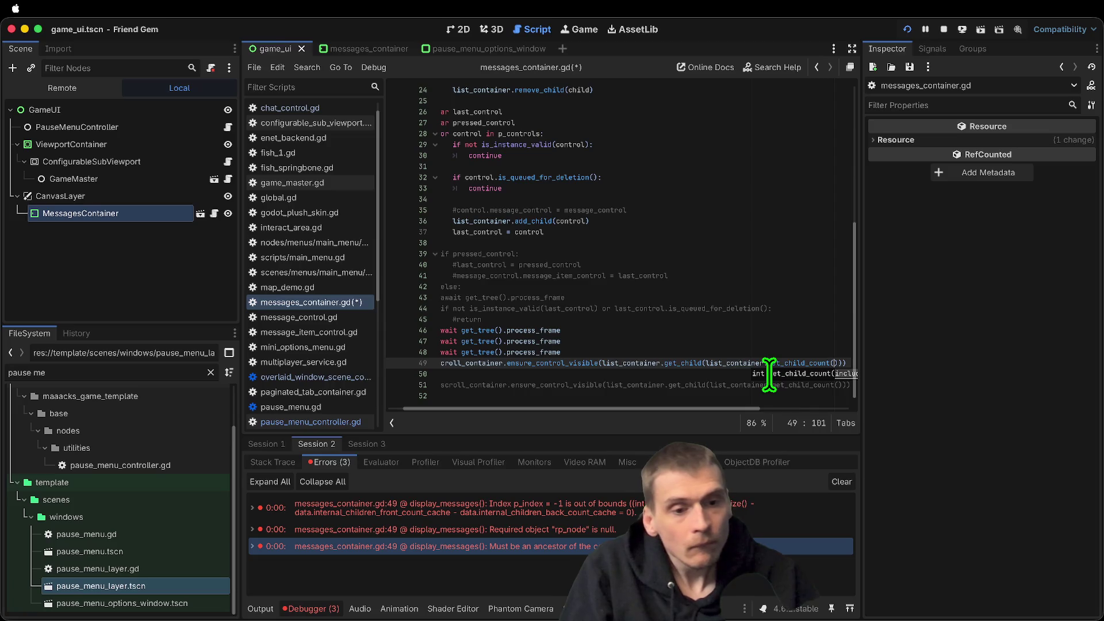
Finish line 49 as get_child(list_container.get_child_count() - 1), saving and rerunning the game
key("super+b")
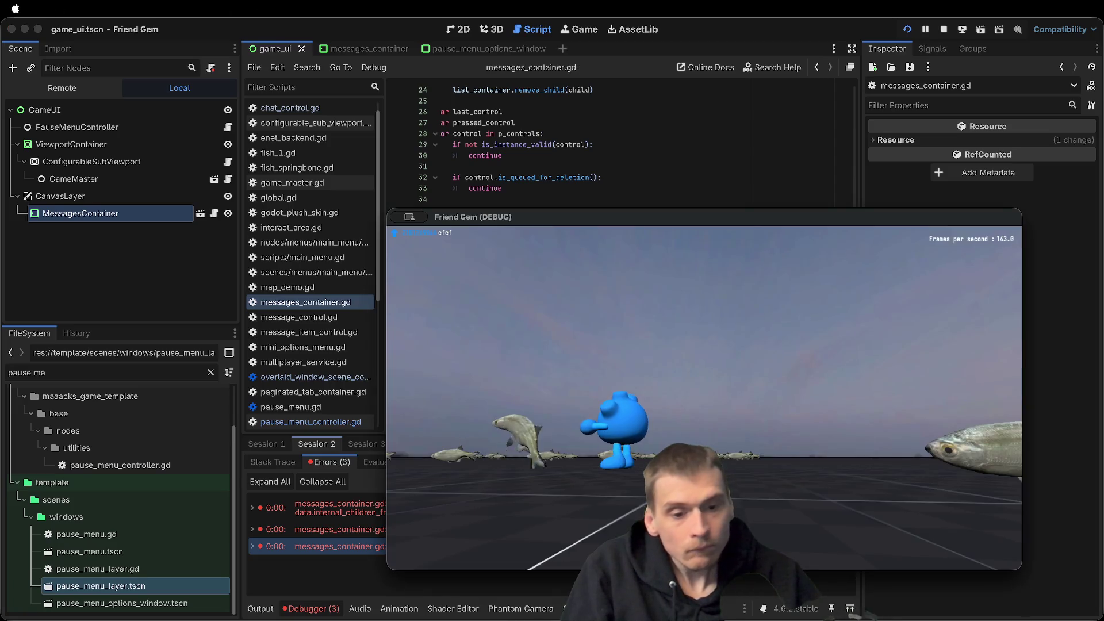
type("aaefe")
key("Return")
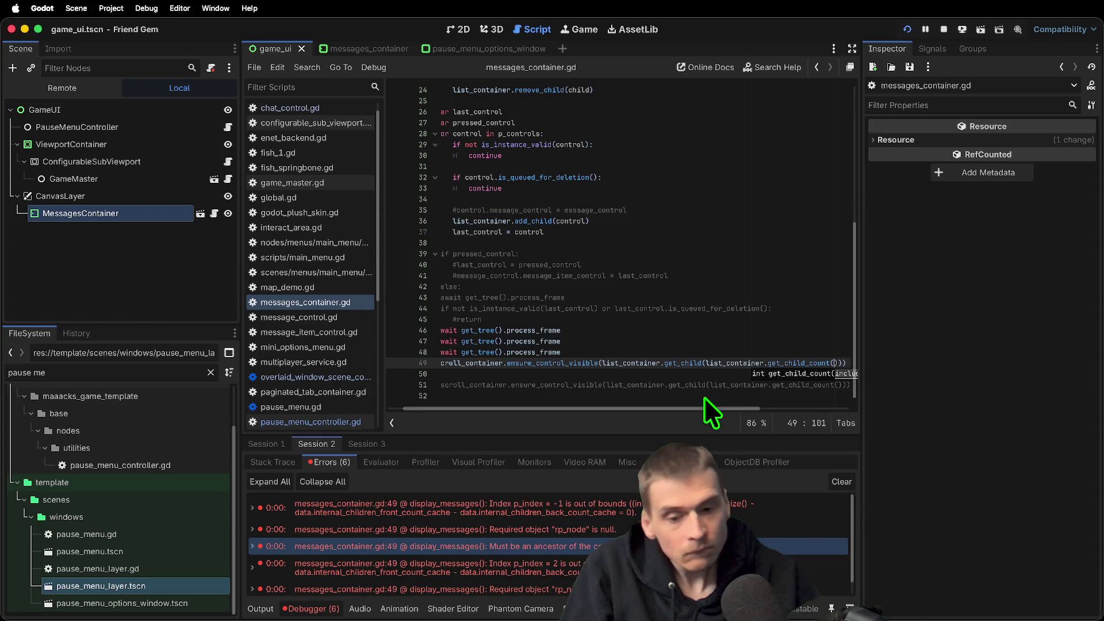
type(") -")
type(" 1")
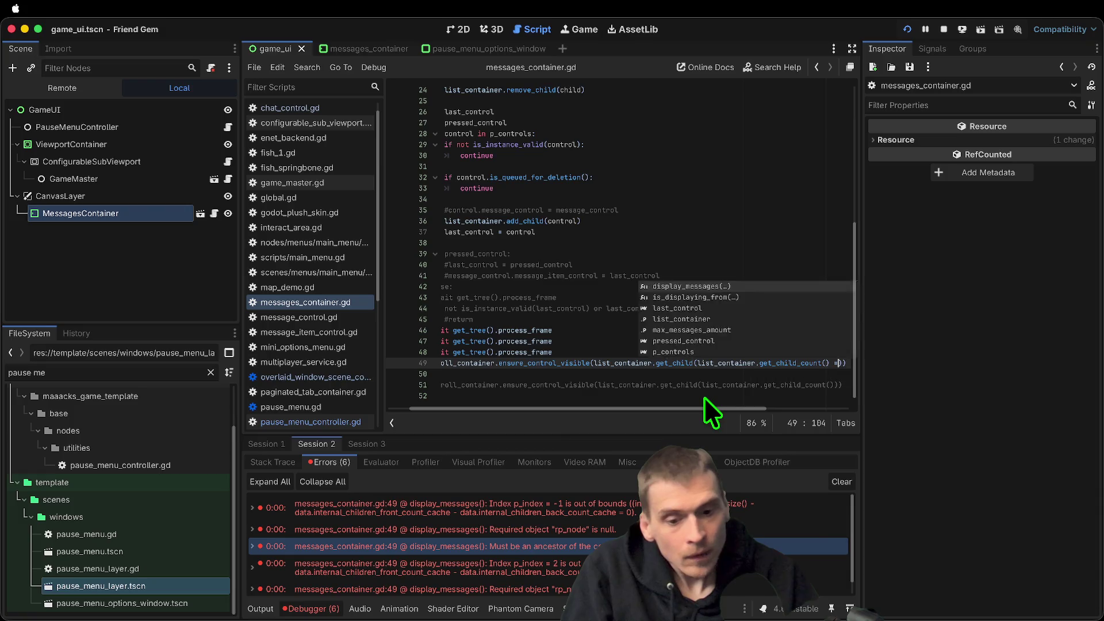
key("BackSpace")
key("BackSpace")
key("ctrl+z")
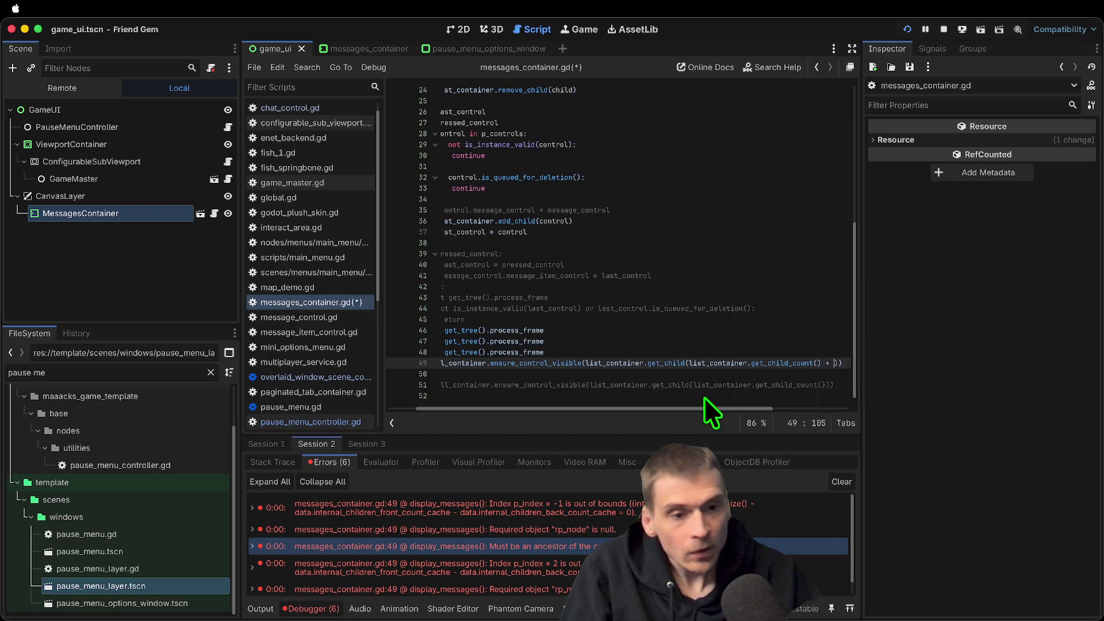
key("BackSpace")
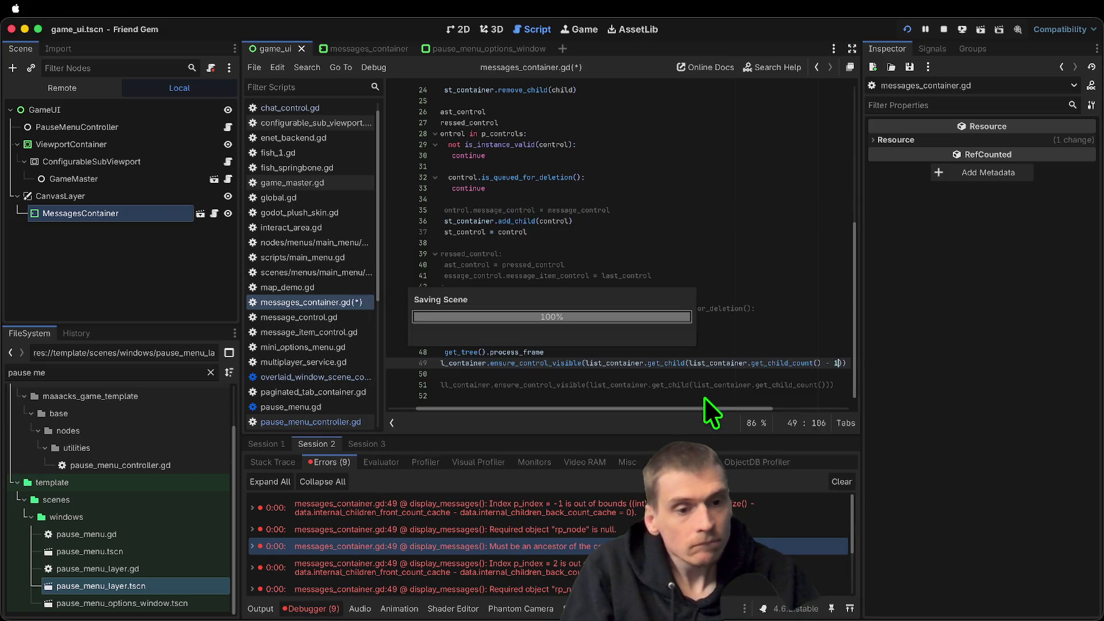
Send an 'ef' test message, then clear the debugger errors and view the first session
type("ef")
key("Return")
left_click(761, 498)
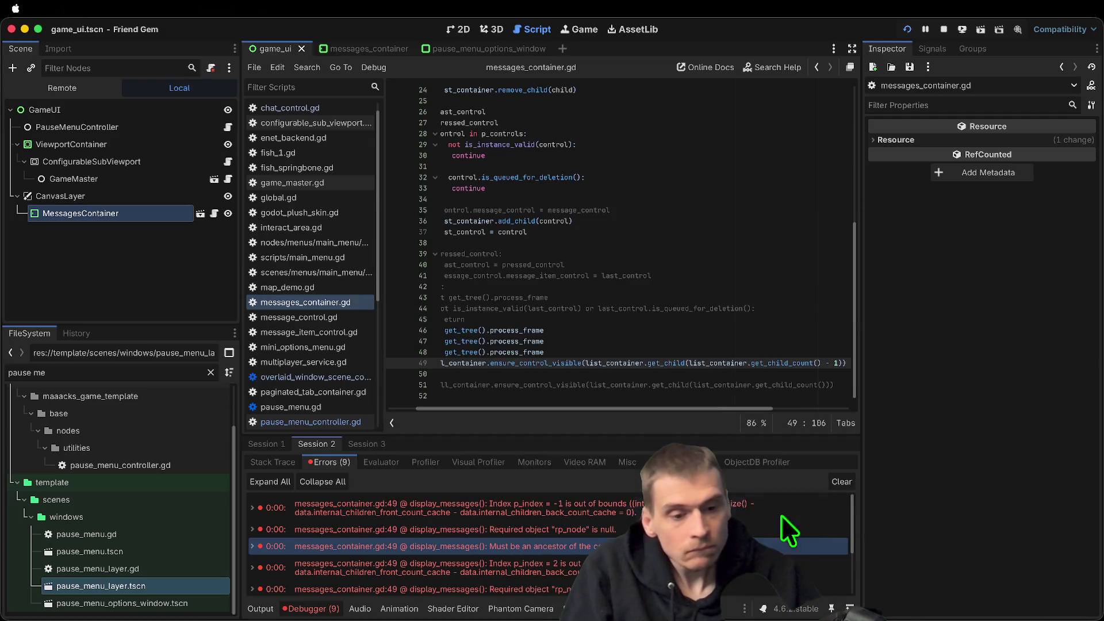
left_click(838, 483)
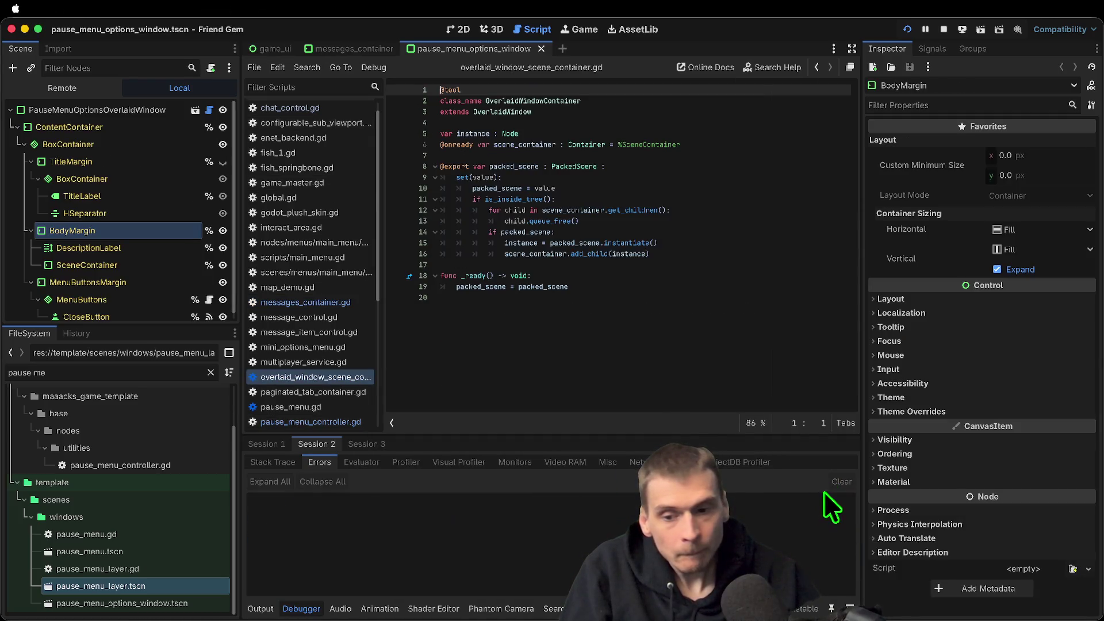
left_click(267, 442)
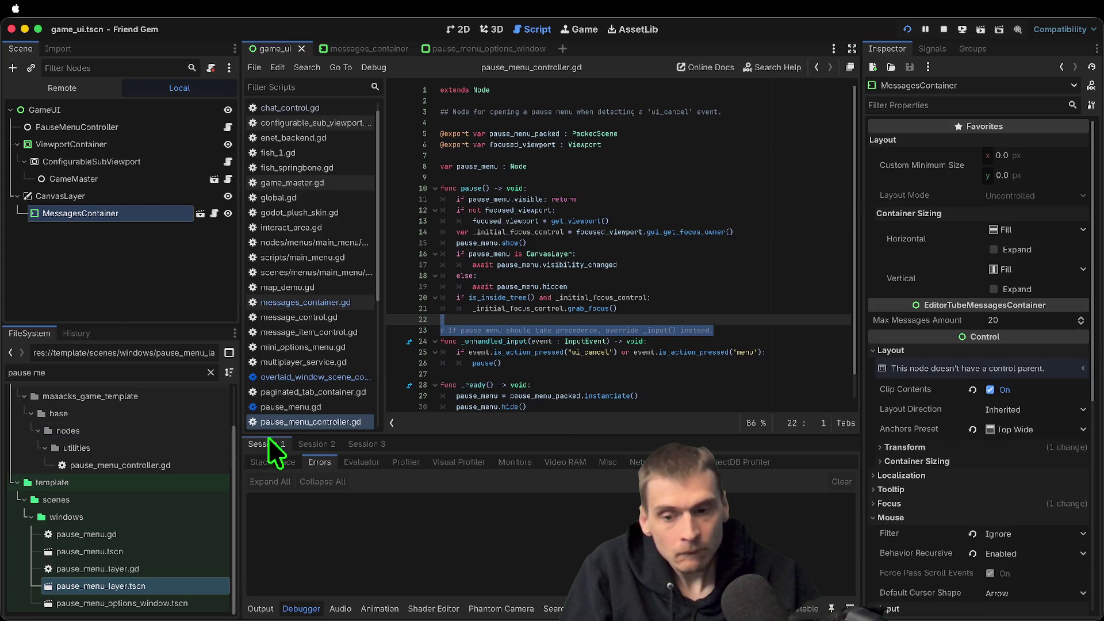
Toggle the in-game menu and walk the character around with W
key("super+Tab")
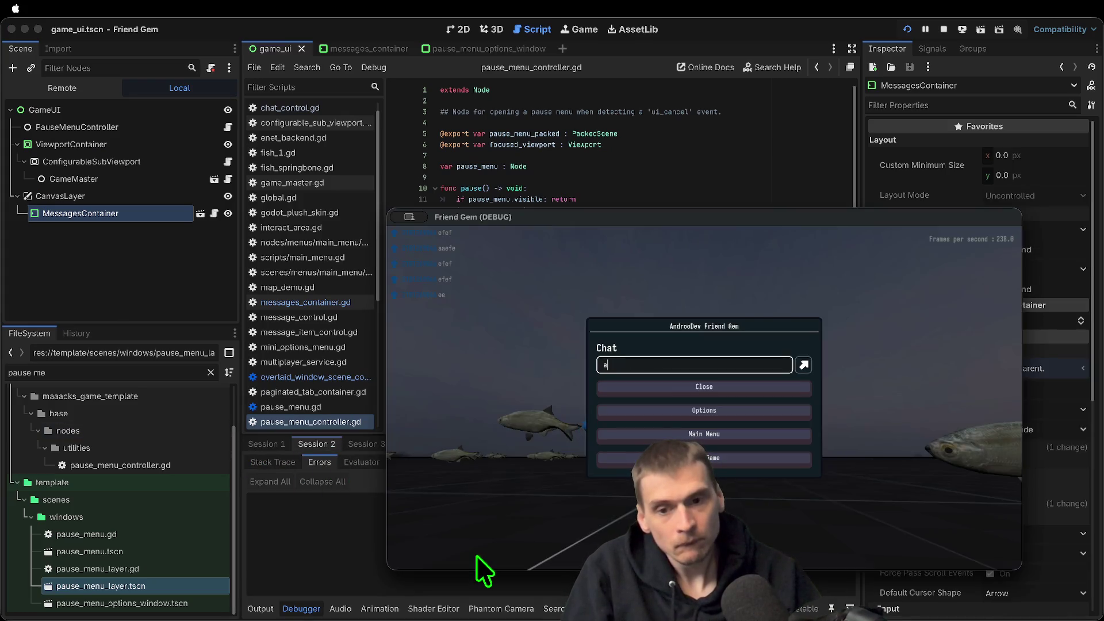
key("Escape")
key("Escape")
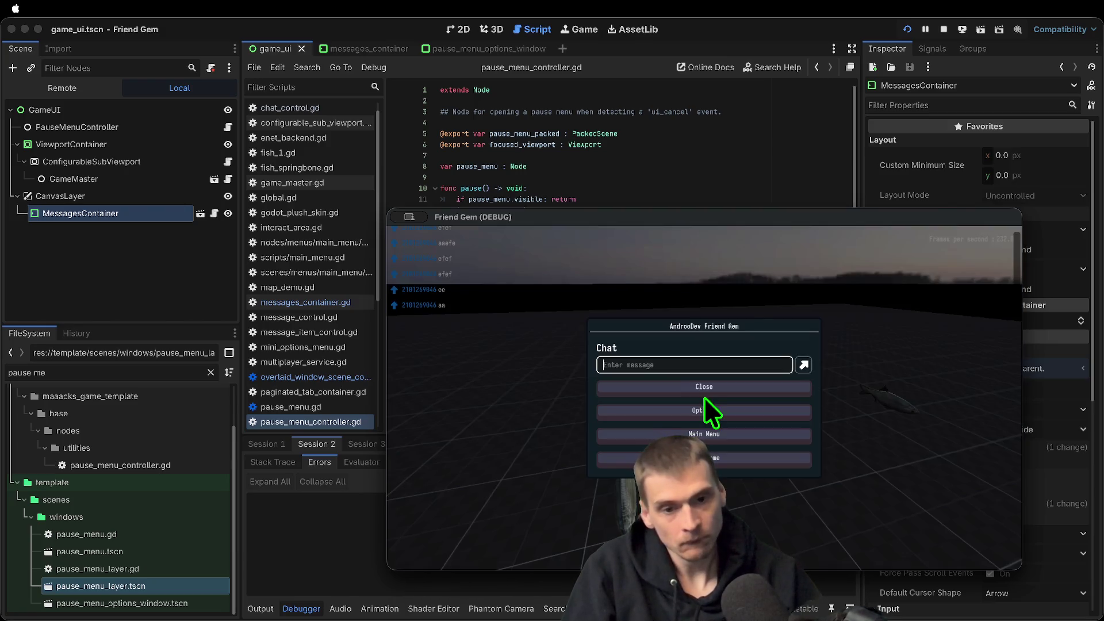
key("Escape")
key("super+Tab")
key("super+Tab")
key("Escape")
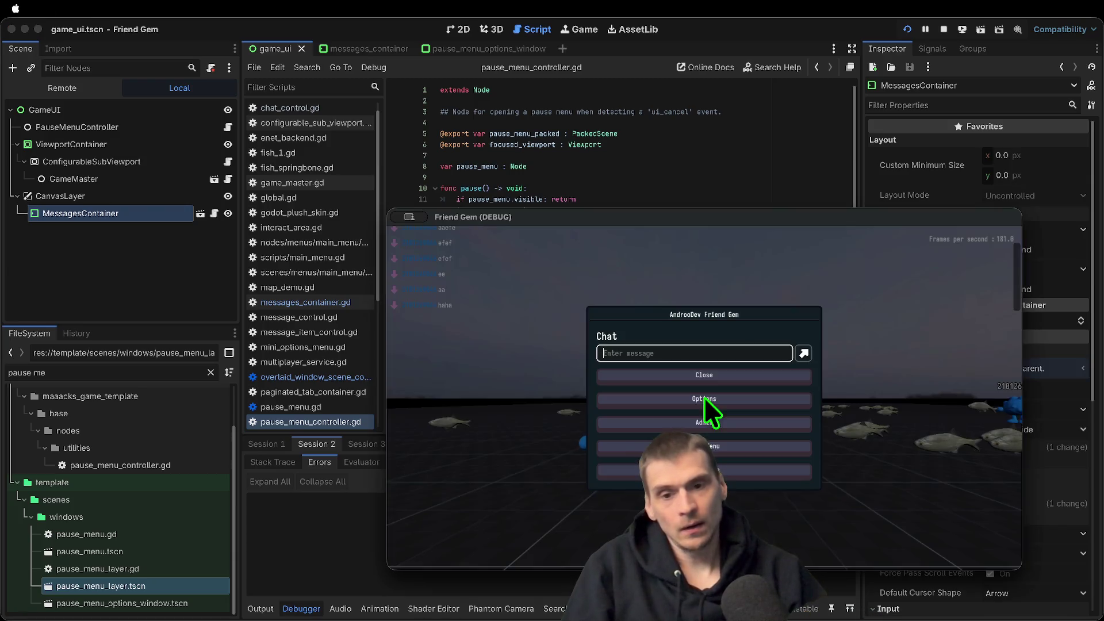
key("Escape")
key("w")
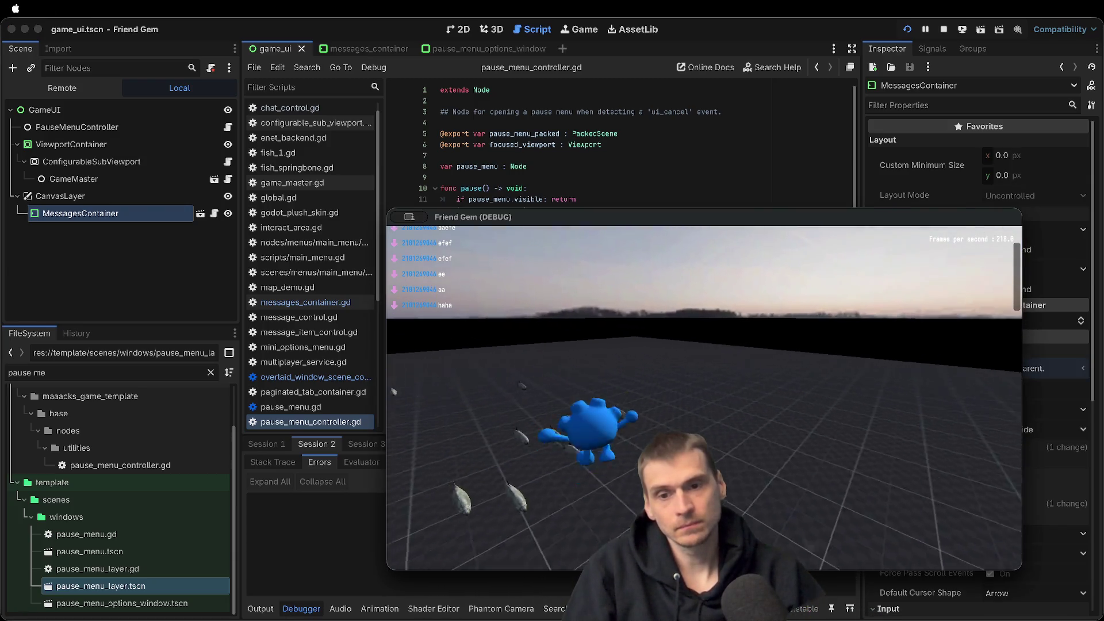
key("Escape")
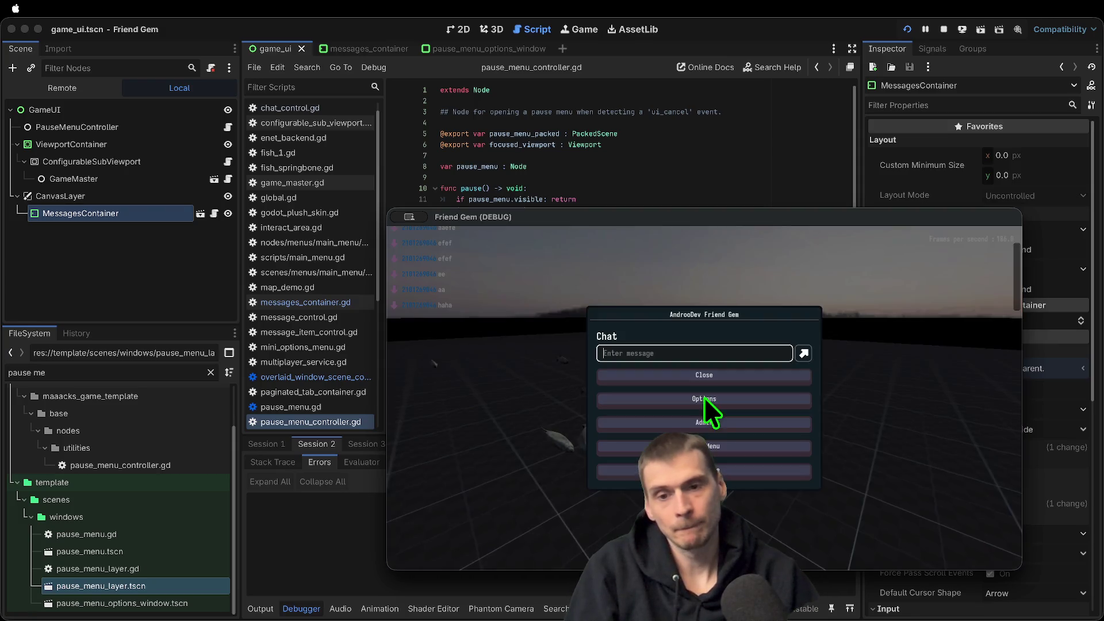
key("Escape")
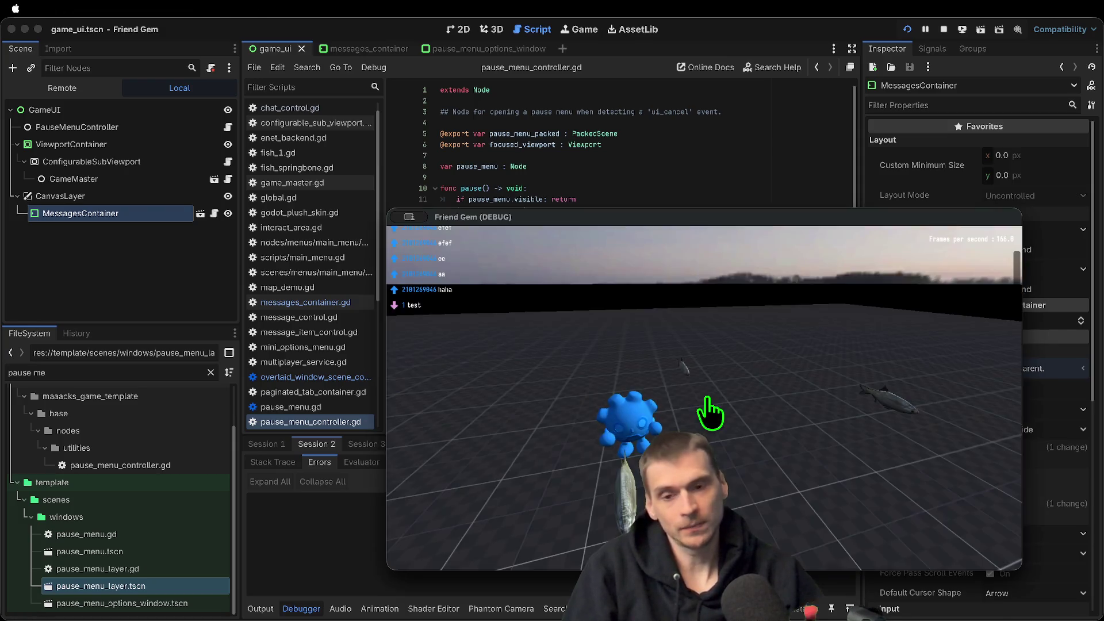
key("w")
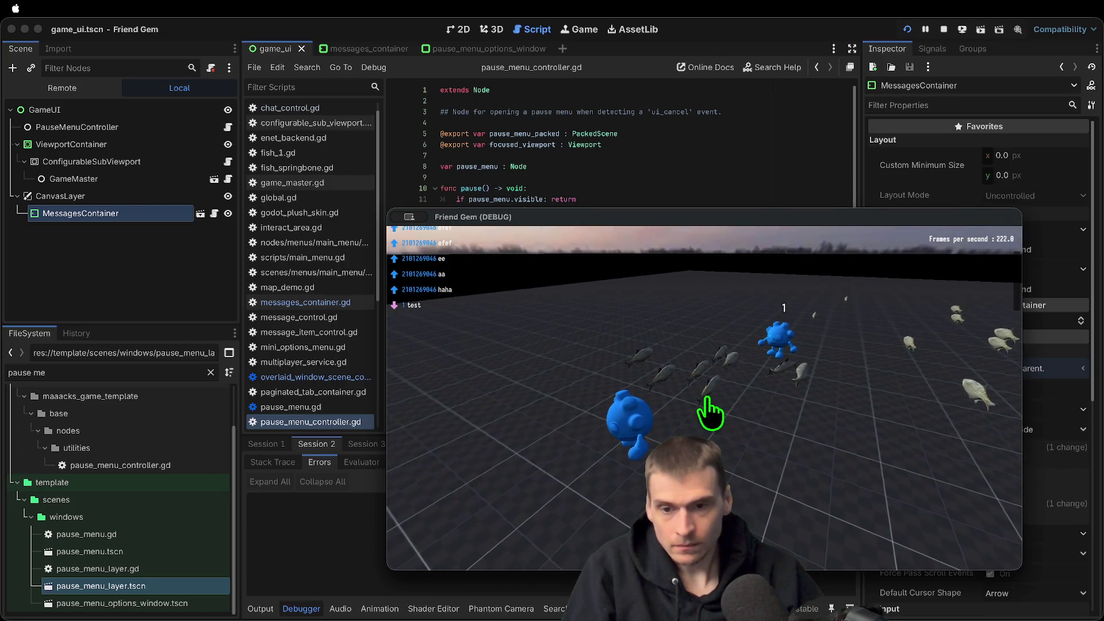
key("Escape")
left_click(704, 375)
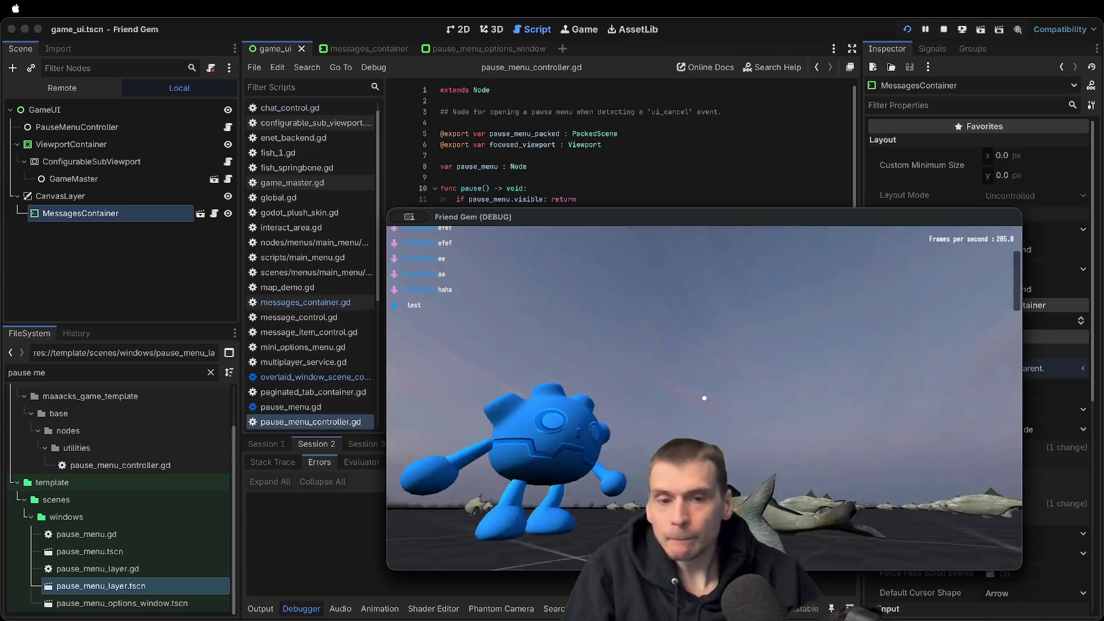
Post 'heheh' in the game chat, then return to game_ui's 2D view in the editor
key("super+Tab")
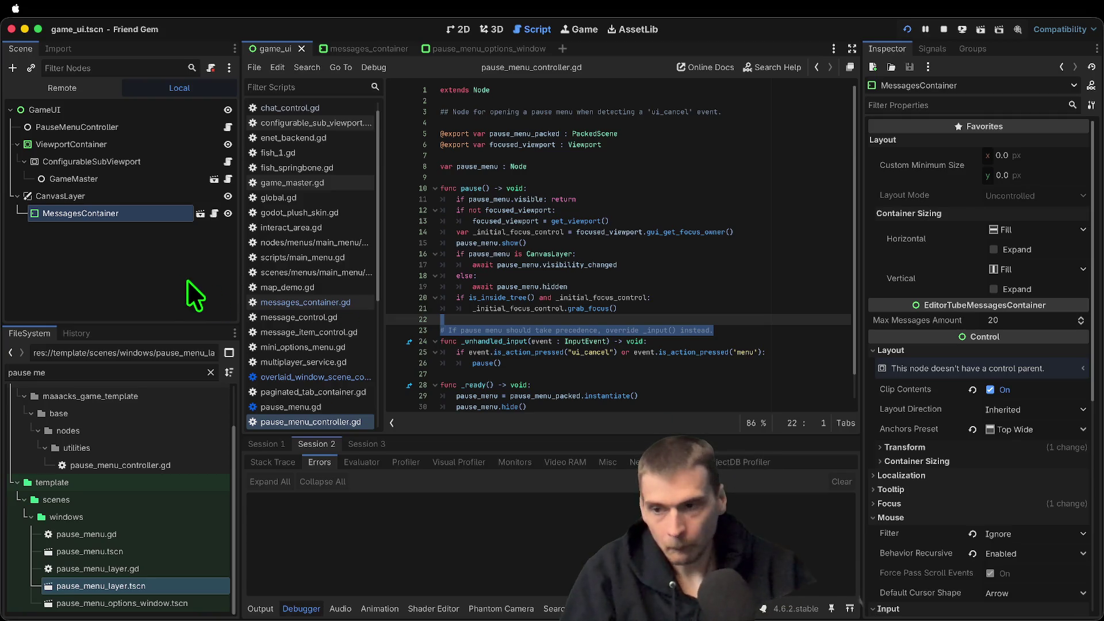
key("super+Tab")
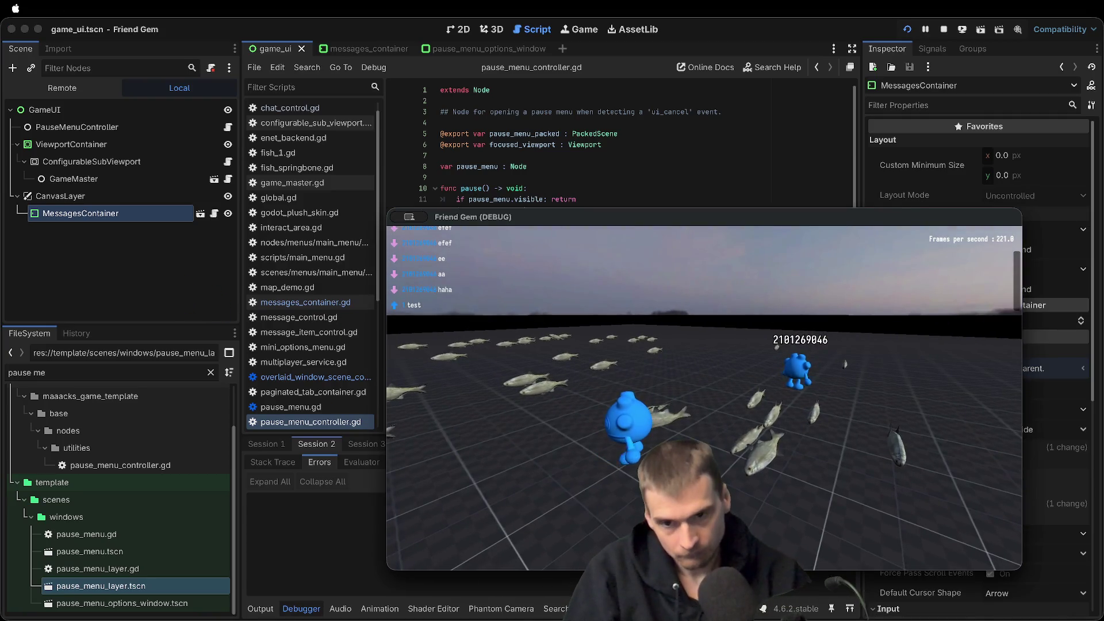
key("Escape")
type("heheh")
key("Return")
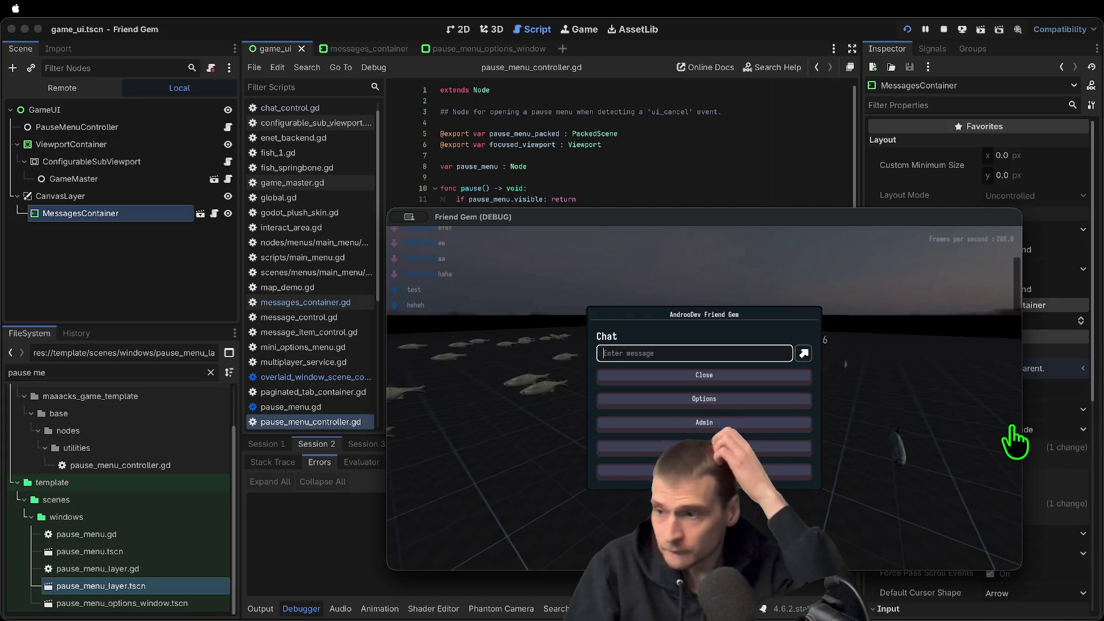
key("Escape")
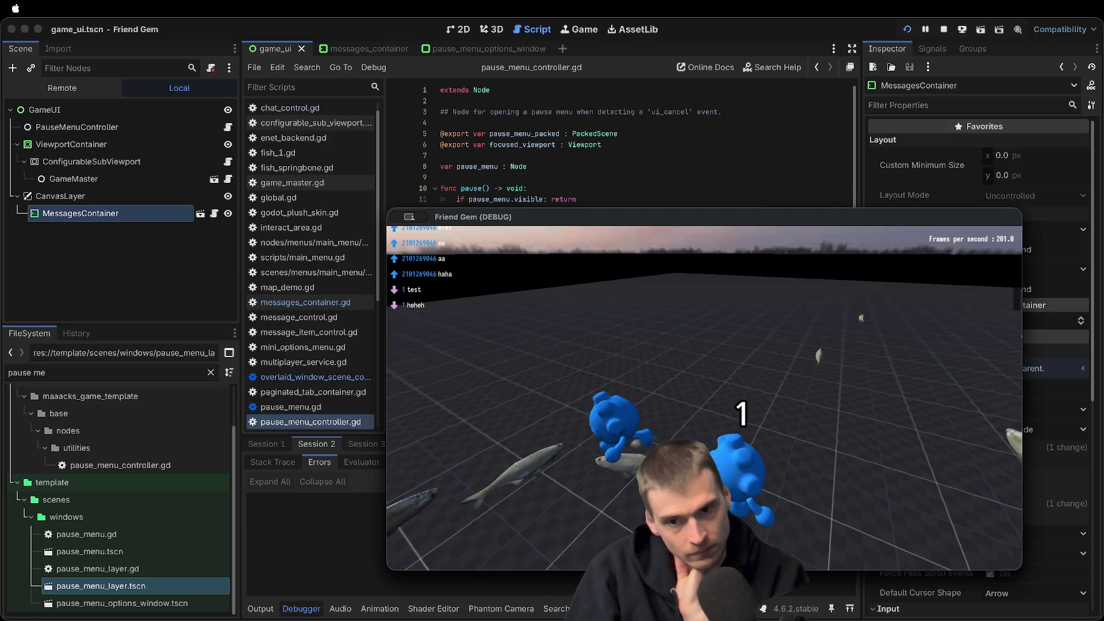
left_click(476, 357)
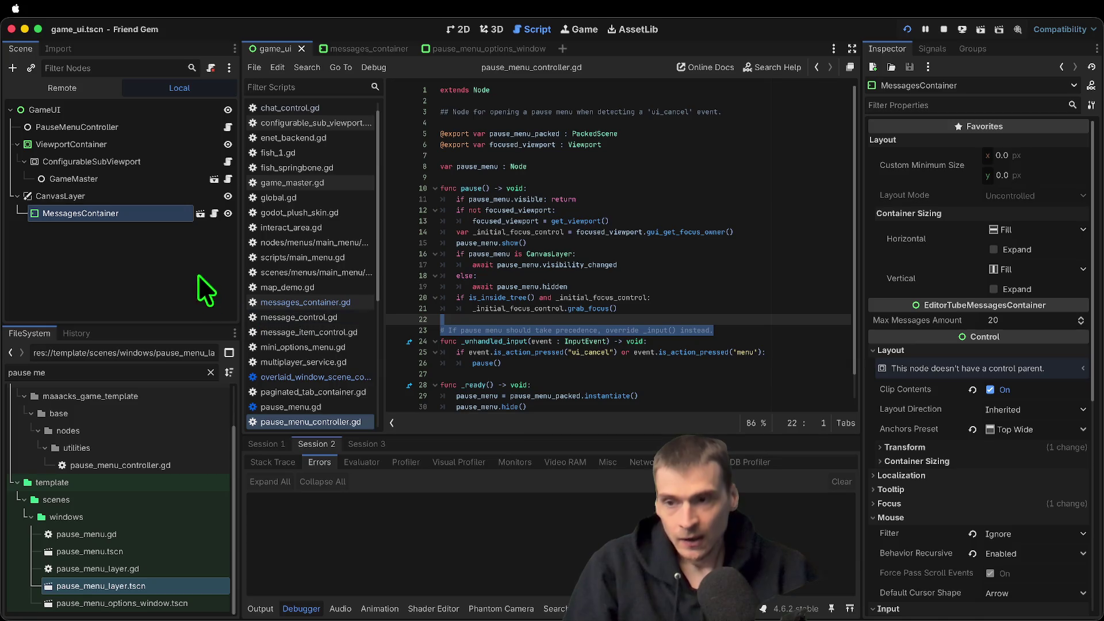
left_click(452, 27)
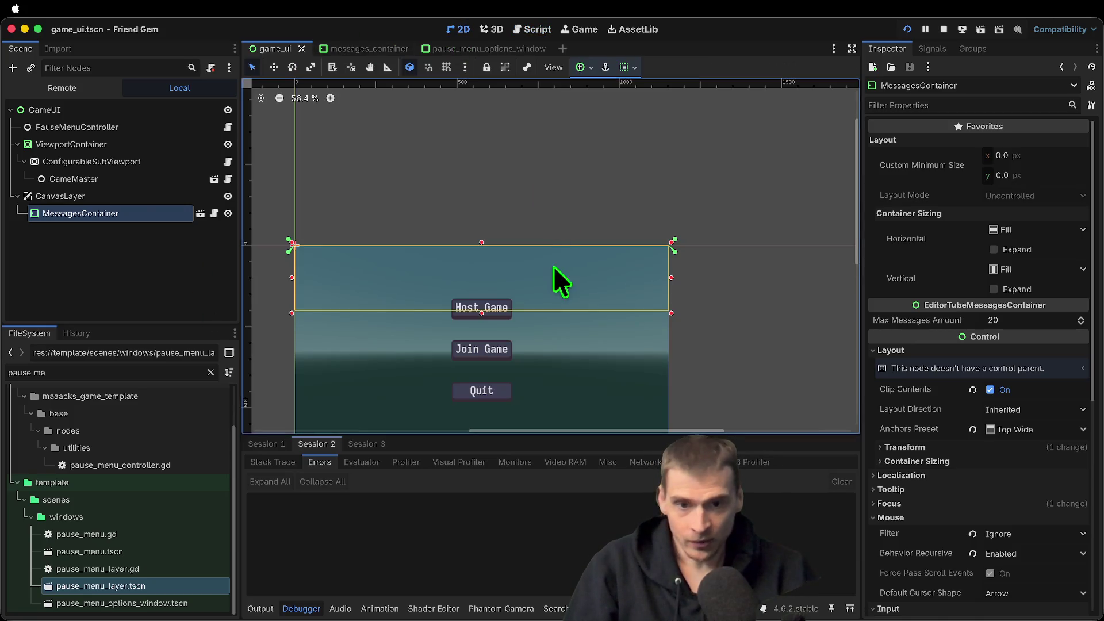
Drag MessagesContainer's bottom edge slightly lower, then save and relaunch the game
left_click_drag(482, 313, 484, 327)
key("super+Tab")
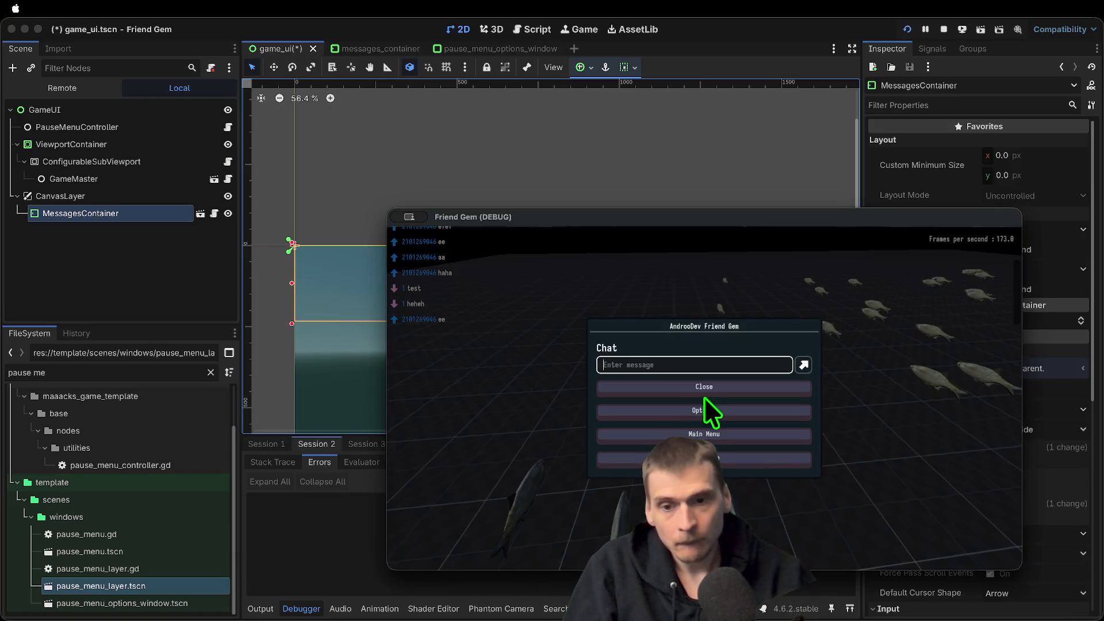
key("super+Tab")
key("super+b")
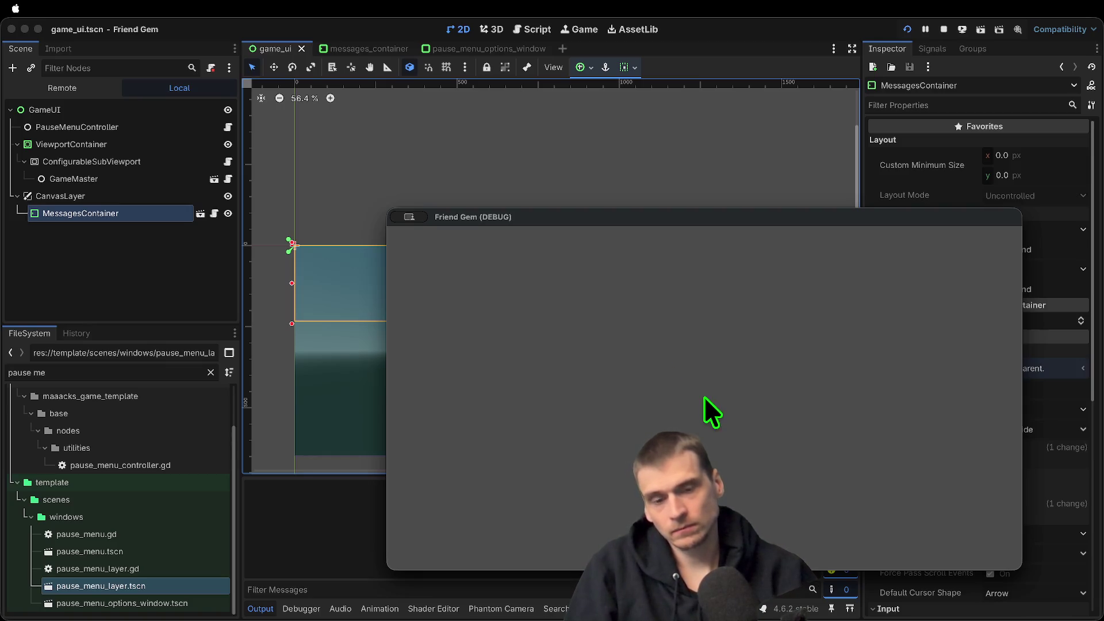
Send the chat messages 'e', 'hahhaha' and 'no' from the pause menu
key("Escape")
type("e")
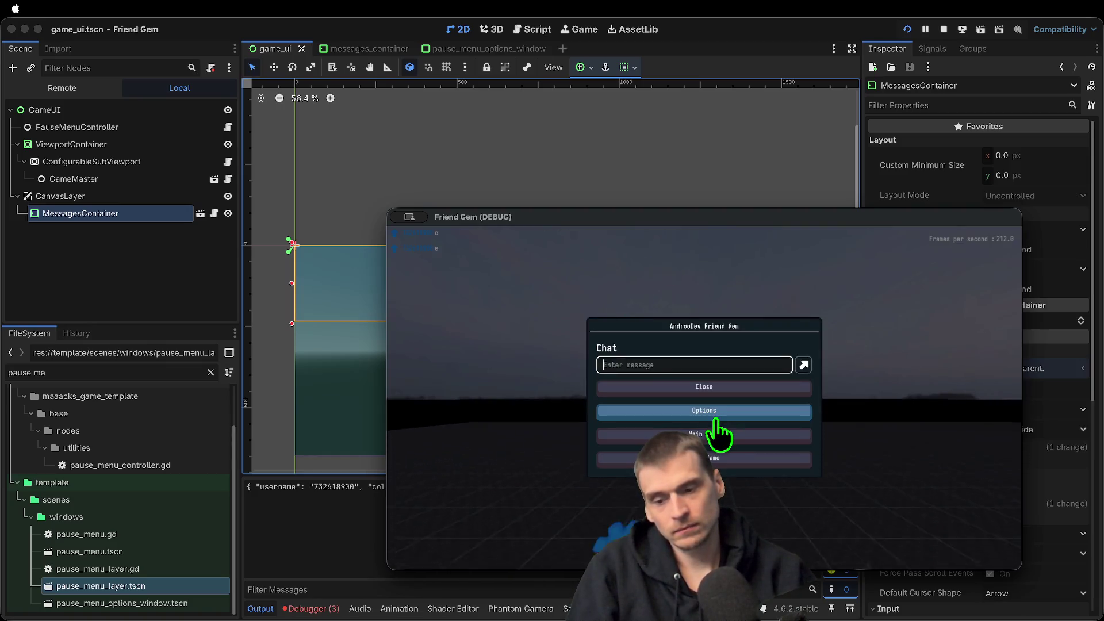
key("Escape")
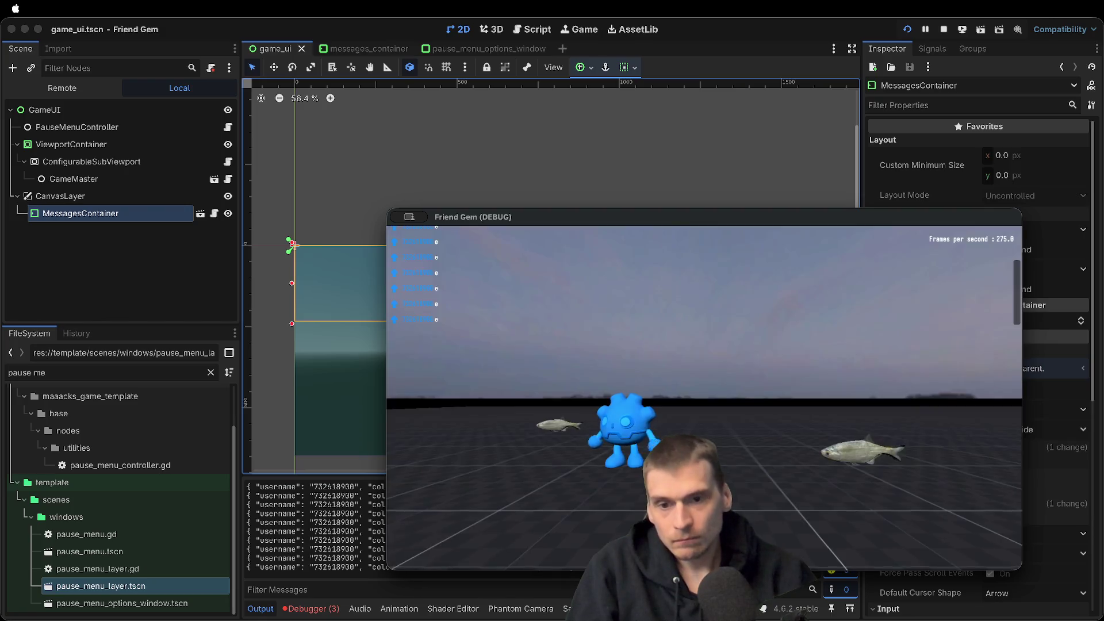
key("Escape")
type("hahhaha")
key("Return")
key("Escape")
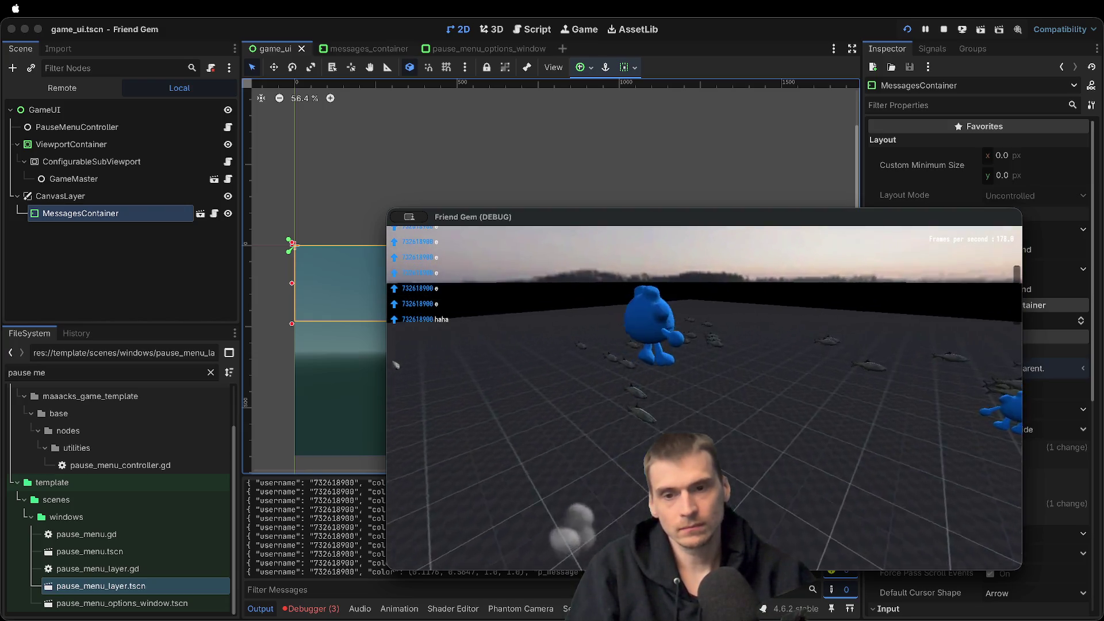
key("Escape")
type("e")
key("Escape")
key("Escape")
type("no")
key("Return")
key("Escape")
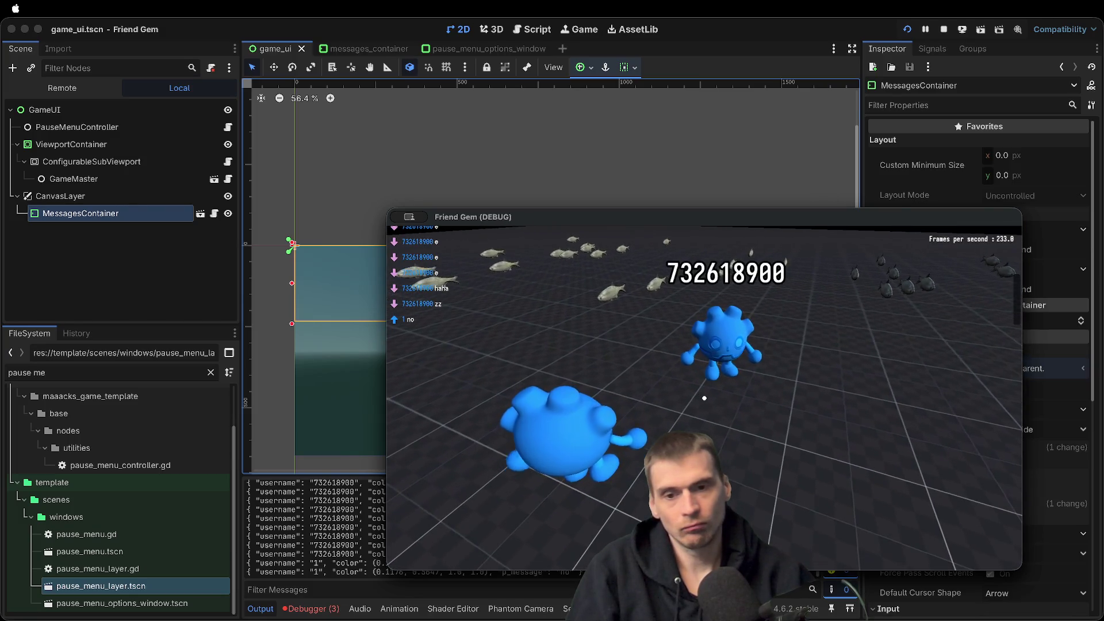
Set the player colour to red in Options and send an 'ee' chat message
key("Escape")
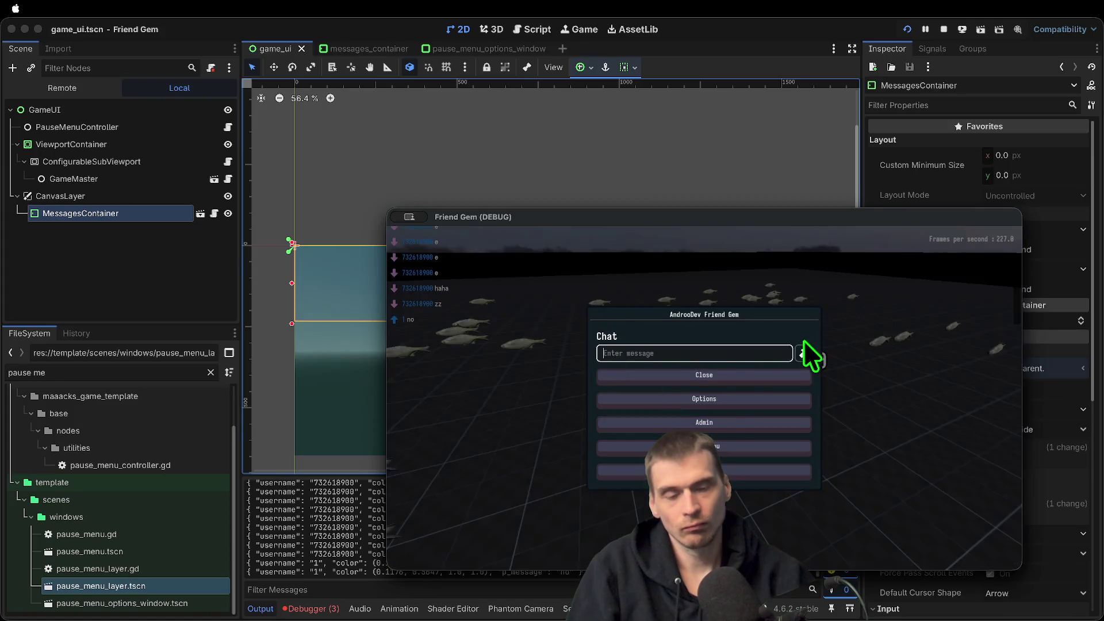
left_click(703, 398)
left_click(713, 351)
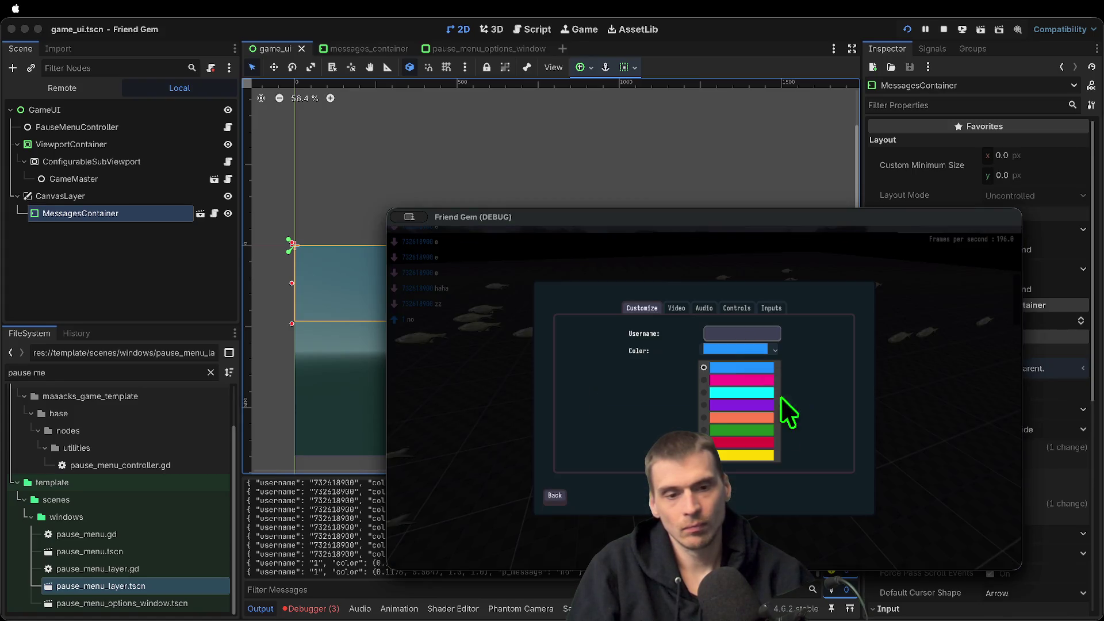
left_click(754, 444)
key("Escape")
key("Up")
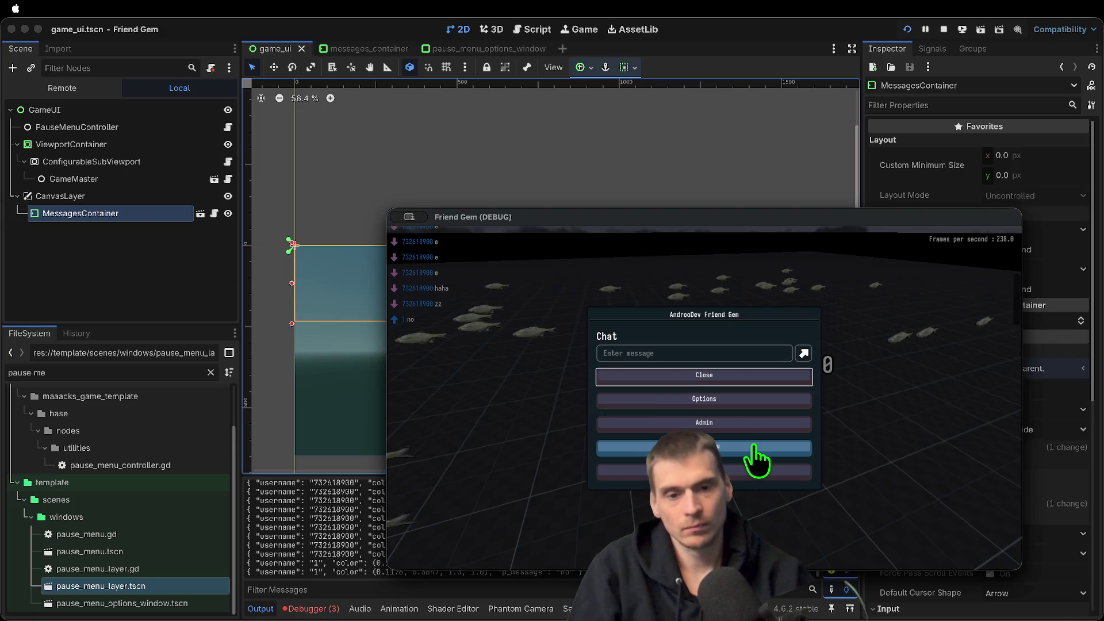
type("e")
key("Return")
key("Escape")
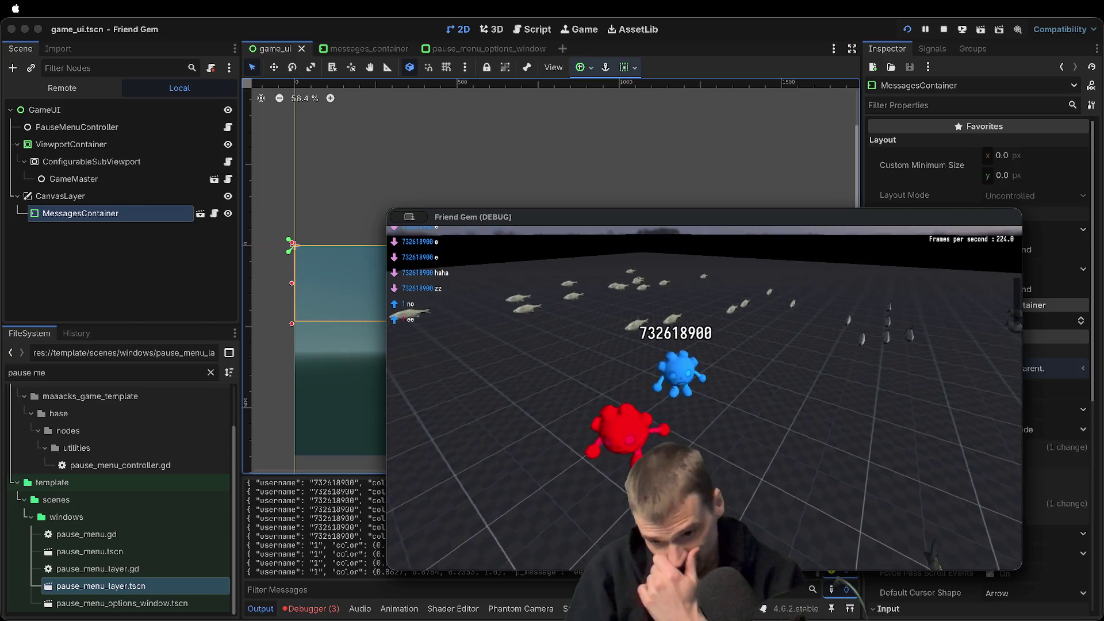
Stop the game, open the line-49 error, and select the three process_frame await lines
key("super+q")
left_click(315, 608)
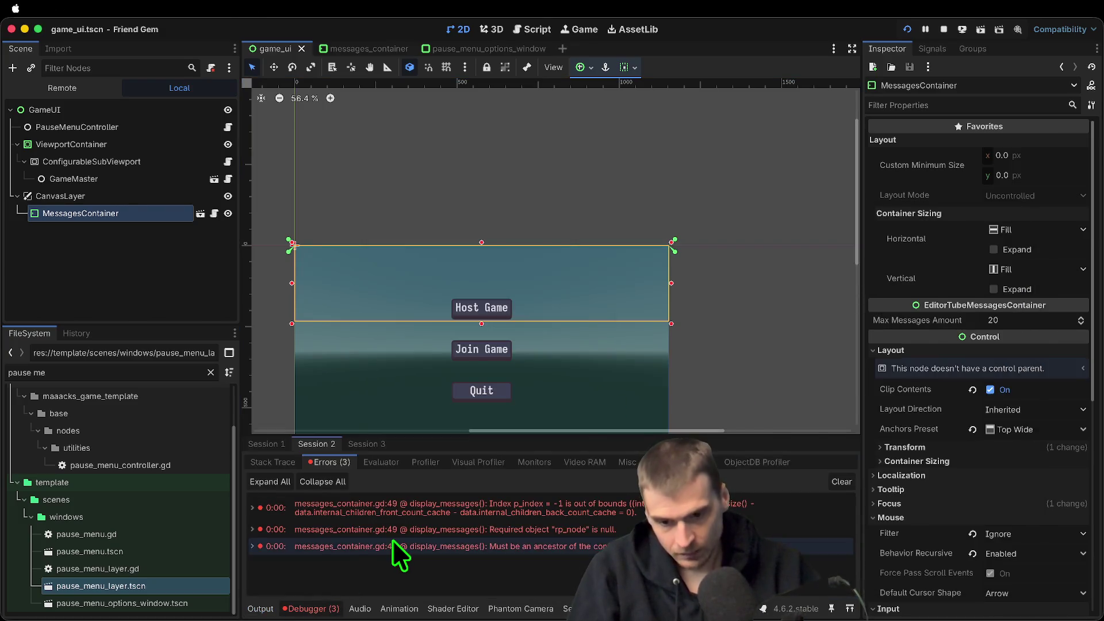
left_click(392, 545)
left_click_drag(581, 350, 264, 345)
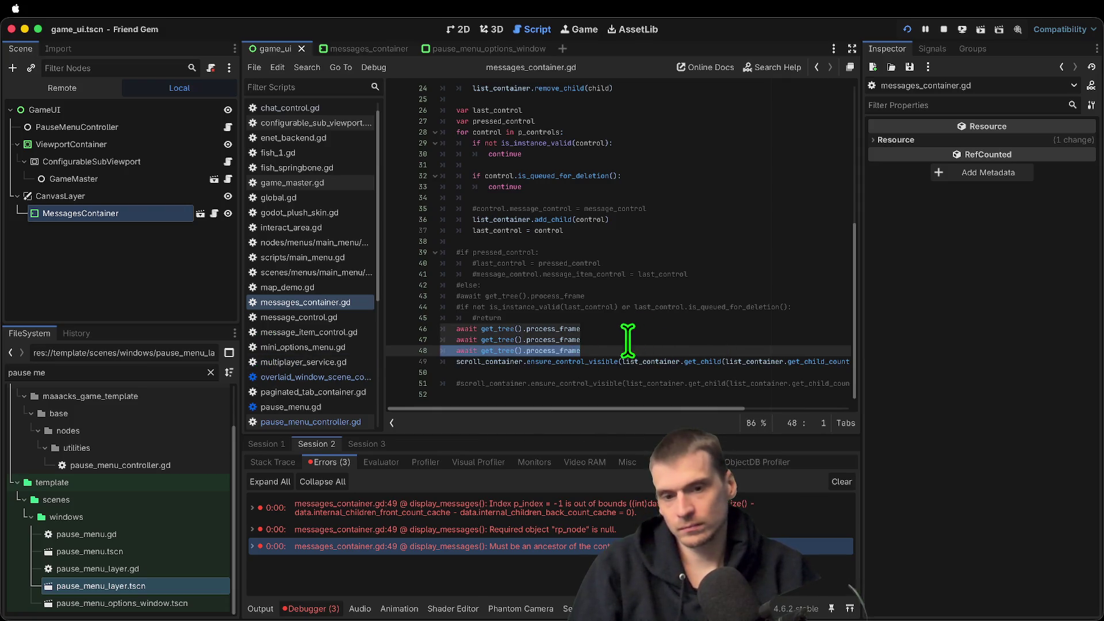
Delete the three 'await get_tree().process_frame' lines above the scroll call
double_click(511, 362)
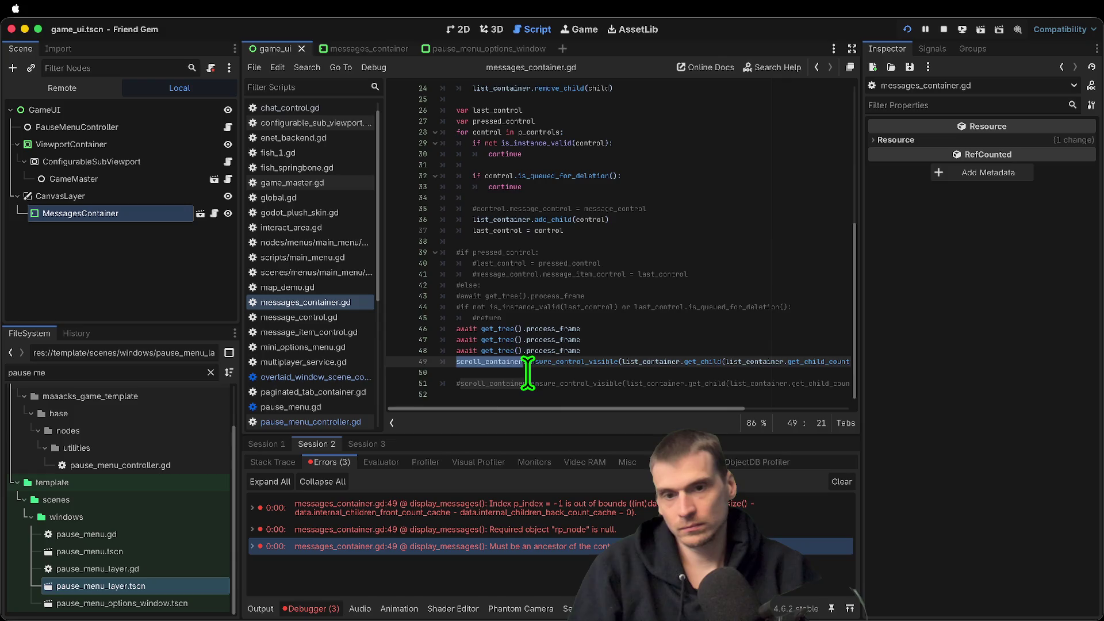
scroll(576, 306, "up", 3)
scroll(552, 161, "down", 2)
right_click(547, 175)
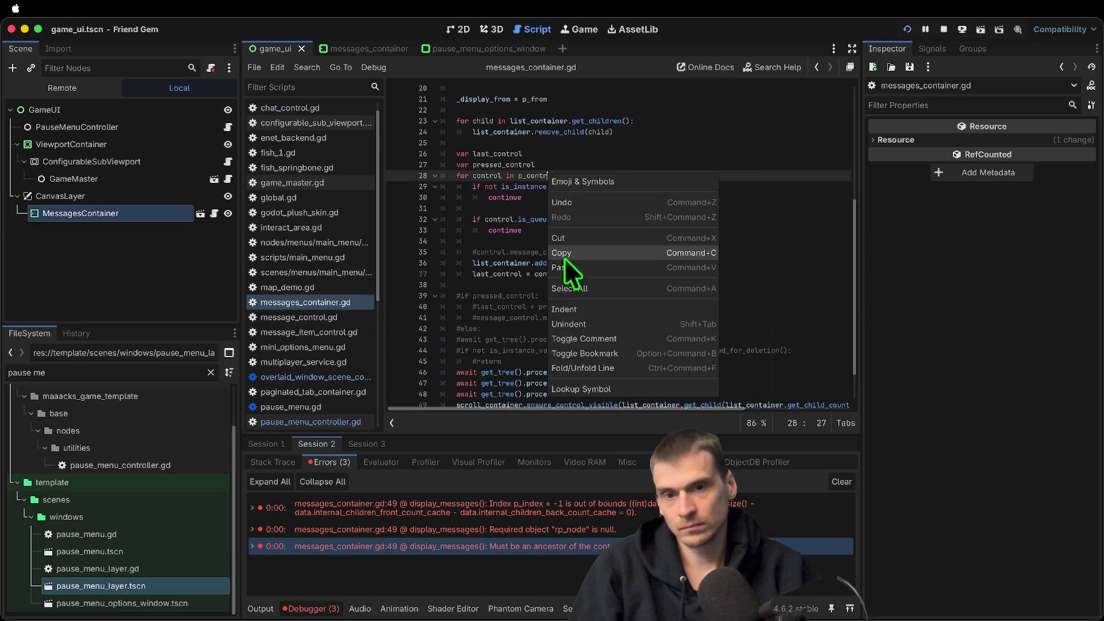
left_click(505, 266)
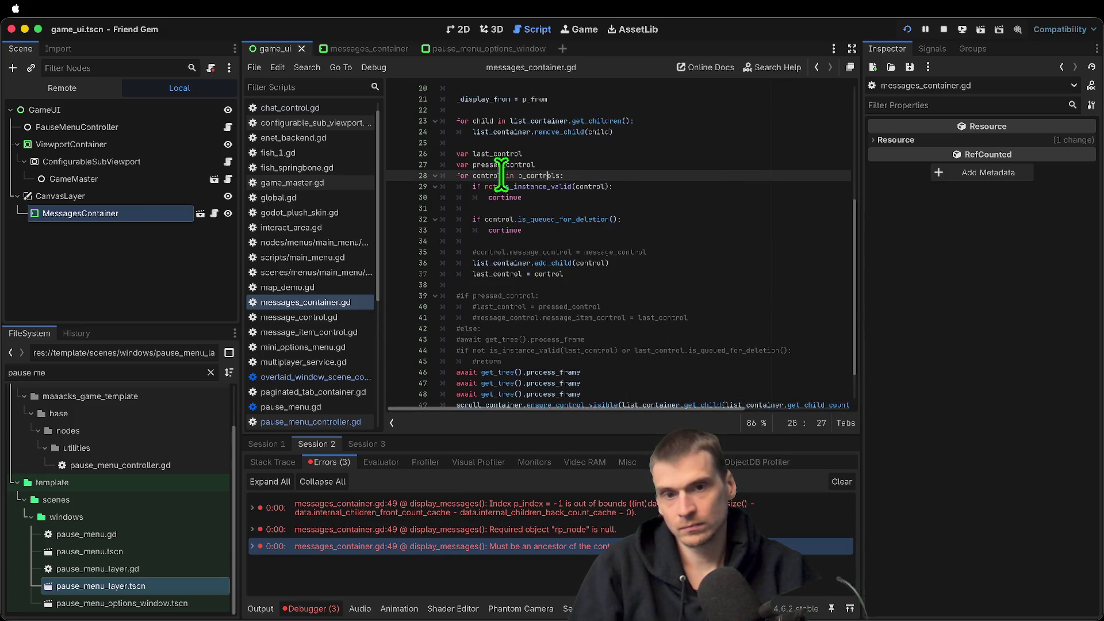
scroll(581, 259, "down", 2)
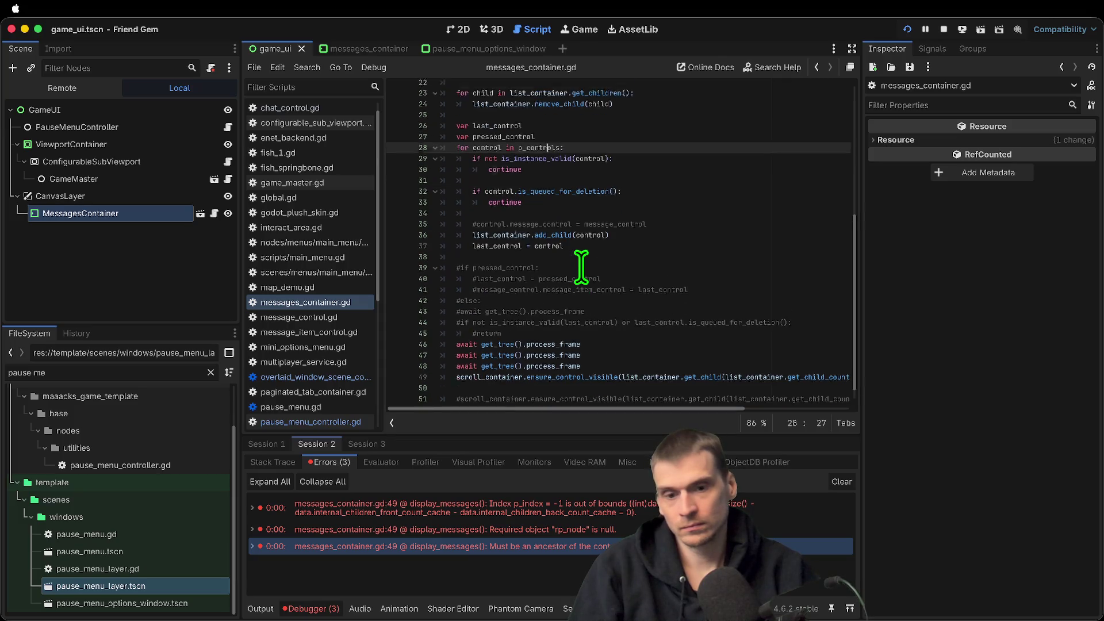
left_click(567, 362)
double_click(579, 363)
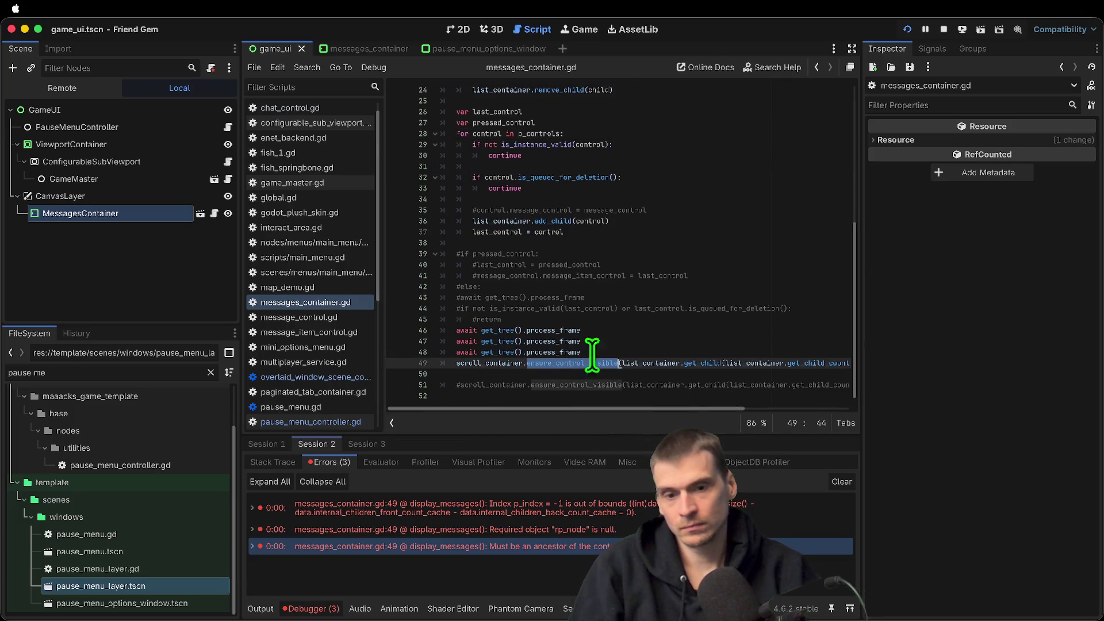
double_click(552, 341)
left_click(665, 341)
triple_click(661, 331)
left_click_drag(661, 330, 648, 351)
key("BackSpace")
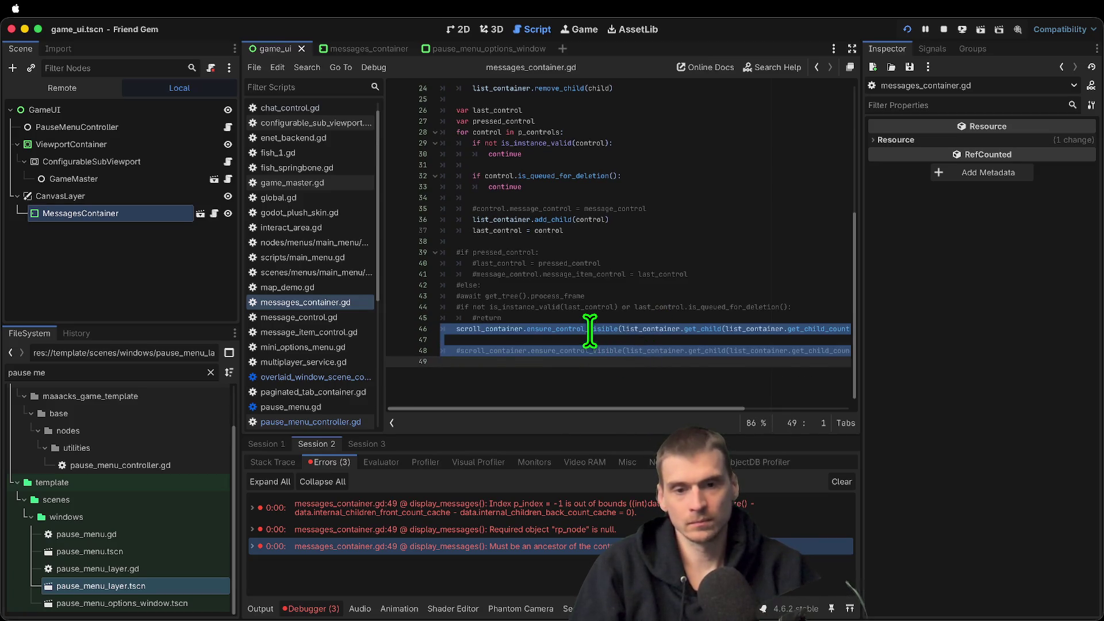
Append .call_deferred after ensure_control_visible using autocomplete
double_click(591, 328)
key("Right")
type(".call_def")
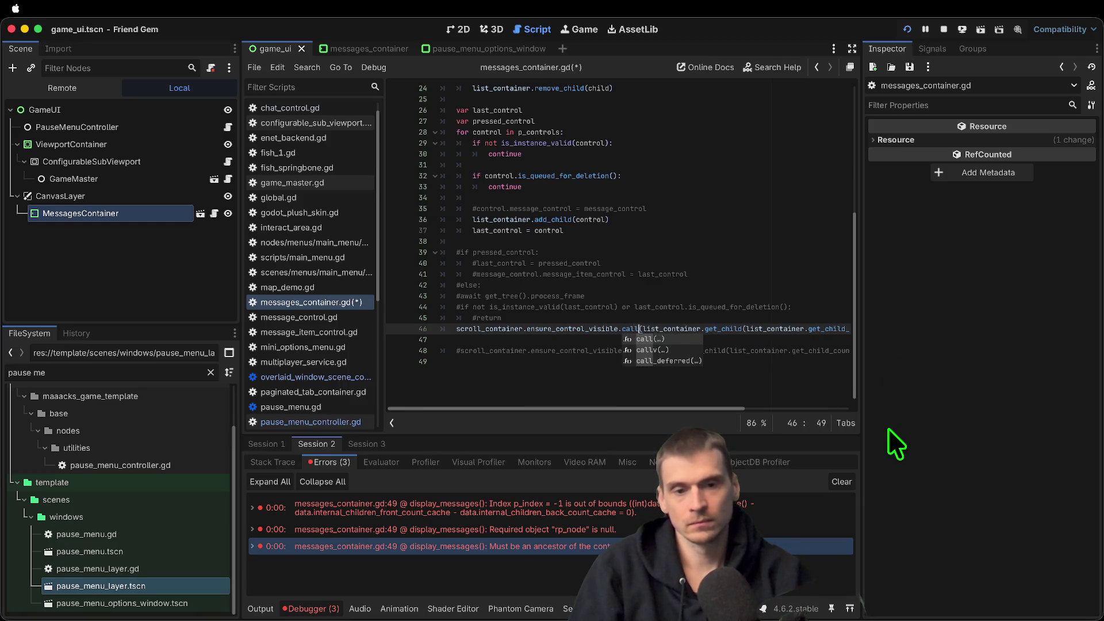
key("Return")
Save, run the game, and send 'zzz' and 'eee' chat messages from the two instances
key("super+b")
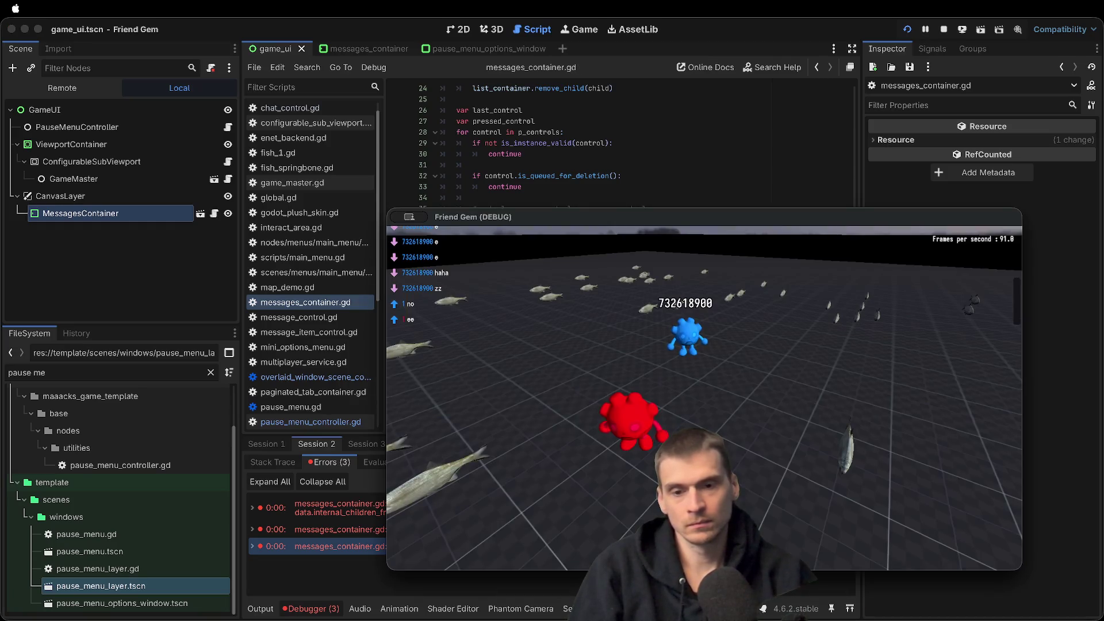
key("Escape")
key("Tab")
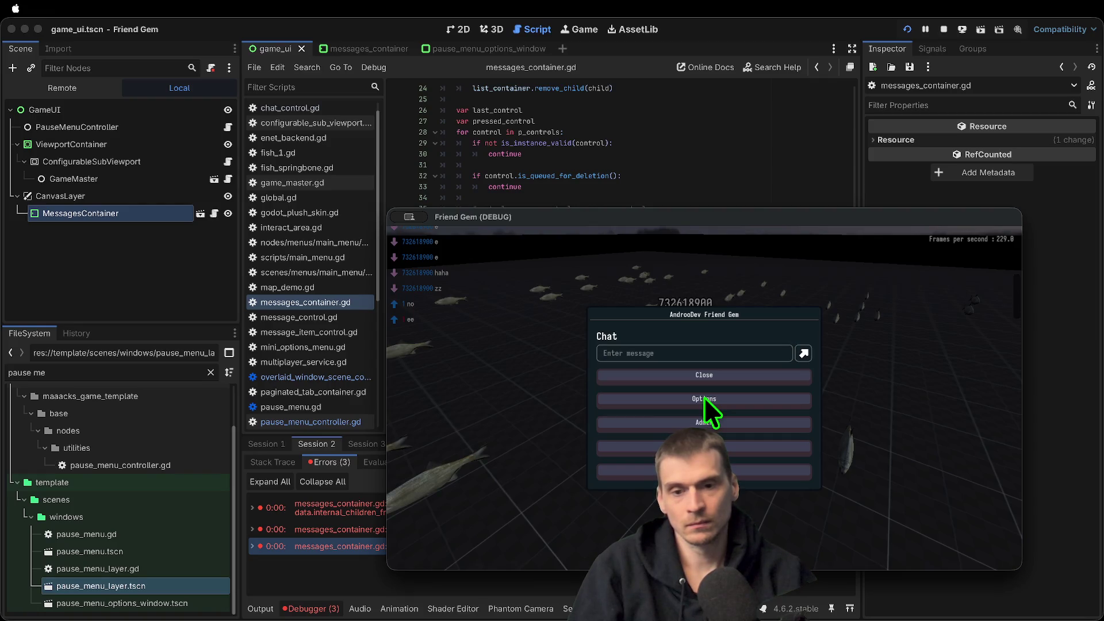
key("shift+Tab")
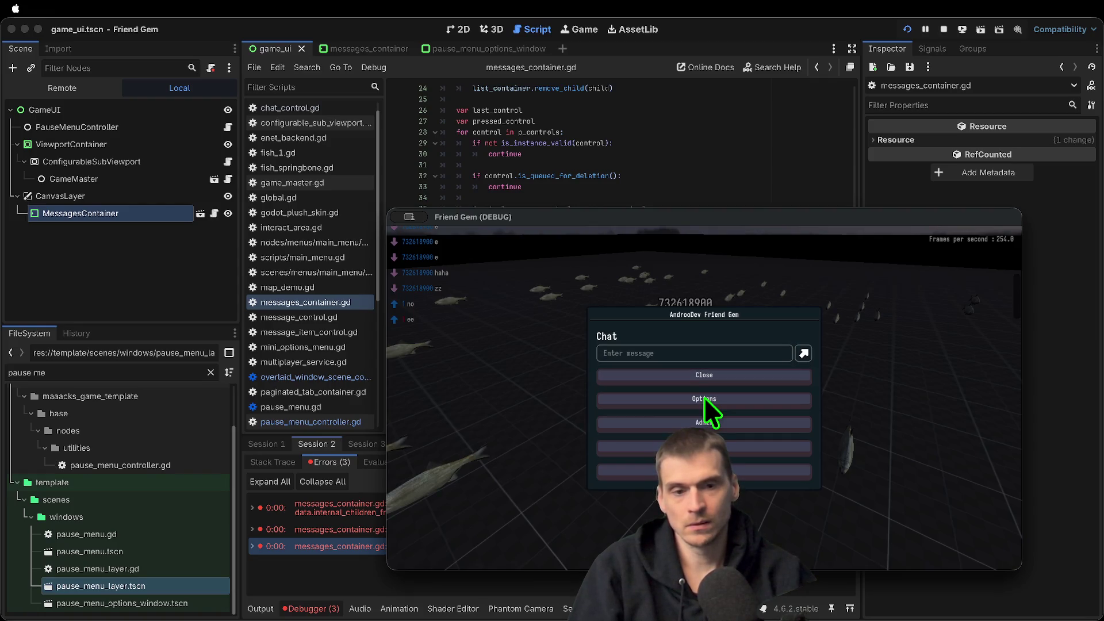
type("zzz")
key("Return")
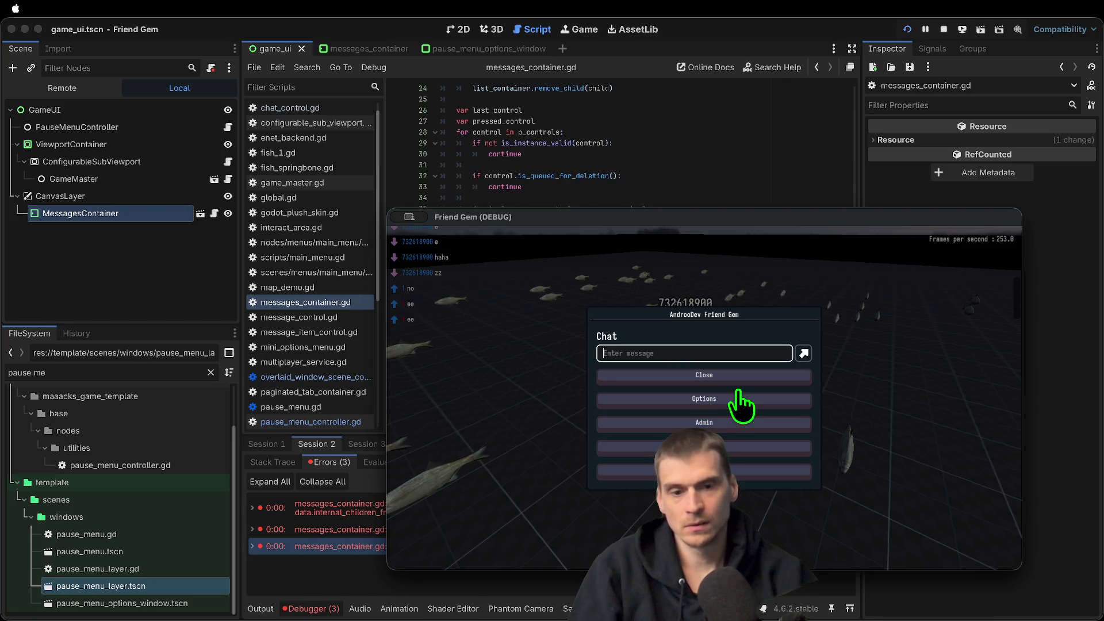
key("super+grave")
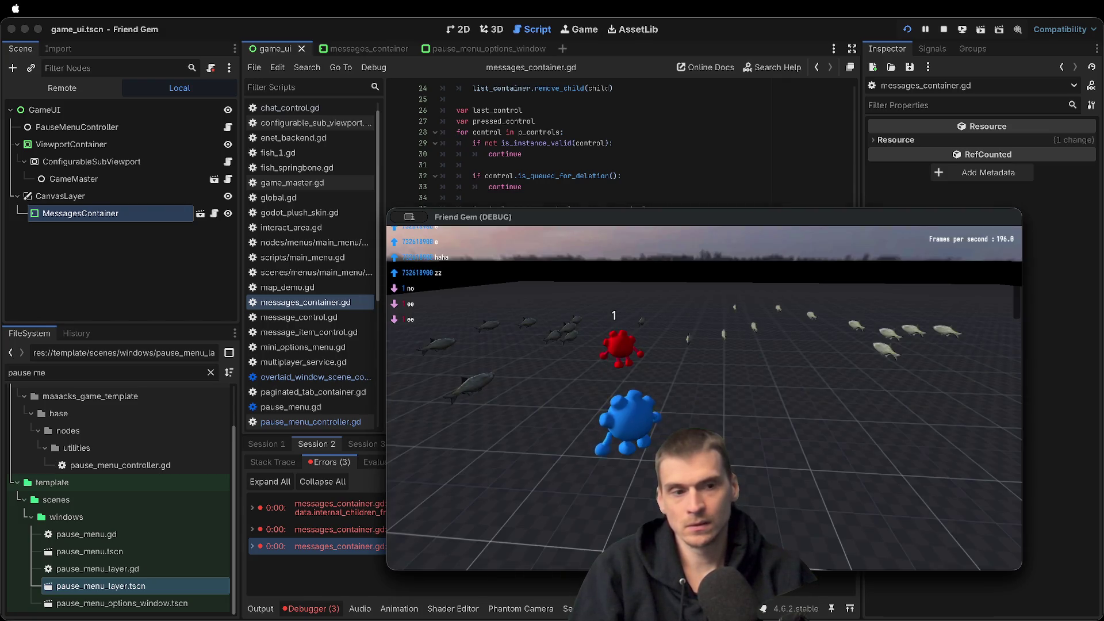
key("super+grave")
type("eee")
key("Return")
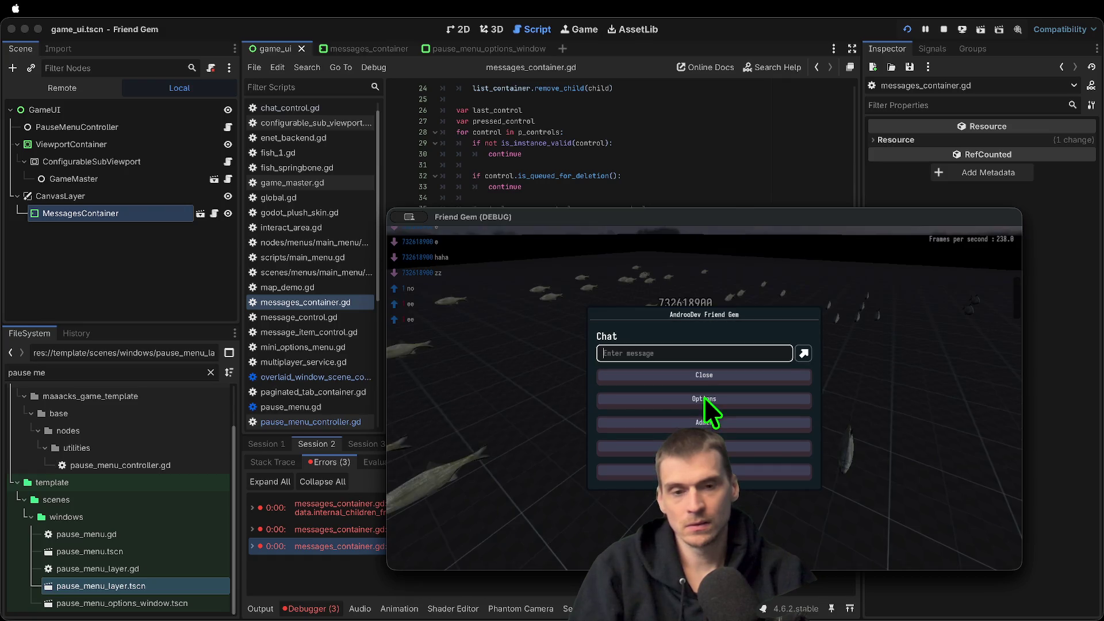
Restore the await lines and delete two, leaving one frame wait before scrolling
key("super+Tab")
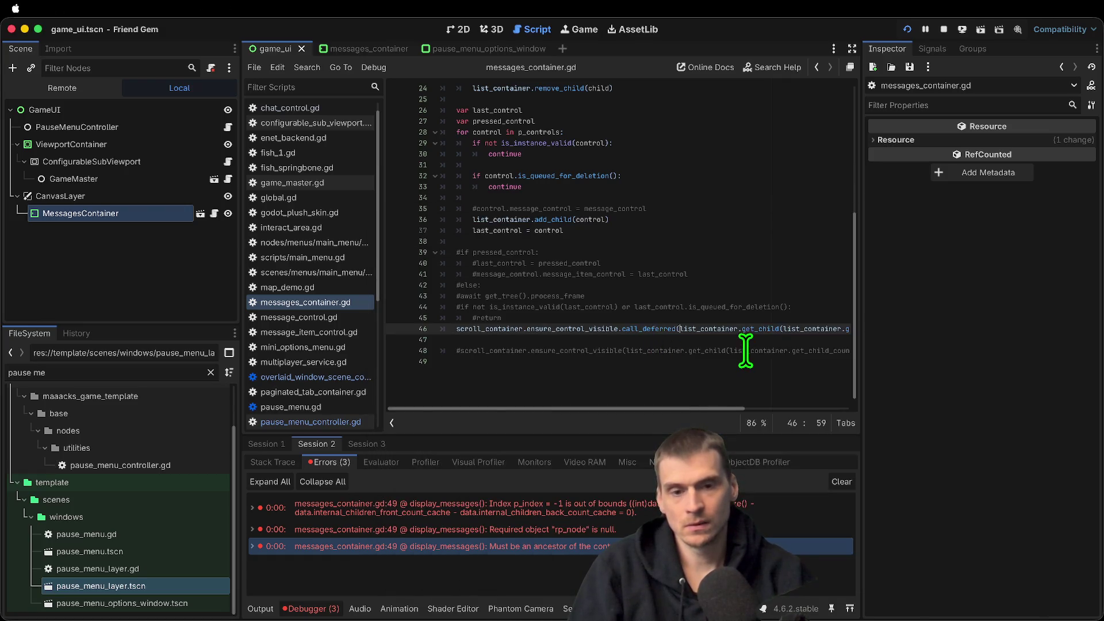
key("super+z")
key("super+z")
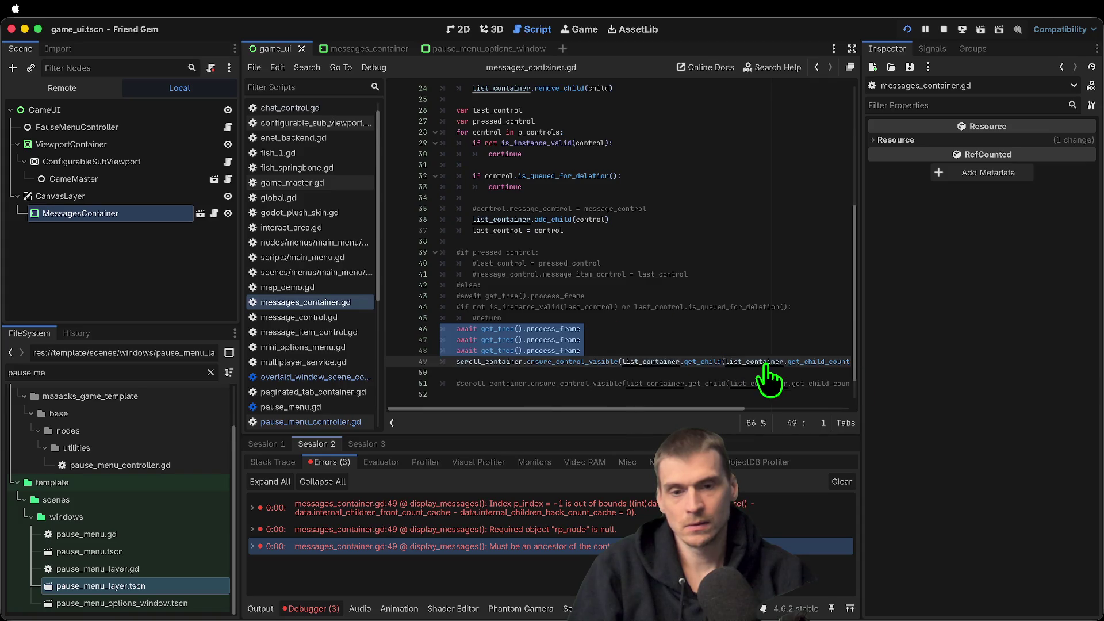
key("super+z")
key("super+z")
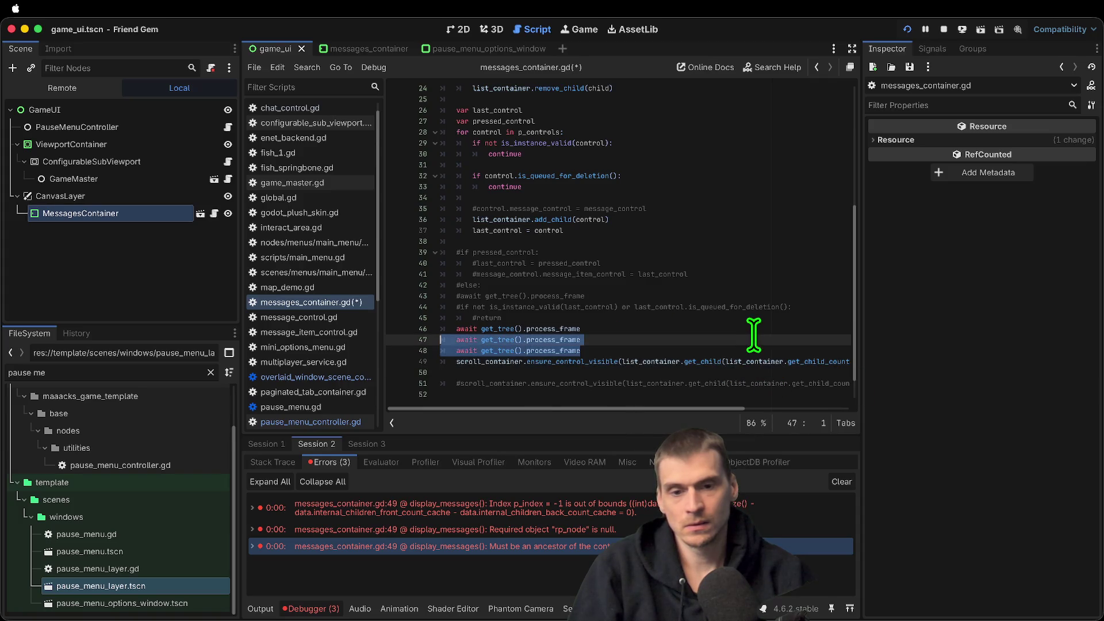
key("BackSpace")
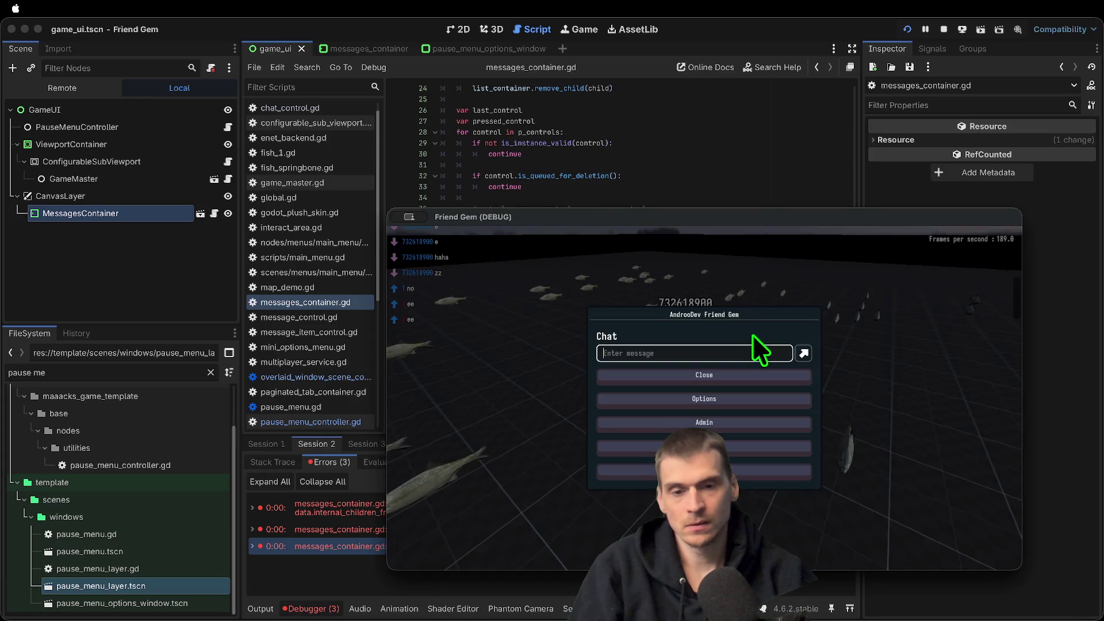
Send test messages 'zzz', 'efef', 'awef', 'aewf', 'aef', 'eeeee' and 'eaa' in the game chat
type("zzz")
key("Return")
key("Down")
key("Down")
key("Up")
key("Up")
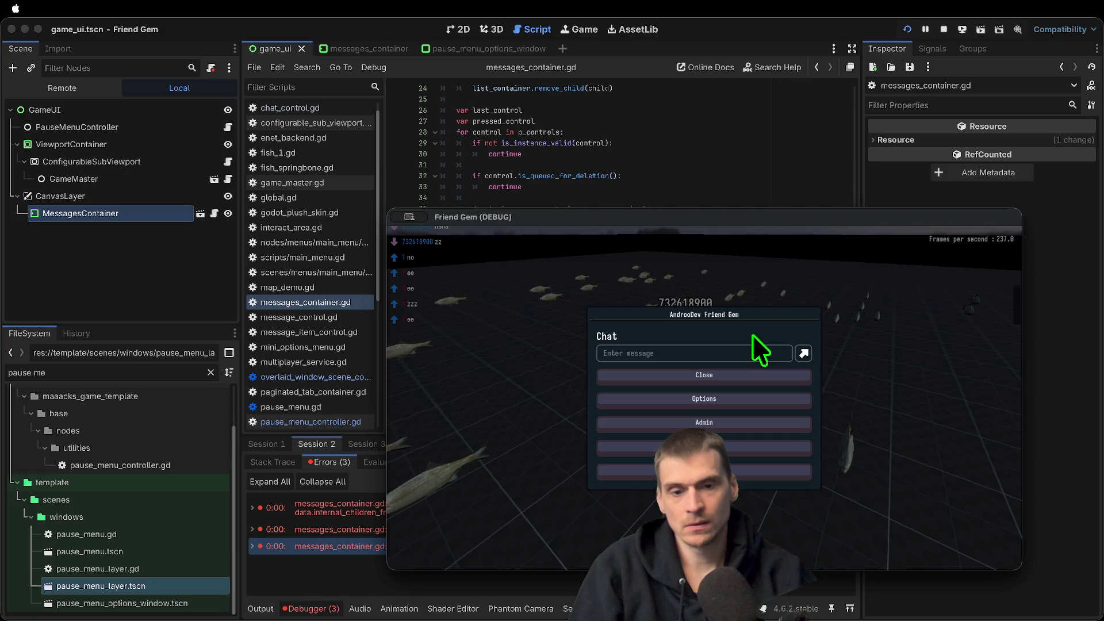
type("efef")
key("Return")
type("awef")
key("Return")
type("aewf")
key("Return")
type("aef")
key("Return")
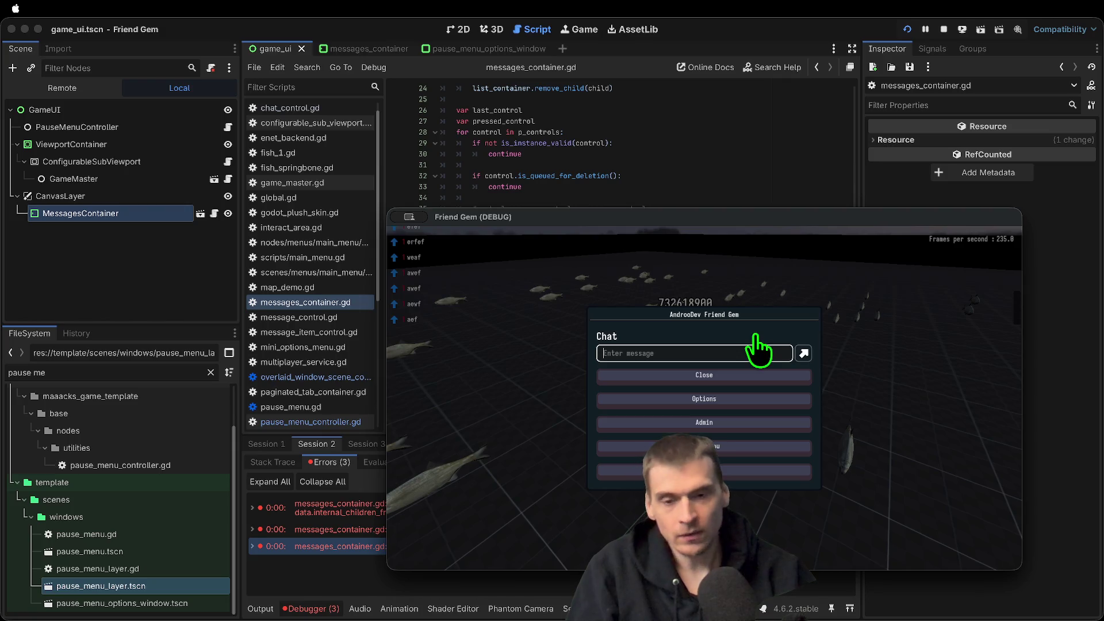
type("eeeee")
key("Up")
type("ea")
key("Return")
type("a")
key("Return")
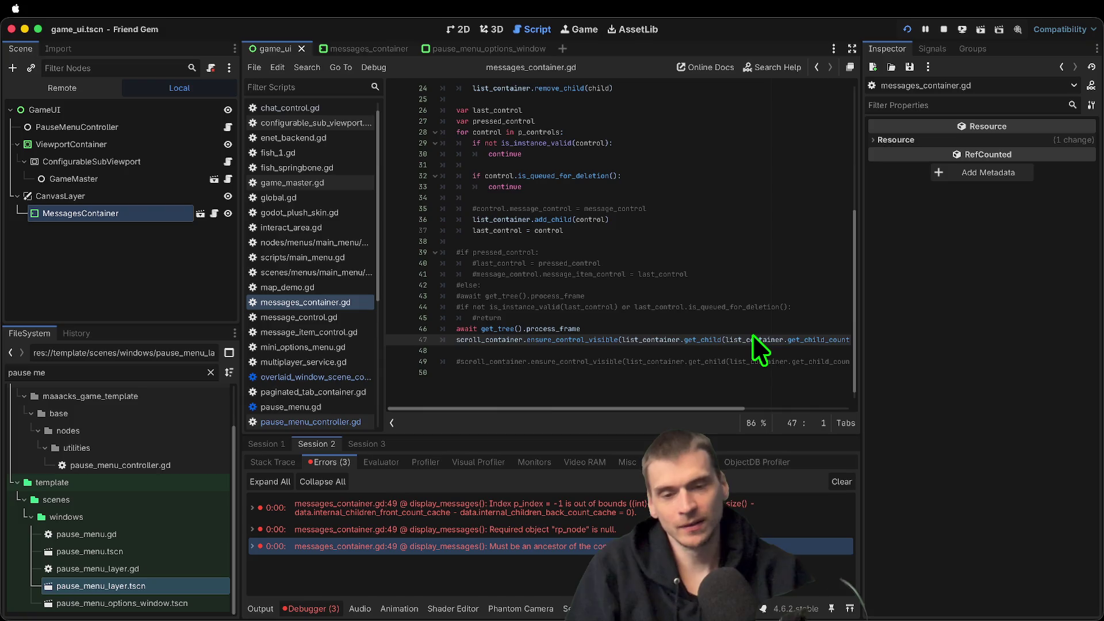
Restore the three process_frame awaits and clear the debugger's error list
key("super+shift+d")
key("super+shift+d")
key("Down")
key("Down")
key("Down")
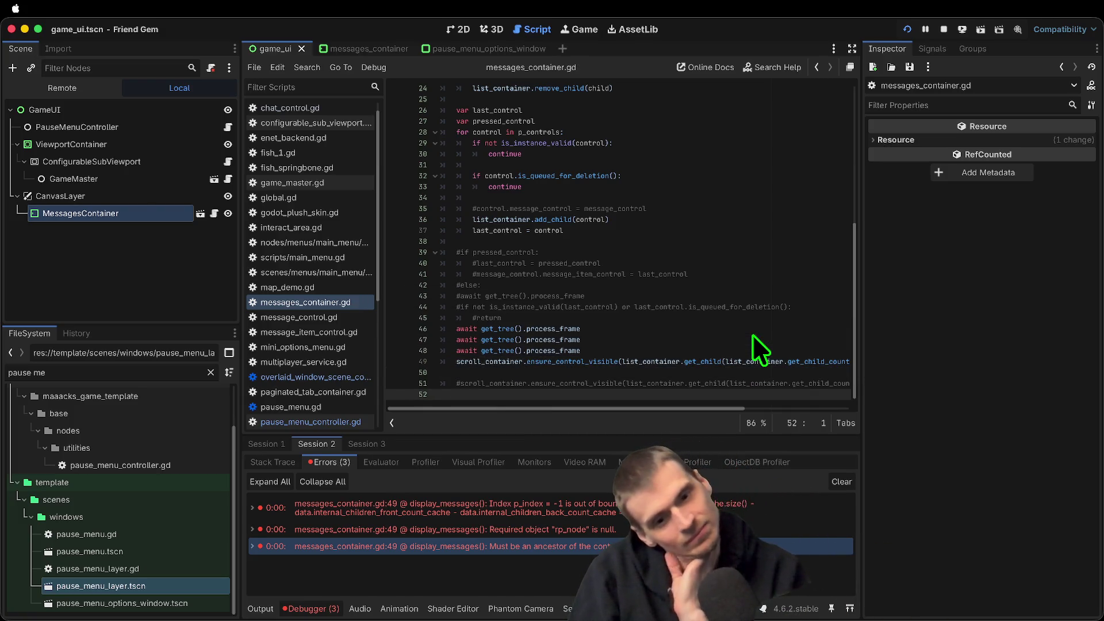
key("Up")
key("Up")
key("Up")
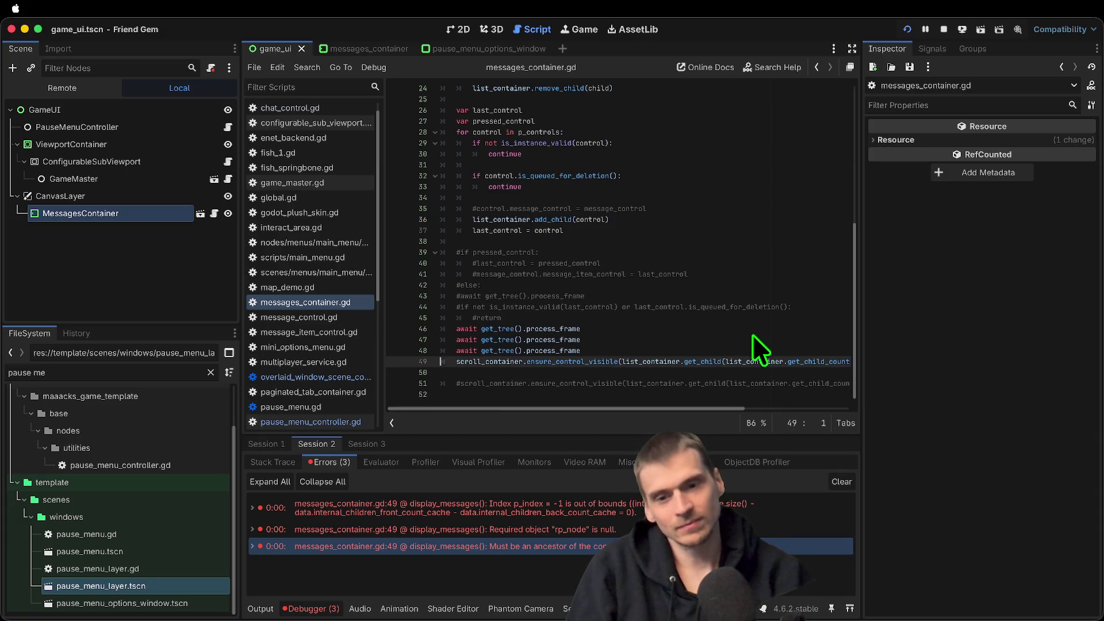
scroll(715, 381, "up", 2)
scroll(676, 363, "down", 2)
double_click(638, 352)
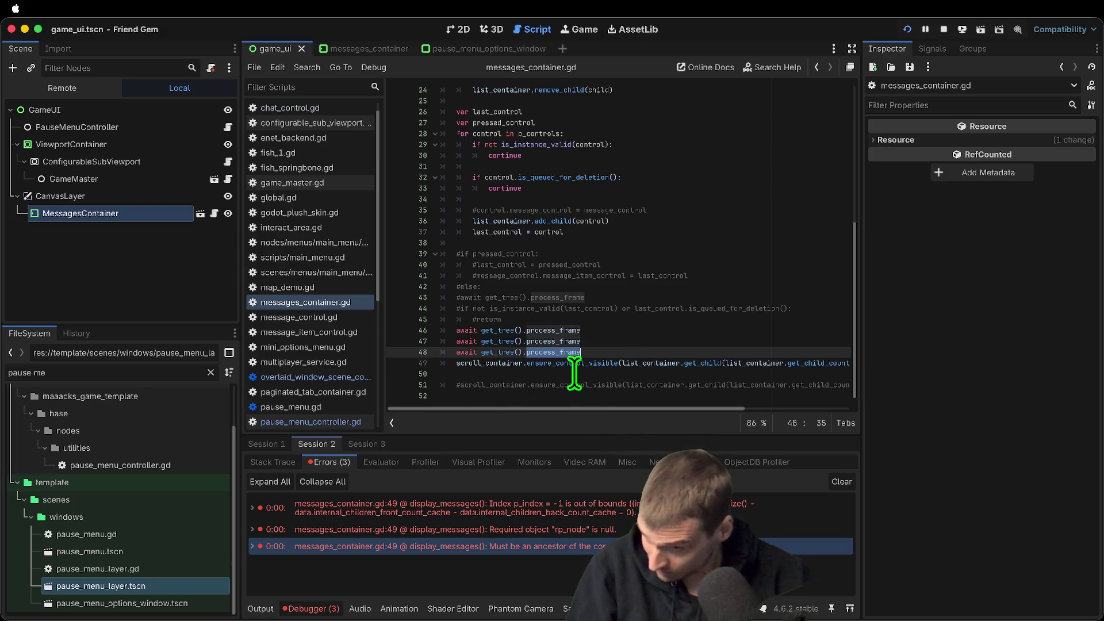
left_click(840, 482)
Uncomment the is_instance_valid check with its return and copy the get_child expression
left_click(725, 328)
left_click(729, 315)
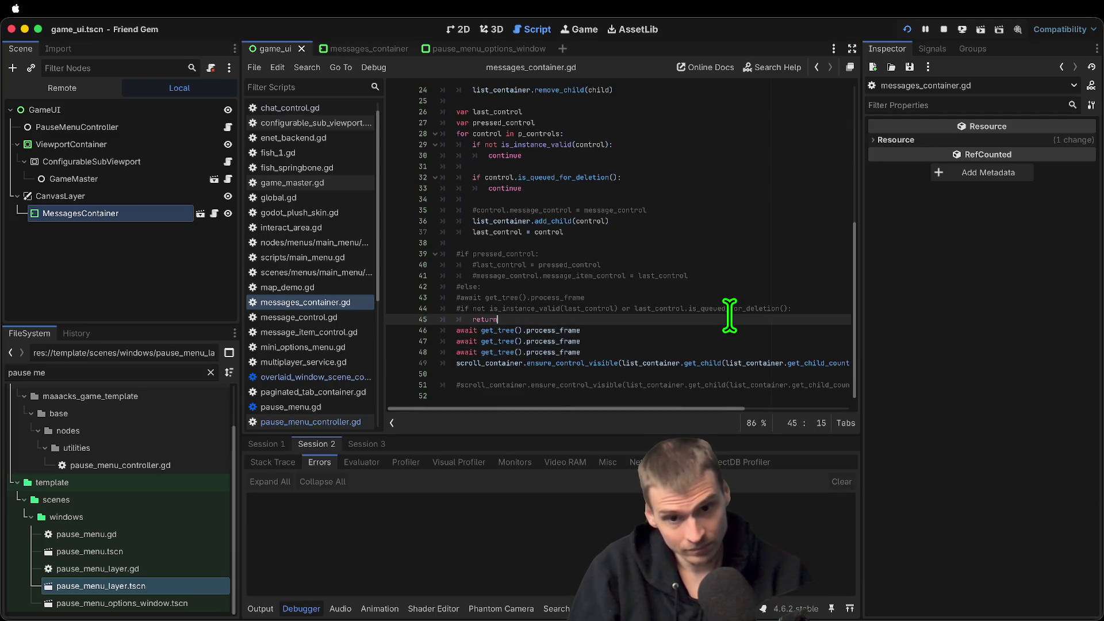
key("Up")
key("super+k")
left_click_drag(667, 409, 837, 409)
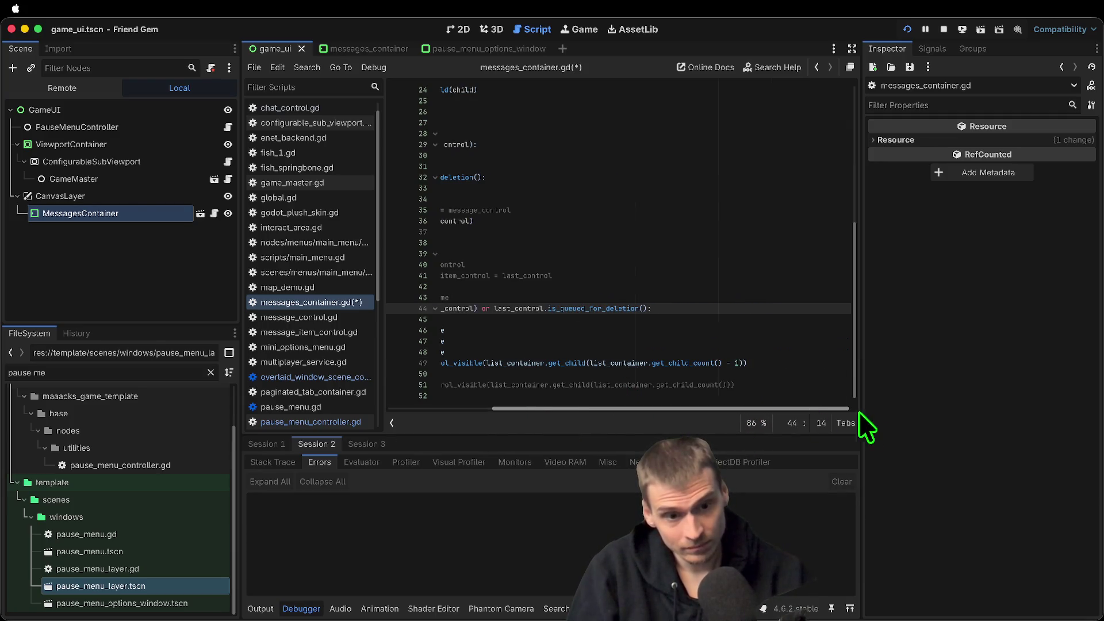
mouse_move(600, 357)
left_mouse_down()
mouse_move(995, 370)
mouse_move(911, 364)
left_mouse_up()
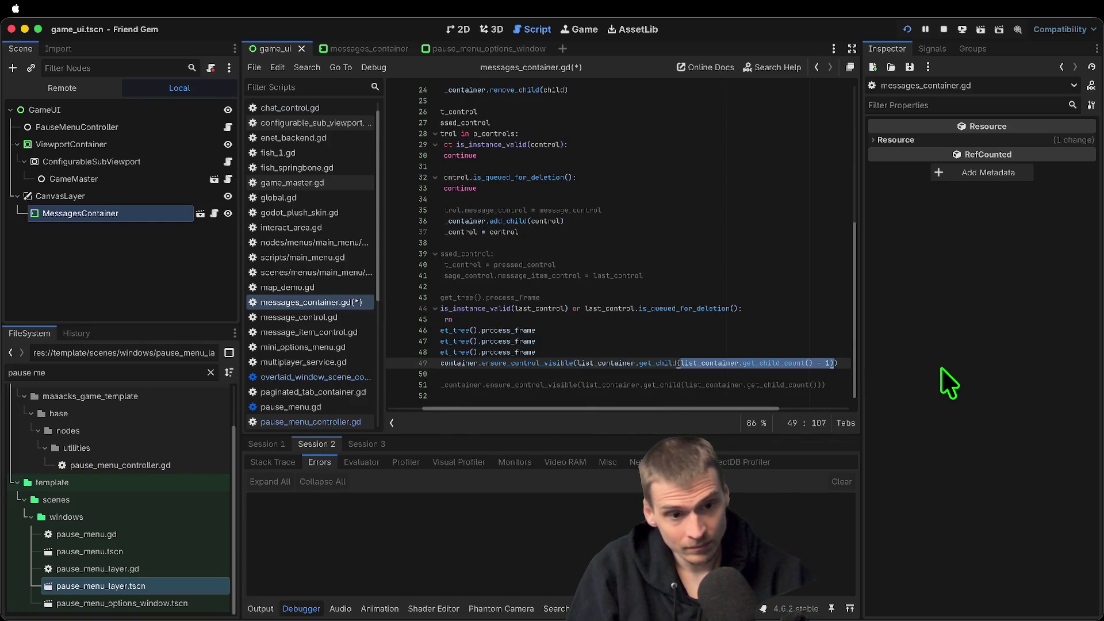
left_click_drag(577, 364, 840, 361)
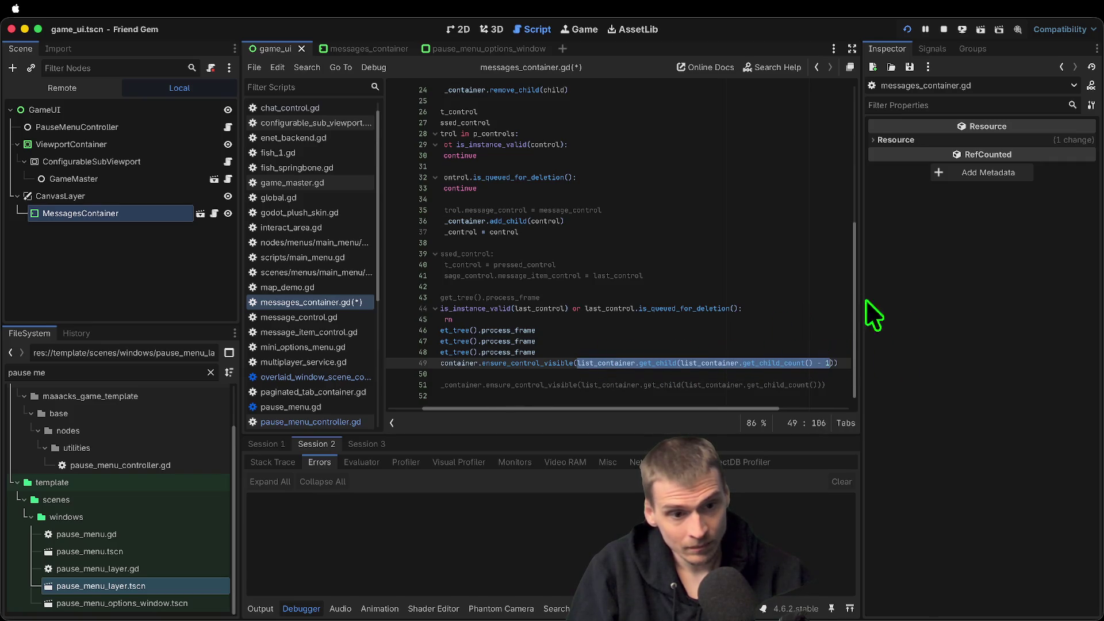
Try replacing last_control in the validity check with the get_child expression, then undo it
left_click(823, 307)
left_click_drag(833, 360, 576, 360)
key("ctrl+c")
left_click(767, 316)
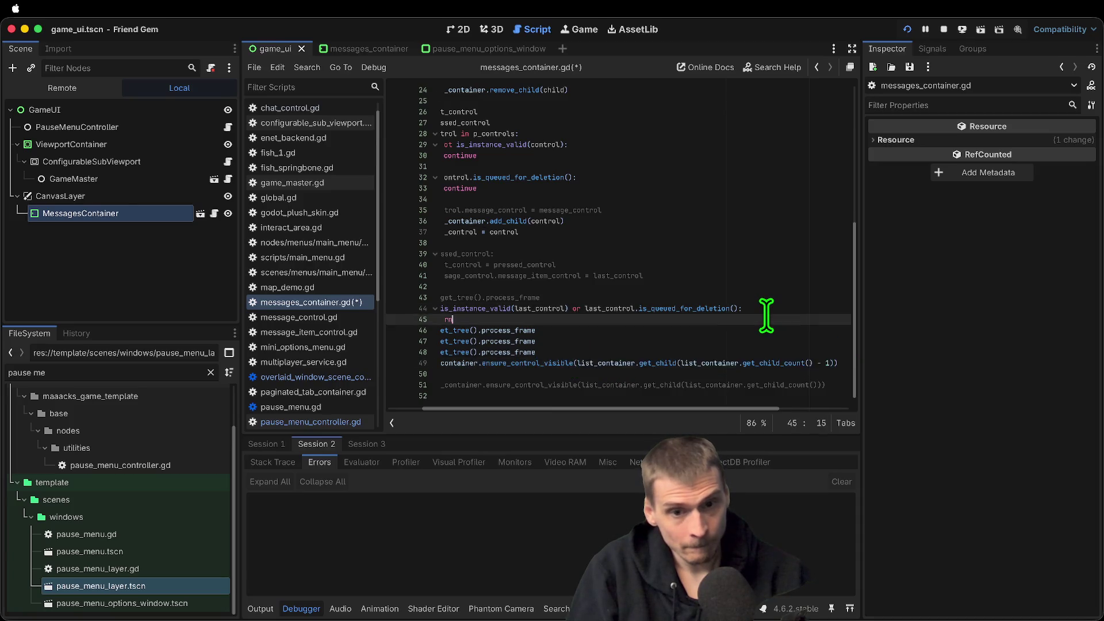
double_click(535, 308)
key("ctrl+v")
key("Down")
key("Up")
key("End")
key("Down")
key("Home")
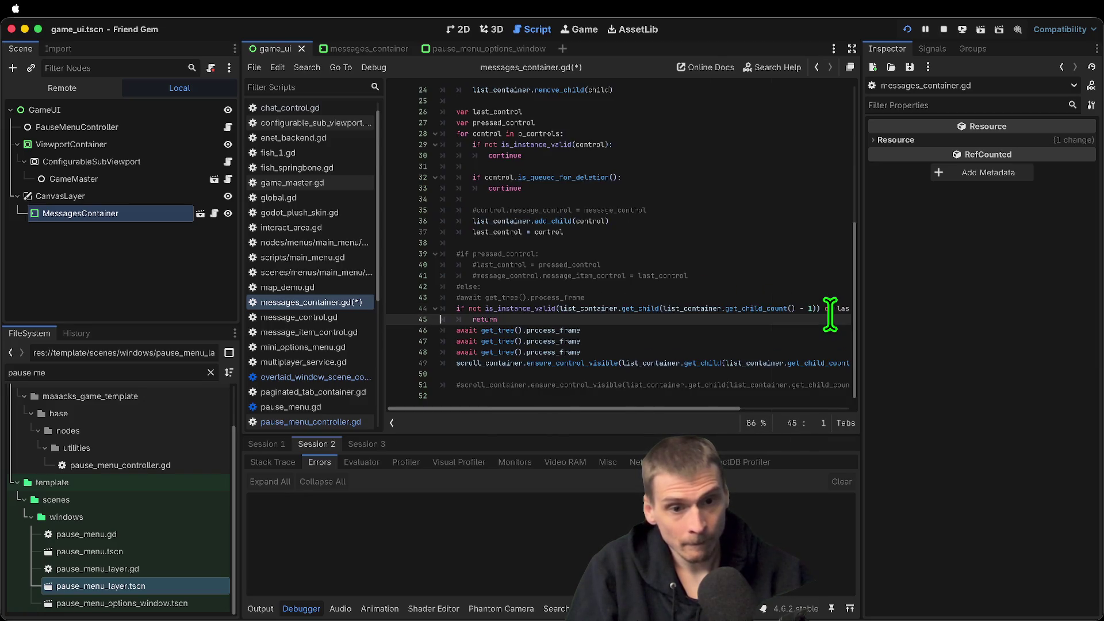
key("ctrl+z")
Write a last_control = list_container.get_child(...) assignment near line 37, then cut it
left_click(702, 286)
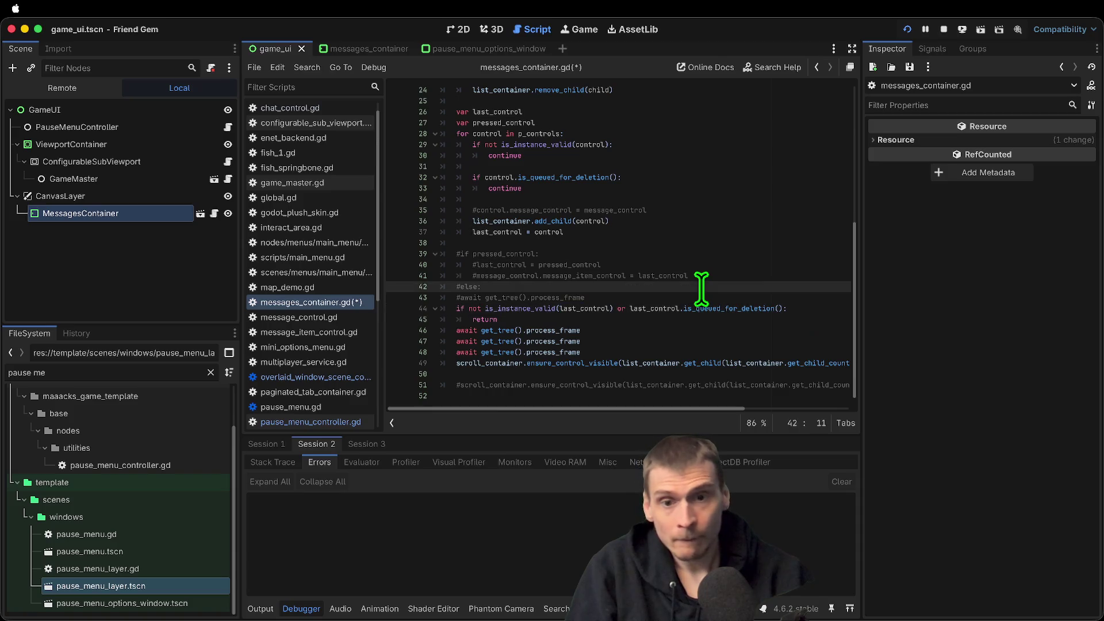
key("Down")
key("End")
key("Return")
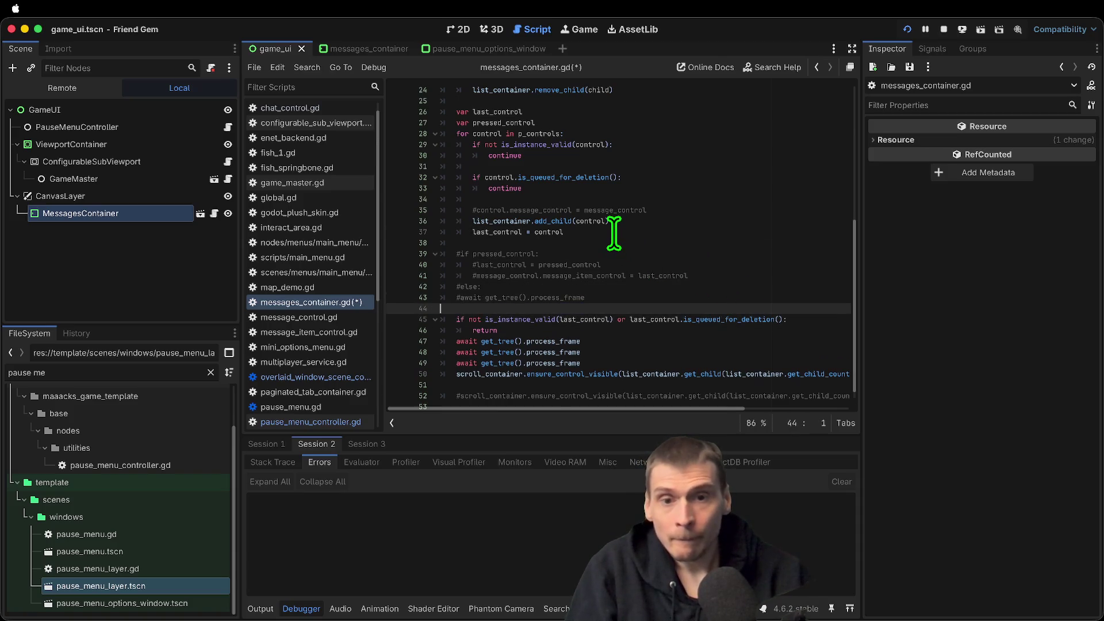
left_click(615, 233)
key("ctrl+shift+Left")
key("ctrl+v")
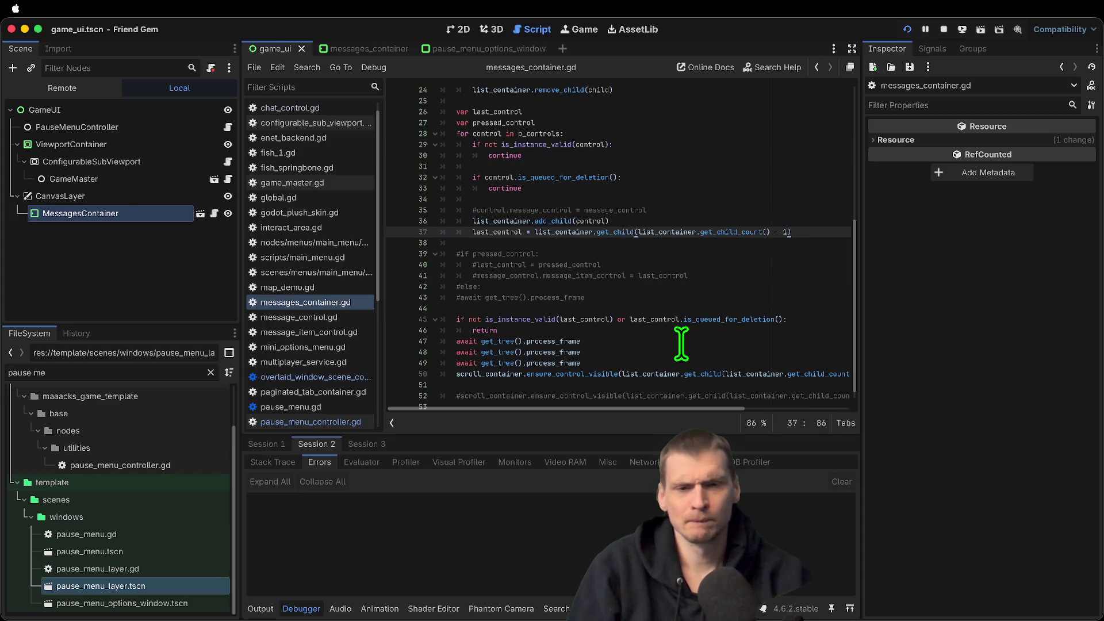
triple_click(727, 232)
key("ctrl+c")
key("BackSpace")
key("BackSpace")
Paste the last_control assignment above the validity check, remove blank lines, save and run
left_click(649, 311)
key("Down")
key("Return")
key("ctrl+v")
key("Return")
key("Delete")
key("Delete")
key("ctrl+s")
key("super+b")
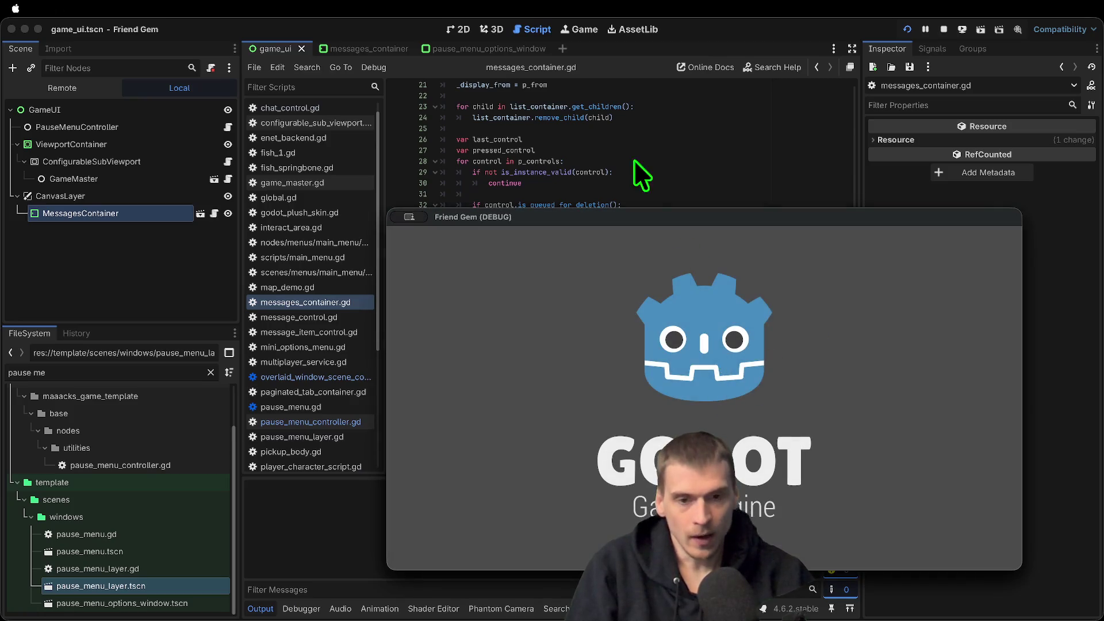
Review the last_control assignment and scroll call, then save and run the game
left_click(633, 140)
double_click(472, 336)
left_click_drag(619, 401, 917, 397)
left_click_drag(839, 402, 831, 401)
key("super+b")
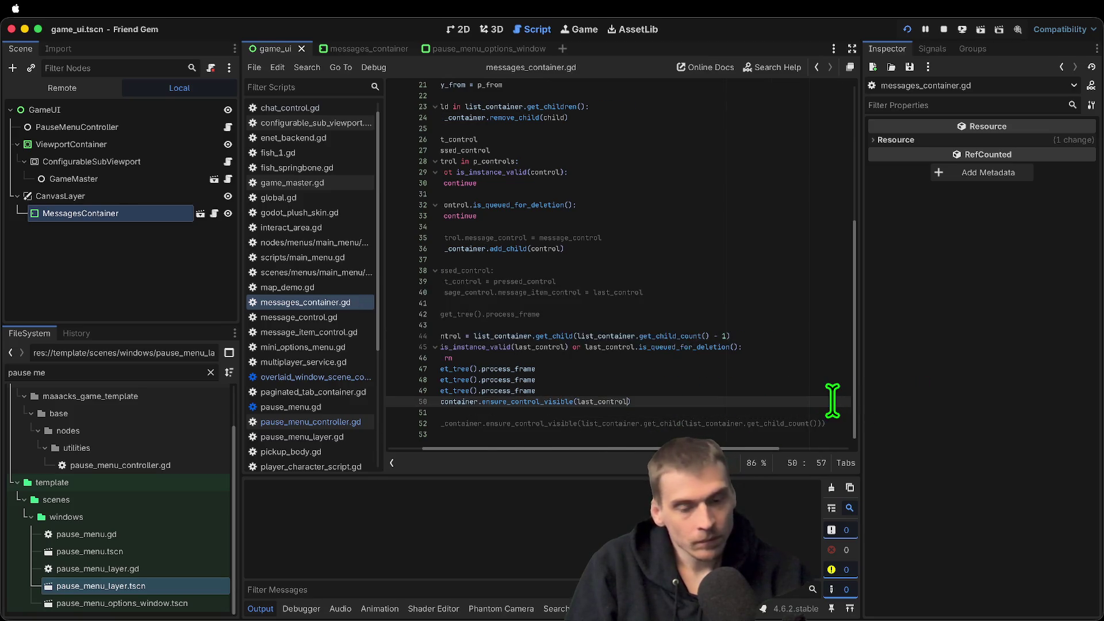
Open the in-game chat and send the message 'aaa' from the first instance
key("Escape")
type("aefaef")
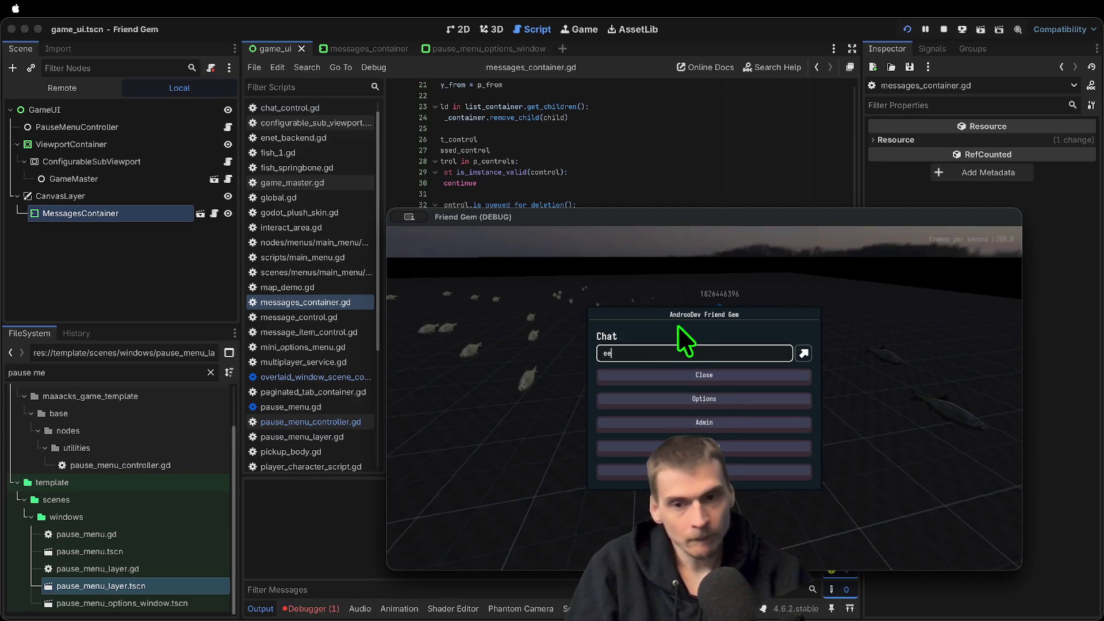
key("BackSpace")
key("BackSpace")
key("BackSpace")
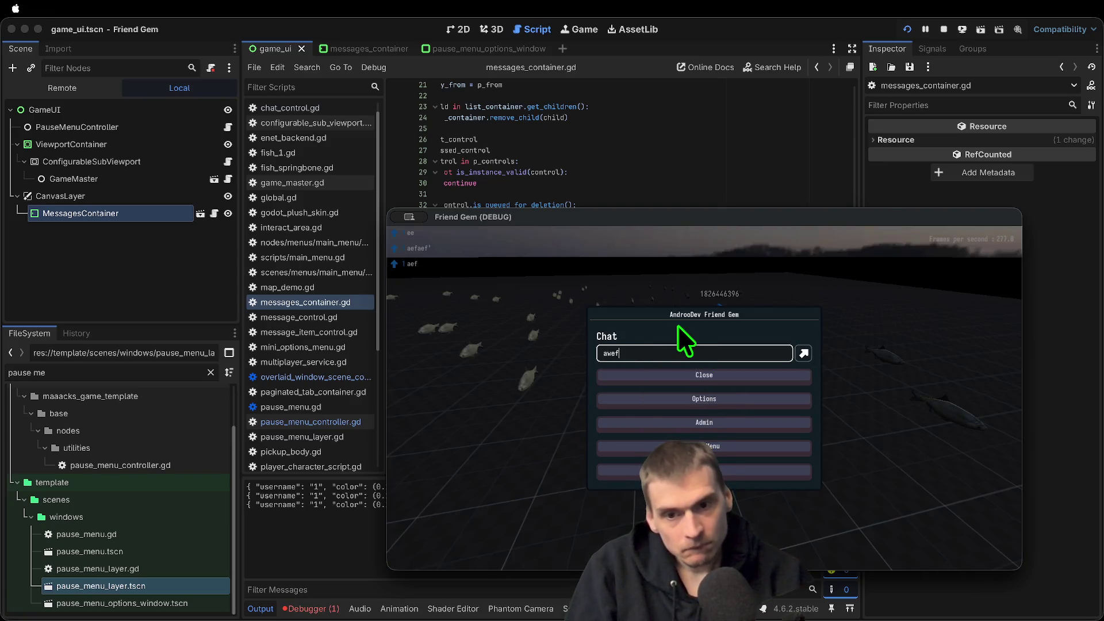
key("Return")
key("Return")
type("aaa")
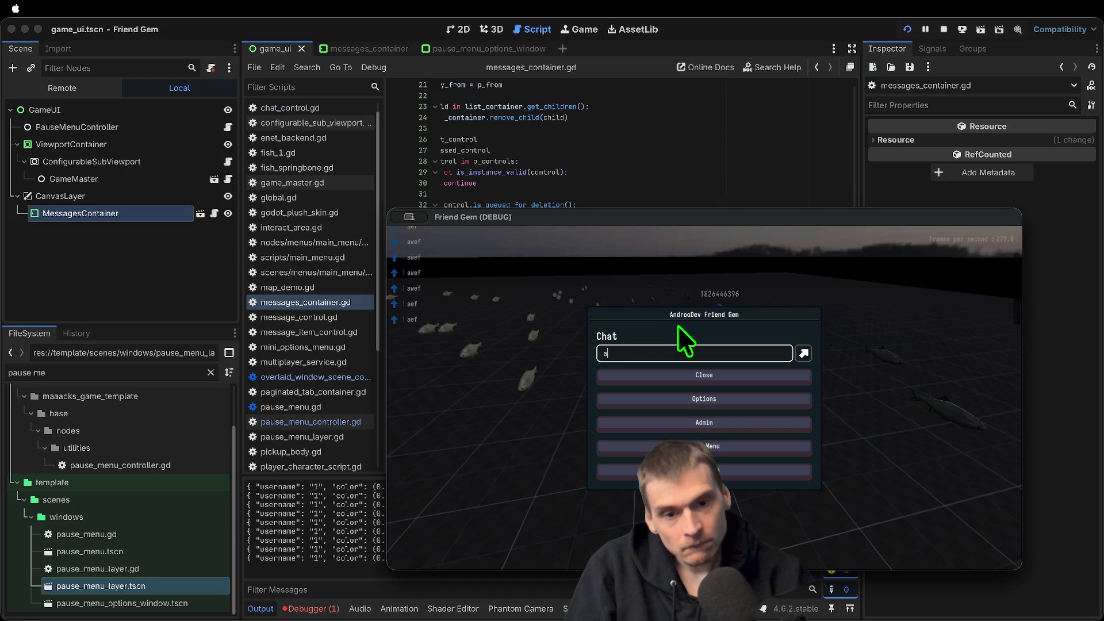
key("Return")
Send 'aaa' from the other game instance, move the blue character, then stop the game
left_click(705, 398)
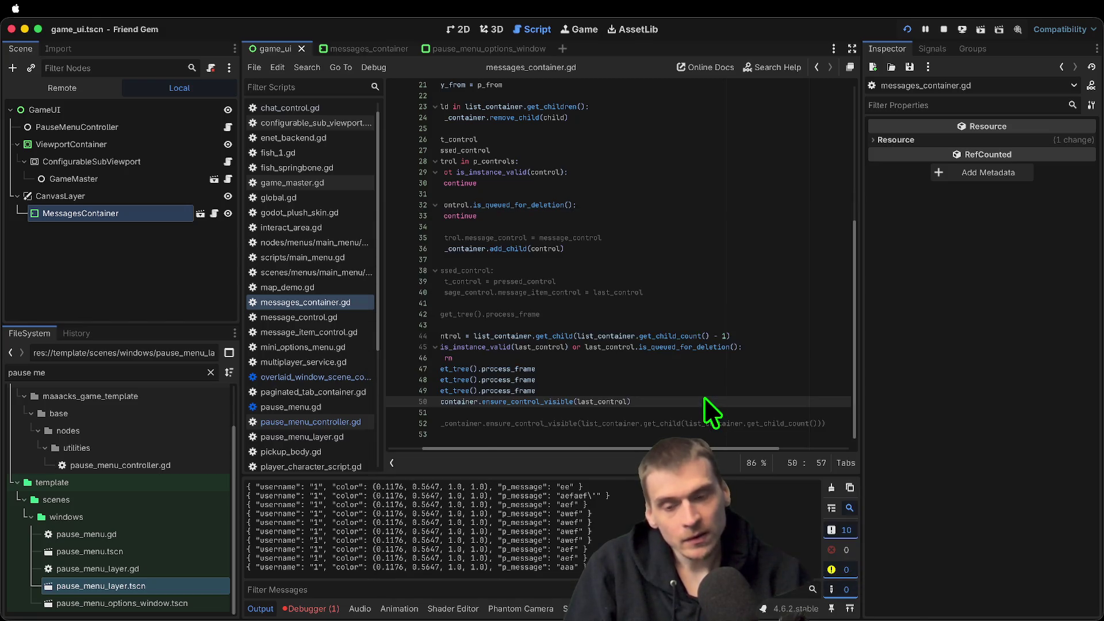
type("aaa")
key("Return")
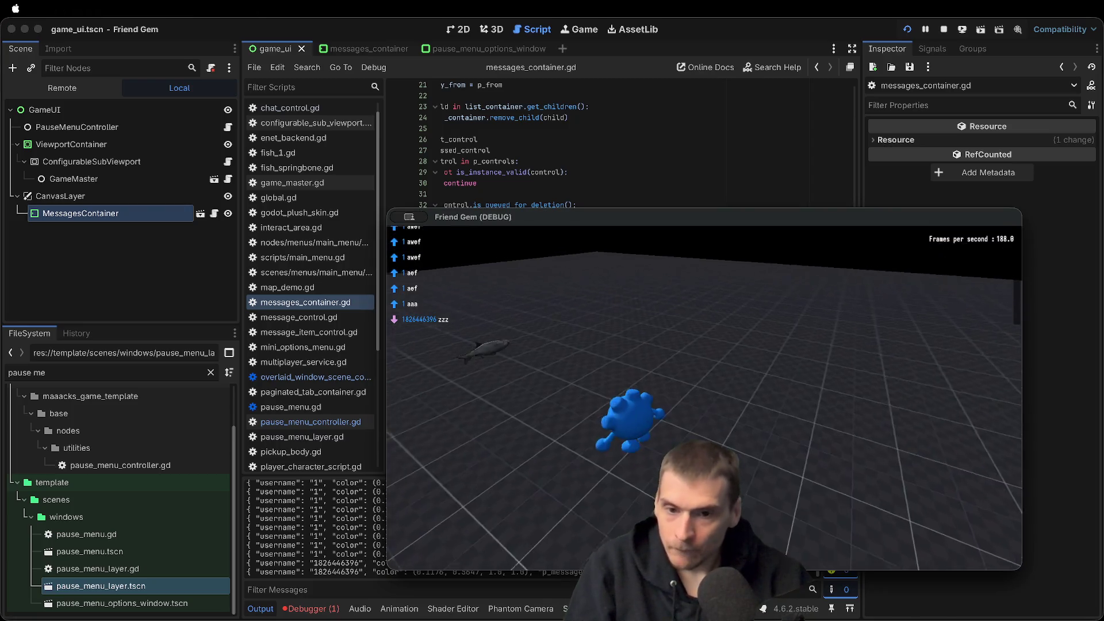
key("w")
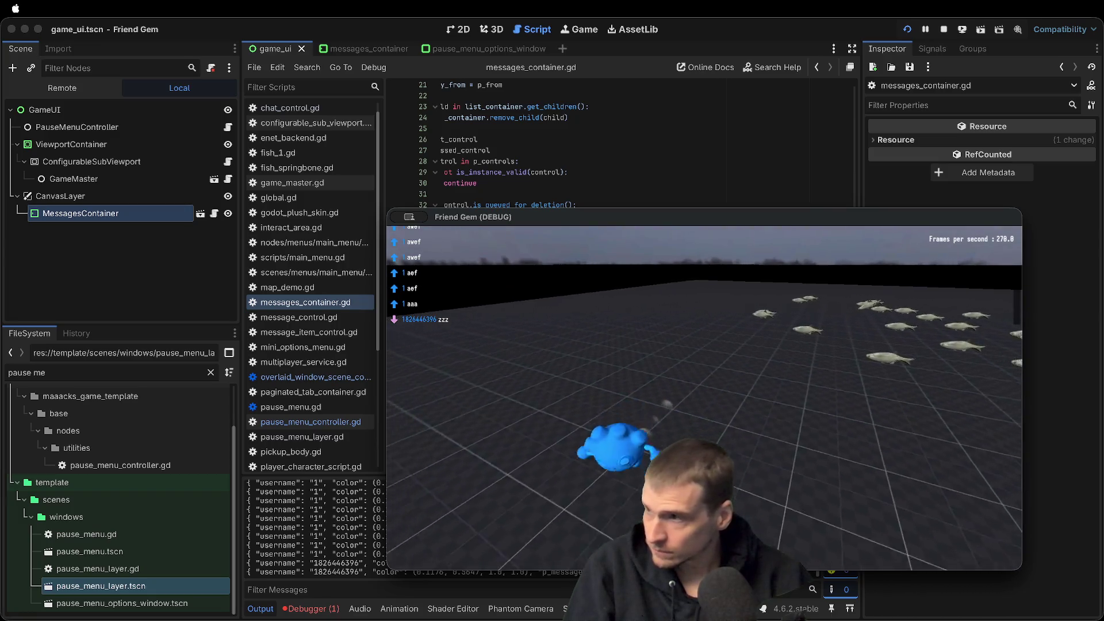
key("Escape")
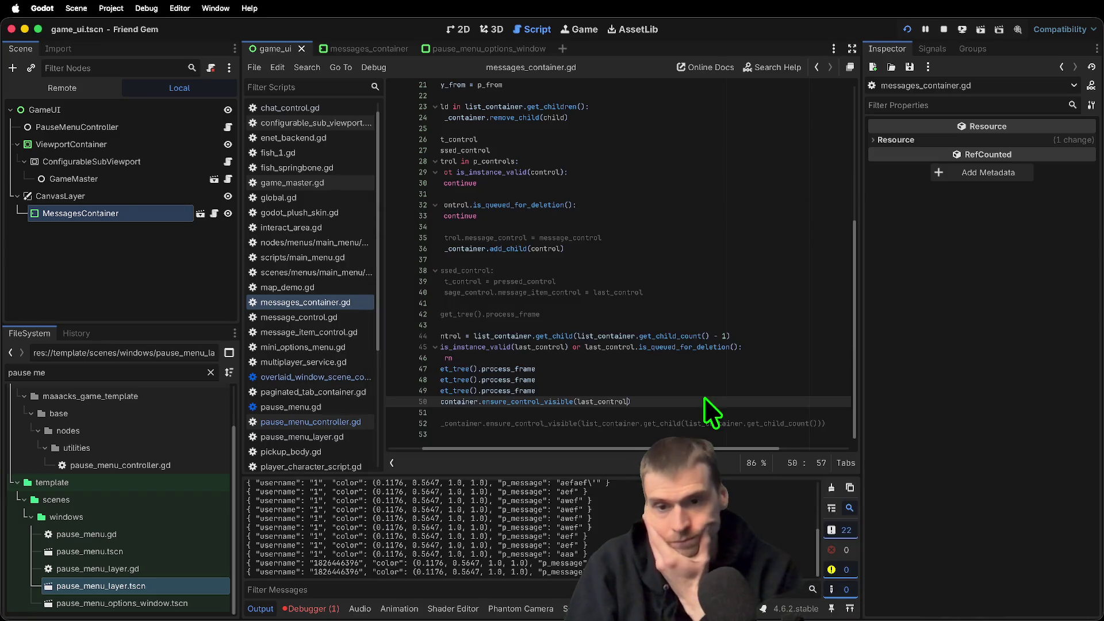
key("super+q")
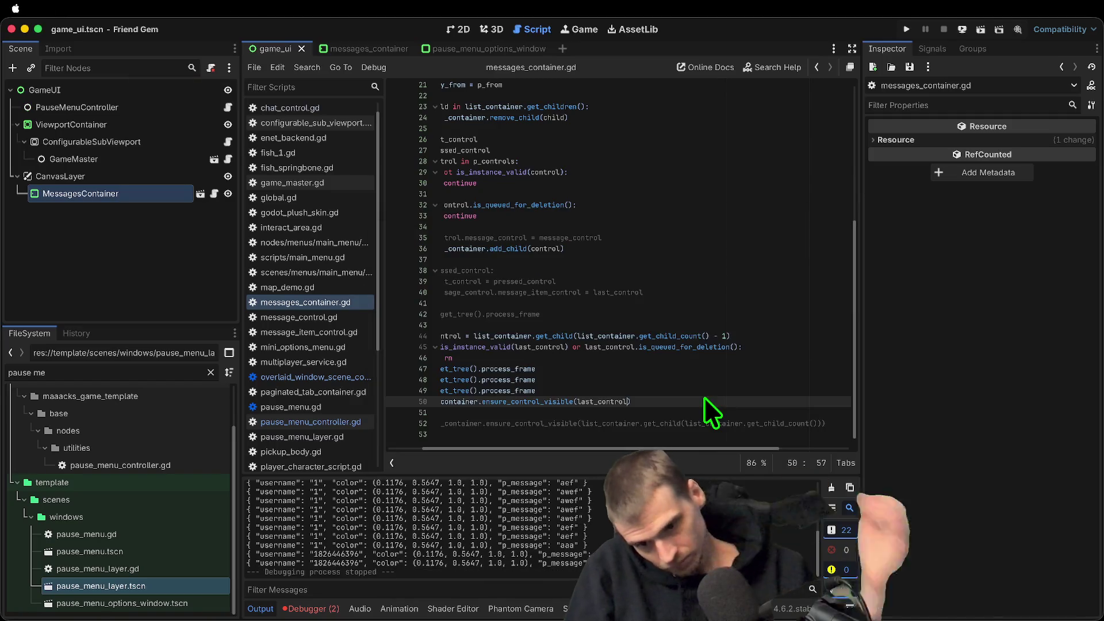
Jump from Debugger > Errors to the out-of-bounds error in messages_container.gd
left_click(329, 608)
double_click(389, 505)
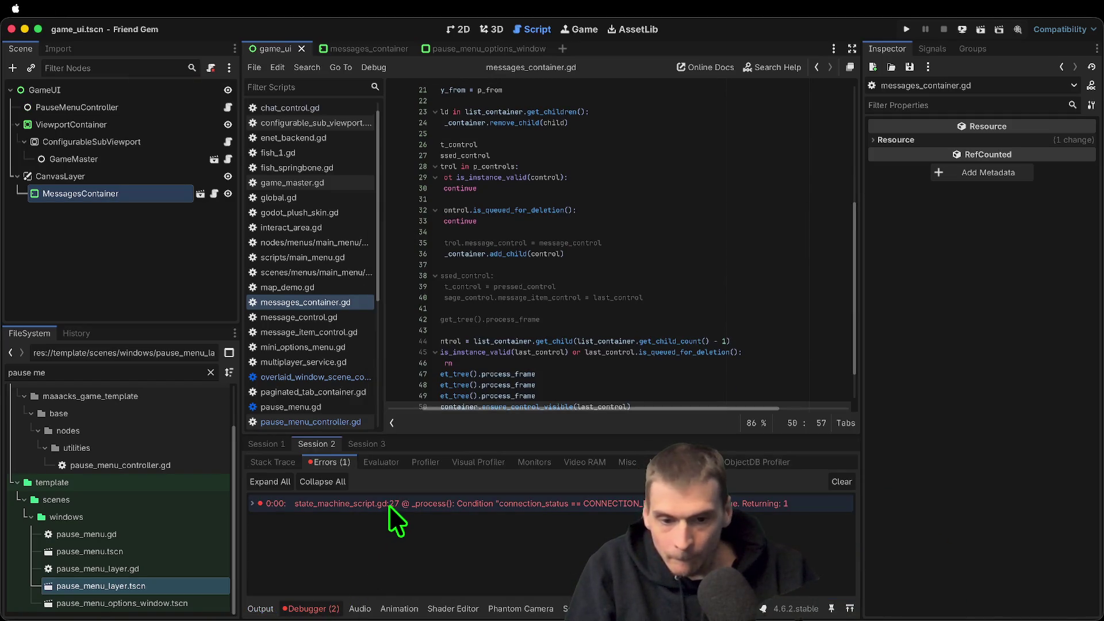
left_click(267, 444)
double_click(395, 506)
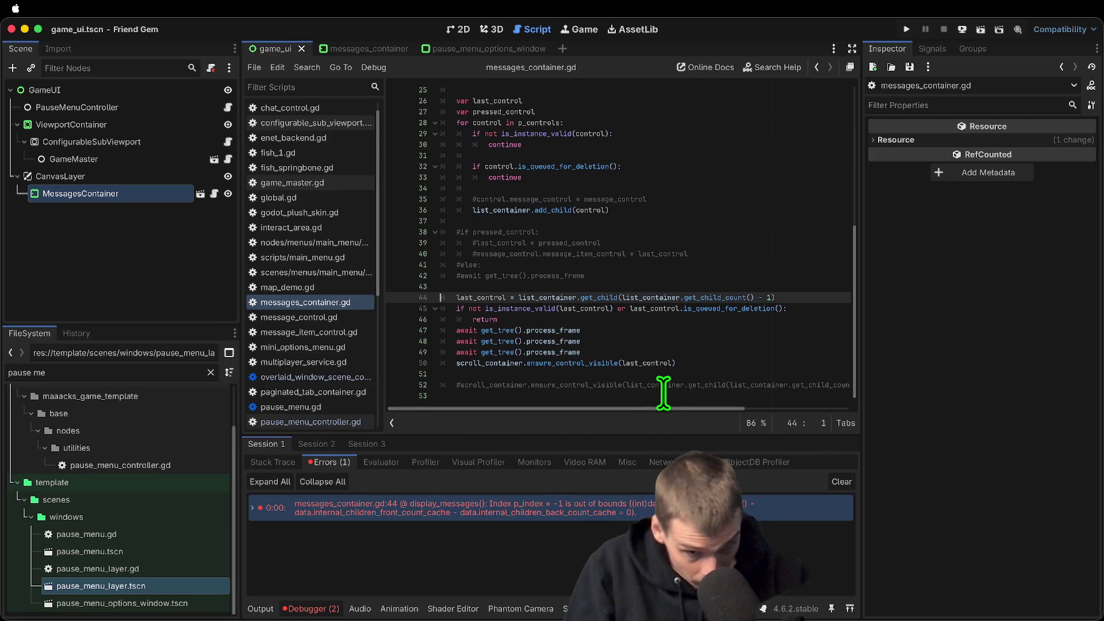
Wrap the last-child scroll code in 'if list_container.get_child_count() > 0:' and save
key("super+shift+Return")
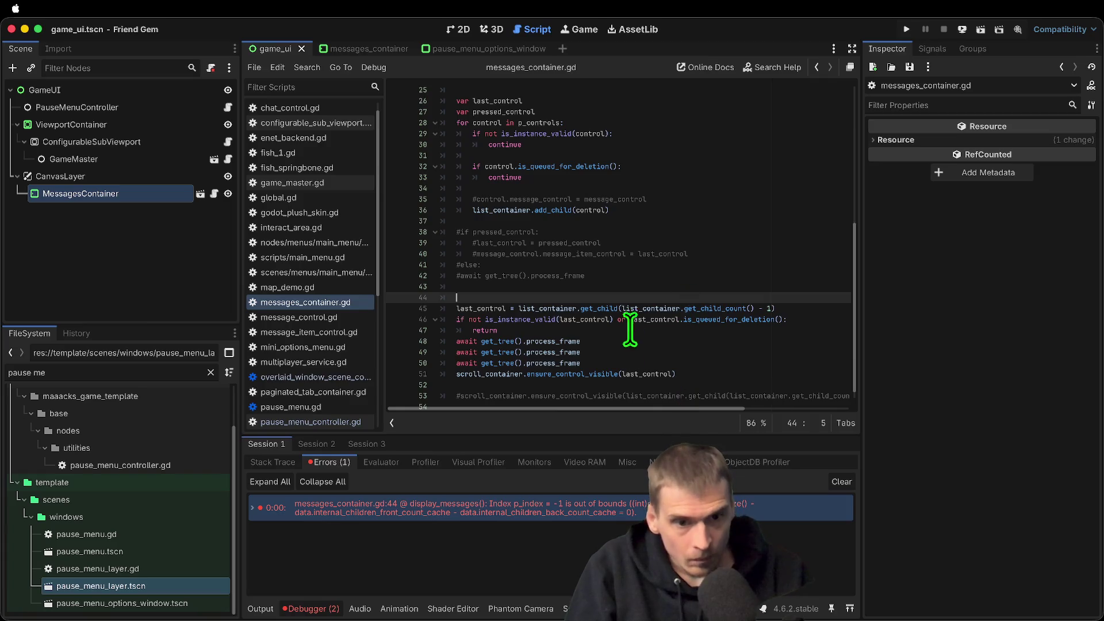
mouse_move(654, 308)
left_mouse_down()
mouse_move(770, 309)
mouse_move(635, 308)
left_mouse_up()
left_click(654, 293)
type("if list_container.get_child_count() > 0:")
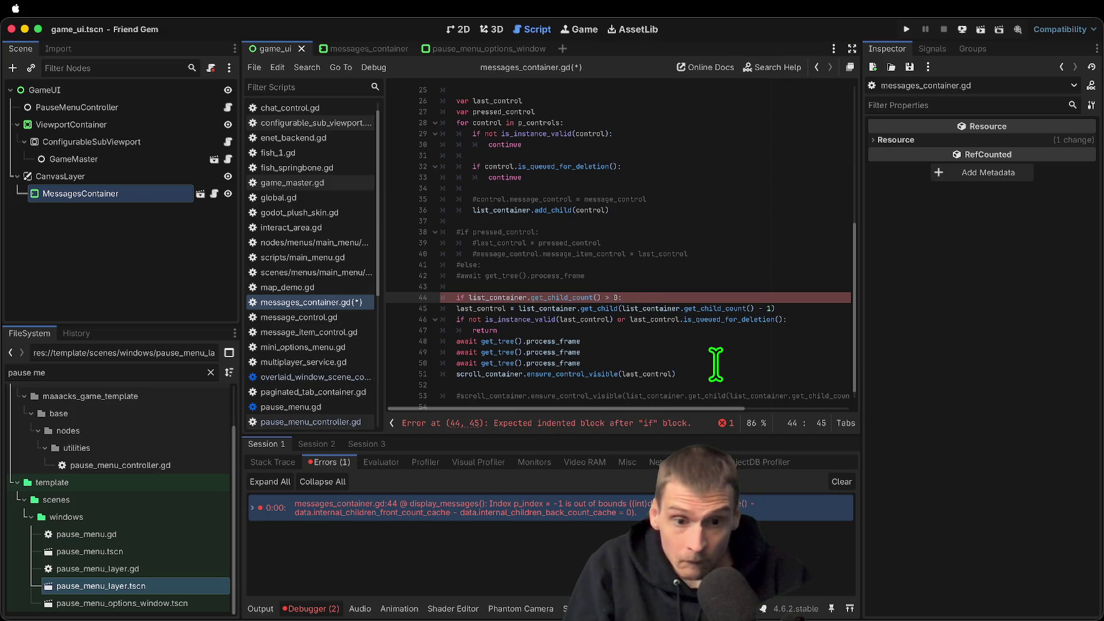
mouse_move(715, 365)
left_mouse_down()
mouse_move(370, 320)
mouse_move(370, 306)
left_mouse_up()
key("Tab")
left_click(819, 276)
key("Down")
key("ctrl+shift+k")
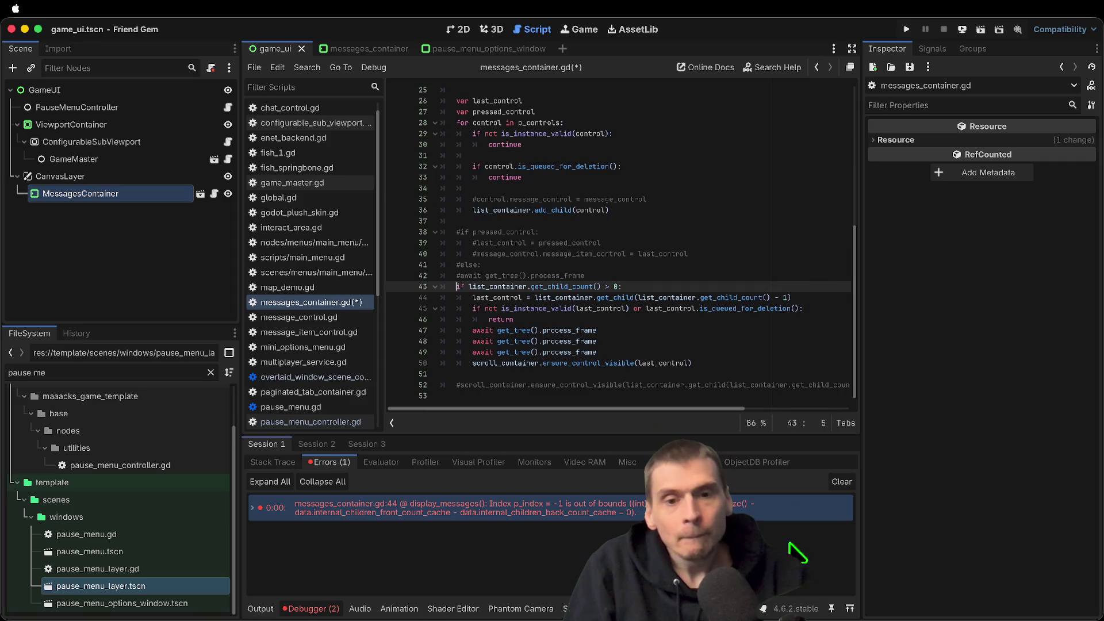
key("ctrl+s")
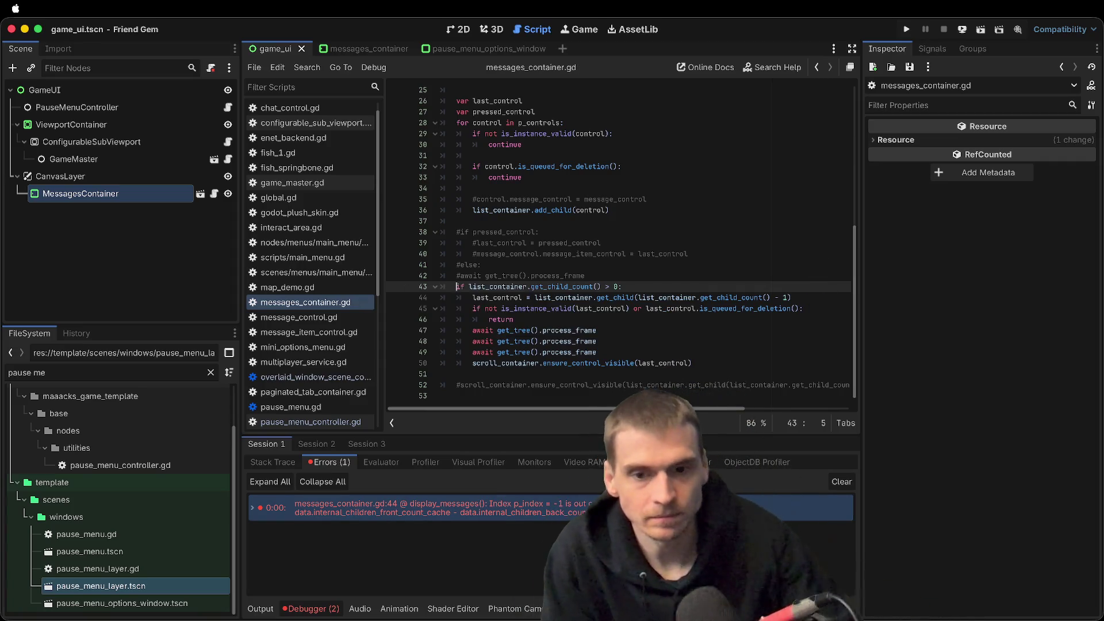
Delete the commented-out pressed_control block and leftover comment lines, then run the project
left_click_drag(650, 273, 684, 235)
key("Delete")
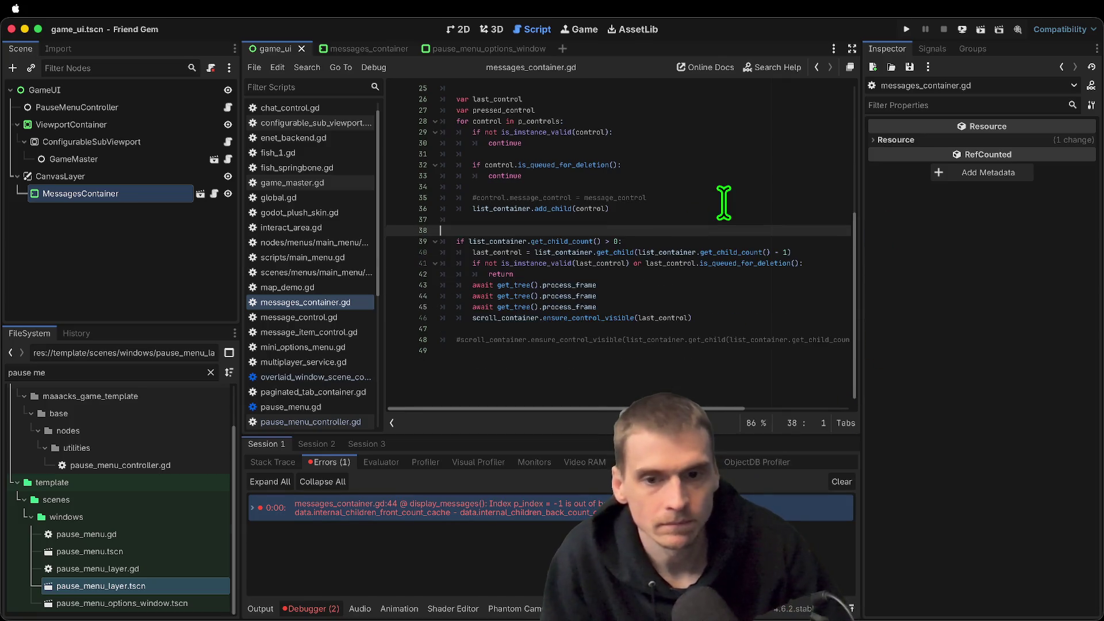
left_click(735, 199)
key("ctrl+shift+k")
left_click(722, 329)
key("ctrl+shift+k")
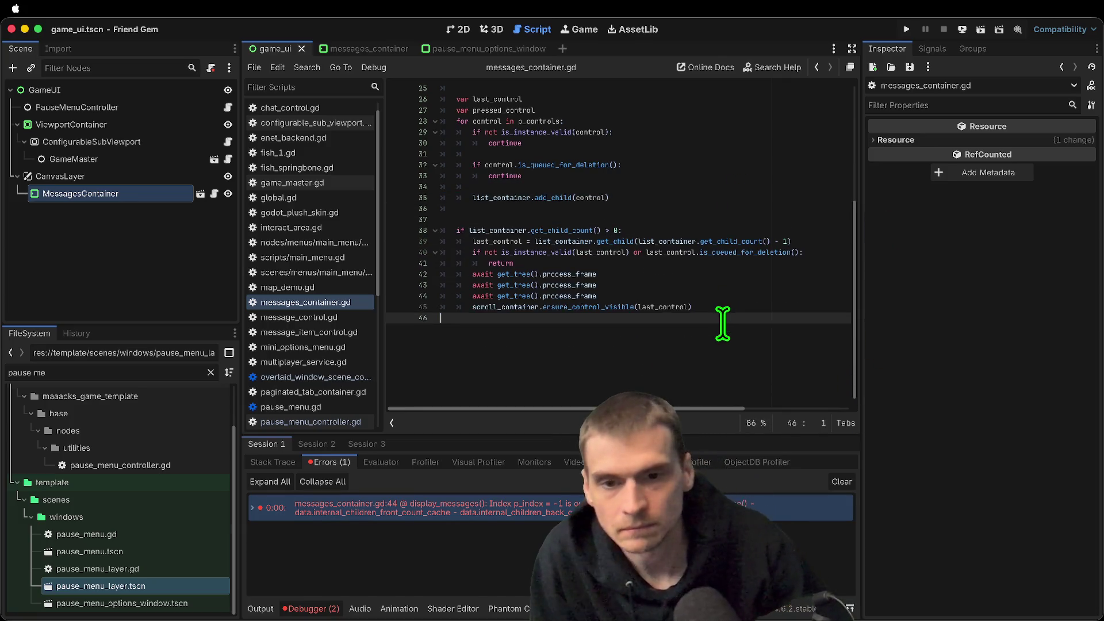
key("super+b")
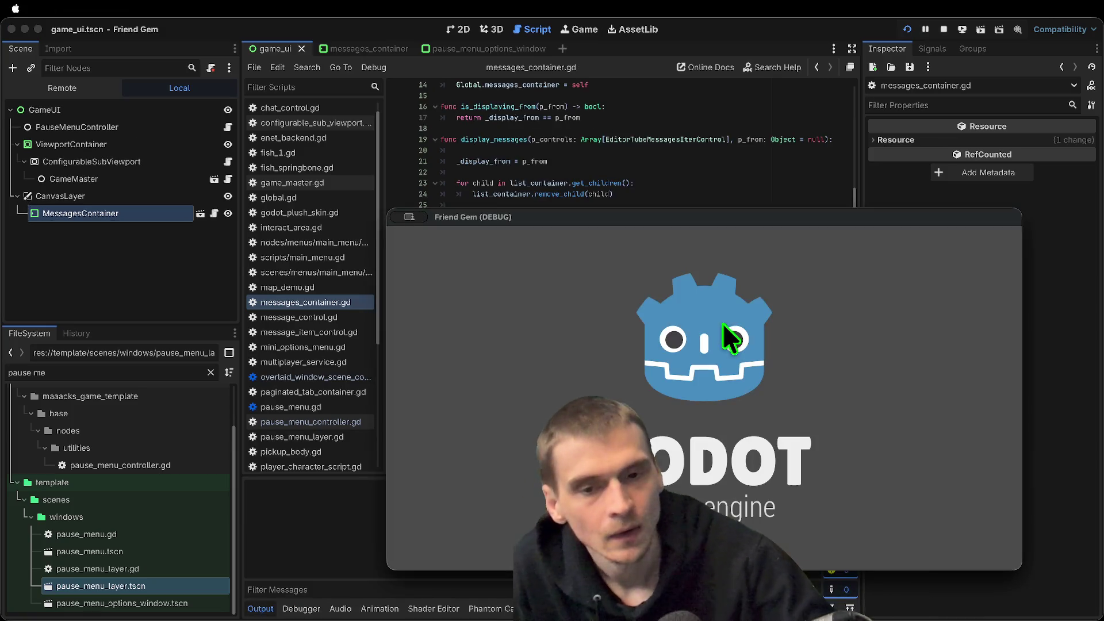
Host a game and send chat messages 'ha', 'rafawef', 'eaf aewfa', 'wef aefawef', 'aefe', 'eee'
left_click(691, 341)
key("Escape")
type("ha")
key("Return")
type("rafawef")
key("Return")
type("eaf aewfa")
key("Return")
type("wef aefawef")
key("Return")
type("aefe")
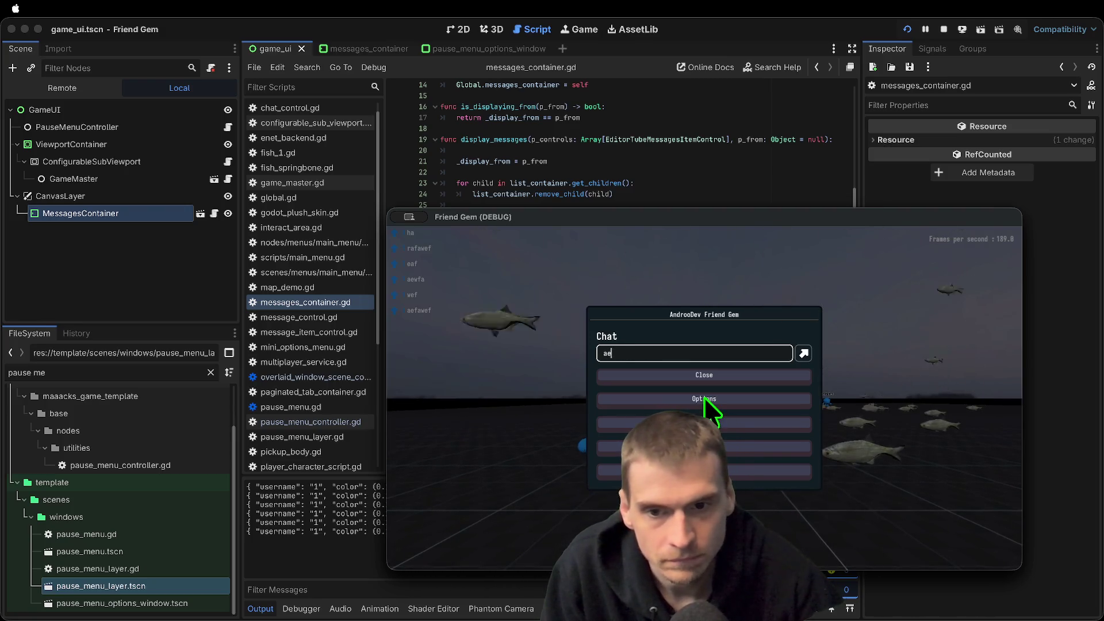
key("Return")
type("eee")
key("Return")
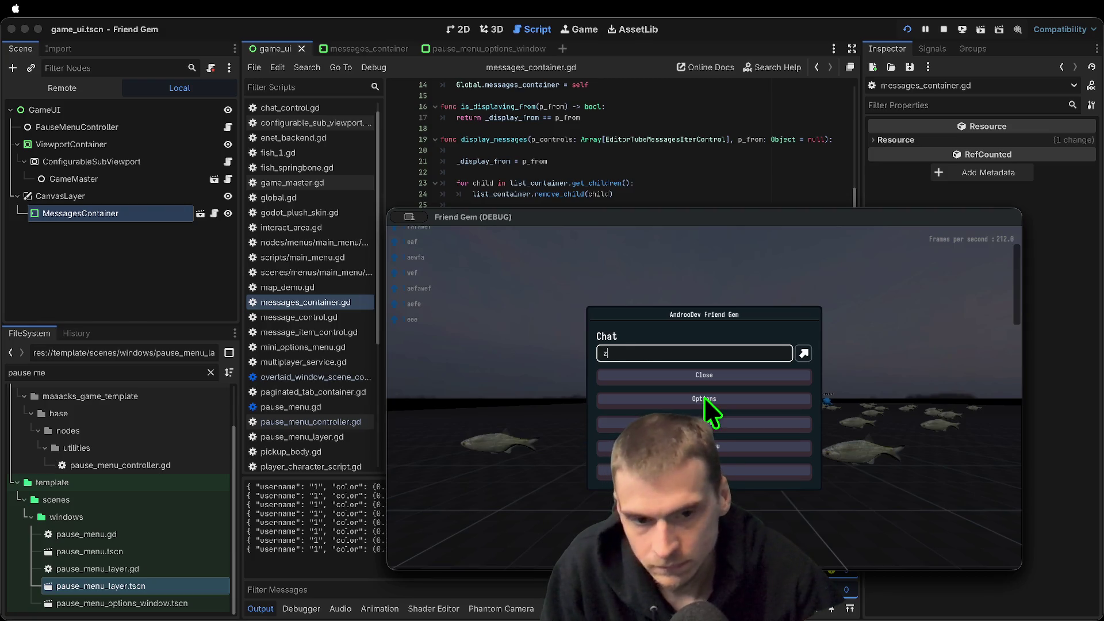
Close the chat, return to the game, send 'zzz', and switch back to the editor
key("Escape")
key("super+period")
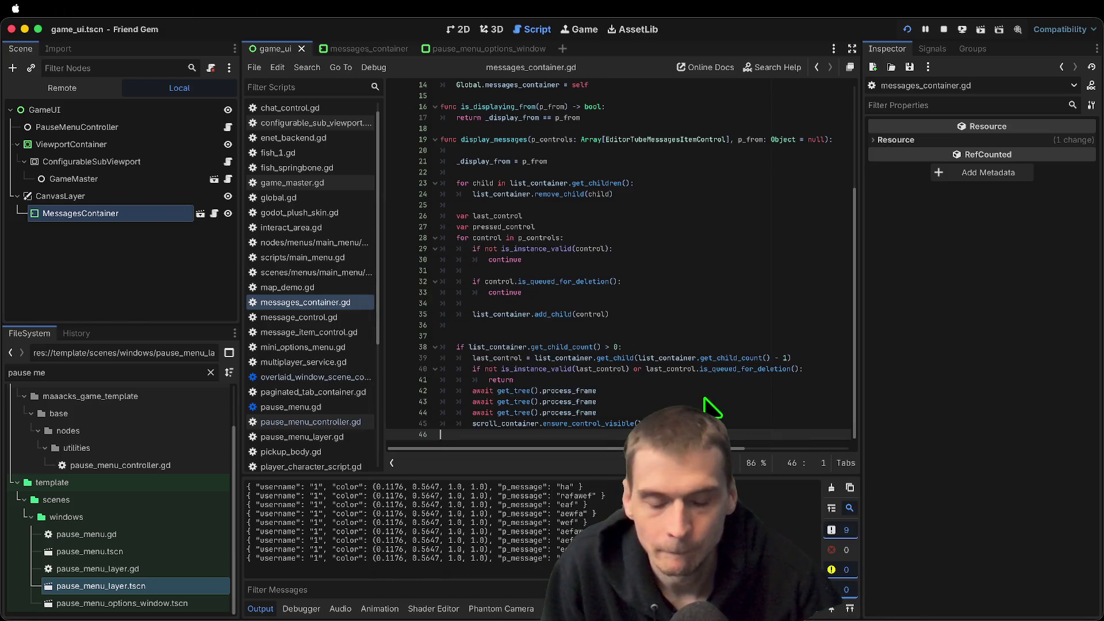
key("super+Tab")
type("zzz")
key("Return")
key("super+Tab")
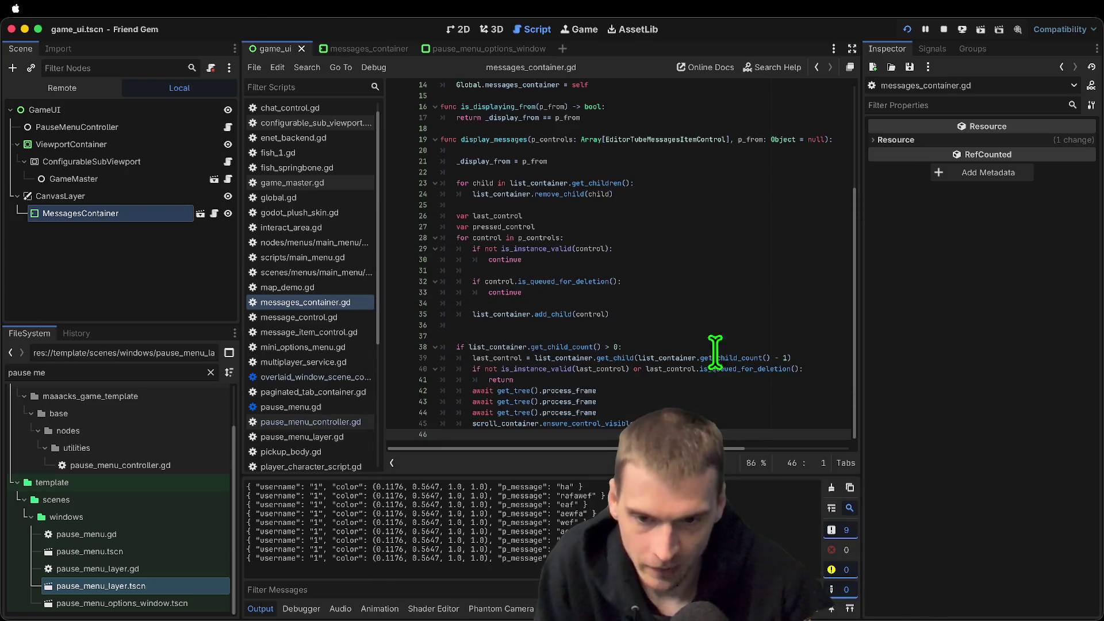
Stop the running game and browse the scene tree nodes
left_click(943, 28)
left_click(80, 175)
left_click(89, 215)
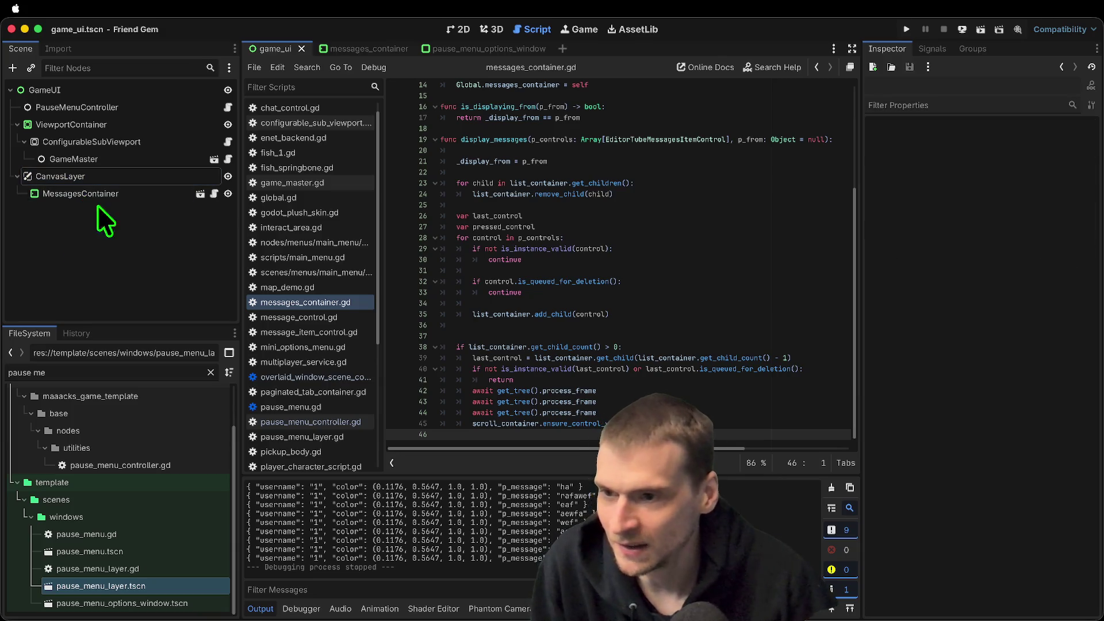
scroll(461, 284, "up", 5)
scroll(621, 311, "down", 4)
Open the MessagesContainer scene and show its script in the inspector
left_click(215, 193)
scroll(666, 333, "down", 1)
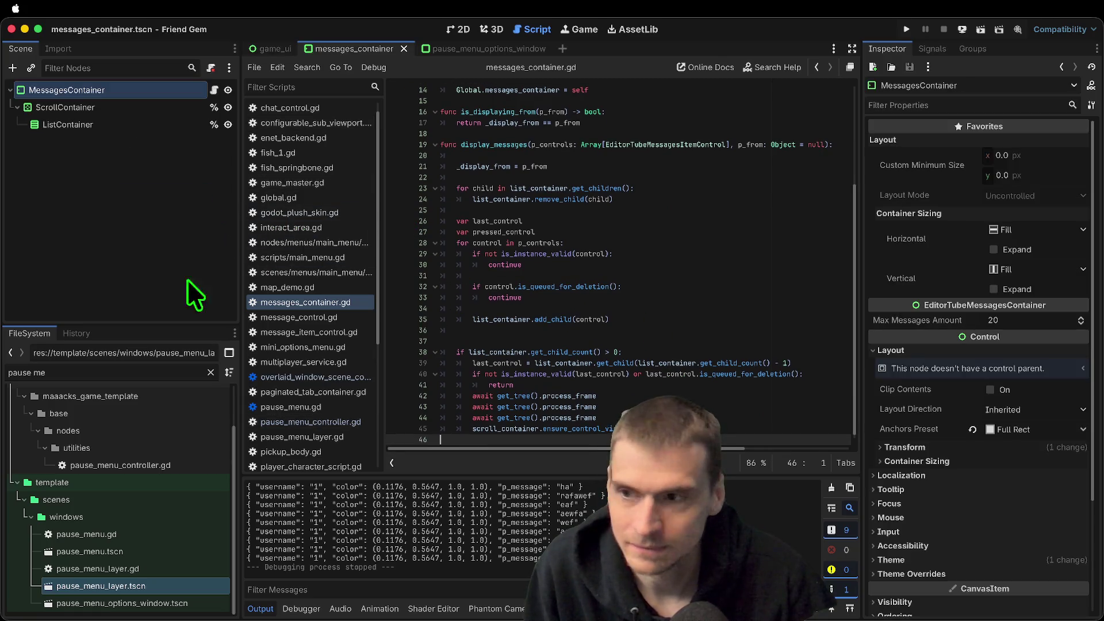
left_click(184, 140)
left_click(214, 90)
scroll(530, 195, "up", 5)
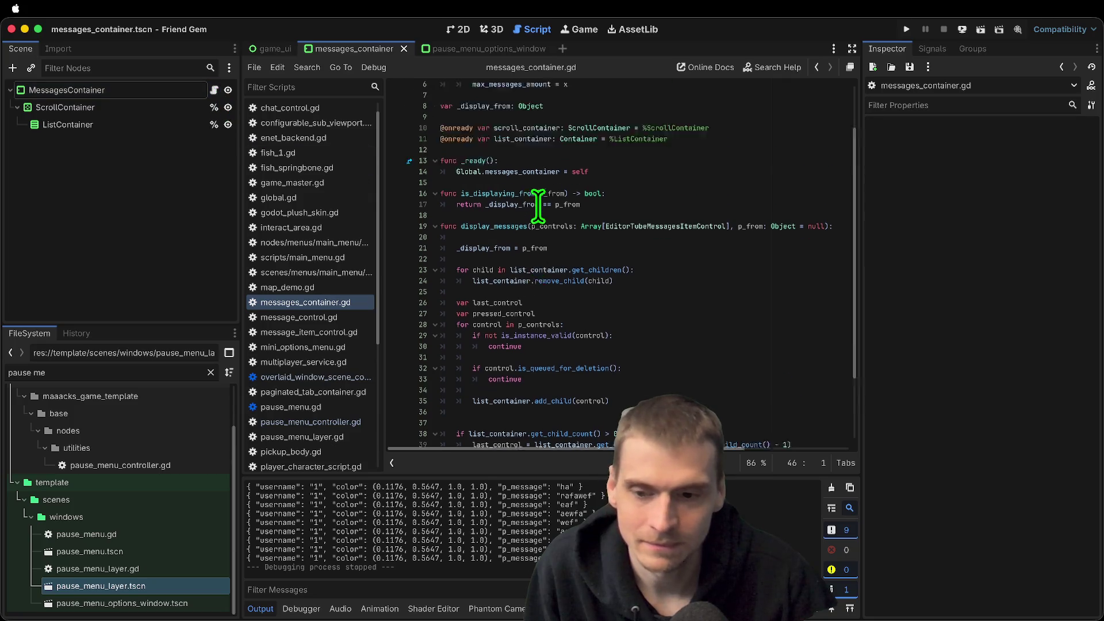
left_click(30, 205)
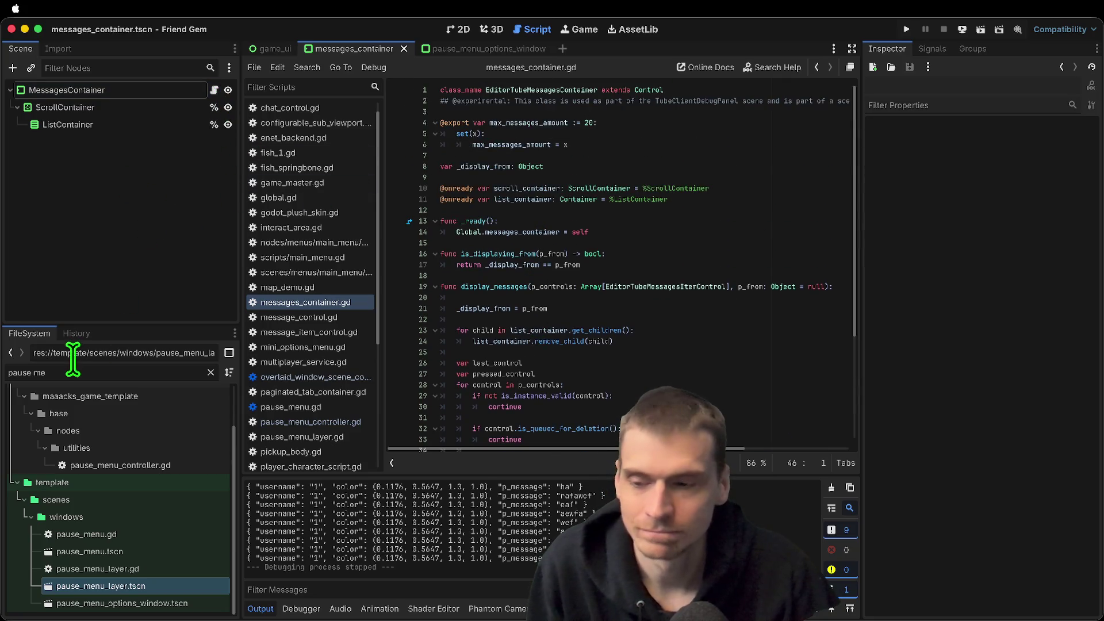
Filter the FileSystem for 'pause' and open pause_menu_controller.gd, reviewing its deferred call on line 31
type("pause")
left_click(128, 467)
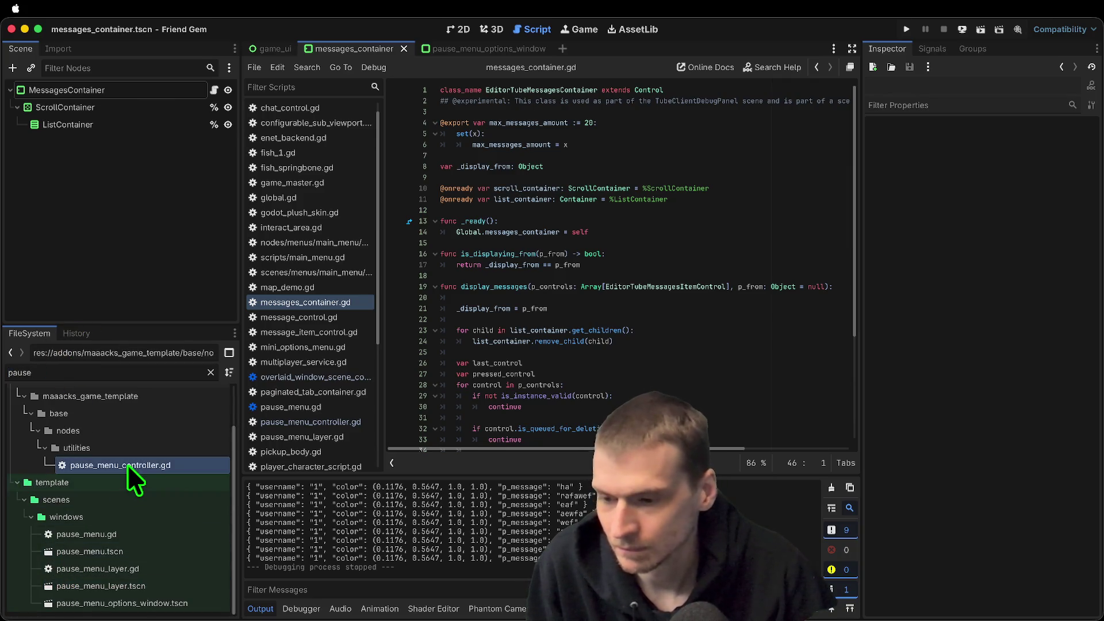
double_click(127, 467)
mouse_move(736, 421)
left_mouse_down()
mouse_move(748, 420)
mouse_move(253, 414)
left_mouse_up()
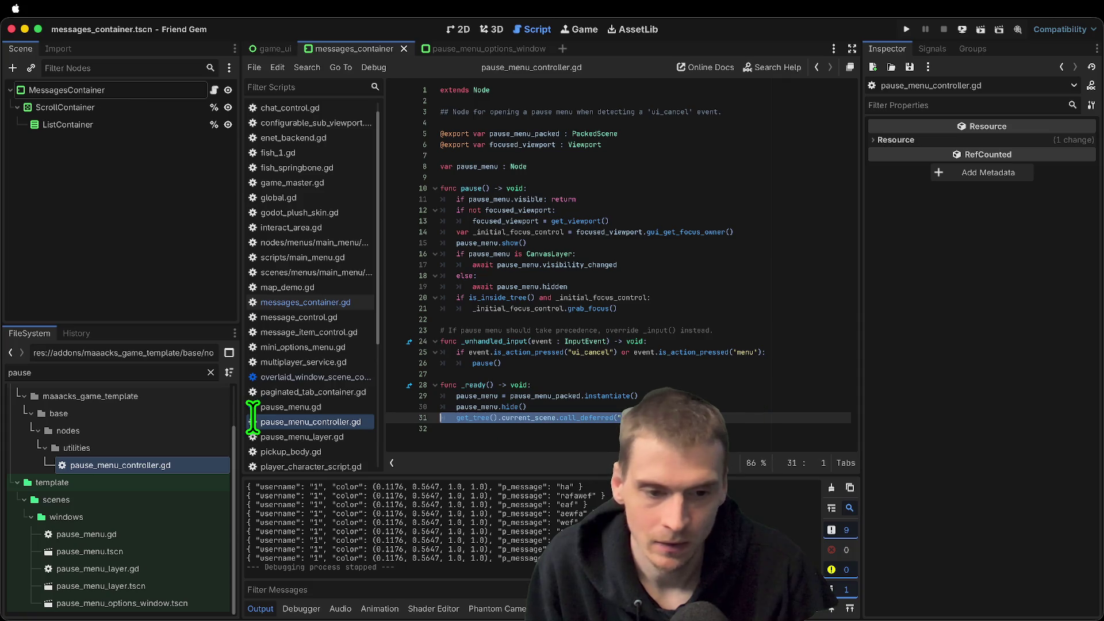
left_click(604, 427)
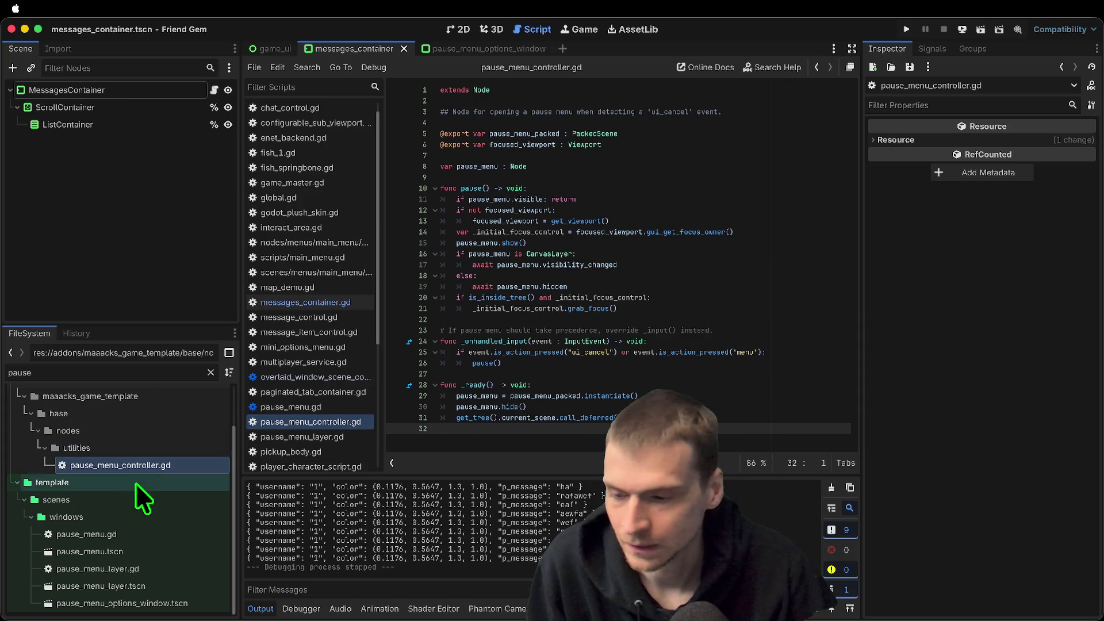
left_click(138, 604)
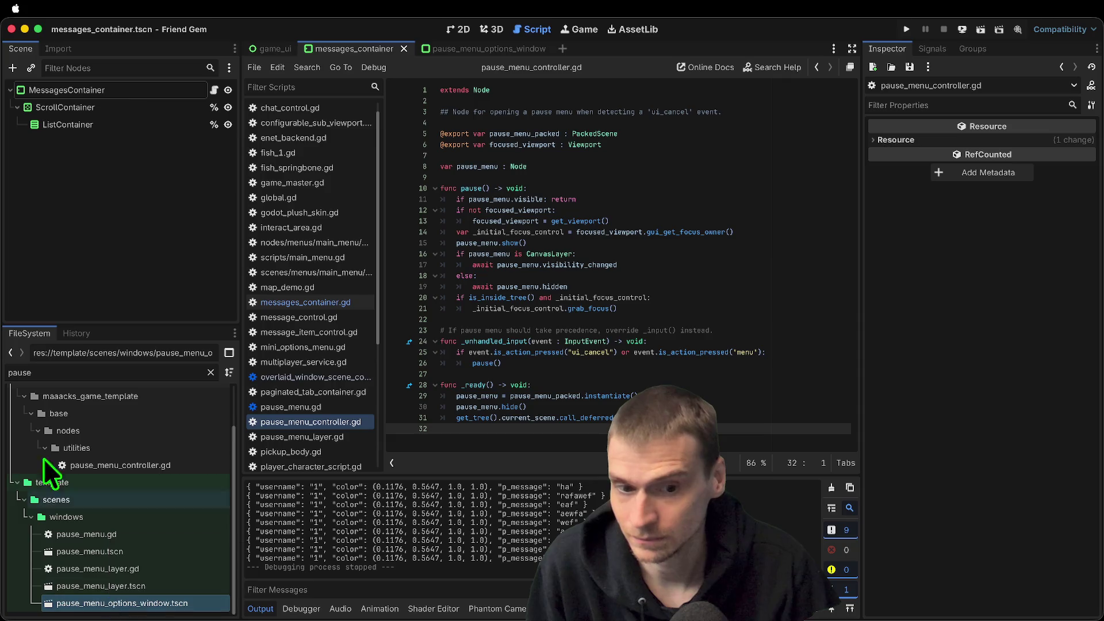
Open the pause_menu_layer scene and inspect the _on_visibility_changed handler and output log
double_click(184, 584)
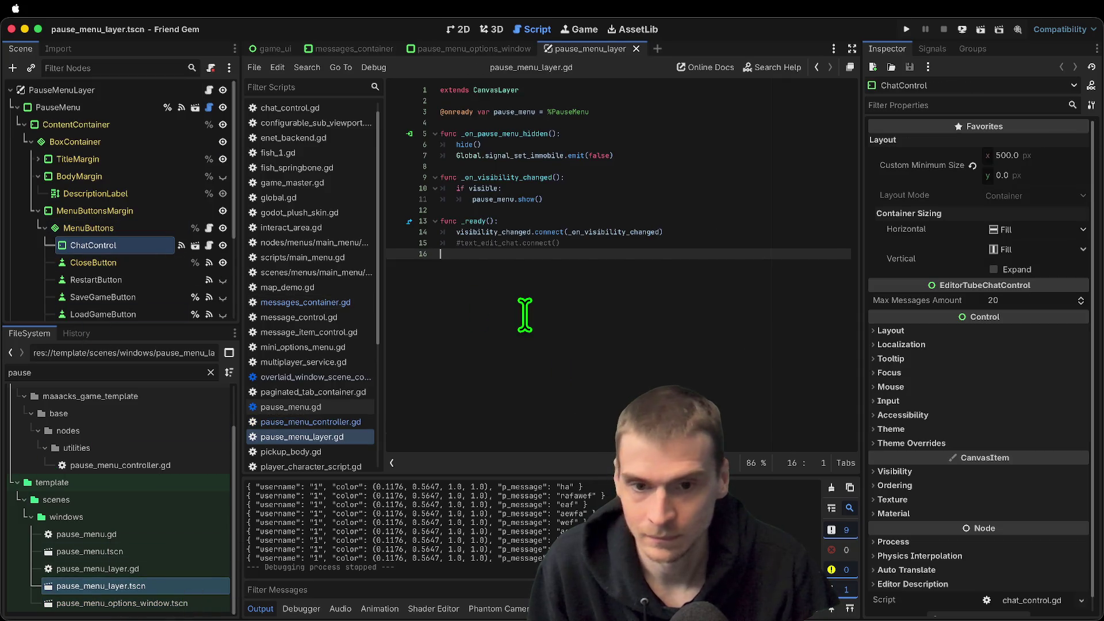
double_click(590, 230)
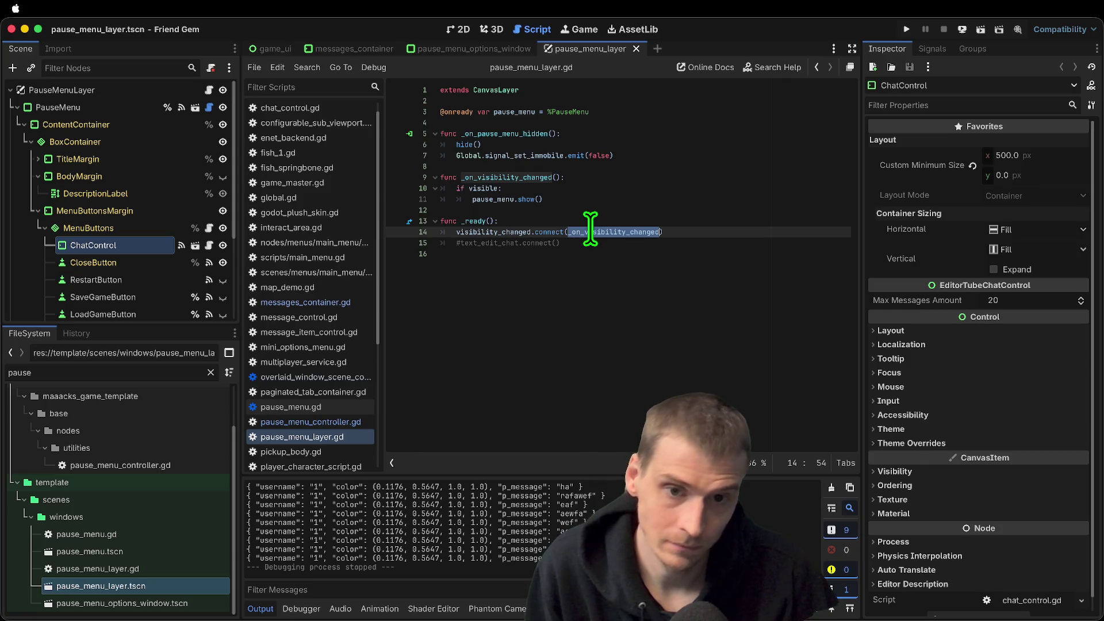
left_click(744, 342)
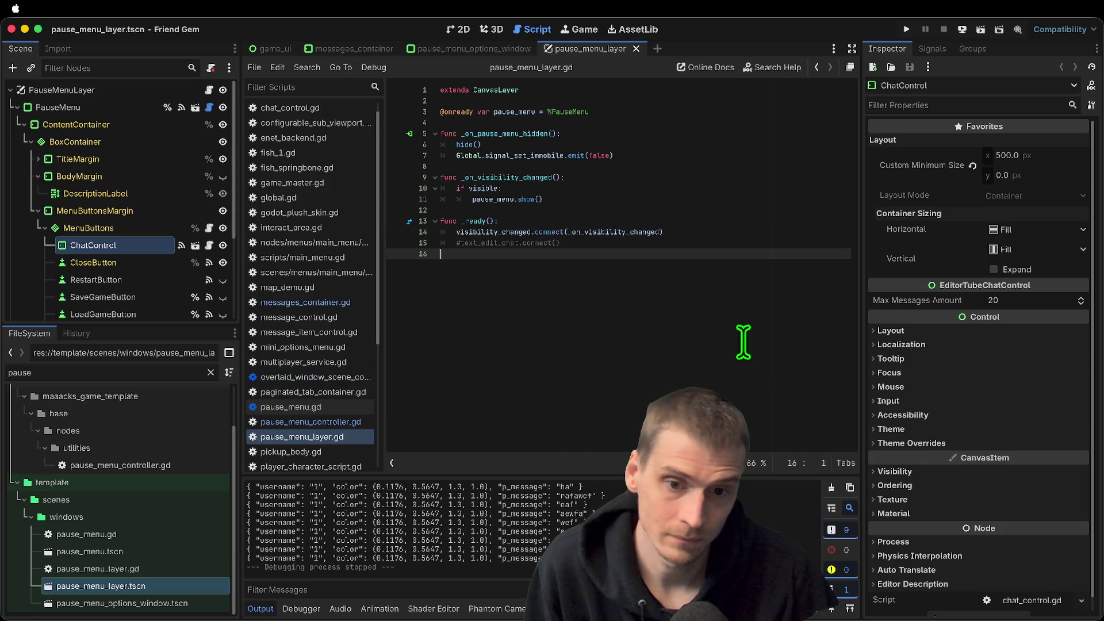
double_click(616, 231)
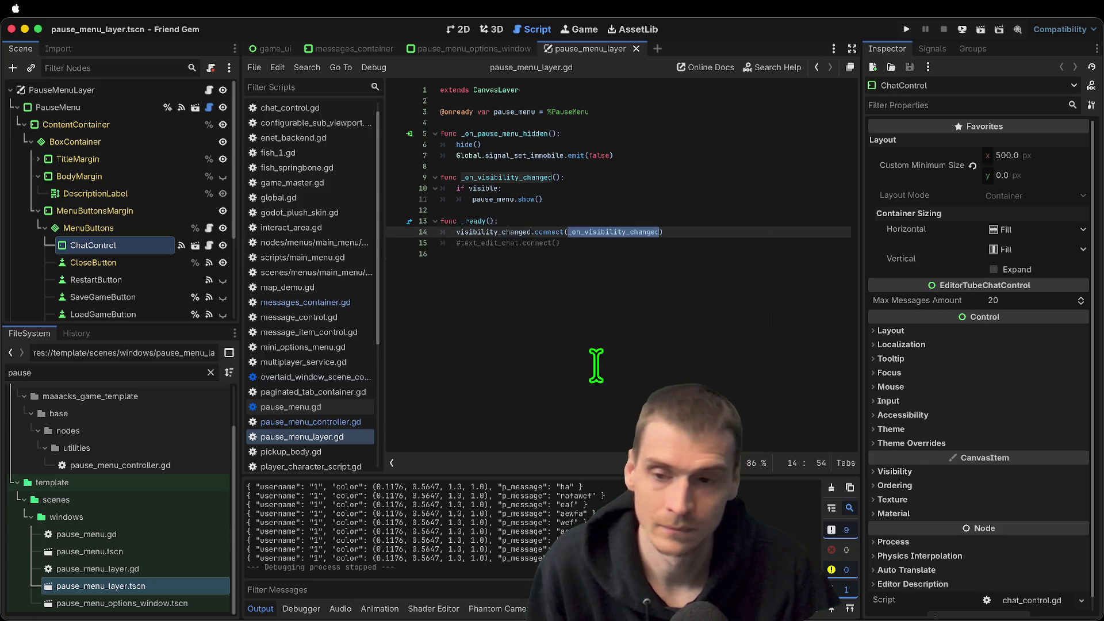
left_click_drag(333, 558, 296, 558)
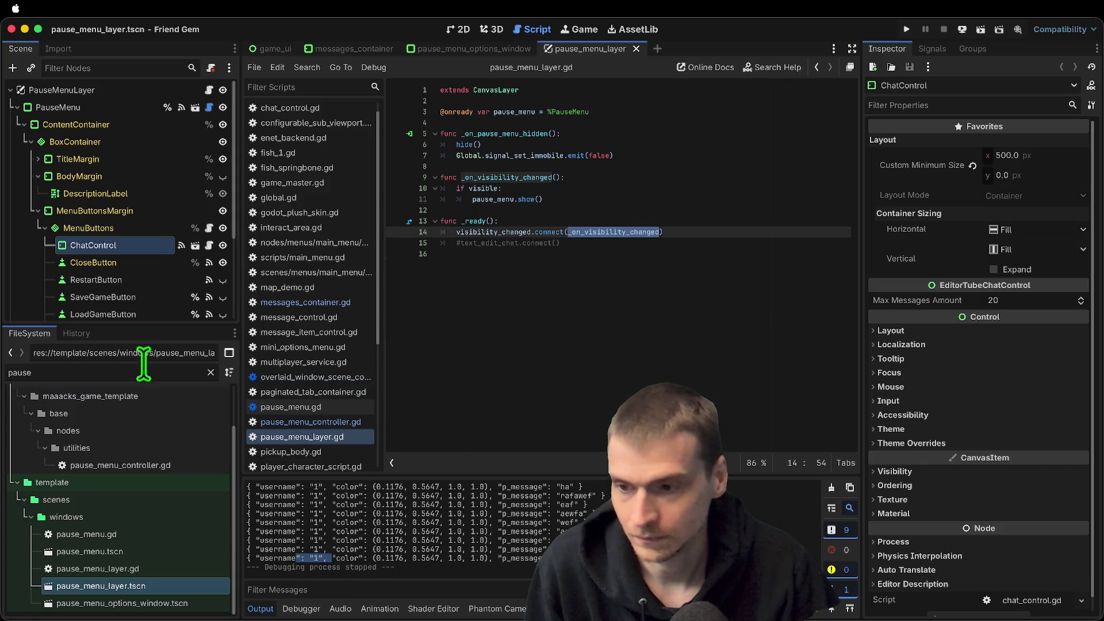
scroll(118, 287, "down", 3)
scroll(127, 270, "up", 3)
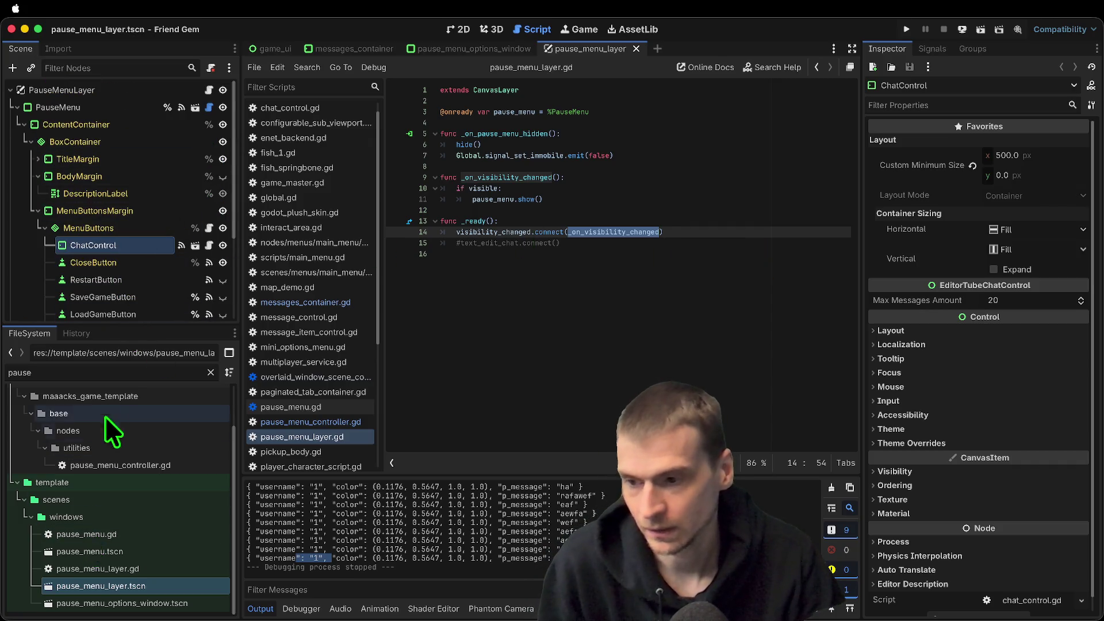
Filter the FileSystem for 'ga' and open game_ui.tscn
double_click(122, 370)
type("game")
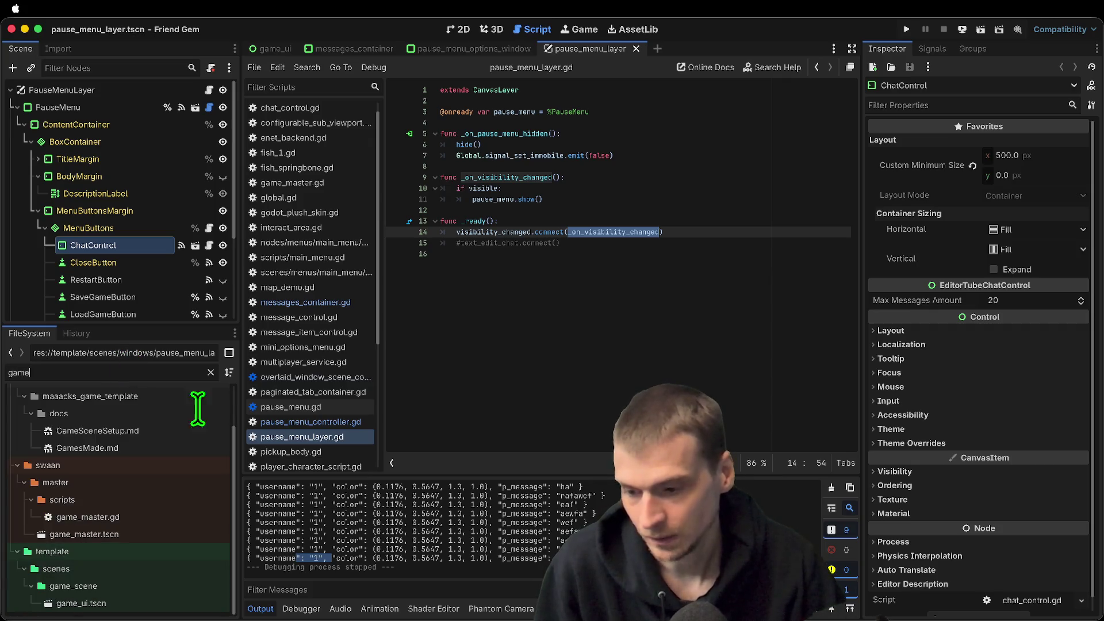
double_click(106, 605)
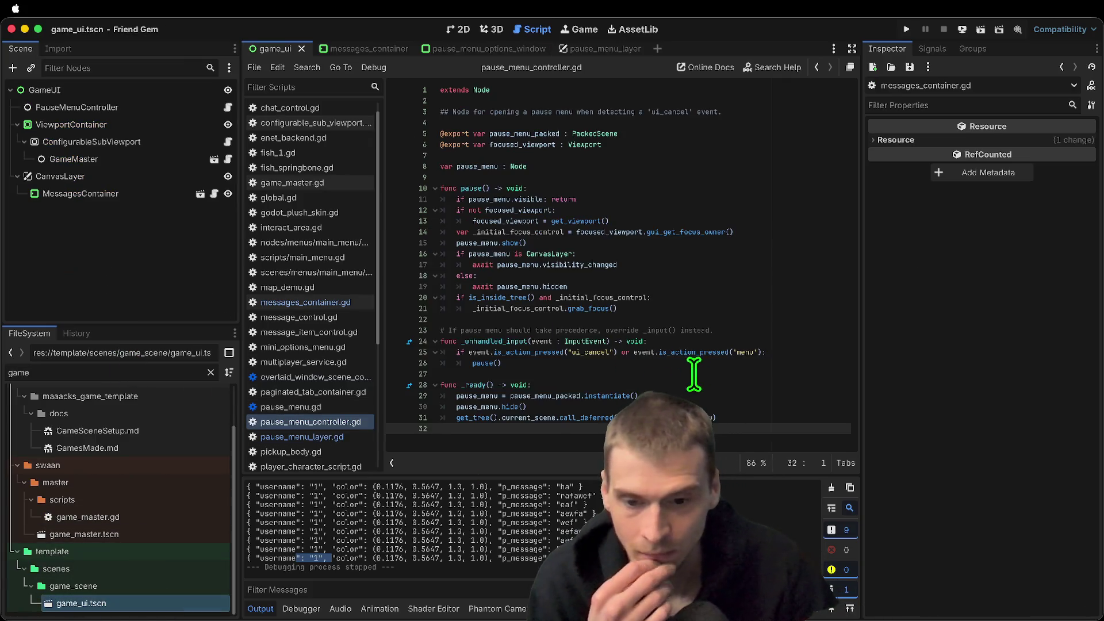
left_click(214, 193)
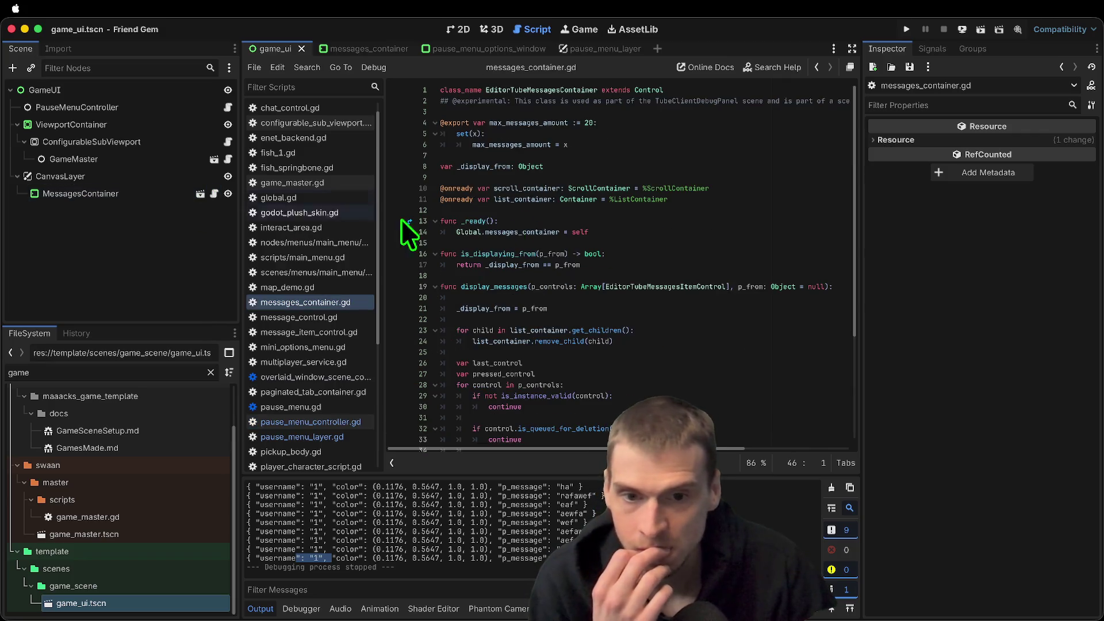
double_click(511, 230)
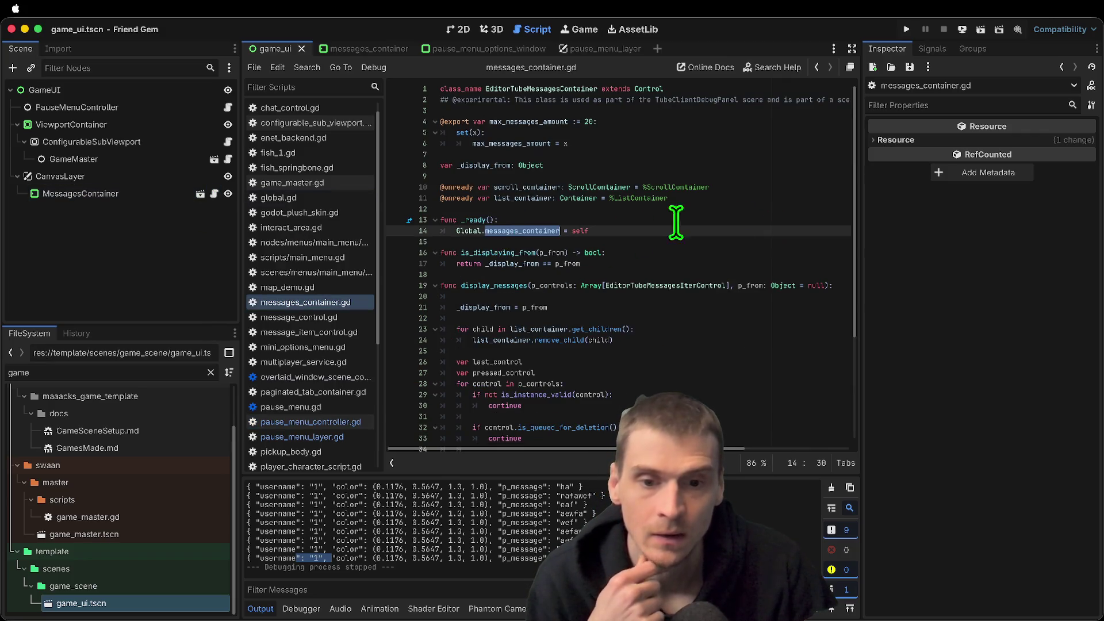
scroll(748, 230, "down", 3)
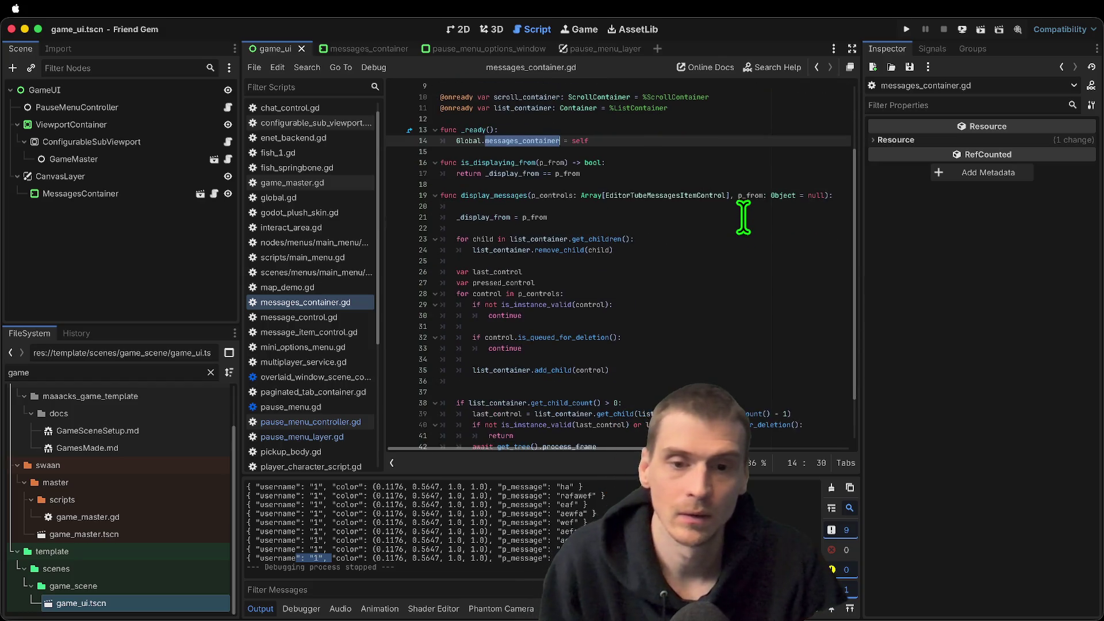
scroll(742, 224, "down", 3)
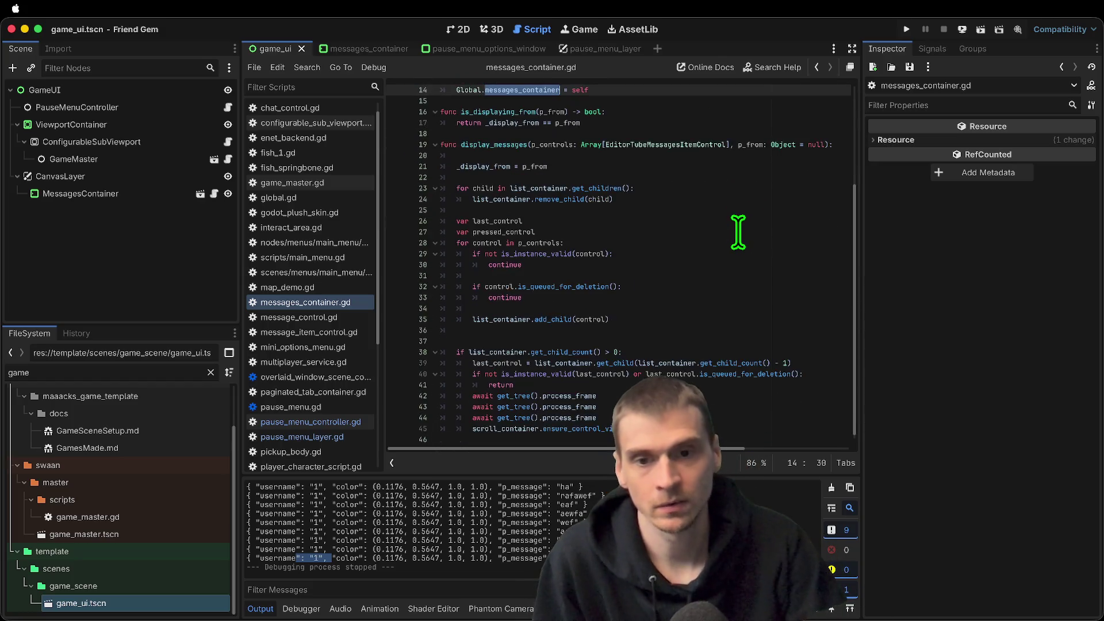
scroll(698, 368, "up", 5)
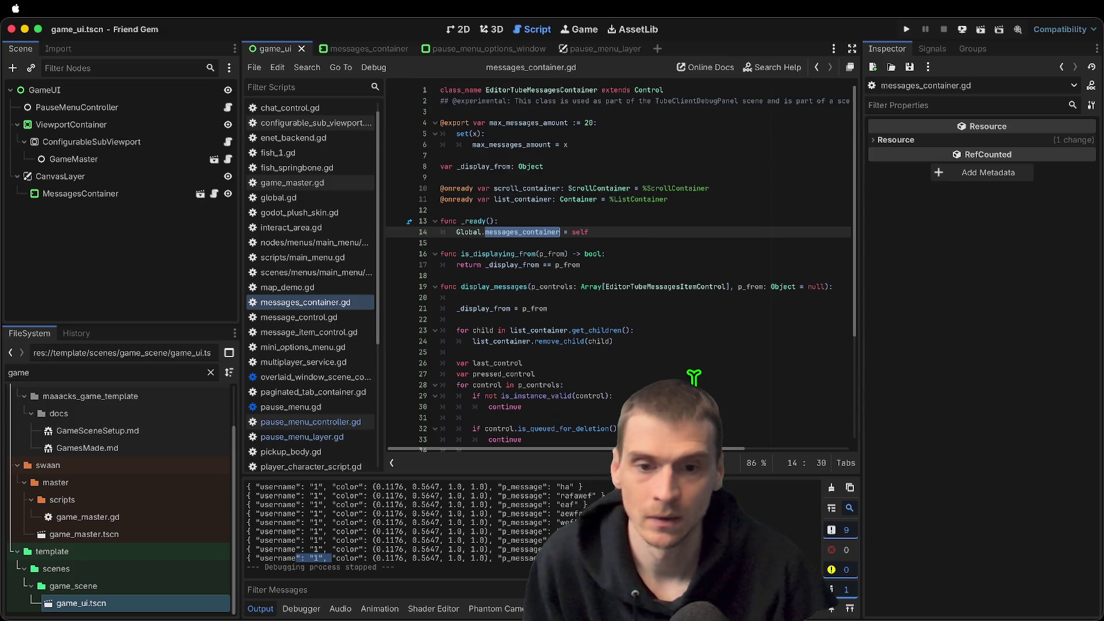
left_click(155, 195)
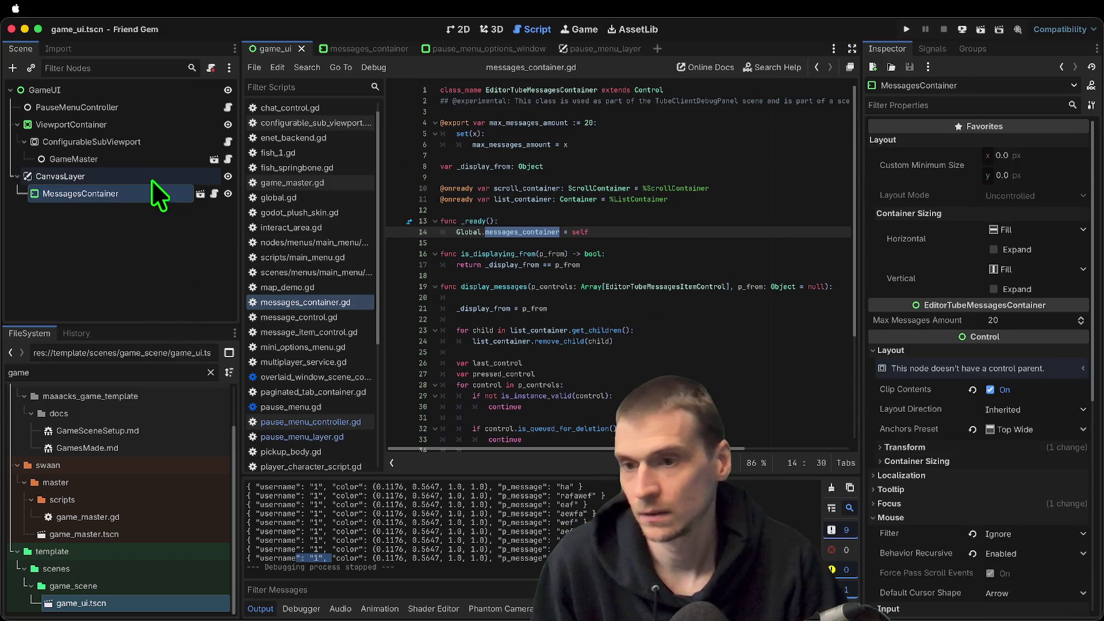
left_click(152, 175)
left_click(230, 159)
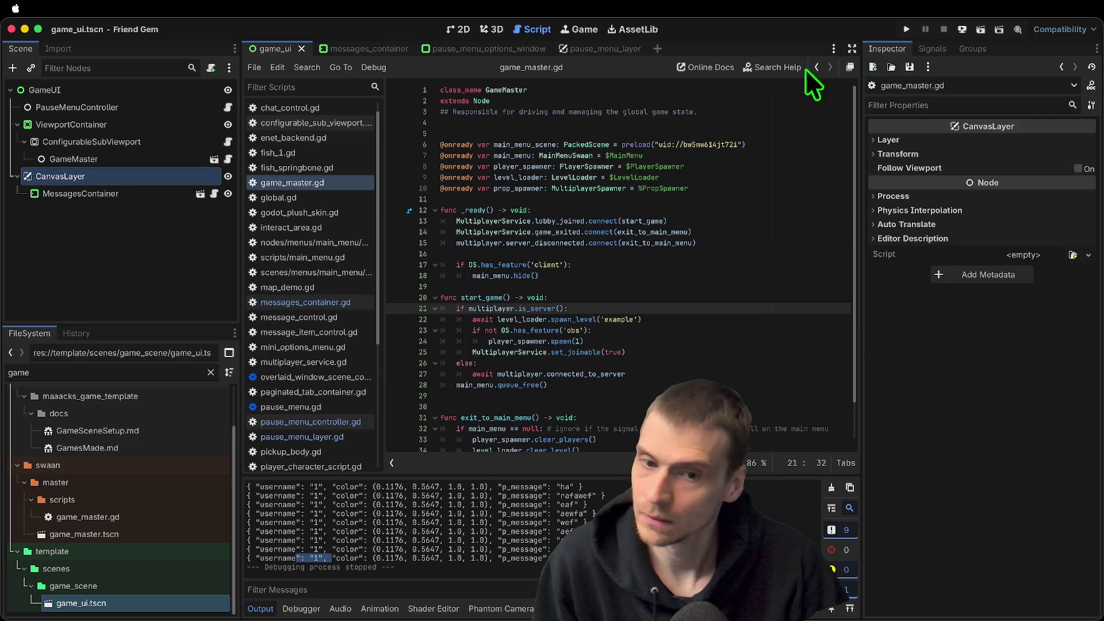
scroll(704, 218, "down", 2)
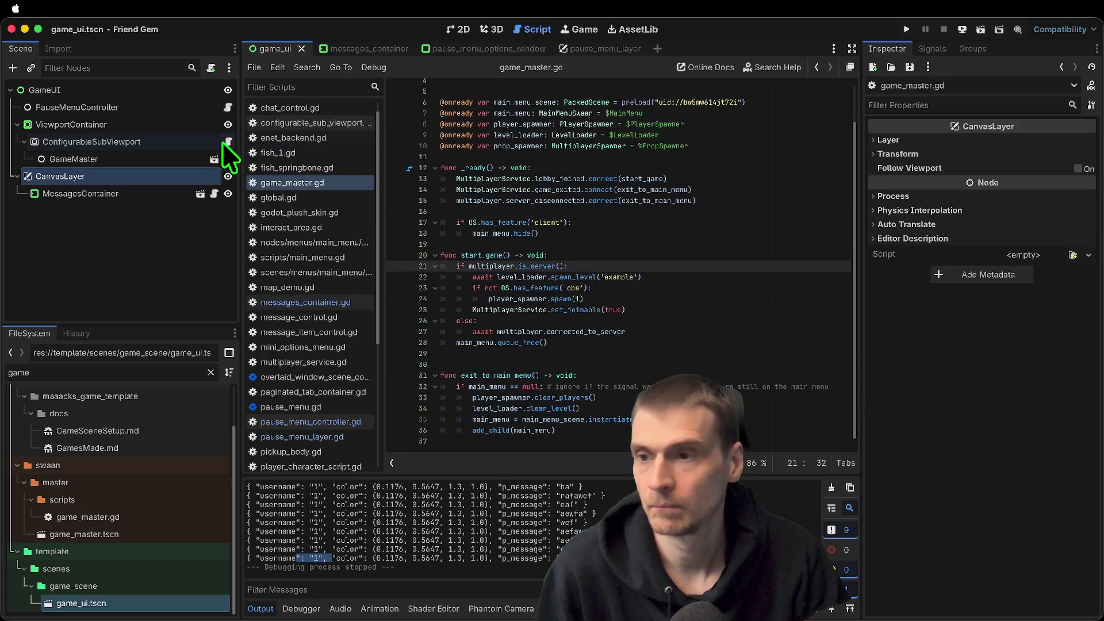
left_click(227, 106)
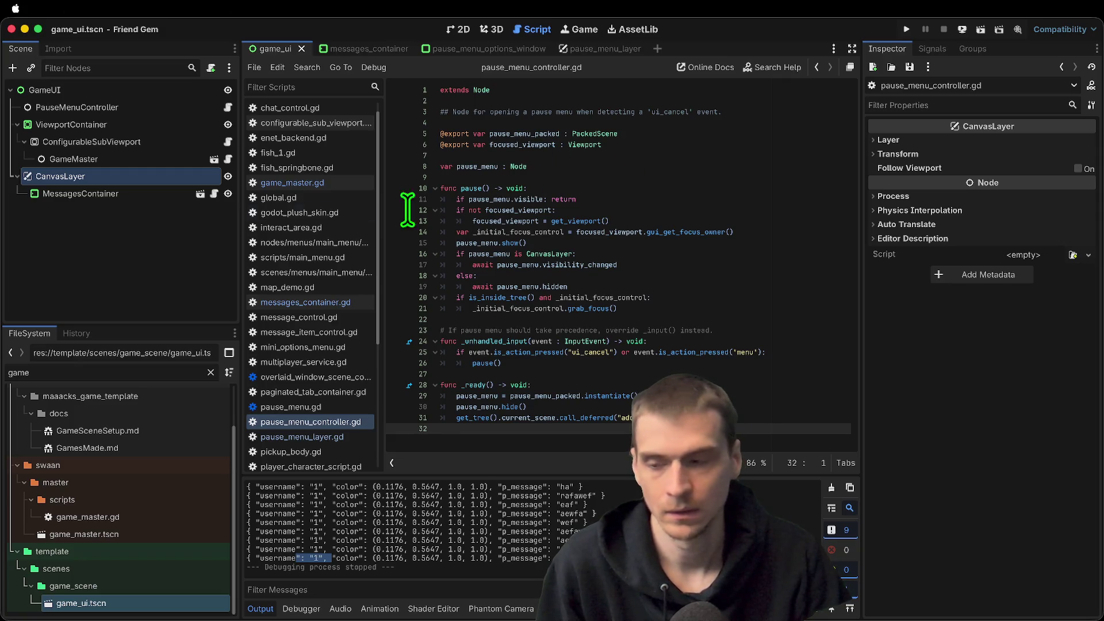
left_click(135, 216)
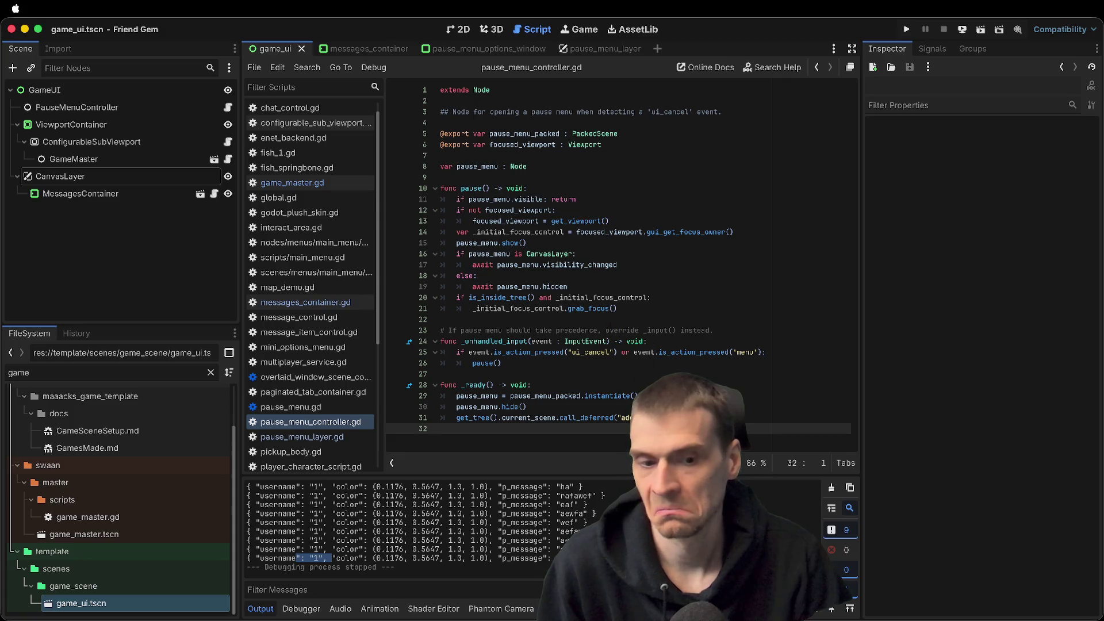
left_click(118, 194)
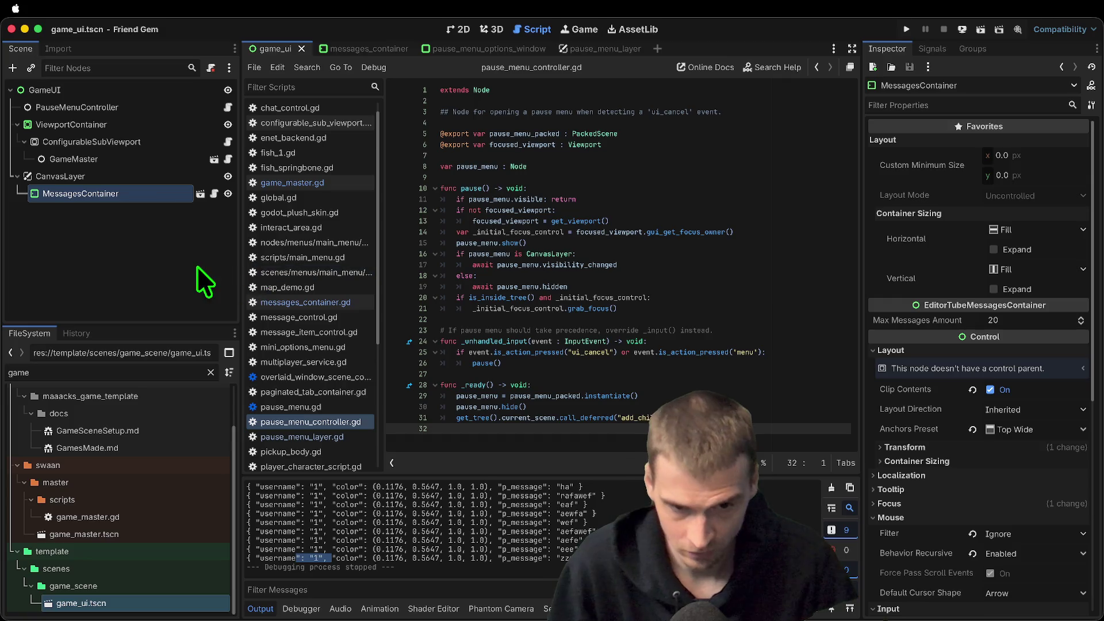
Open messages_container.gd from the MessagesContainer node and review lines 28–29 of display_messages
left_click(193, 177)
left_click(455, 27)
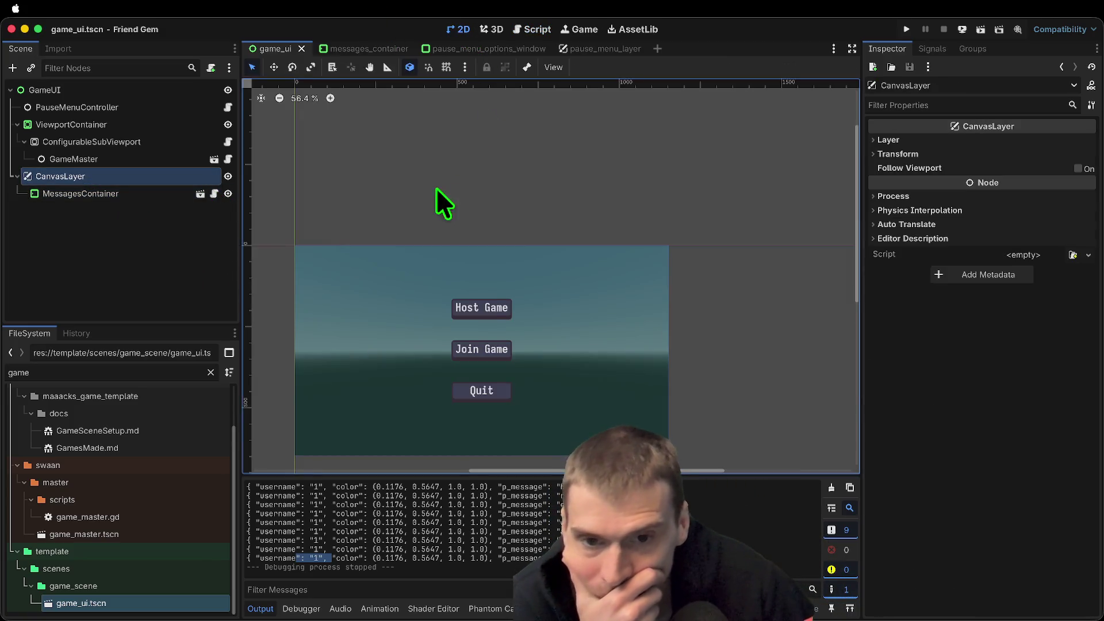
left_click(74, 189)
left_click(215, 194)
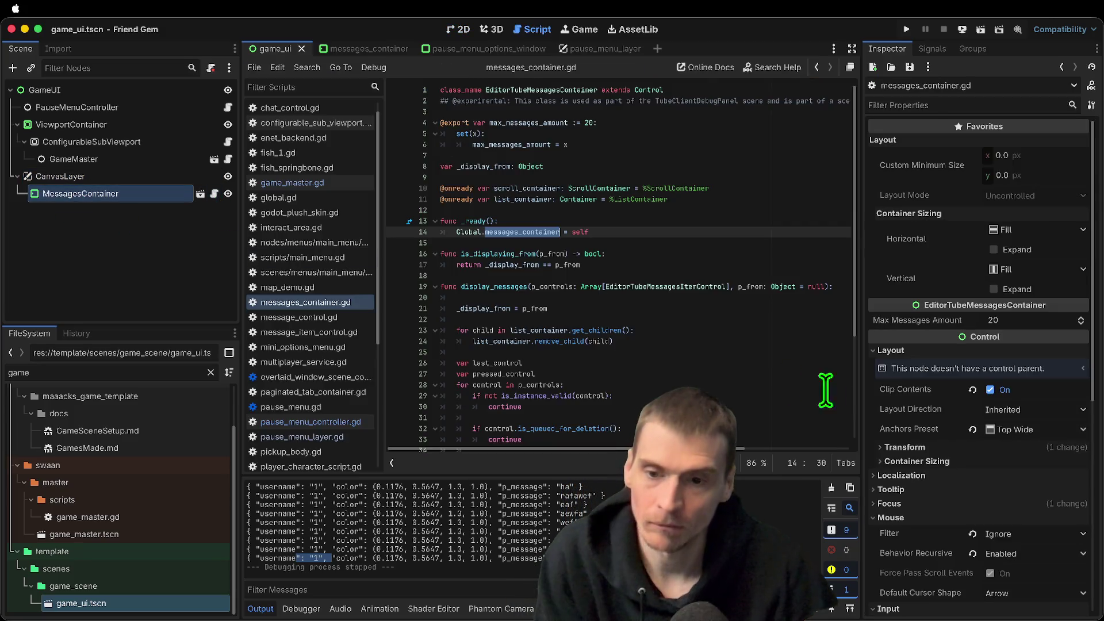
left_click_drag(707, 382, 441, 374)
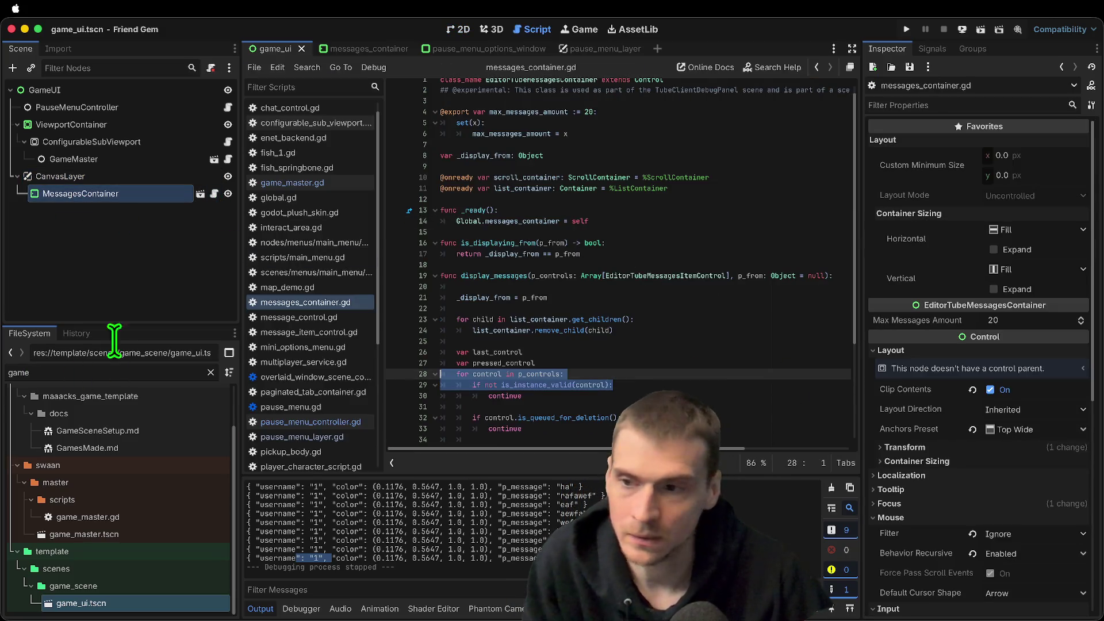
left_click(100, 258)
left_click(138, 107)
Check the PauseMenuController and CanvasLayer nodes, then run the project to test chat
left_click(145, 177)
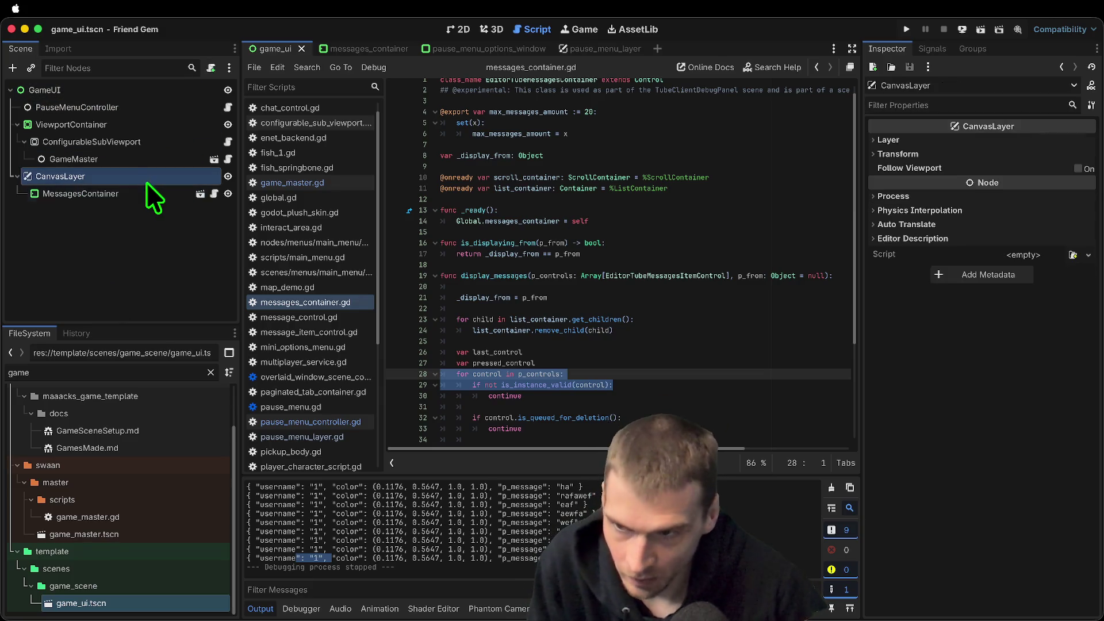
left_click(663, 385)
scroll(663, 385, "down", 3)
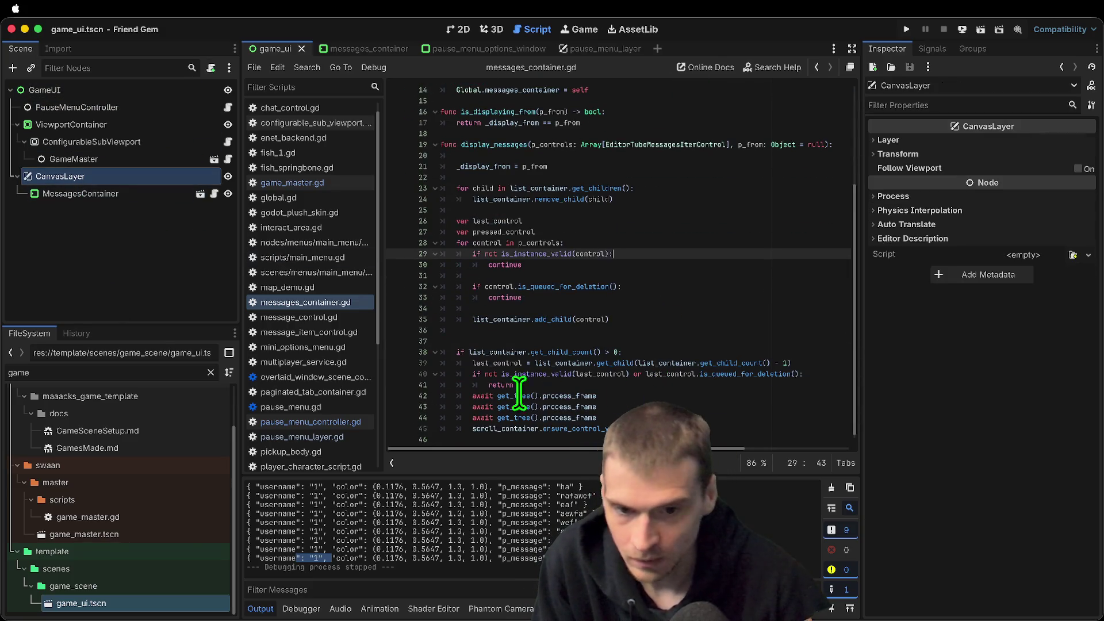
scroll(645, 382, "up", 3)
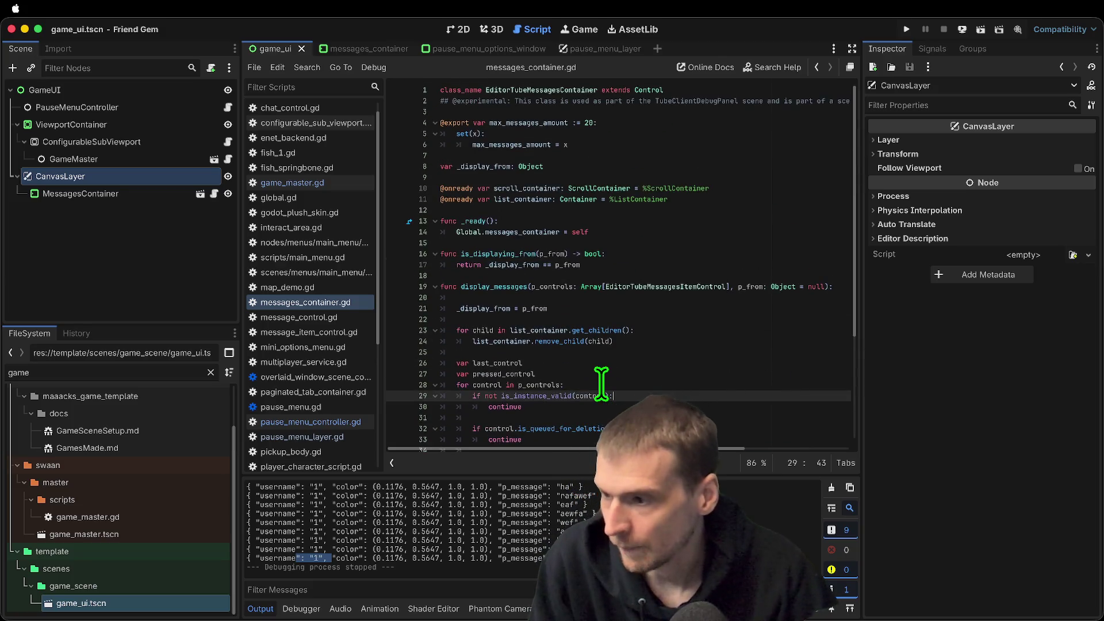
key("super+b")
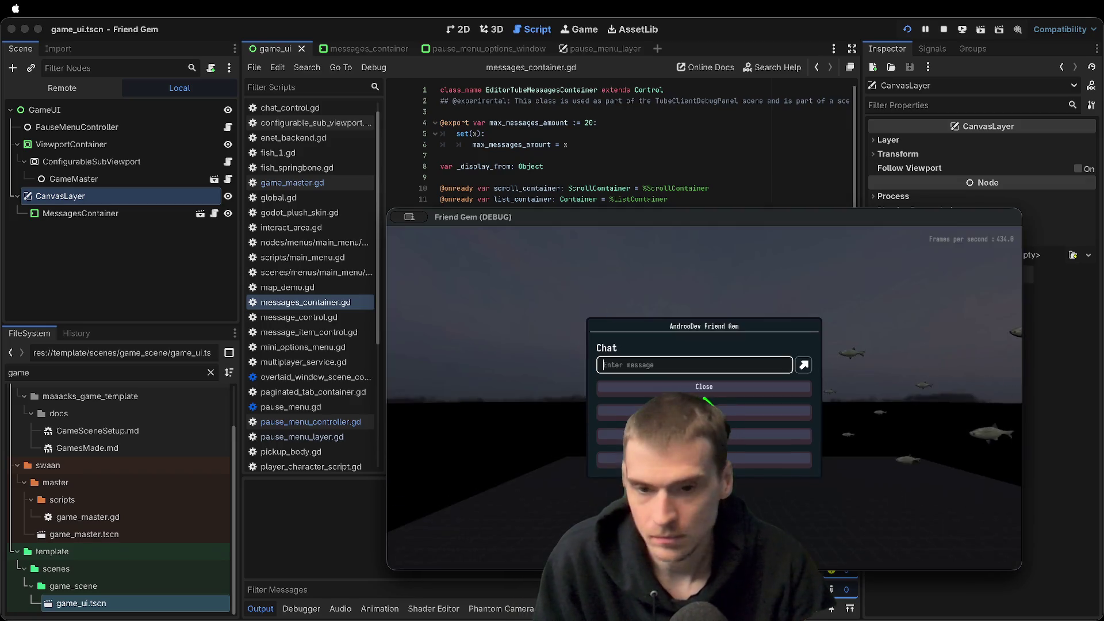
Send the chat message 'e' in the running game, then close the chat dialog twice
type("e")
key("Return")
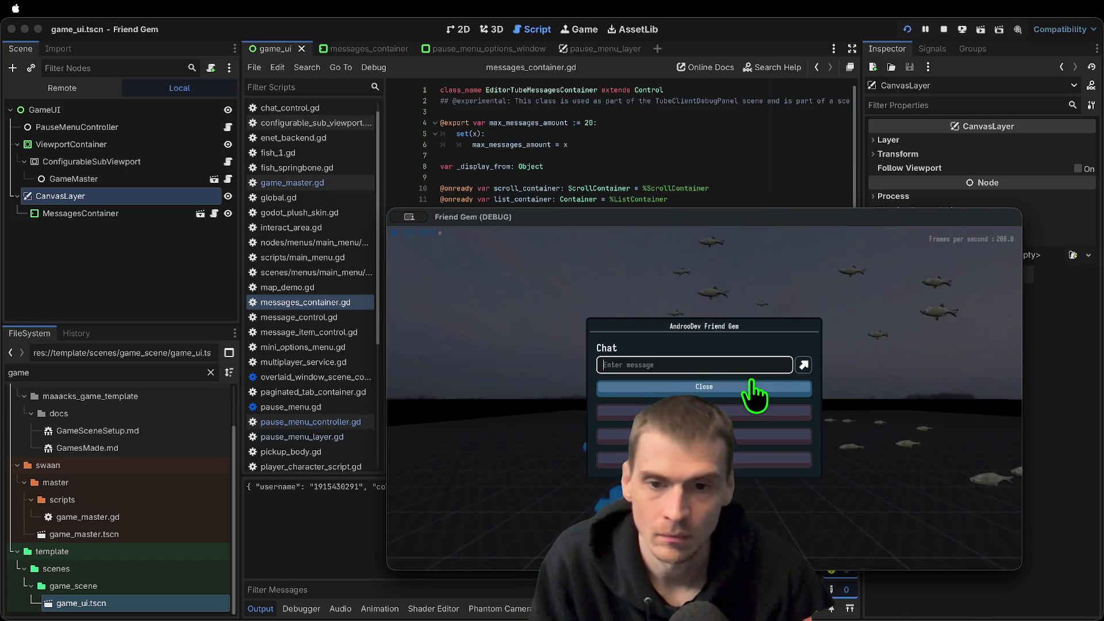
left_click(754, 396)
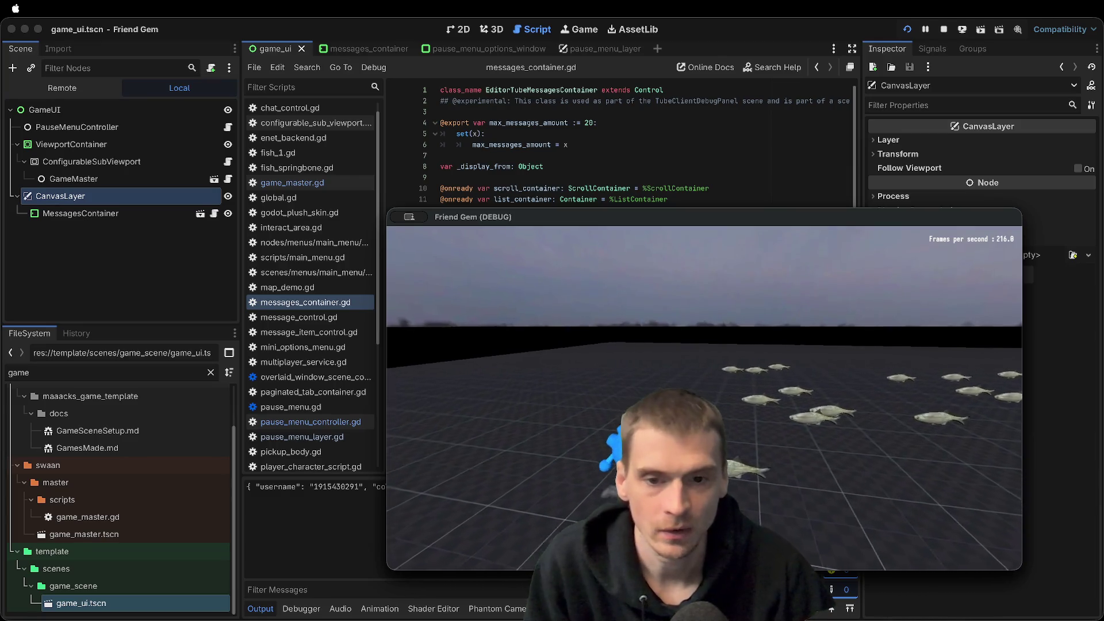
key("Escape")
left_click(707, 399)
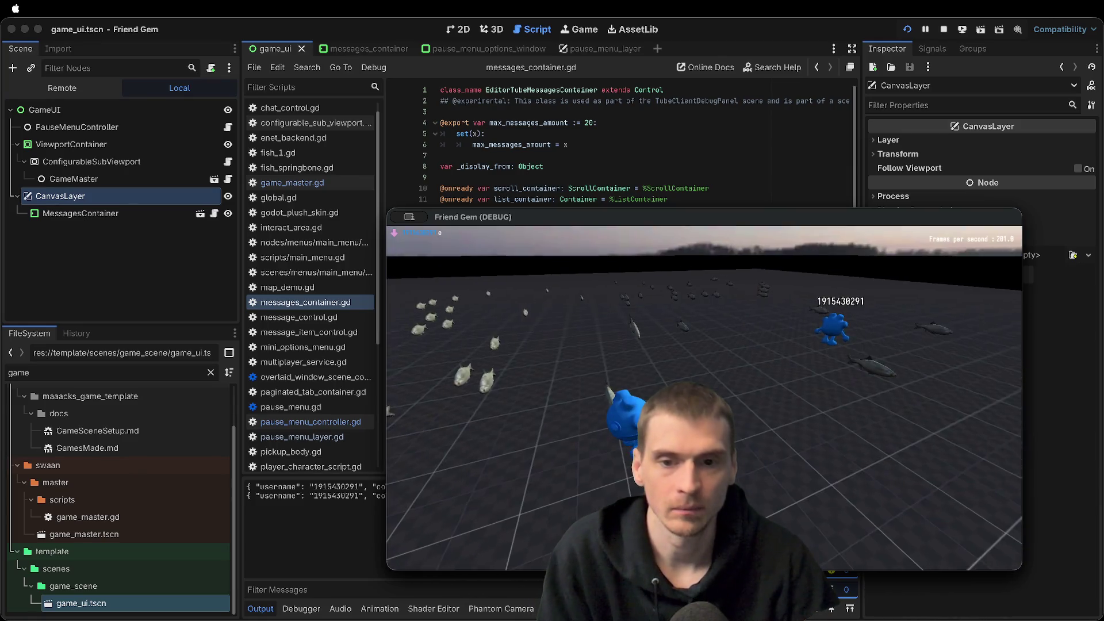
Reopen the chat, switch to the editor and inspect MessagesContainer's properties
key("Escape")
key("super+Tab")
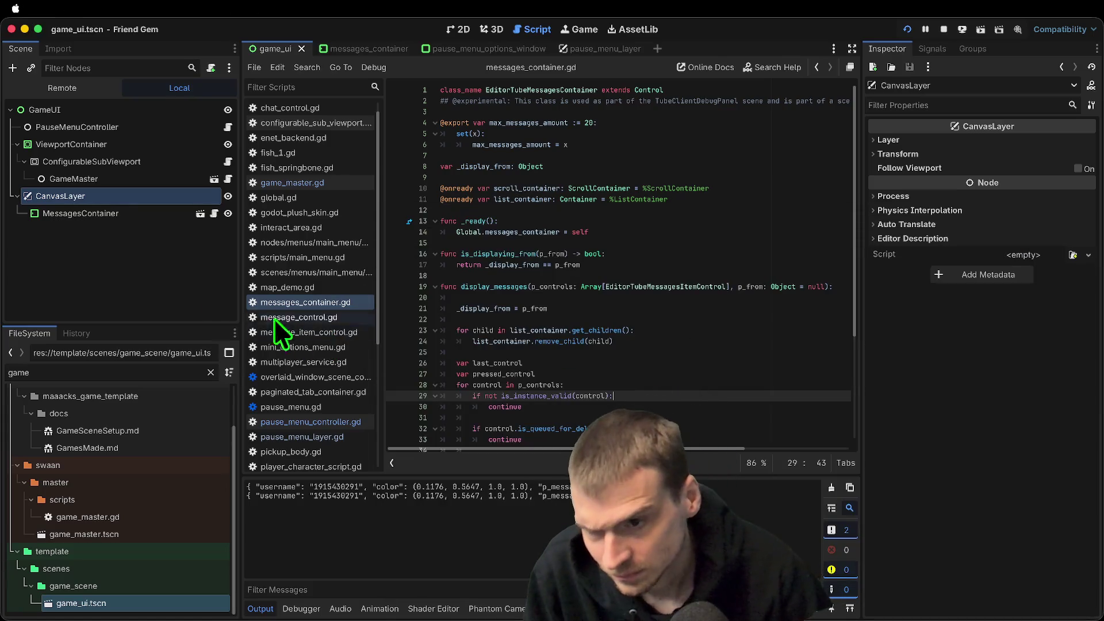
left_click(158, 213)
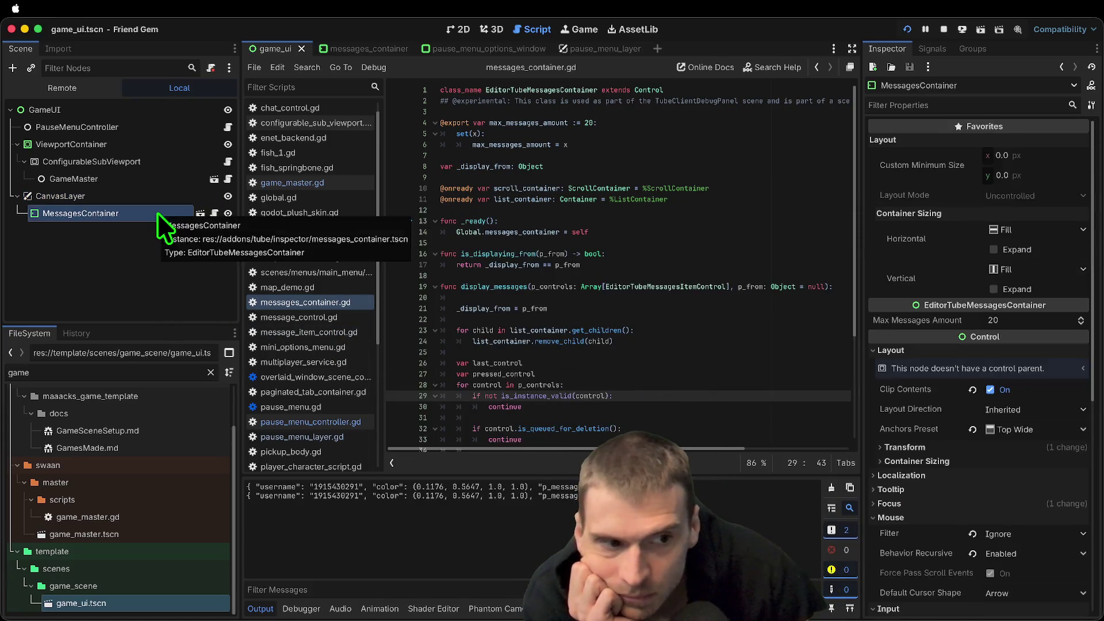
scroll(955, 524, "down", 3)
scroll(966, 534, "down", 8)
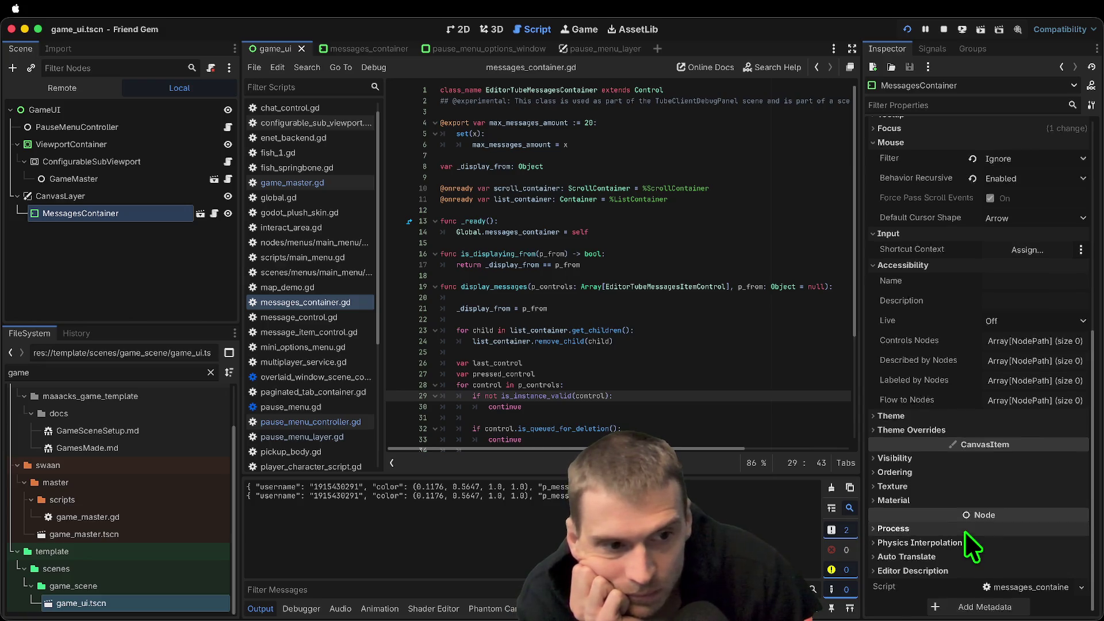
Drag CanvasLayer above ViewportContainer in the game_ui Scene dock
left_click(168, 280)
left_click(164, 201)
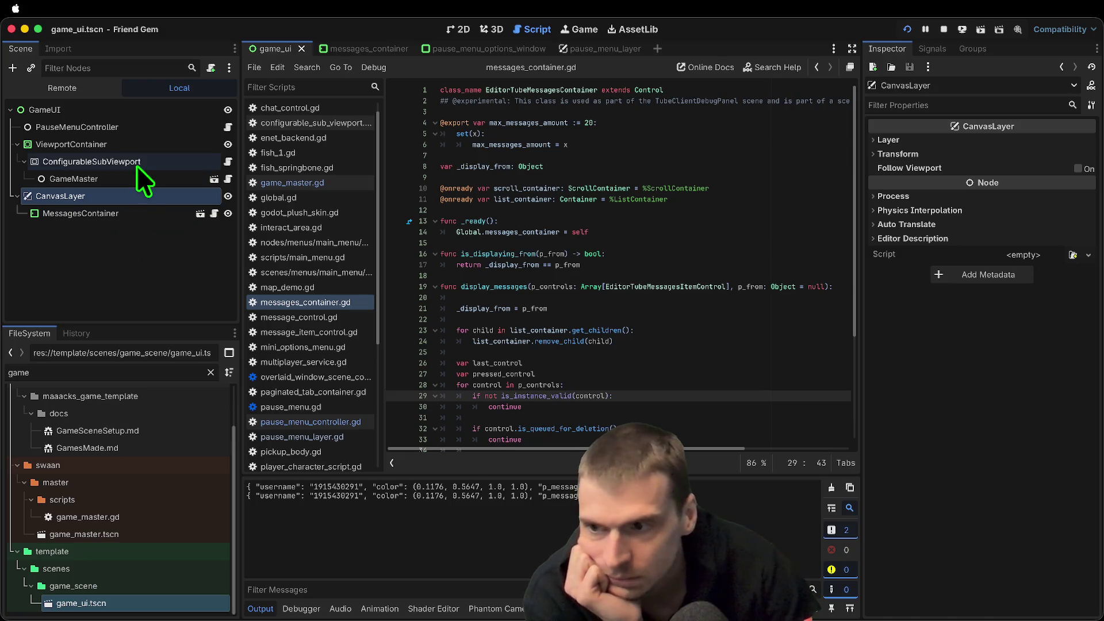
mouse_move(131, 194)
left_mouse_down()
mouse_move(123, 115)
mouse_move(115, 129)
left_mouse_up()
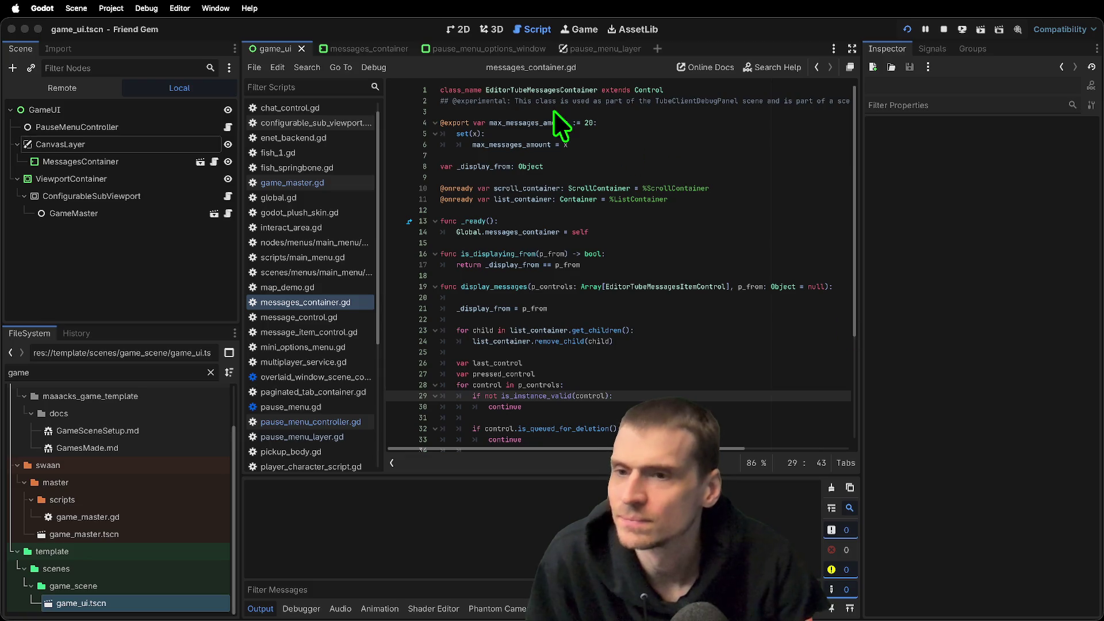
Relaunch Friend Gem, toggle the in-game chat menu, stop with F8, and select MessagesContainer
key("super+b")
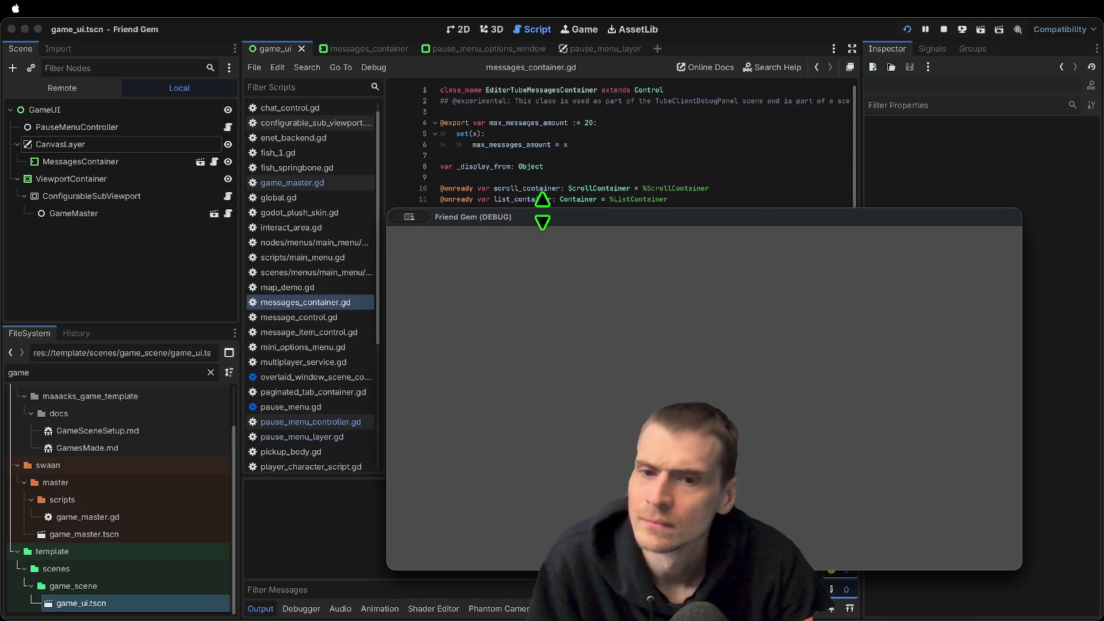
key("Escape")
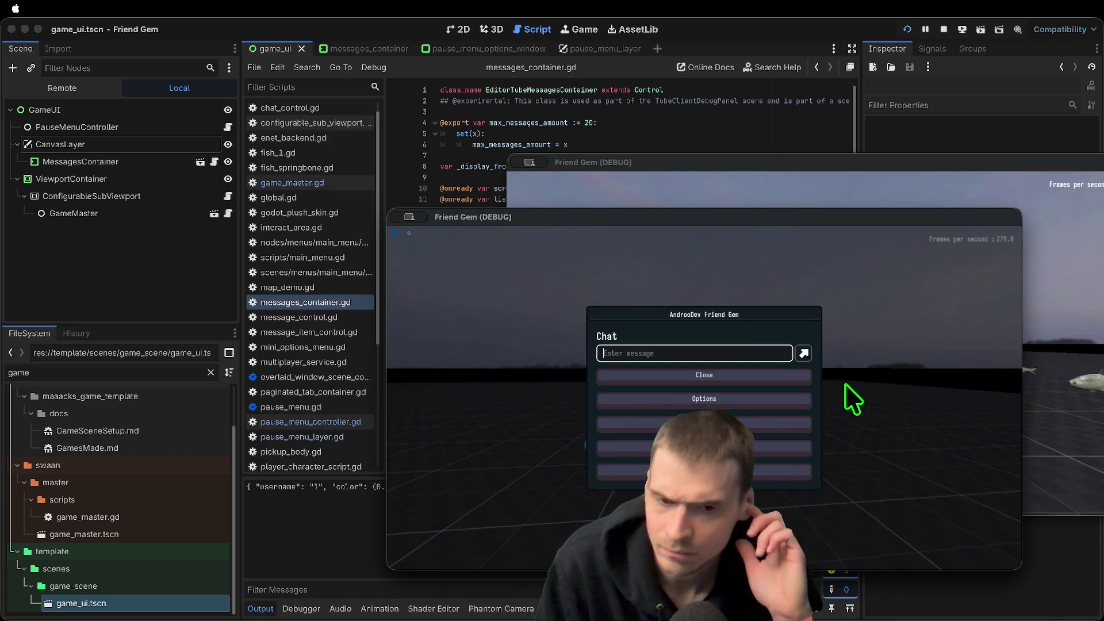
key("Escape")
key("Escape")
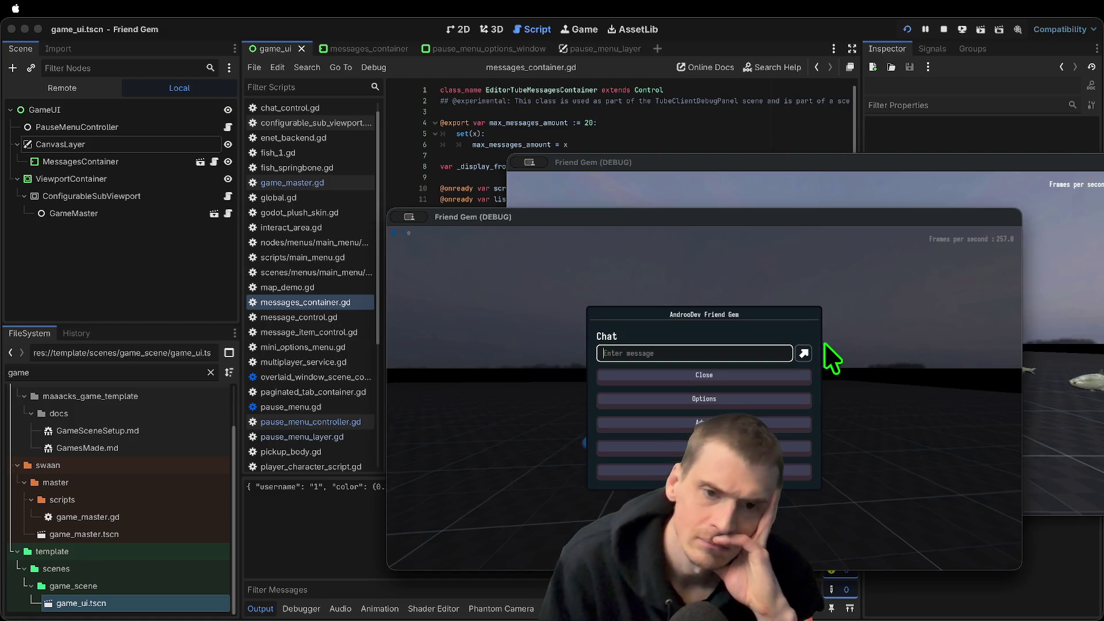
key("F8")
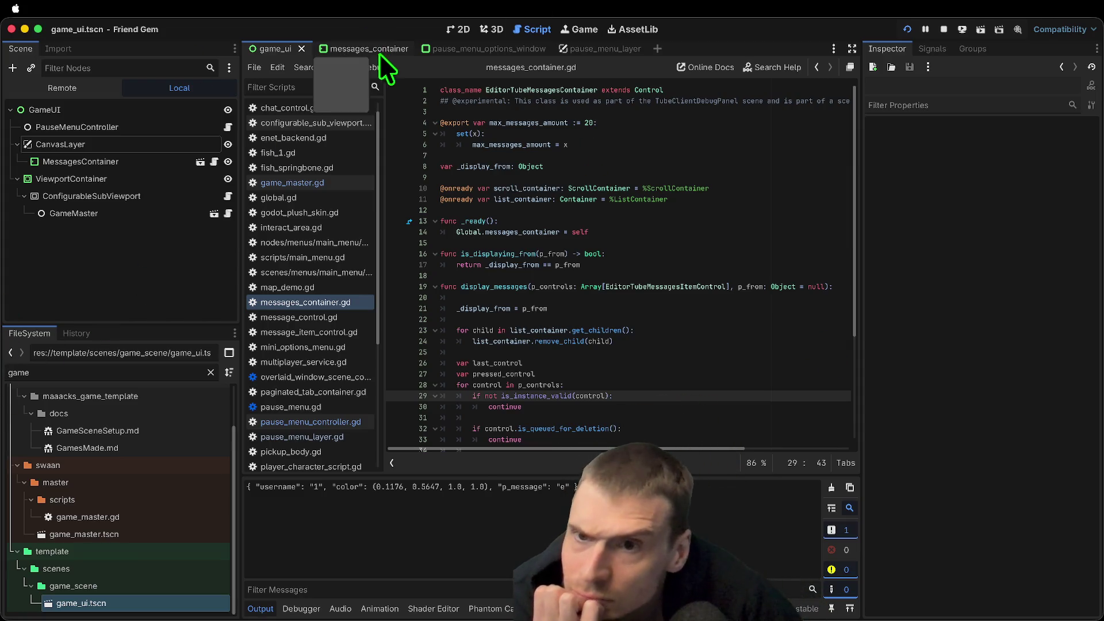
left_click(115, 163)
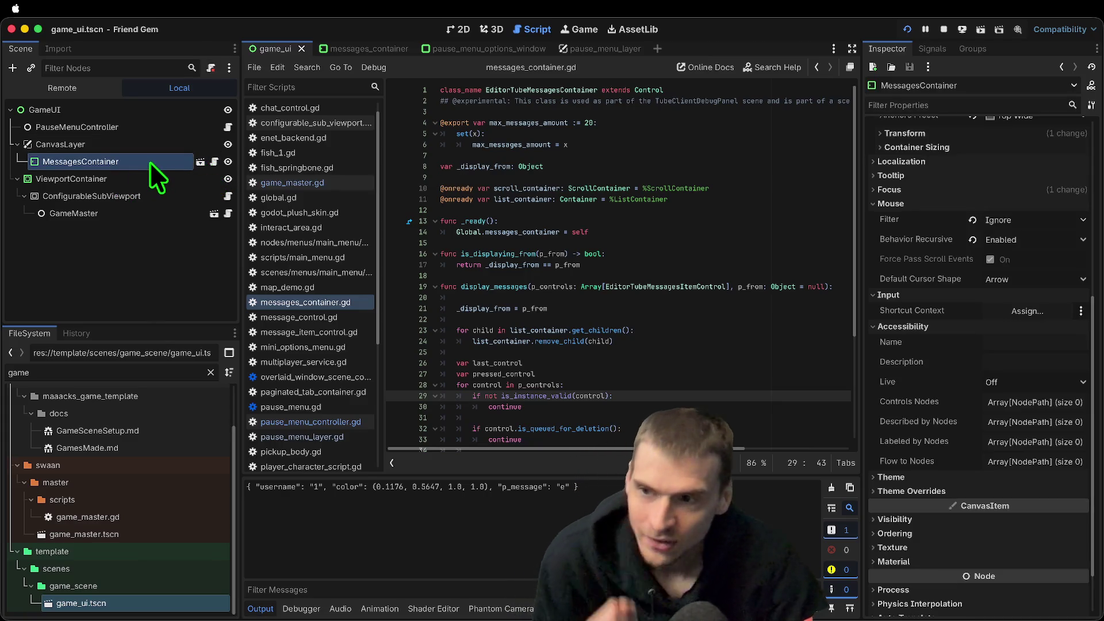
Reparent MessagesContainer under GameUI, run the game and send the chat message 'hi'
mouse_move(72, 166)
left_mouse_down()
mouse_move(54, 111)
mouse_move(52, 136)
left_mouse_up()
key("super+b")
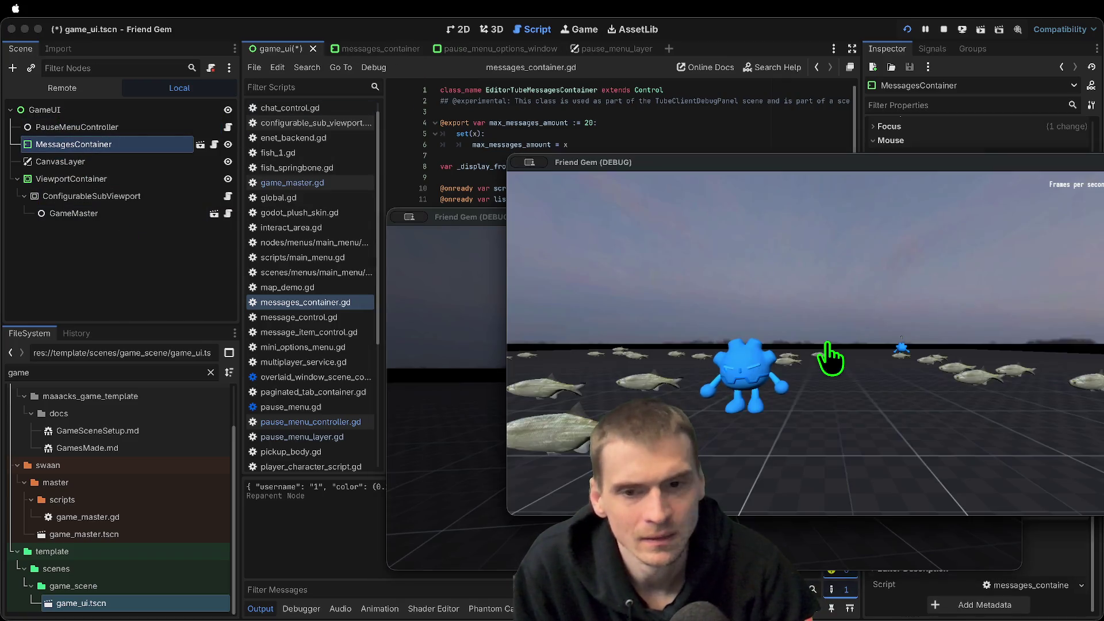
key("super+Tab")
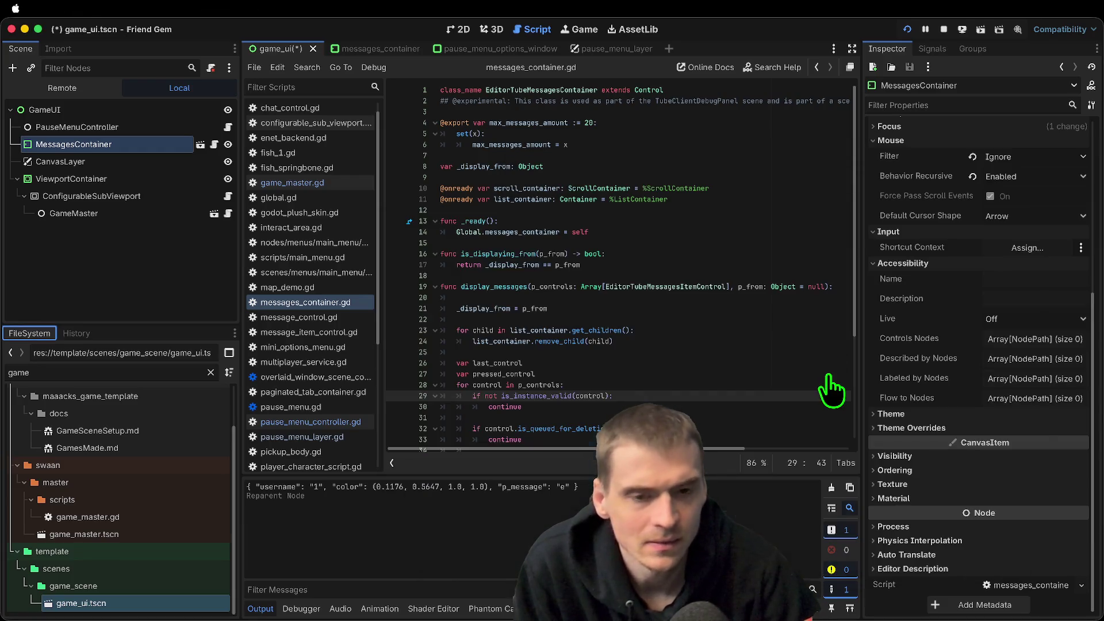
key("super+Tab")
key("Return")
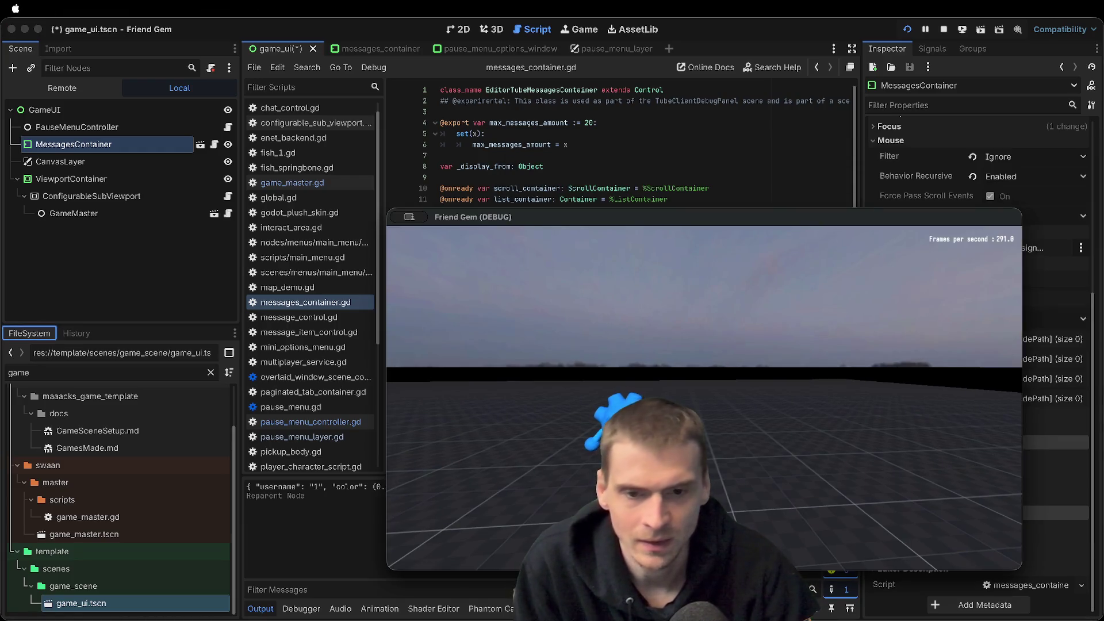
key("Escape")
type("hi")
key("Return")
key("Escape")
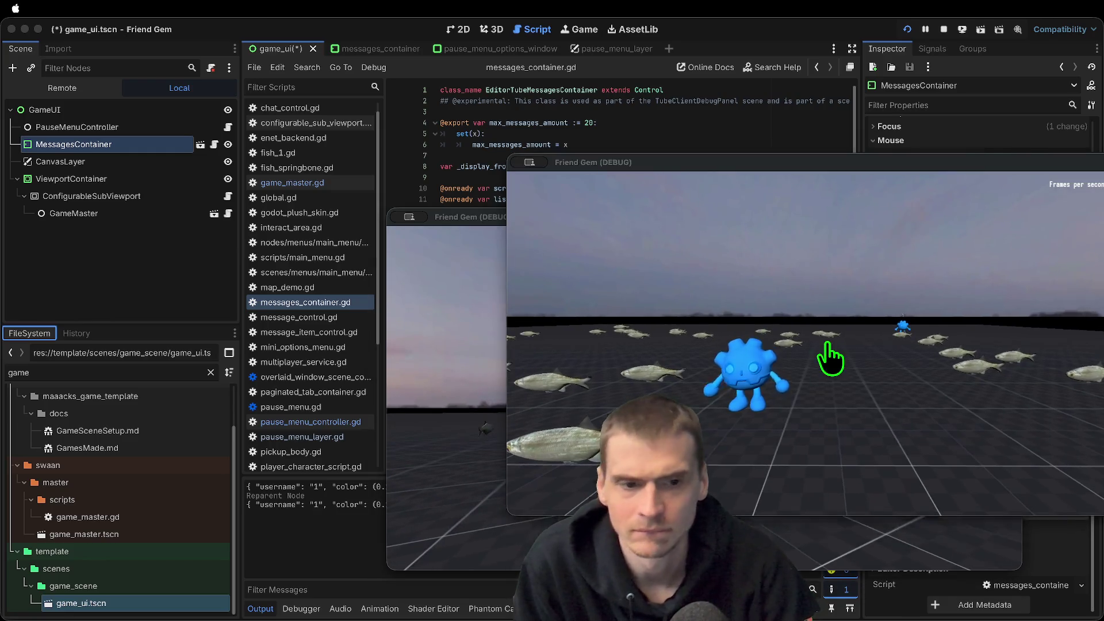
Undo the reparent and send 'zzz' from the other game window's chat
key("super+z")
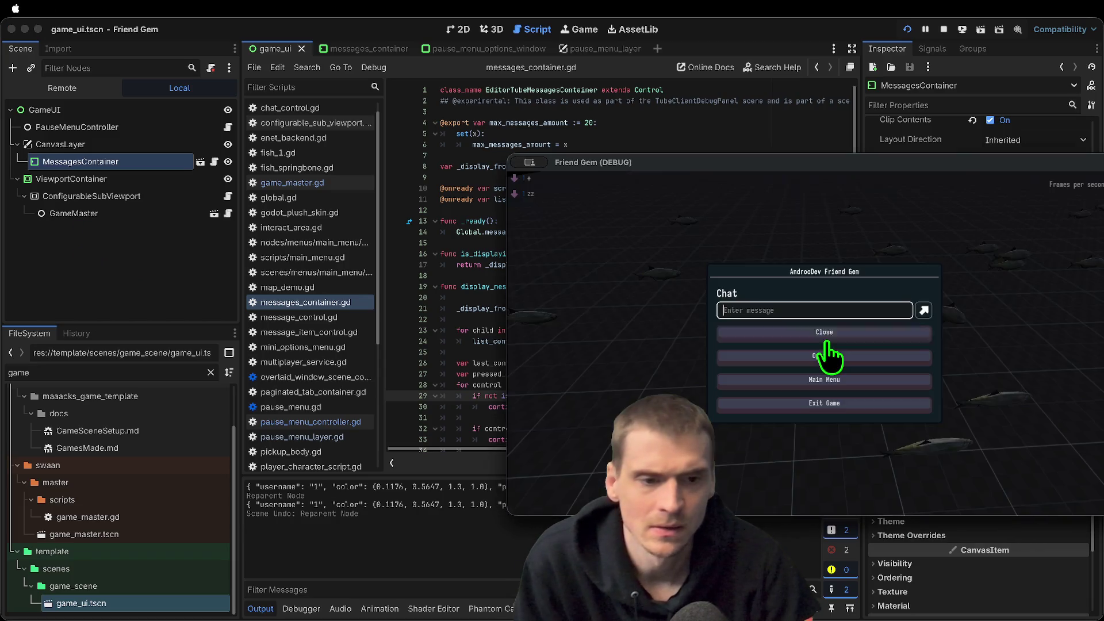
key("Escape")
left_click(757, 340)
key("Escape")
type("zzz")
key("Return")
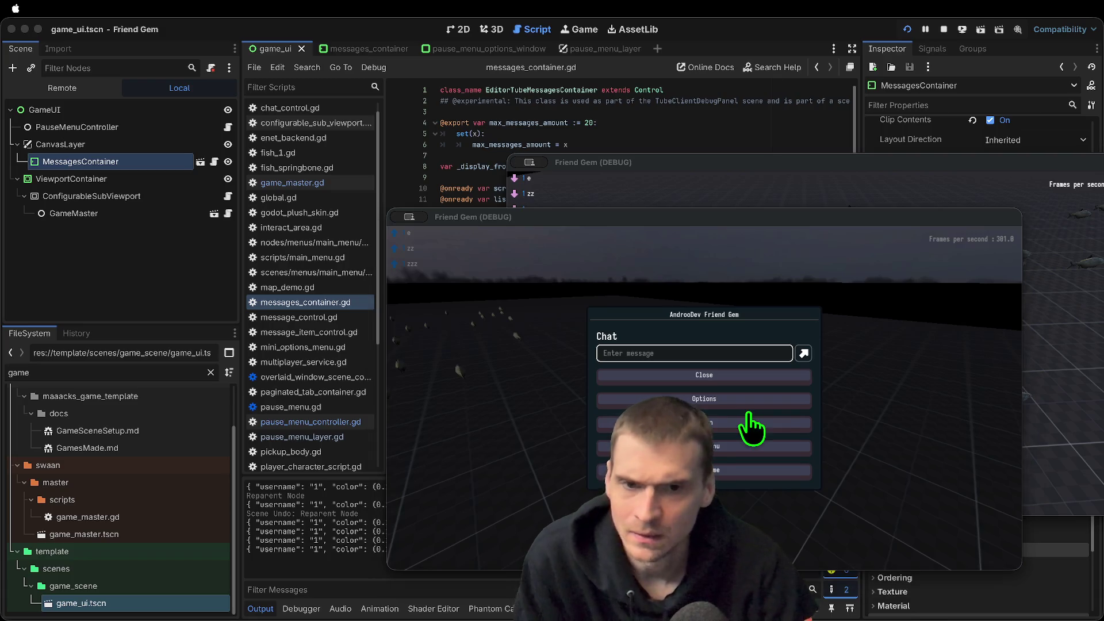
Back in the editor, select ViewportContainer, GameMaster and then ConfigurableSubViewport
left_click(95, 282)
left_click(102, 178)
left_click(118, 211)
left_click(118, 197)
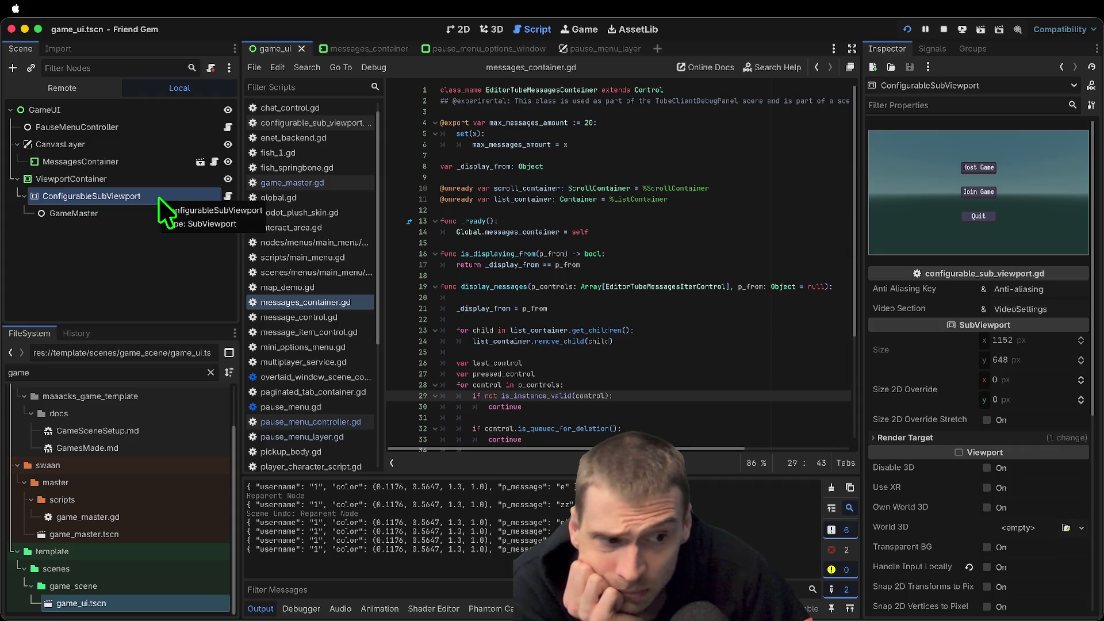
Open ConfigurableSubViewport's script and inspect the ViewportContainer and sub-viewport nodes
scroll(1091, 374, "down", 5)
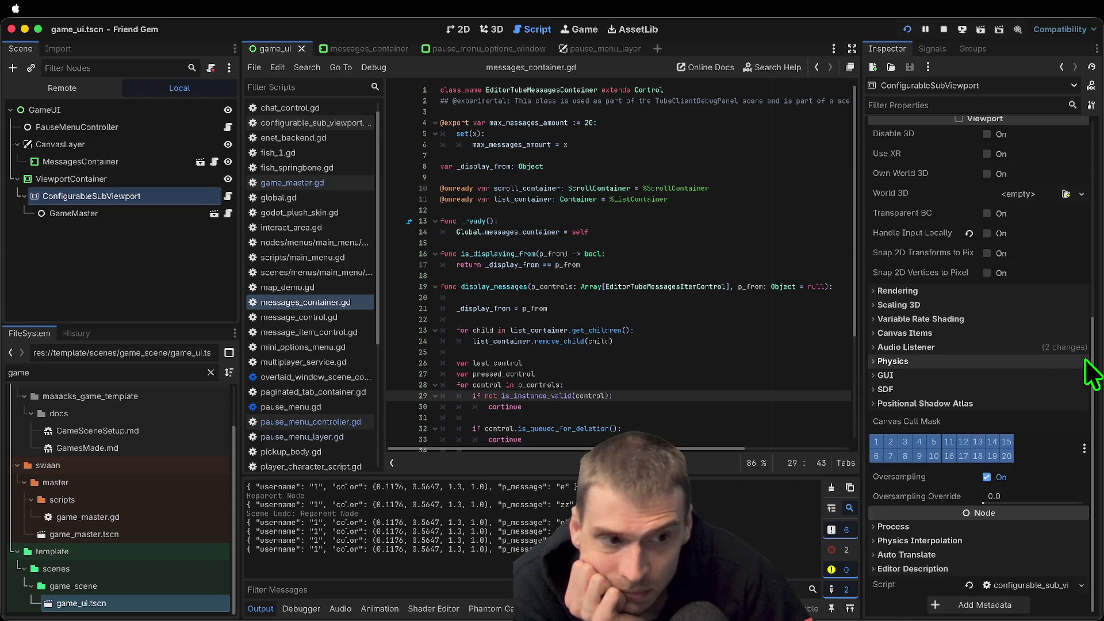
mouse_move(917, 230)
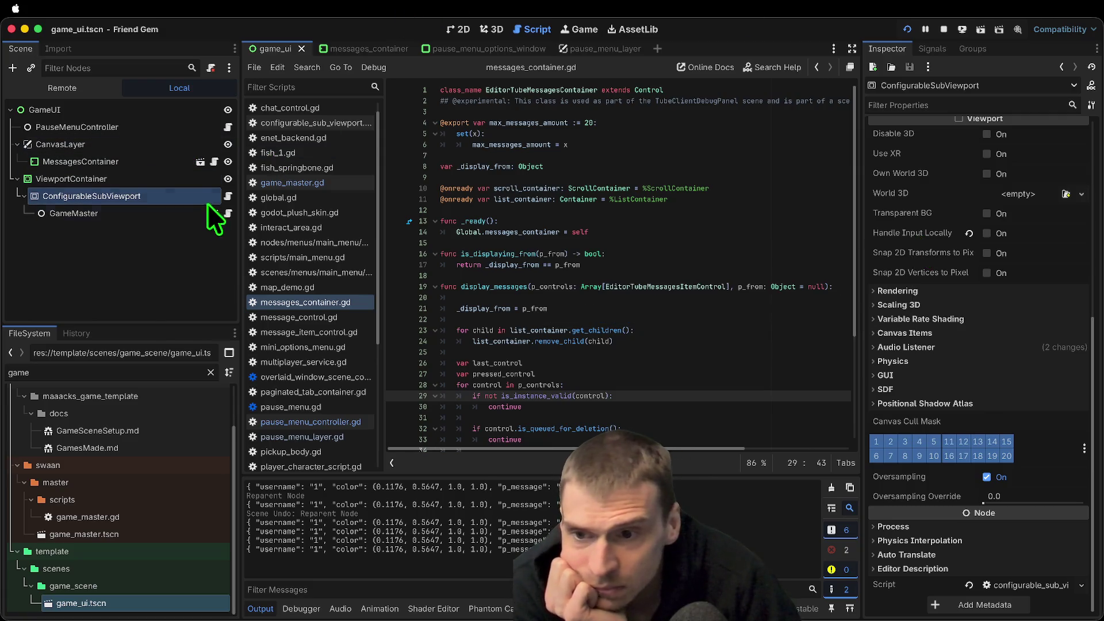
left_click(231, 194)
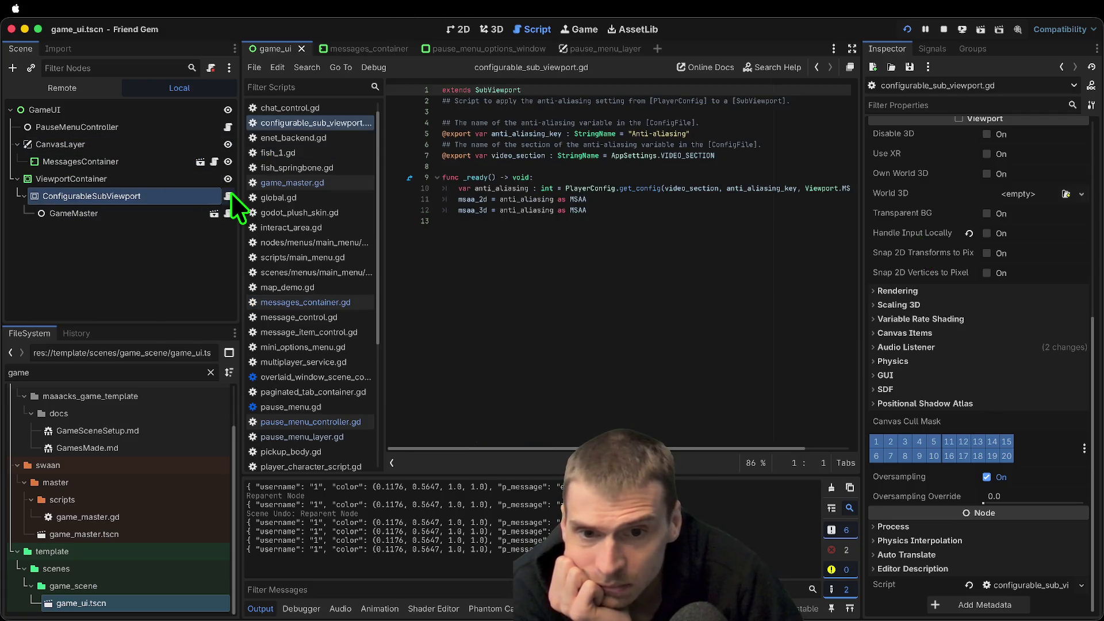
left_click(187, 182)
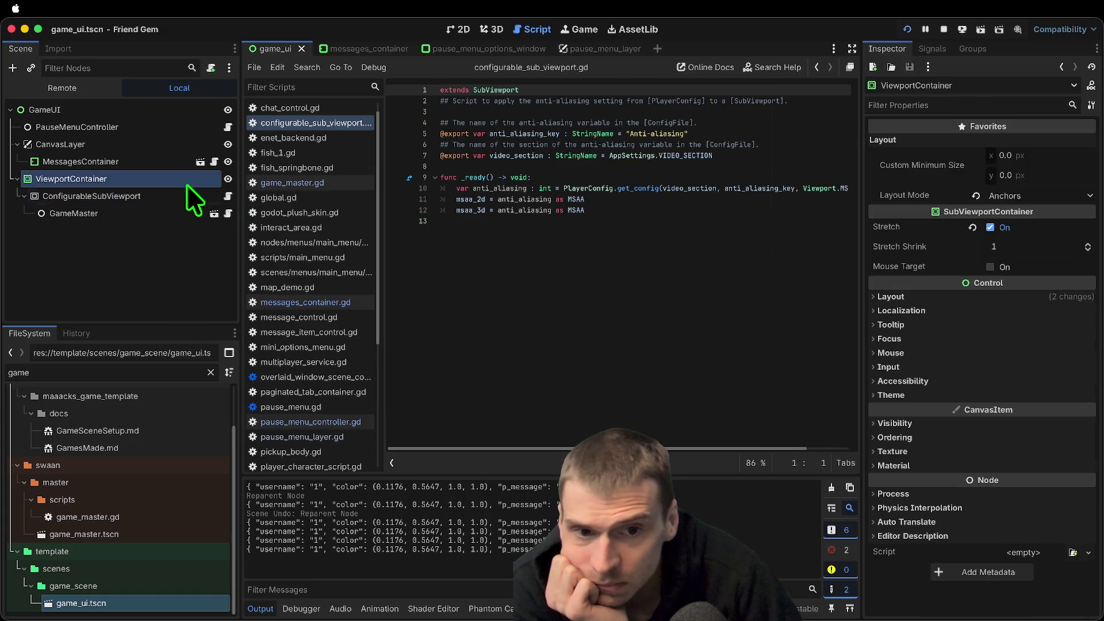
left_click(185, 193)
left_click(184, 182)
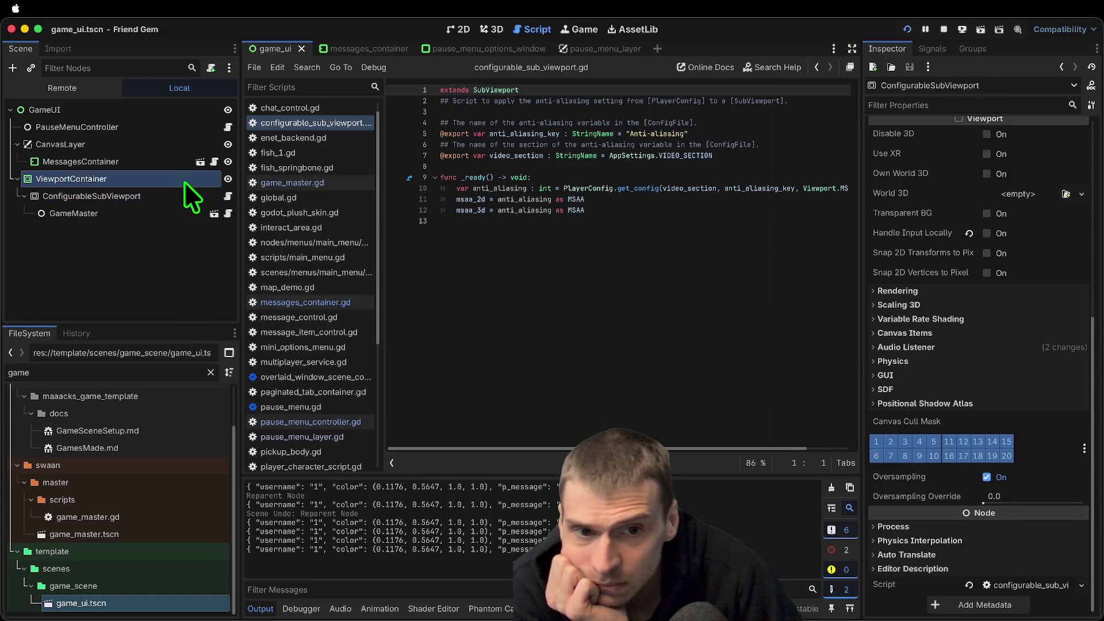
left_click(227, 194)
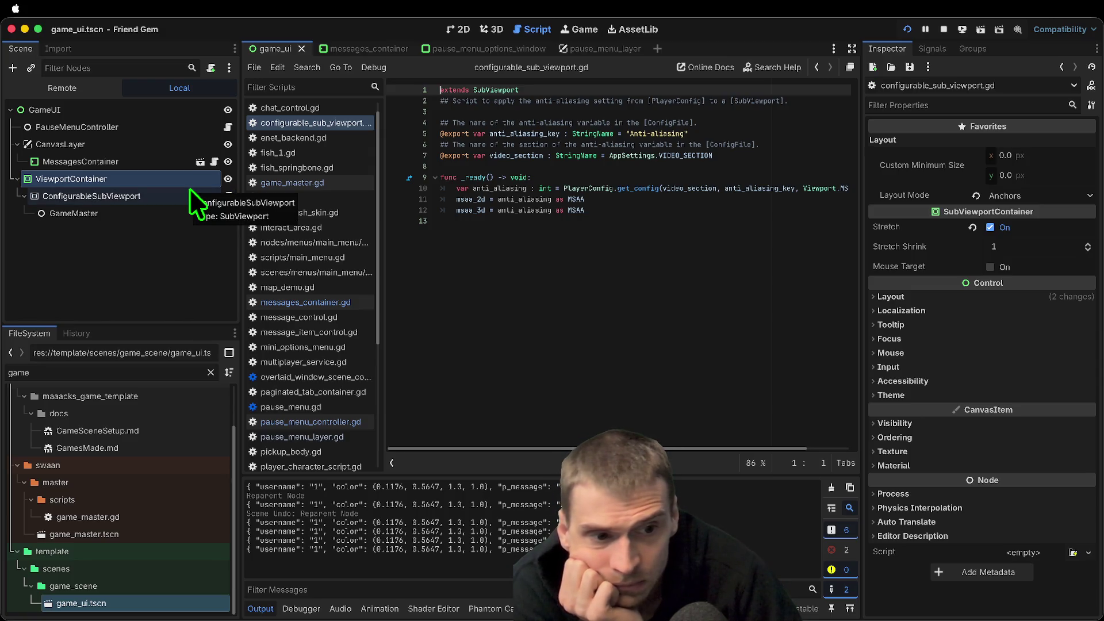
mouse_move(904, 264)
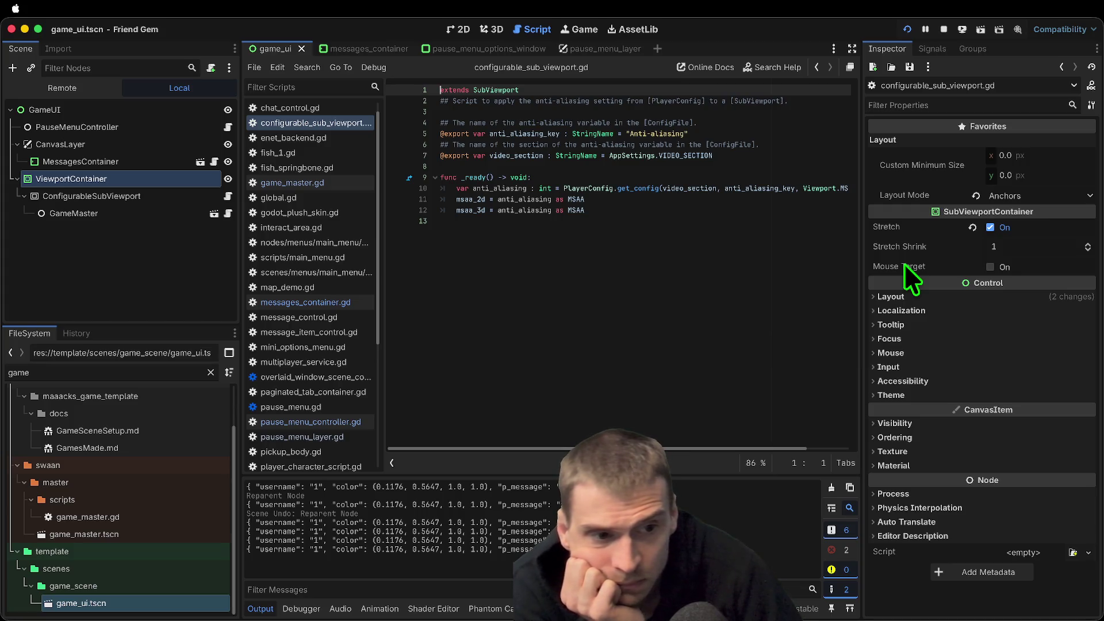
Open game_master.gd, then pause_menu_controller.gd, and select MessagesContainer
left_click(228, 214)
scroll(800, 287, "down", 1)
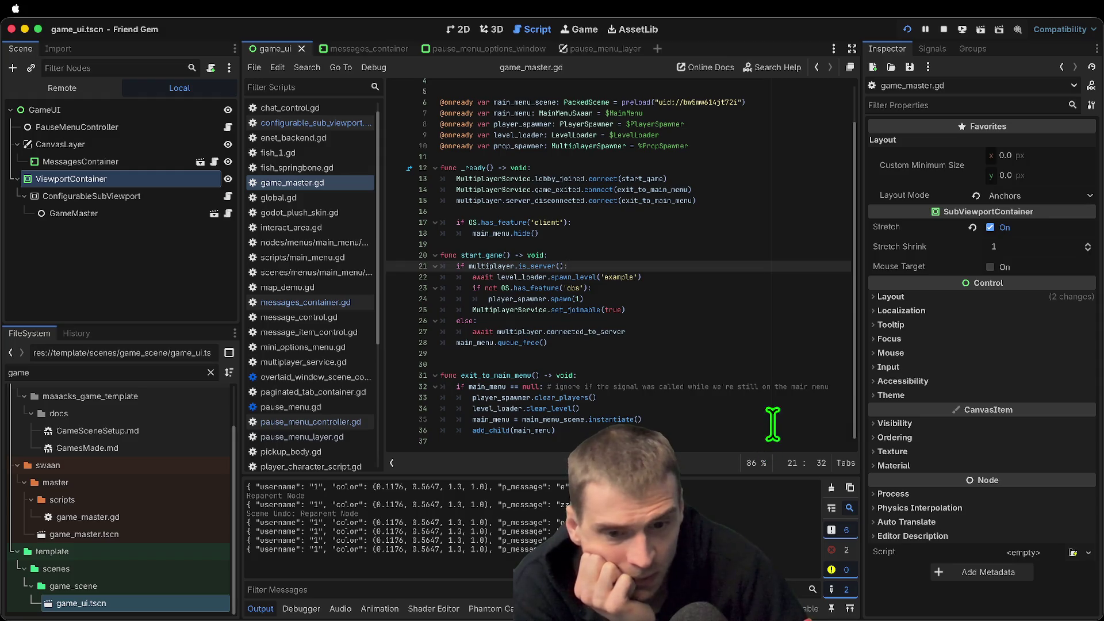
right_click(757, 363)
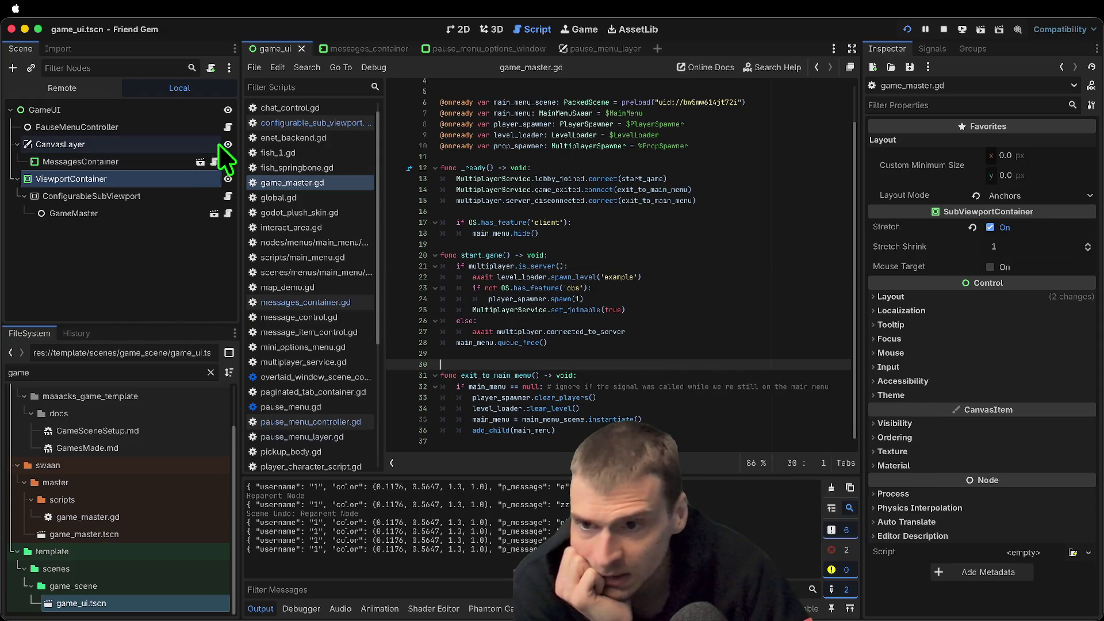
left_click(228, 127)
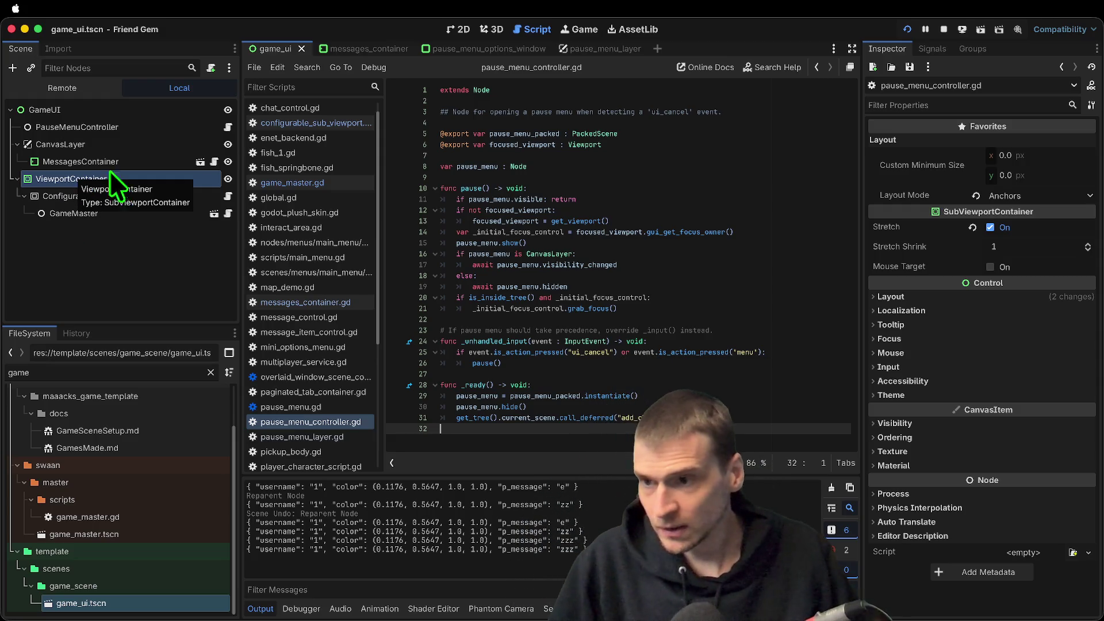
left_click(119, 155)
Move MessagesContainer under ConfigurableSubViewport, then save and run the game
mouse_move(118, 159)
left_mouse_down()
mouse_move(129, 225)
mouse_move(146, 199)
left_mouse_up()
left_click(161, 146)
right_click(161, 146)
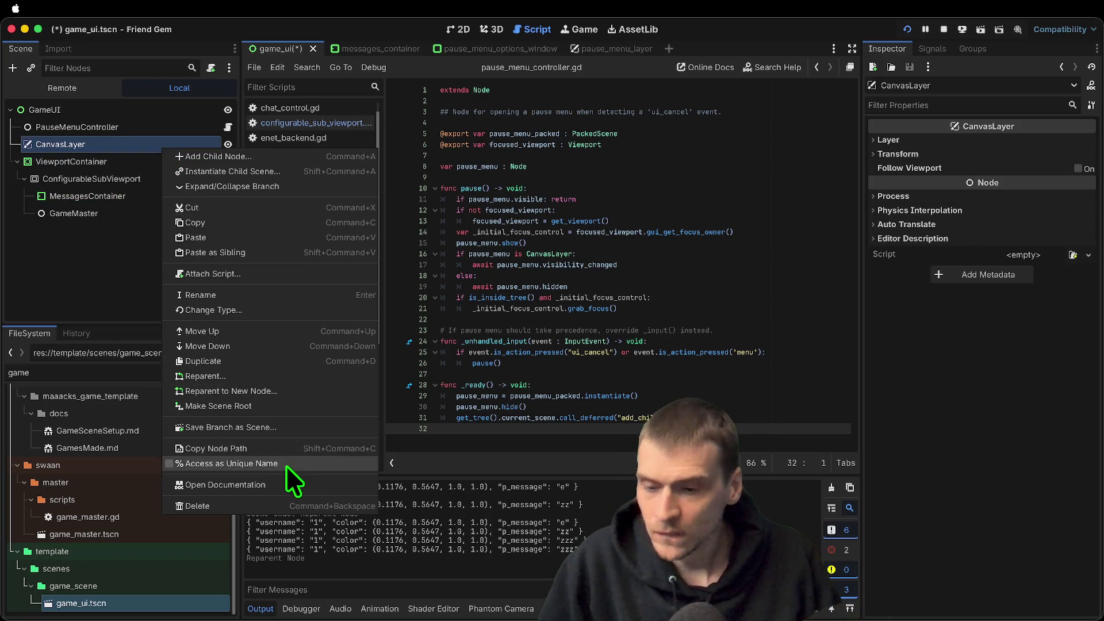
key("Escape")
key("super+b")
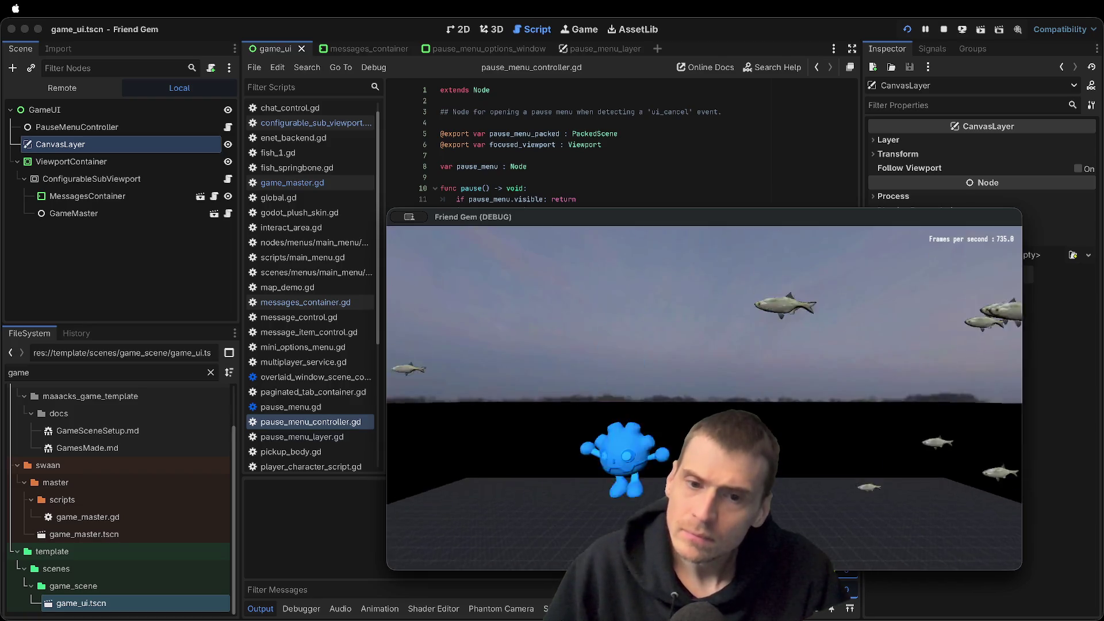
Toggle the in-game chat menu to test it, then clear the editor's output log
key("super+Tab")
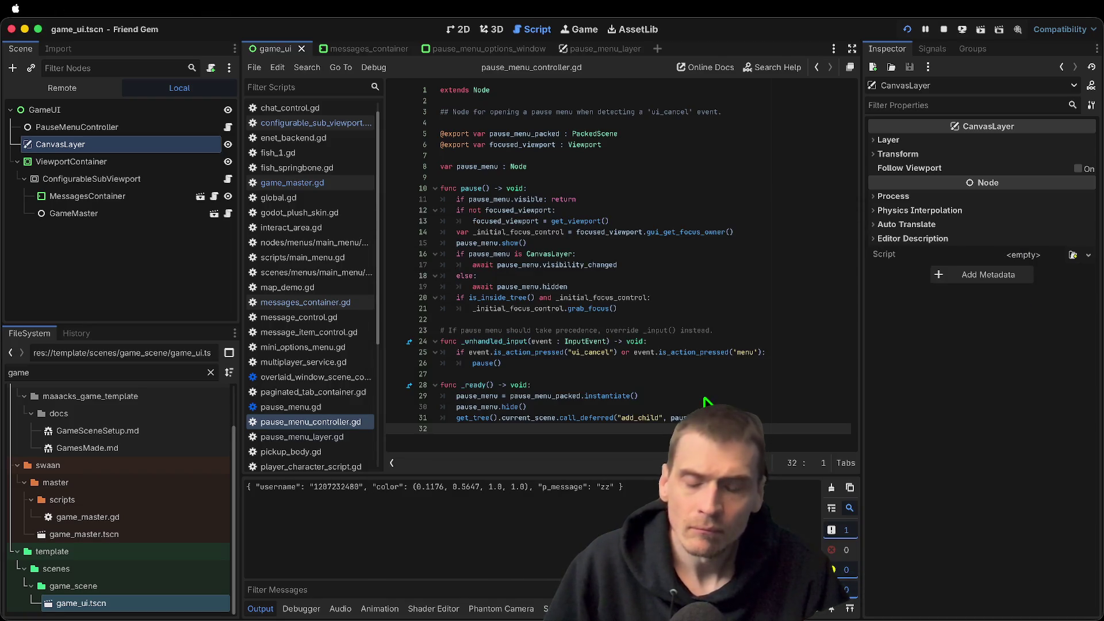
key("super+Tab")
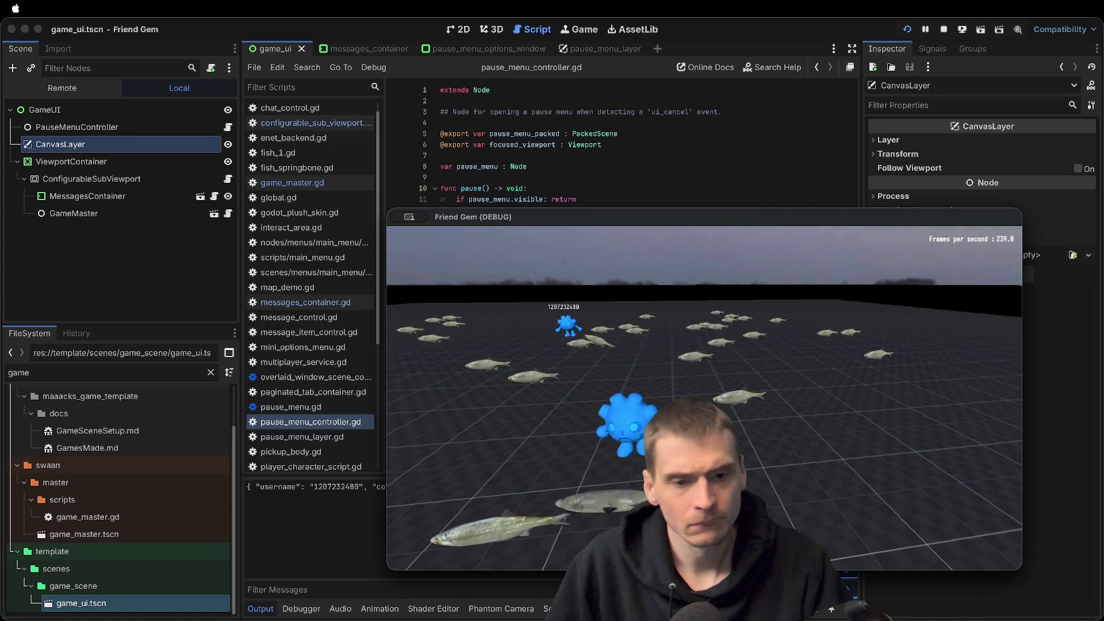
key("Escape")
key("Escape")
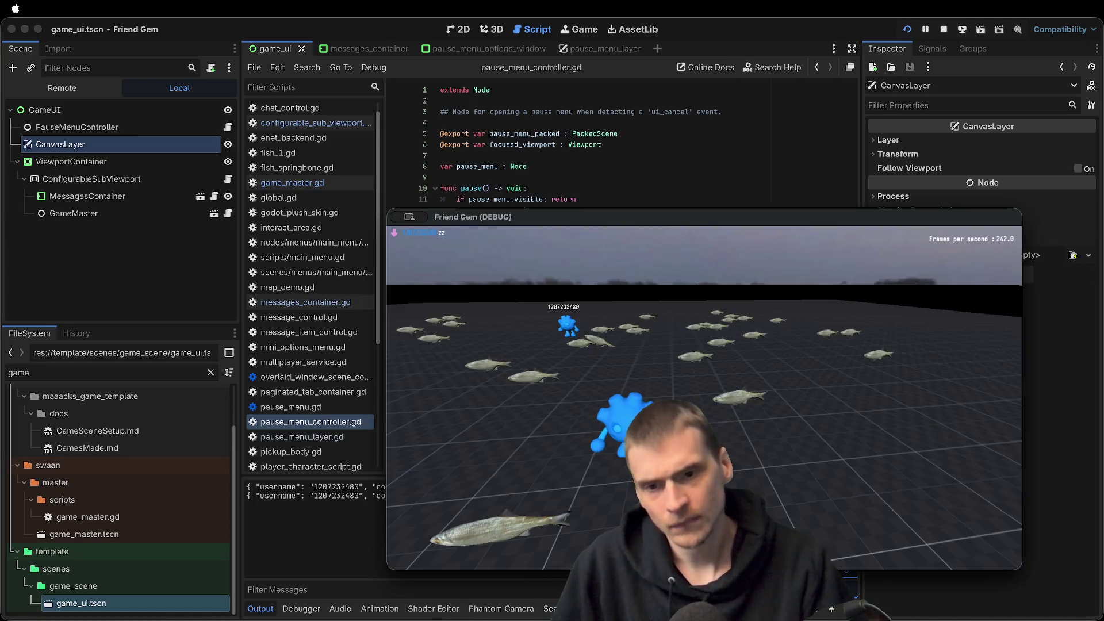
key("Escape")
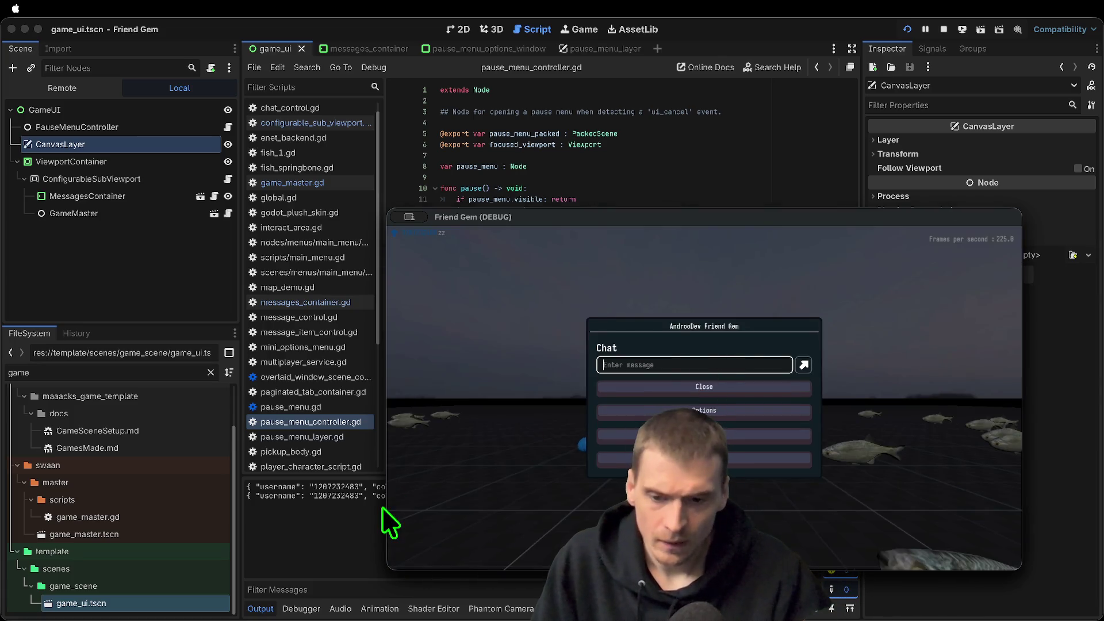
left_click(380, 506)
left_click(832, 489)
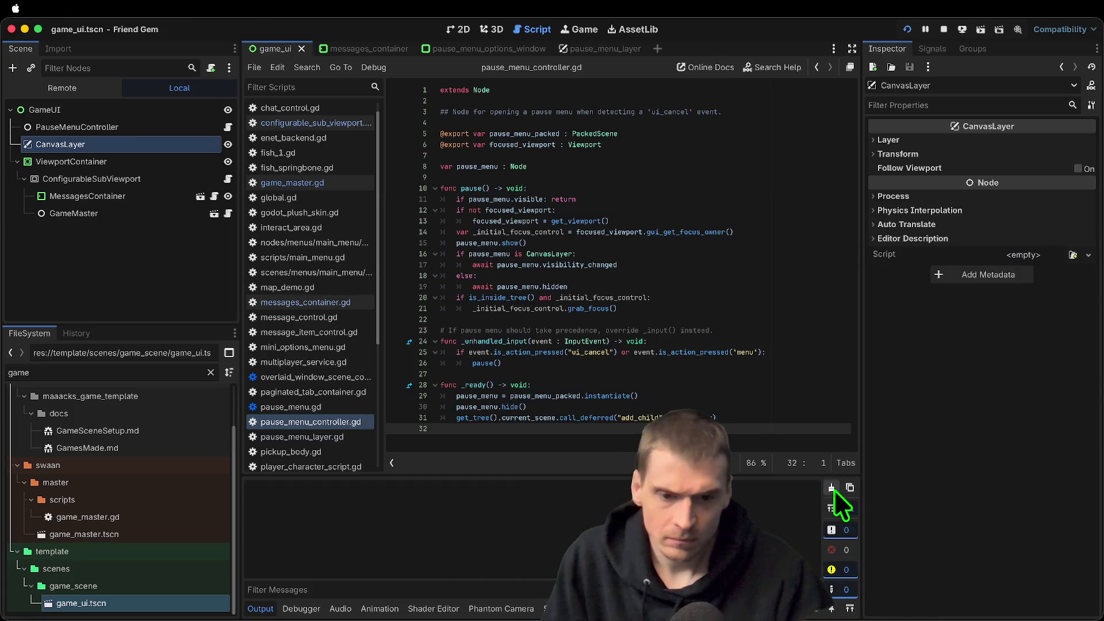
Open messages_container.gd and browse the pause_menu_options_window and pause_menu_layer scenes
left_click(332, 302)
left_click(500, 50)
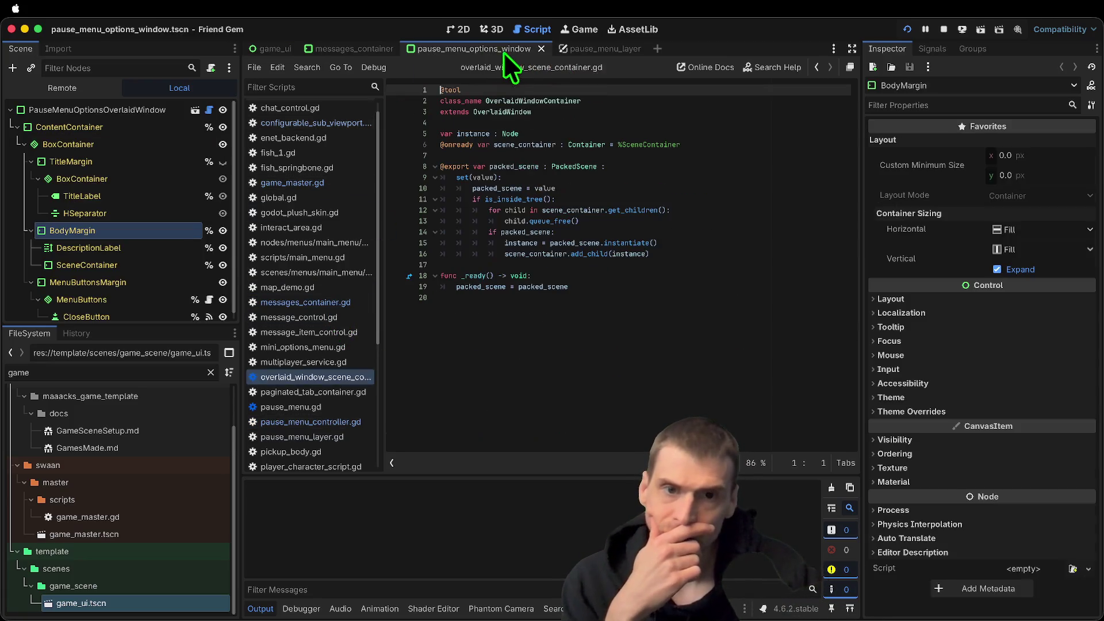
left_click(582, 49)
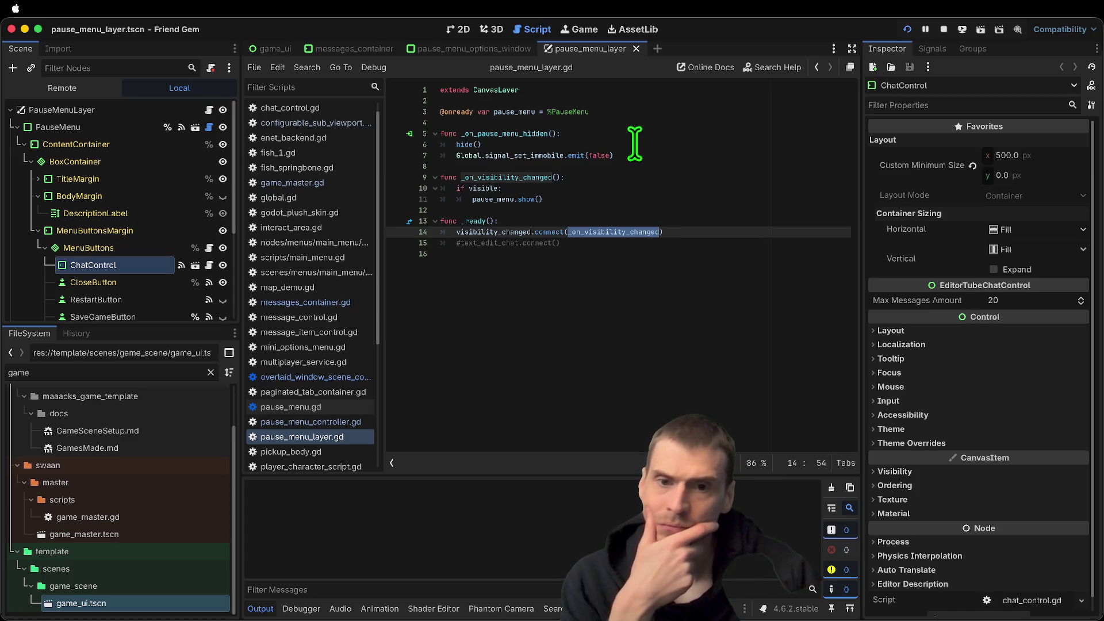
left_click(591, 311)
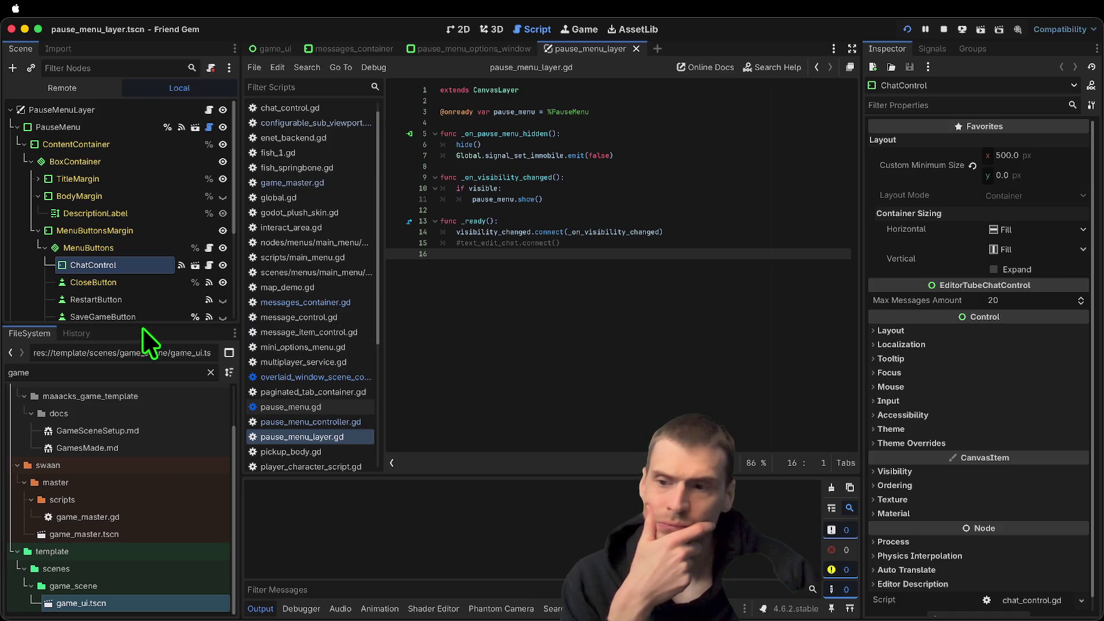
Enlarge the Scene dock and open chat_control.gd at _on_visibility_changed
left_click_drag(146, 327, 146, 447)
left_click(196, 266)
scroll(672, 268, "down", 6)
scroll(671, 268, "down", 6)
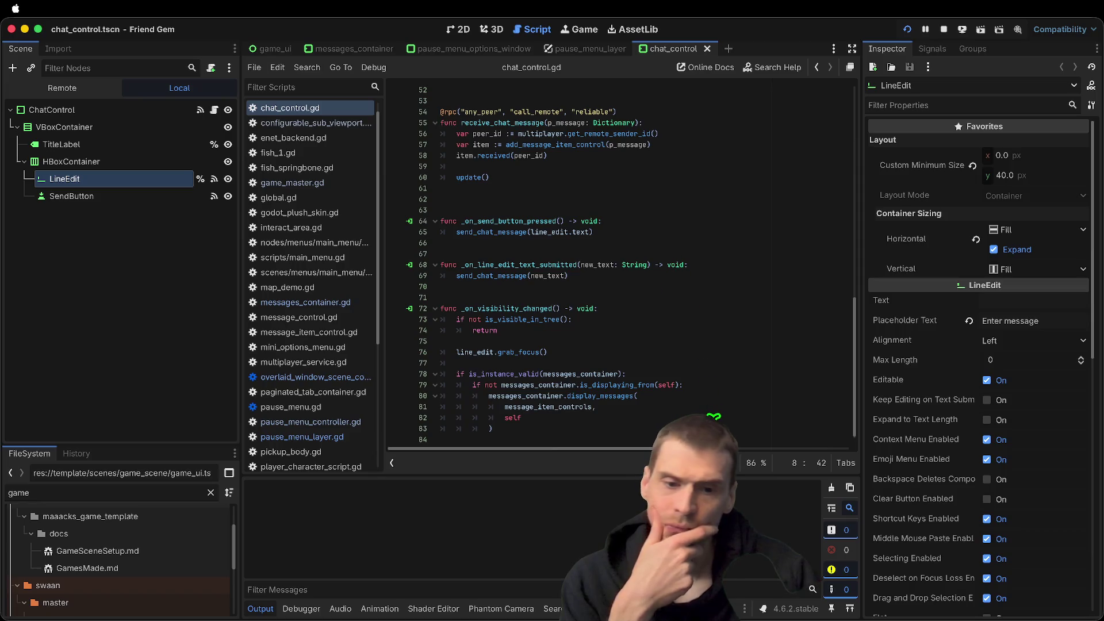
Remove the blank line after grab_focus in _on_visibility_changed
left_click(566, 405)
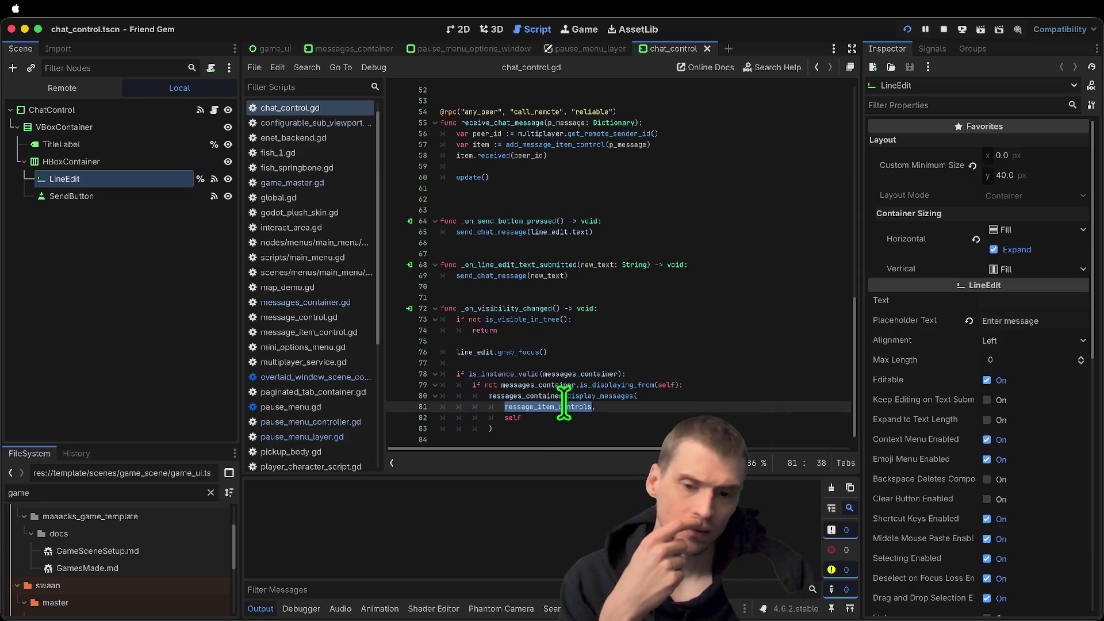
double_click(528, 317)
double_click(528, 309)
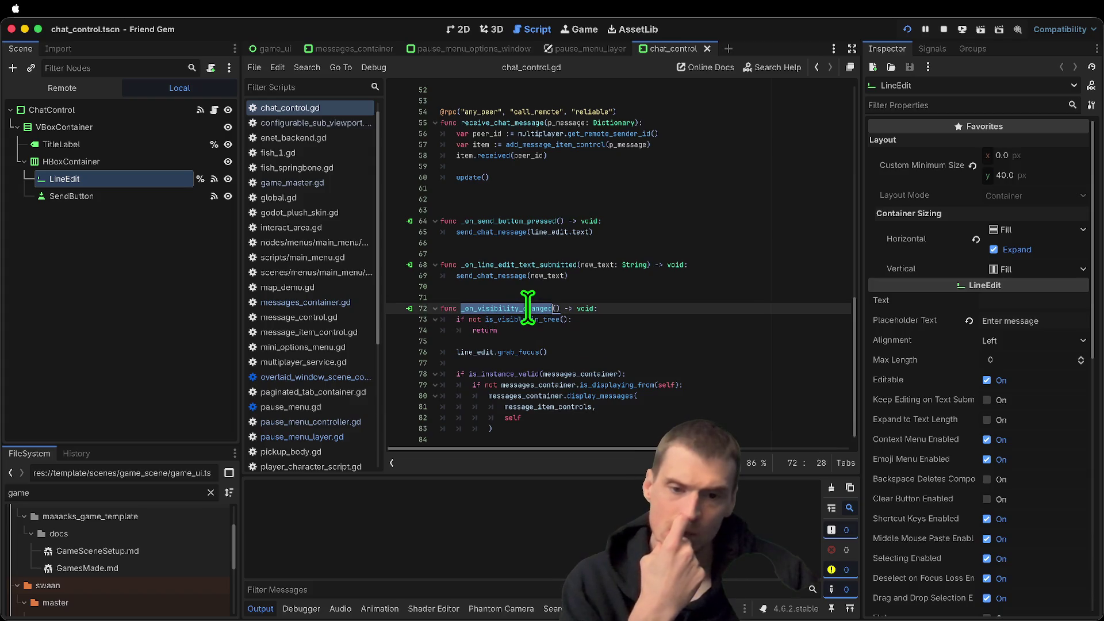
left_click(614, 363)
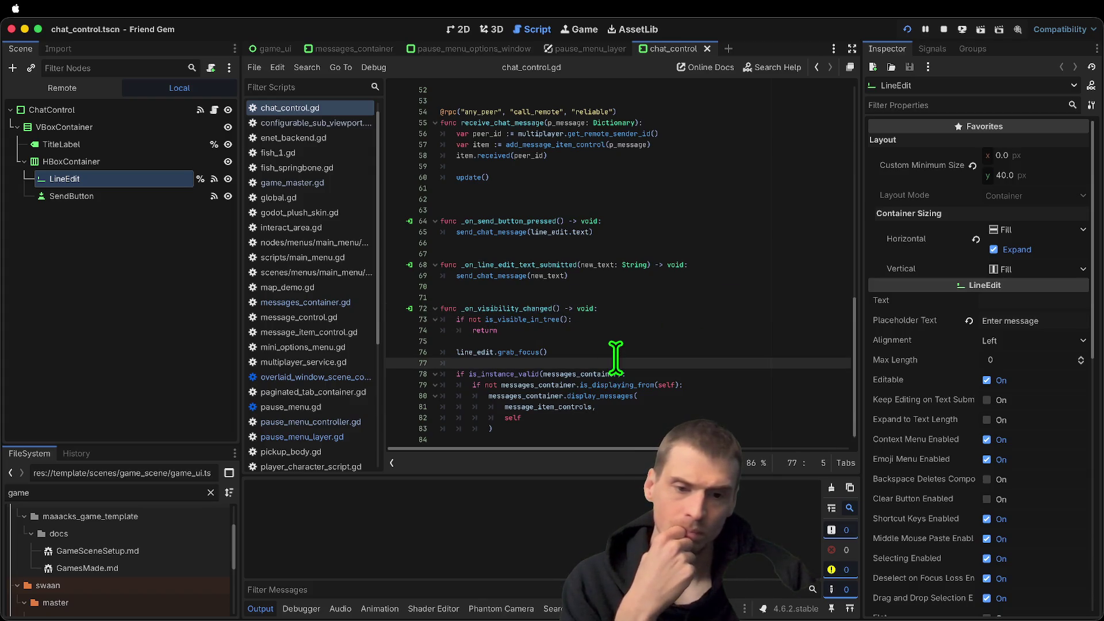
key("BackSpace")
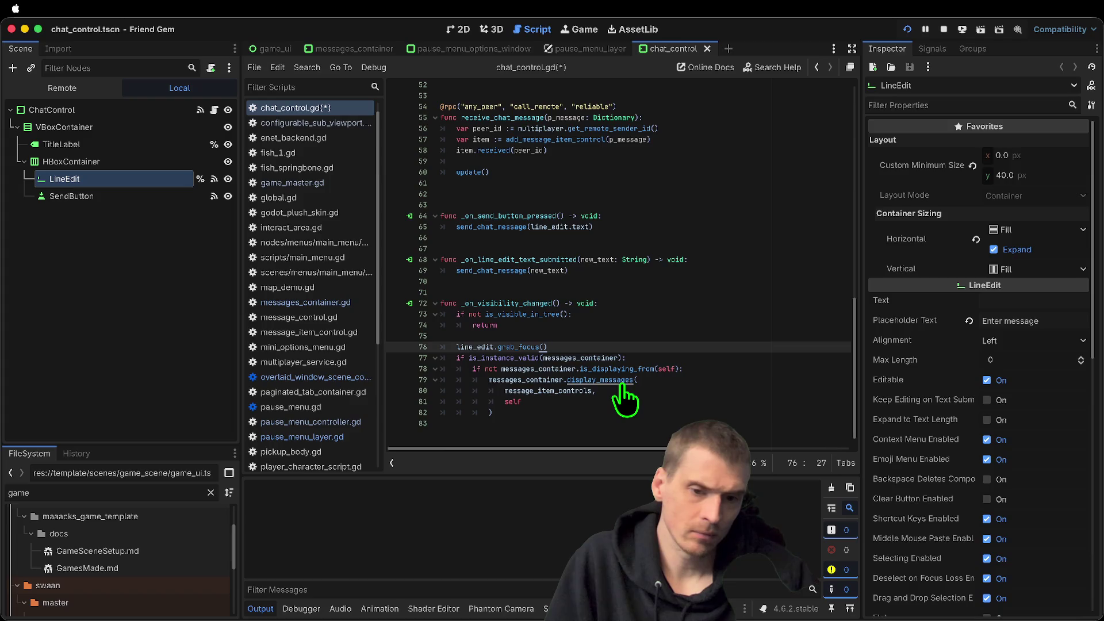
Select the messages_container display block and delete the extra blank line before the function
left_click_drag(613, 408, 435, 359)
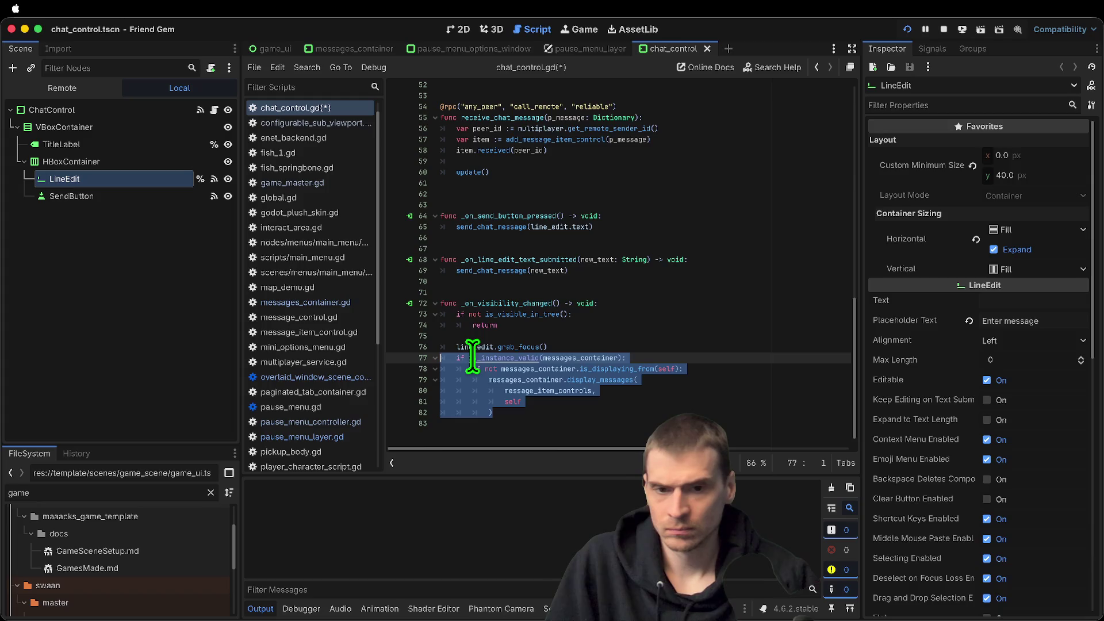
double_click(557, 370)
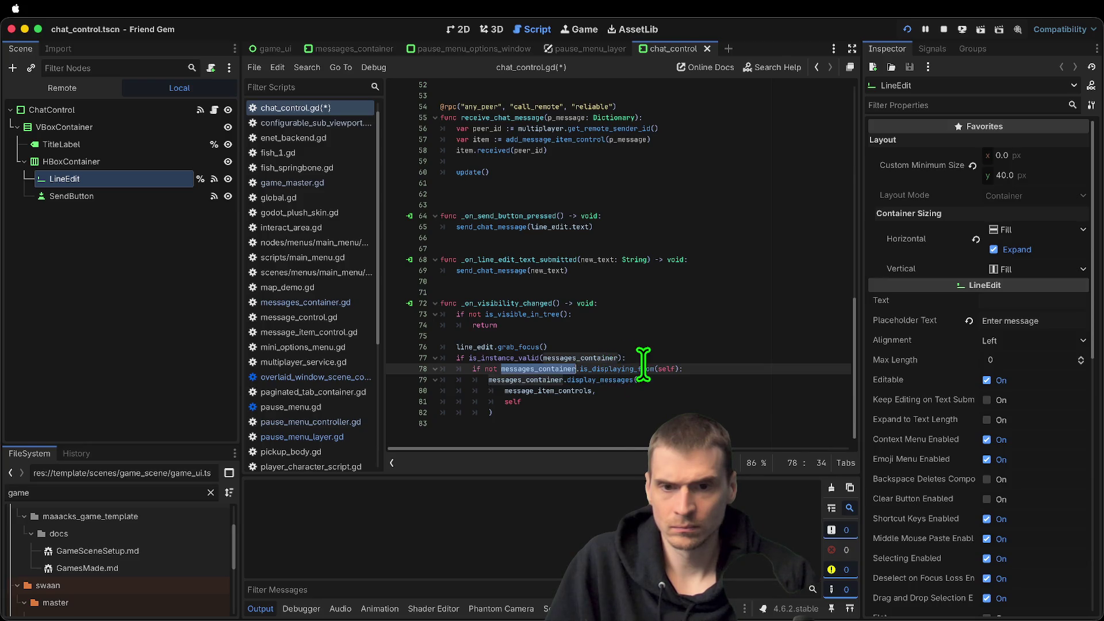
scroll(644, 364, "up", 2)
left_click(655, 333)
key("Delete")
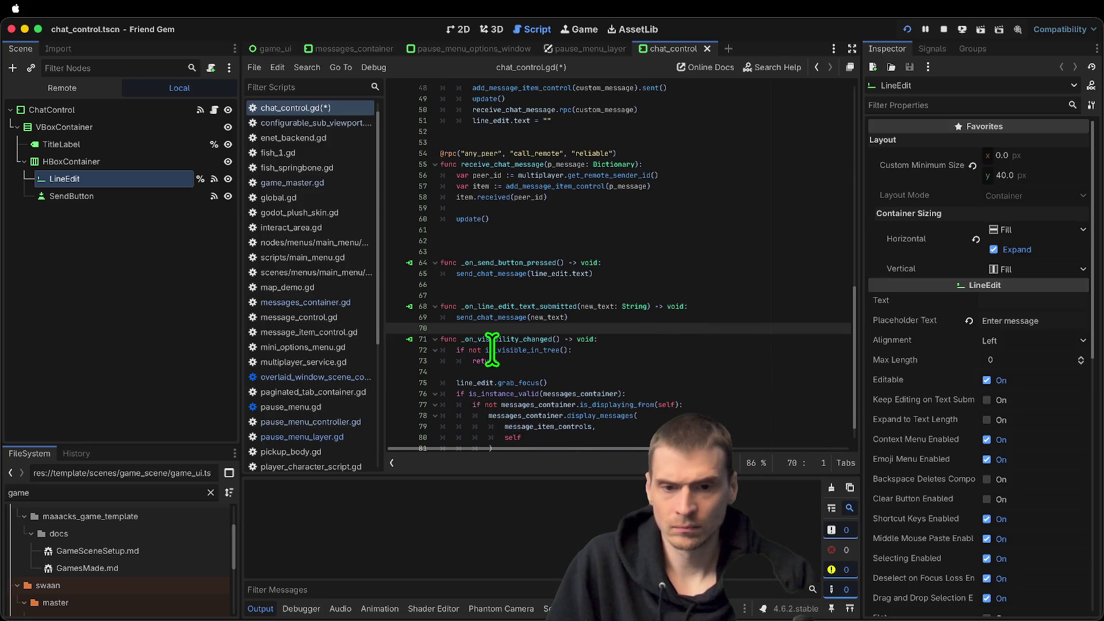
left_click(495, 341)
Move the messages_container display block above the is_visible_in_tree check and run the game
scroll(525, 357, "down", 2)
mouse_move(555, 439)
left_mouse_down()
mouse_move(387, 374)
mouse_move(439, 371)
left_mouse_up()
key("alt+Up")
key("alt+Up")
key("alt+Up")
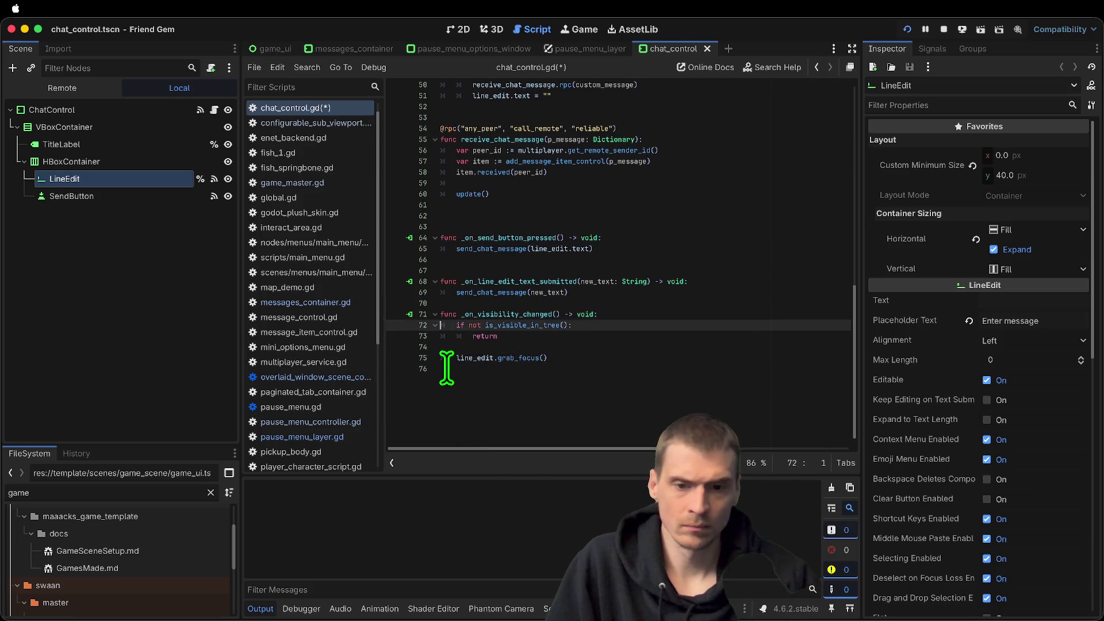
key("ctrl+x")
key("ctrl+v")
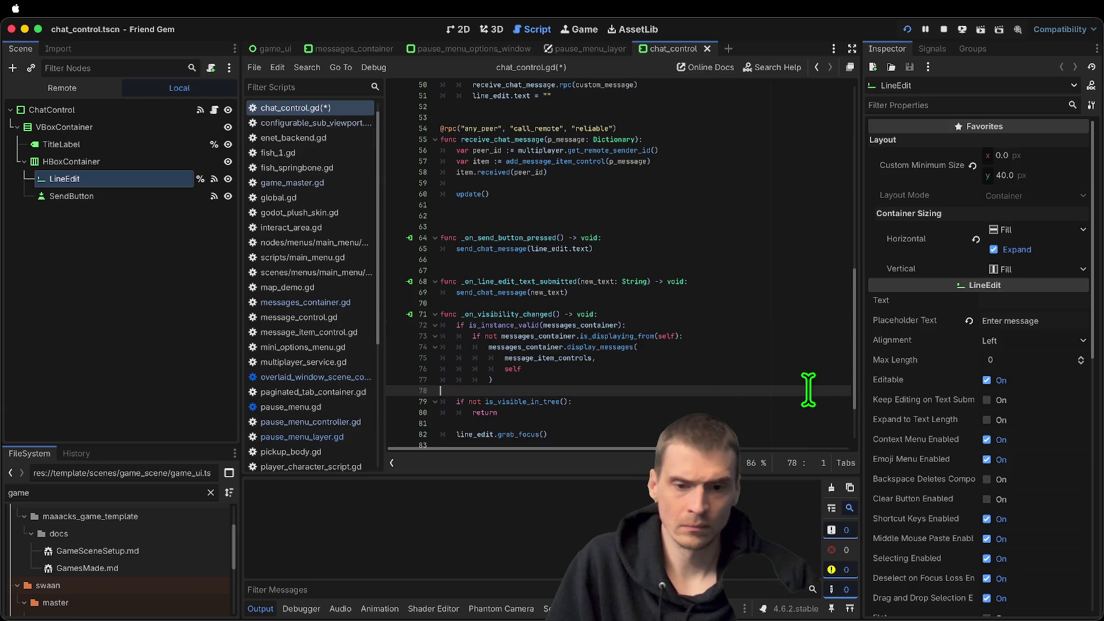
key("super+b")
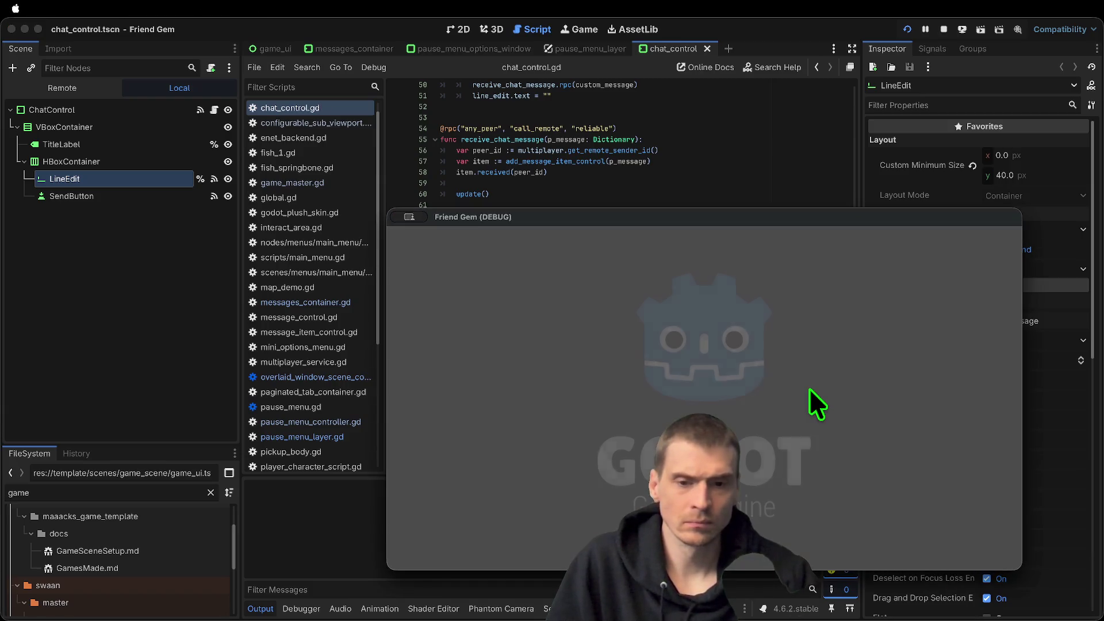
Send 'ee' and 'eezz' chat messages, check the second window, then stop both instances
mouse_move(684, 219)
left_mouse_down()
mouse_move(816, 284)
mouse_move(822, 81)
mouse_move(816, 99)
left_mouse_up()
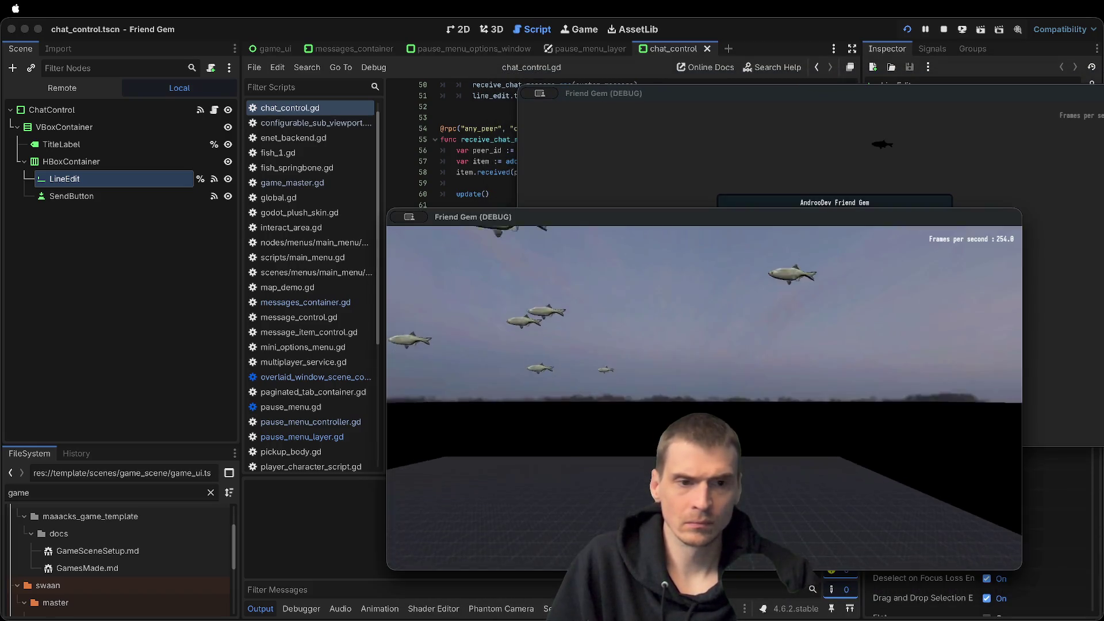
type("ee")
key("Return")
type("eezz")
key("Return")
key("Escape")
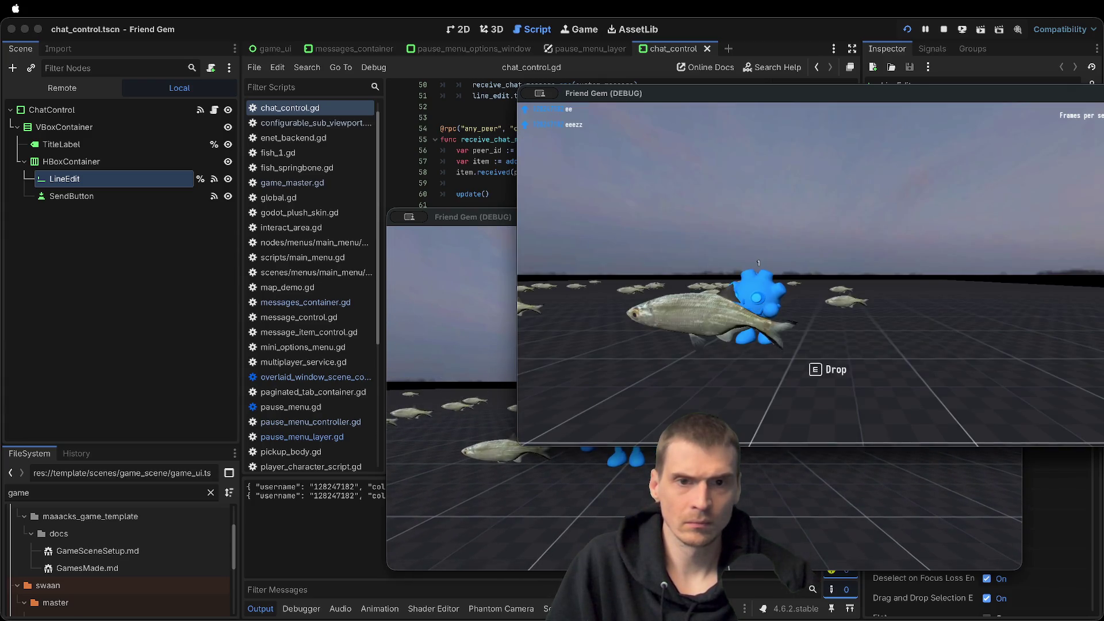
left_click(451, 403)
key("Escape")
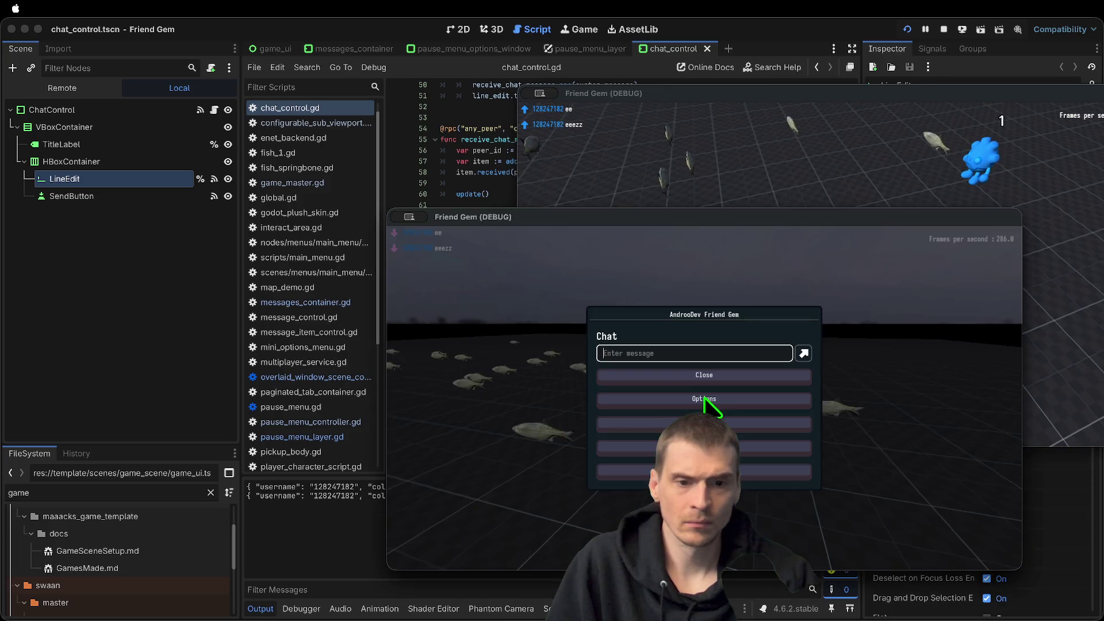
key("super+period")
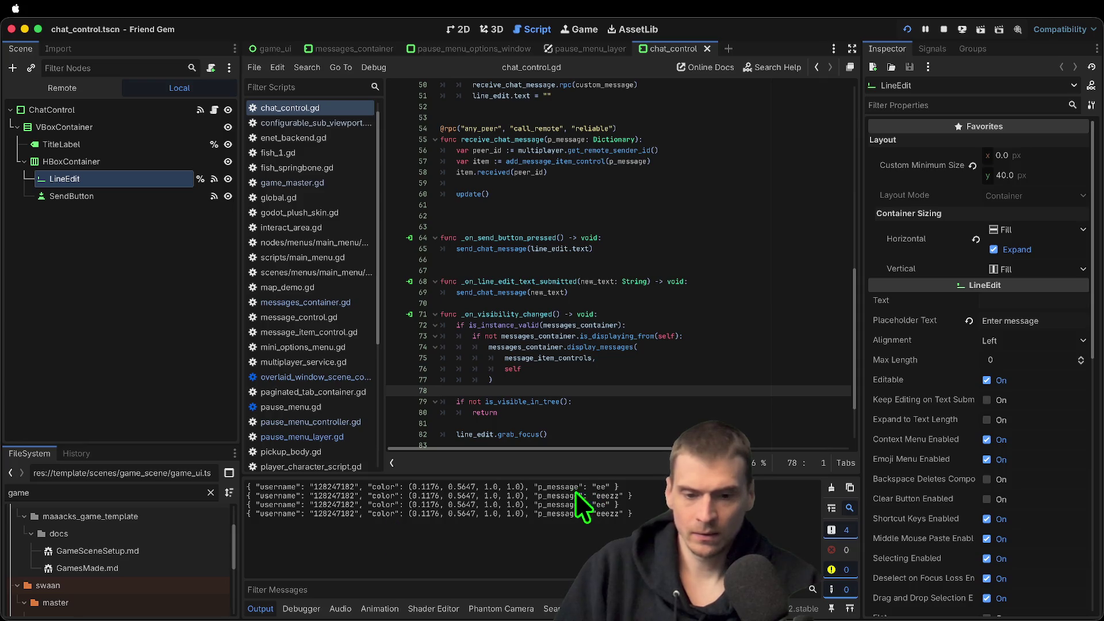
Search all scripts for p_message, taken from the printed chat output
left_click(549, 498)
double_click(551, 502)
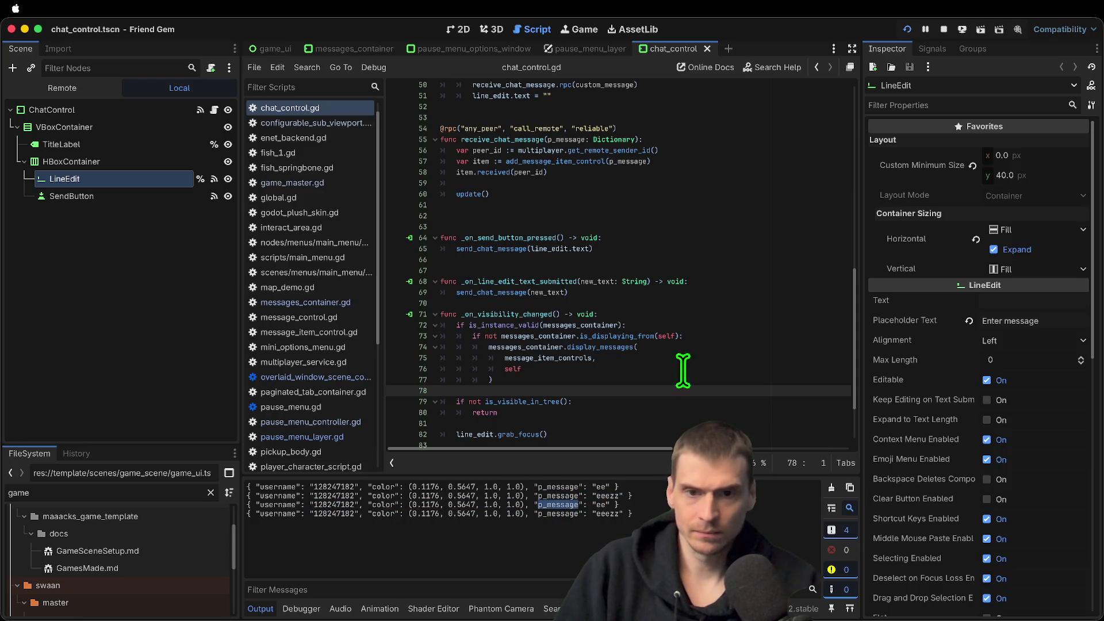
left_click(706, 346)
key("super+shift+f")
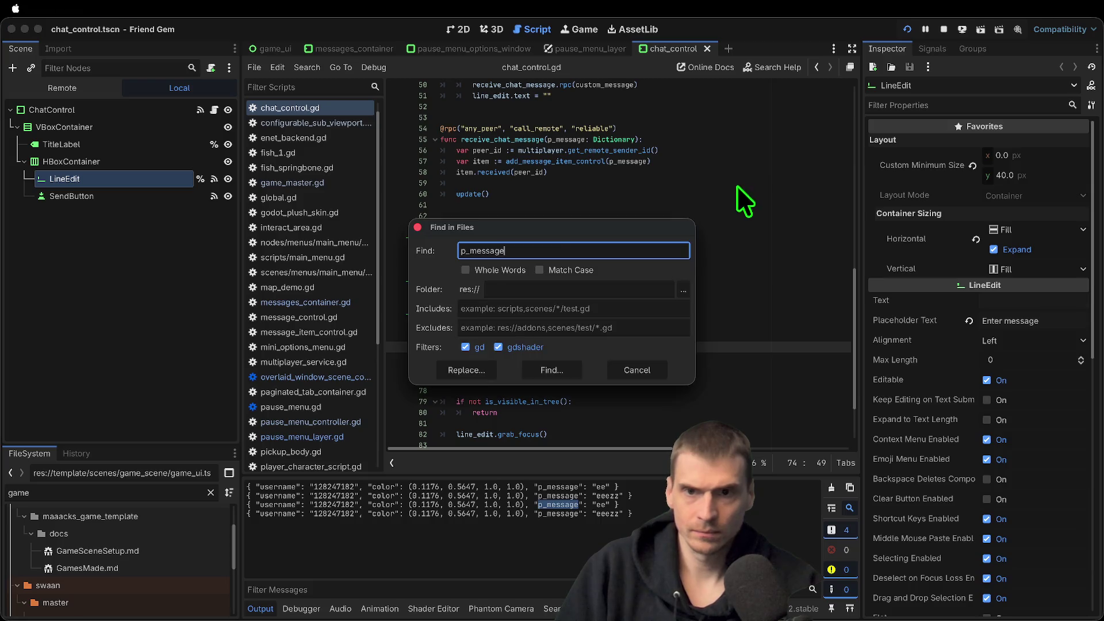
left_click(559, 378)
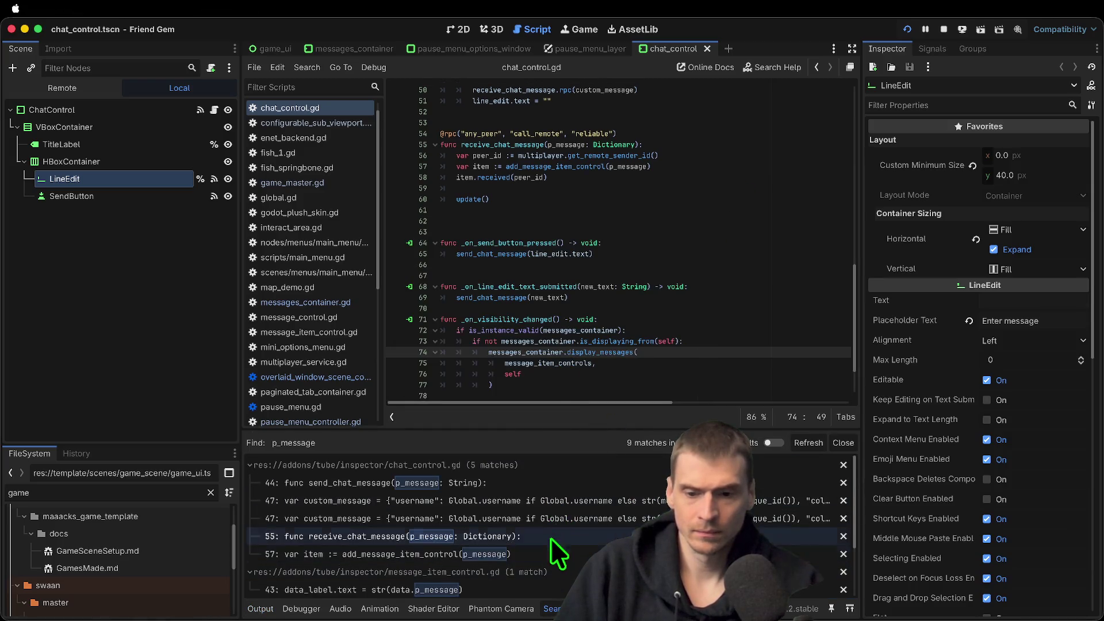
Browse the p_message matches in tube_client.gd and open message_item_control.gd at line 43
left_click(561, 511)
scroll(719, 554, "down", 1)
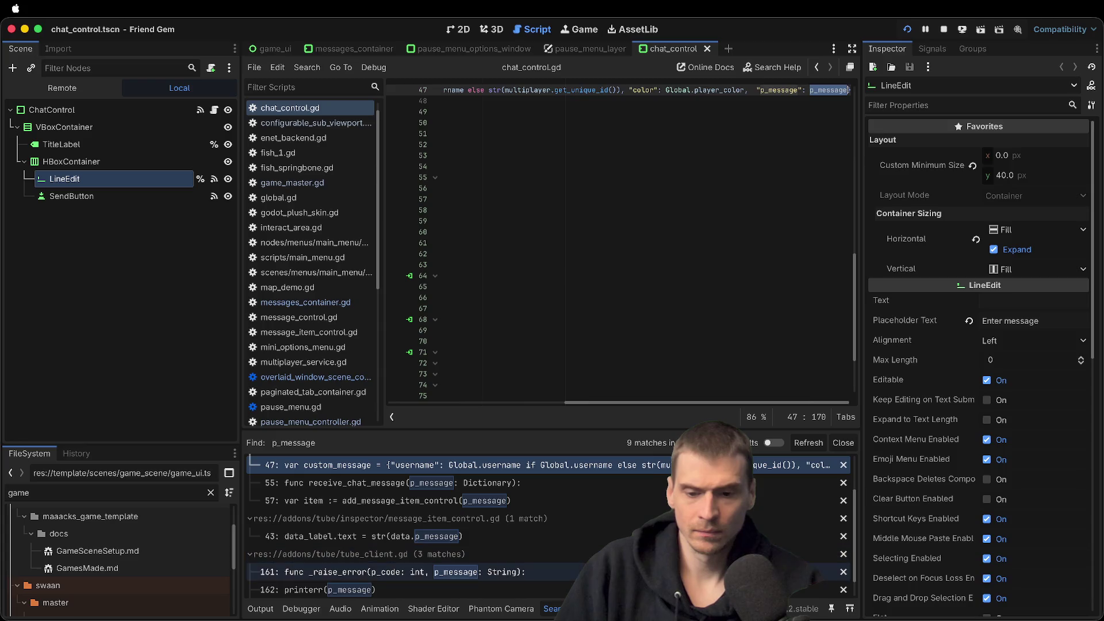
left_click(719, 571)
left_click(719, 589)
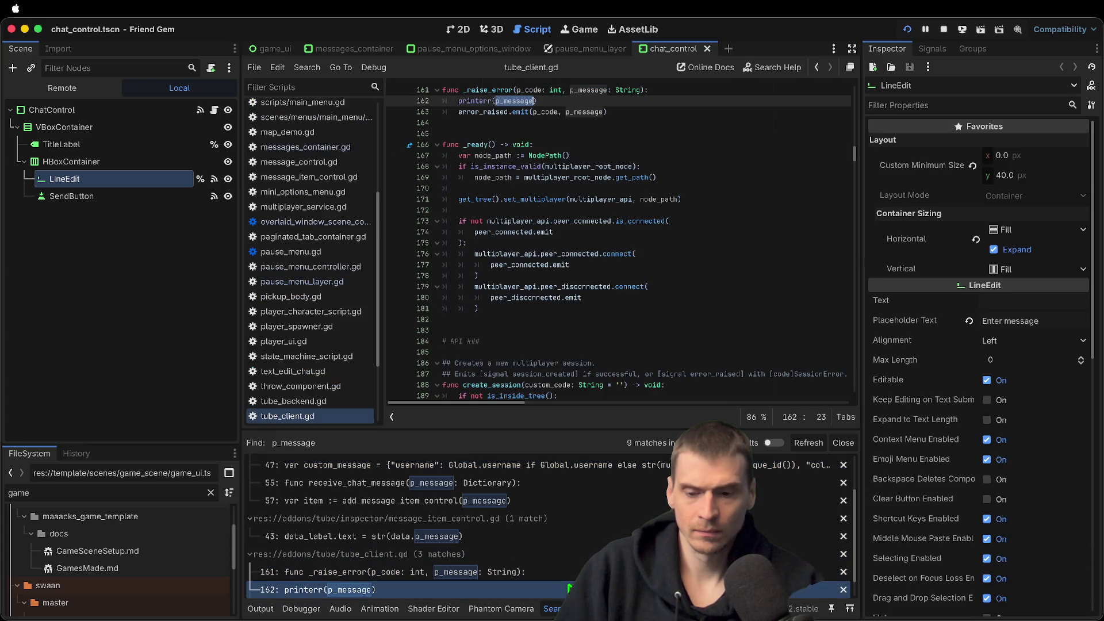
left_click(577, 536)
scroll(575, 550, "down", 1)
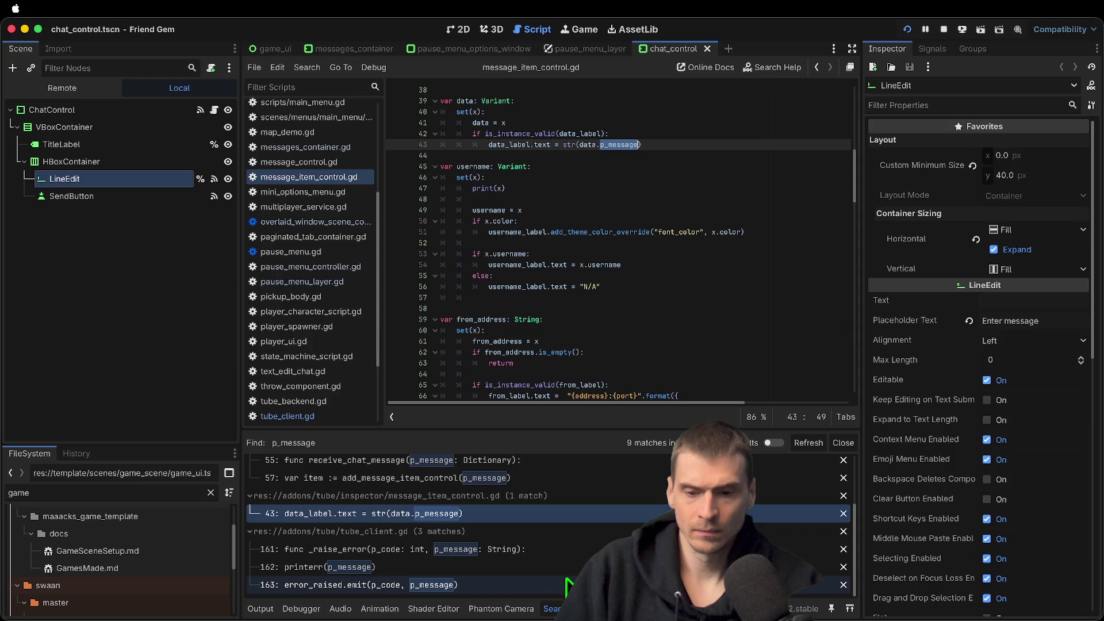
Delete the print(x) debug line from message_item_control.gd and save the script
left_click(662, 310)
scroll(553, 314, "down", 15)
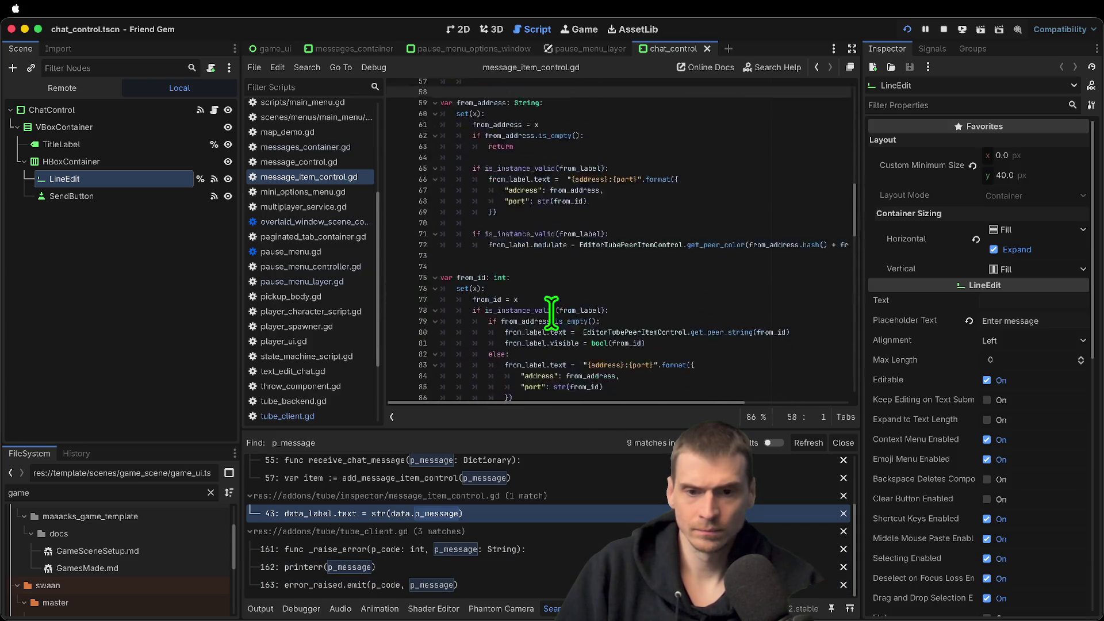
key("ctrl+f")
type("print")
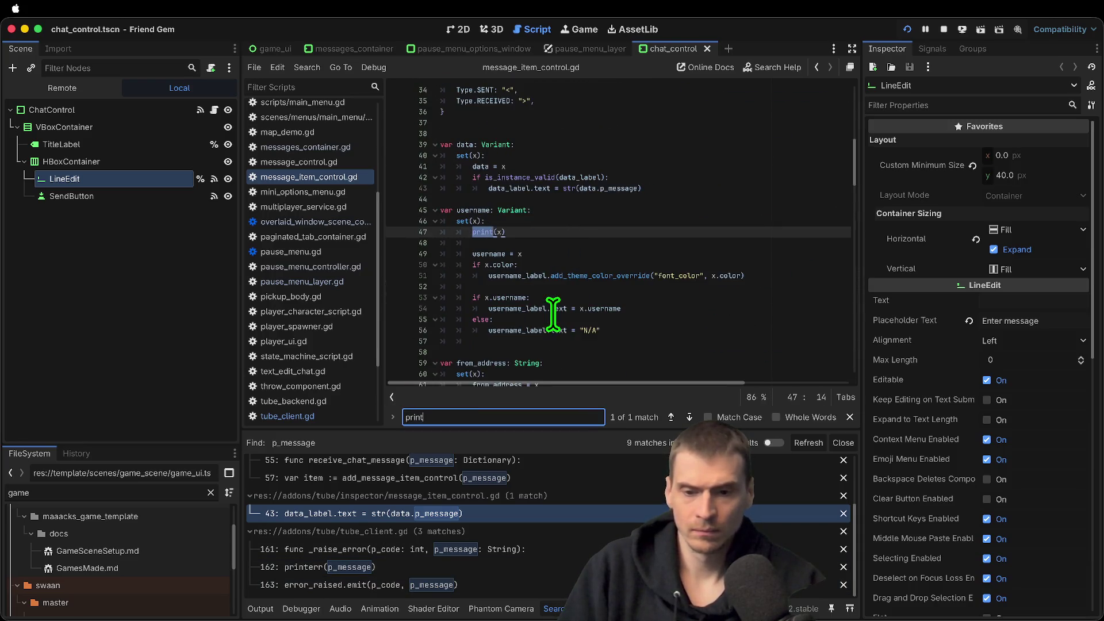
key("Escape")
key("ctrl+shift+k")
key("ctrl+shift+k")
key("ctrl+s")
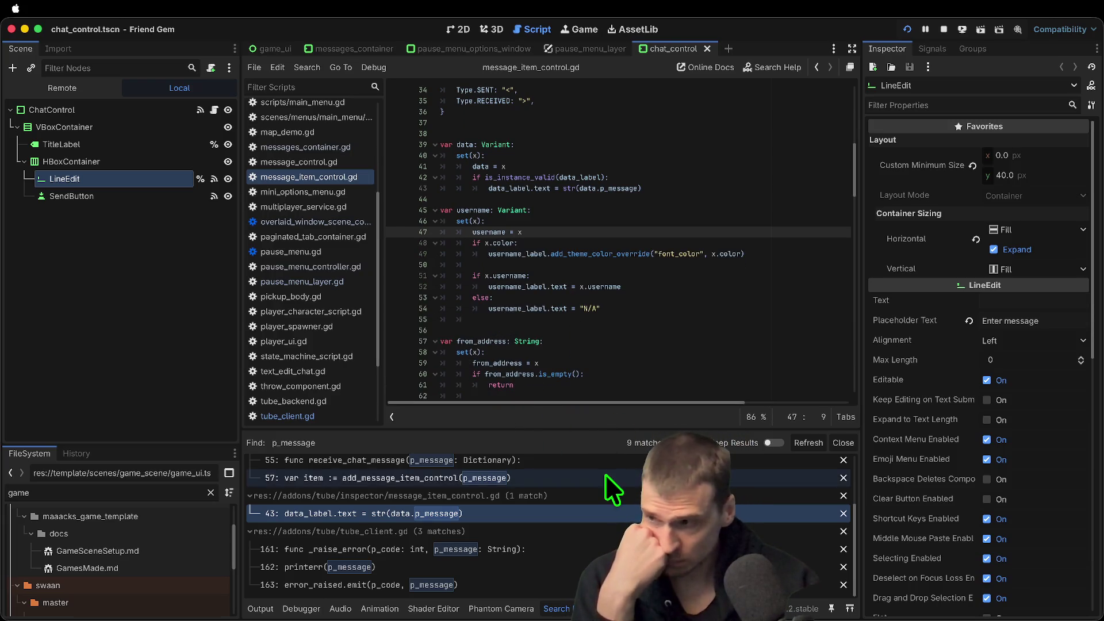
scroll(596, 374, "down", 4)
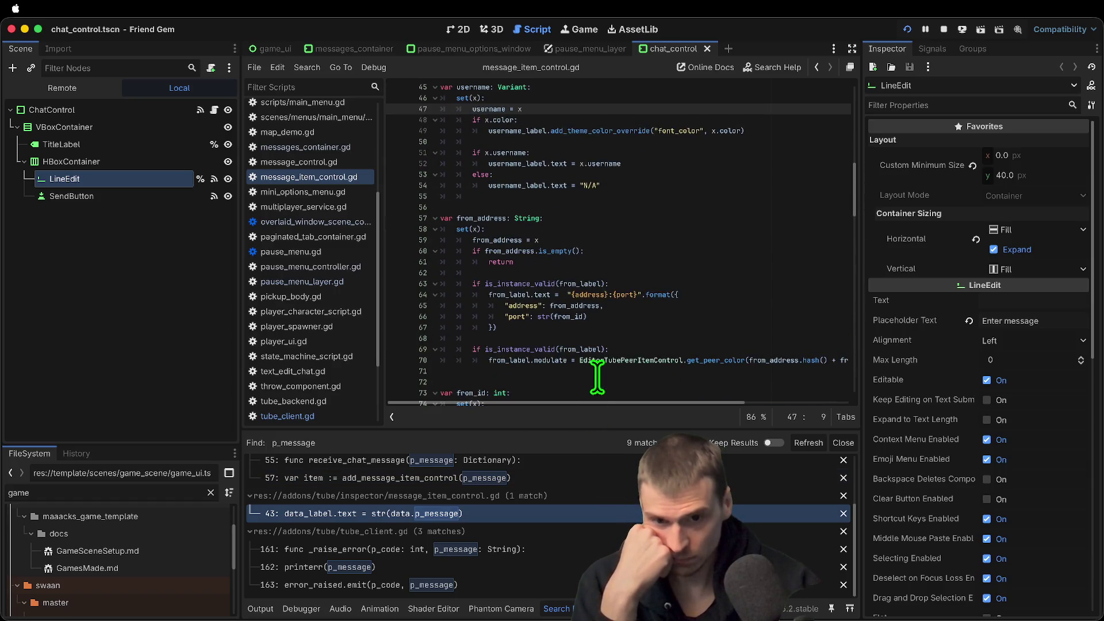
mouse_move(855, 185)
left_mouse_down()
mouse_move(854, 339)
mouse_move(837, 343)
mouse_move(859, 295)
mouse_move(834, 109)
left_mouse_up()
left_click(803, 232)
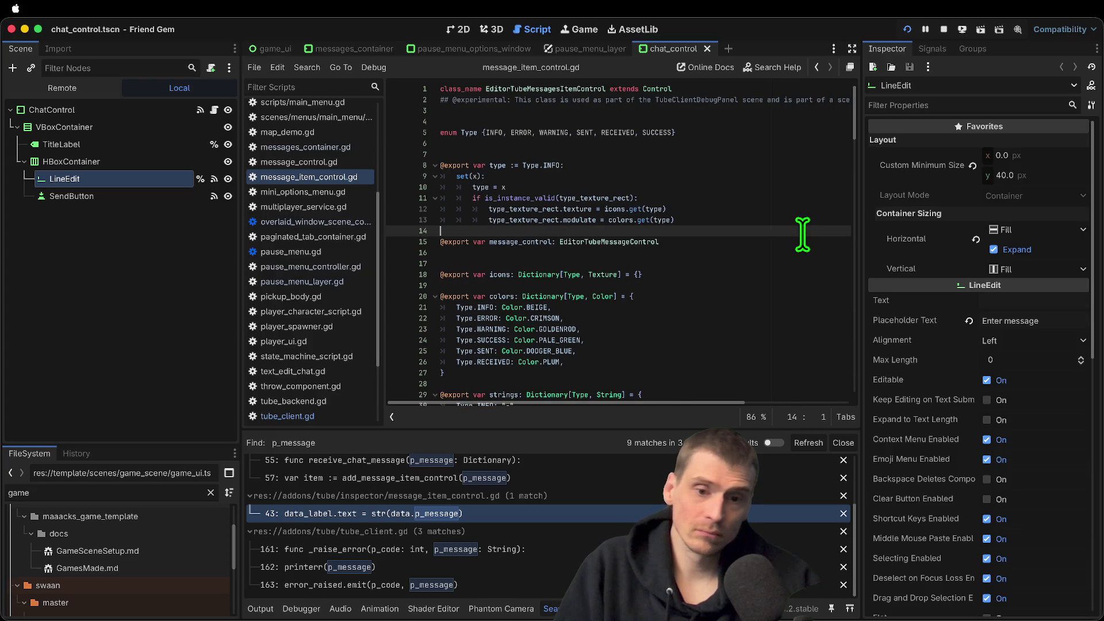
Find the colors dictionary usages and begin a data.color check above the modulate line
double_click(505, 296)
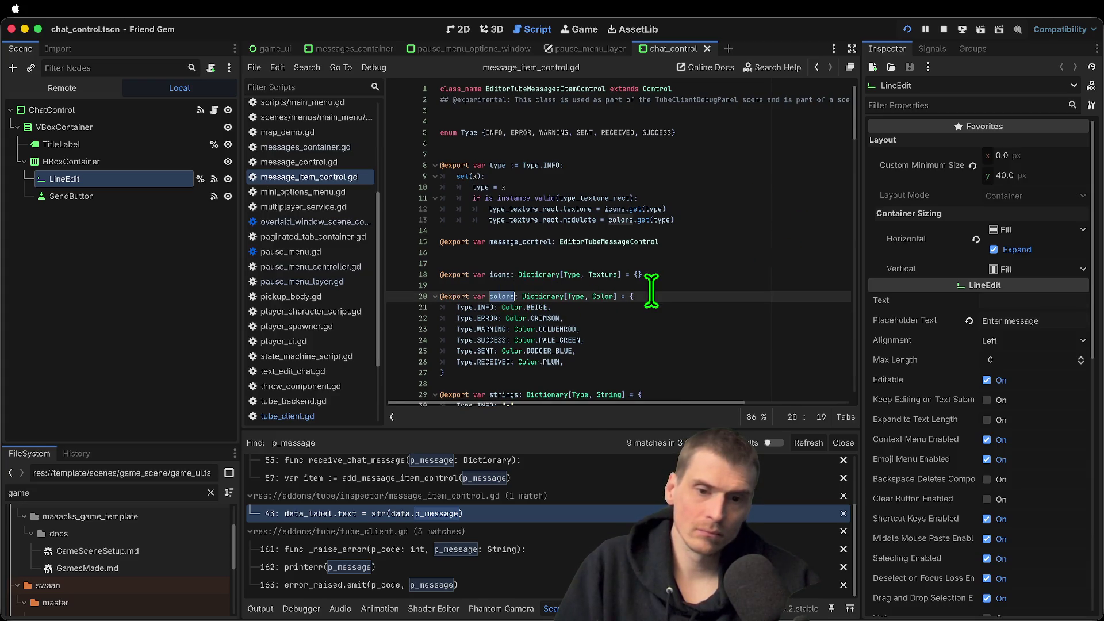
key("ctrl+f")
key("Return")
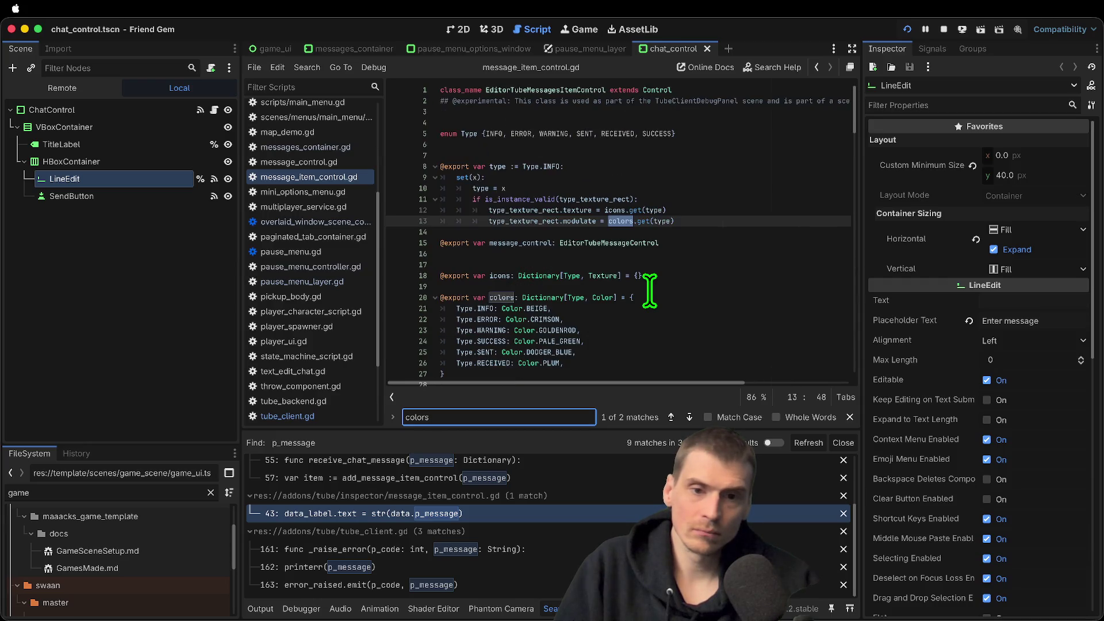
key("Escape")
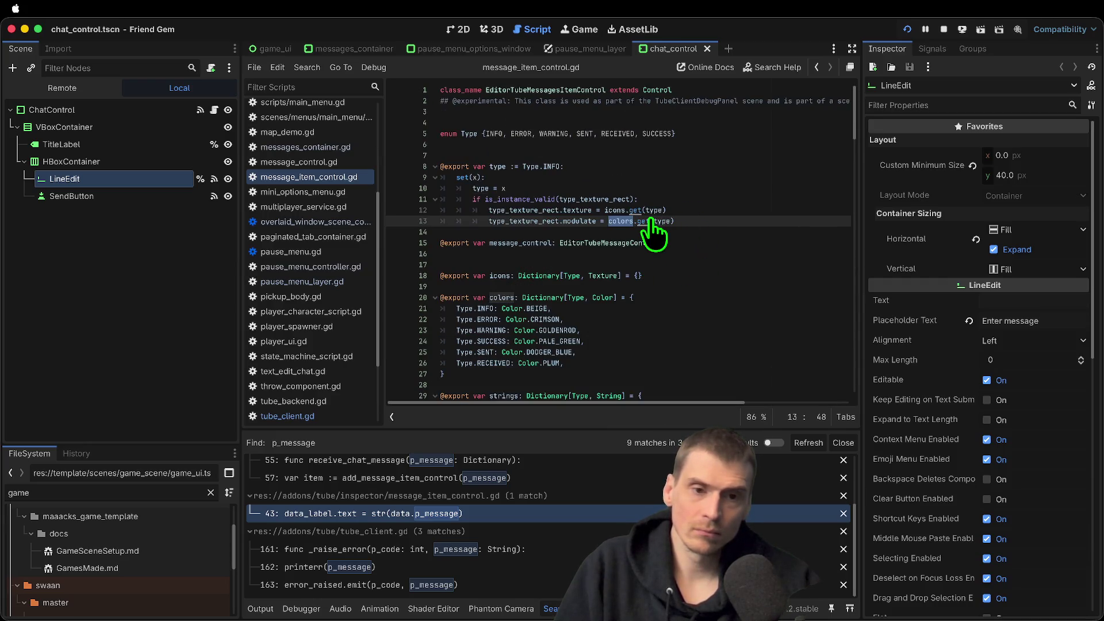
double_click(661, 221)
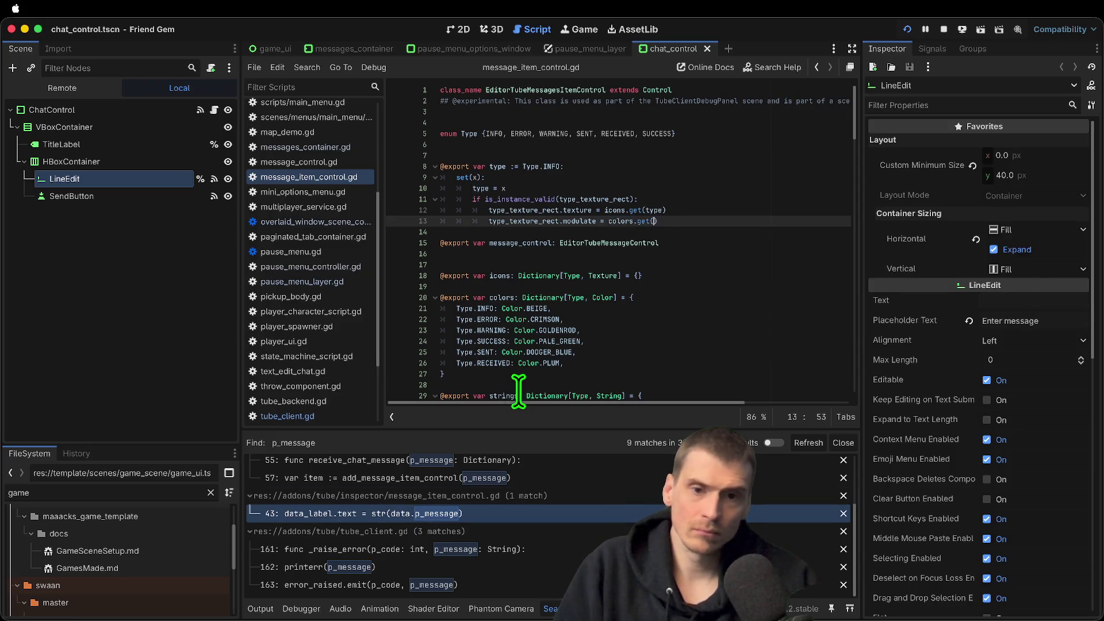
type("data.")
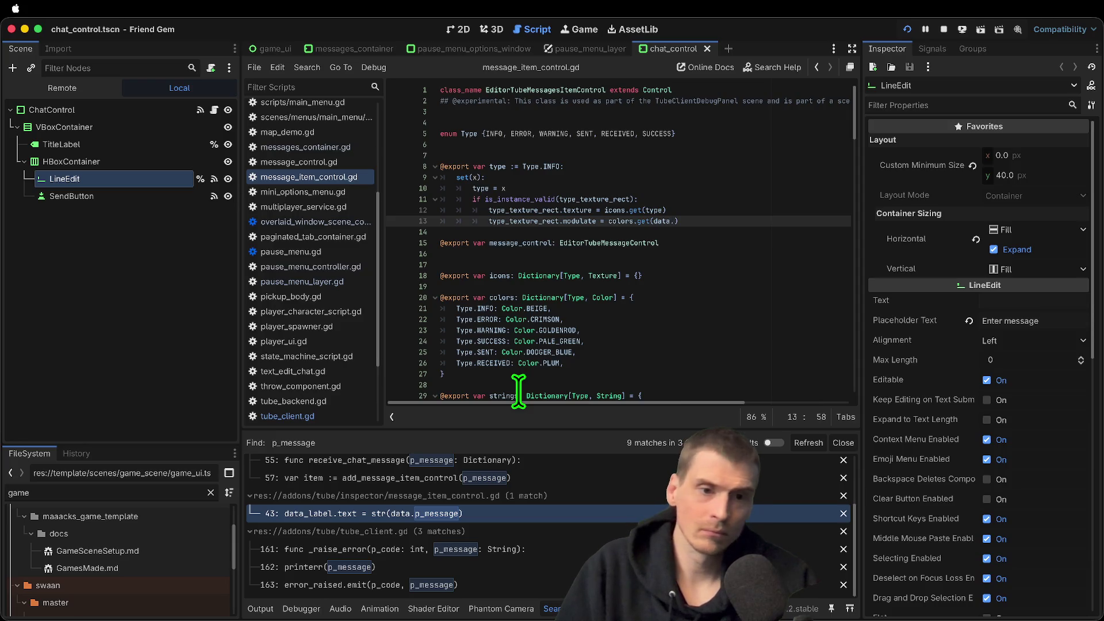
key("super+shift+Return")
type("if")
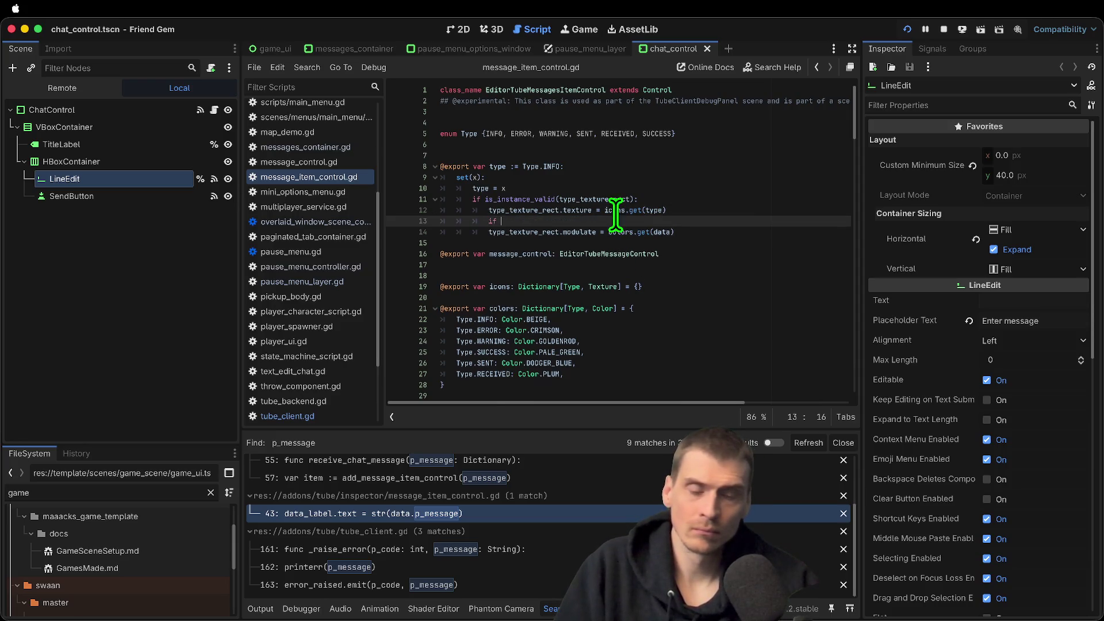
Tint the icon with data.color under 'if data.color:', else colors.get(data), then save the script
triple_click(599, 232)
key("ctrl+c")
key("Tab")
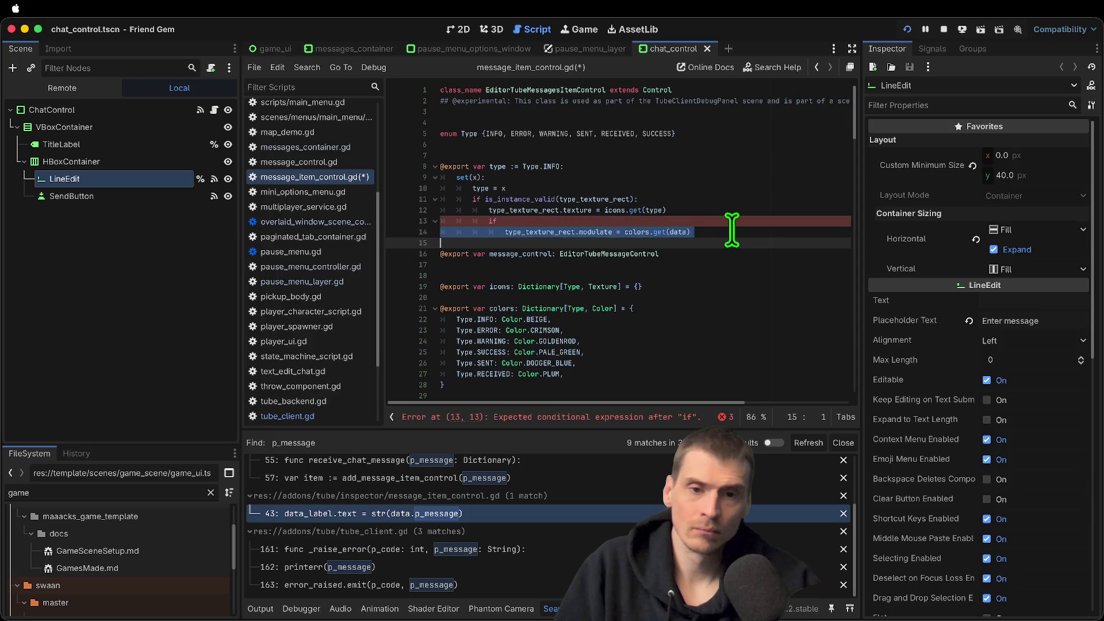
key("super+z")
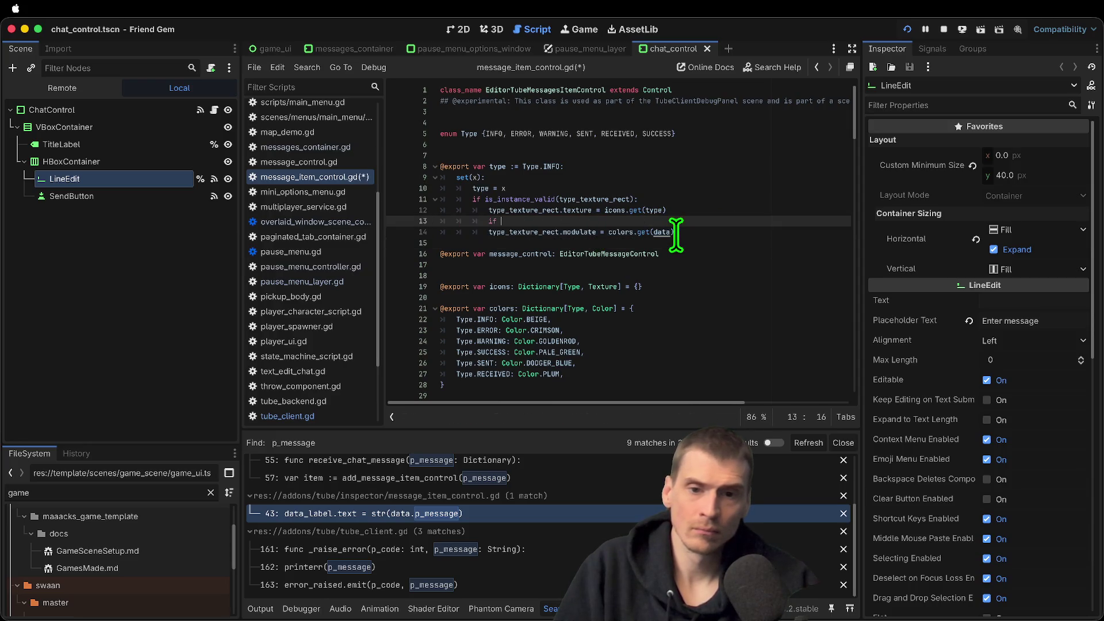
type("data.color")
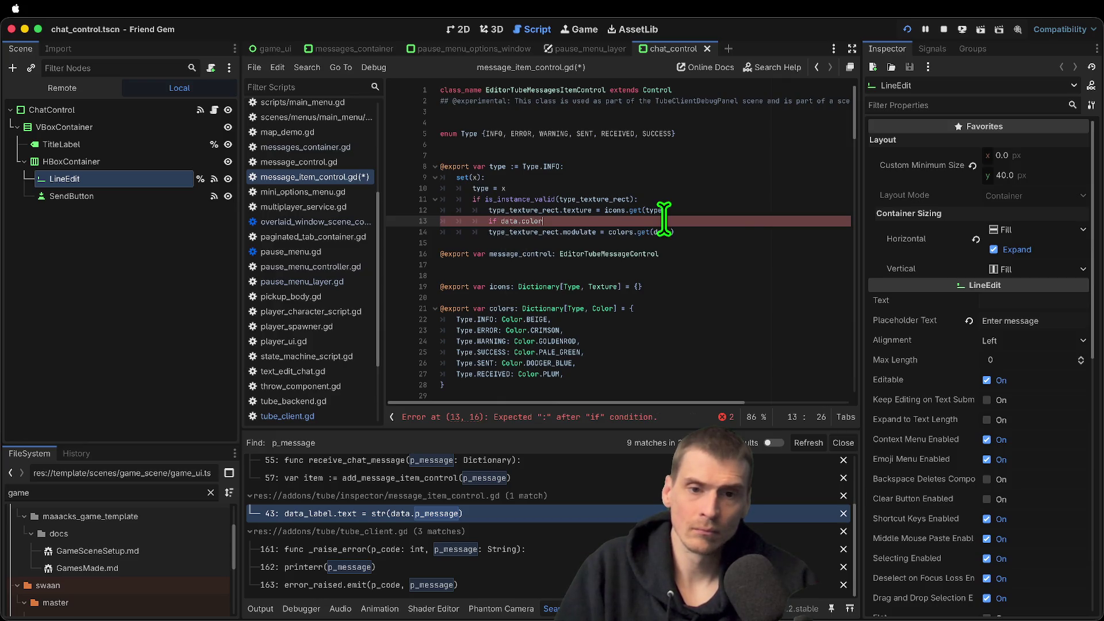
key("Return")
key("Return")
type("else:")
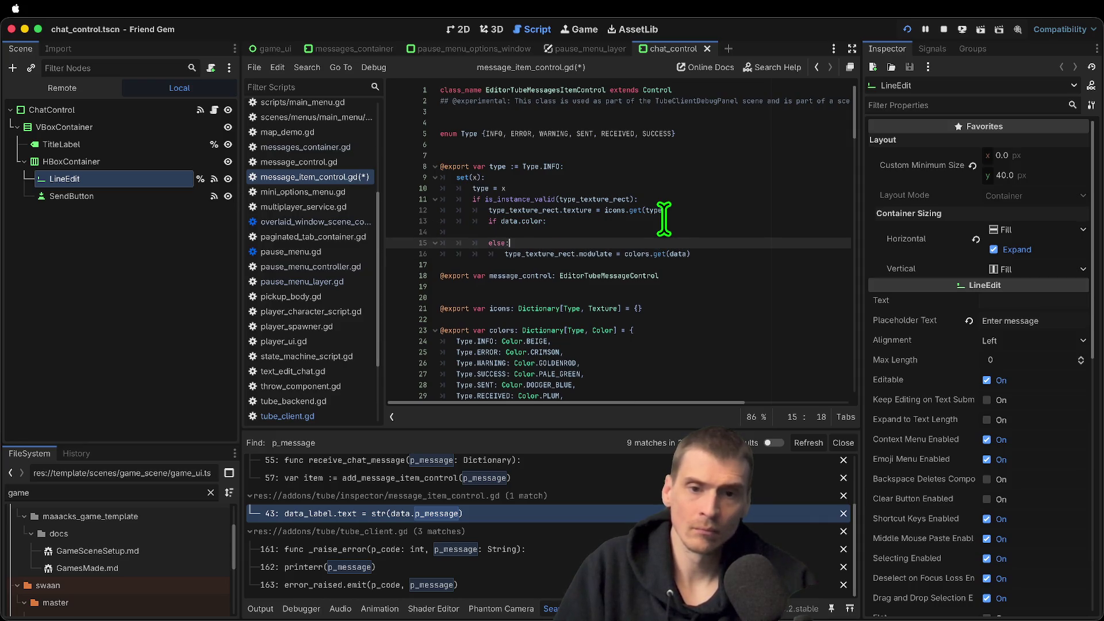
left_click(693, 232)
key("ctrl+v")
left_click(660, 231)
left_click_drag(624, 231, 683, 232)
type("data")
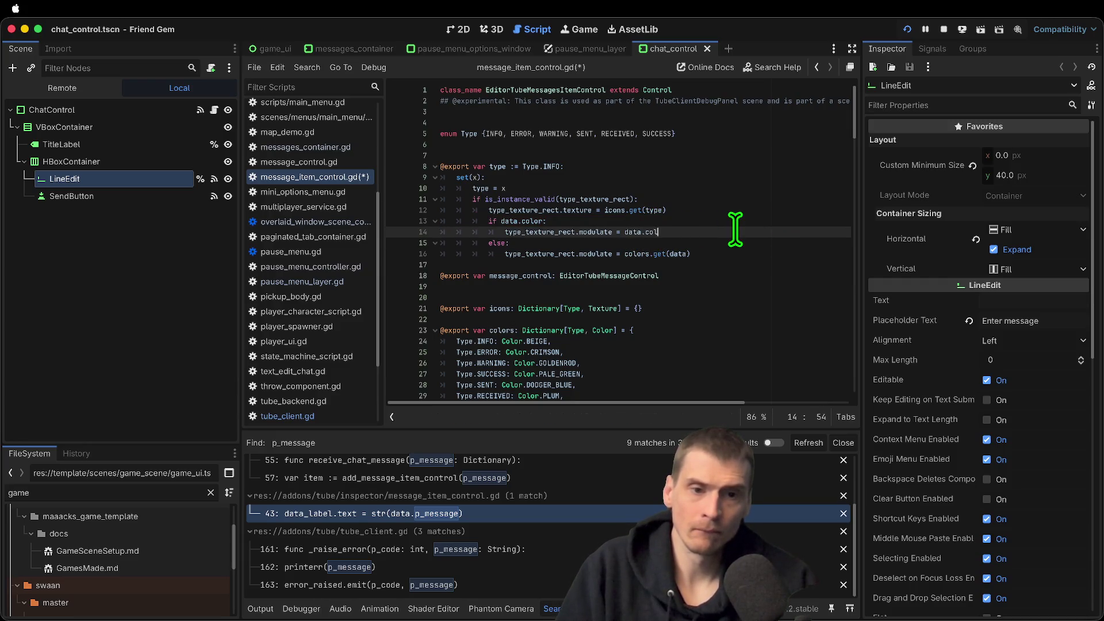
key("ctrl+s")
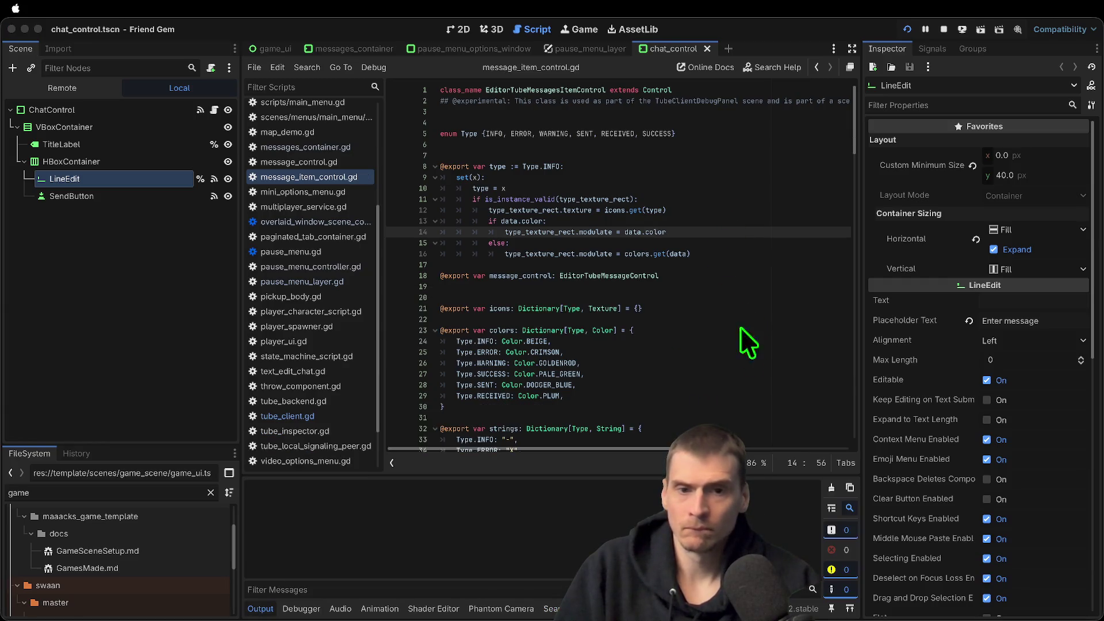
Run the game in two test windows, send a 'zz' chat message, and walk the character
key("super+b")
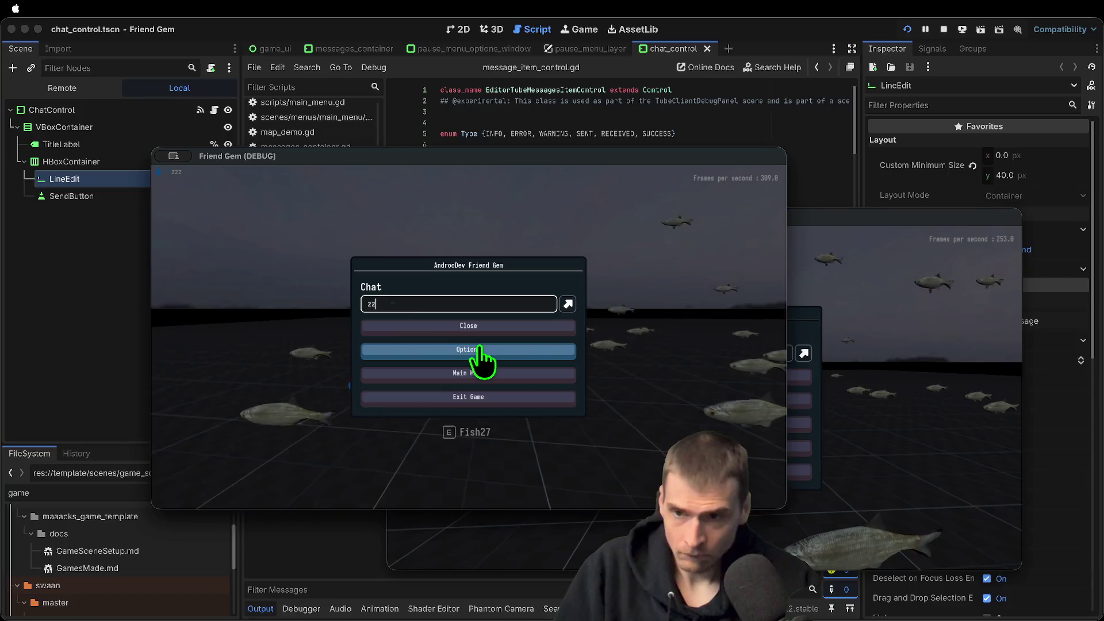
key("Return")
key("Escape")
key("Escape")
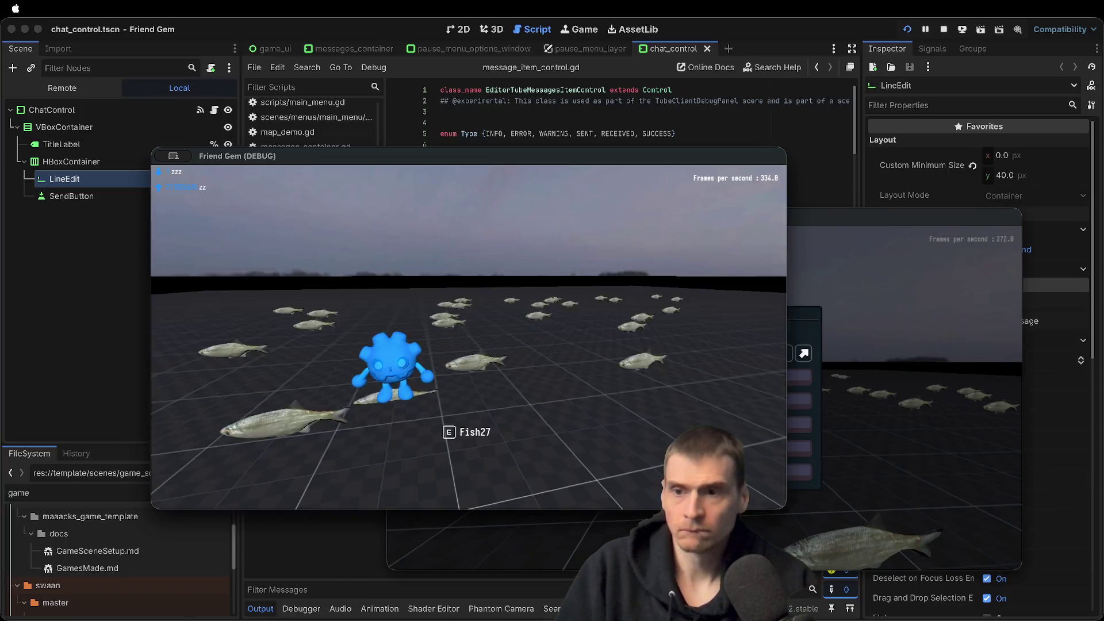
key("w")
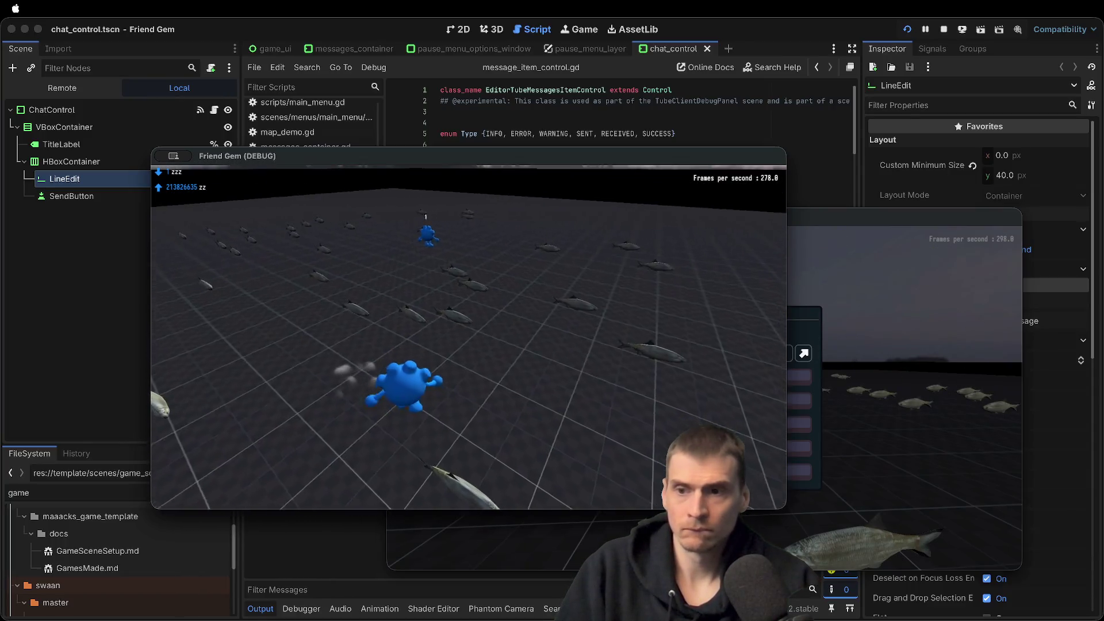
Set the player colour to green under Options > Customize
key("Escape")
left_click(490, 347)
left_click(528, 247)
left_click(403, 247)
left_click(479, 288)
left_click(523, 366)
left_click(537, 271)
key("Escape")
Send a 'zzz' chat message from the second game window
left_click(462, 307)
left_click(482, 323)
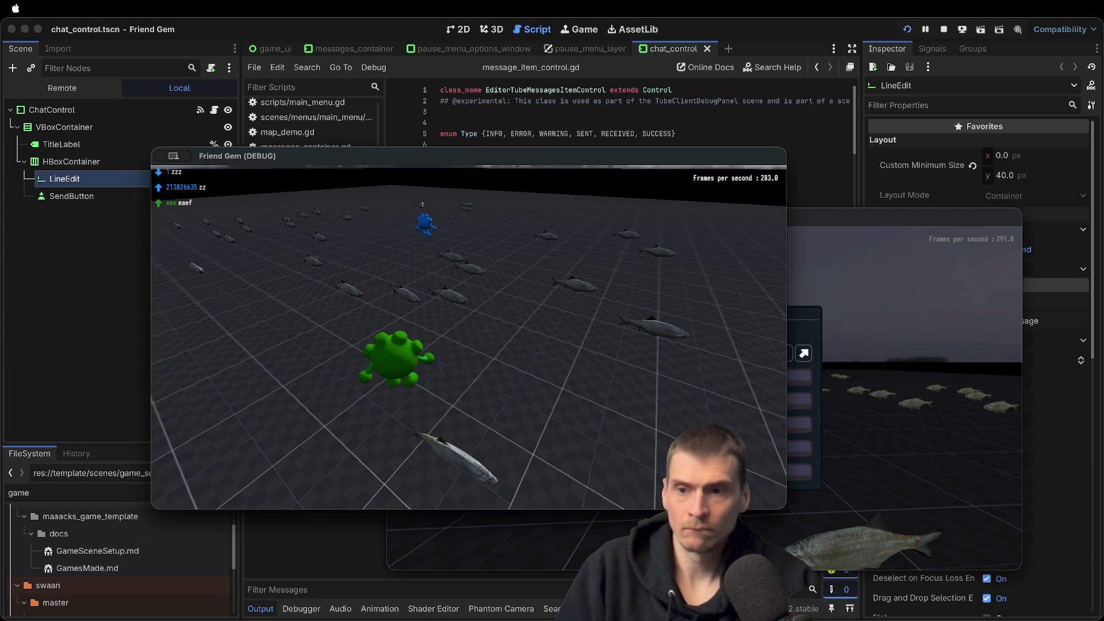
left_click(800, 339)
key("Escape")
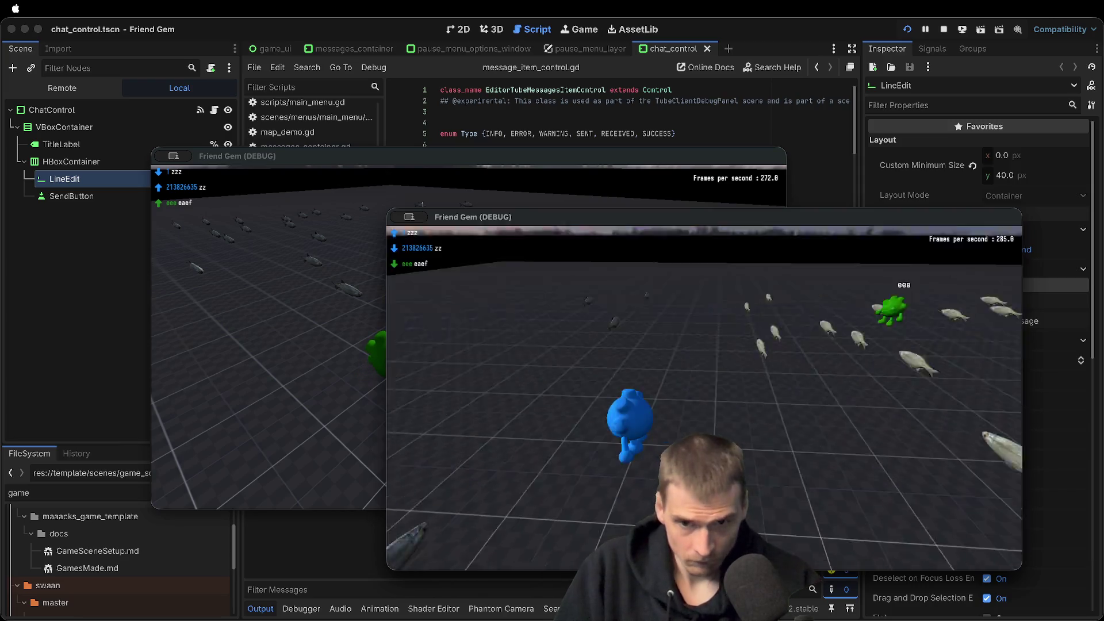
key("Escape")
type("zzz")
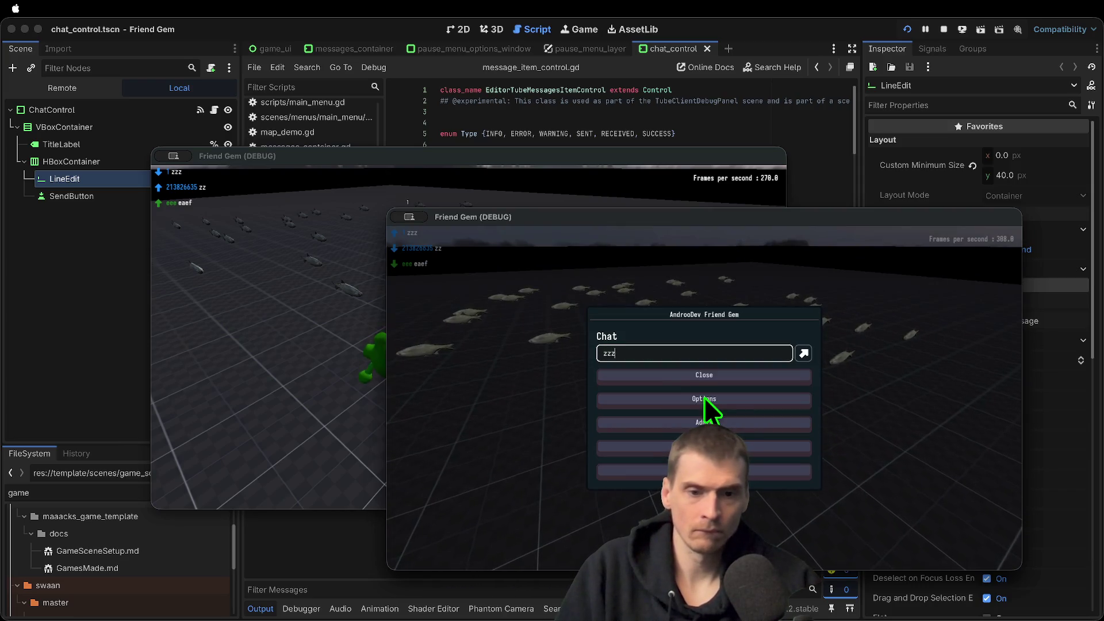
key("Escape")
key("Escape")
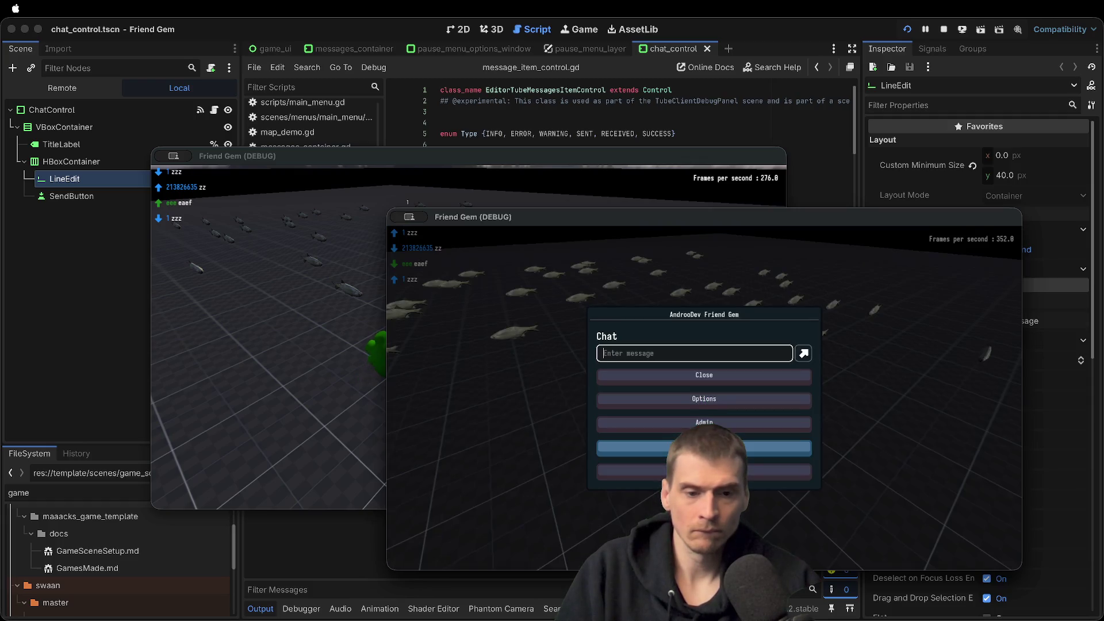
Exit to the main menu and load the example-2 level
left_click(704, 448)
left_click(719, 420)
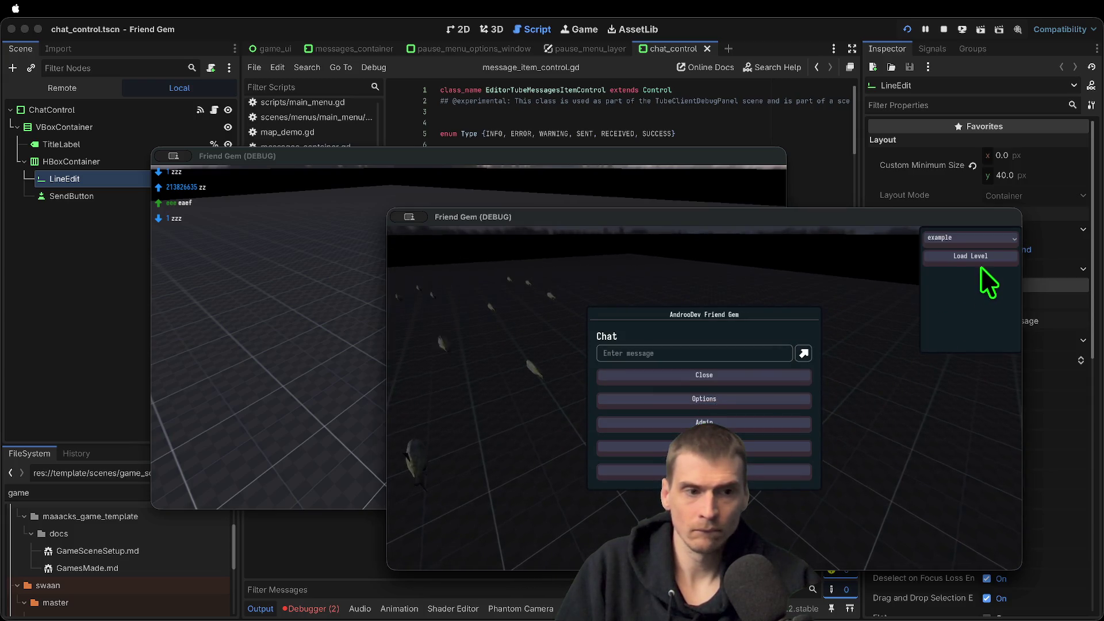
left_click(978, 238)
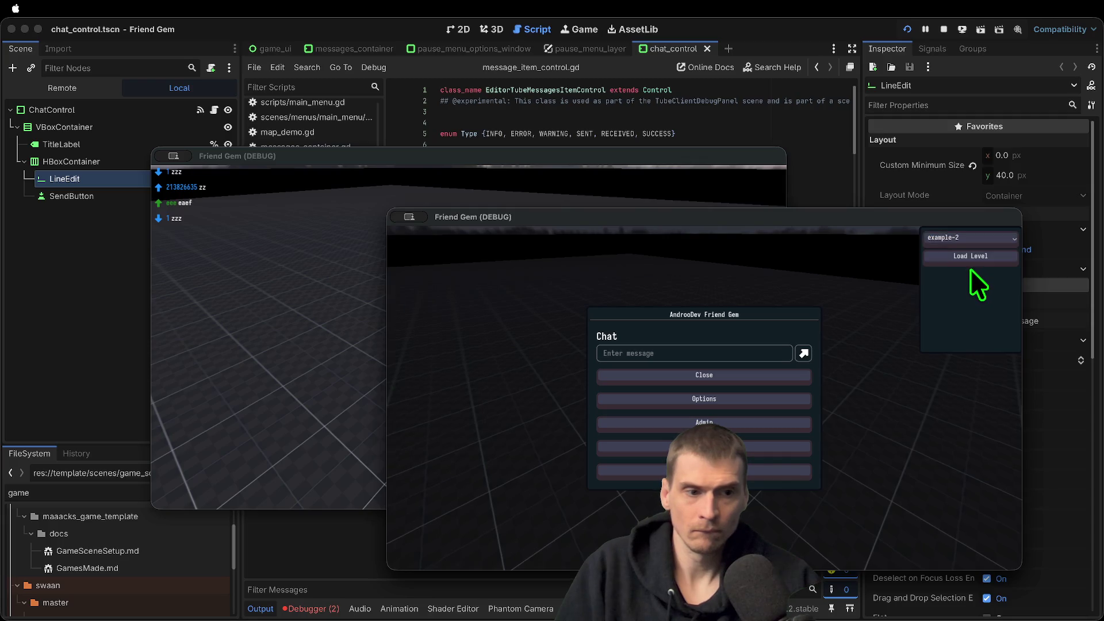
left_click(971, 267)
In the other game window, request exit to the main menu and confirm it
left_click(747, 379)
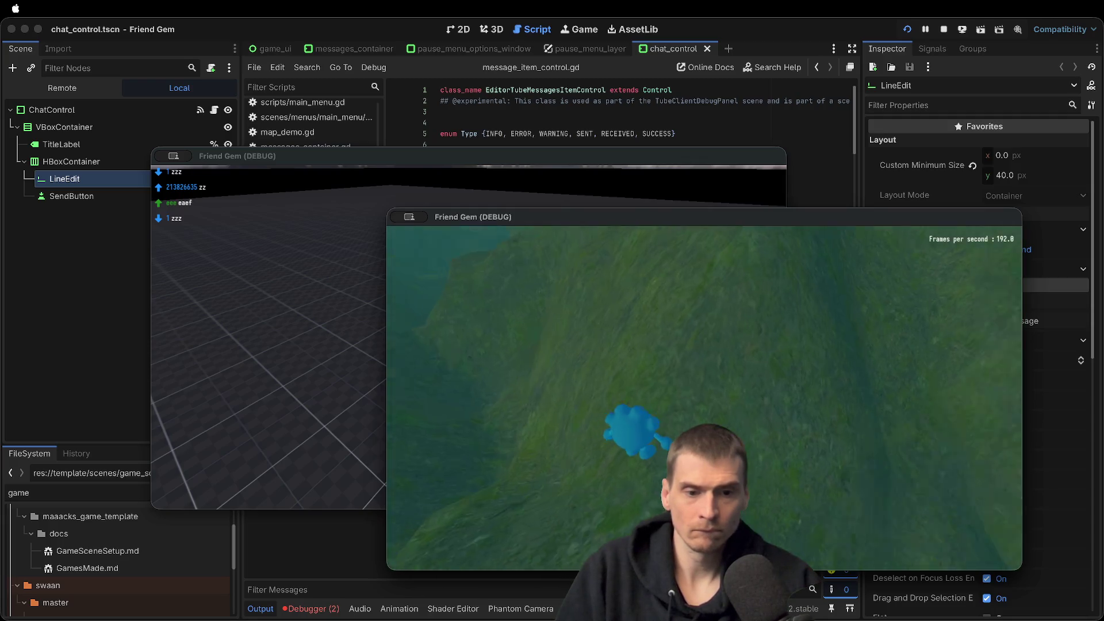
left_click(486, 339)
left_click(515, 337)
key("Escape")
left_click(495, 384)
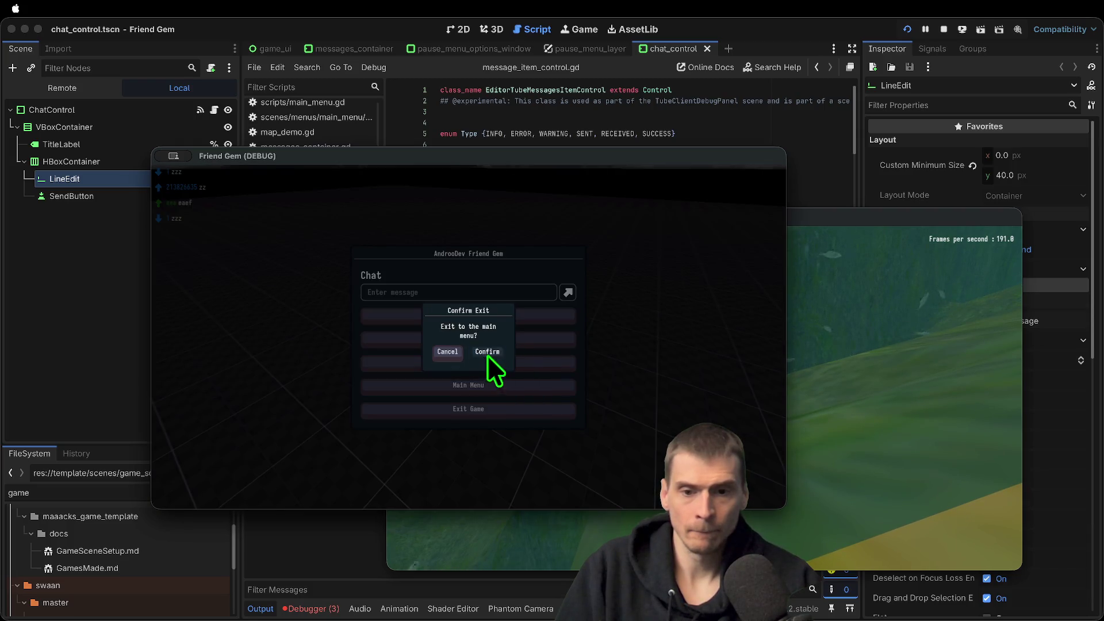
left_click(488, 354)
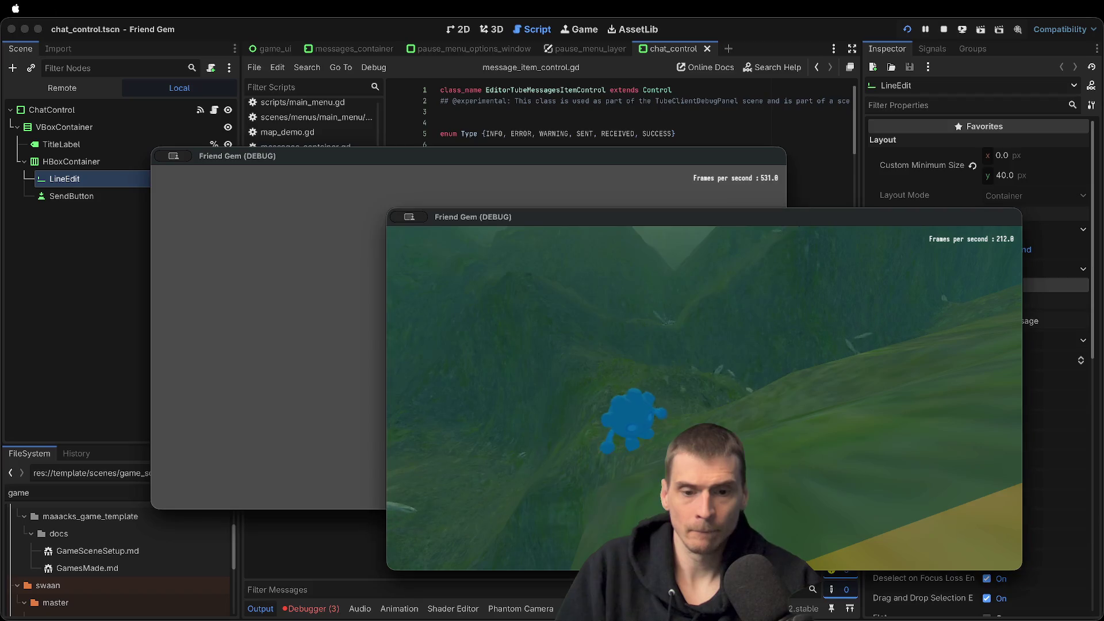
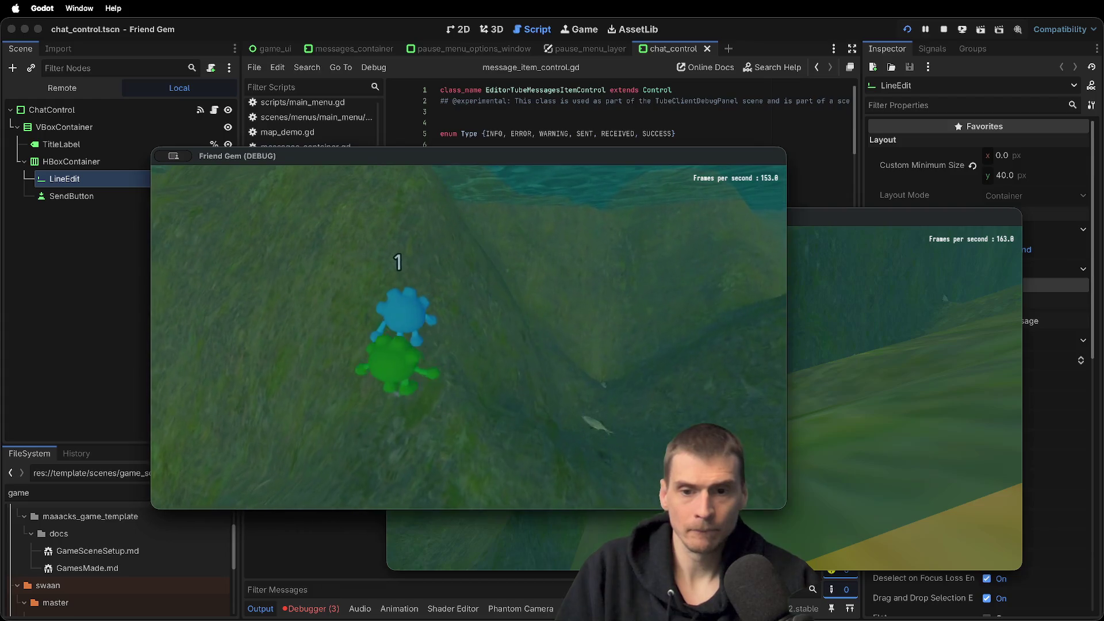
Open and close the pause menu in the second Friend Gem instance, then go back to the Godot editor
left_click(945, 297)
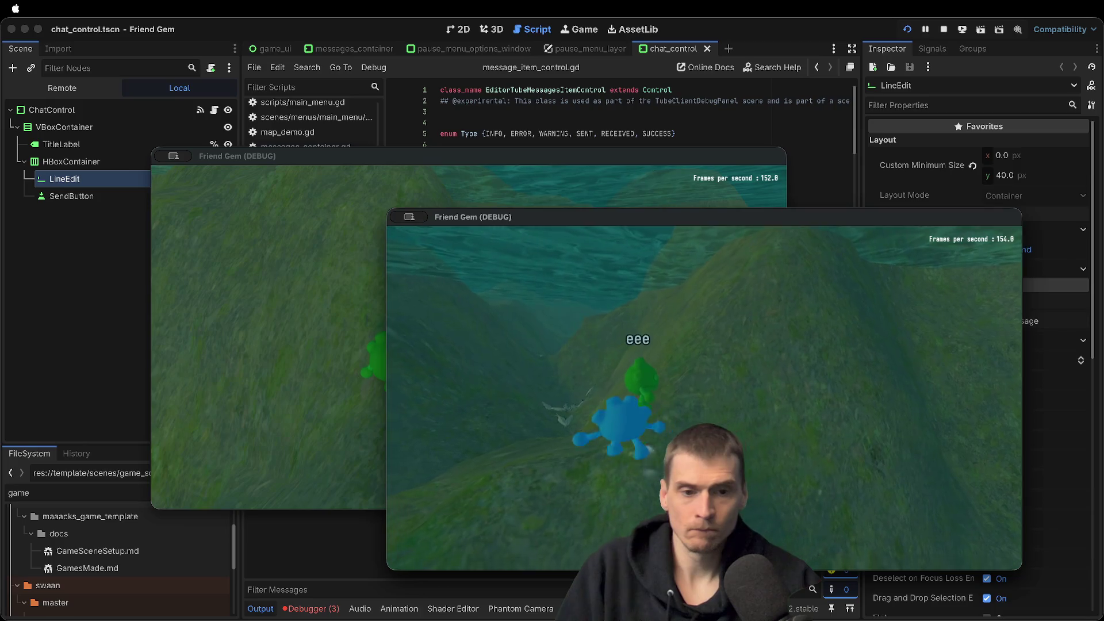
key("super+period")
key("super+period")
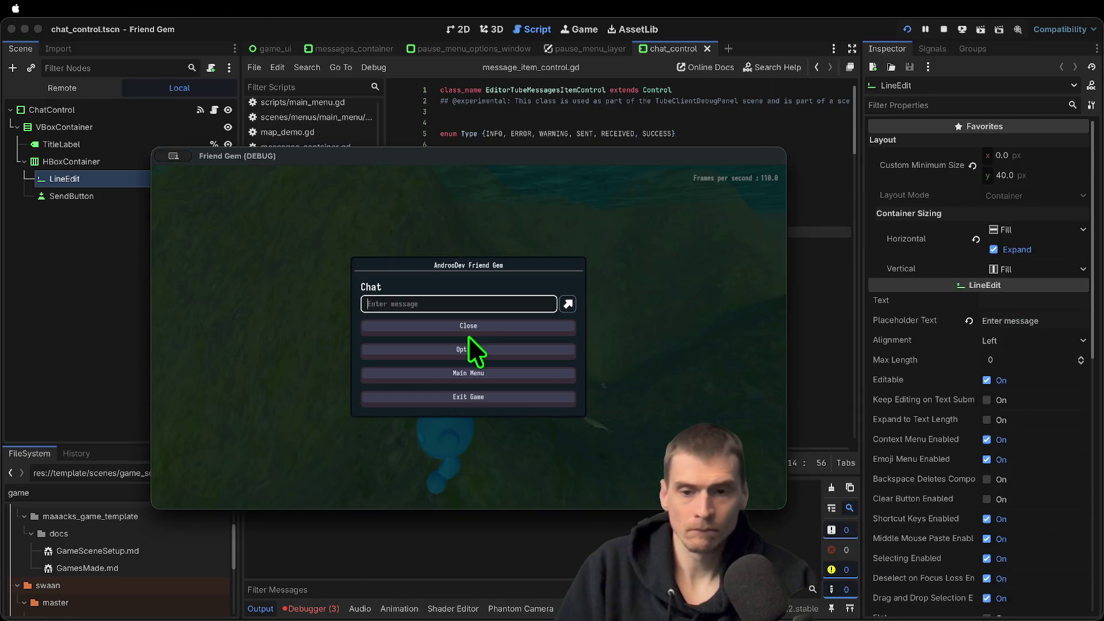
left_click(486, 333)
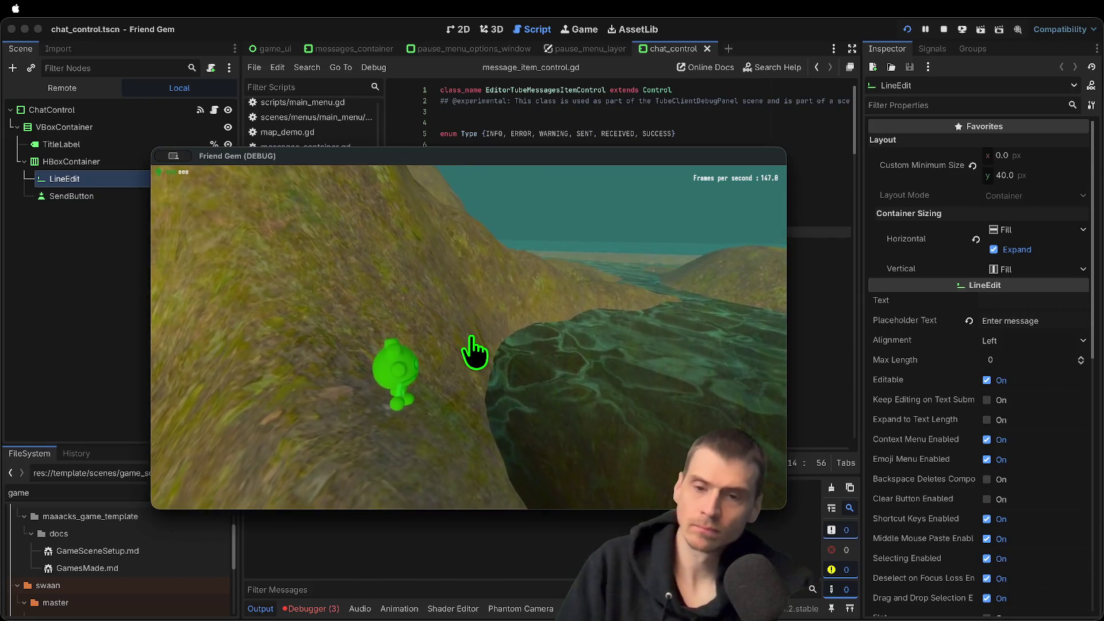
key("super+grave")
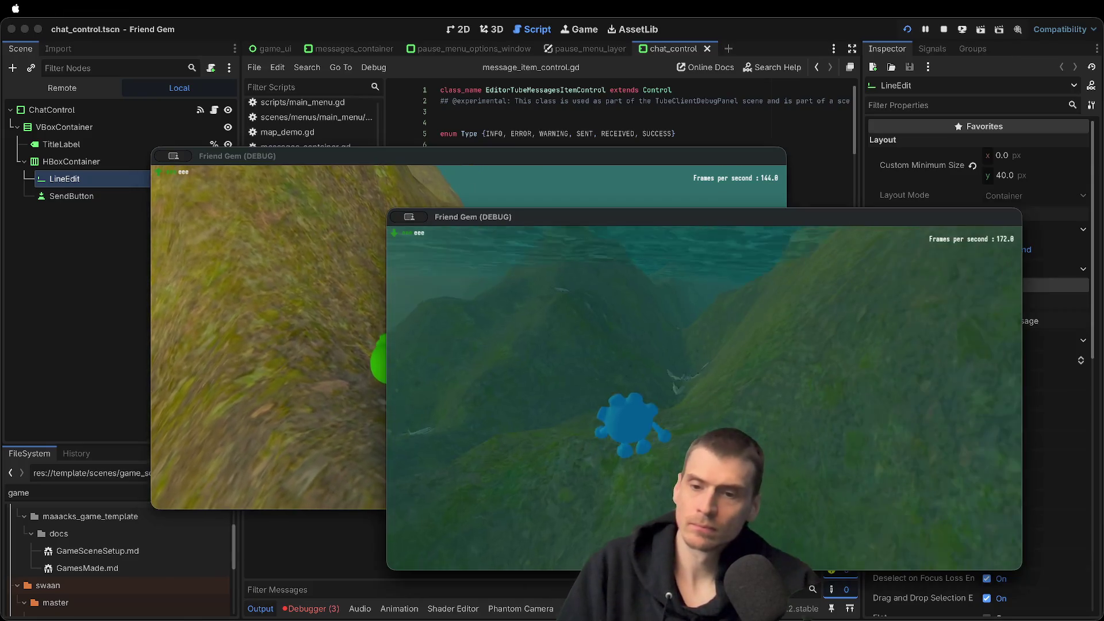
key("super+Tab")
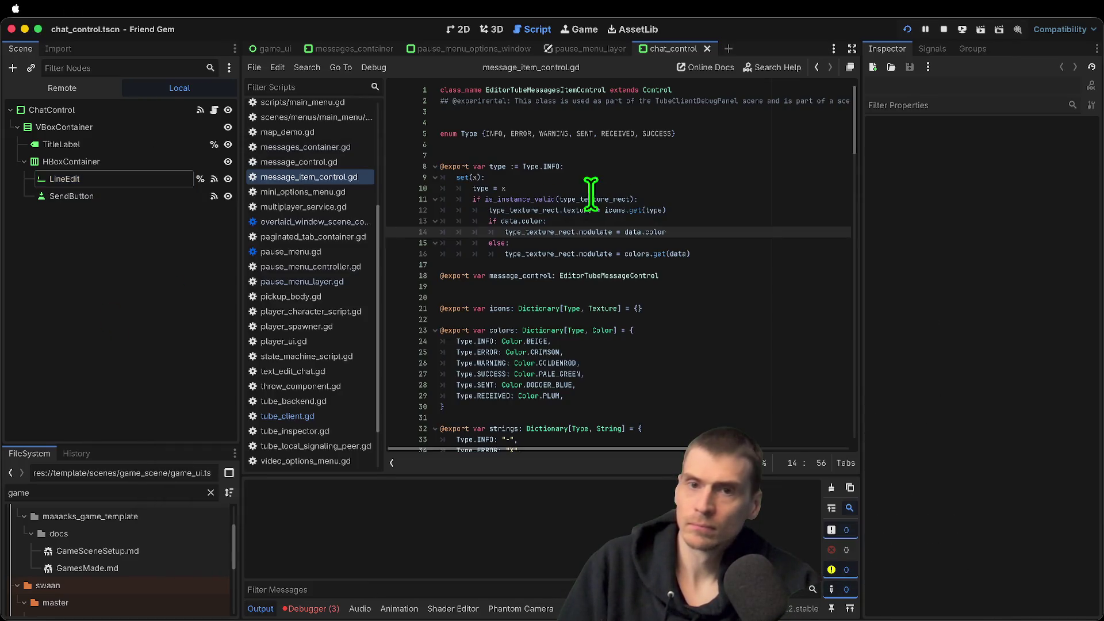
Check the debugger errors for Session 1 and Session 2, then return to the Output log
key("ctrl+shift+Tab")
key("ctrl+shift+Tab")
key("ctrl+shift+Tab")
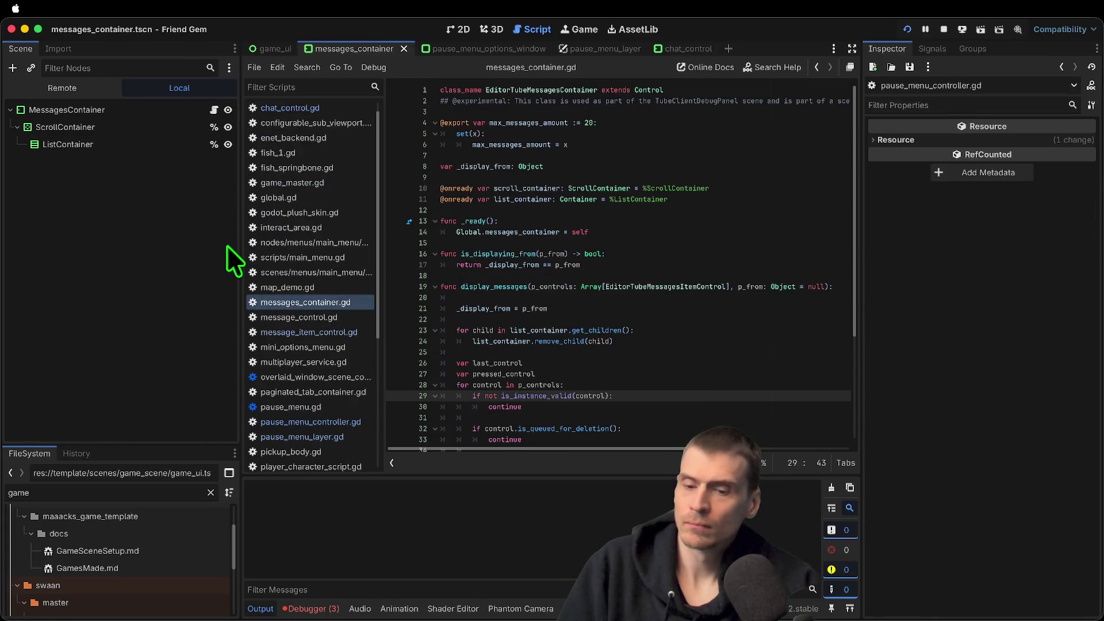
left_click(321, 611)
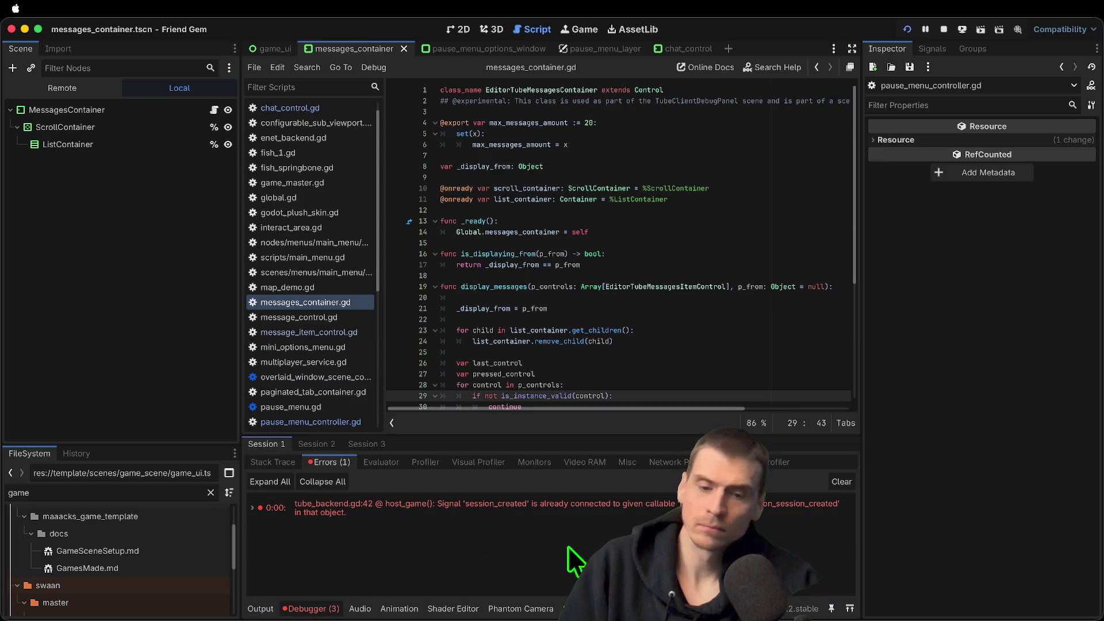
left_click(323, 446)
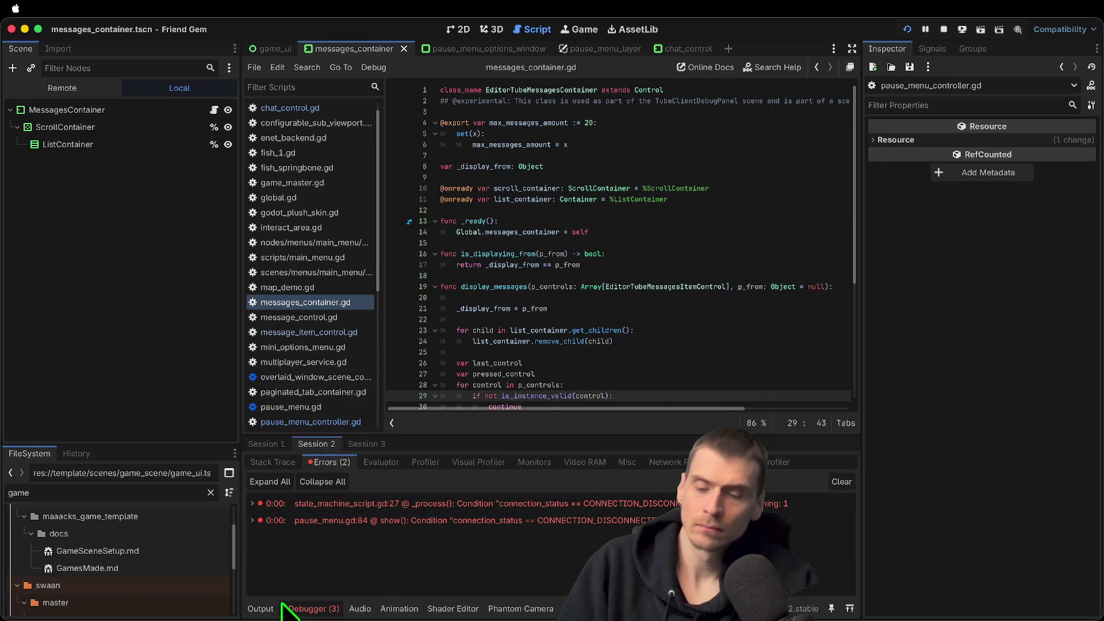
left_click(262, 608)
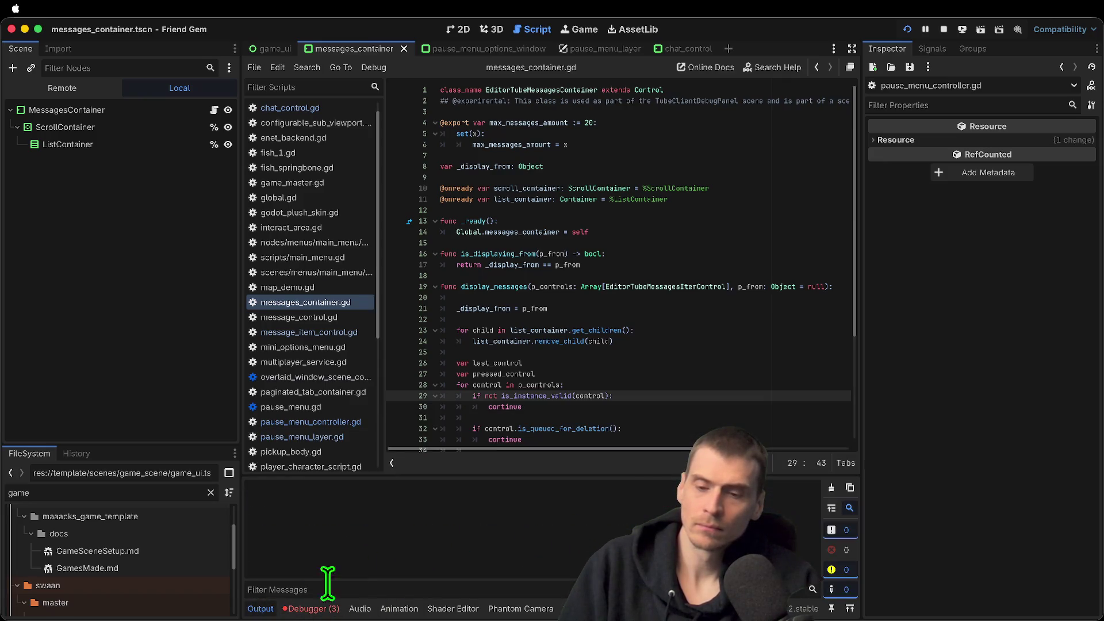
Jump from messages_container.gd to the EditorTubeMessagesItemControl definition and select the maaacks_game_template folder
left_click(322, 111)
left_click(299, 302)
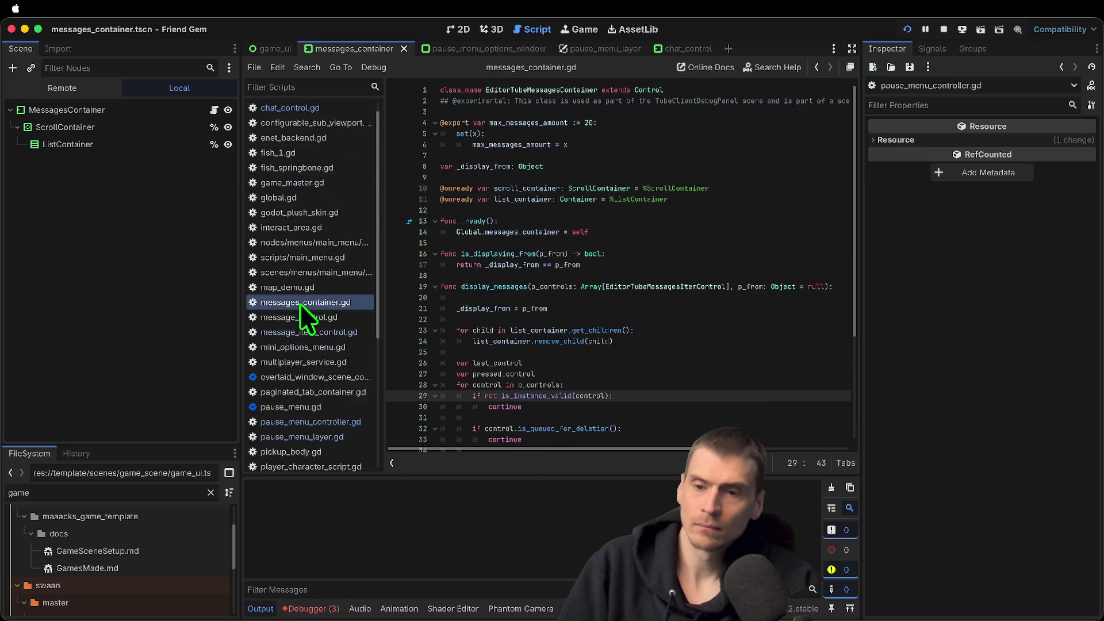
double_click(552, 91)
scroll(735, 293, "down", 5)
scroll(734, 293, "up", 5)
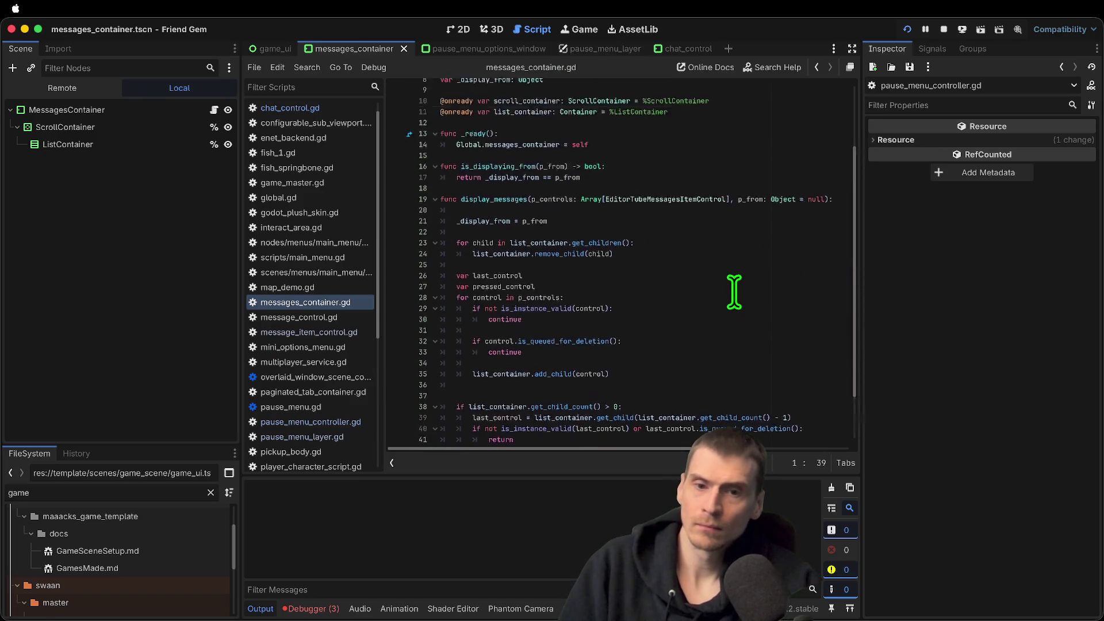
left_click(694, 285)
left_click(694, 286, "super")
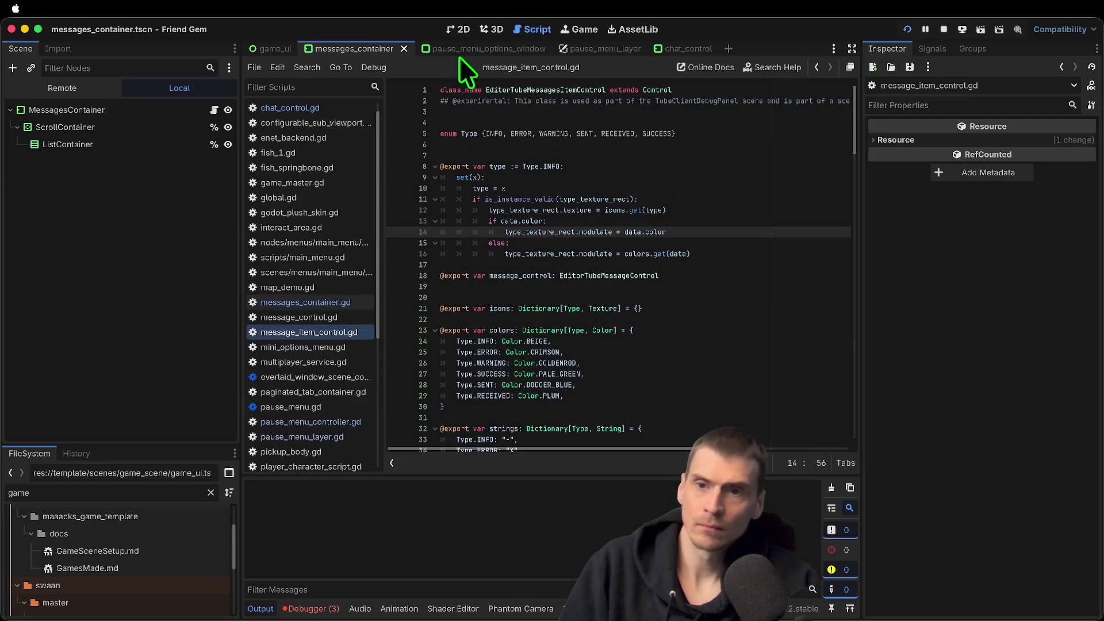
left_click(101, 504)
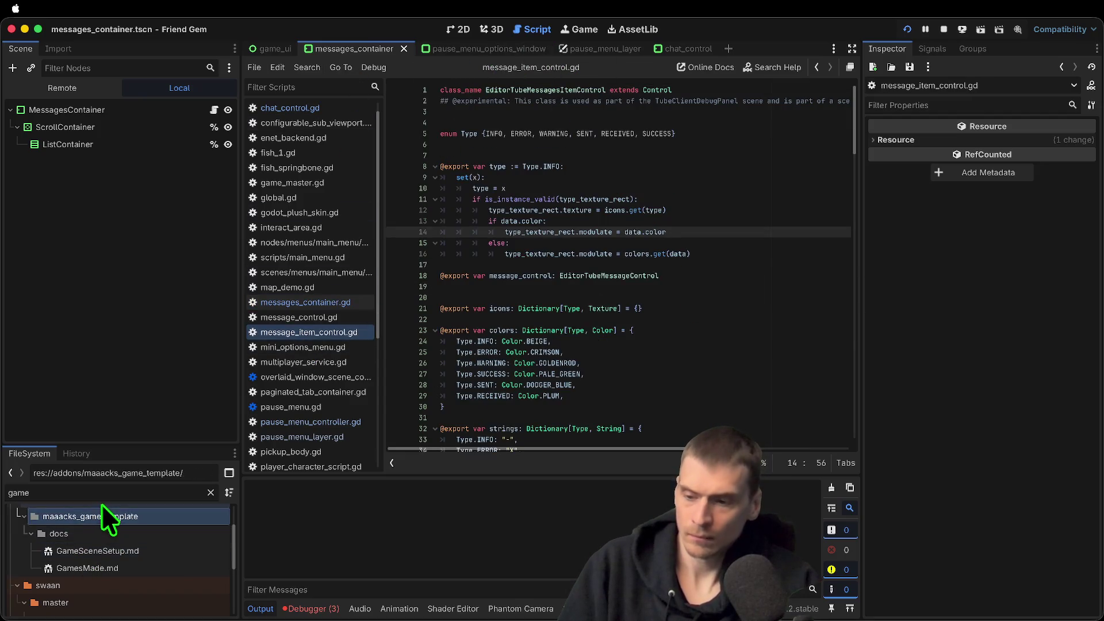
Filter the FileSystem dock for message files, enlarge it, and open message_control.tscn
double_click(106, 495)
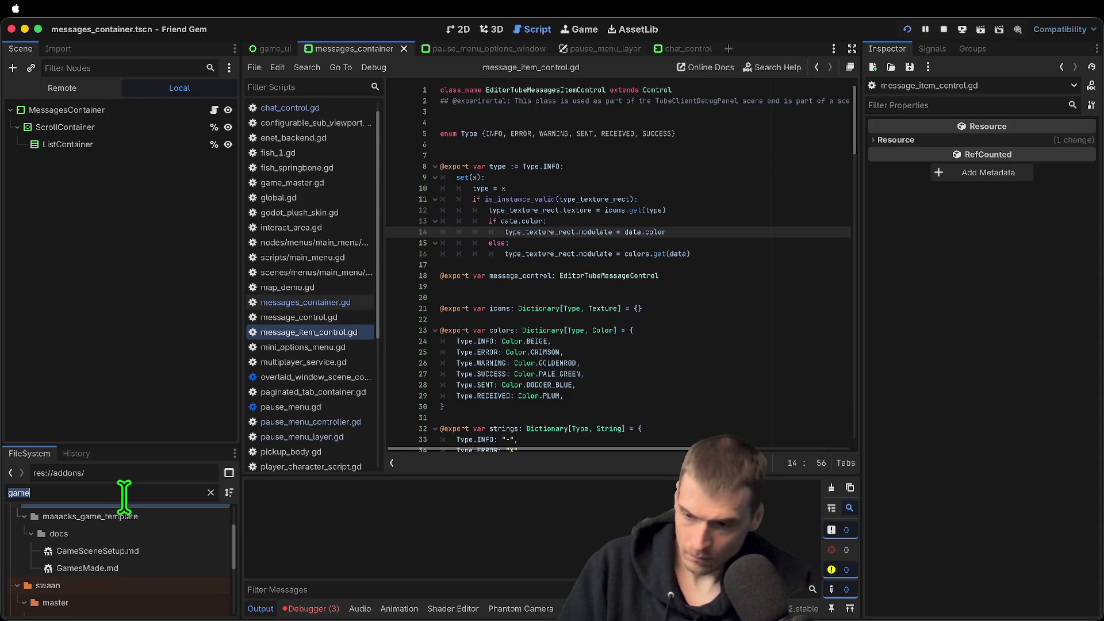
type("nes")
type("messages")
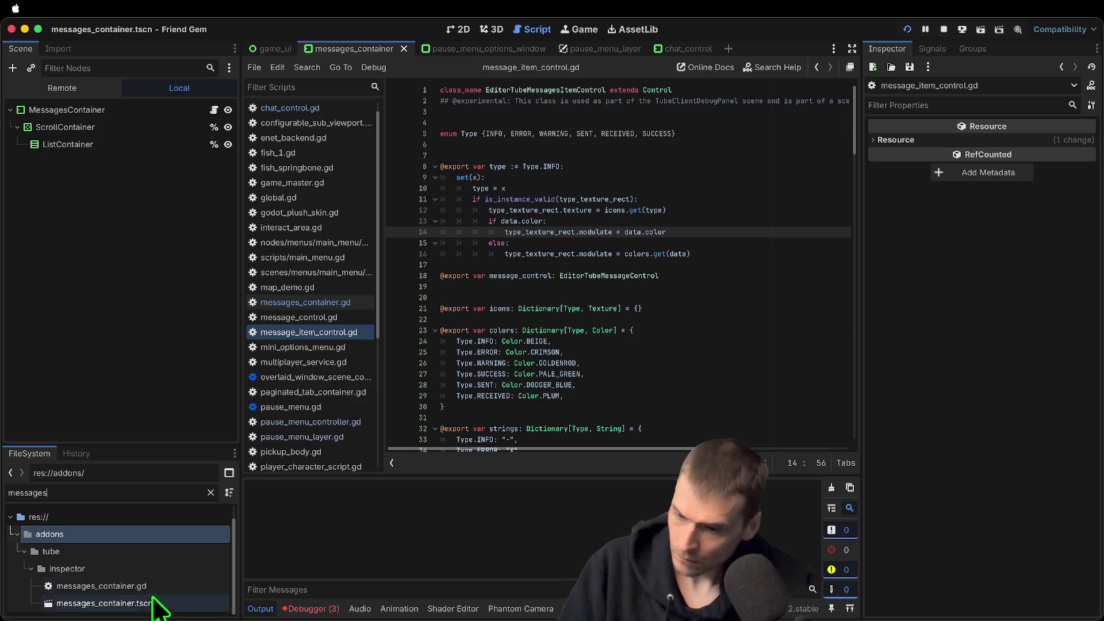
left_click_drag(173, 444, 172, 305)
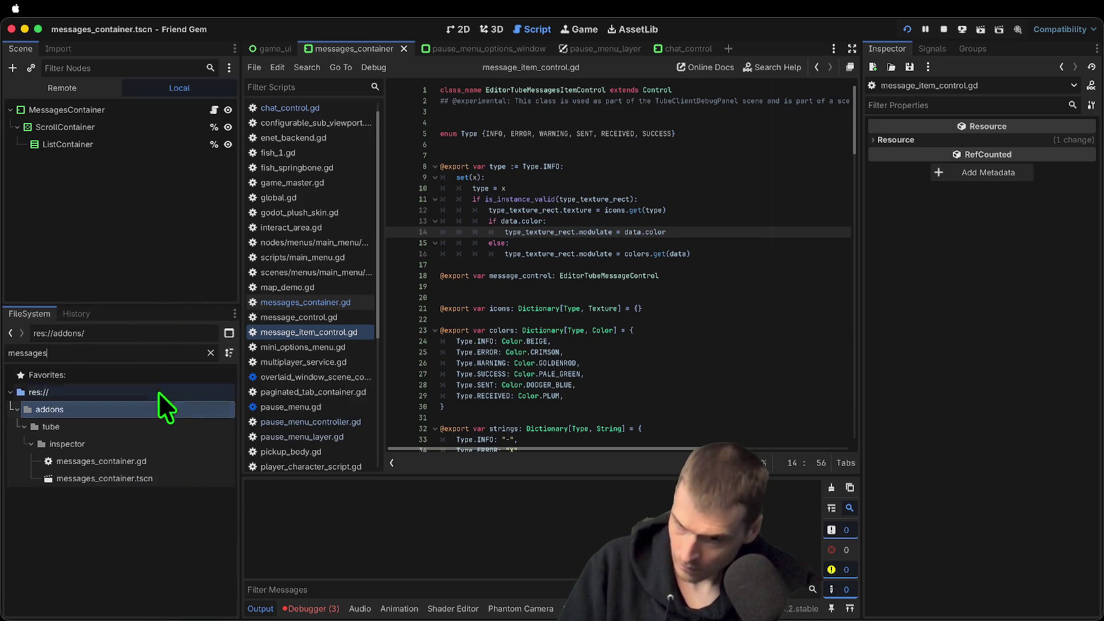
type("co")
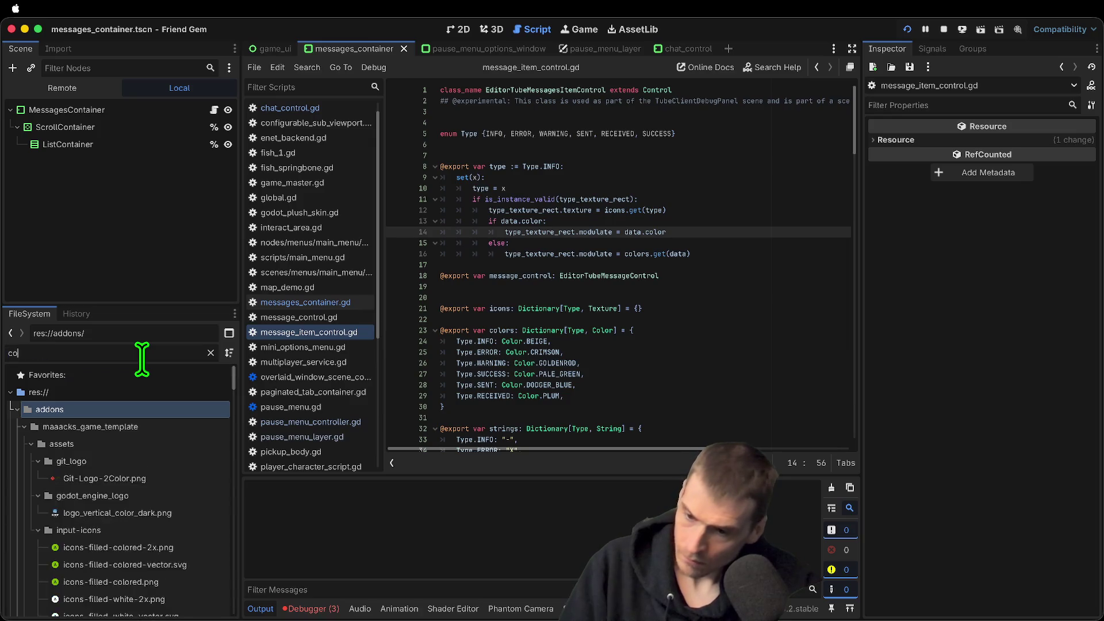
type("ntromessage")
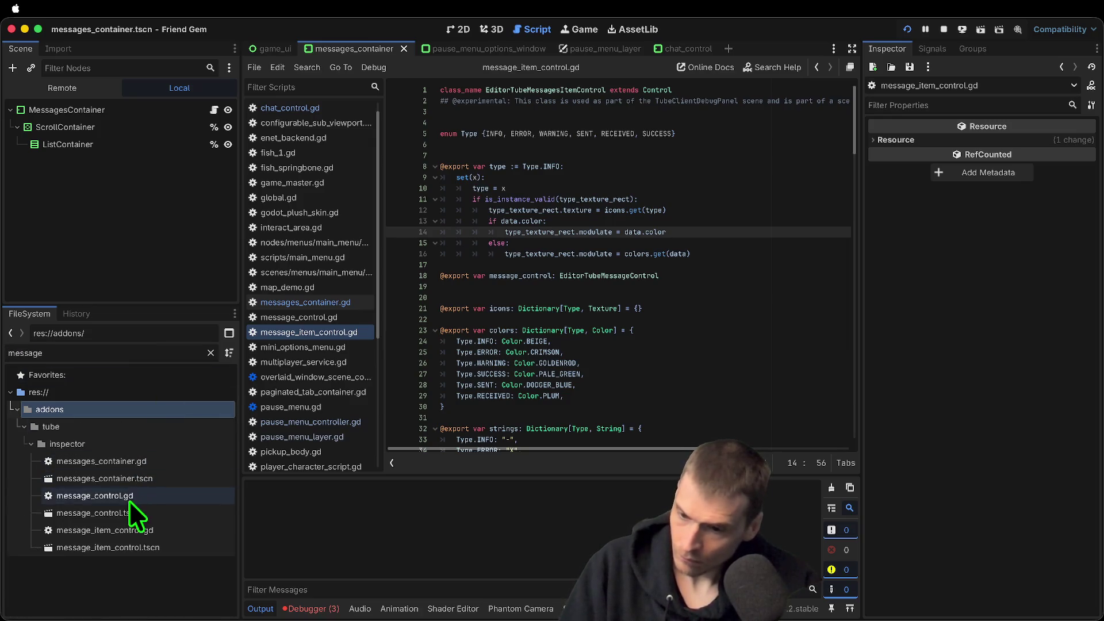
double_click(129, 511)
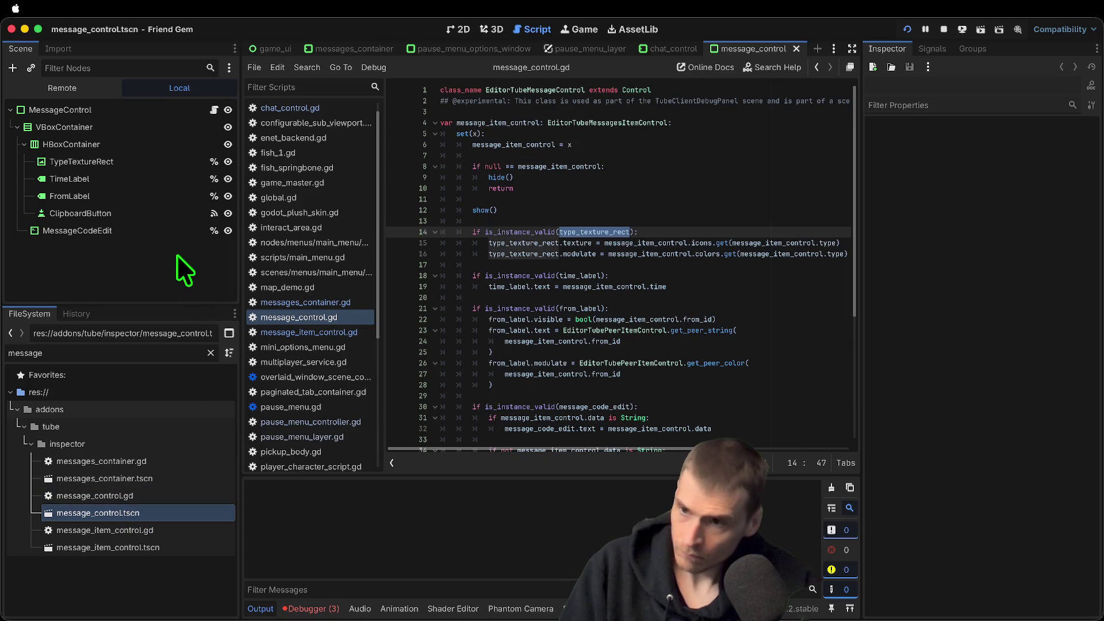
Look through the TimeLabel, ClipboardButton and FromLabel nodes, then open message_item_control.tscn
left_click(153, 182)
left_click(452, 26)
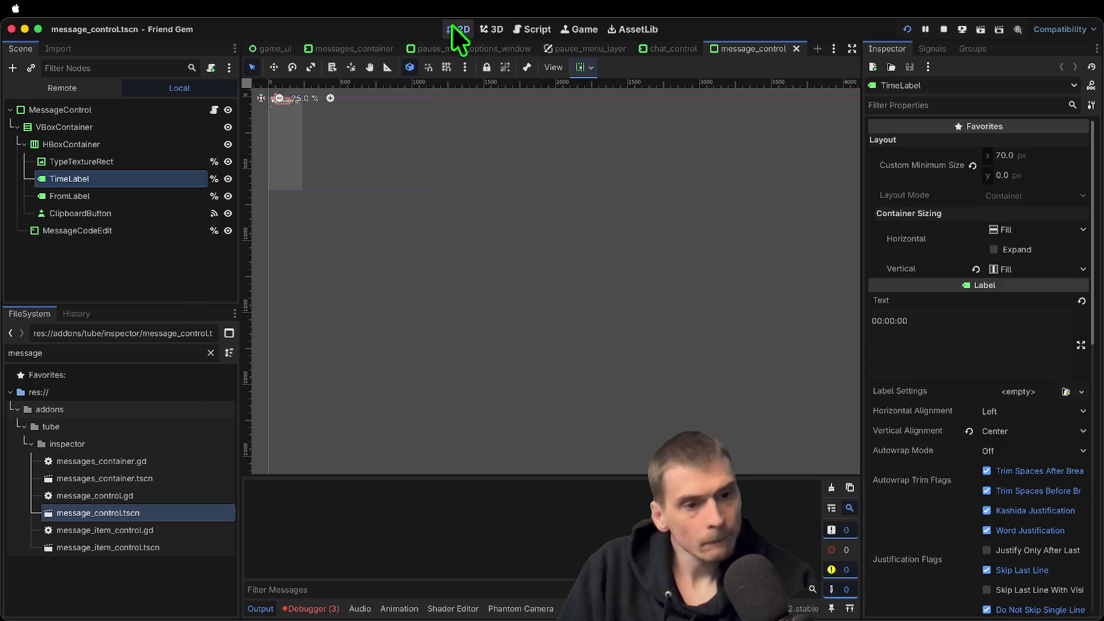
left_click(214, 110)
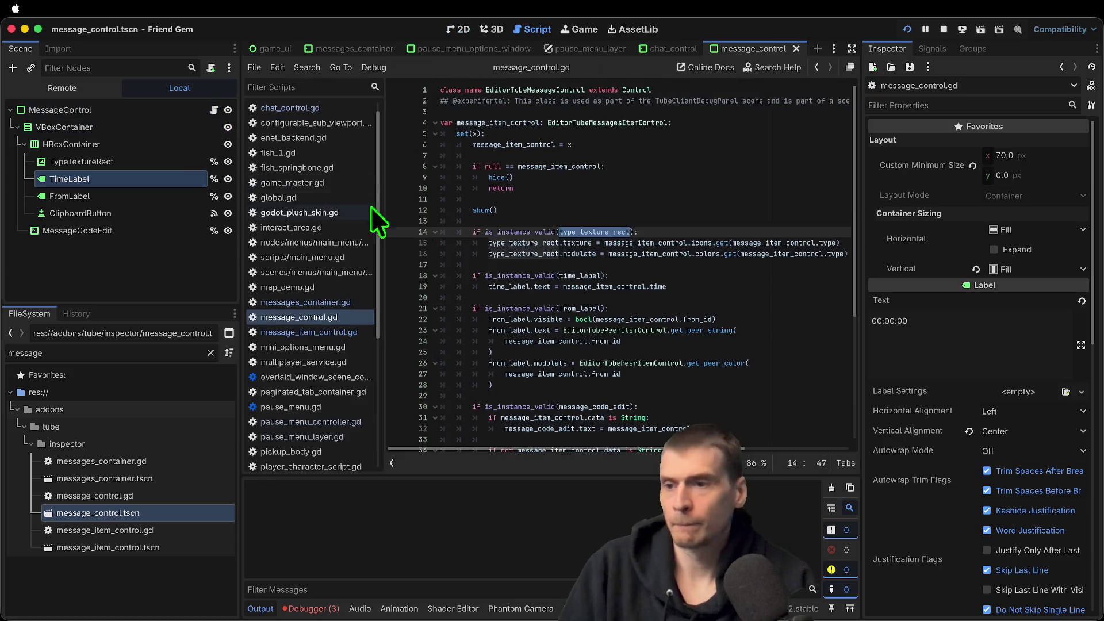
left_click(140, 217)
left_click(141, 197)
left_click(543, 210)
left_click(109, 284)
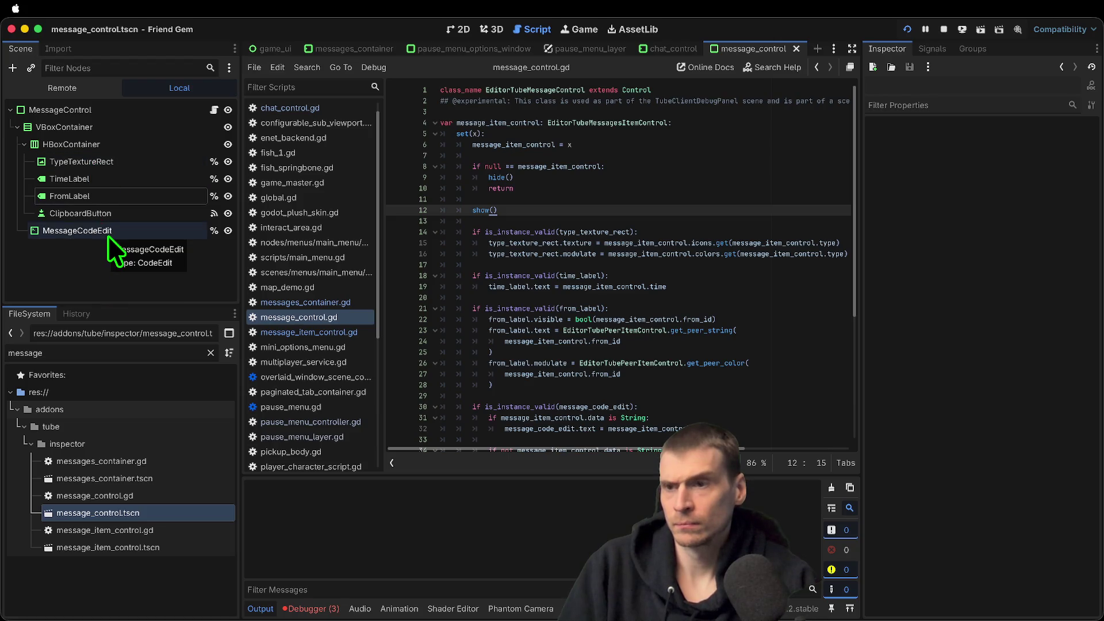
double_click(160, 547)
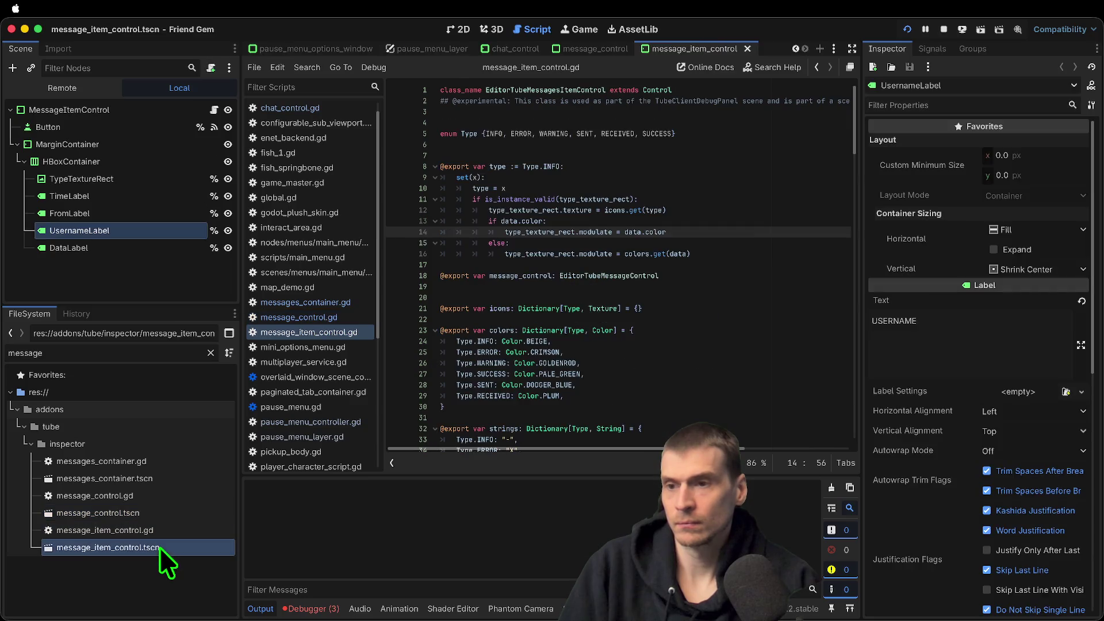
Select the UsernameLabel node to inspect its properties
left_click(125, 288)
scroll(685, 281, "down", 3)
scroll(685, 281, "up", 3)
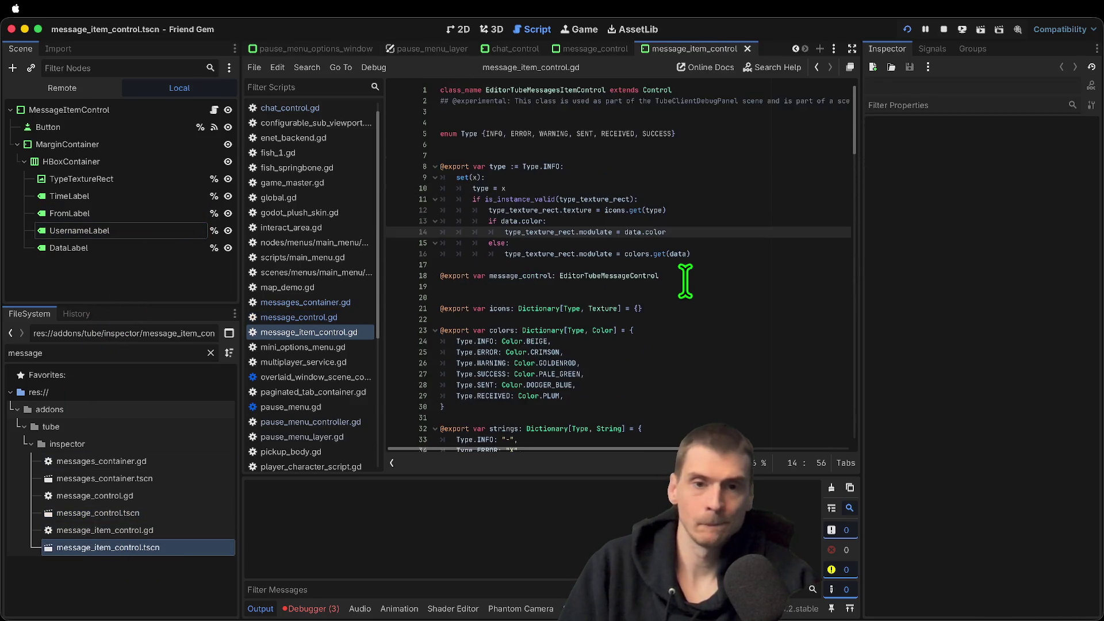
left_click(87, 230)
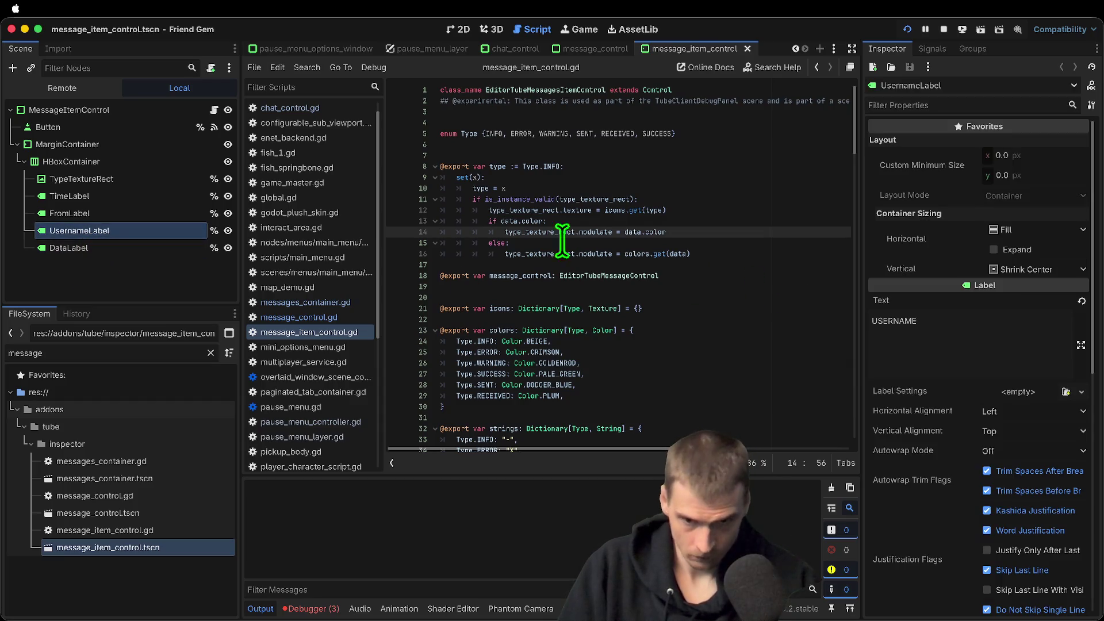
scroll(562, 253, "down", 10)
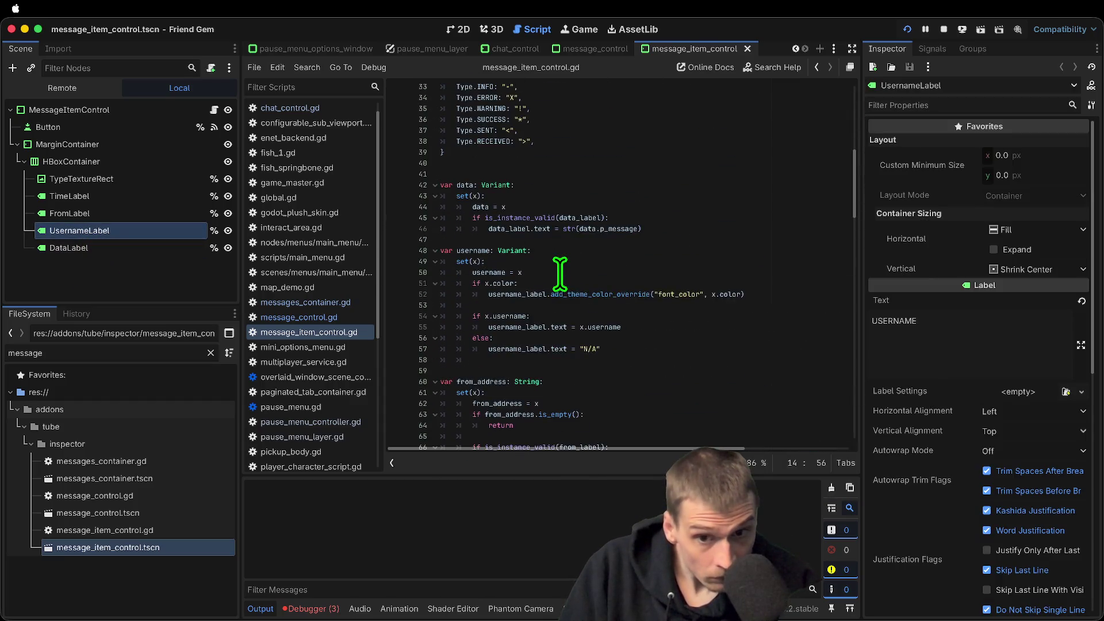
left_click(29, 282)
left_click(104, 225)
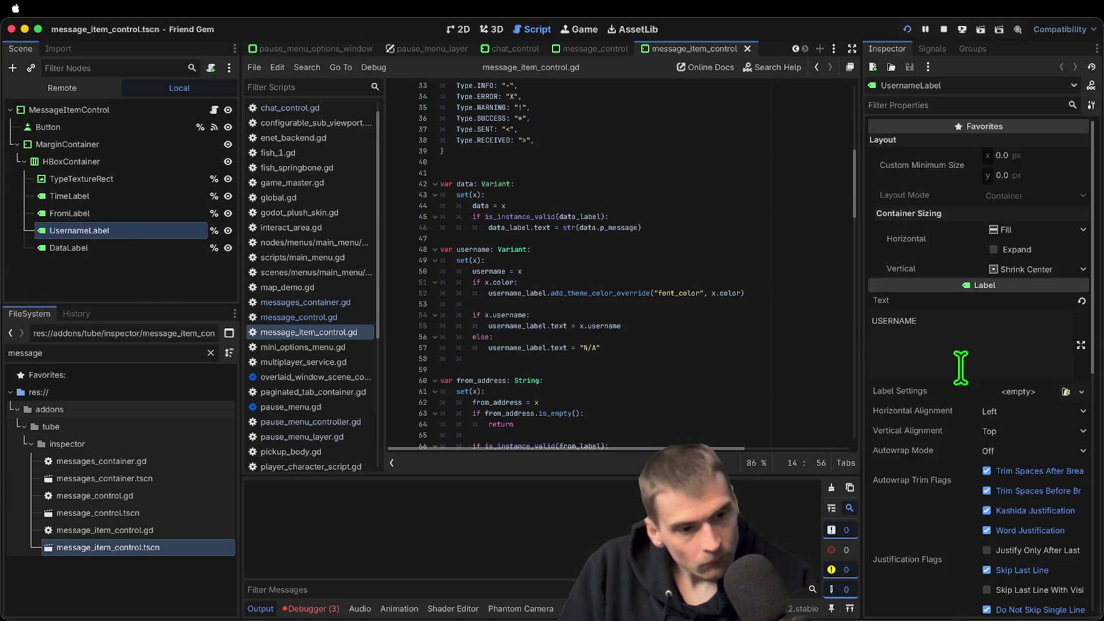
scroll(961, 366, "down", 10)
Enable a black (000000) font shadow colour override on UsernameLabel
left_click(957, 430)
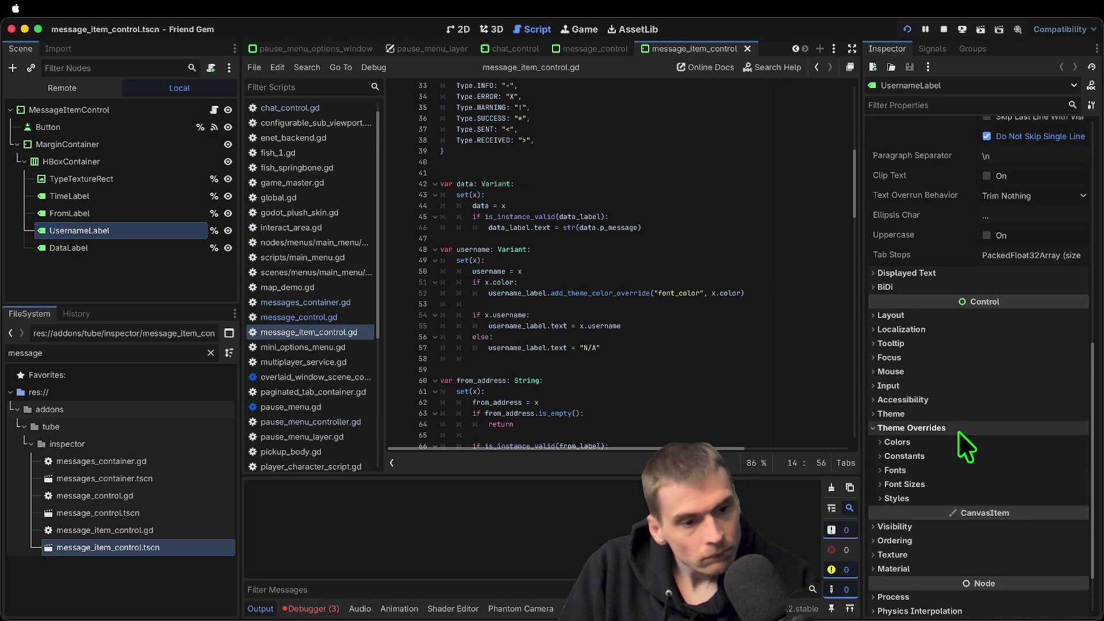
left_click(995, 440)
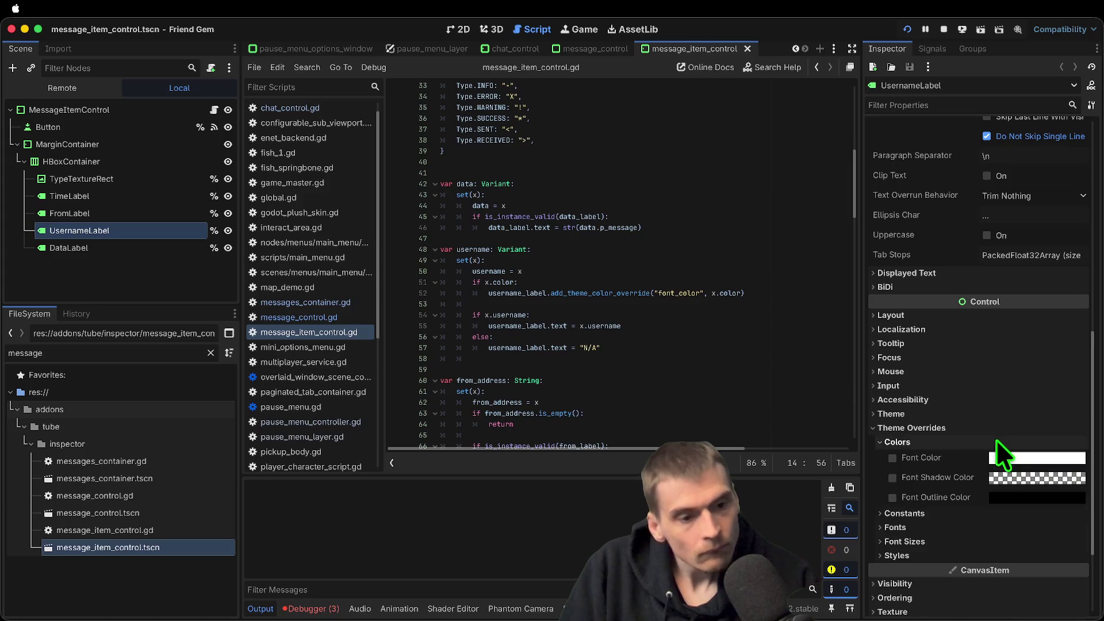
left_click(1027, 481)
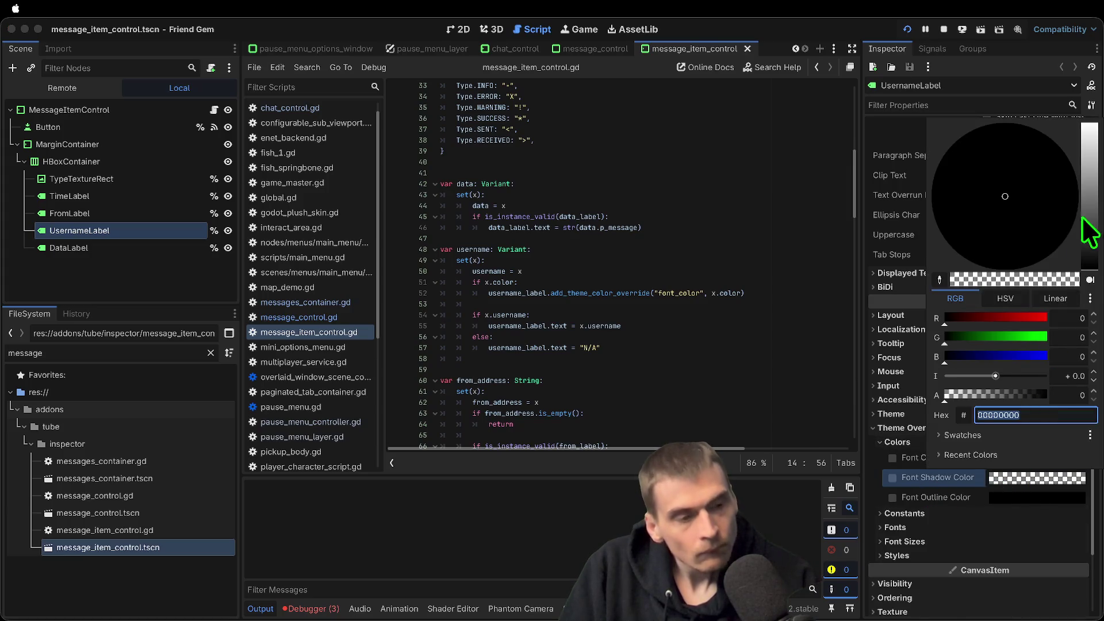
mouse_move(1089, 221)
left_mouse_down()
mouse_move(1090, 132)
mouse_move(1096, 466)
left_mouse_up()
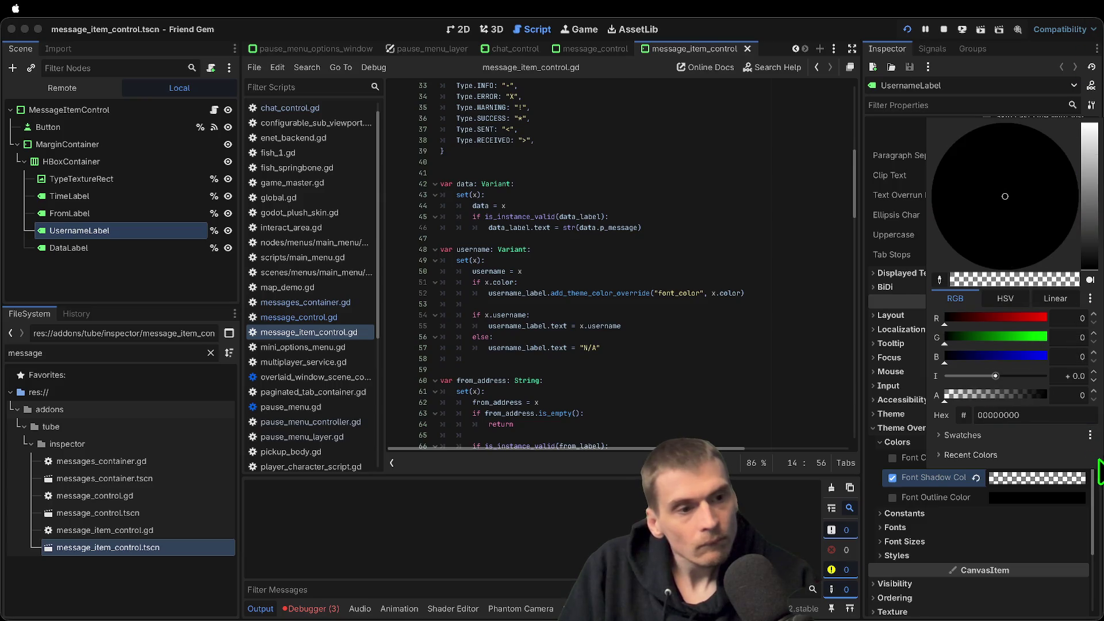
key("Escape")
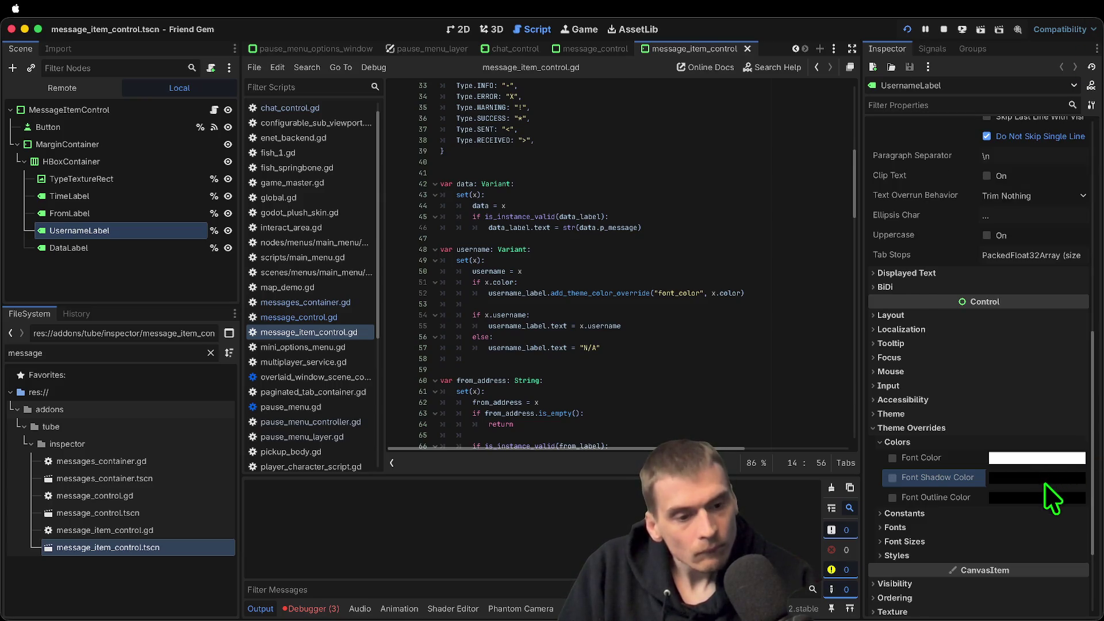
left_click(892, 477)
left_click(1026, 482)
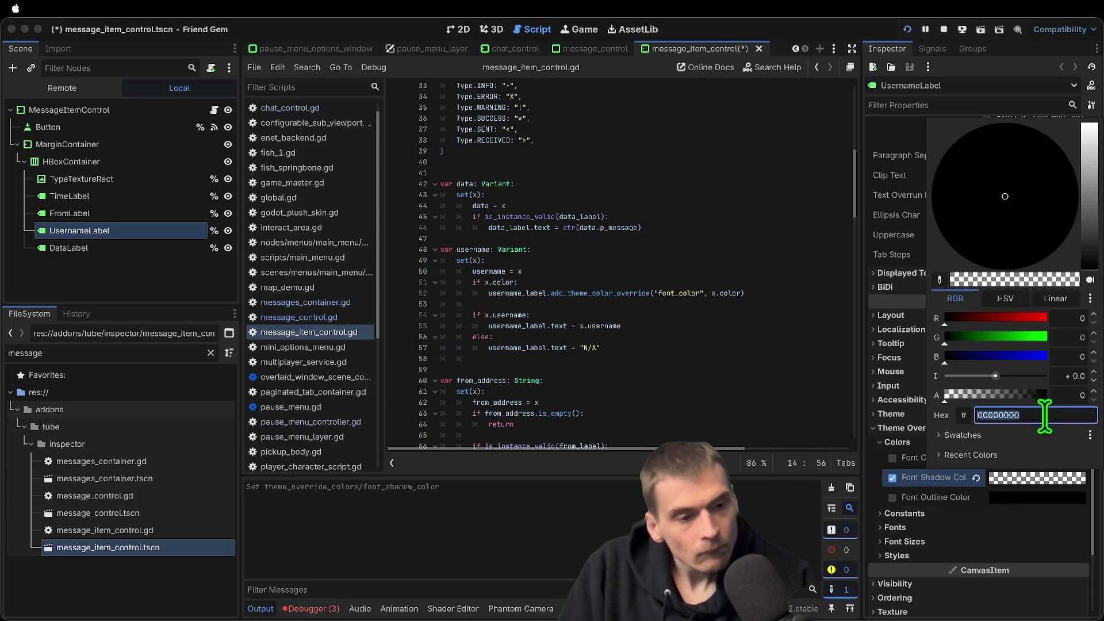
type("000000")
key("Return")
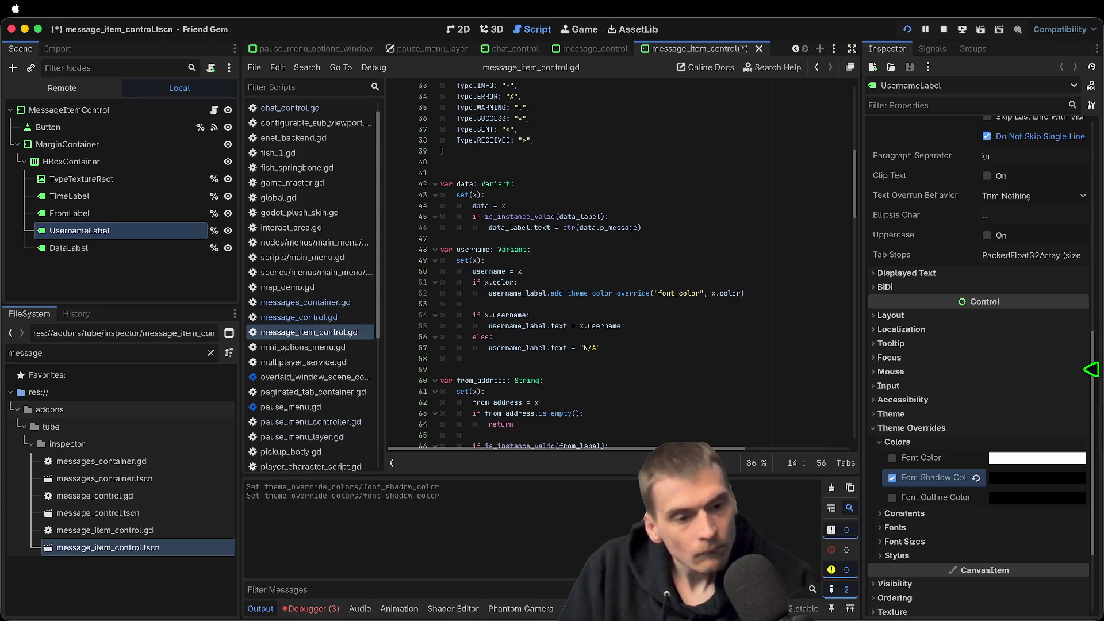
scroll(992, 483, "down", 1)
Swap the shadow override for a black font outline colour override
left_click(892, 462)
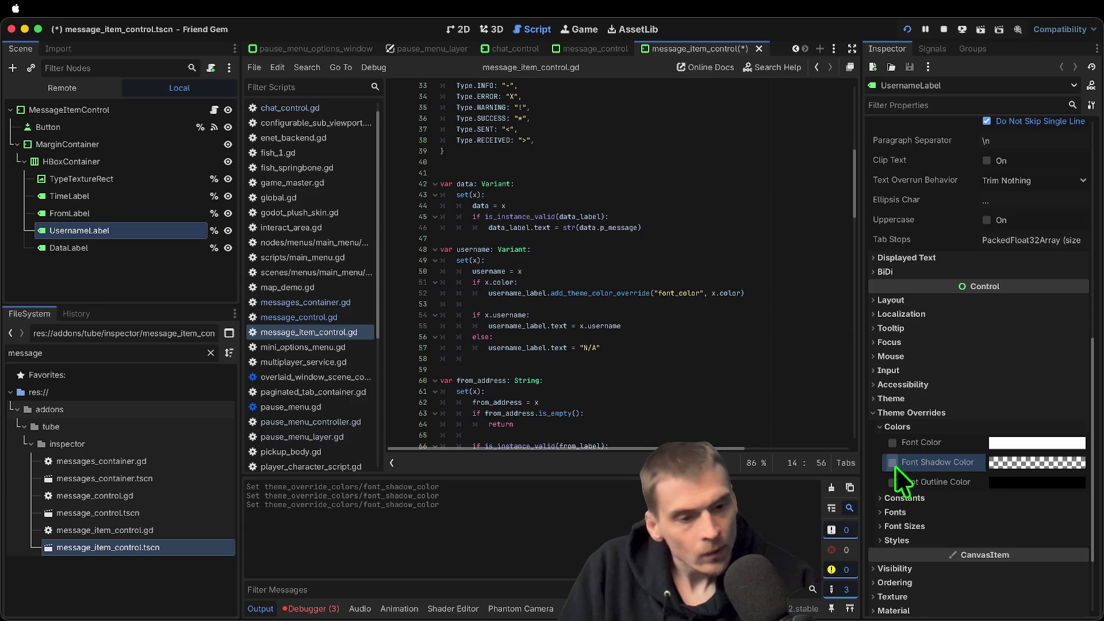
left_click(892, 482)
left_click(892, 482)
left_click(891, 482)
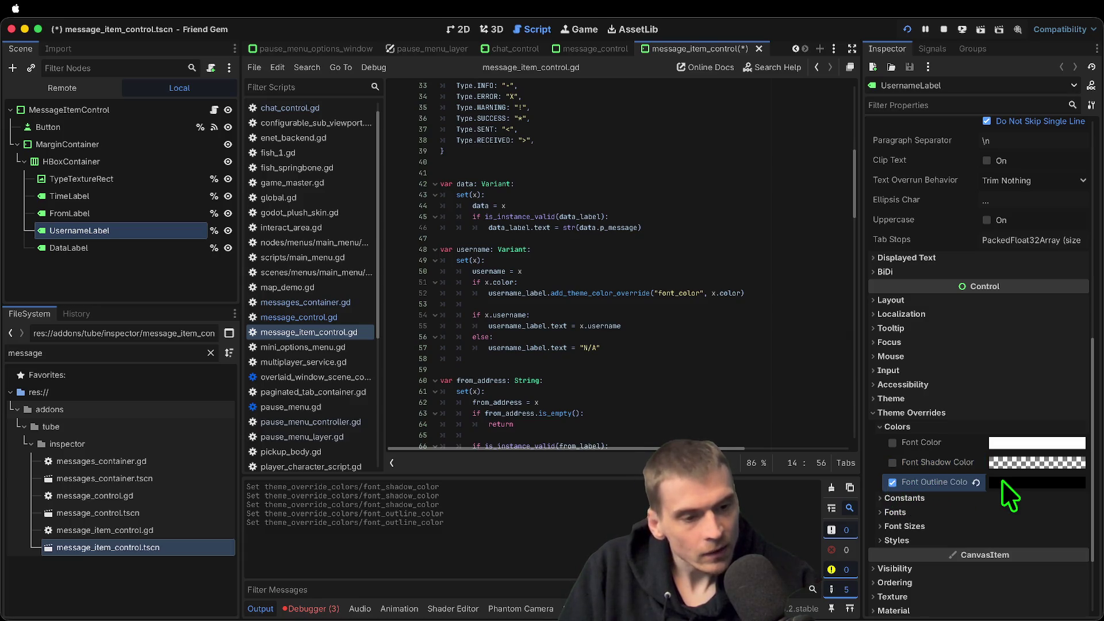
left_click(1002, 481)
left_click(1003, 481)
left_click(1015, 480)
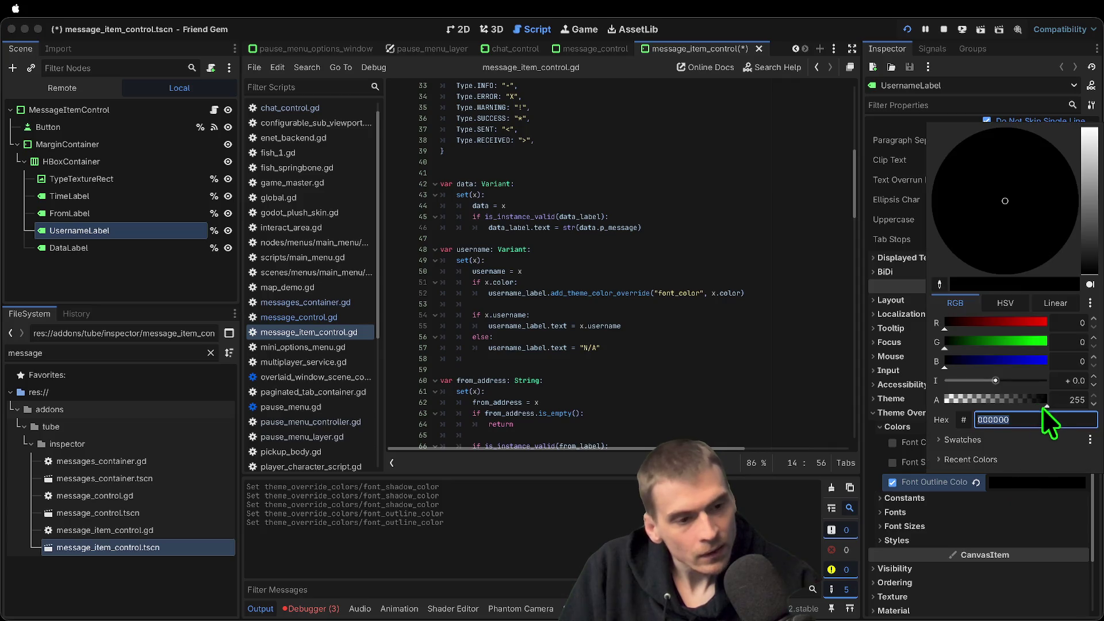
left_click(986, 499)
Set UsernameLabel's outline size constant override and run the game to preview it
left_click(987, 500)
scroll(999, 515, "down", 4)
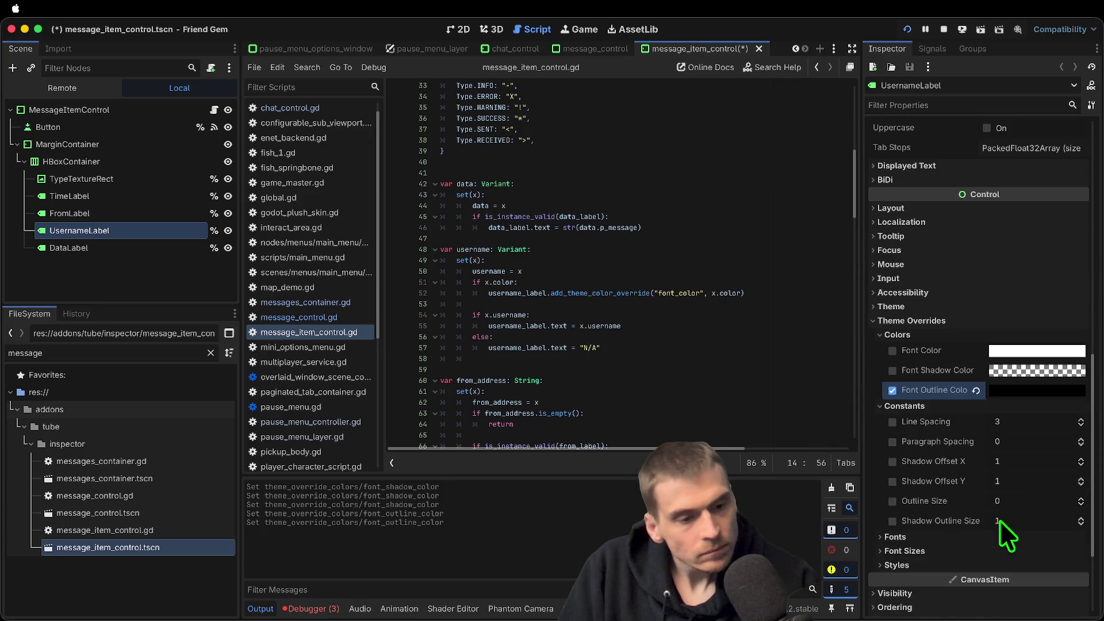
left_click_drag(1039, 496, 1052, 496)
key("super+b")
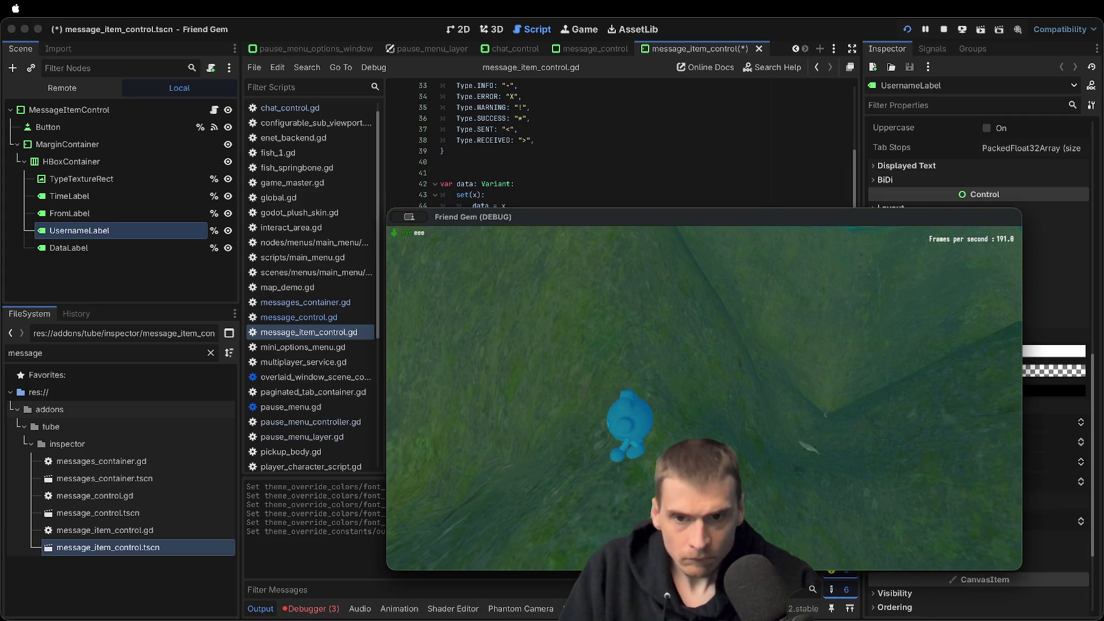
Send a 'zz' chat message in the running game
key("super+Tab")
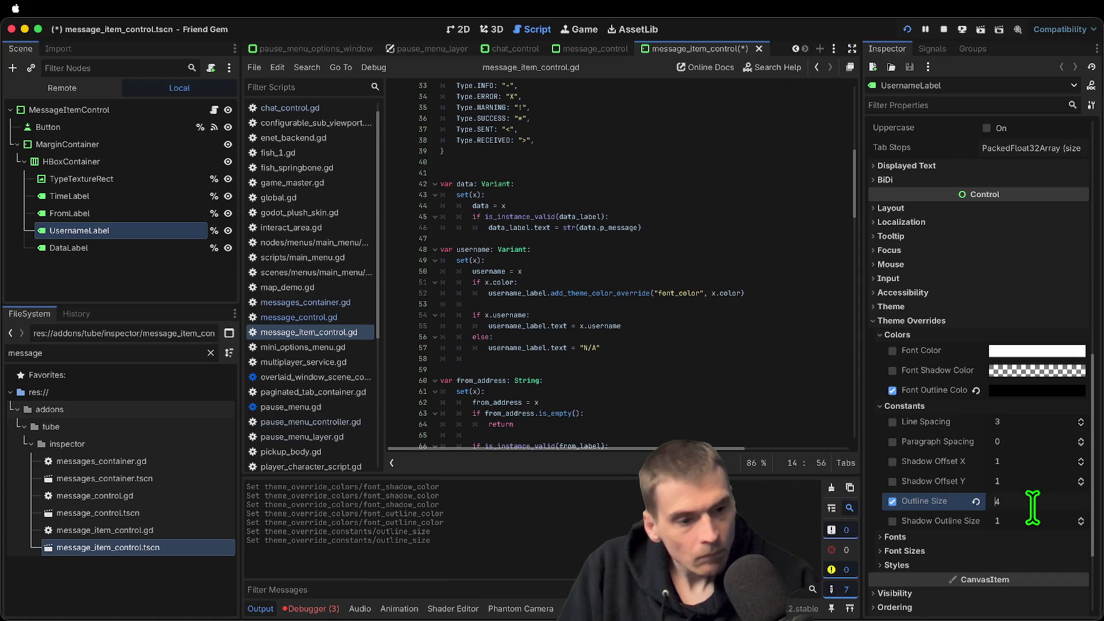
key("super+Tab")
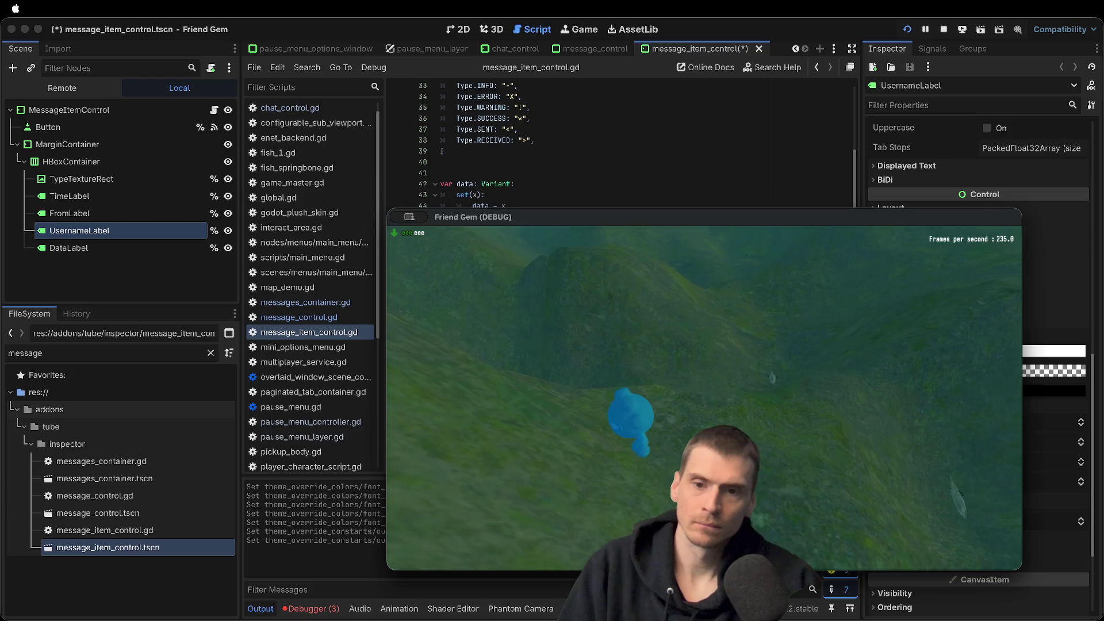
key("super+Tab")
key("super+Tab")
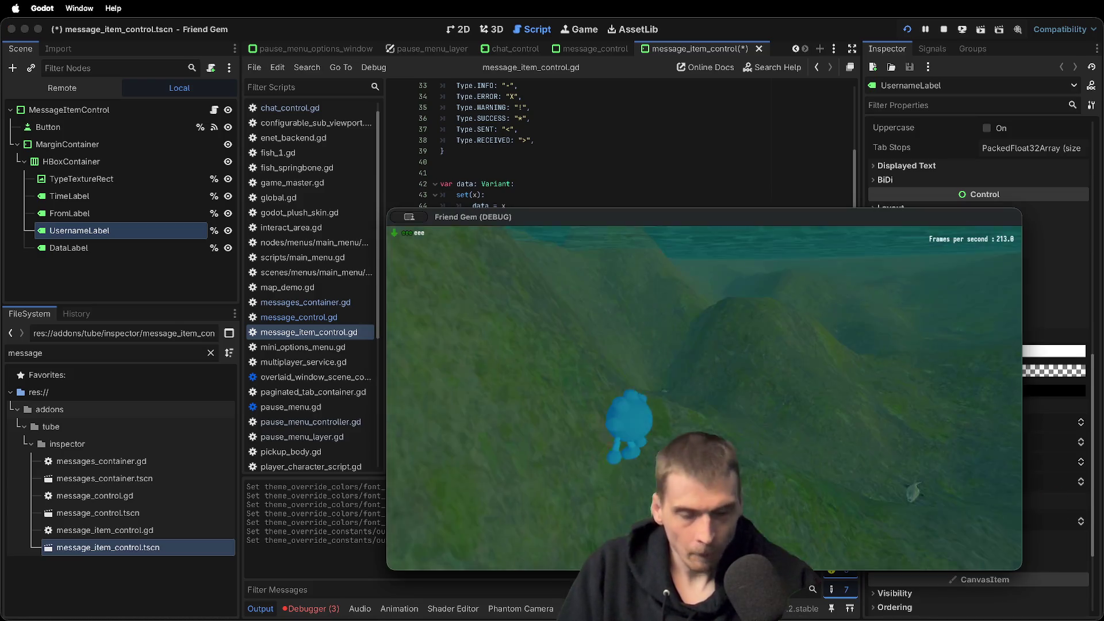
key("Return")
type("zz")
key("Return")
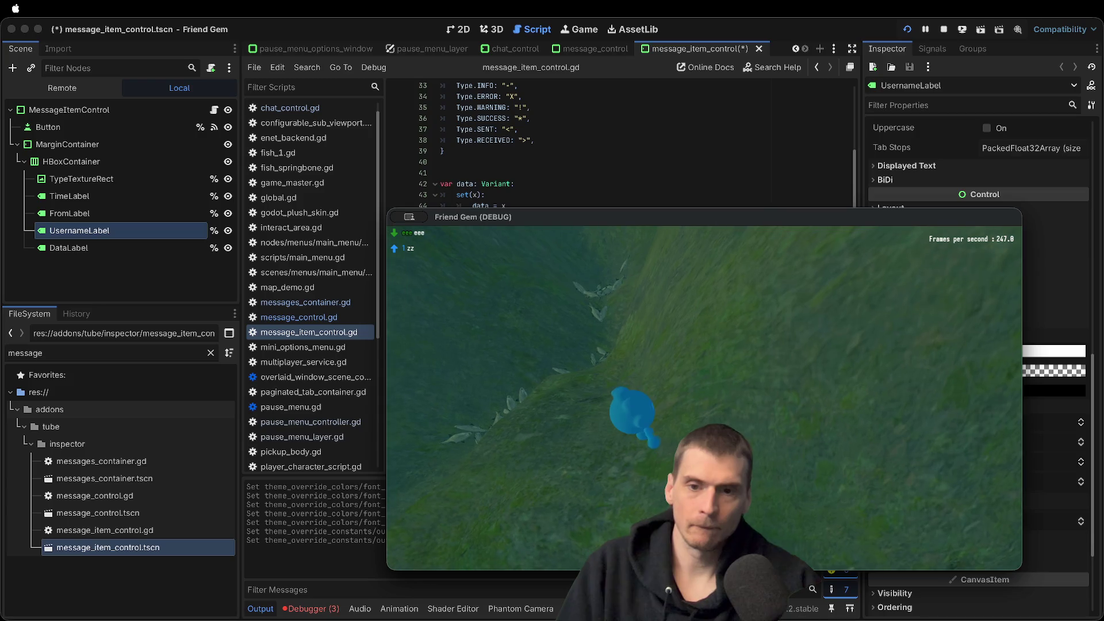
Save the message item scene and select the DataLabel node
key("super+Tab")
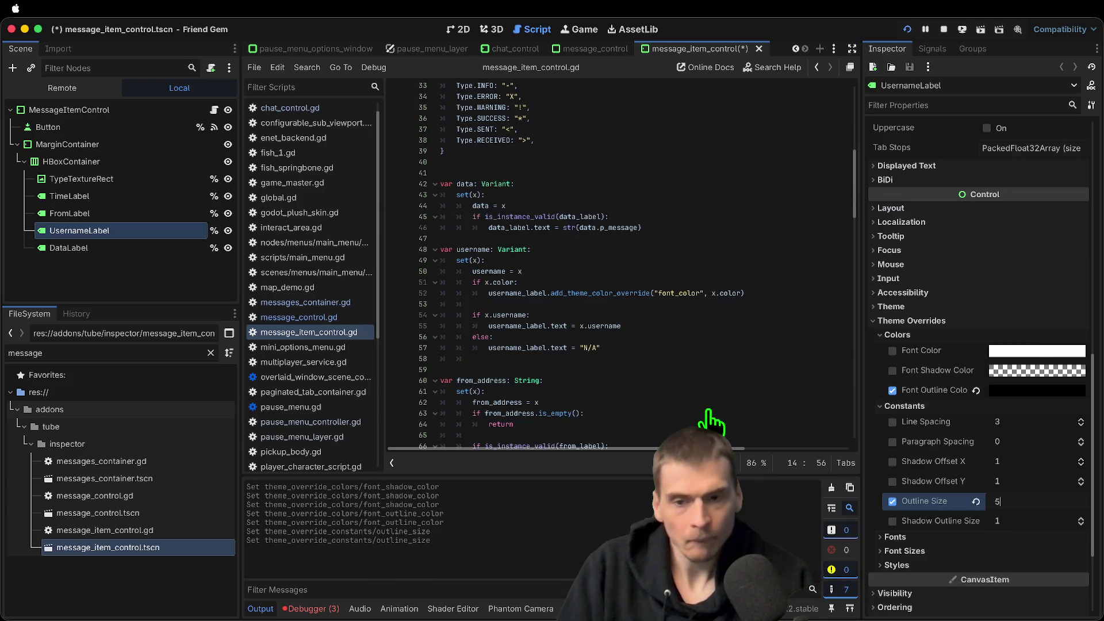
key("super+s")
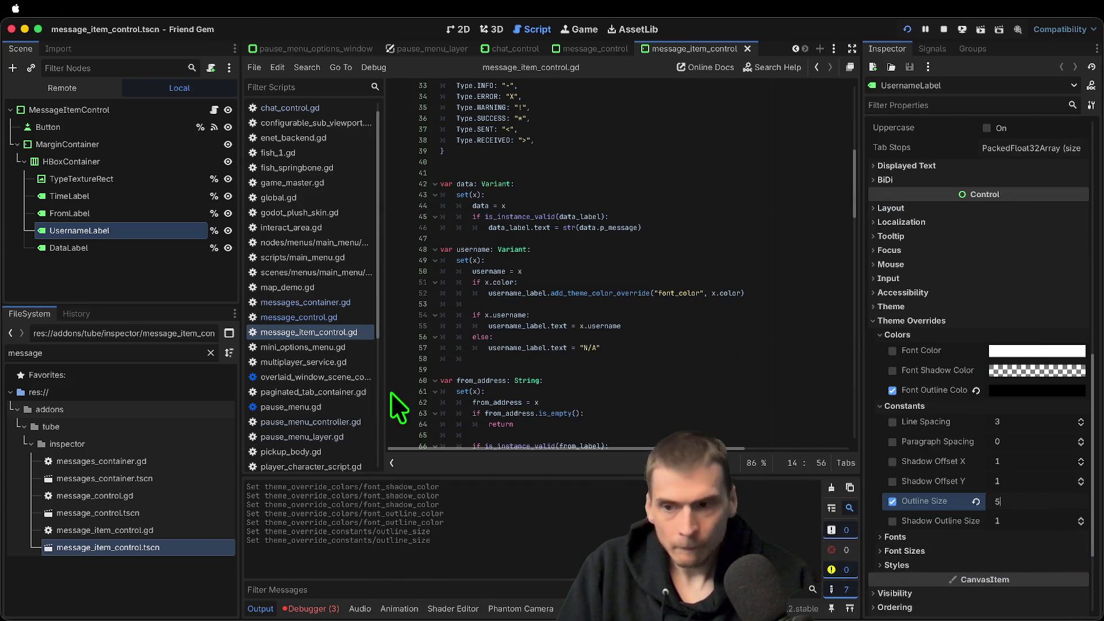
left_click(40, 276)
left_click(106, 218)
left_click(98, 226)
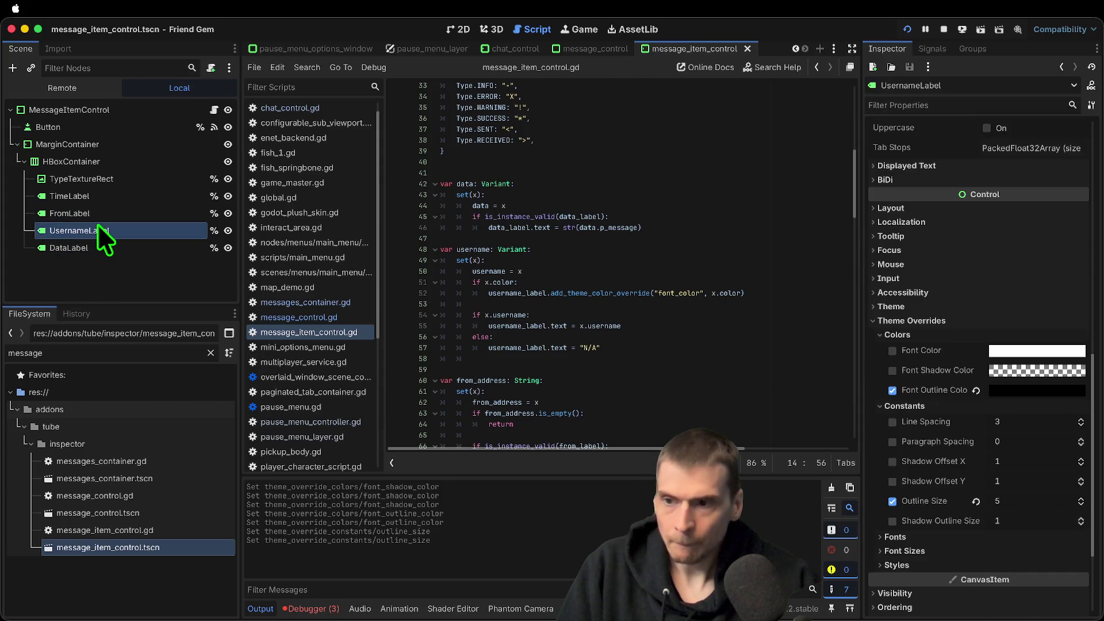
left_click(97, 246)
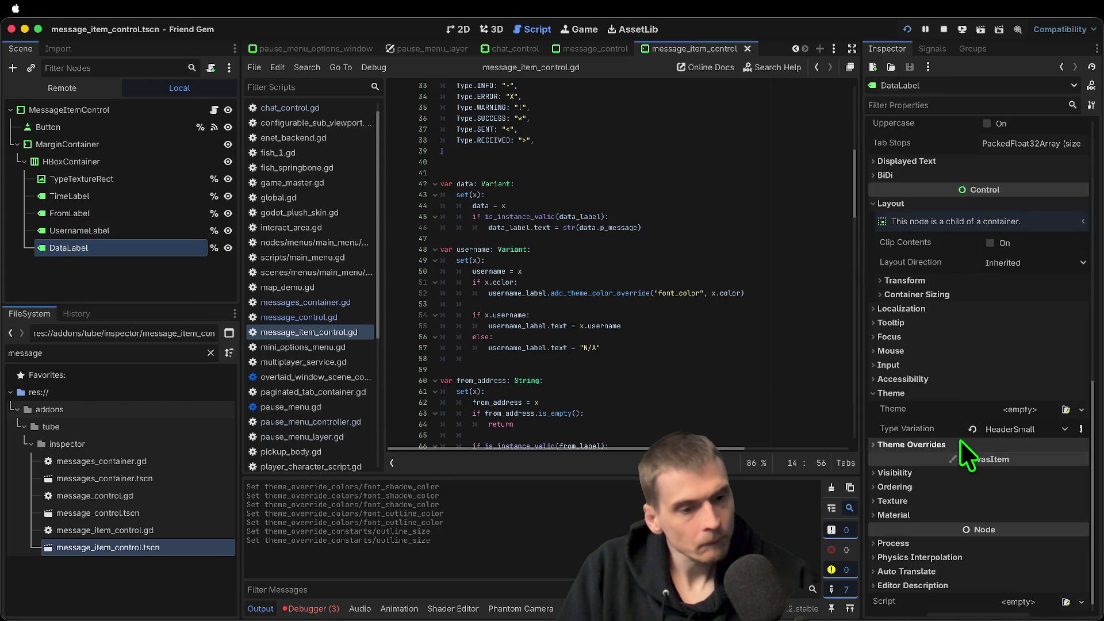
Give DataLabel an outline size override of 5 and enable its font outline colour
left_click(1001, 444)
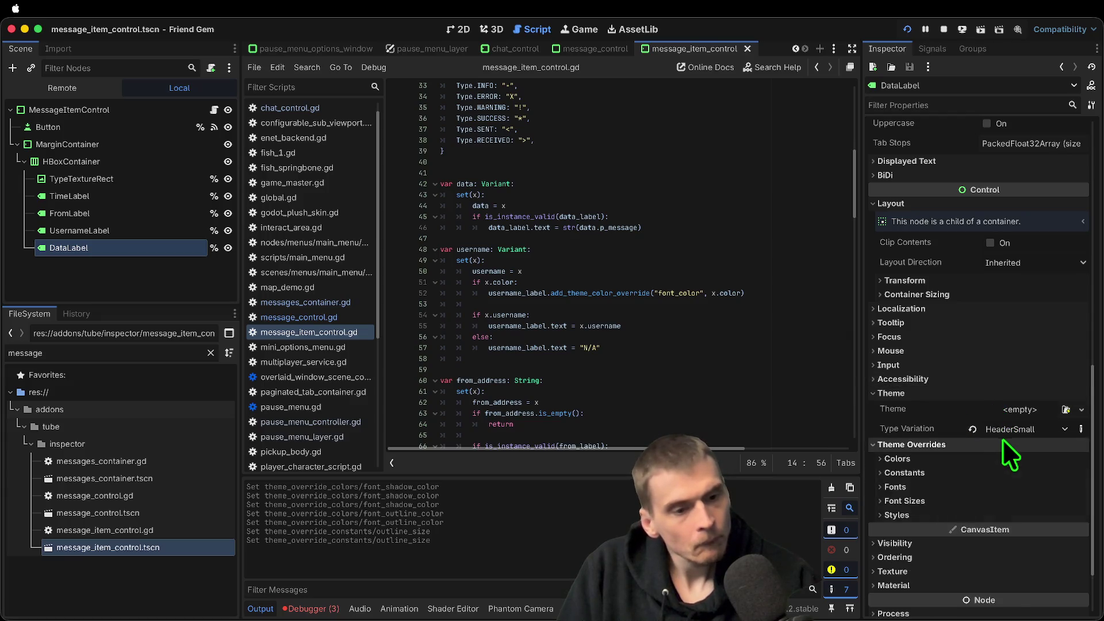
scroll(998, 426, "down", 3)
left_click(994, 415)
left_click(1036, 444)
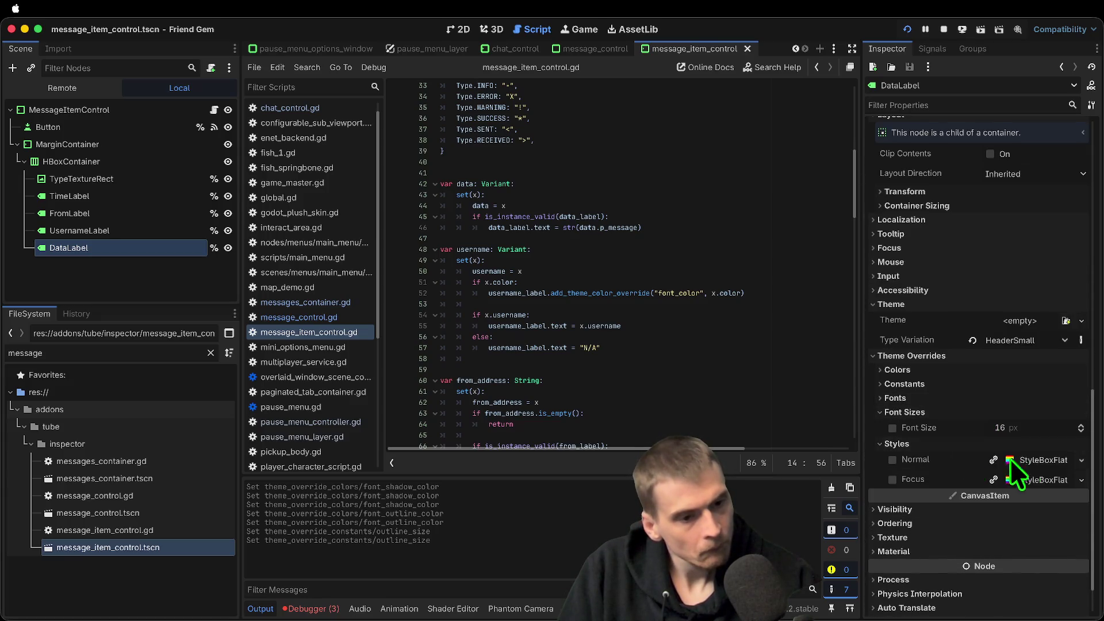
scroll(1000, 457, "down", 1)
left_click(952, 393)
left_click(952, 381)
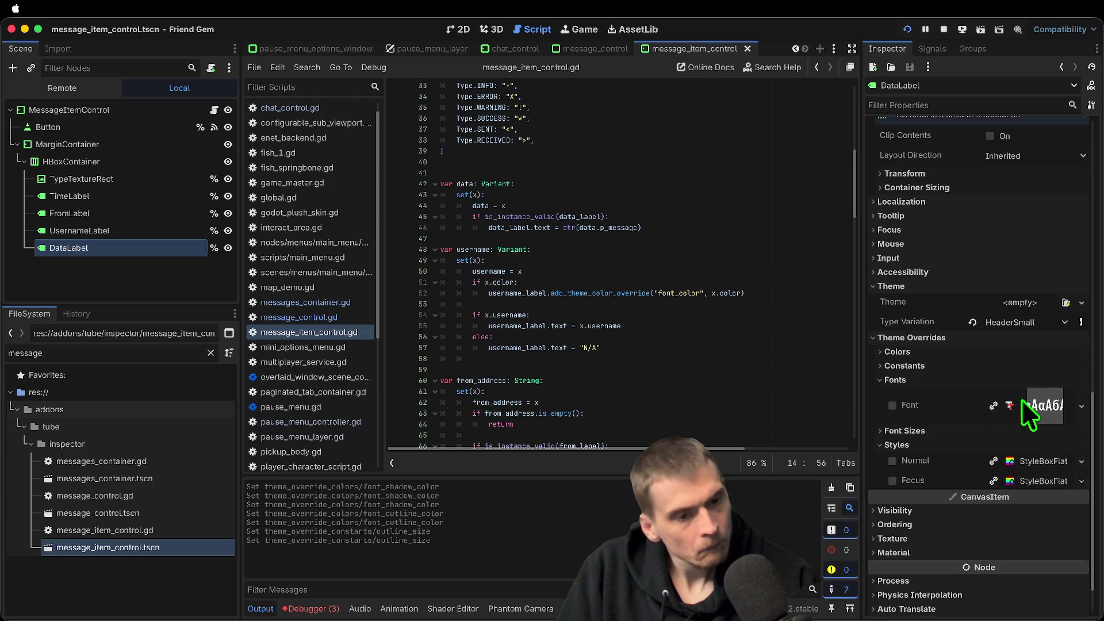
left_click(1005, 378)
left_click(1003, 367)
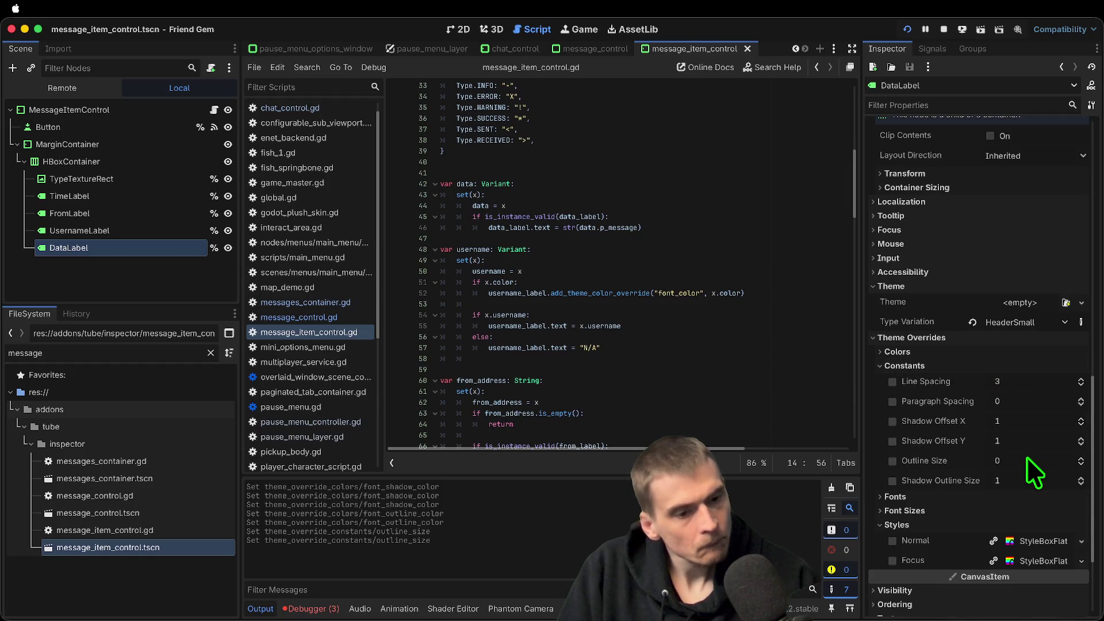
left_click_drag(1027, 458, 1035, 451)
left_click(974, 353)
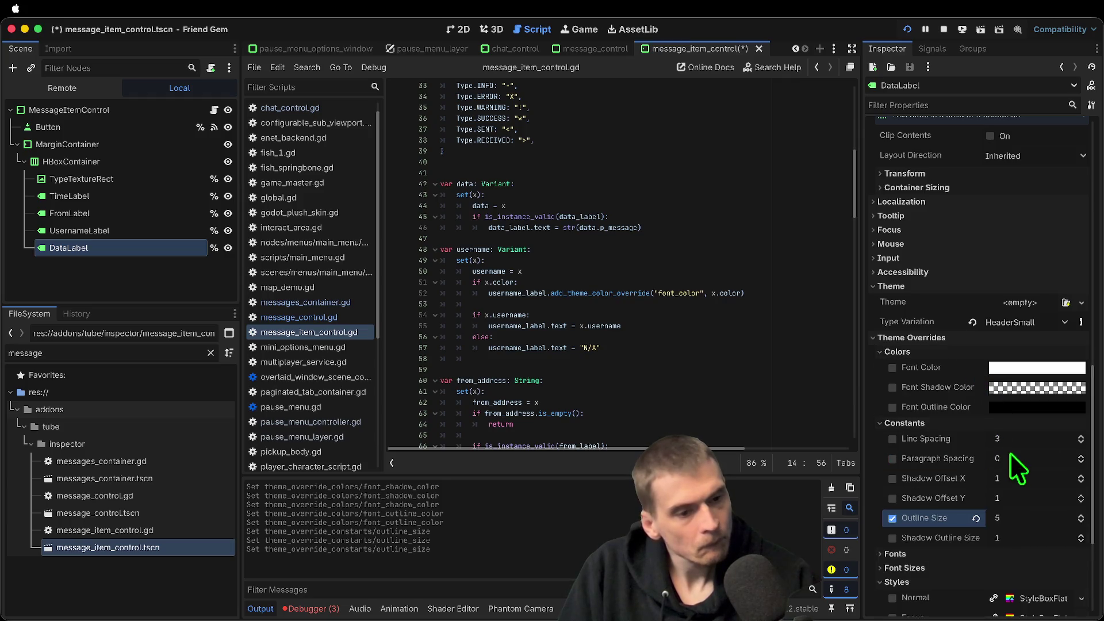
left_click(893, 407)
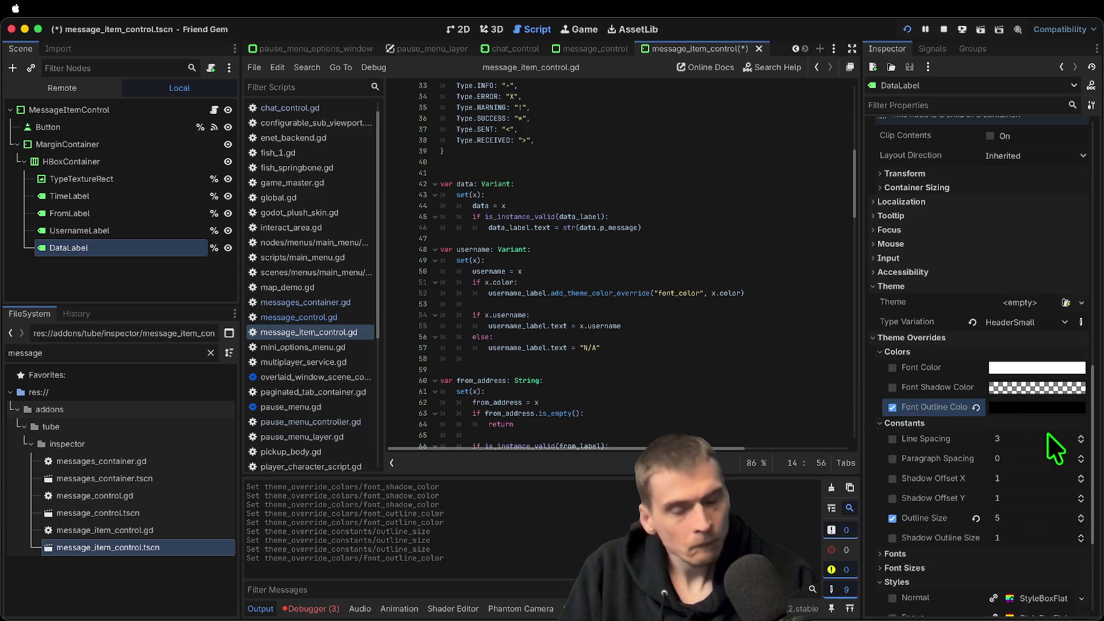
Send a 'test' chat message in the game and close the chat panel
key("super+Tab")
type("test")
key("Return")
key("Escape")
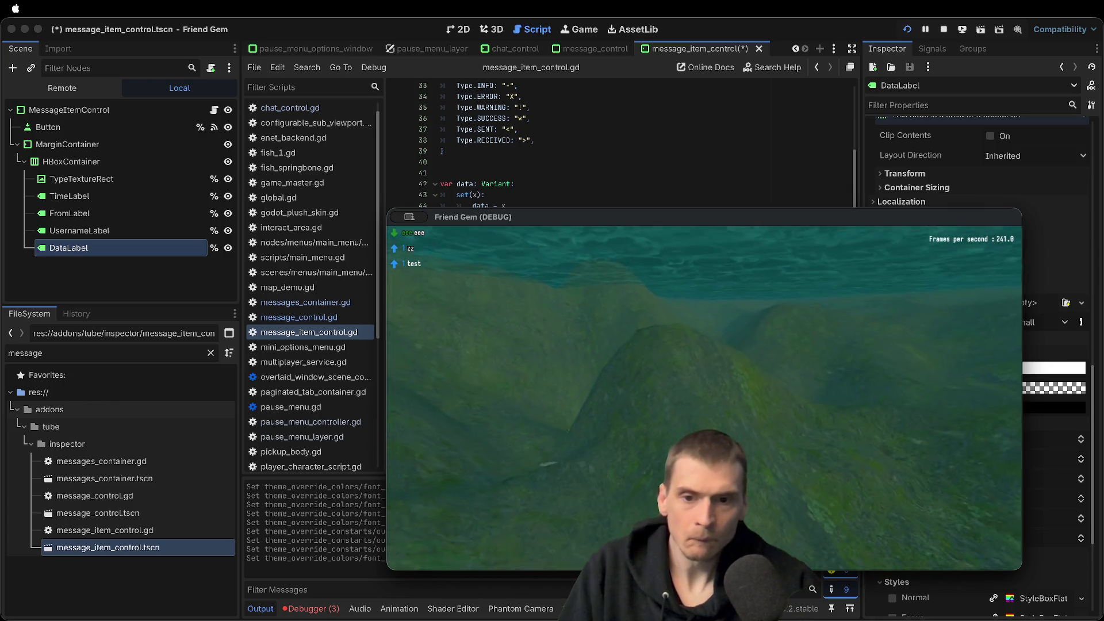
Open and then close the in-game menu before returning to the editor
key("Escape")
key("super+Tab")
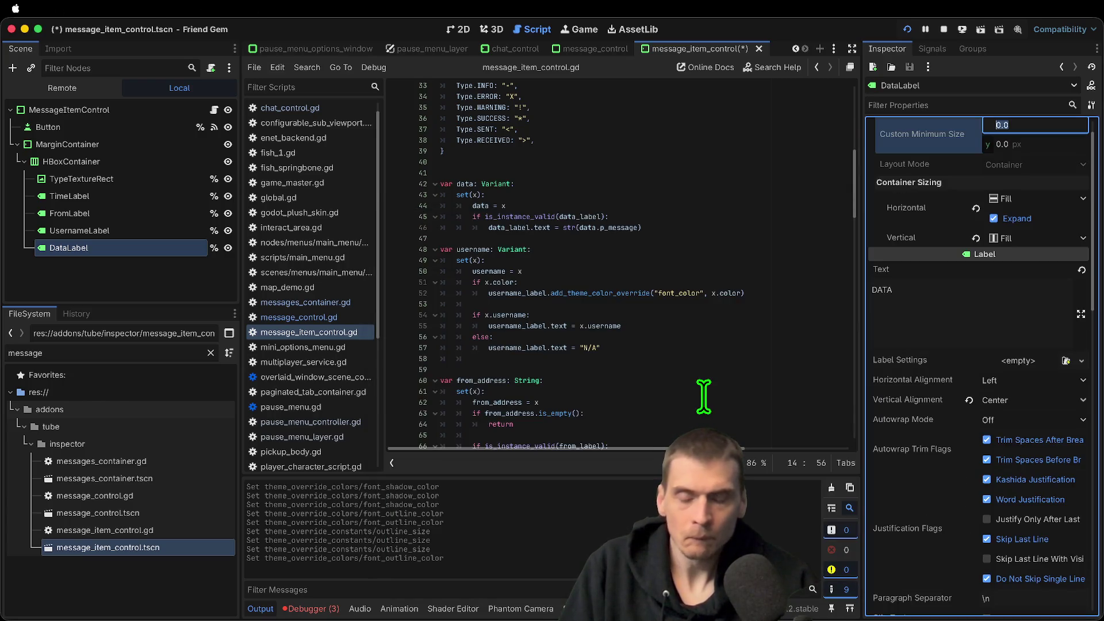
key("super+Tab")
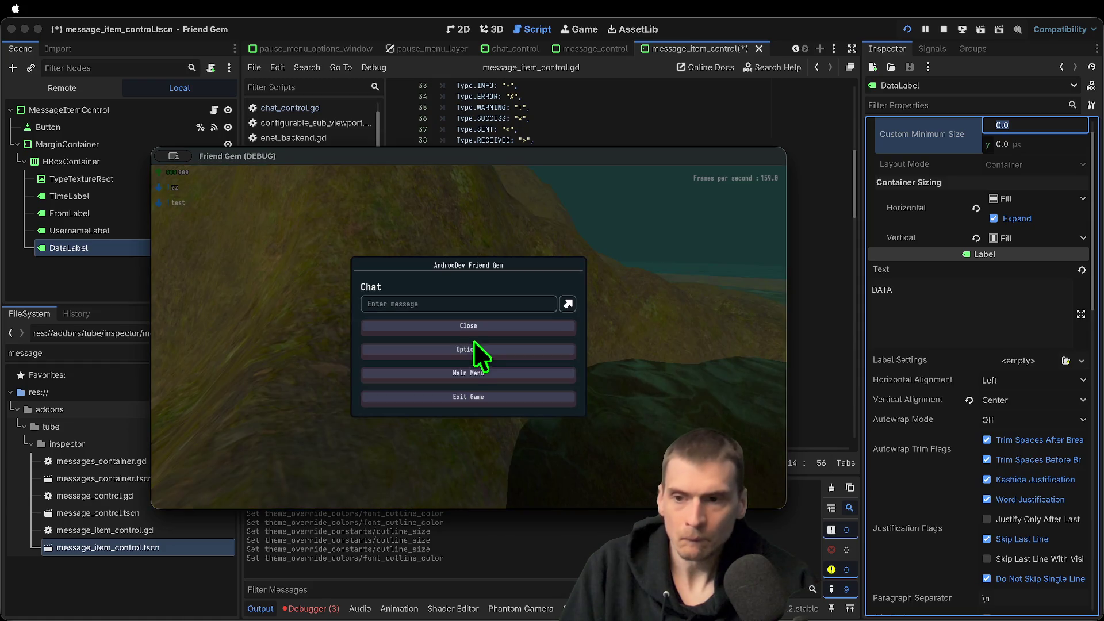
key("Escape")
key("super+Tab")
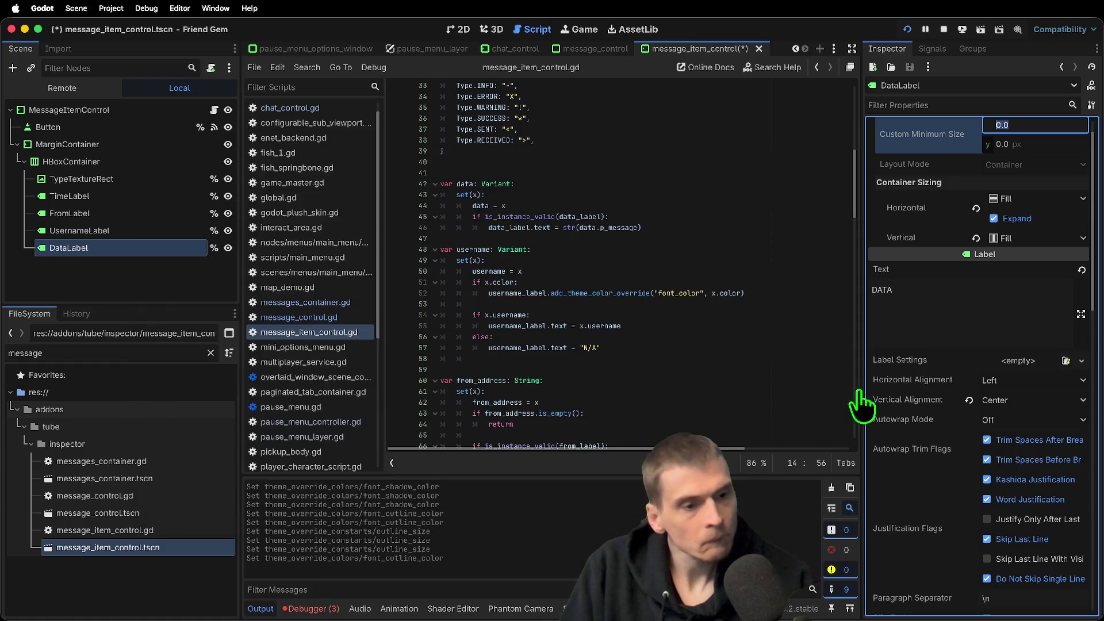
Save message_item_control.tscn, view its labels in the 2D workspace, and relaunch the game
left_click(980, 308)
key("ctrl+s")
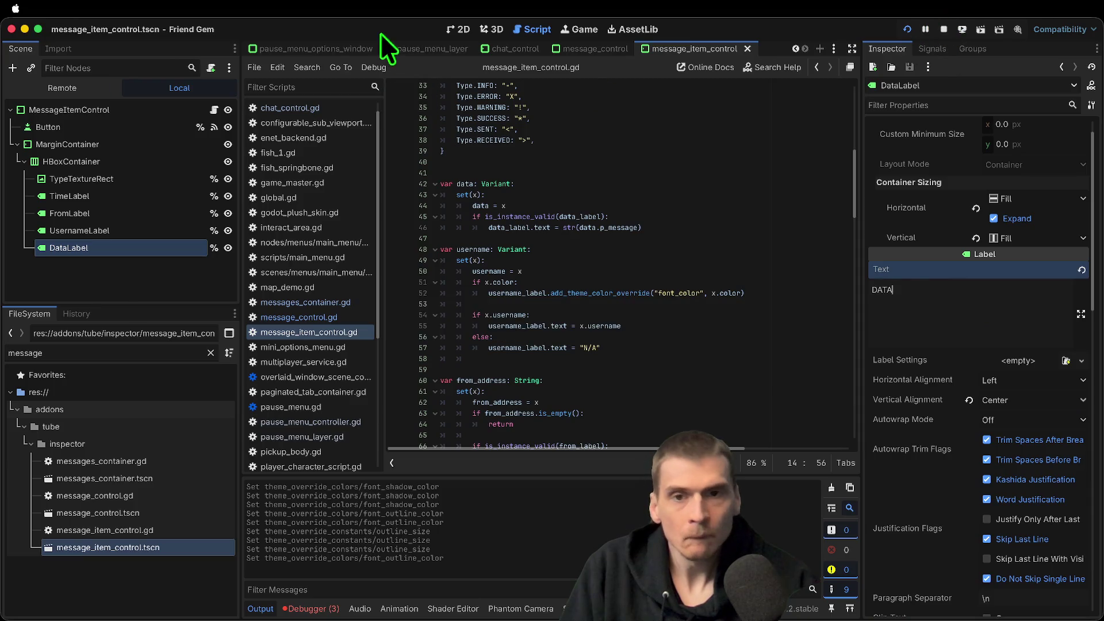
left_click(469, 35)
scroll(547, 316, "up", 2)
scroll(592, 254, "down", 3)
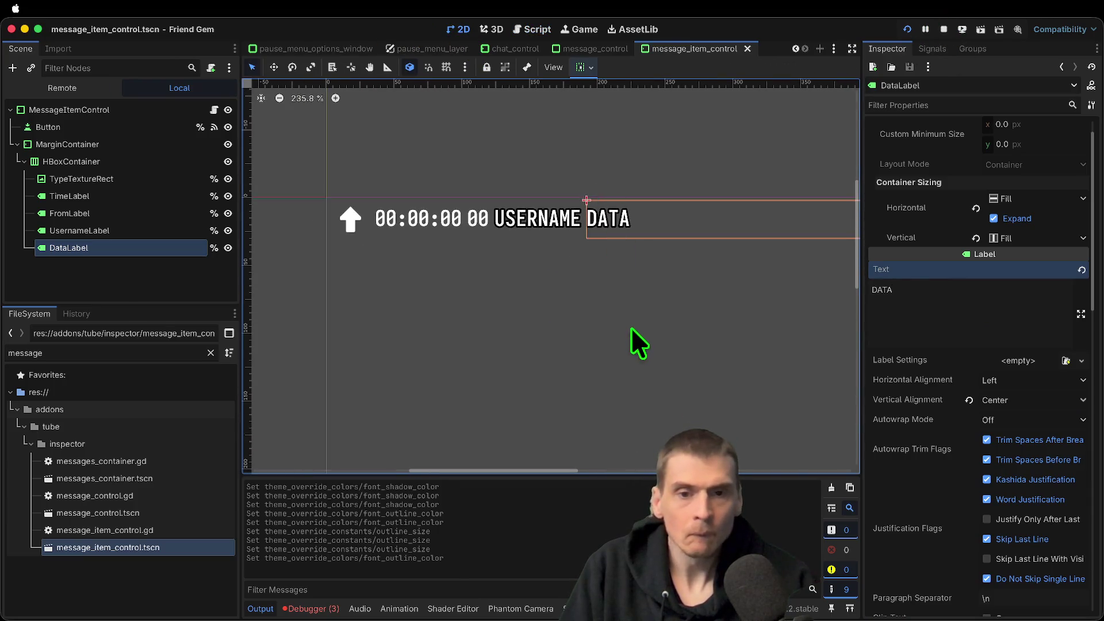
key("super+b")
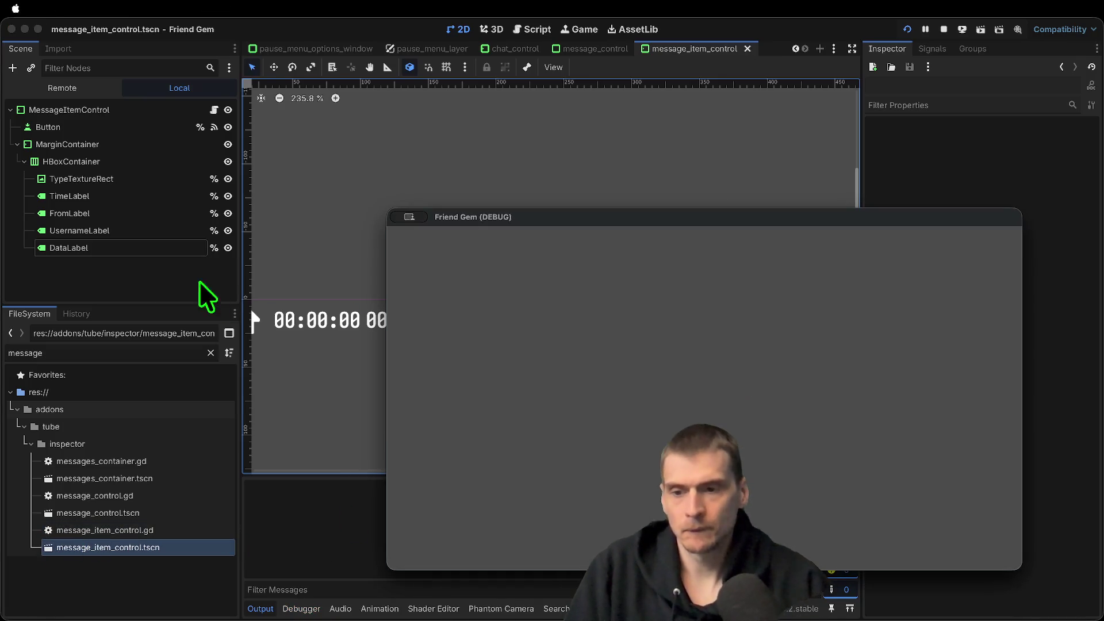
Send a 'test' chat message and a second message, then stop the game
left_click(134, 287)
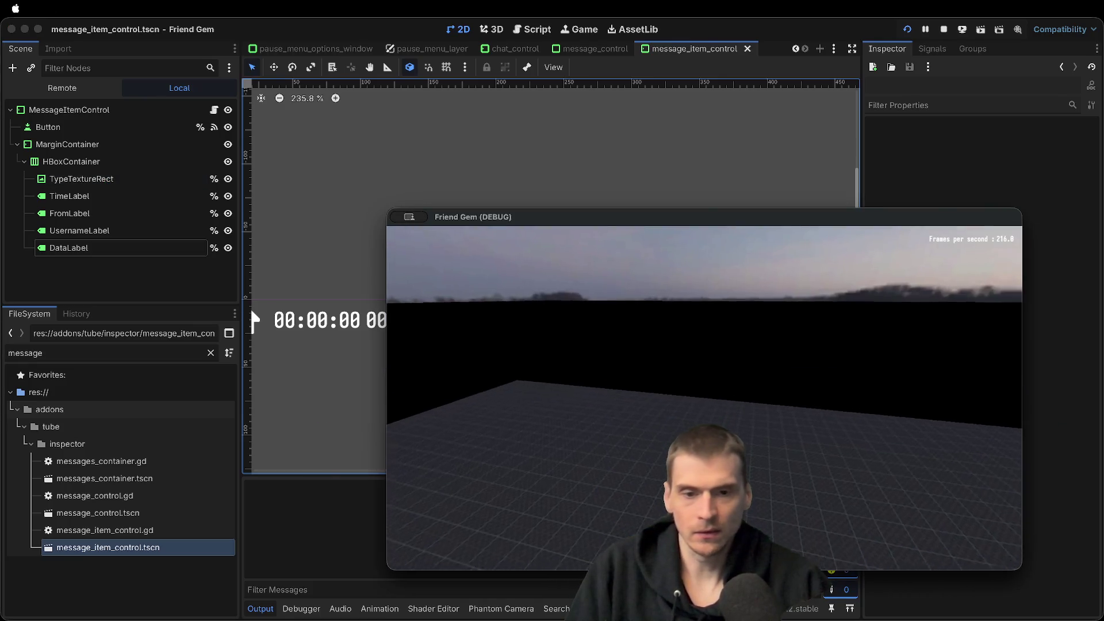
type("test")
key("Return")
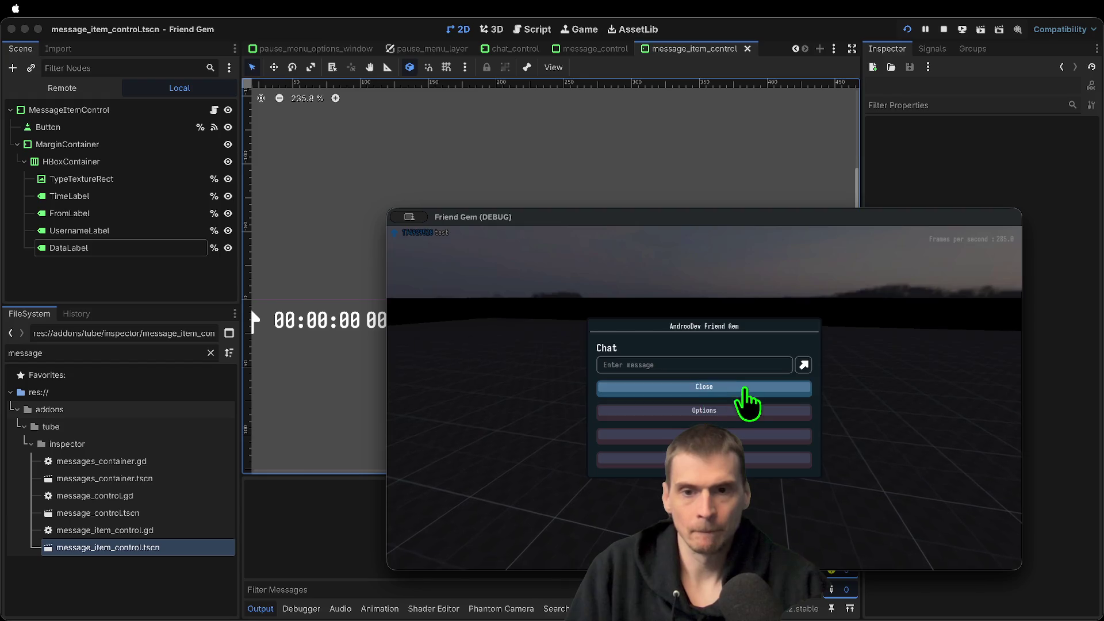
left_click(738, 387)
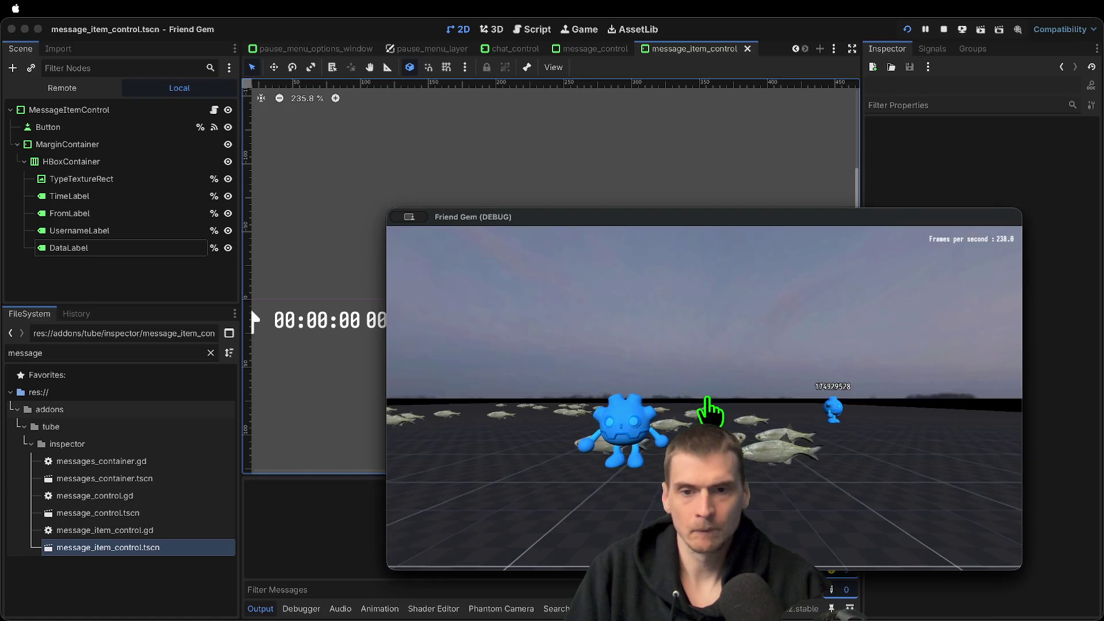
key("Escape")
type("andrew")
key("Return")
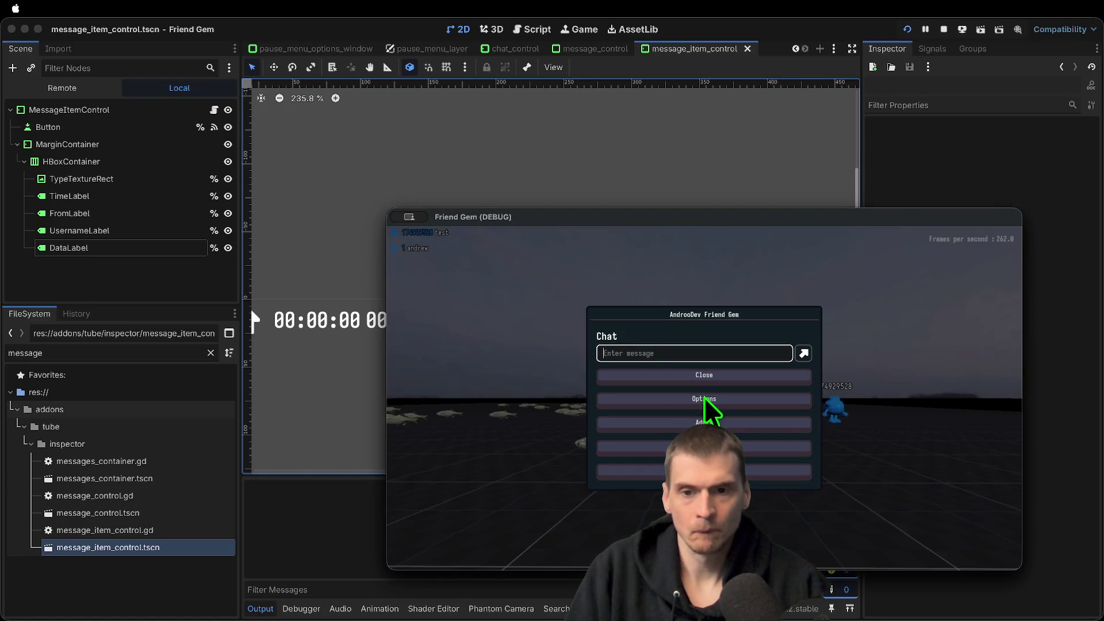
key("Escape")
key("super+period")
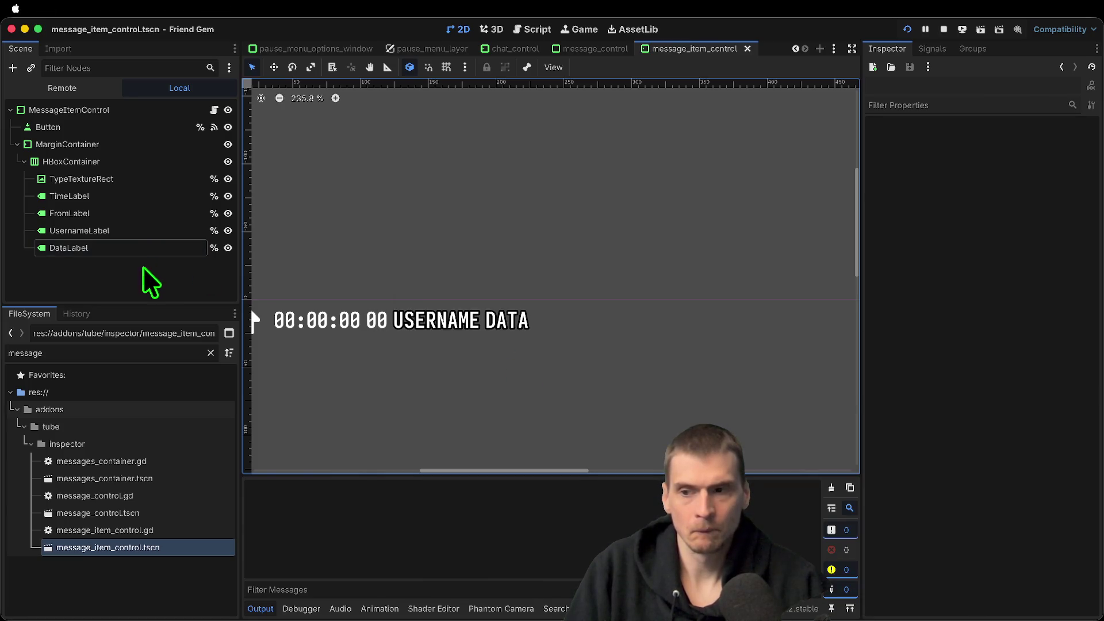
Rerun the game and browse the Options tabs for input sensitivity and username/colour settings
left_click(149, 230)
left_click(148, 247)
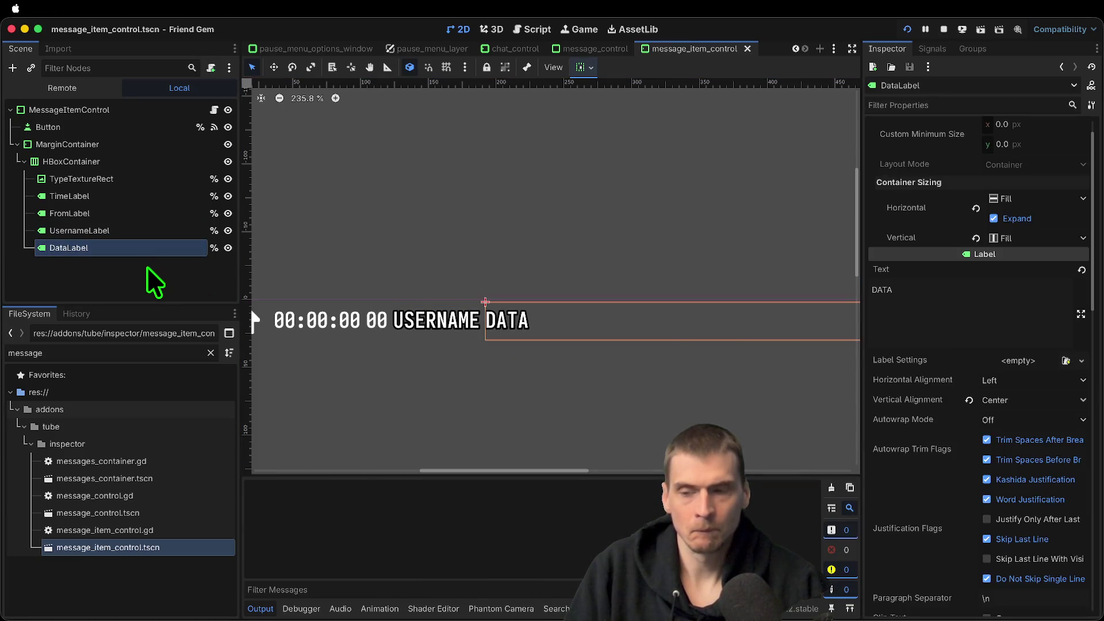
key("super+b")
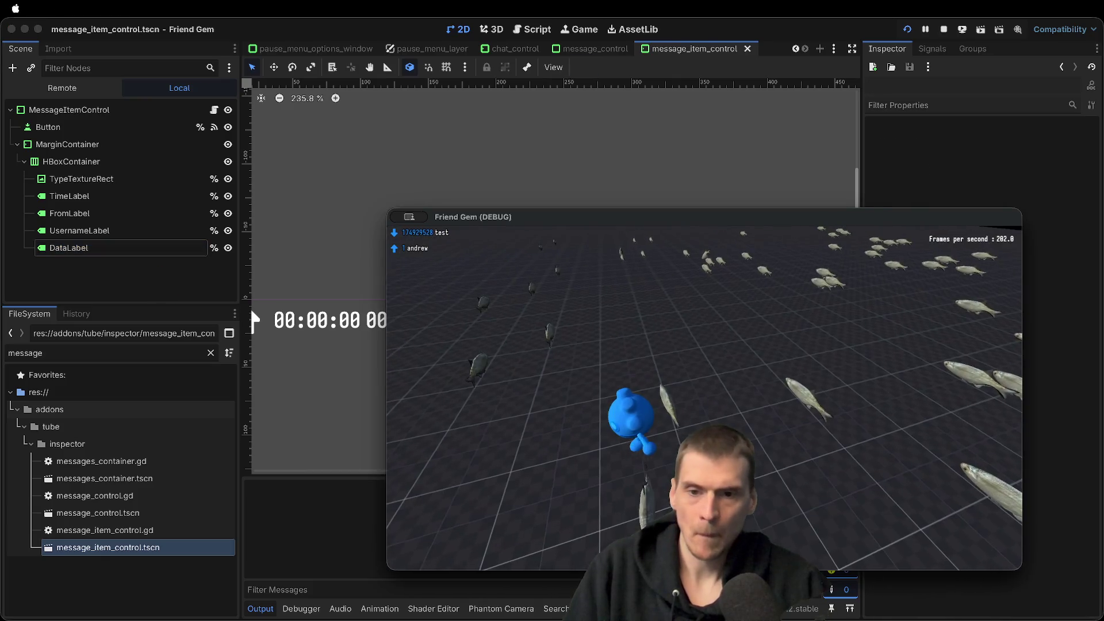
key("Escape")
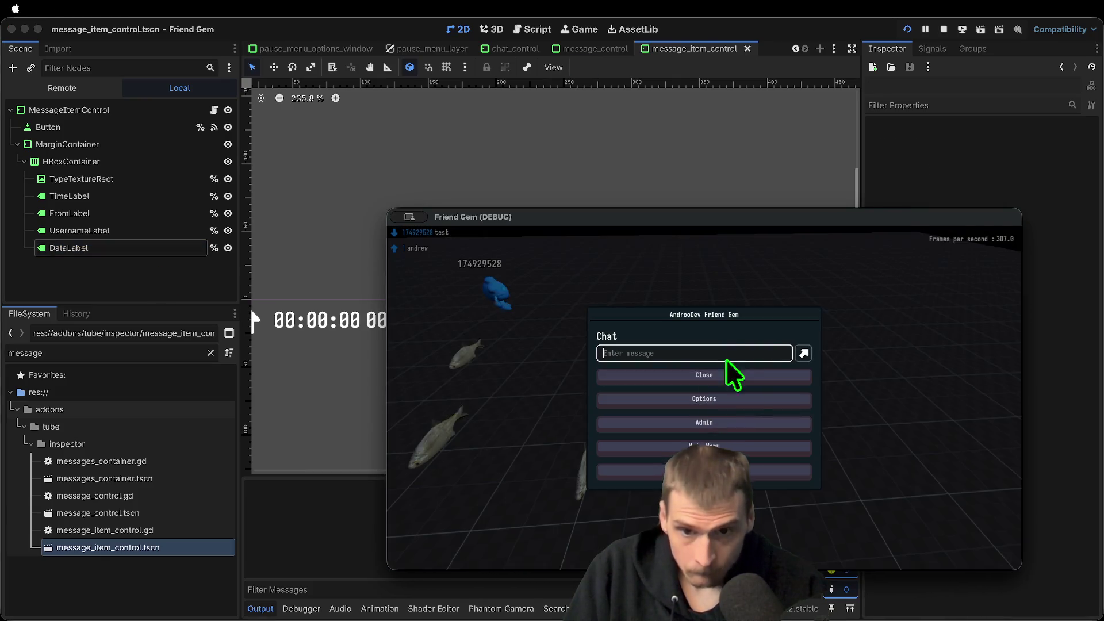
left_click(746, 396)
left_click(770, 309)
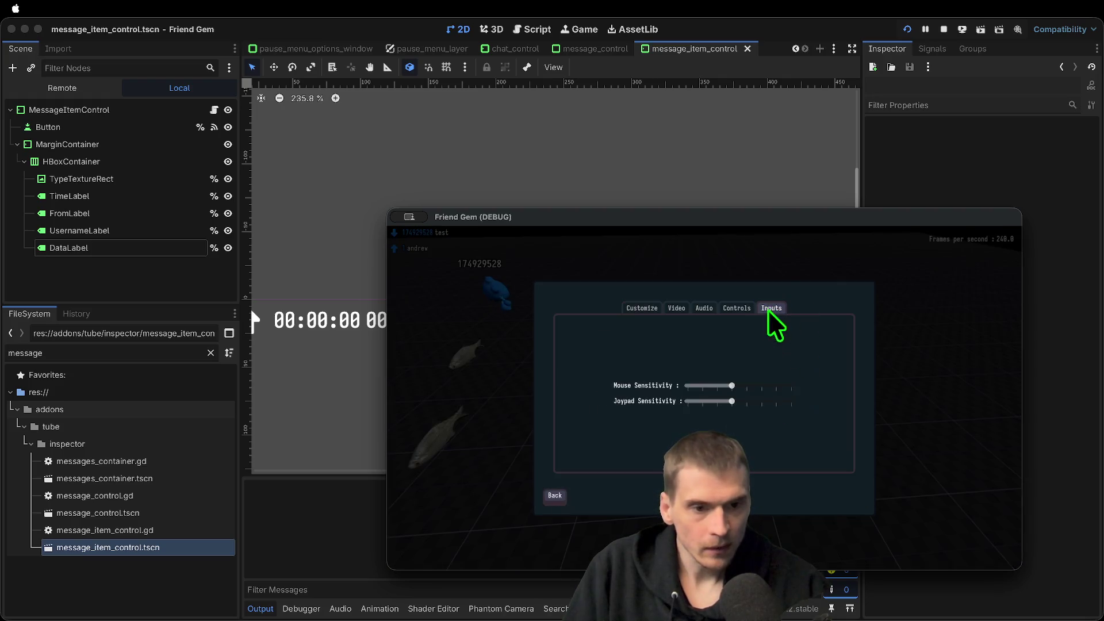
left_click(627, 309)
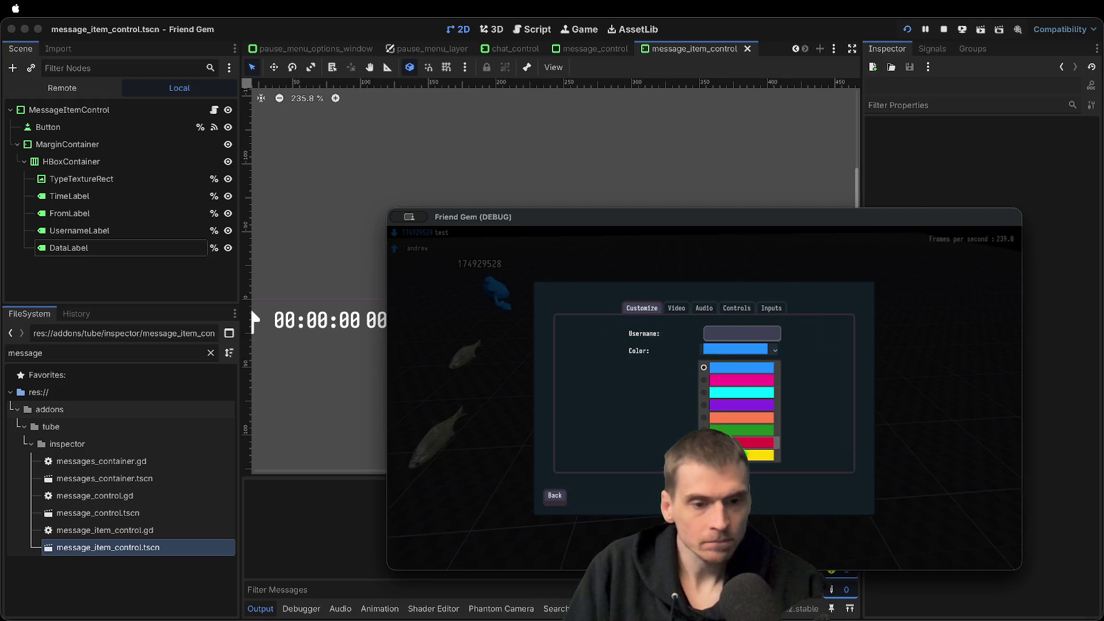
left_click(565, 503)
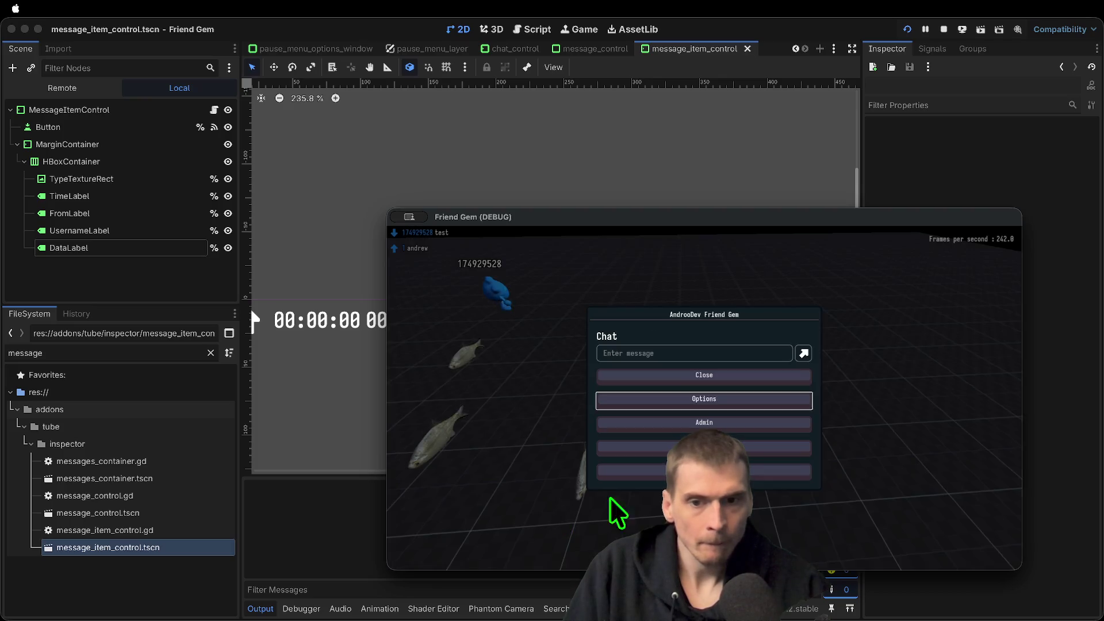
Send another 'test' chat message, then quit the game
key("Escape")
key("Escape")
type("test")
key("Return")
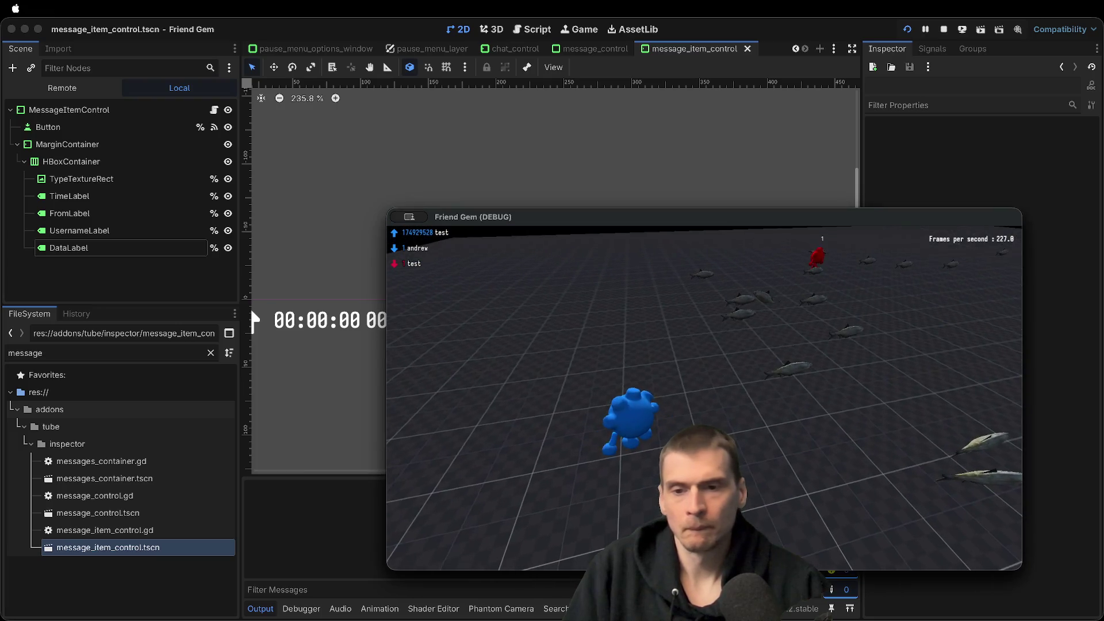
key("super+q")
left_click(71, 249)
left_click(75, 182)
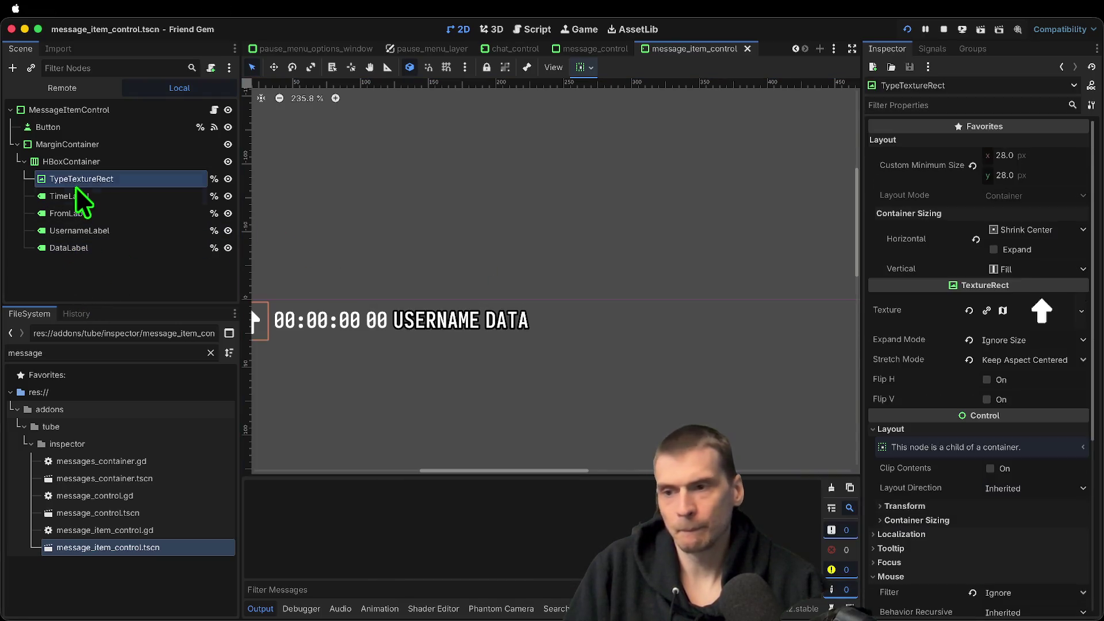
scroll(959, 473, "down", 6)
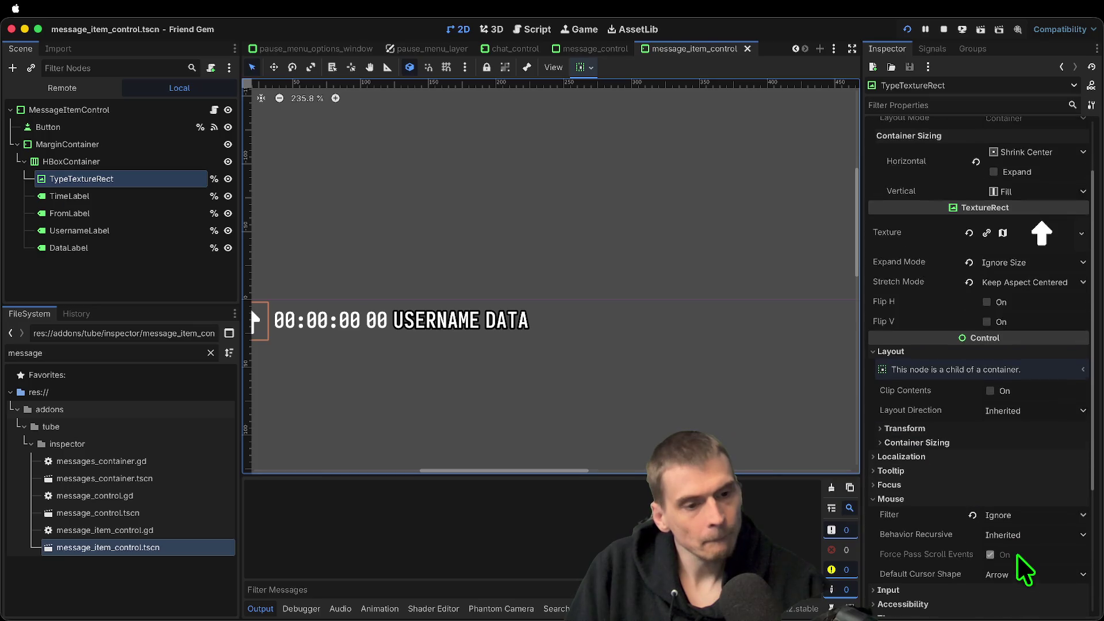
scroll(1016, 552, "up", 6)
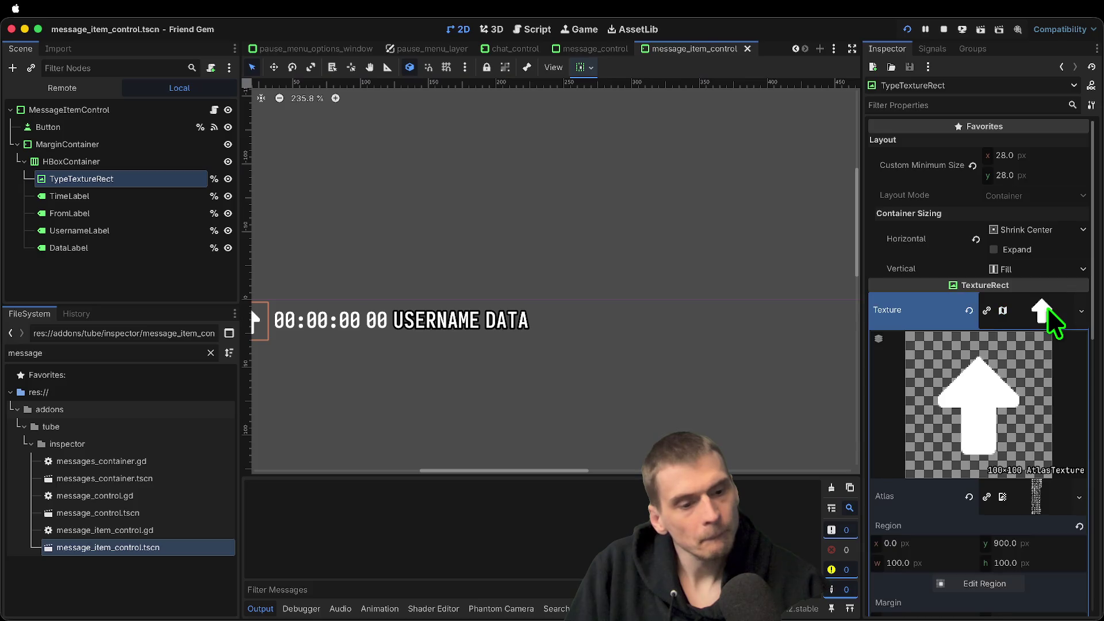
scroll(1031, 363, "down", 6)
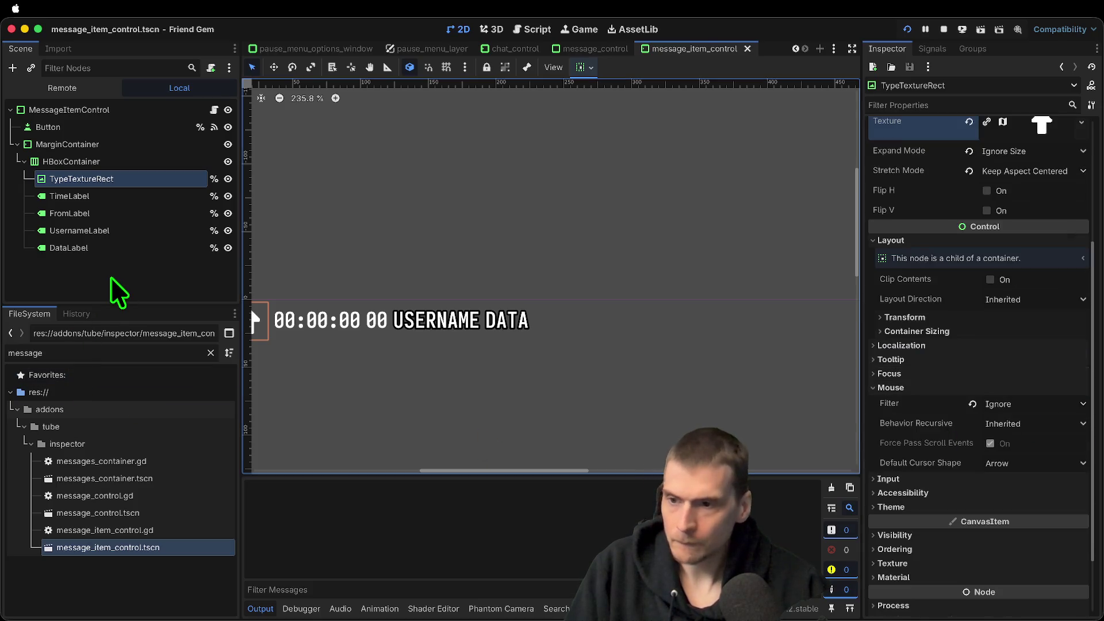
key("super+b")
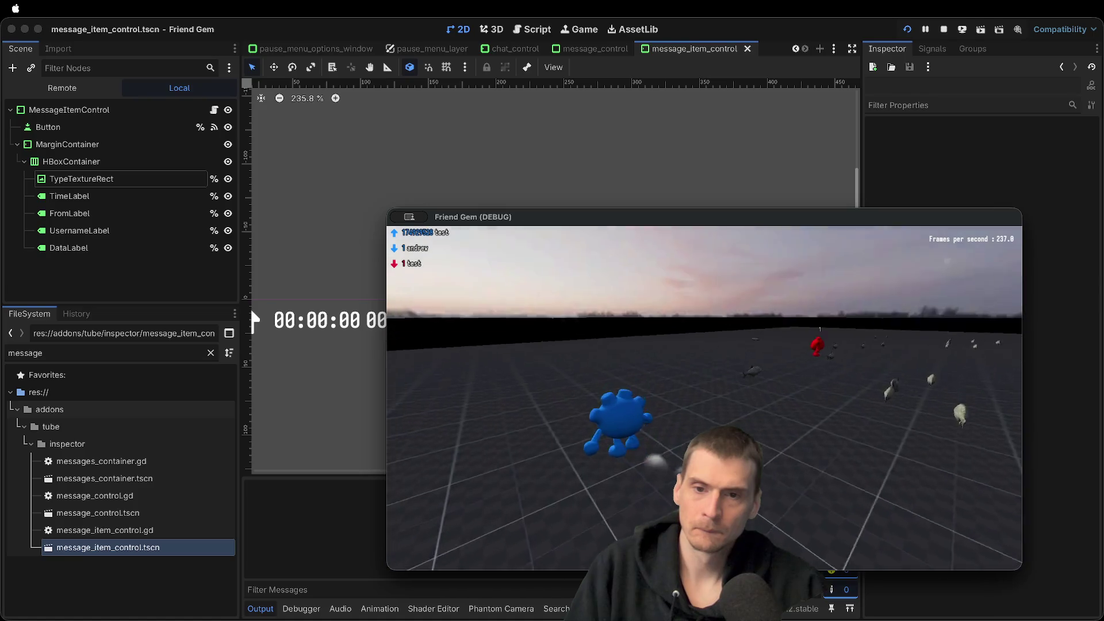
key("super+period")
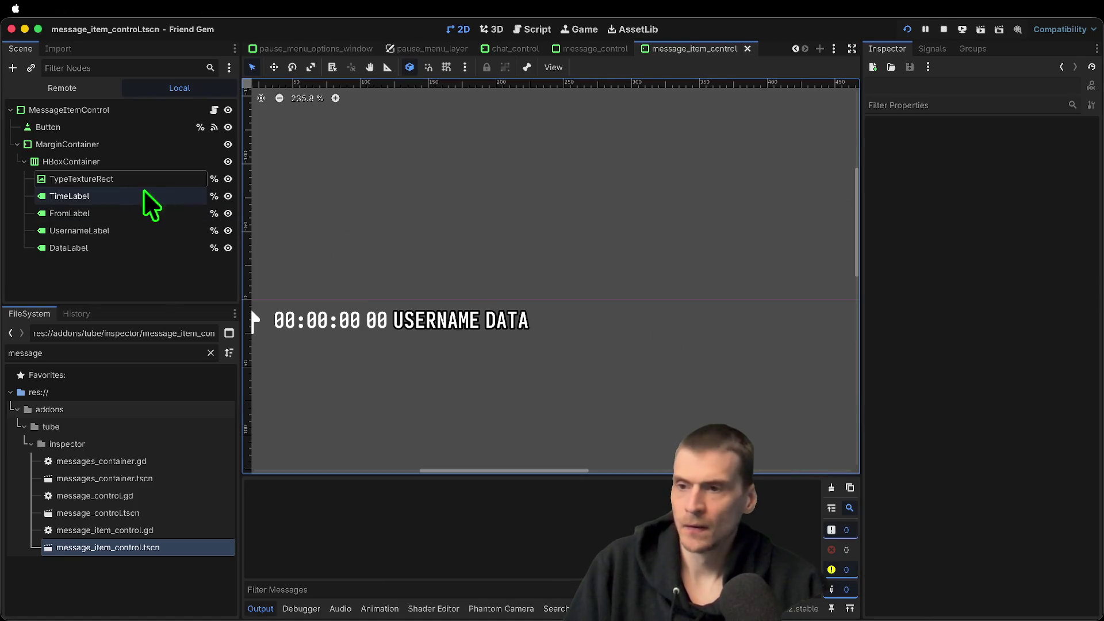
Remove UsernameLabel's 5 px outline size and font outline colour overrides, then save
left_click(123, 214)
scroll(1012, 501, "down", 5)
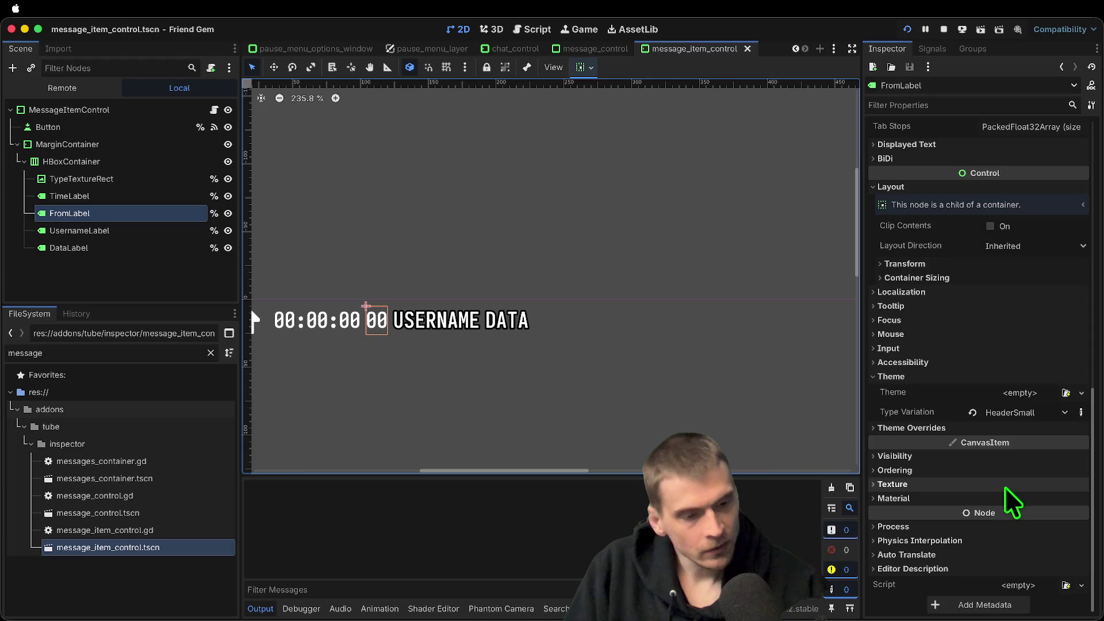
left_click(92, 231)
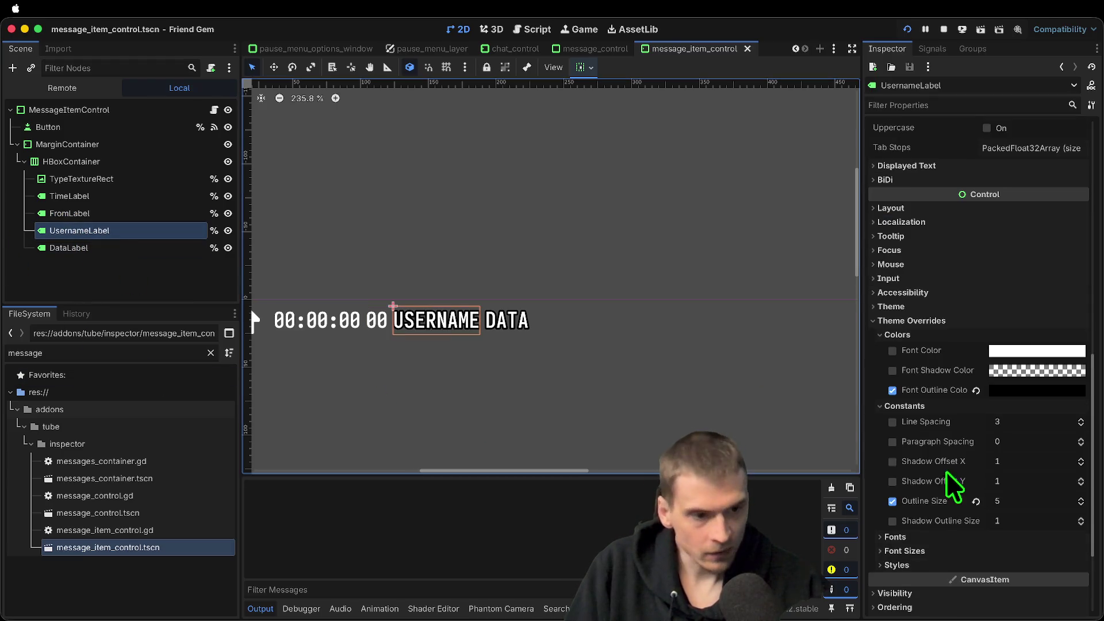
scroll(985, 459, "down", 3)
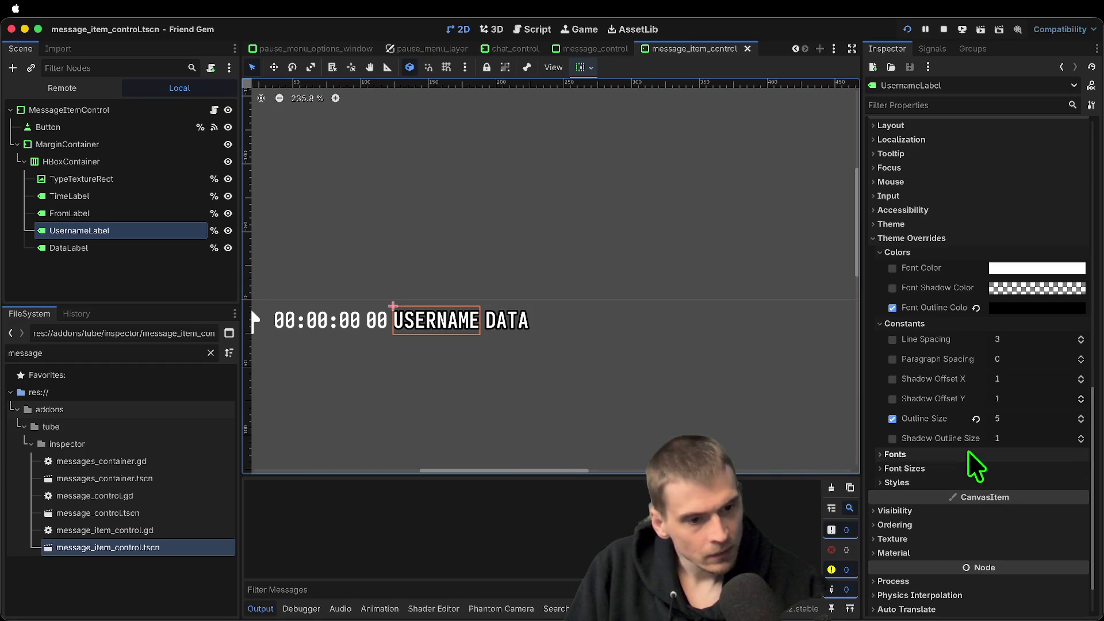
left_click(975, 419)
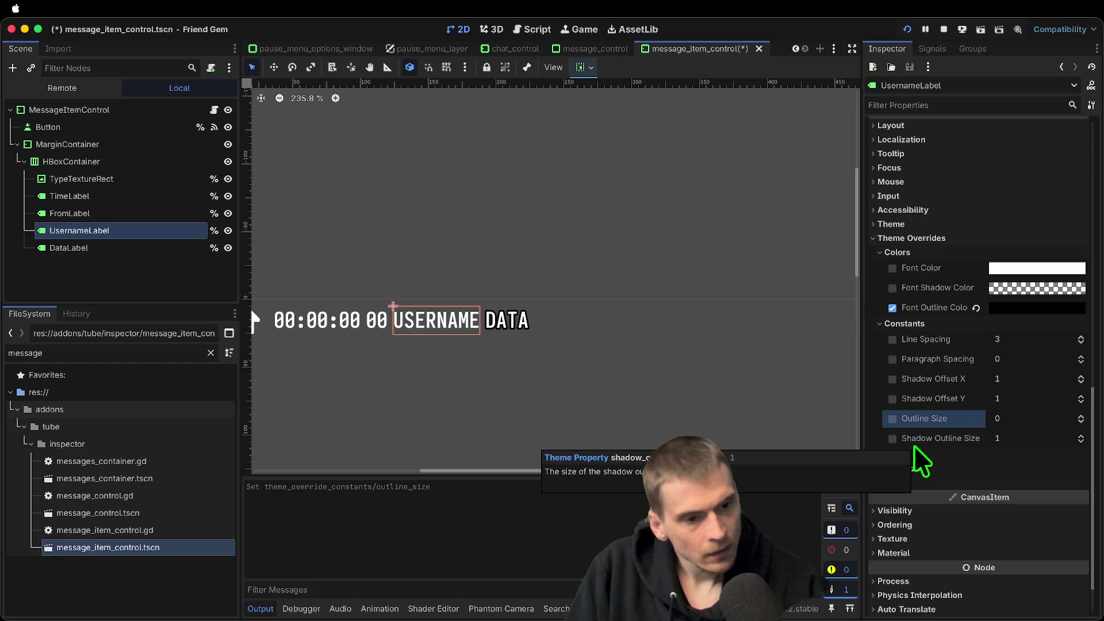
left_click(893, 309)
key("ctrl+s")
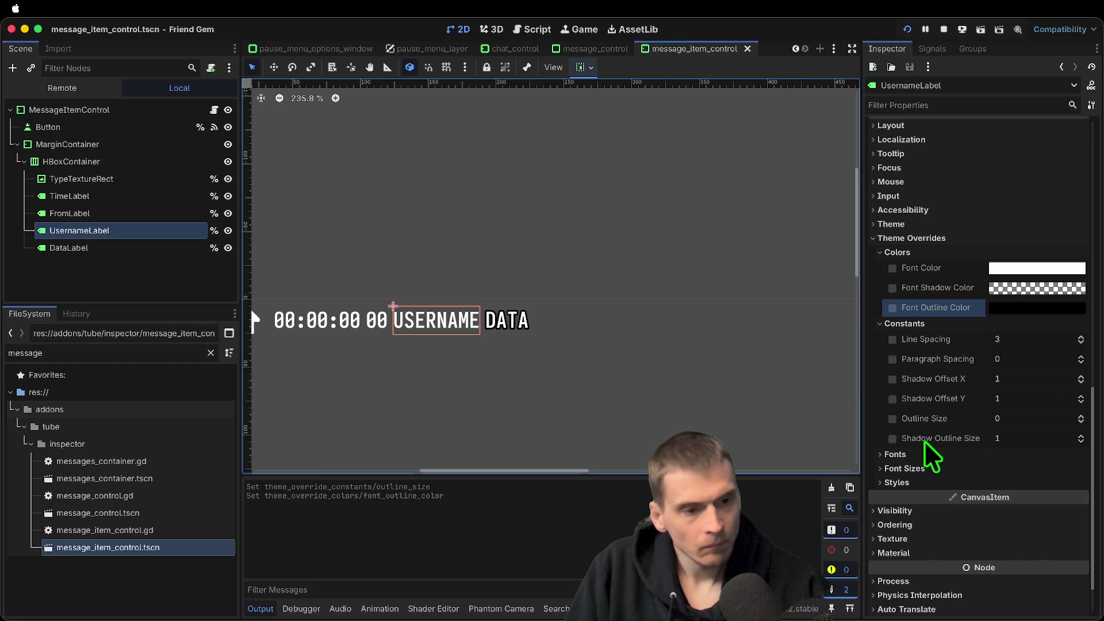
Enable a black font shadow colour override on UsernameLabel
left_click(943, 439)
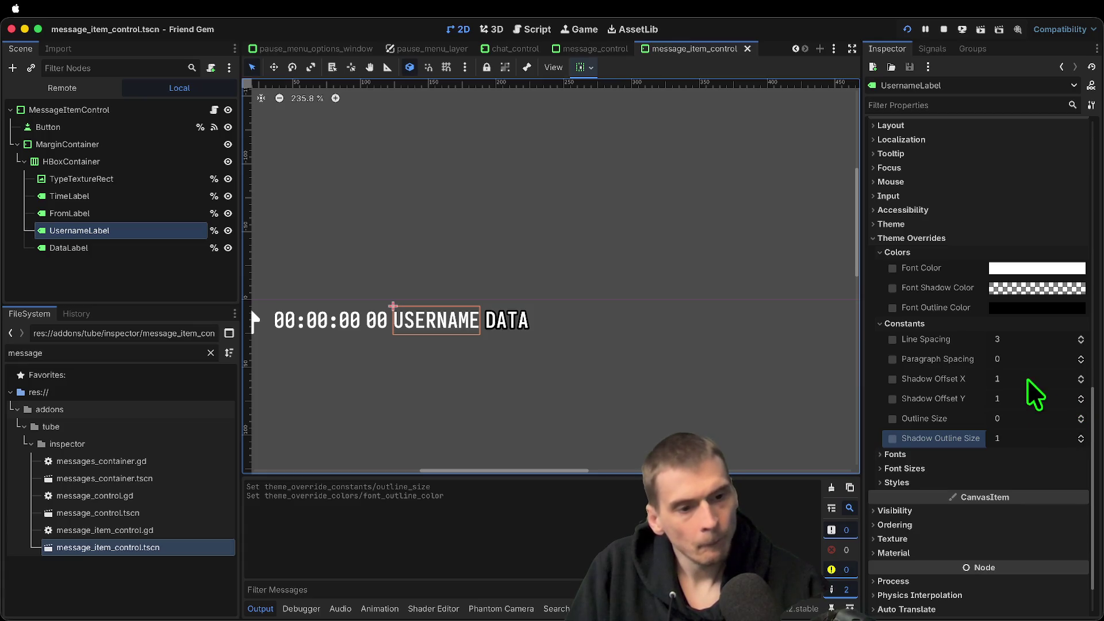
left_click(1011, 308)
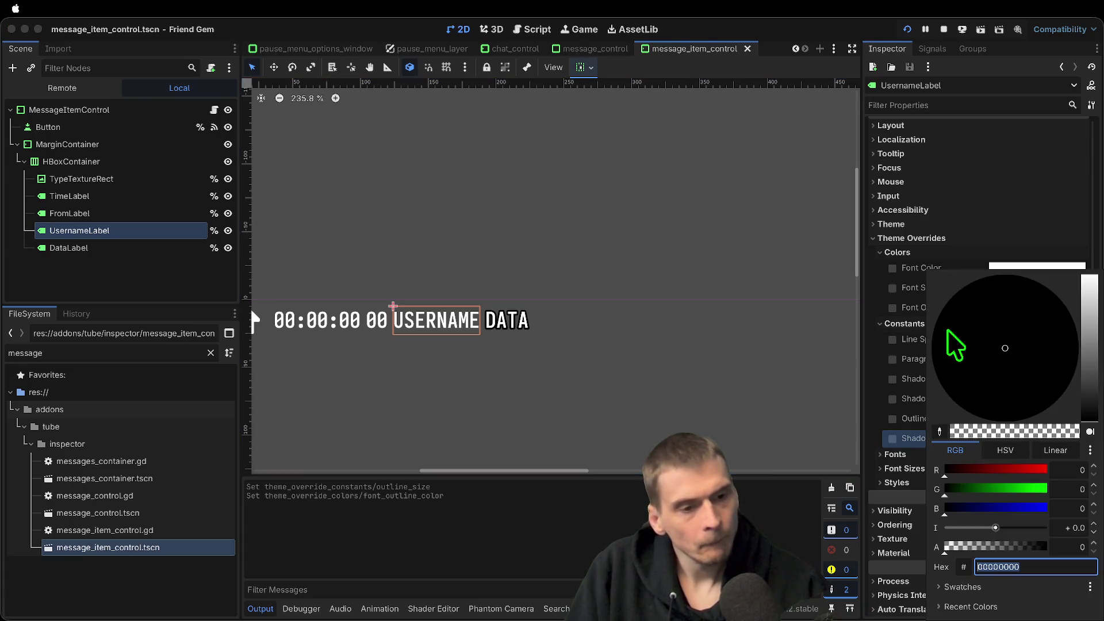
key("Return")
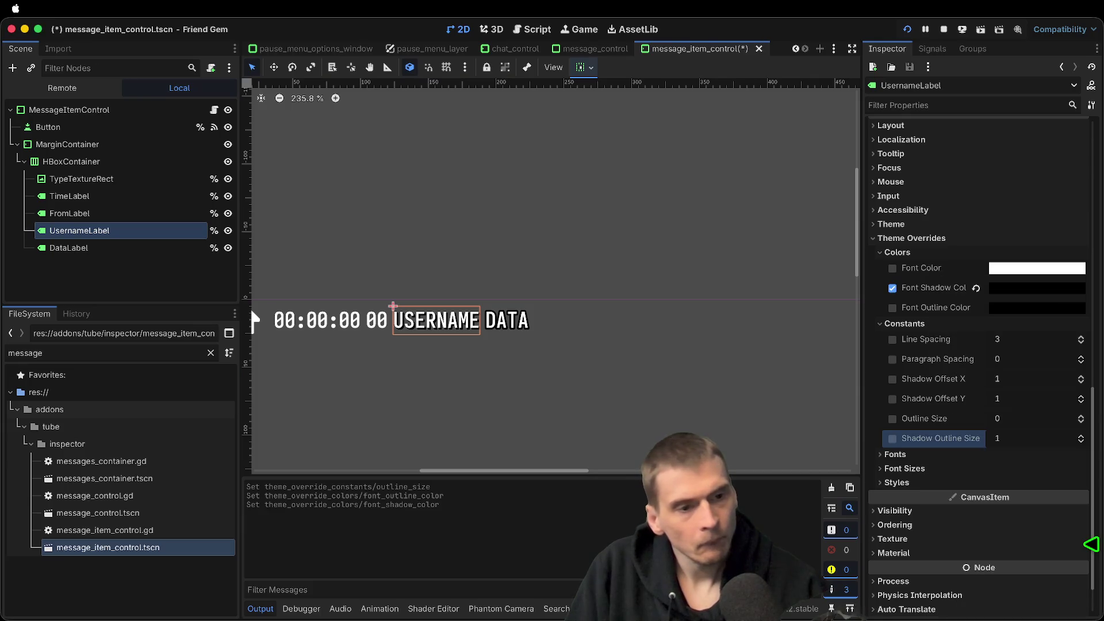
Preview UsernameLabel's shadow in the running game, set its shadow outline size to 5, and save
key("super+b")
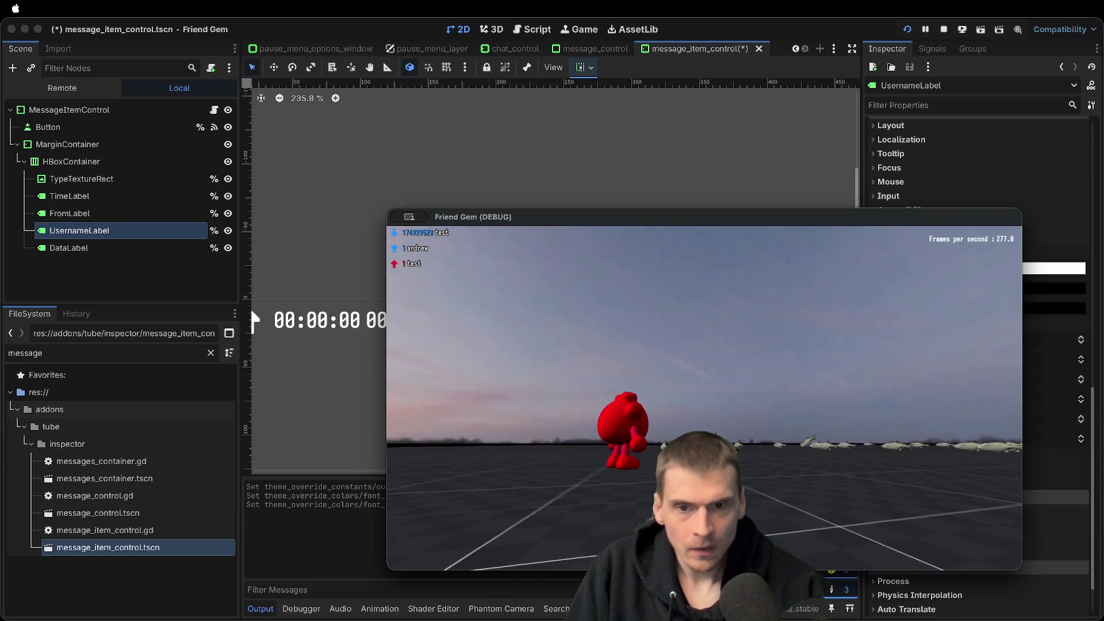
left_click(1065, 384)
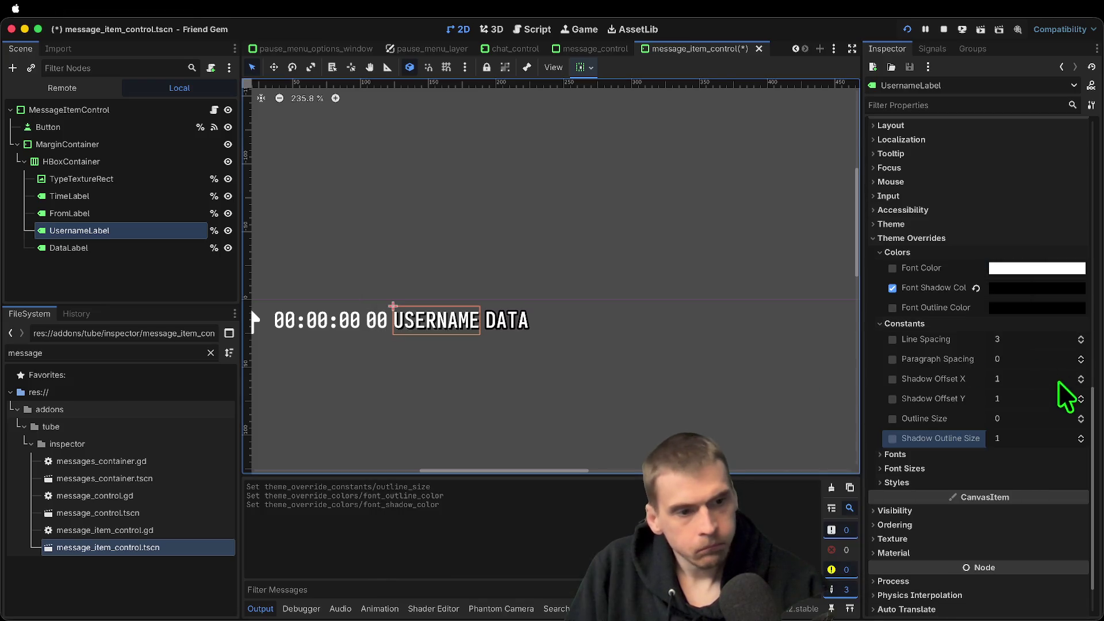
left_click(1017, 436)
key("super+b")
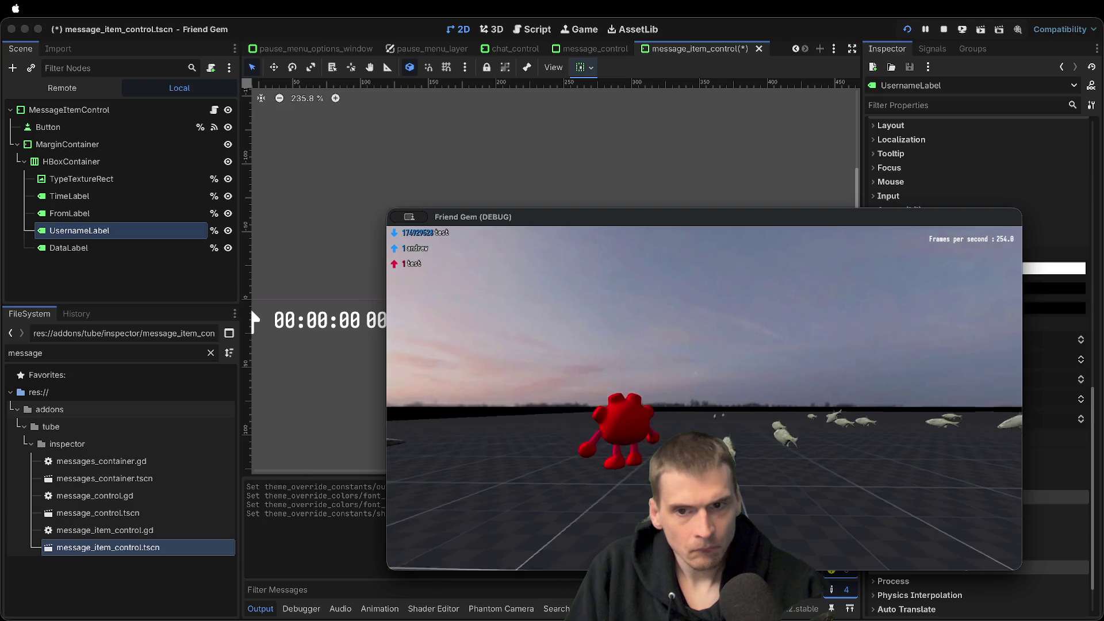
key("super+Tab")
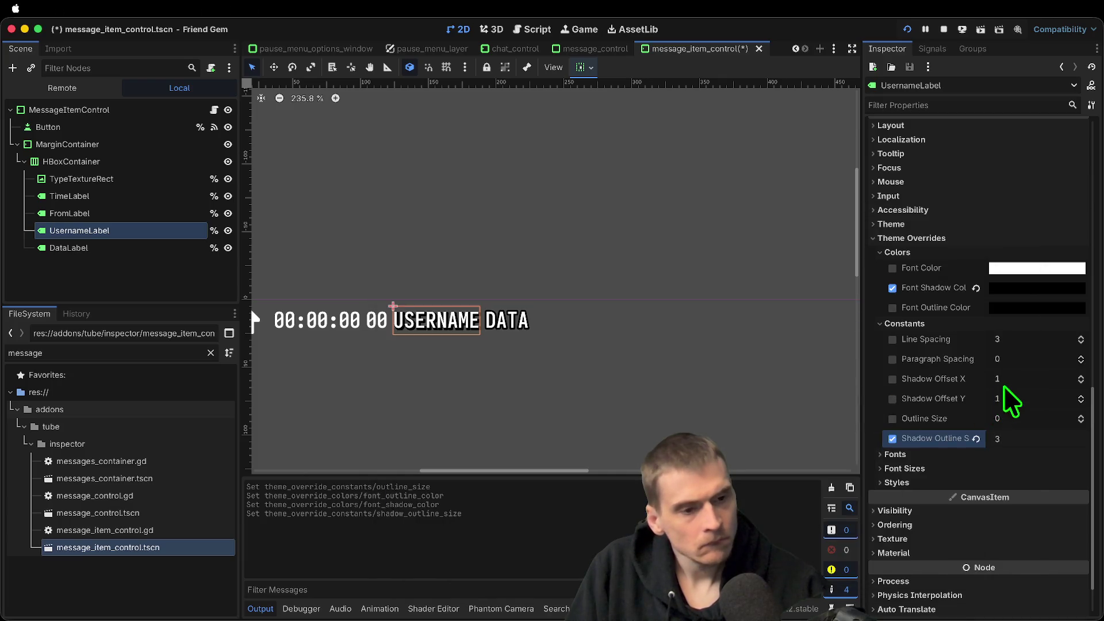
key("Tab")
type("0")
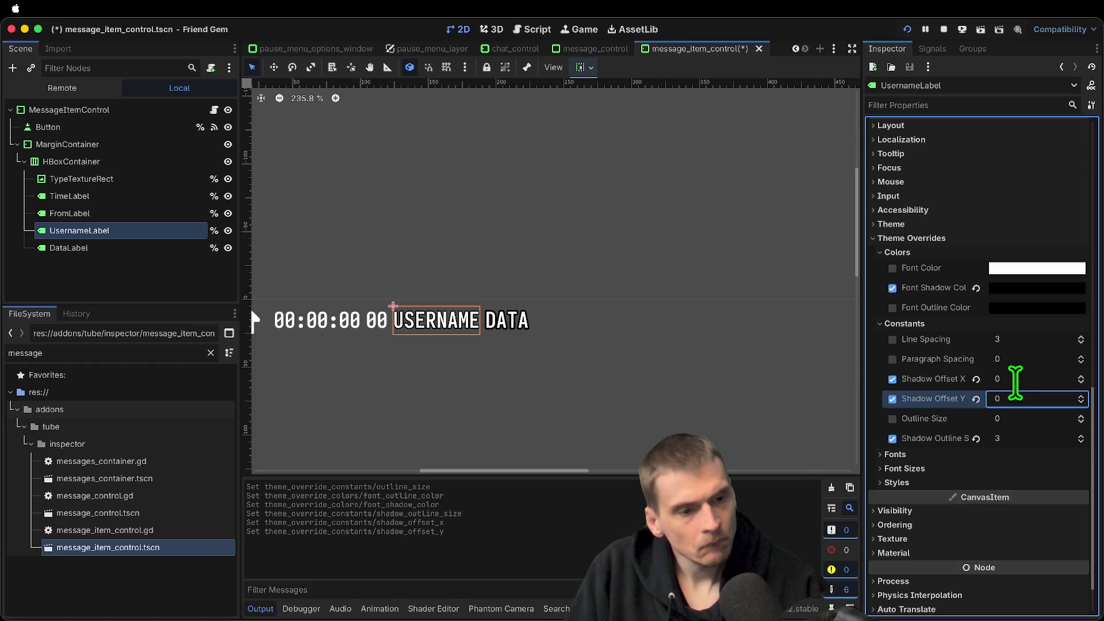
key("super+Tab")
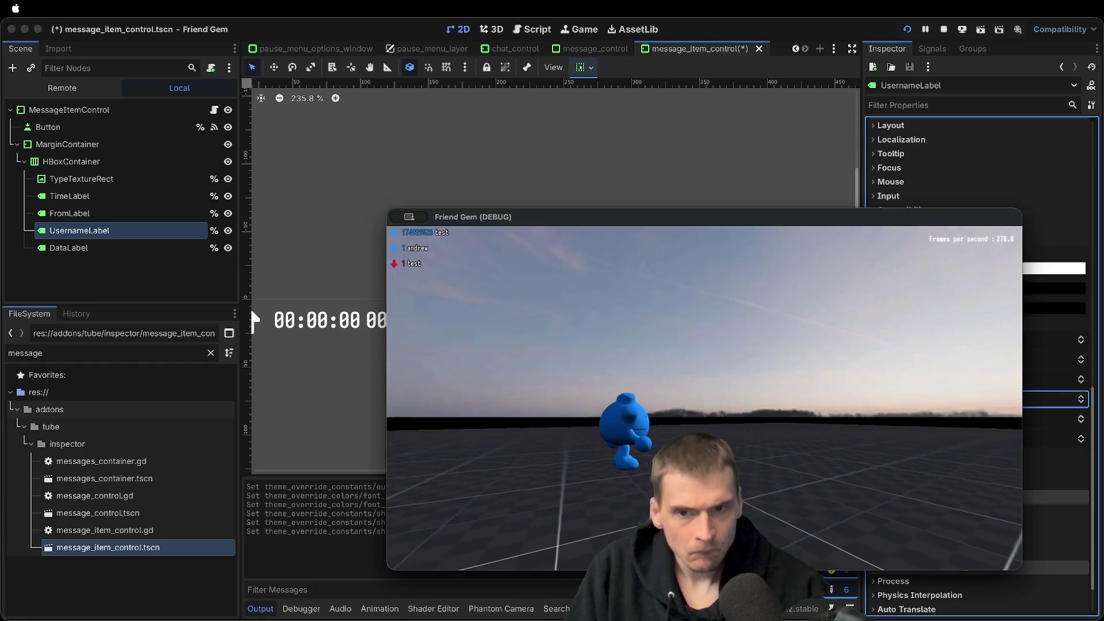
key("super+Tab")
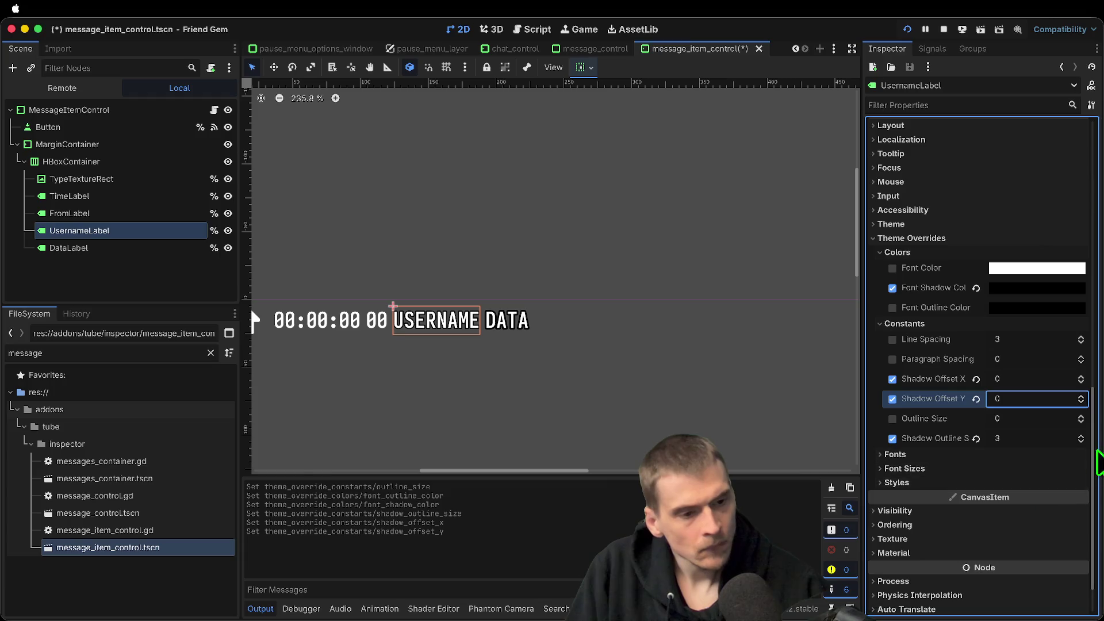
left_click(1046, 437)
type("5")
key("super+s")
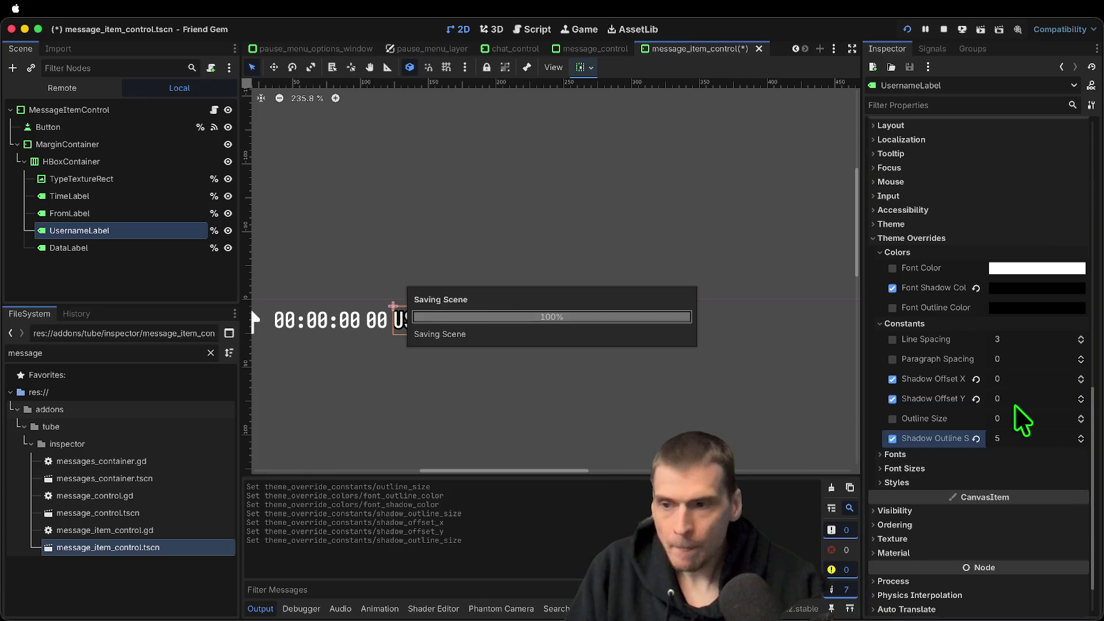
Compare FromLabel's and UsernameLabel's theme overrides, then select DataLabel
left_click(86, 247)
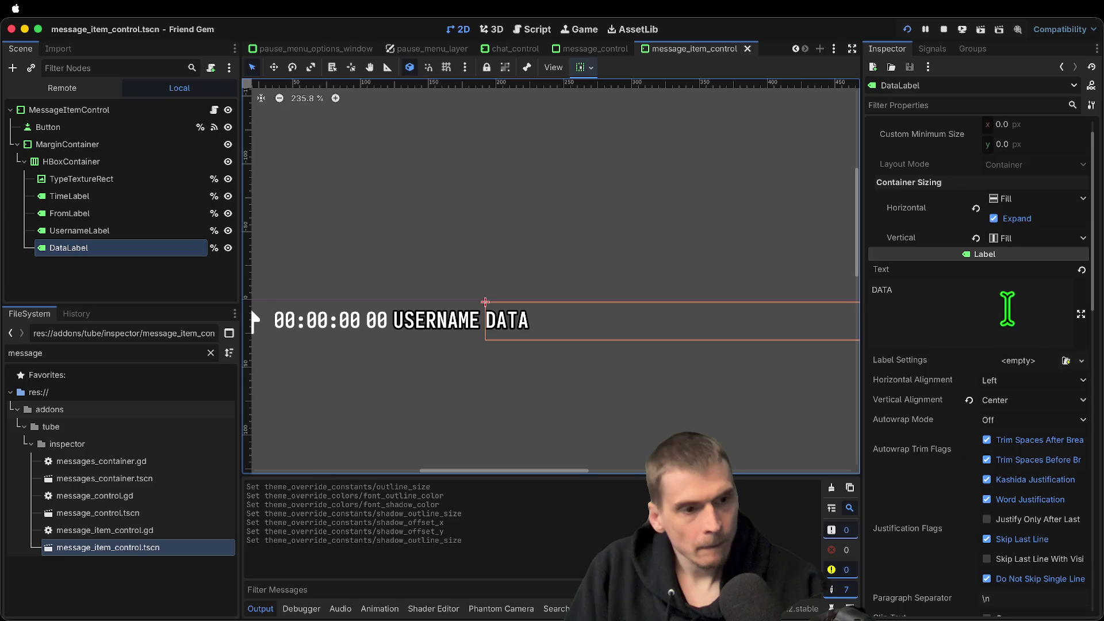
left_click(153, 220)
left_click(141, 243)
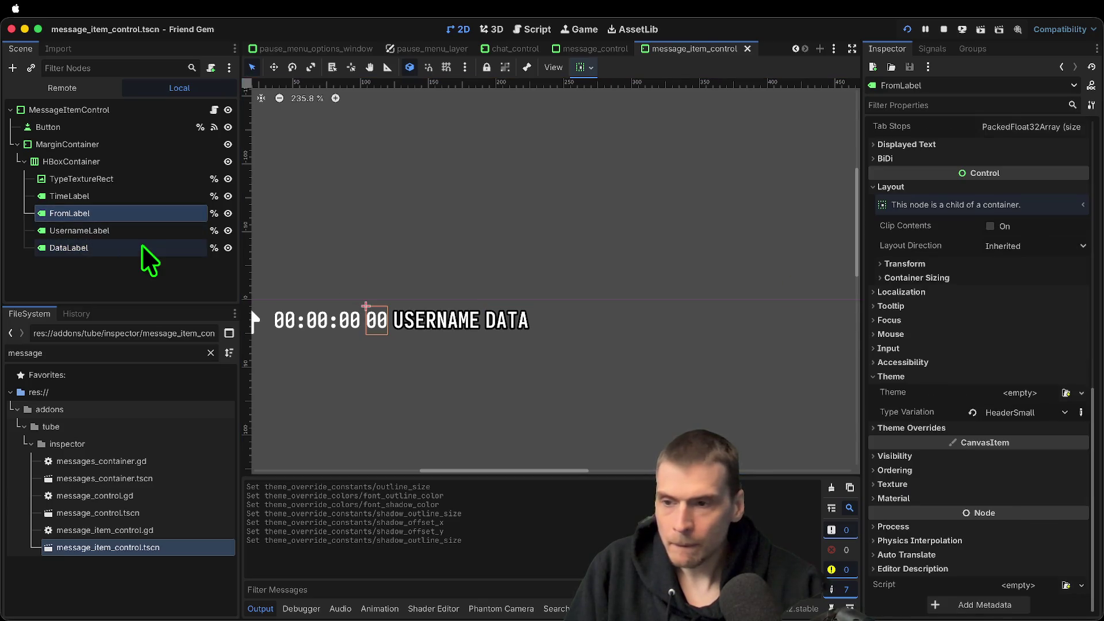
left_click(143, 230)
left_click(144, 215)
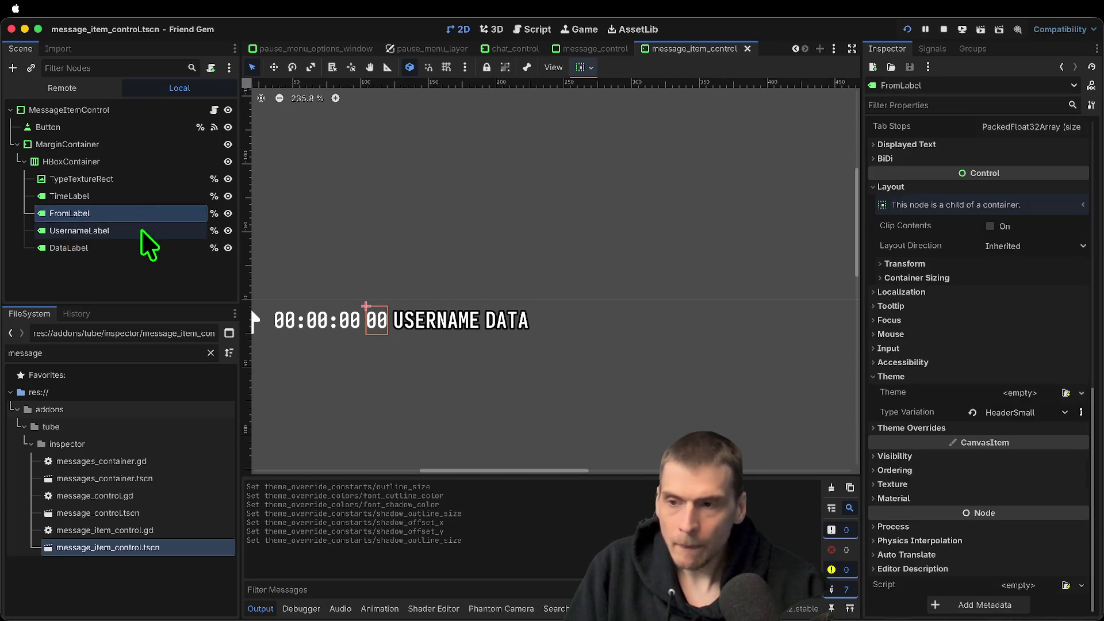
left_click(140, 231)
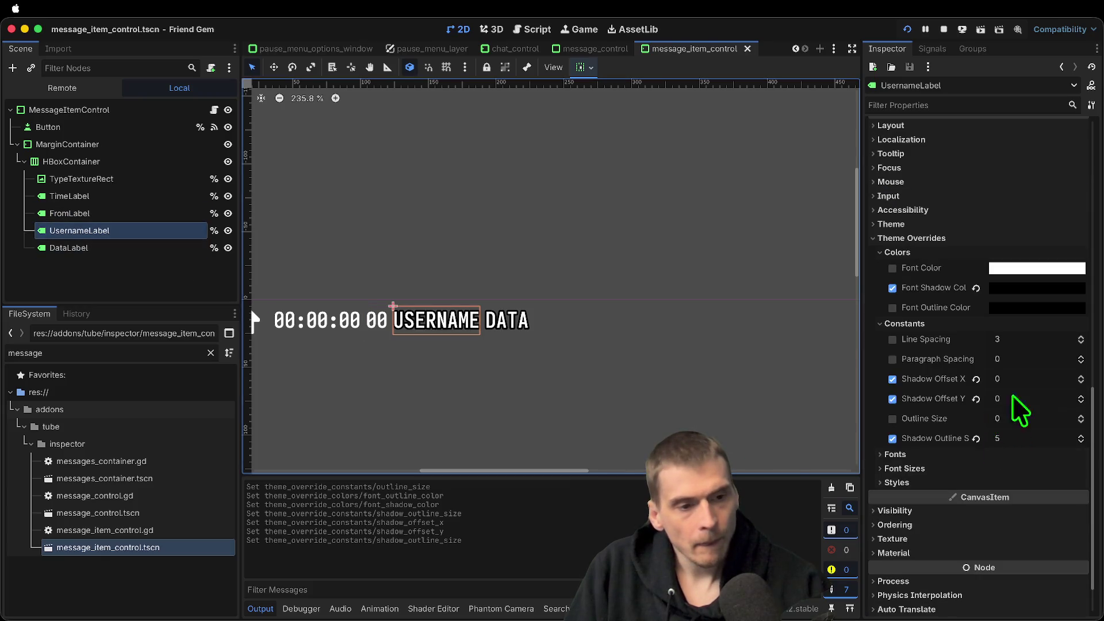
left_click(136, 253)
scroll(941, 367, "down", 5)
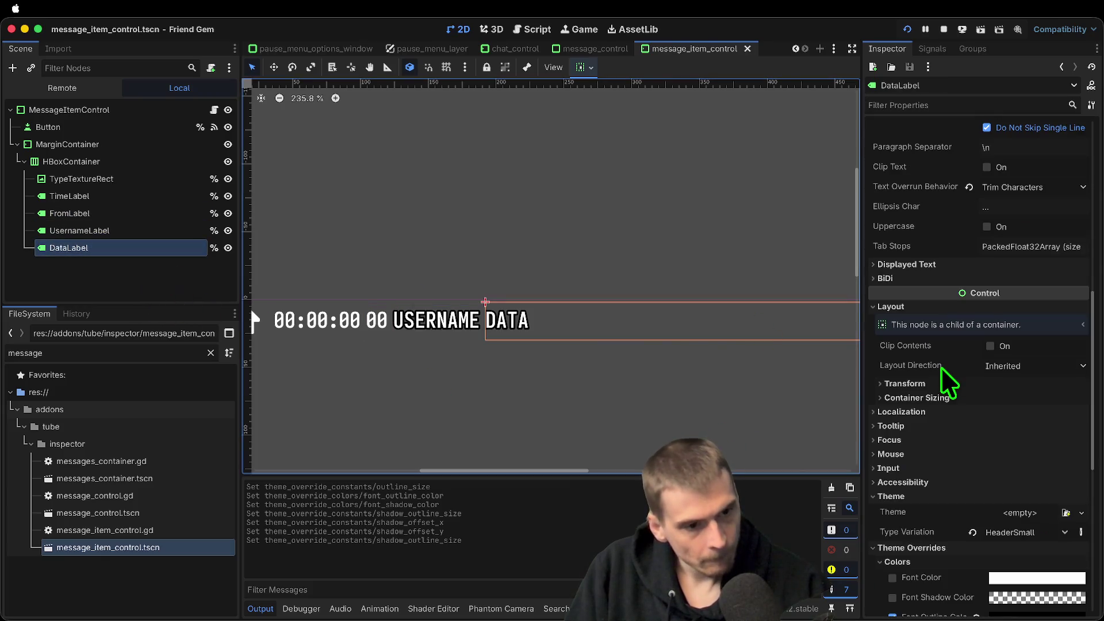
scroll(995, 429, "down", 5)
On DataLabel, drop the outline colour override, set shadow offset X to 0 and outline size 5
left_click(894, 288)
left_click(892, 378)
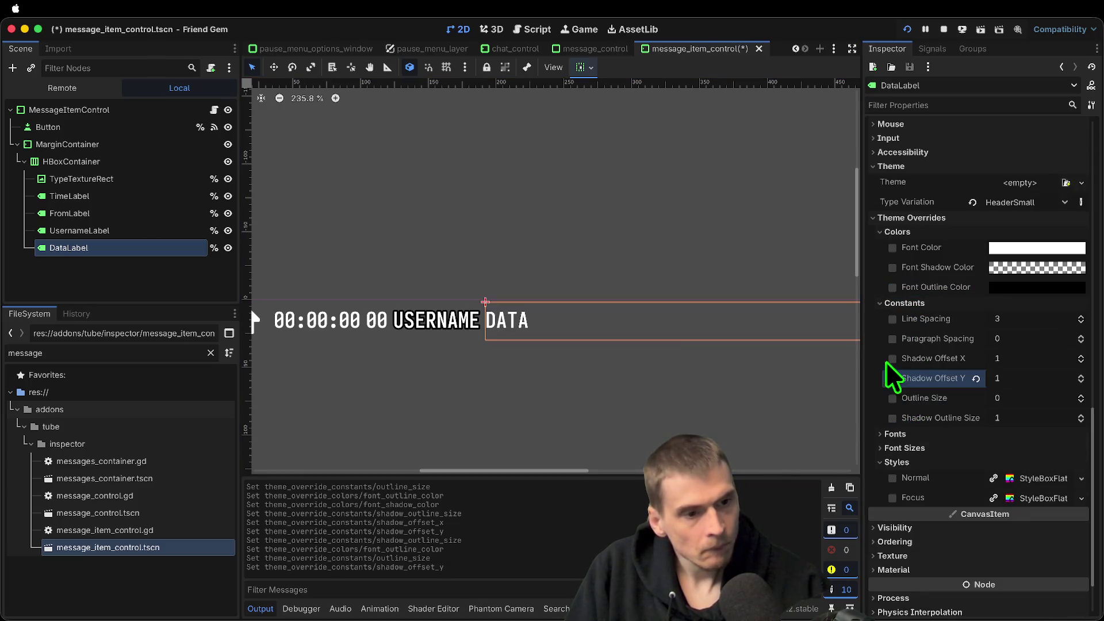
key("Tab")
type("0")
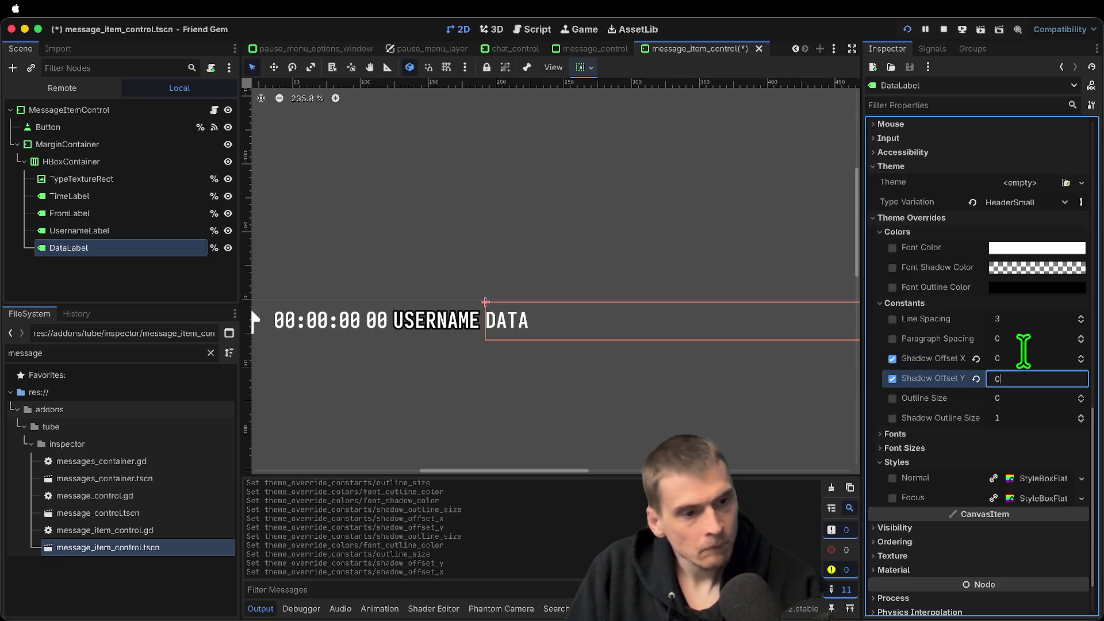
left_click_drag(1007, 419, 1022, 427)
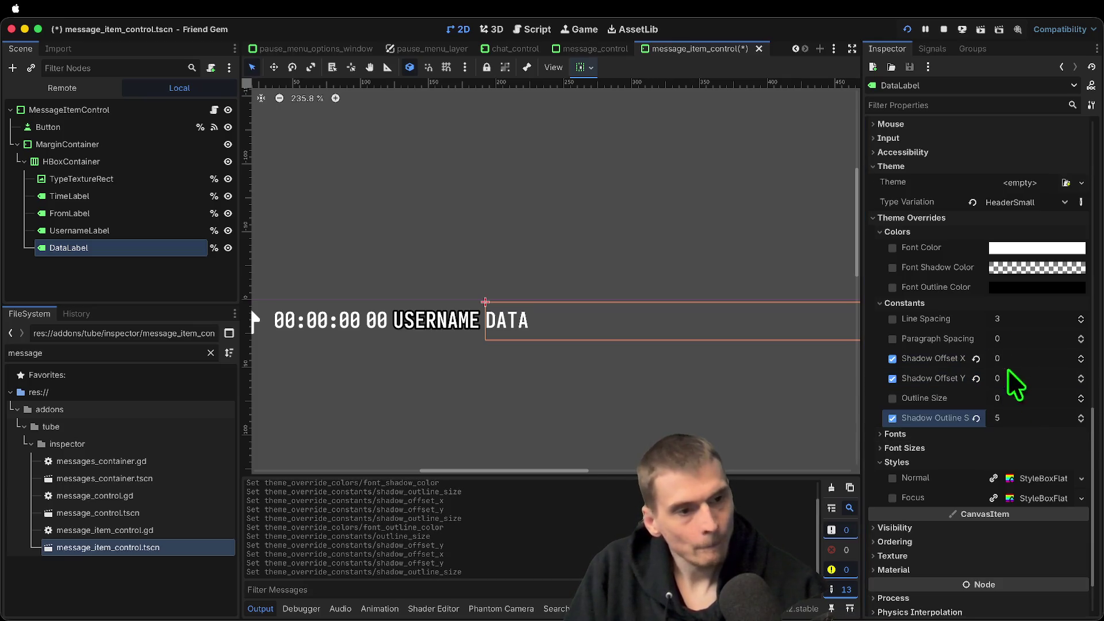
Give DataLabel a #000000 black font shadow colour, then run the game again
left_click(892, 268)
left_click(1037, 266)
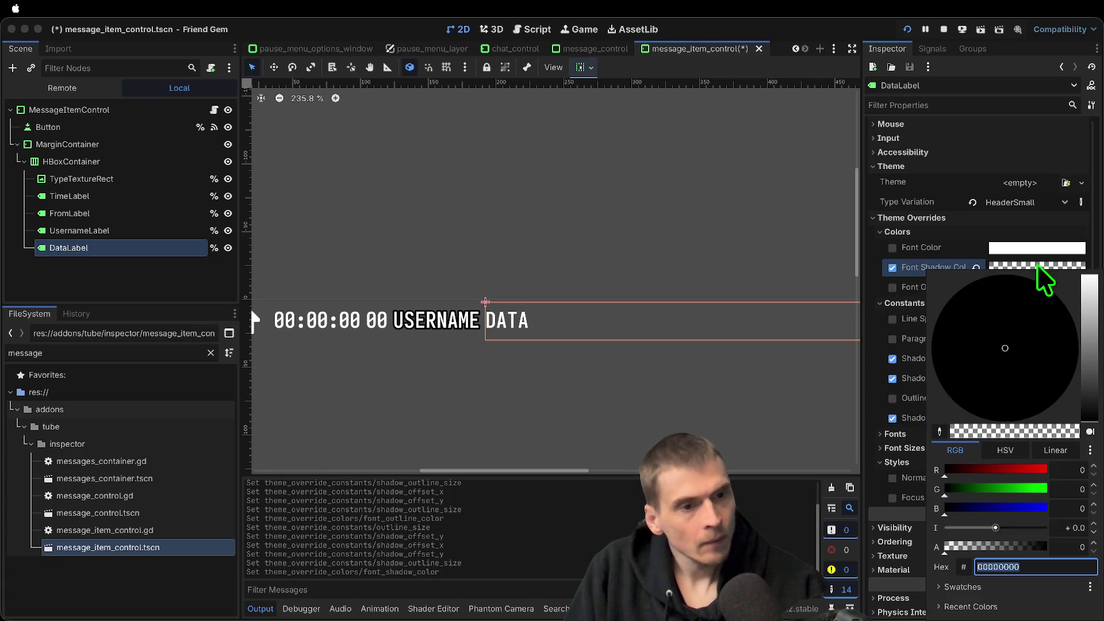
type("000000")
key("Return")
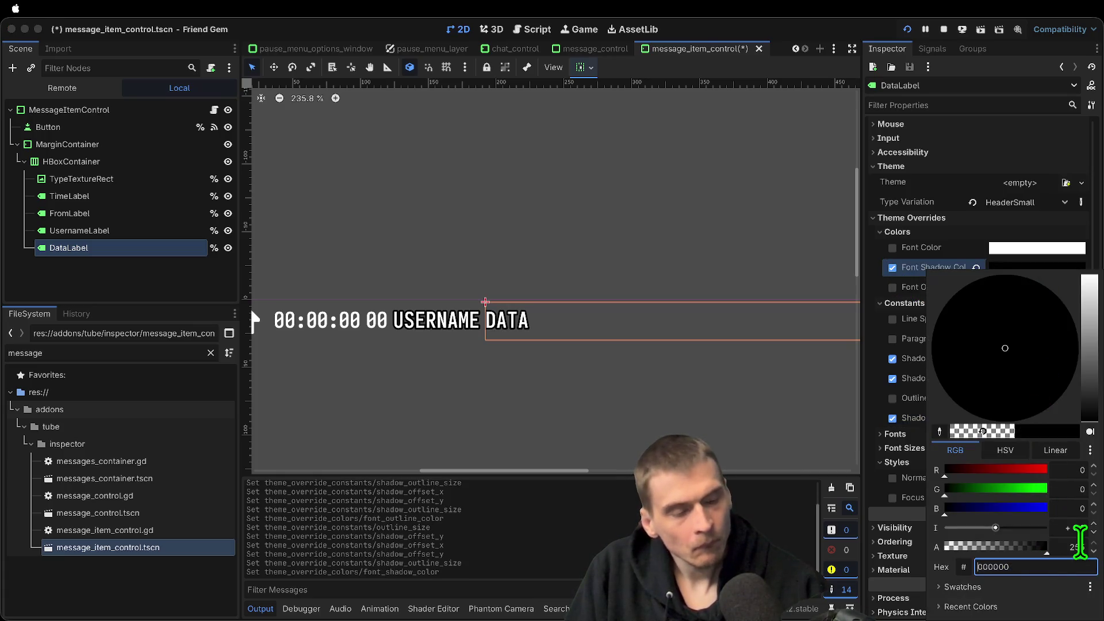
key("Escape")
left_click(429, 326)
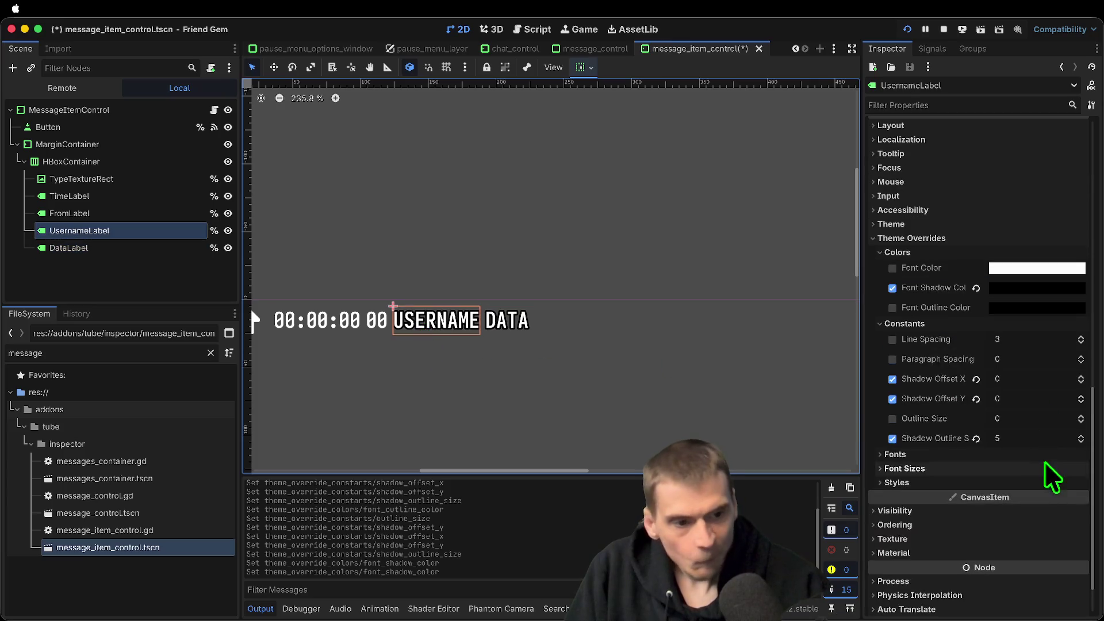
key("super+b")
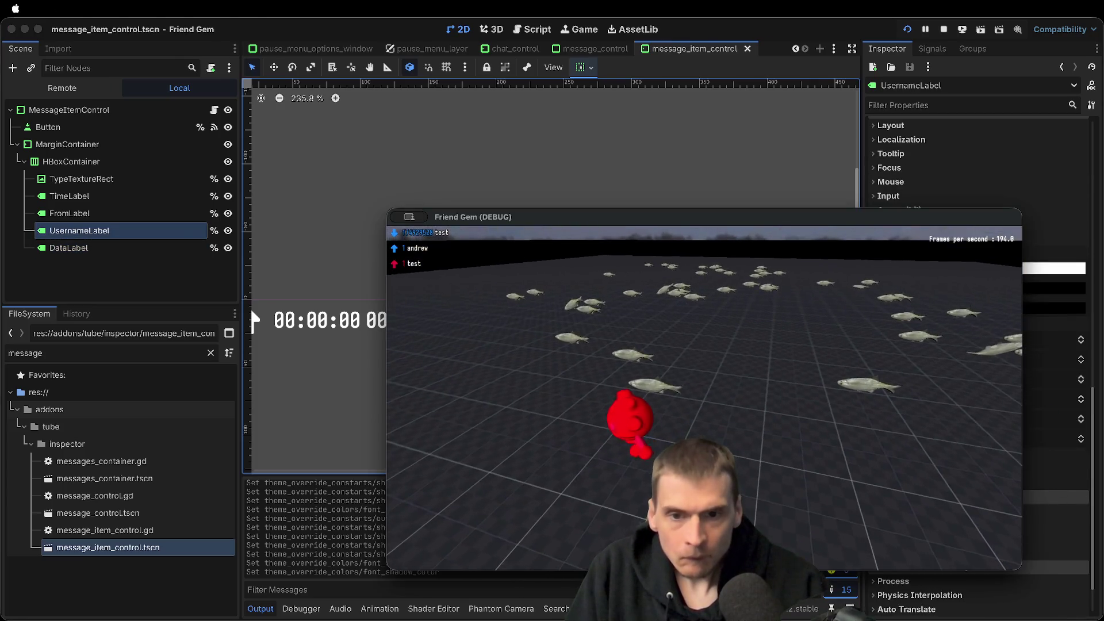
Relaunch the game and change the player colour from blue to green in Options
key("super+period")
key("super+b")
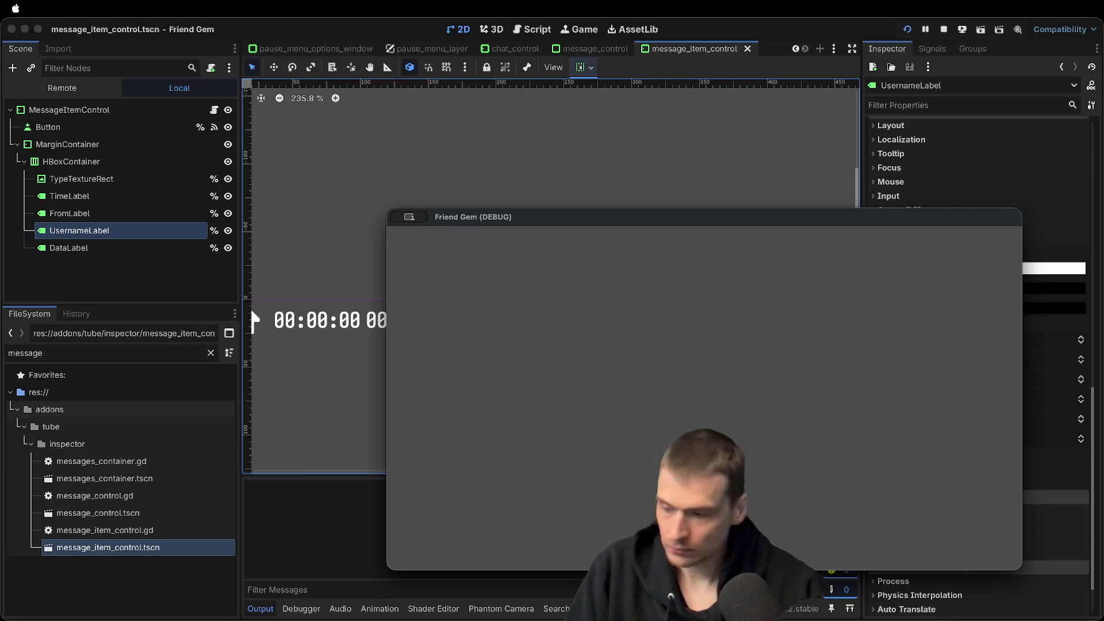
key("Escape")
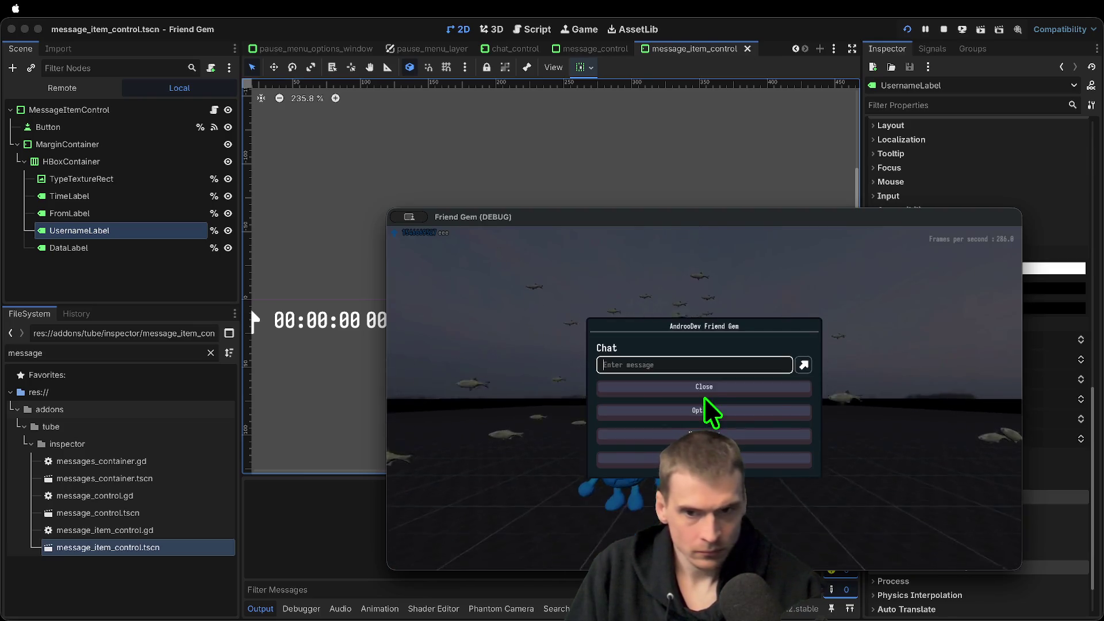
left_click(705, 396)
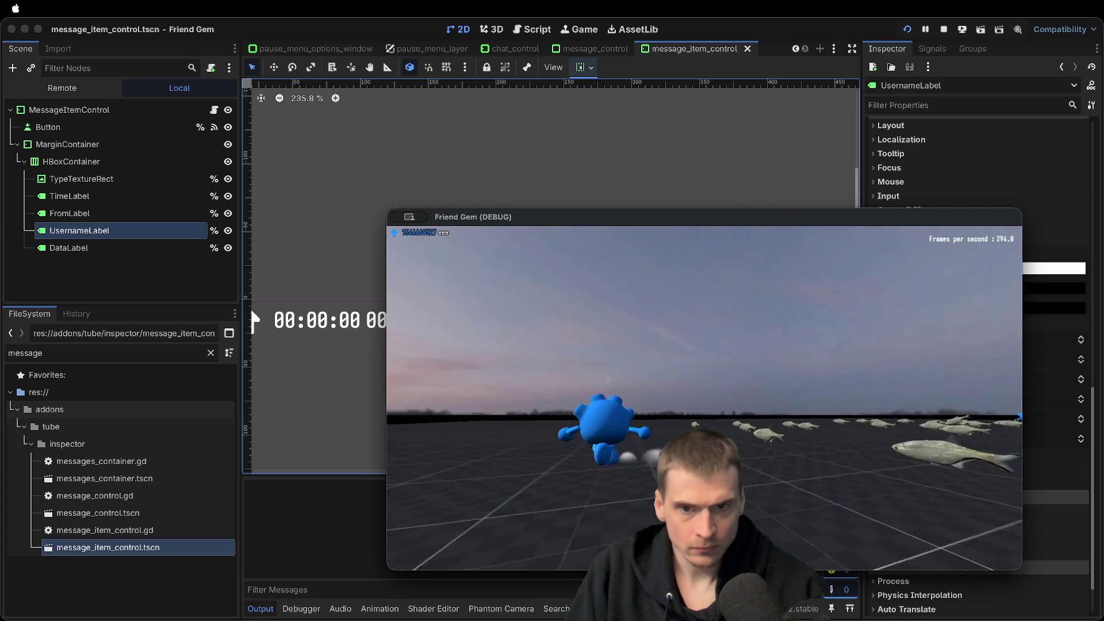
key("Escape")
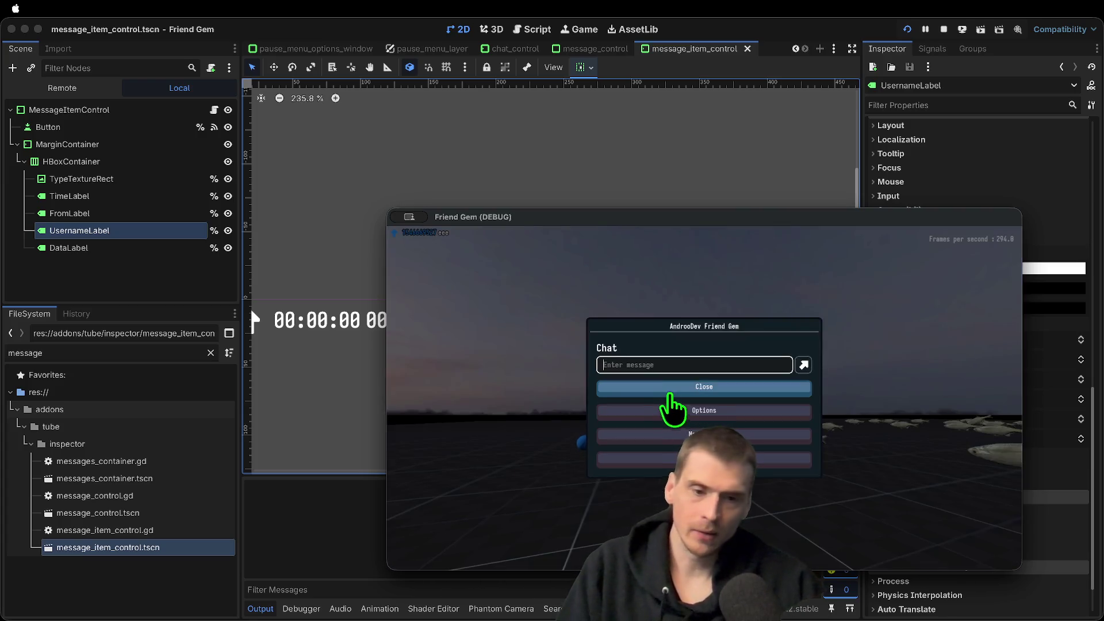
left_click(670, 410)
left_click(751, 349)
left_click(739, 446)
left_click(556, 496)
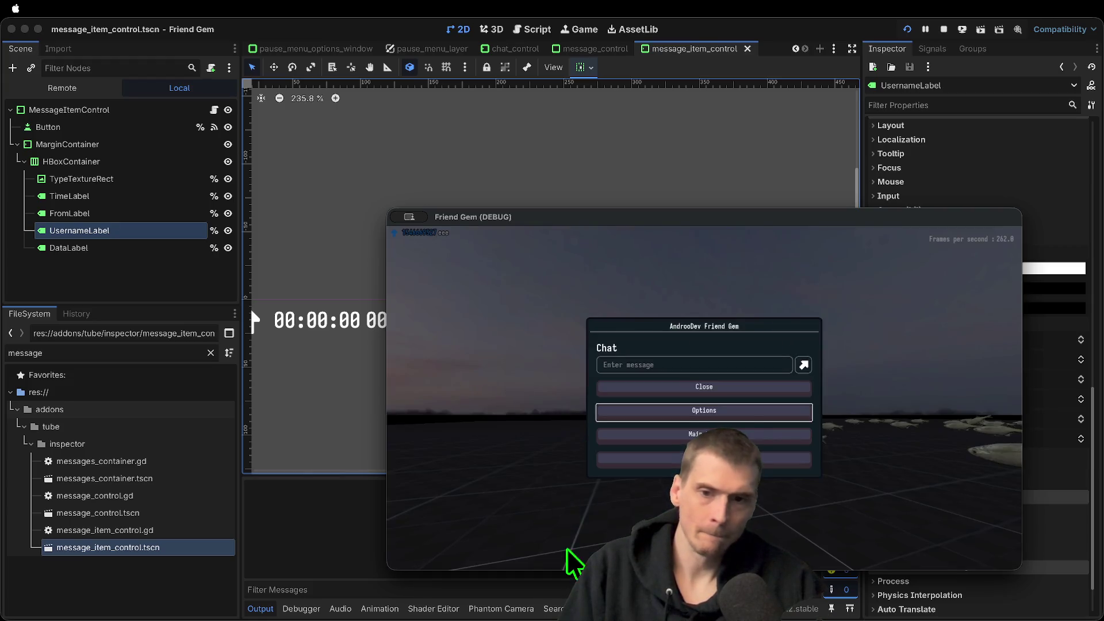
Send the chat message 'test', then edit UsernameLabel's shadow outline size in the editor
key("Escape")
key("Escape")
type("test")
key("Return")
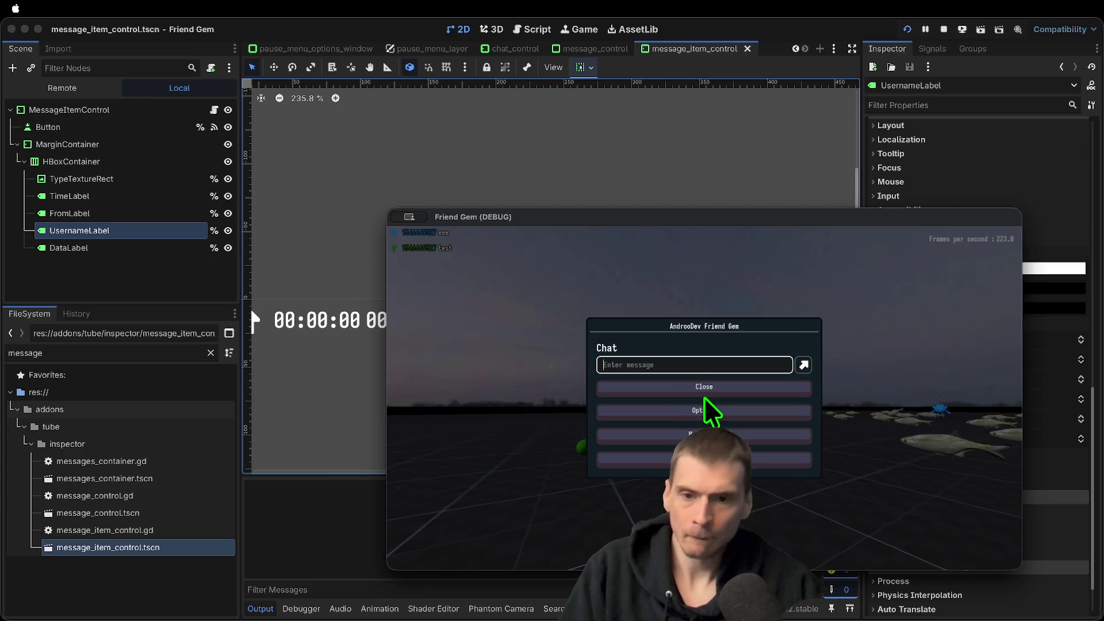
left_click(705, 395)
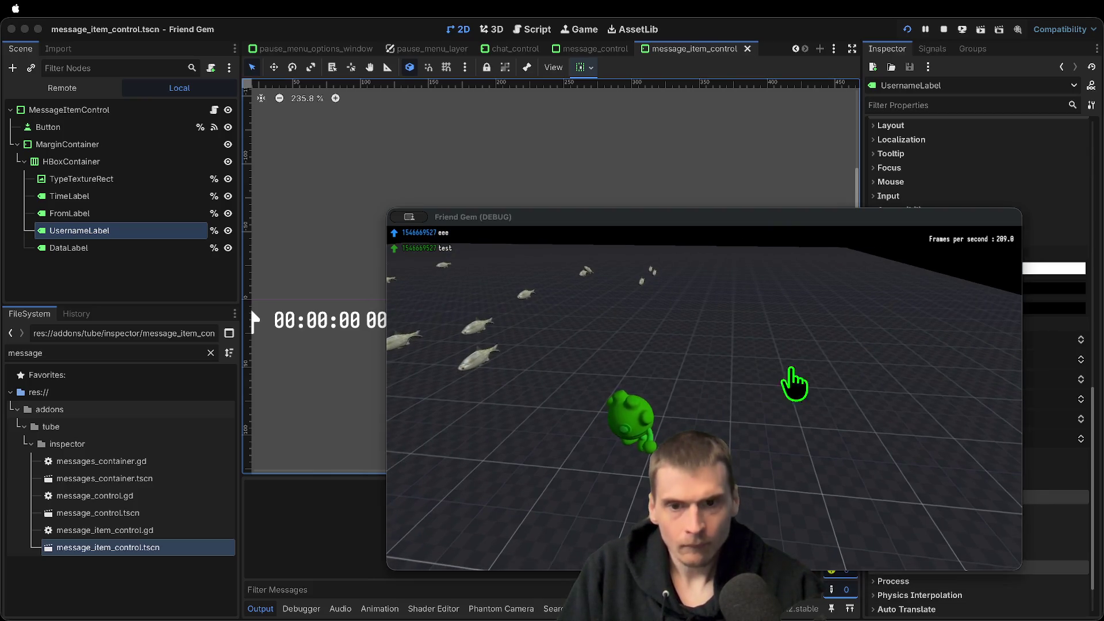
left_click(1040, 407)
left_click(1034, 438)
Try 10 as UsernameLabel's shadow outline size, then undo it back to 5
type("10")
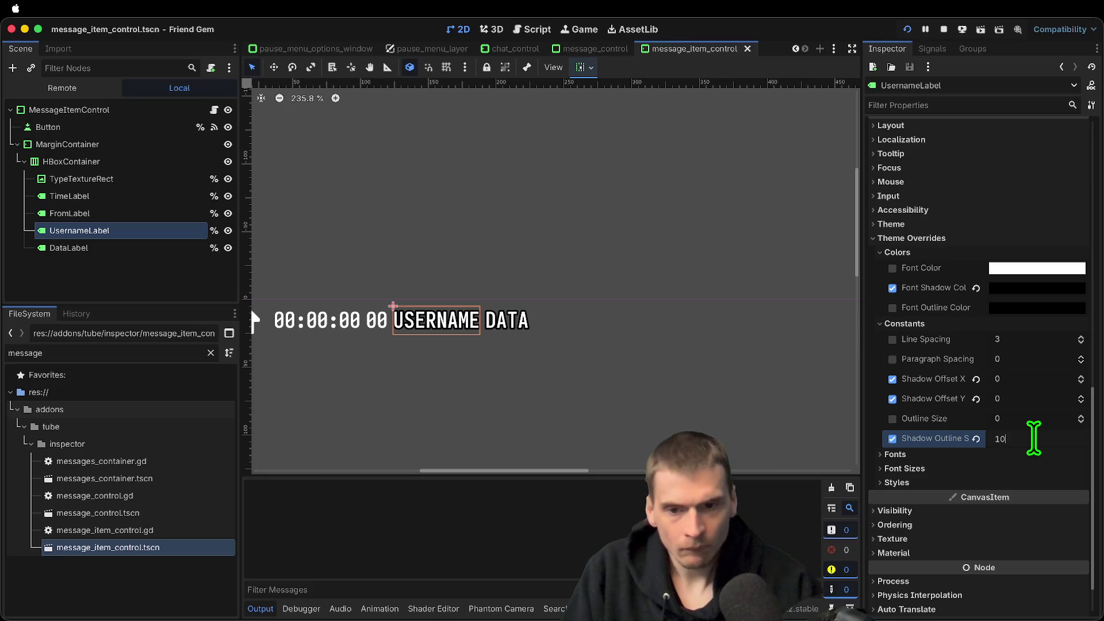
left_click(1006, 438)
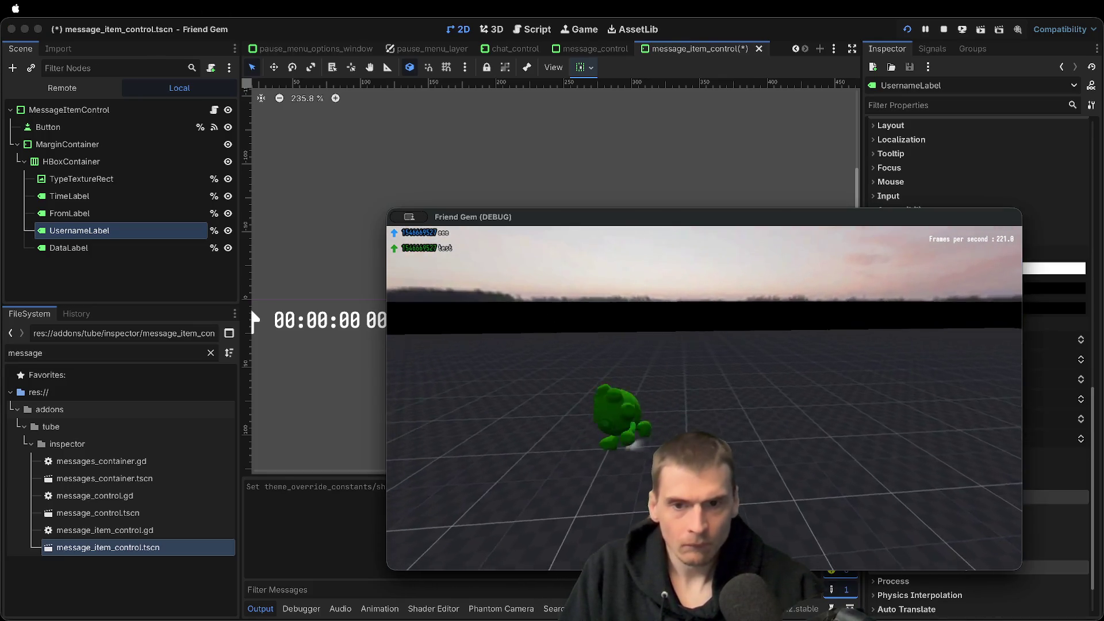
left_click(1093, 509)
key("ctrl+z")
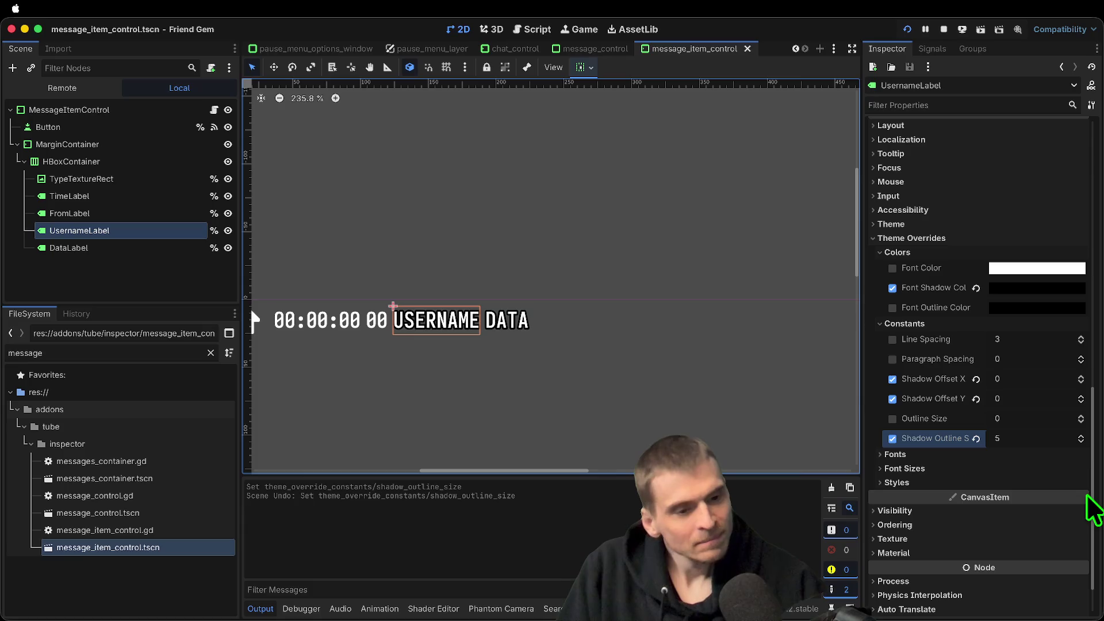
Switch to the running game and open its chat/pause menu
key("super+Tab")
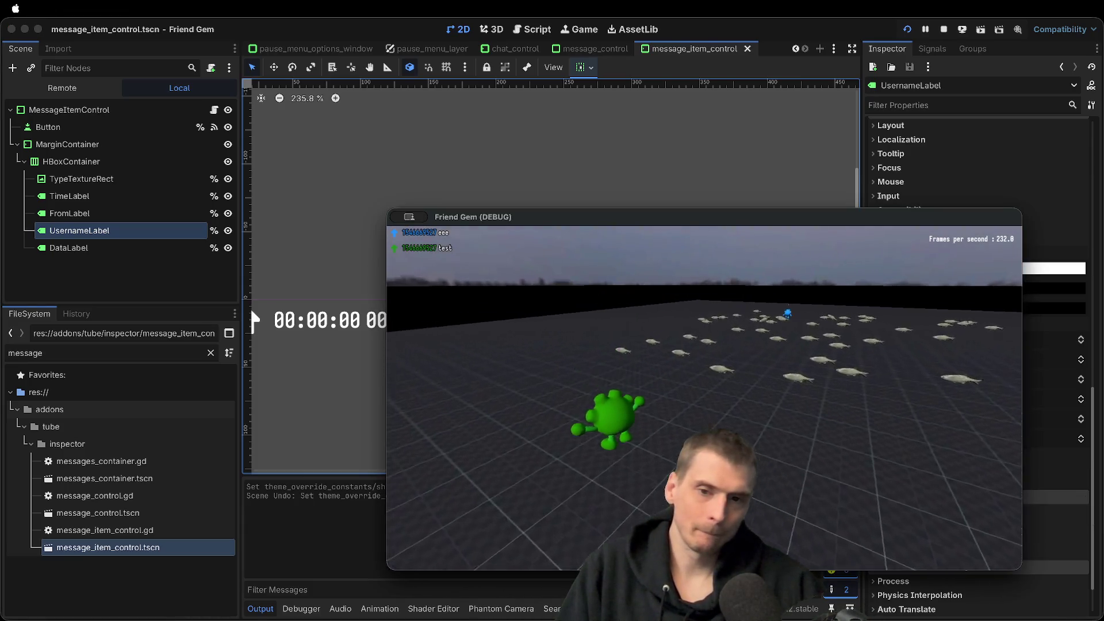
key("super+Tab")
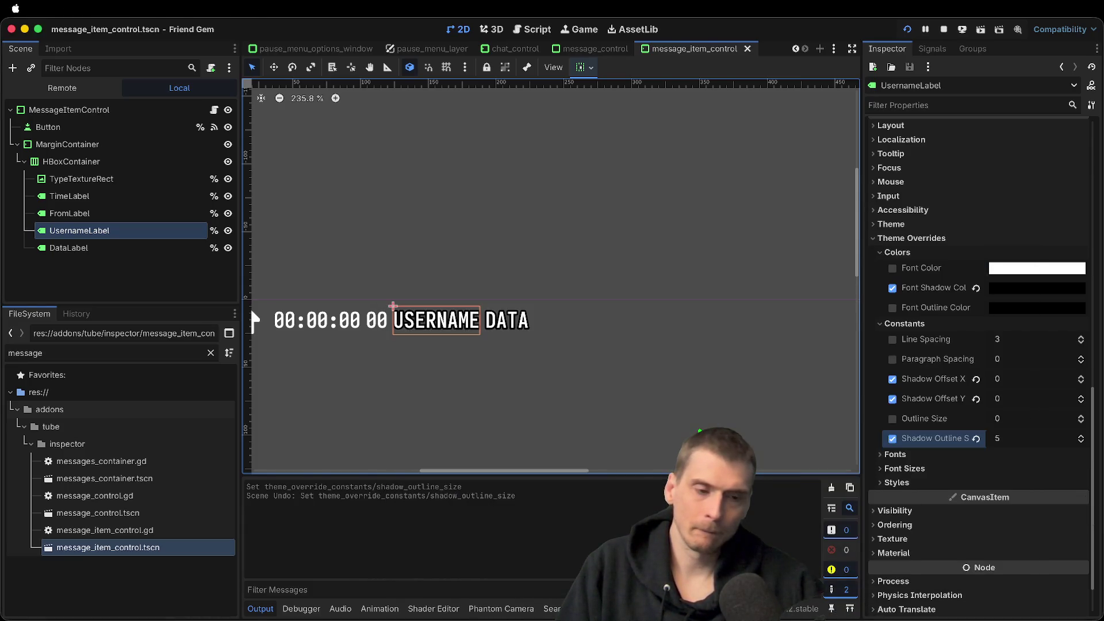
key("super+Tab")
key("Escape")
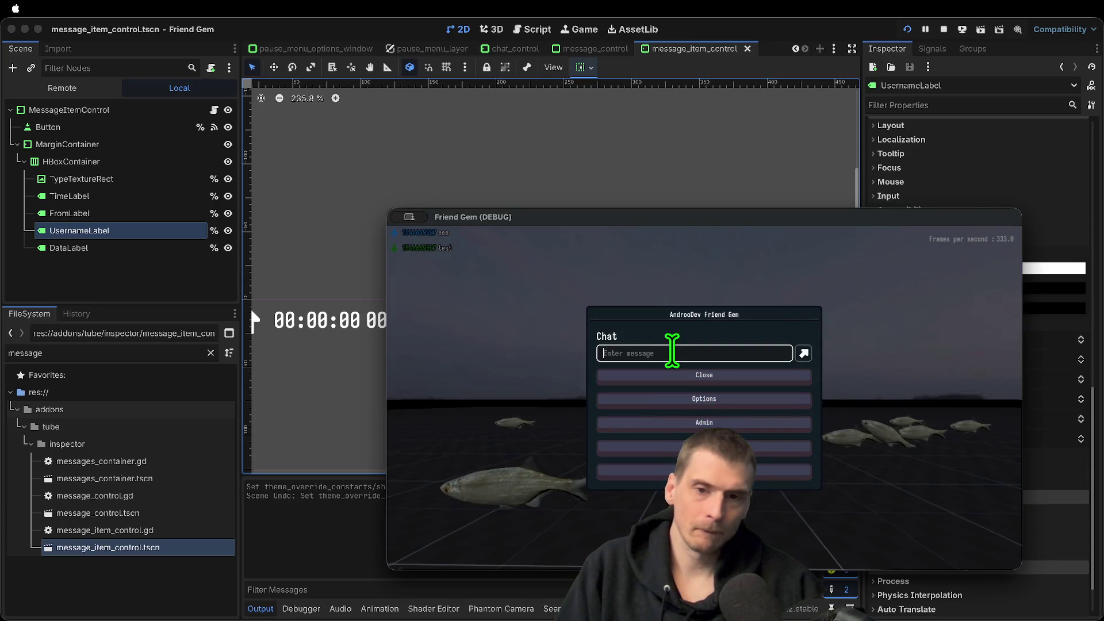
key("Escape")
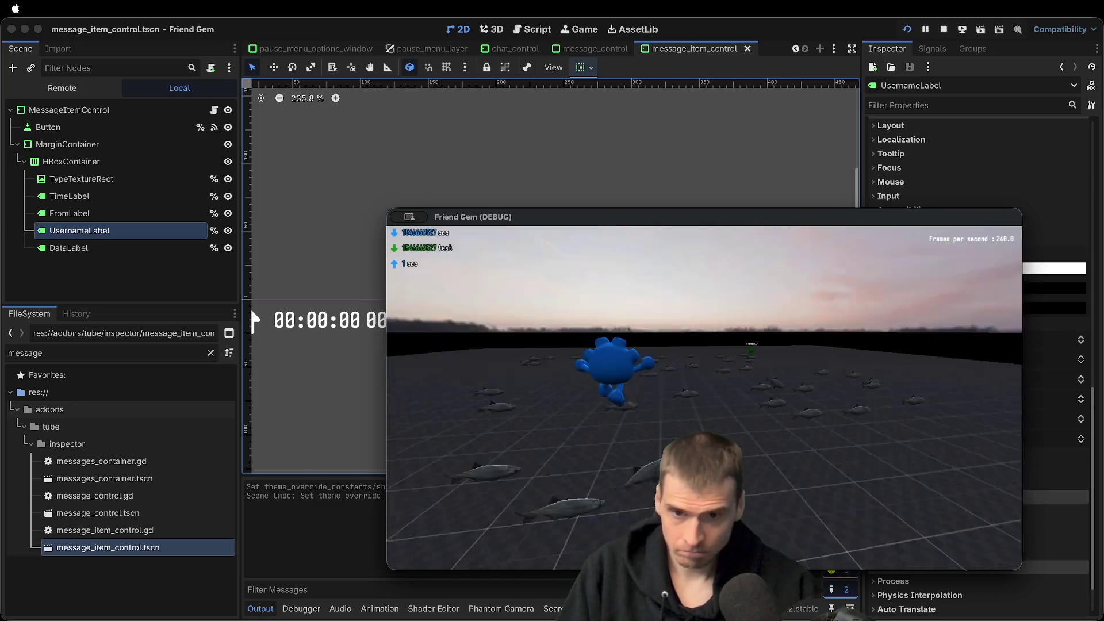
key("Escape")
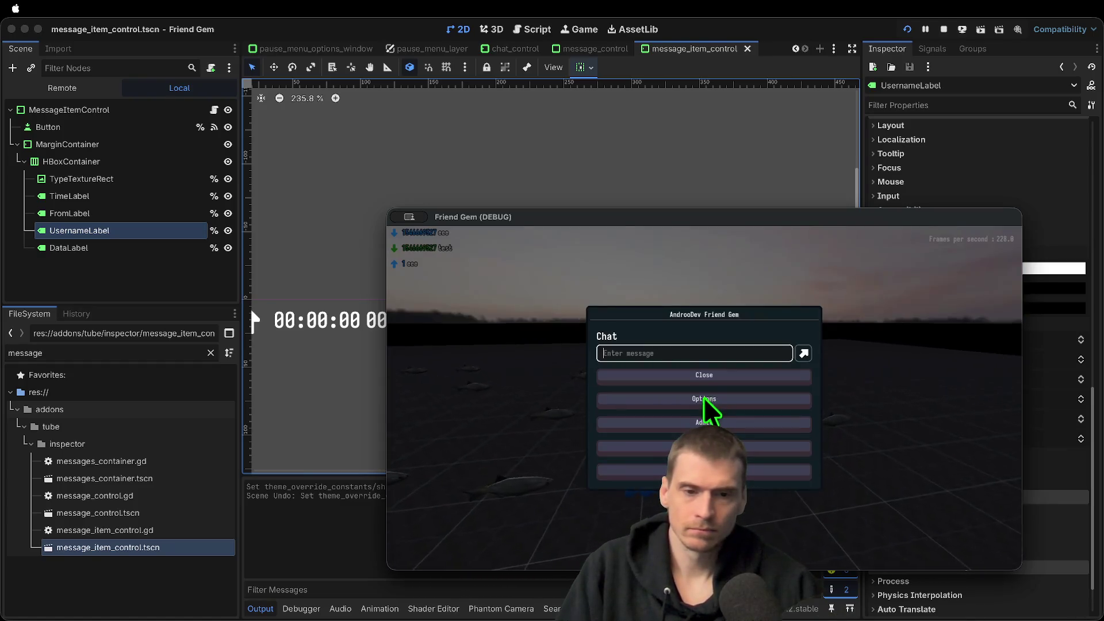
In the game's Options, set the player colour to purple and resume playing
left_click(671, 403)
left_click(769, 310)
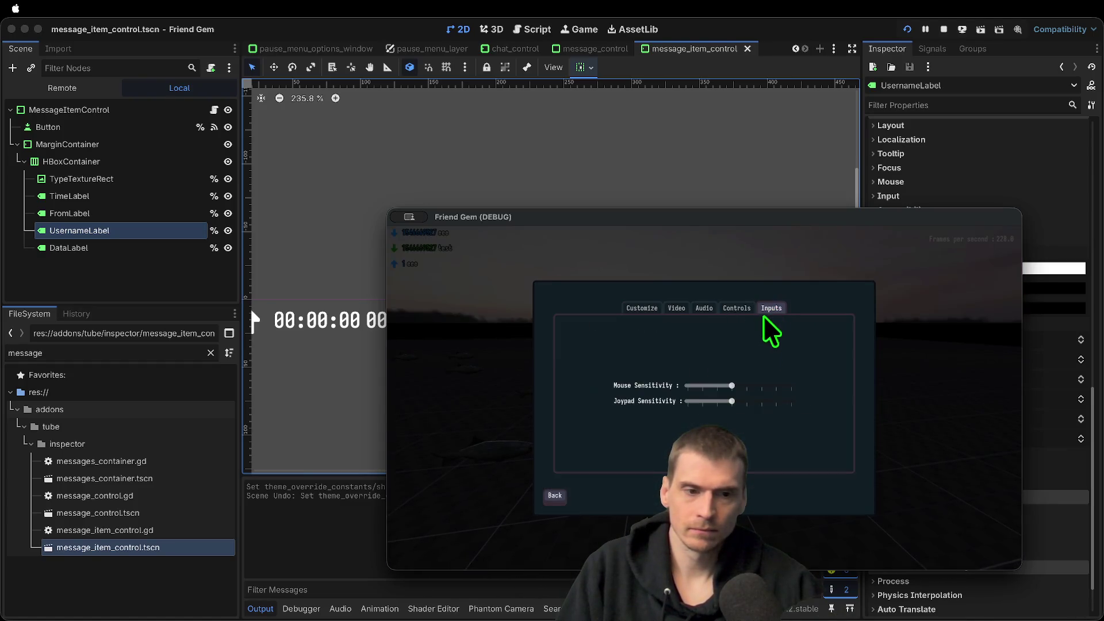
left_click(736, 307)
left_click(643, 308)
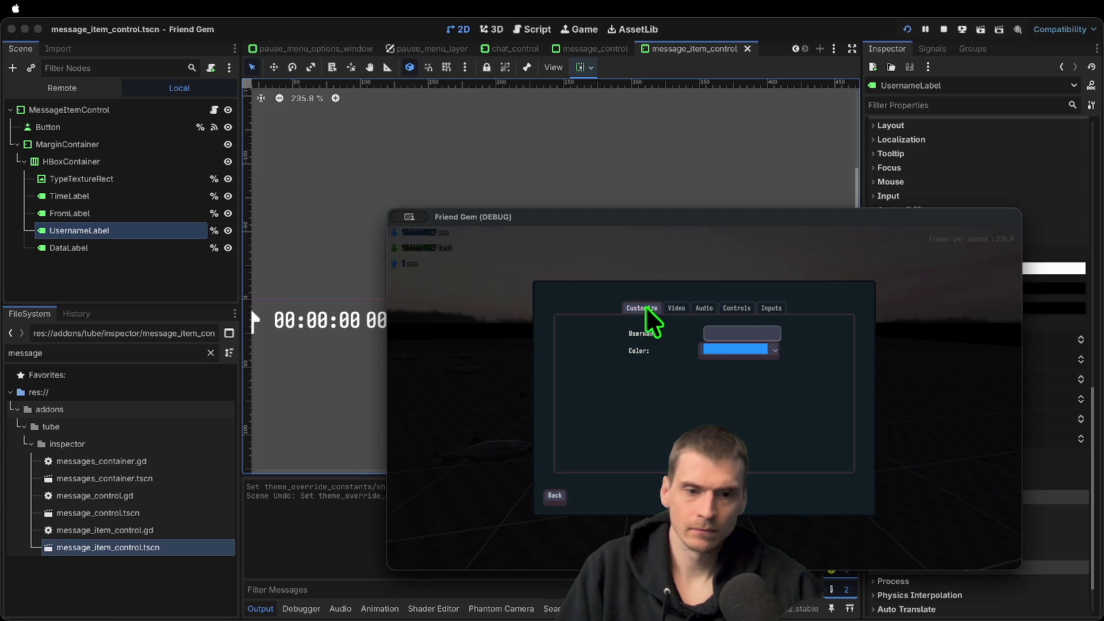
type("ffffff")
left_click(749, 344)
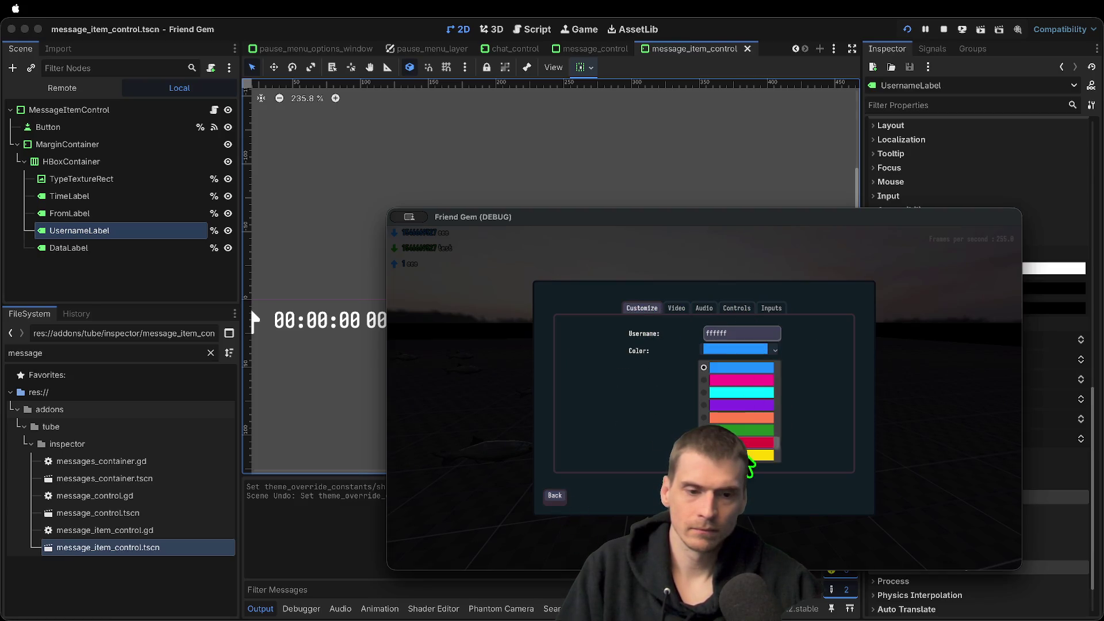
left_click(743, 405)
left_click(556, 495)
key("Escape")
Post the chat message 'derf' and check the game against the editor
key("Return")
type("derf")
key("Return")
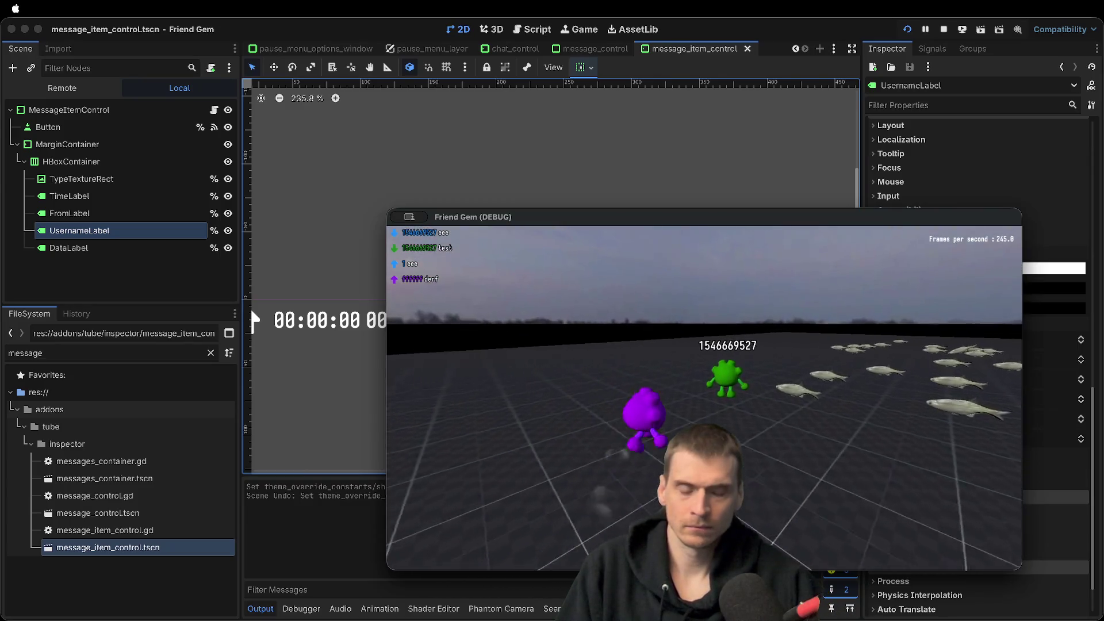
key("super+Tab")
key("super+Tab")
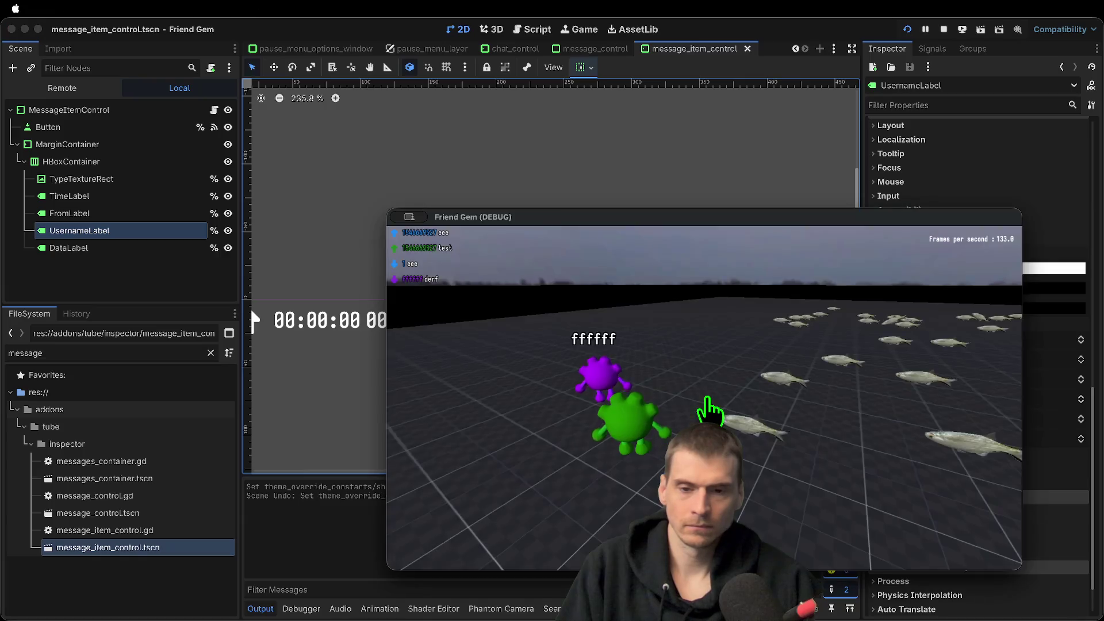
key("super+Tab")
key("w")
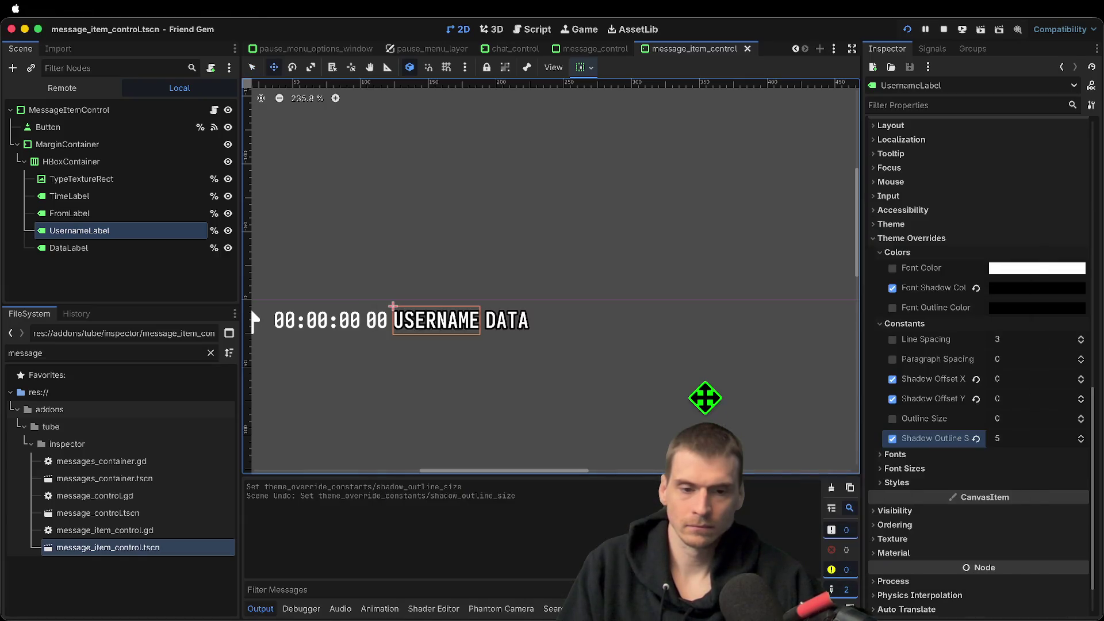
key("super+Tab")
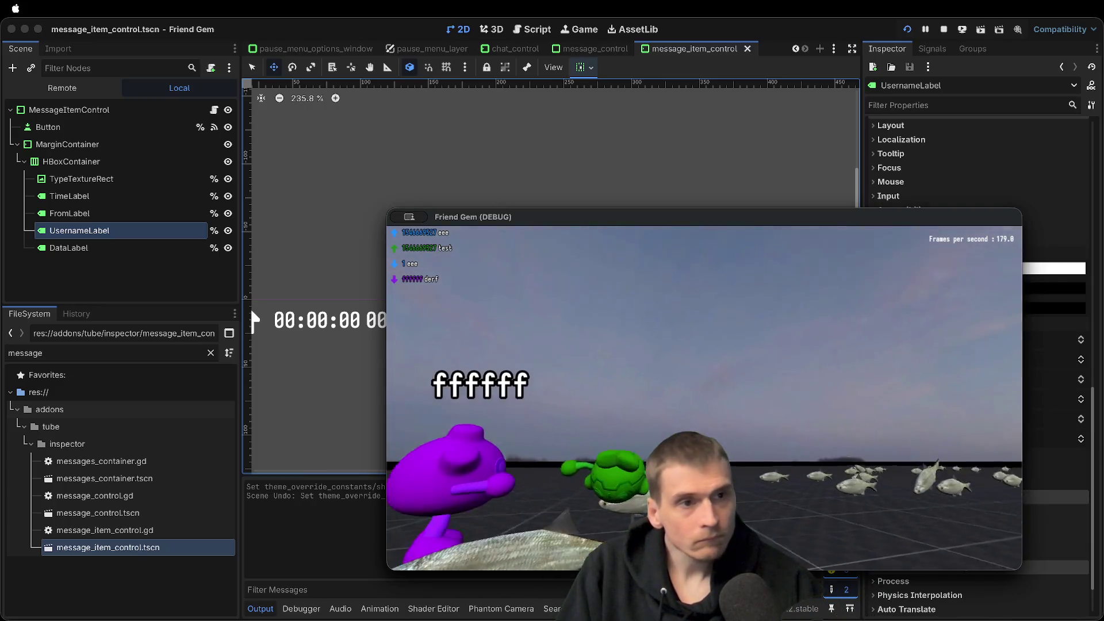
Quit the game session from the pause menu and stop the running game
key("Escape")
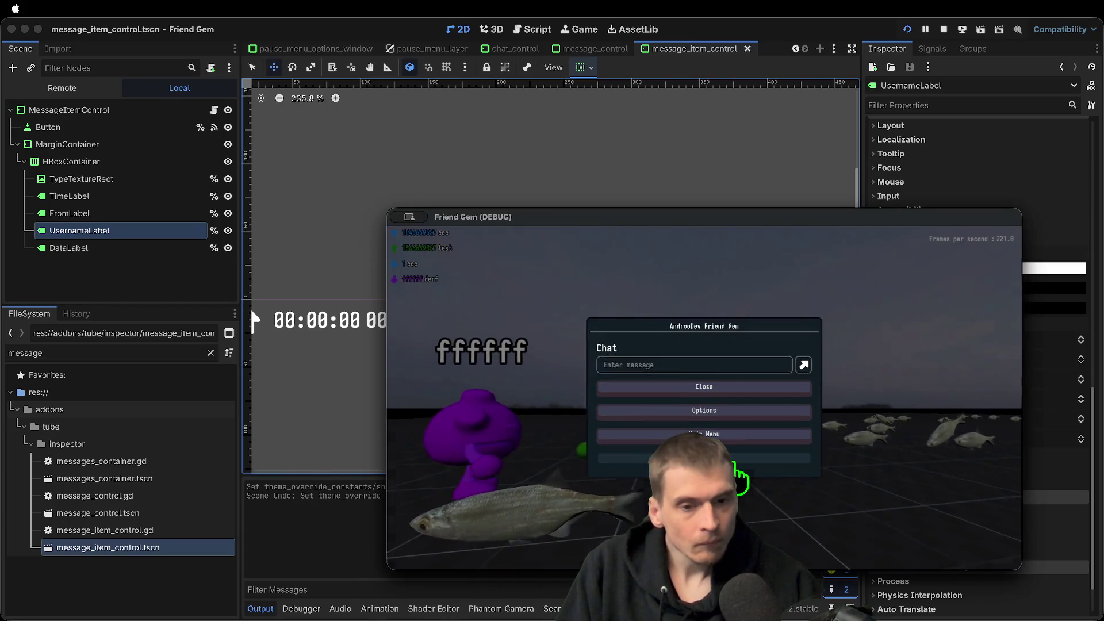
left_click(735, 457)
left_click(725, 405)
key("Escape")
key("Escape")
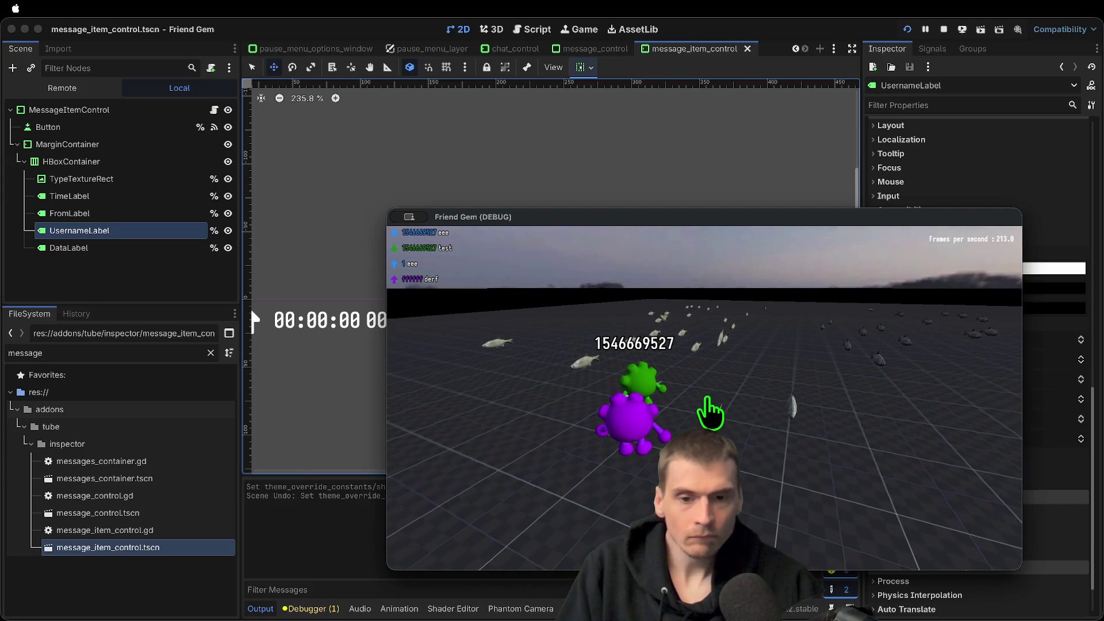
key("super+q")
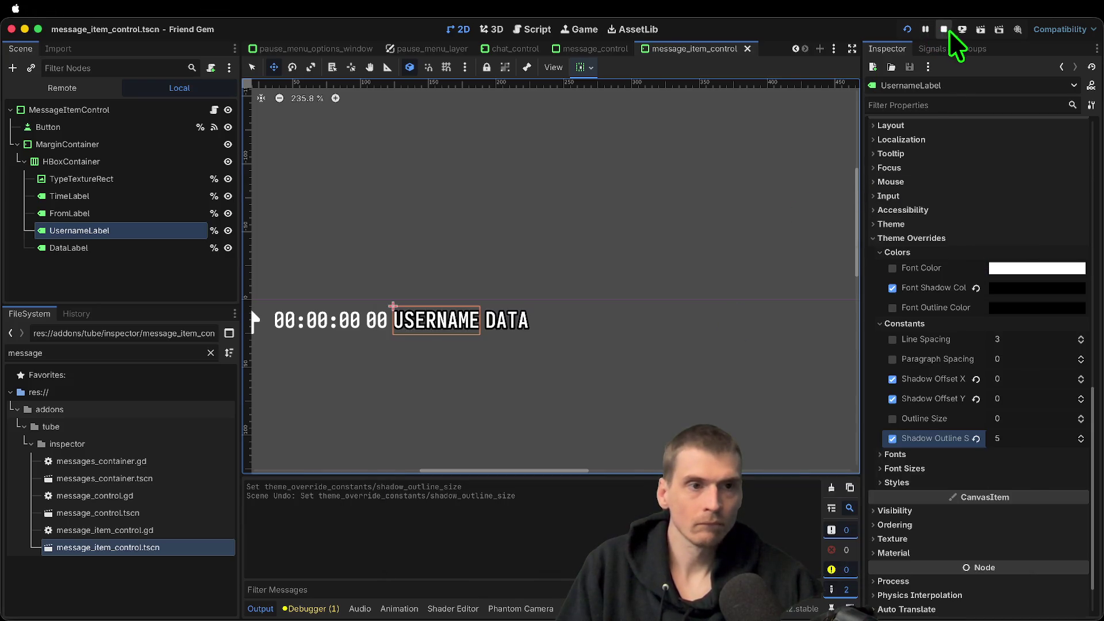
key("super+Tab")
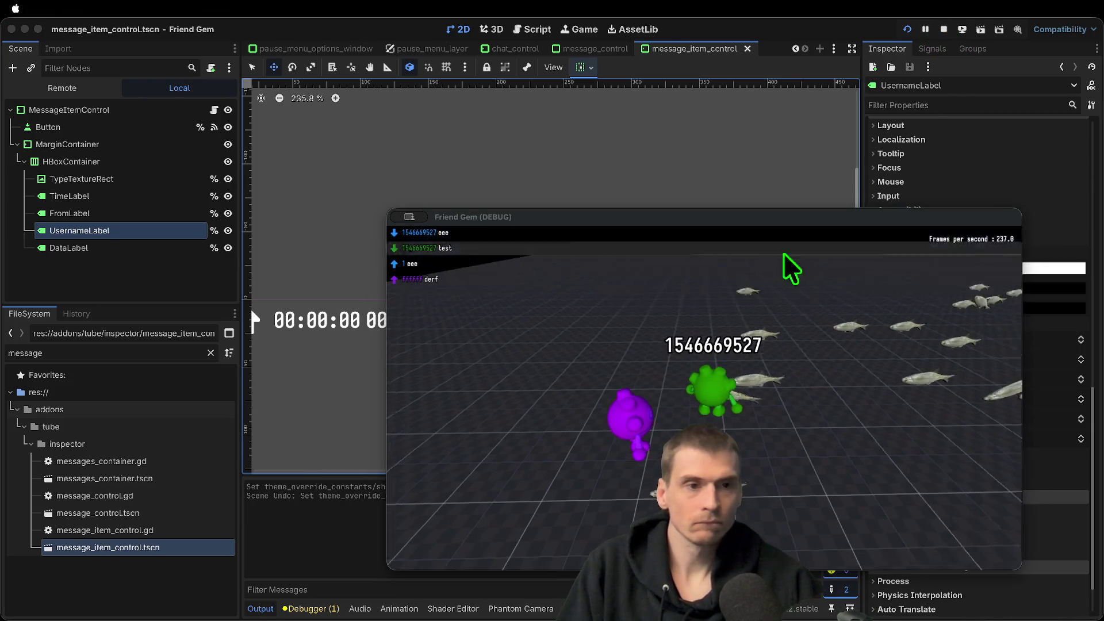
left_click(943, 29)
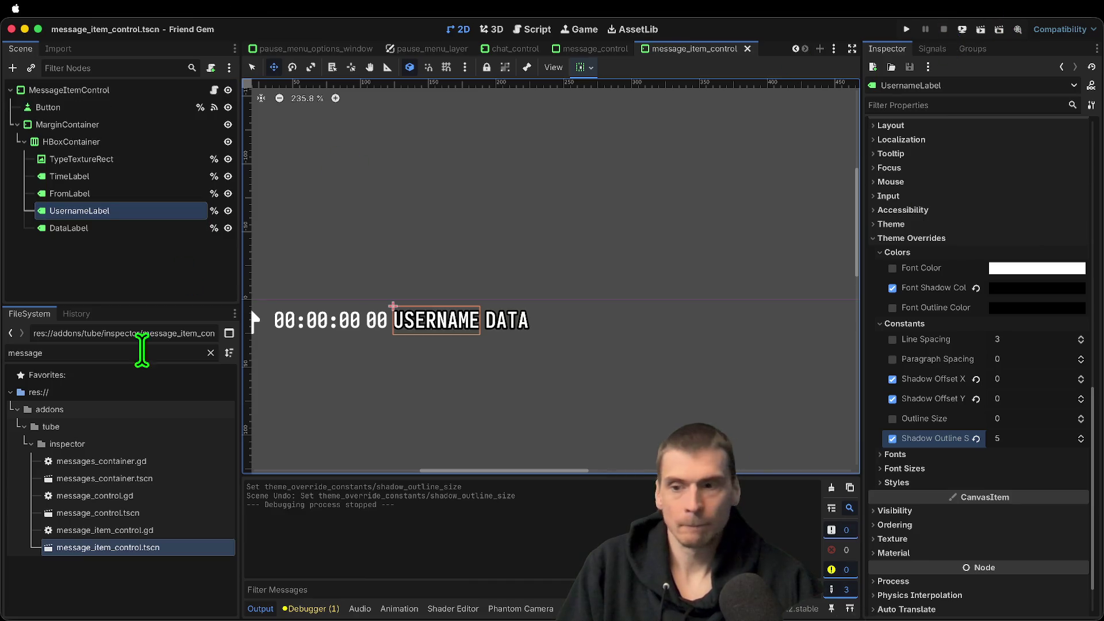
Filter the FileSystem dock for 'chara' and open player_character_script.gd
type("player")
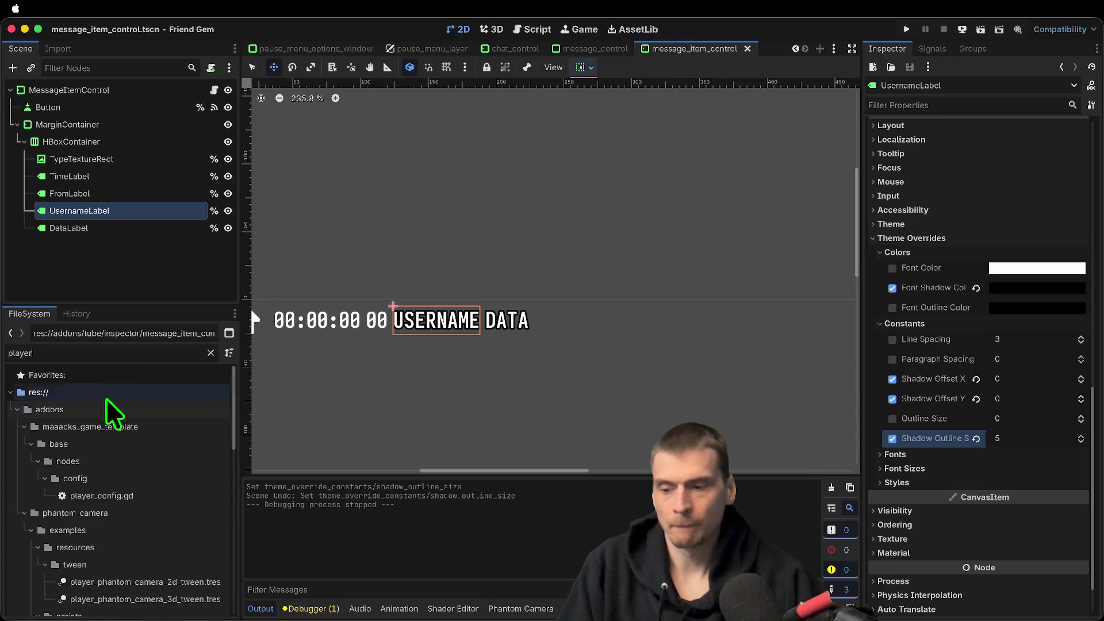
scroll(112, 437, "down", 10)
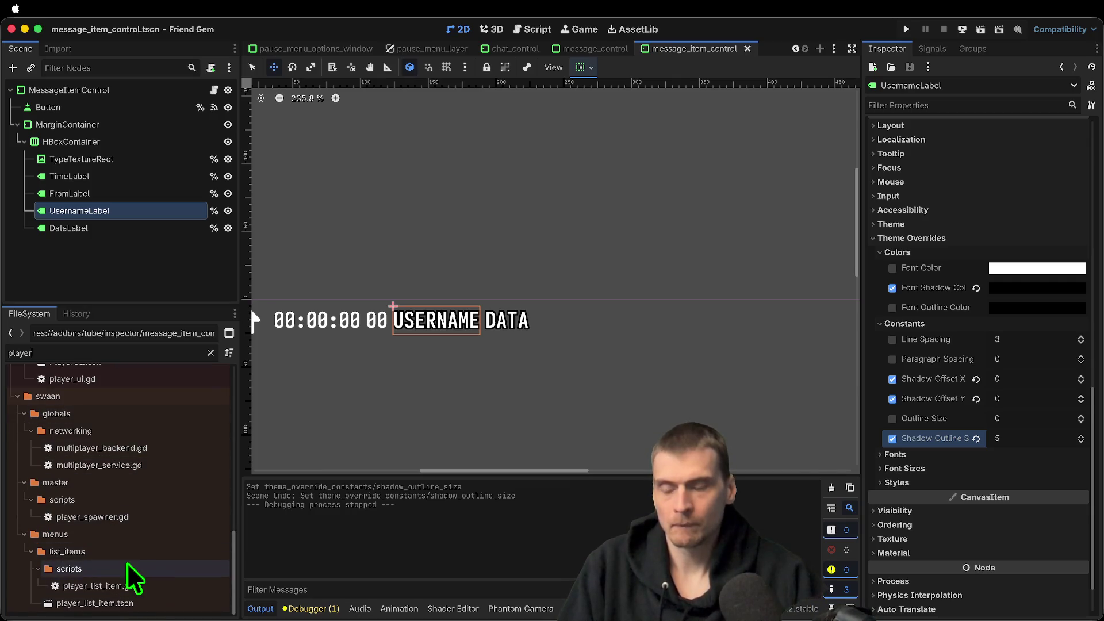
type("pl")
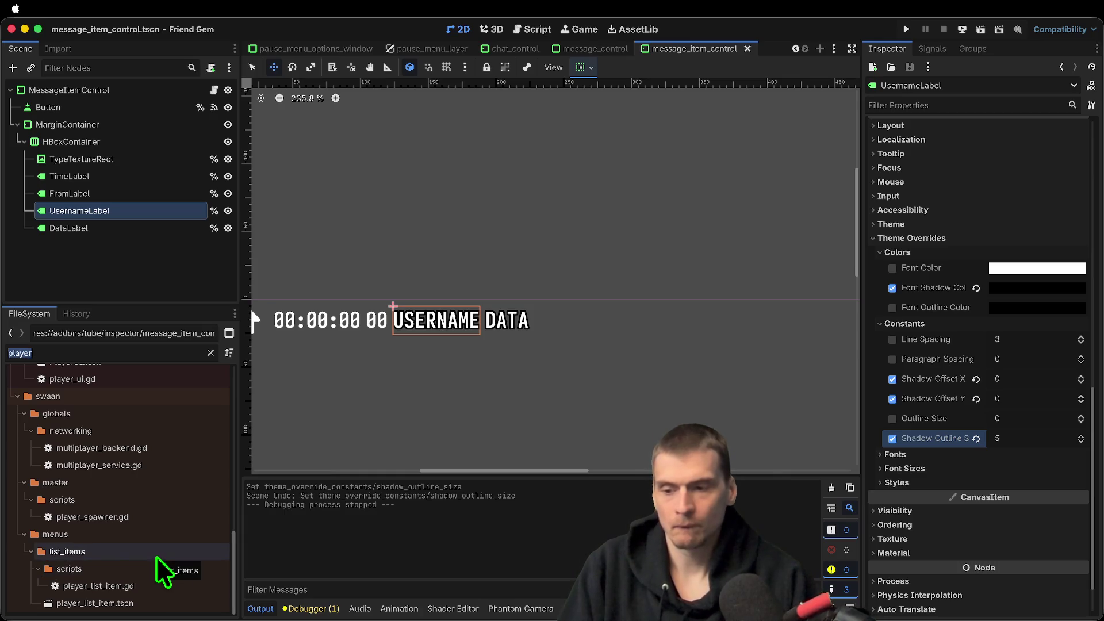
type("chara")
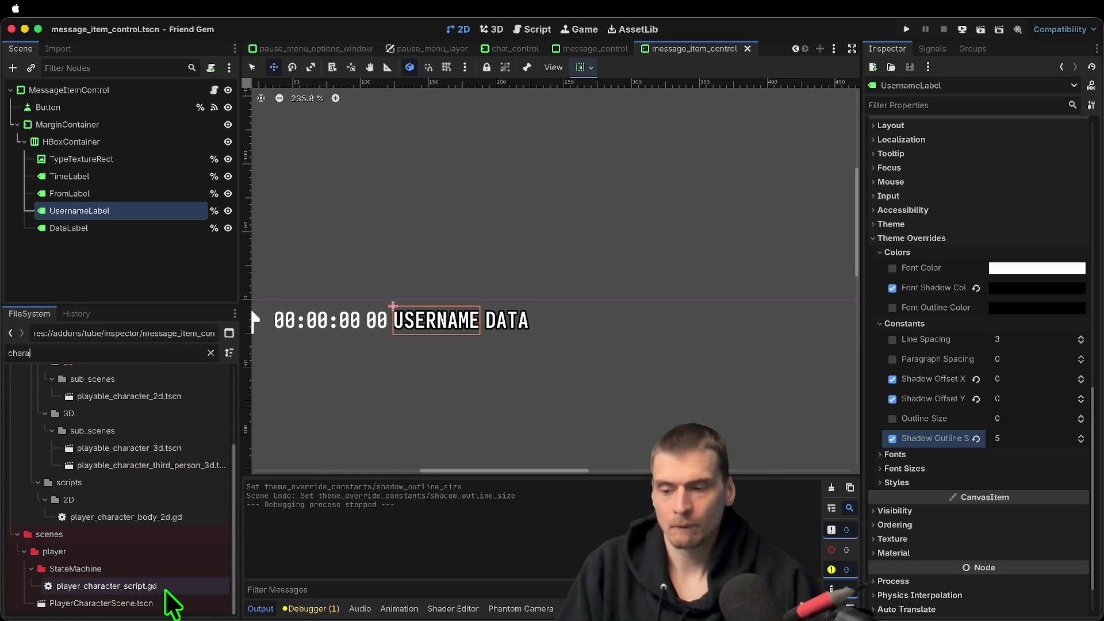
double_click(165, 589)
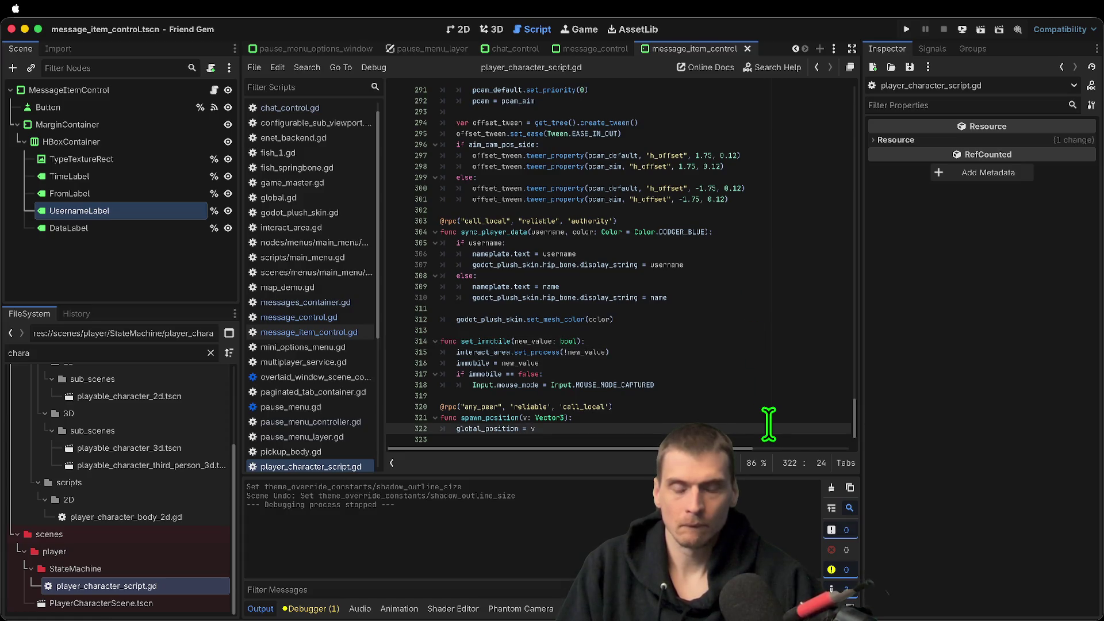
Add an _exit_tree() -> void function at the end of player_character_script.gd
key("Return")
key("Return")
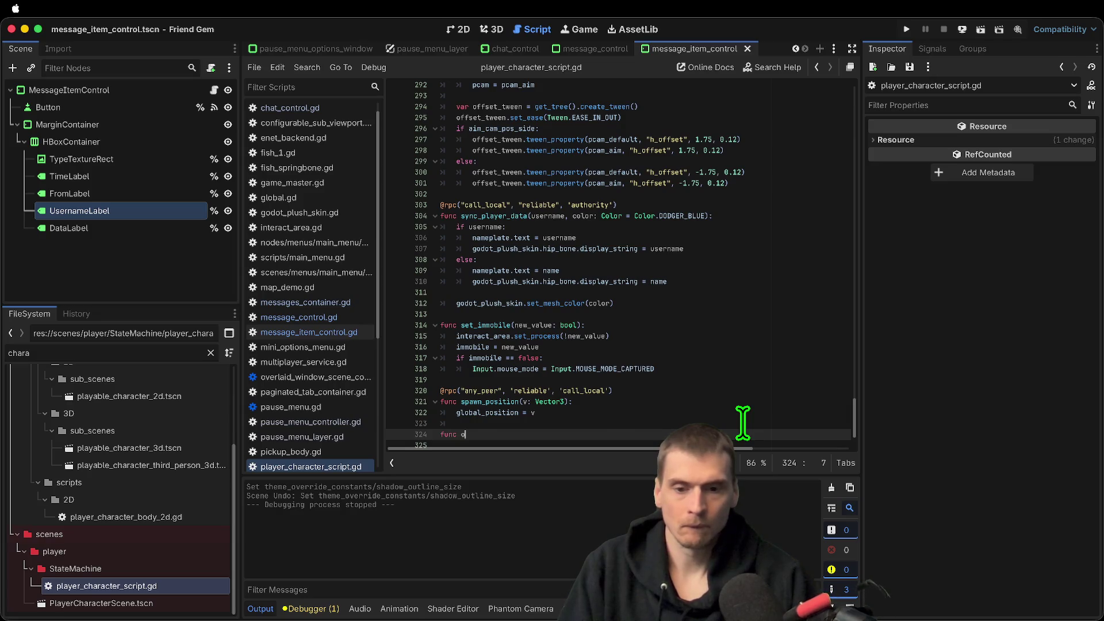
type("n_")
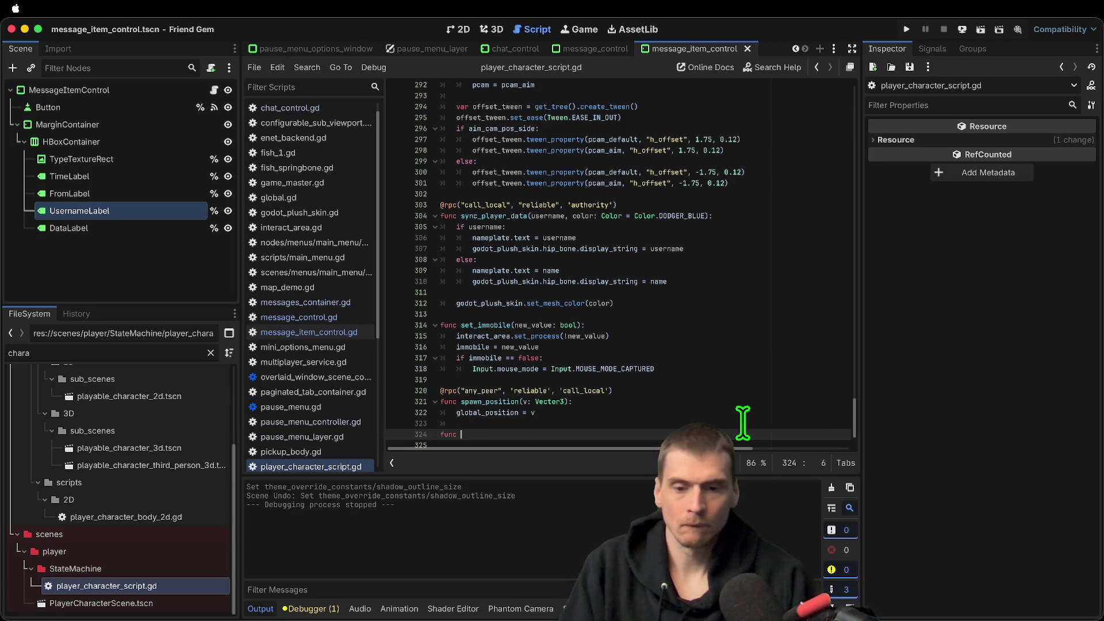
type("xp")
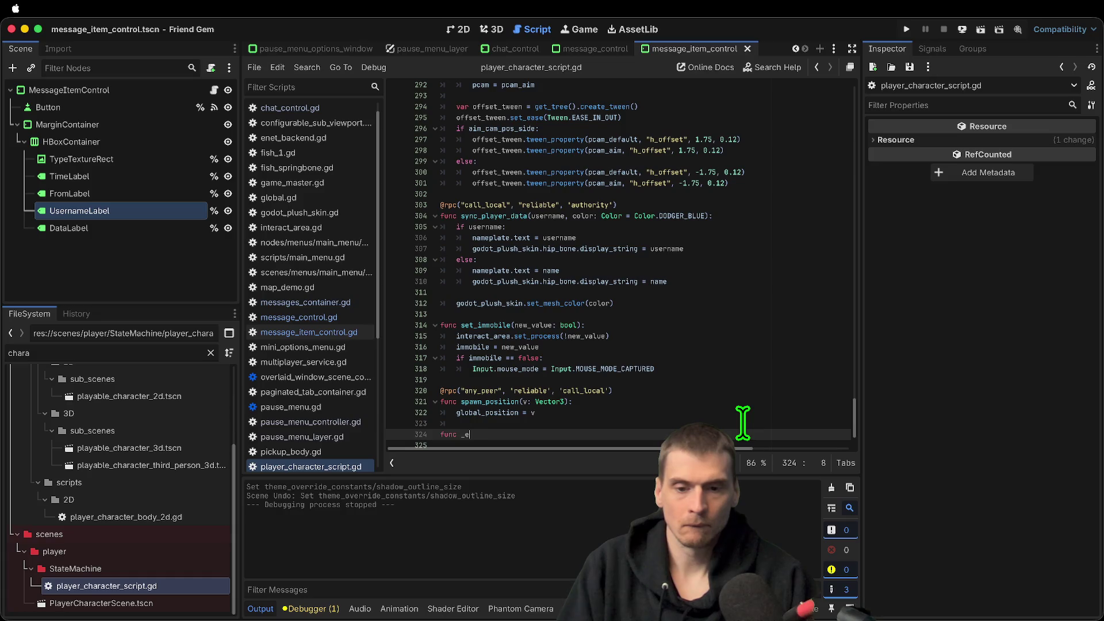
type("_exi")
key("Return")
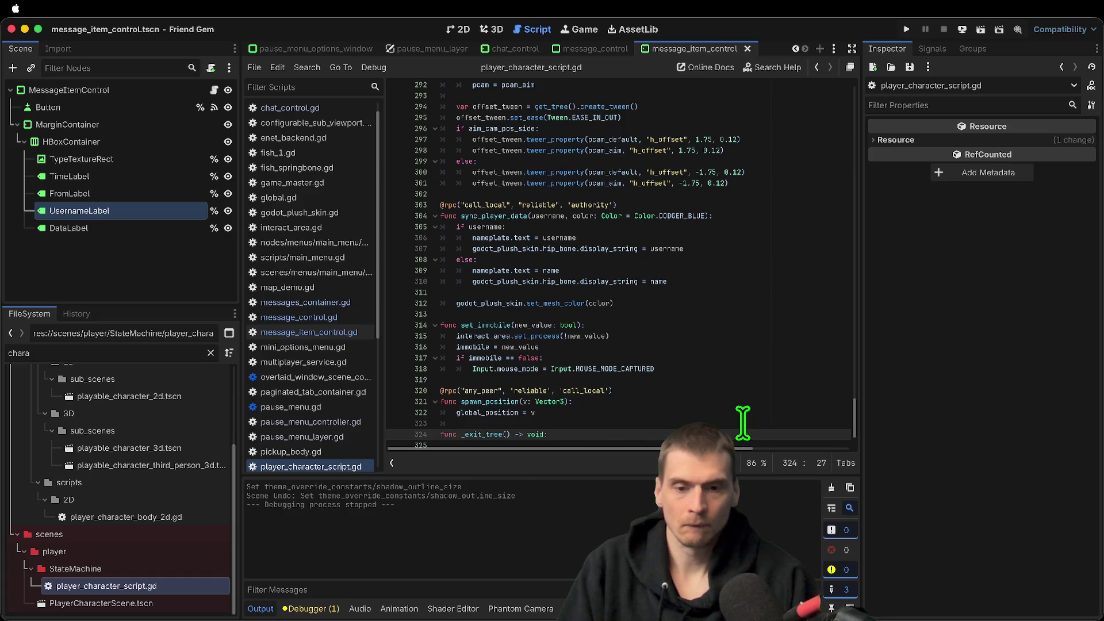
key("Return")
Make _exit_tree call MultiplayerService.leave_game(), then jump to leave_game's definition
type("Mu")
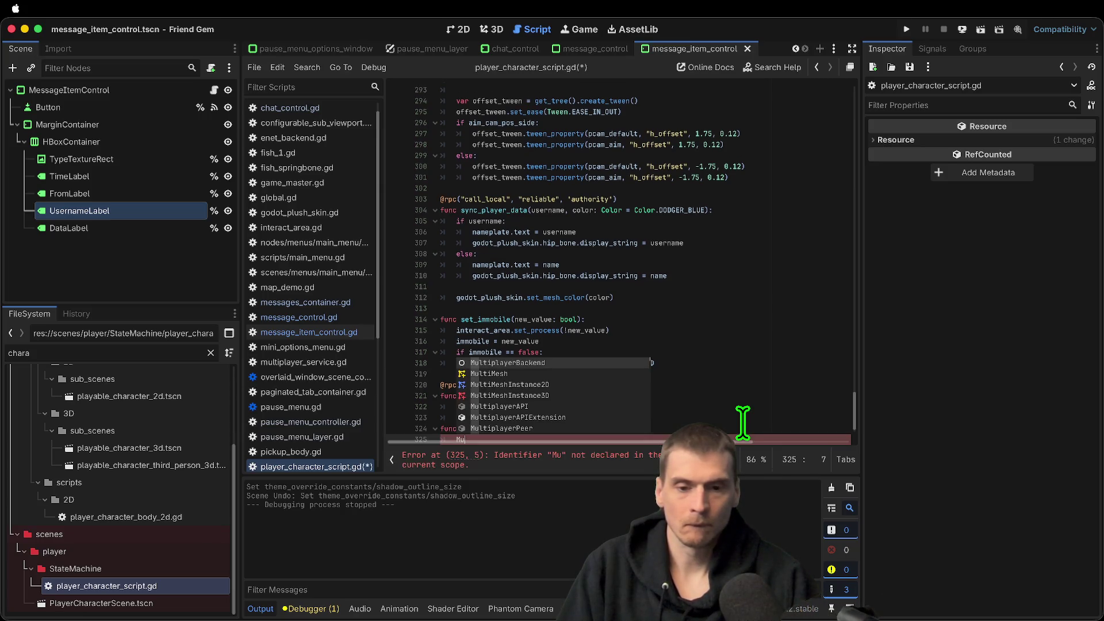
type("ult")
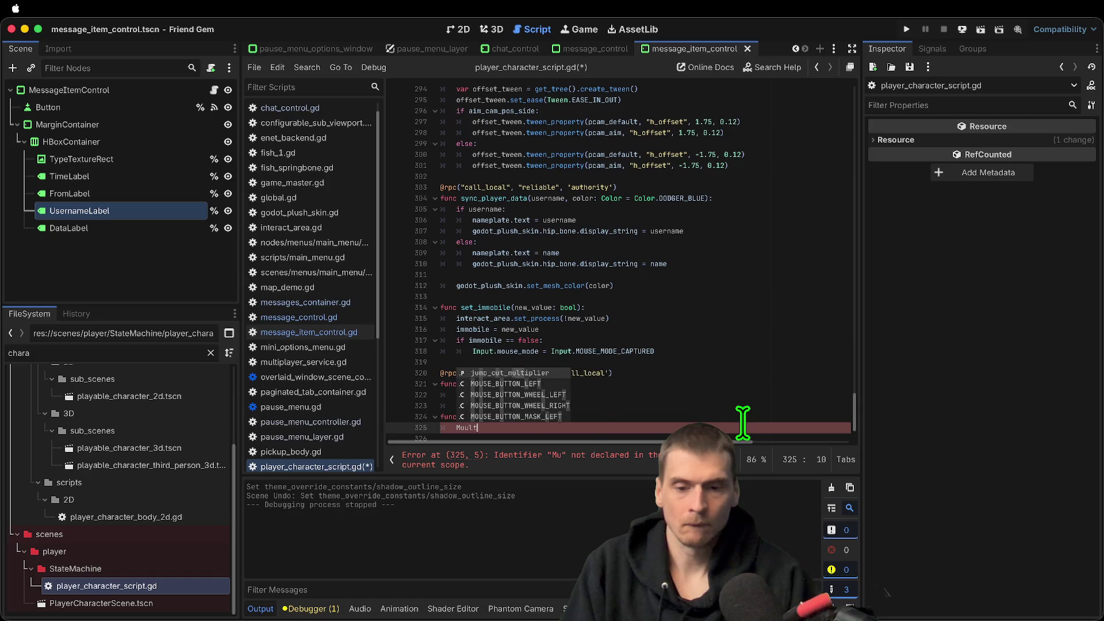
type("iplaM")
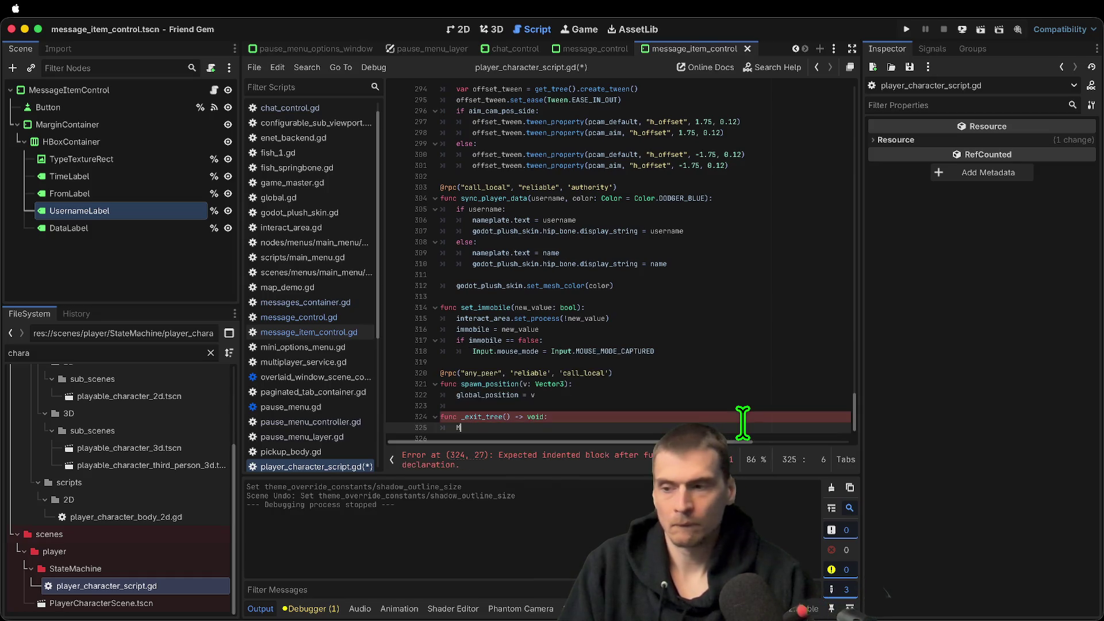
type("pl")
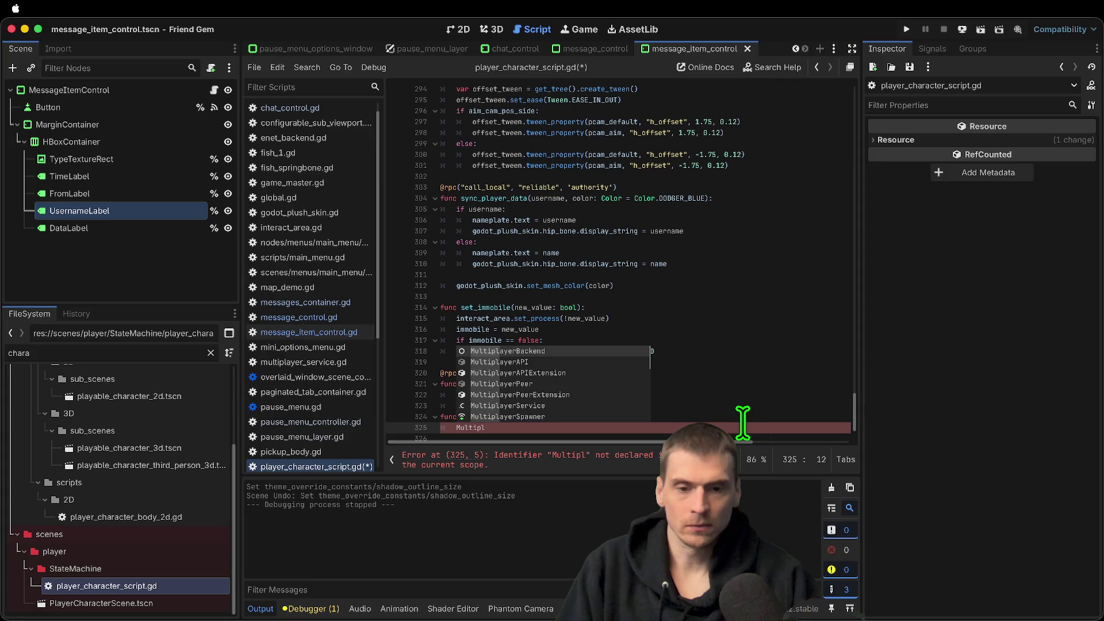
key("Down")
key("Down")
key("Down")
key("Return")
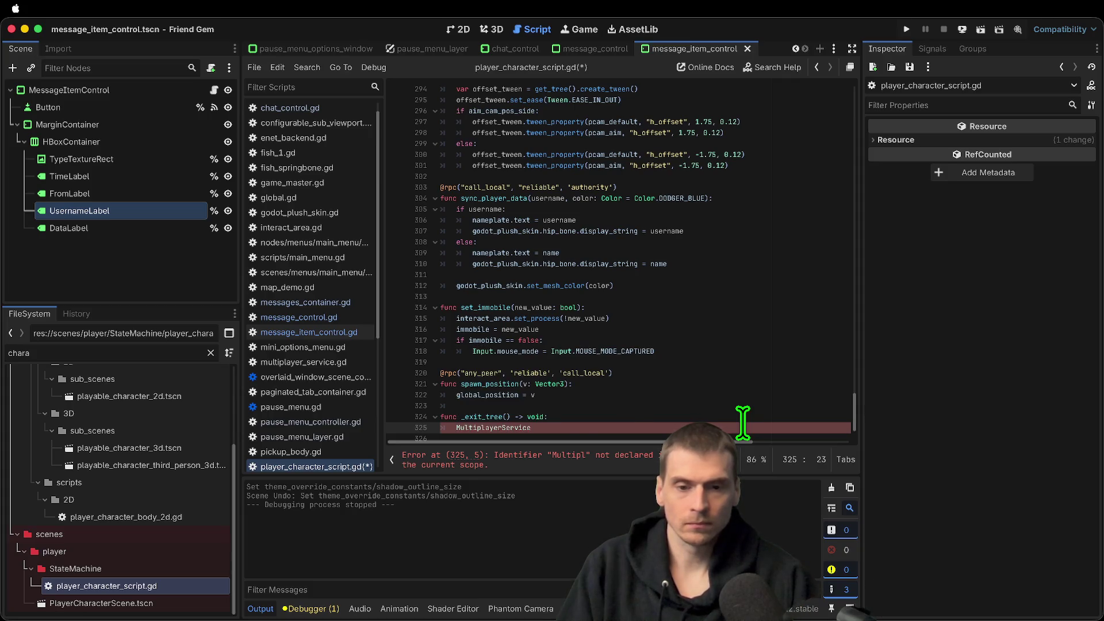
type(".l")
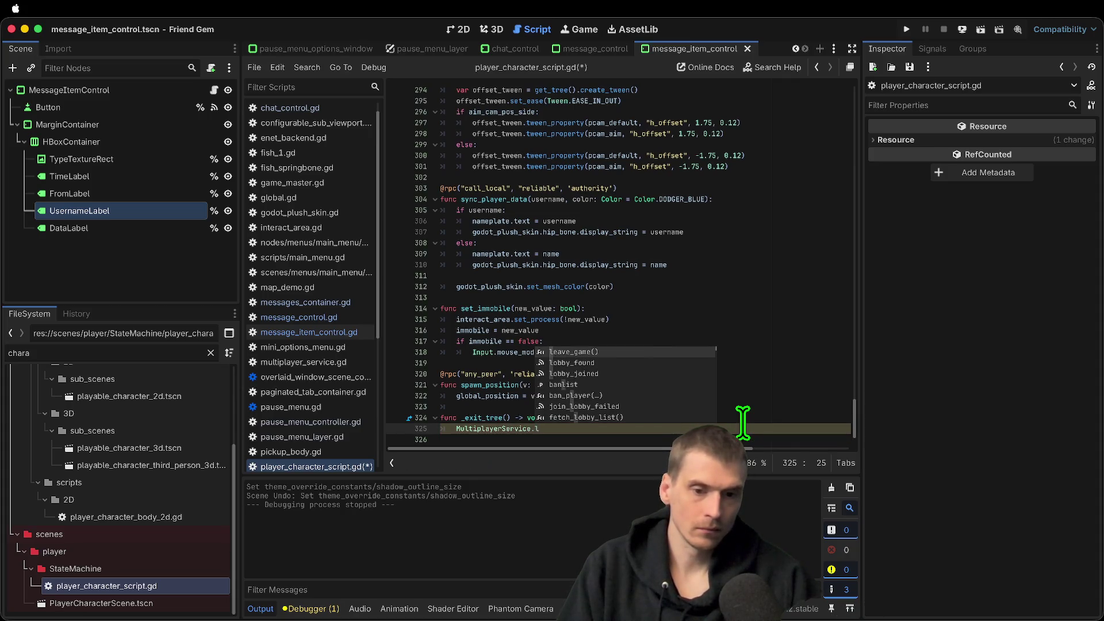
key("Return")
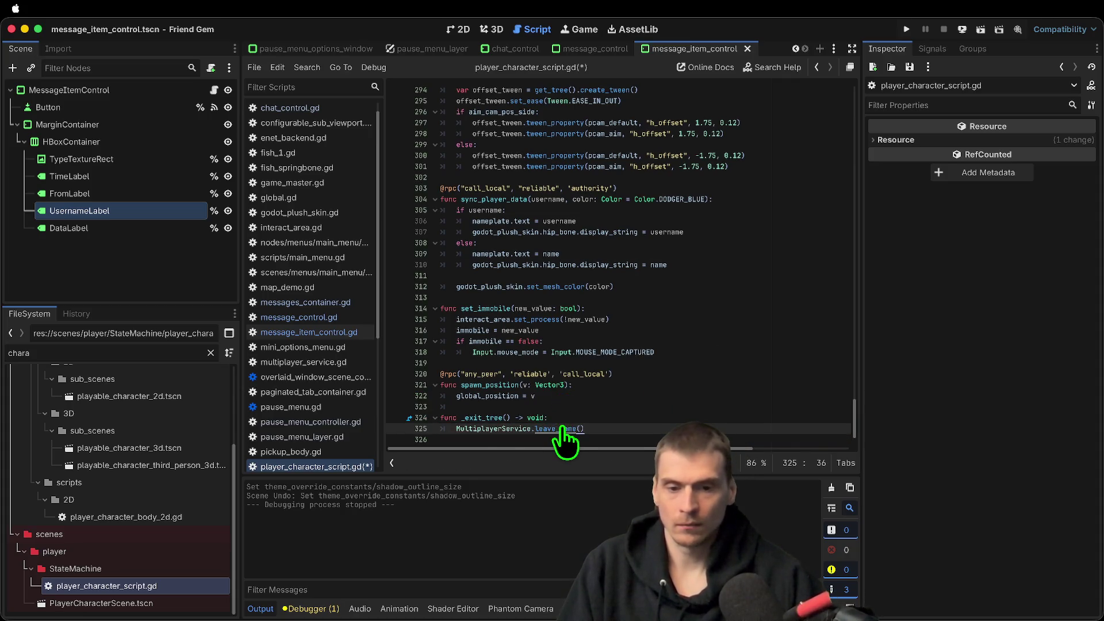
left_click(562, 428, "super")
scroll(629, 370, "down", 5)
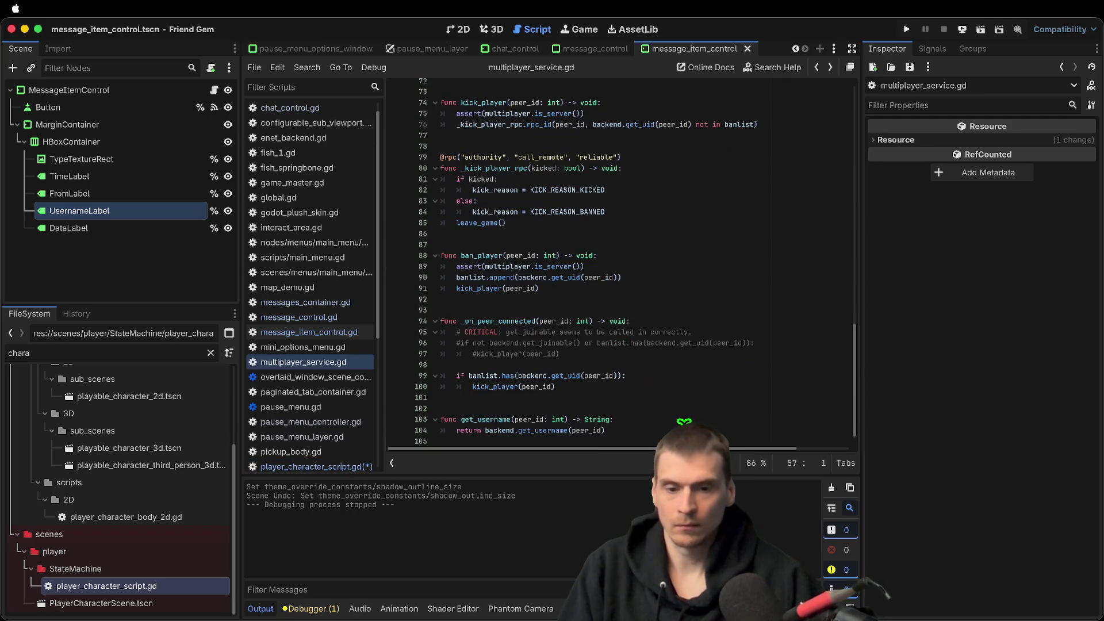
Run the project with a second game instance and check each window's in-game menu
key("super+b")
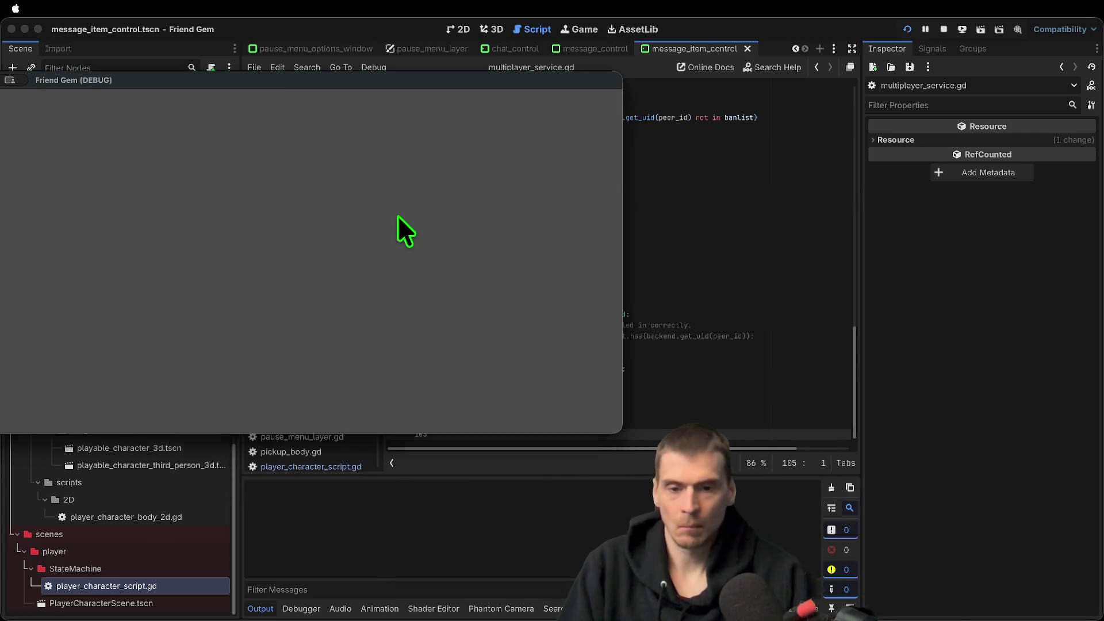
left_click(708, 396)
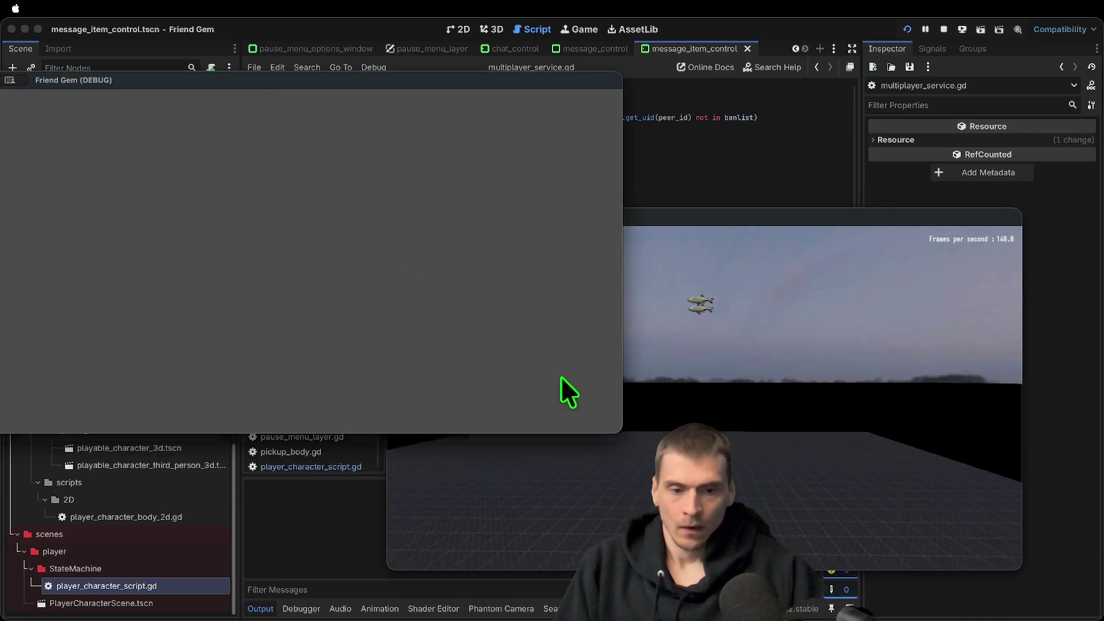
key("Escape")
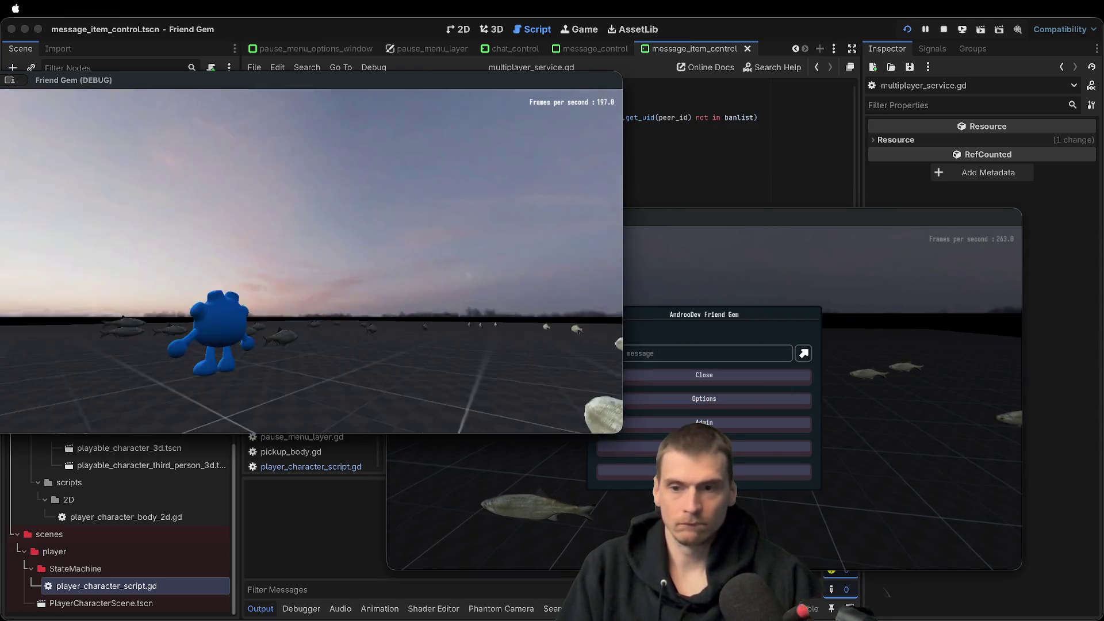
key("Escape")
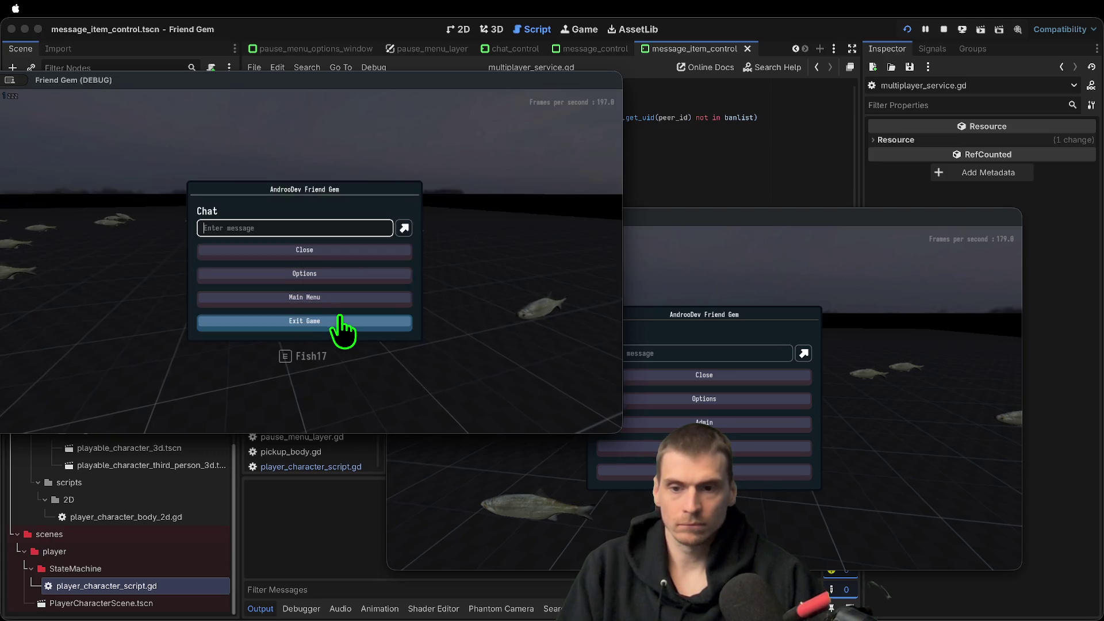
key("Escape")
key("Escape")
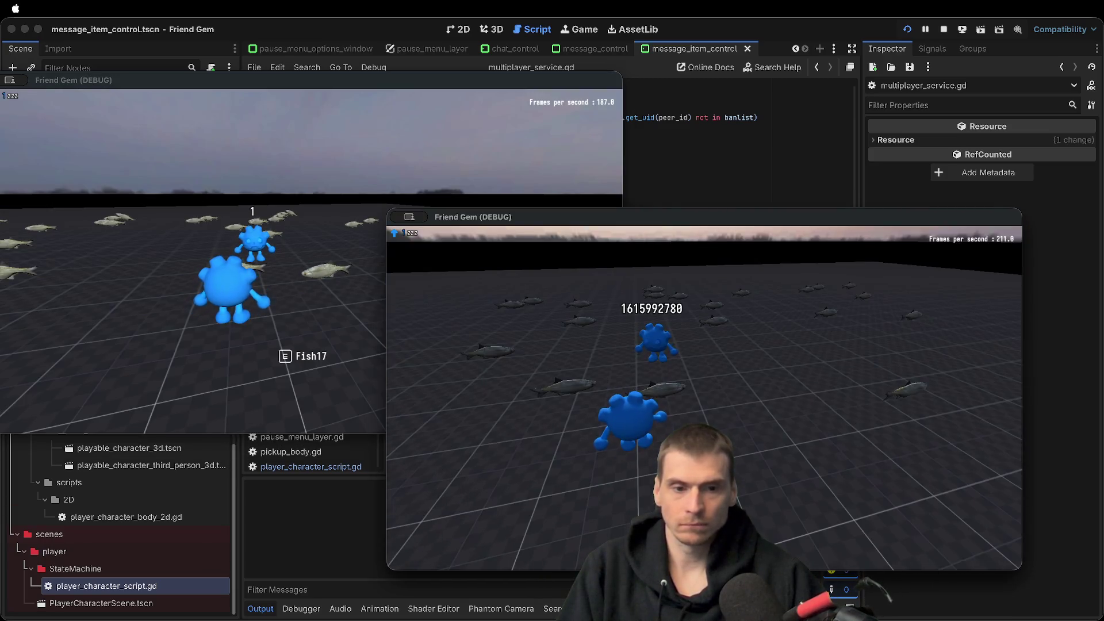
Exit the game from the first instance and confirm, hitting the leave_game assert
left_click(308, 267)
key("Escape")
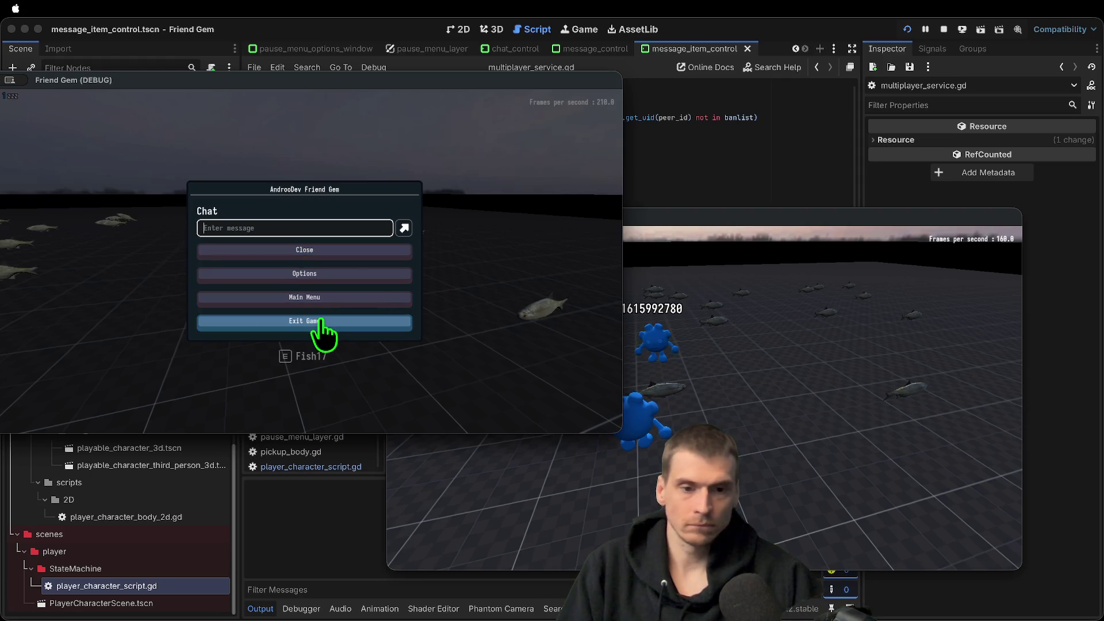
left_click(320, 322)
left_click(317, 272)
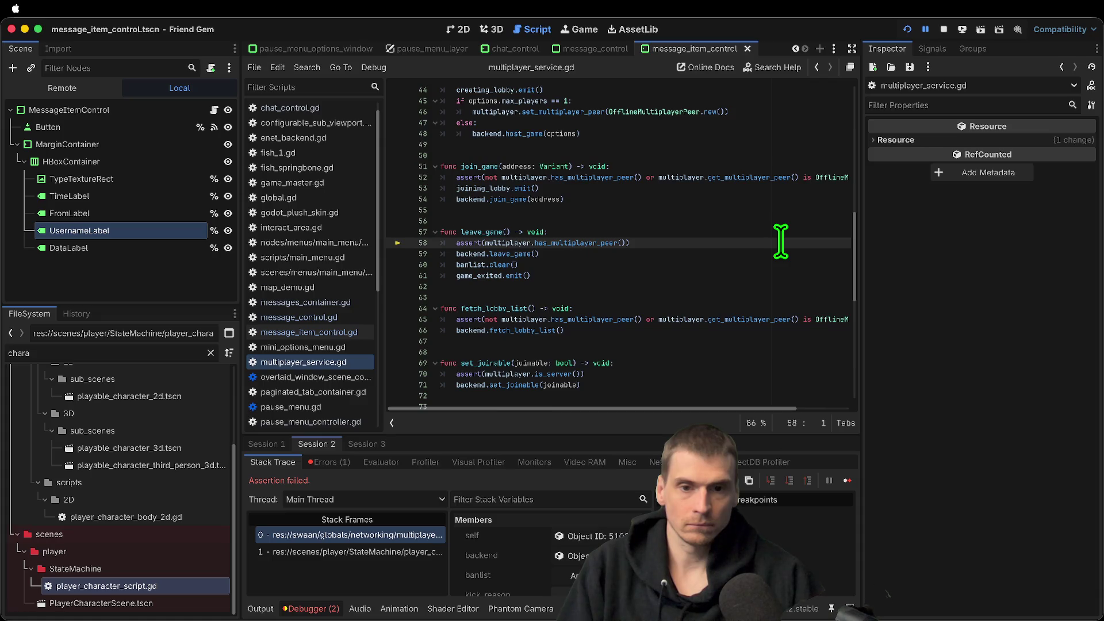
Comment out line 58's peer assert, host a test game, stop it, and restore the assert
key("ctrl+k")
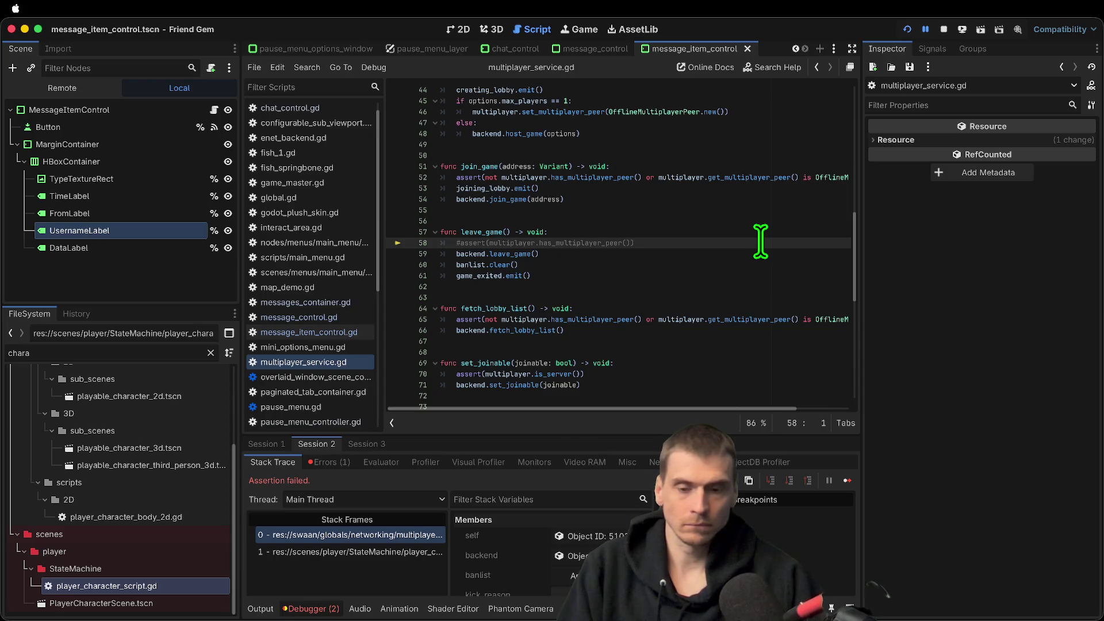
key("super+b")
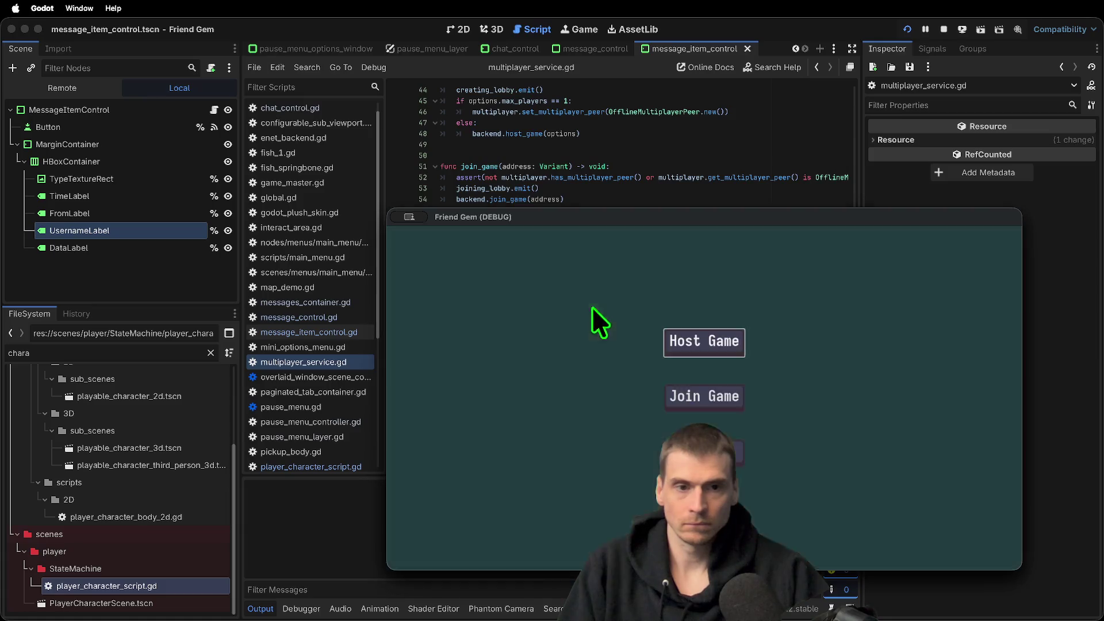
left_click(702, 340)
key("super+period")
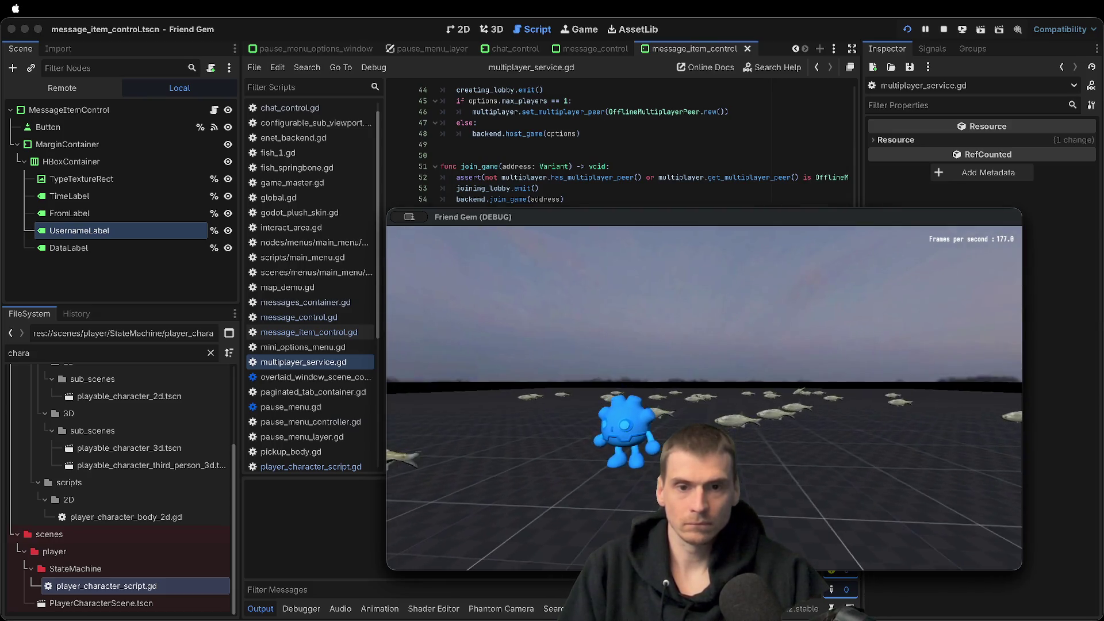
key("super+period")
key("Down")
key("Down")
key("Down")
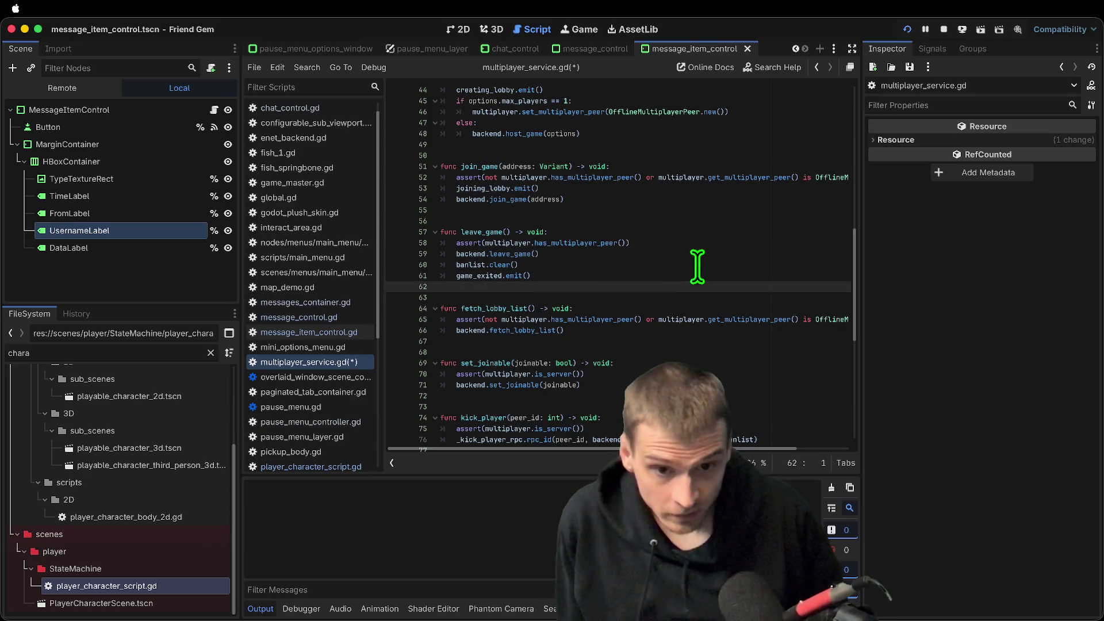
Search the whole project for 'peer_disconnected' and scroll through the 23 matches
scroll(591, 250, "up", 10)
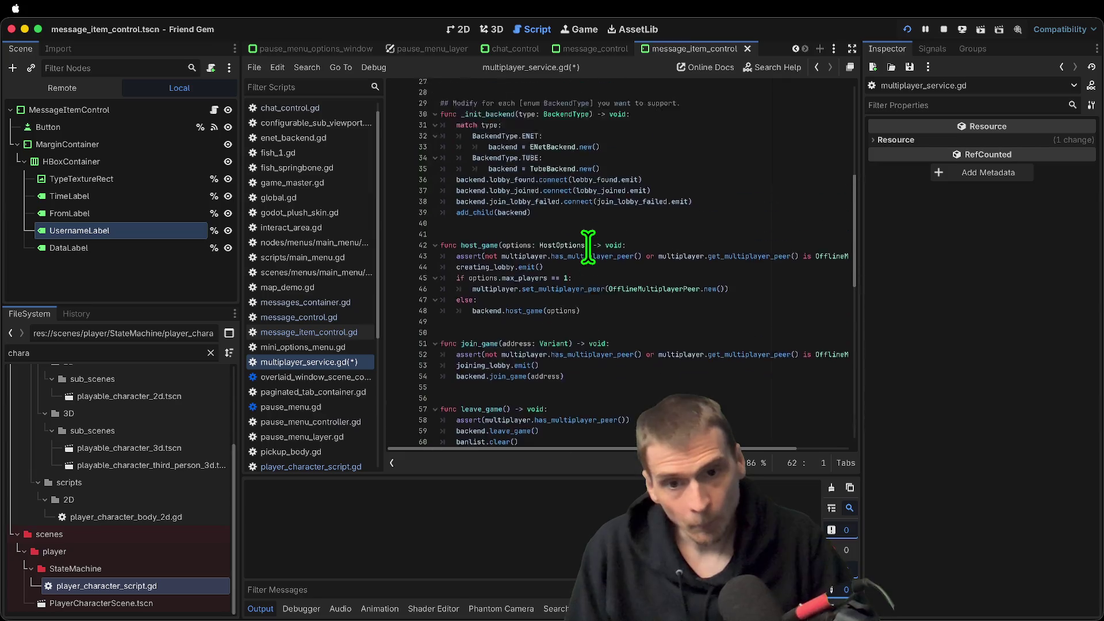
left_click(747, 356)
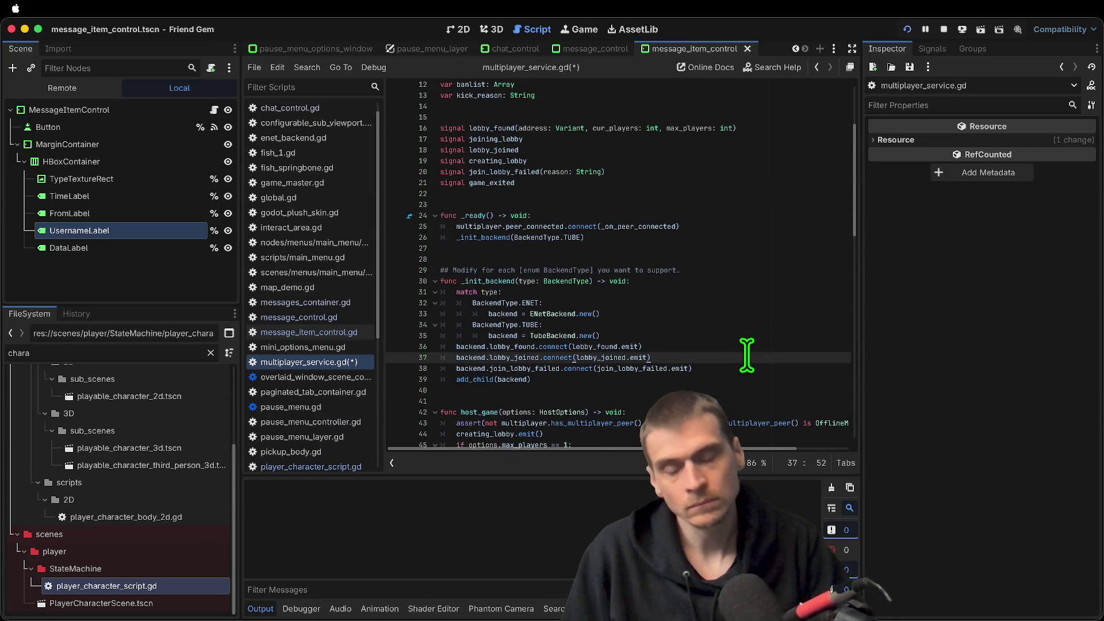
key("super+shift+f")
type("peer_disconnected")
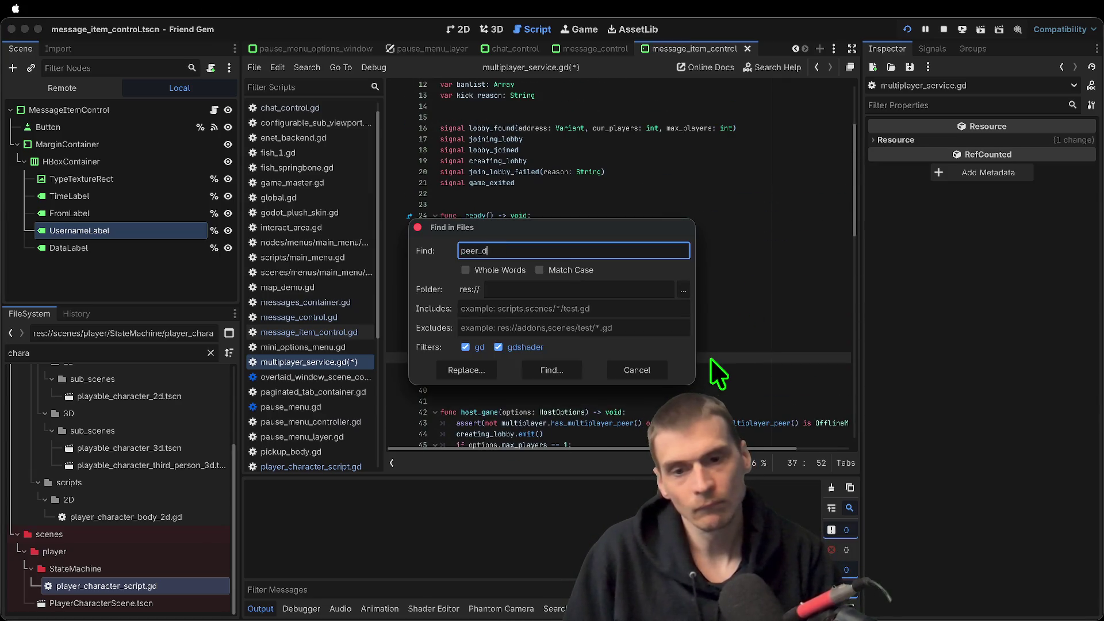
key("Return")
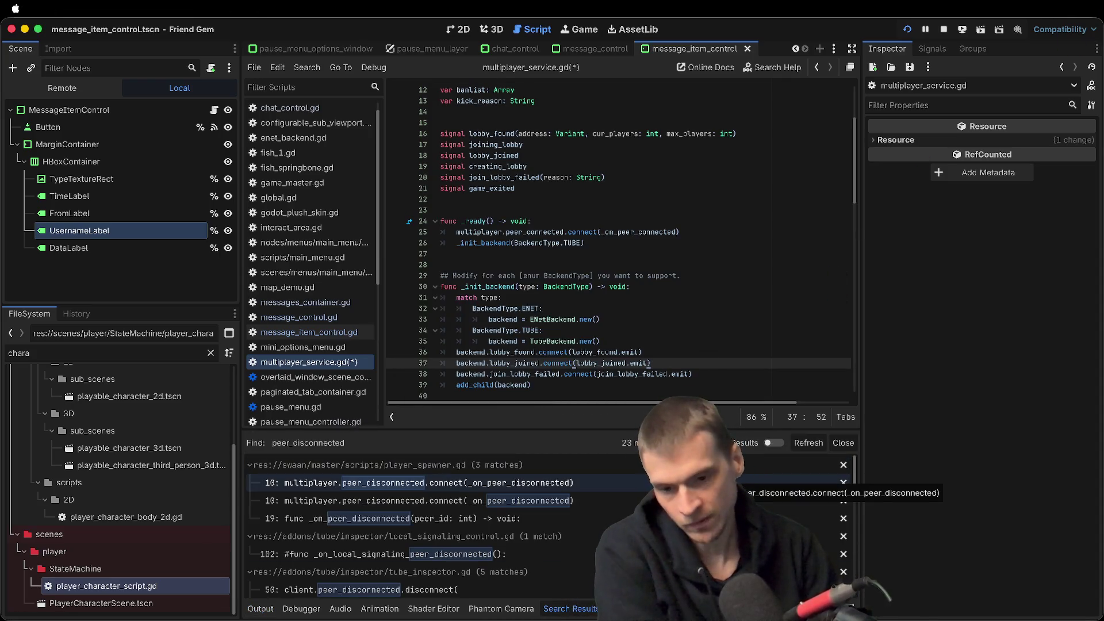
scroll(574, 480, "down", 3)
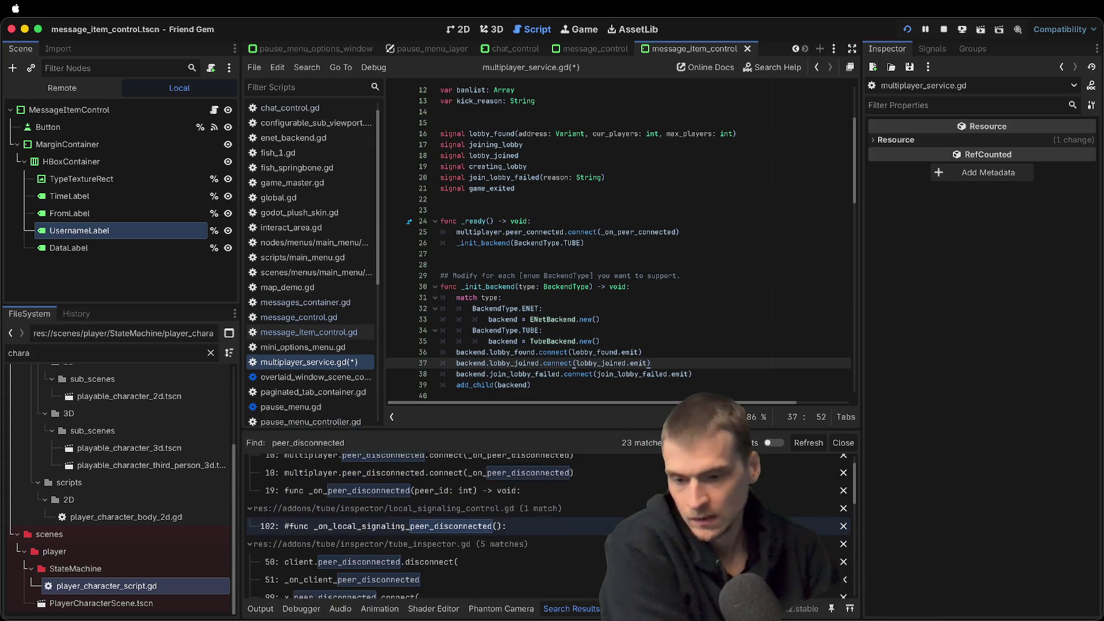
Filter the FileSystem by 'game' and open game_master.tscn with its game_master.gd script
double_click(172, 354)
type("game")
double_click(204, 534)
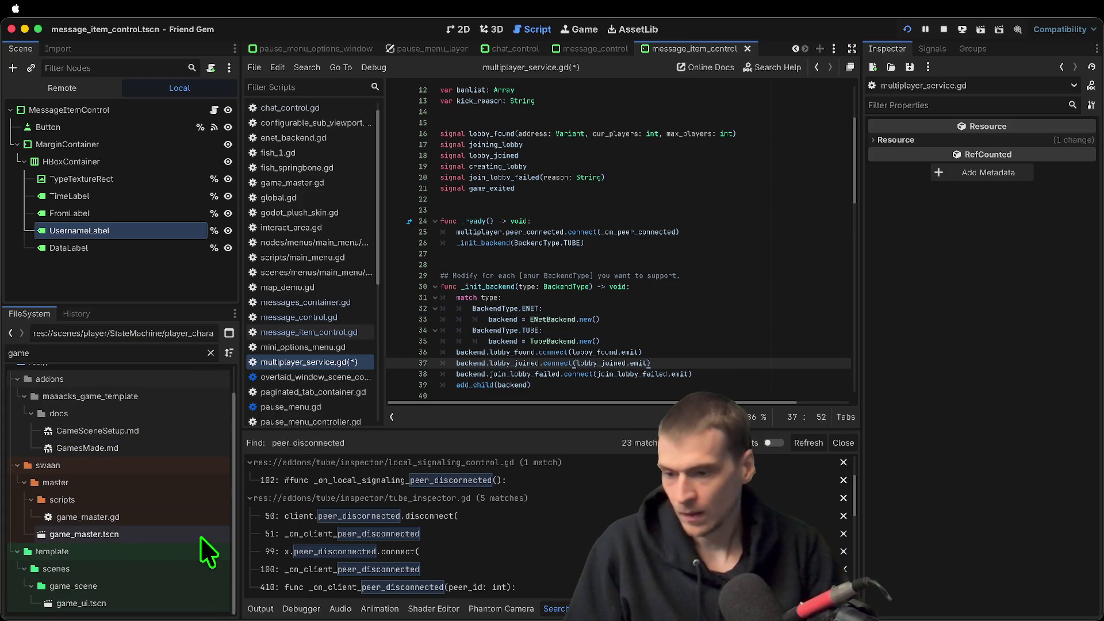
left_click(741, 210)
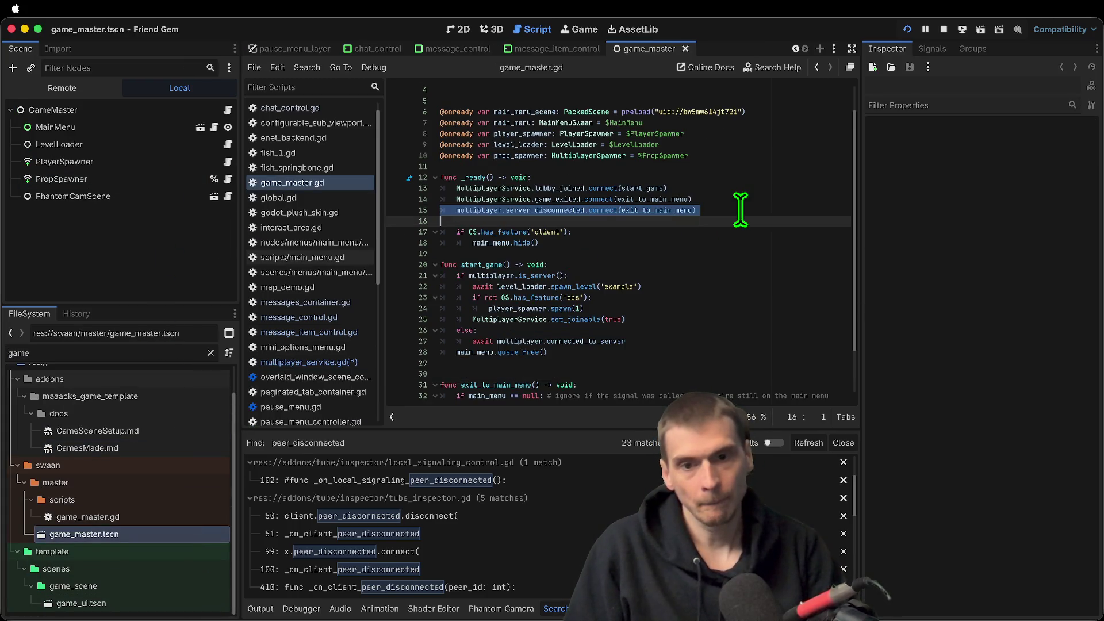
Check game_master.gd's server_disconnected line, then open player_spawner.gd's peer_disconnected connection
double_click(578, 210)
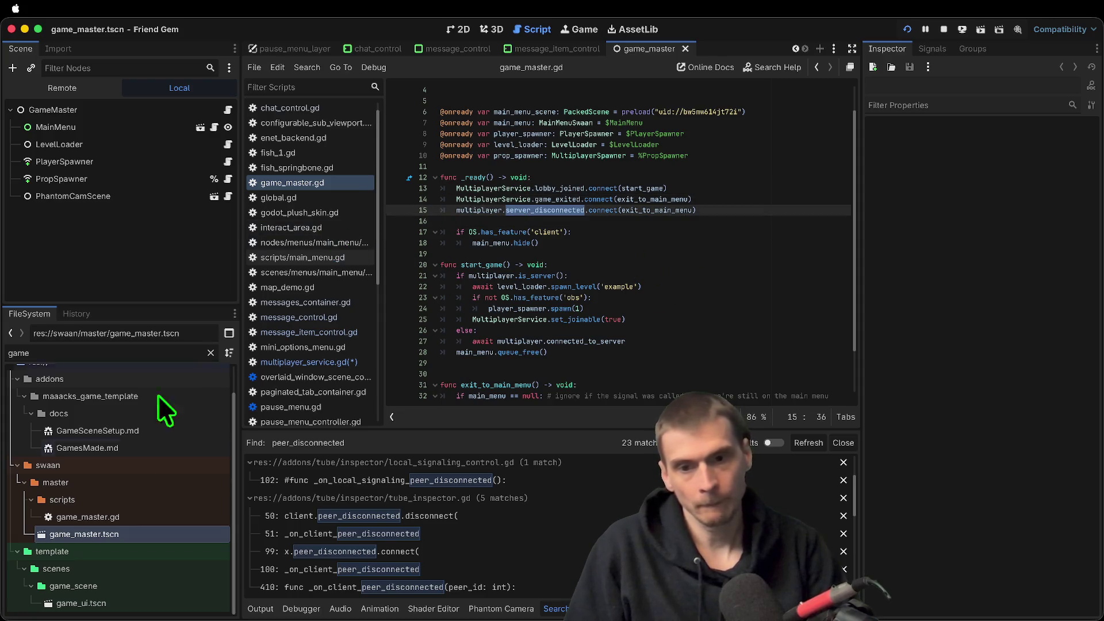
scroll(445, 290, "down", 2)
scroll(532, 215, "up", 3)
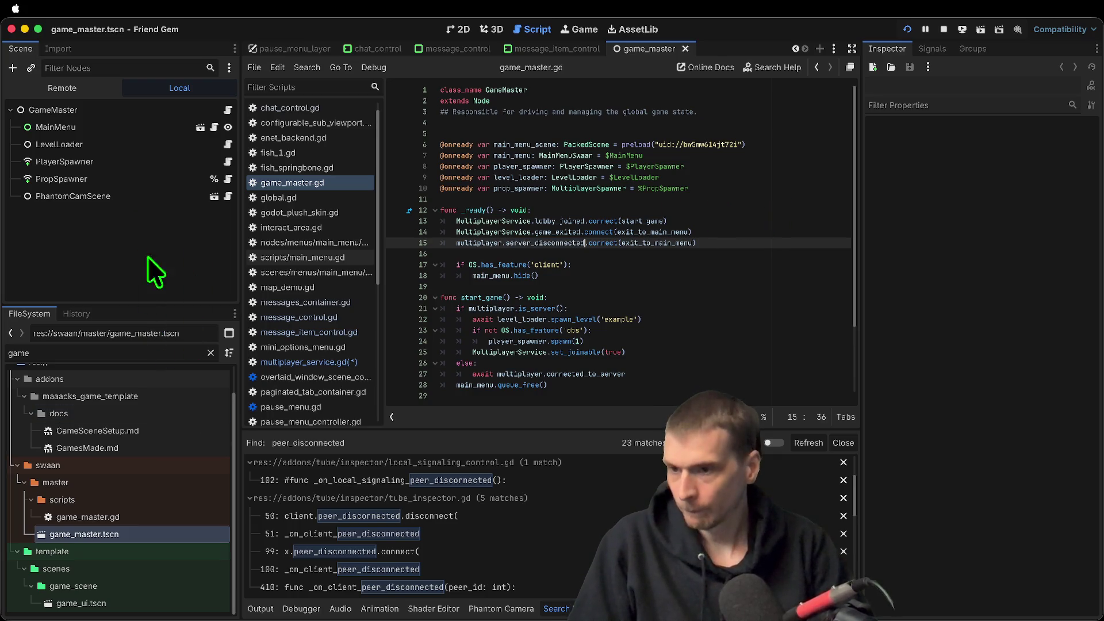
left_click(228, 163)
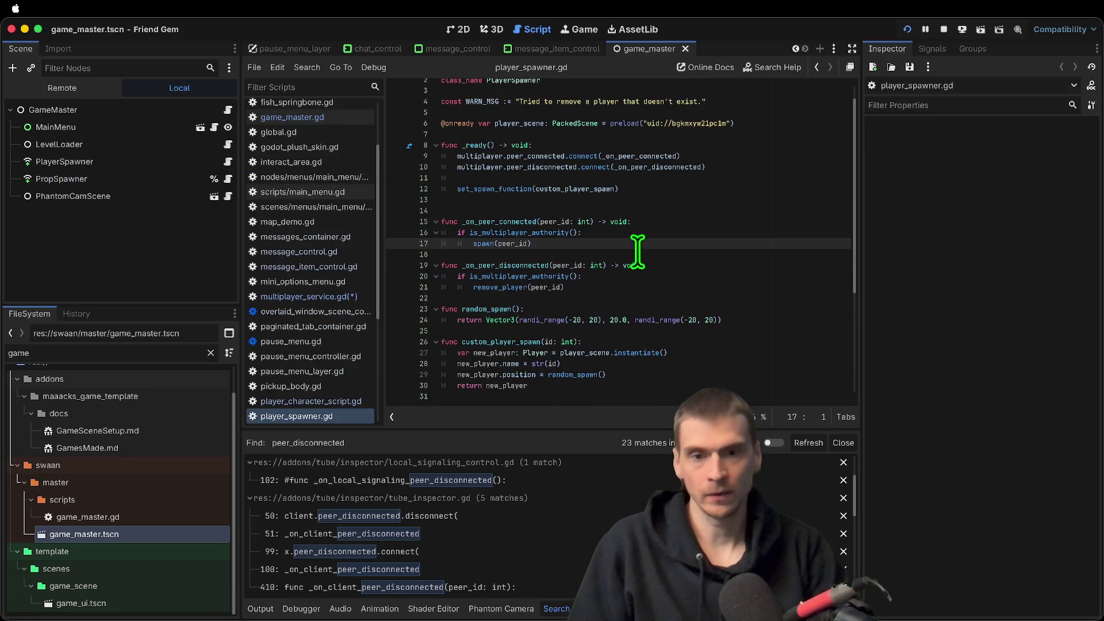
left_click(722, 190)
triple_click(740, 178)
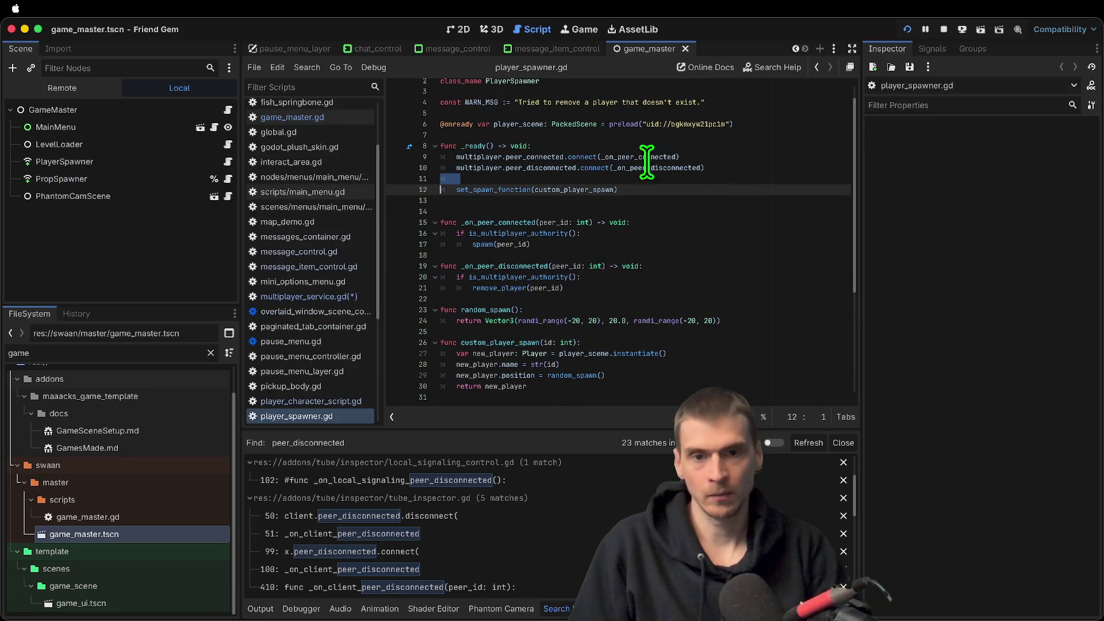
left_click(524, 167)
double_click(655, 168)
Review _on_peer_disconnected's is_multiplayer_authority check, then return to multiplayer_service.gd
scroll(670, 171, "down", 3)
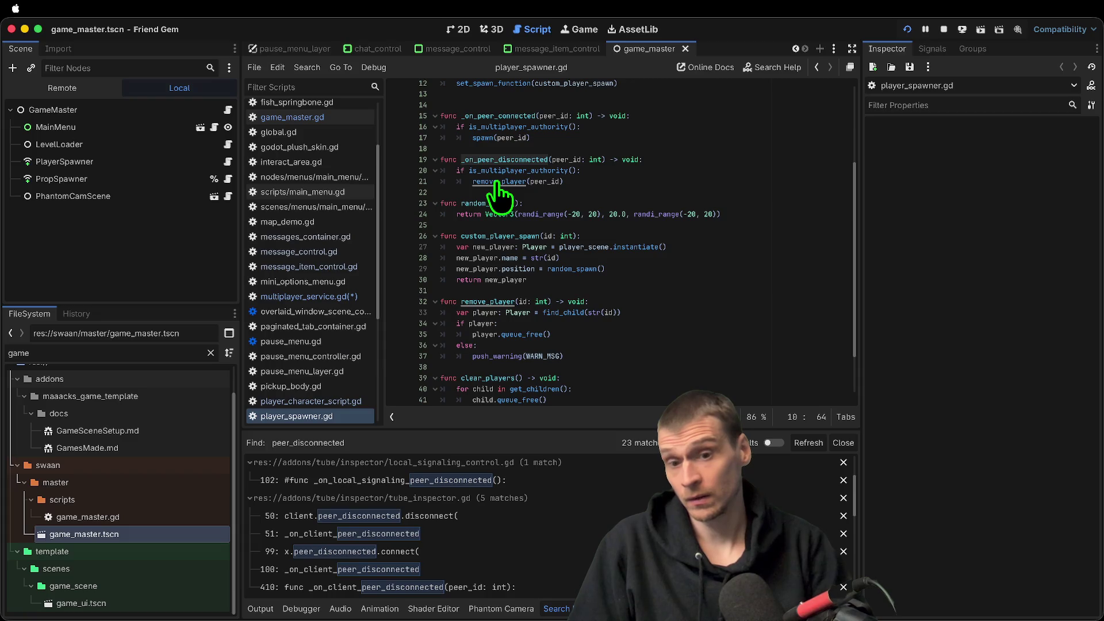
scroll(527, 322, "up", 3)
left_click(521, 277)
double_click(489, 296)
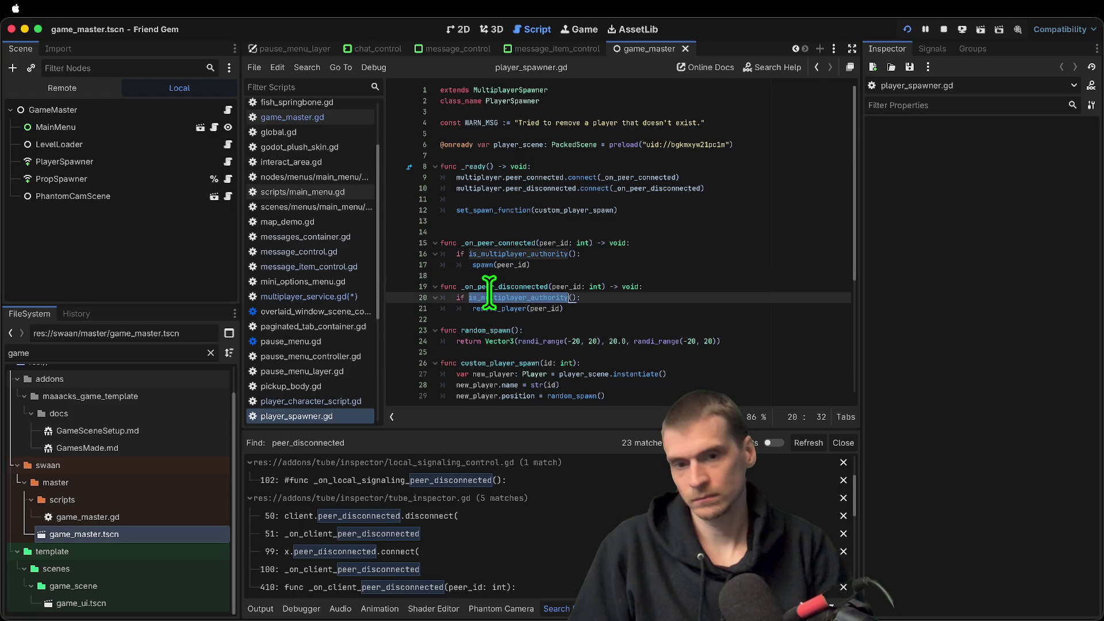
left_click(511, 221)
scroll(511, 222, "down", 5)
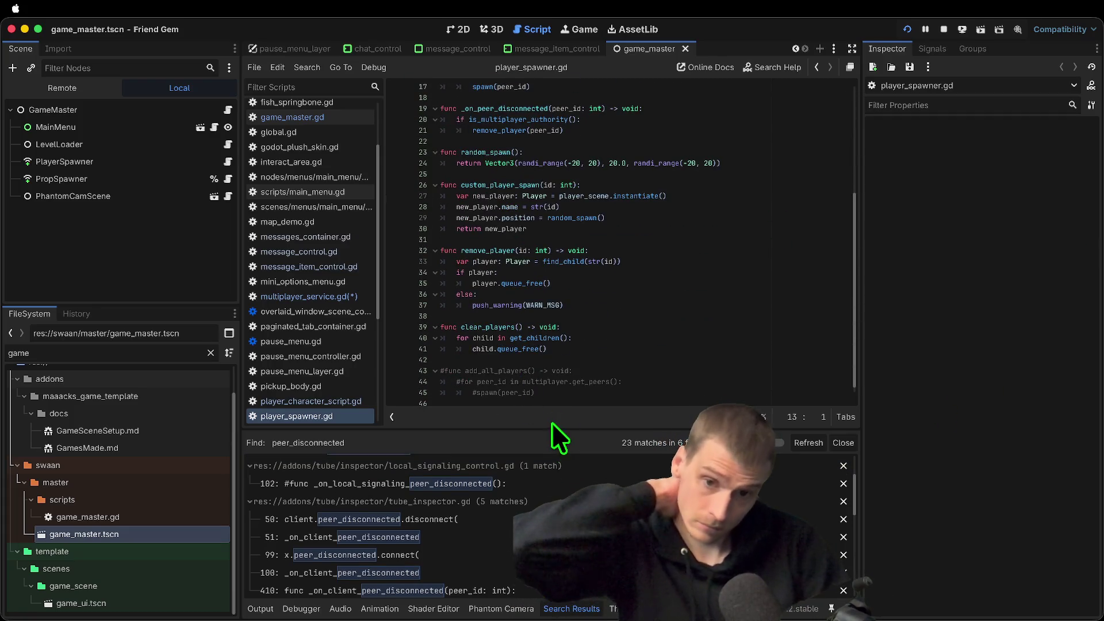
scroll(572, 368, "up", 5)
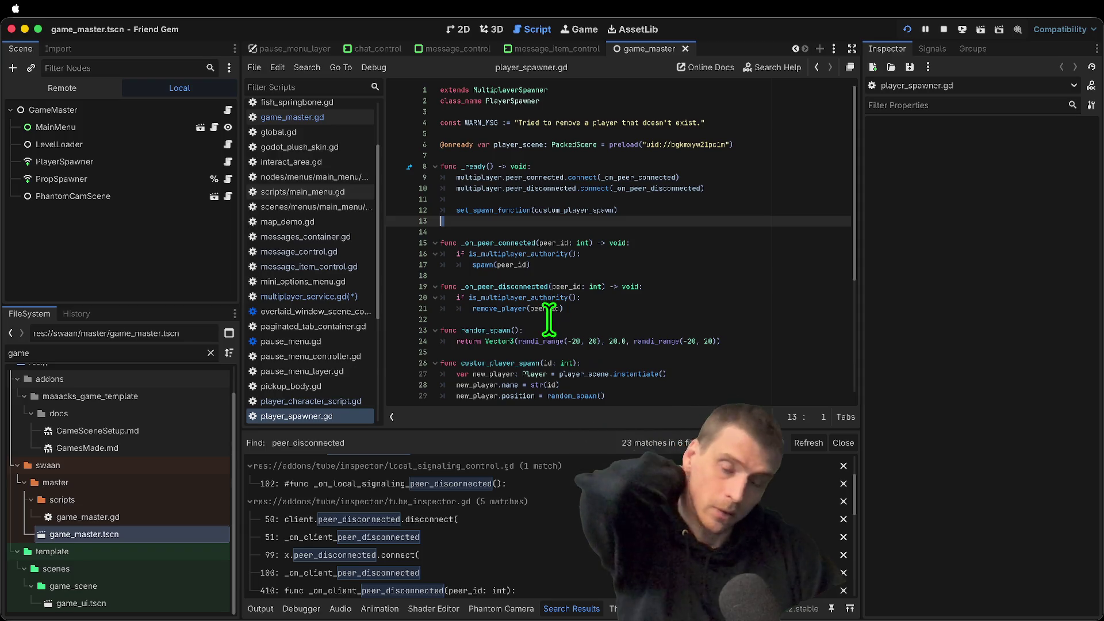
left_click(523, 287)
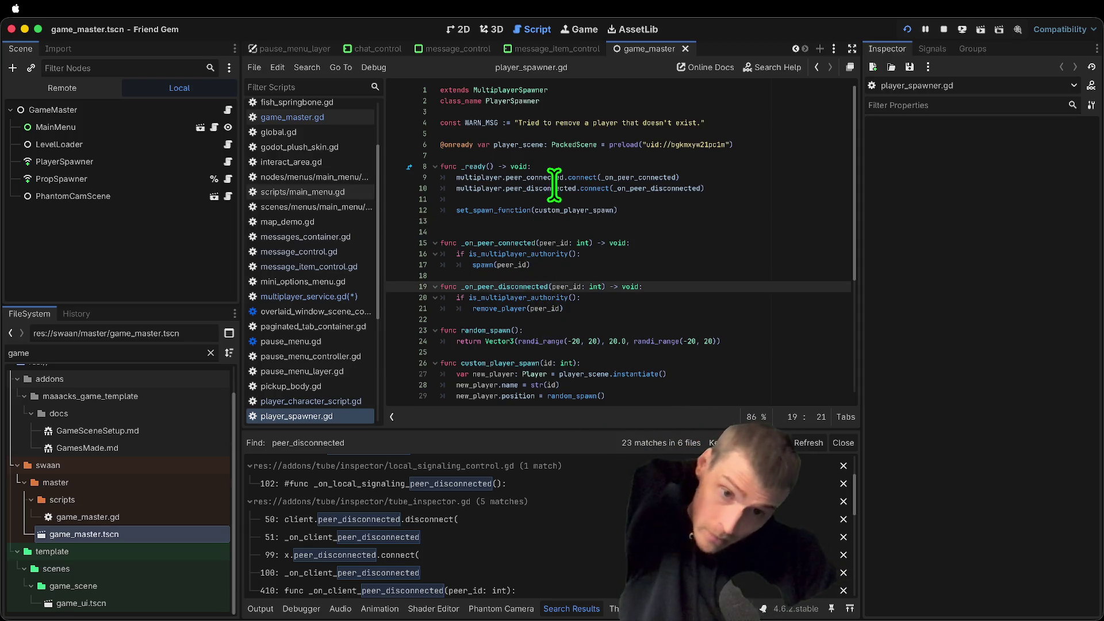
double_click(554, 188)
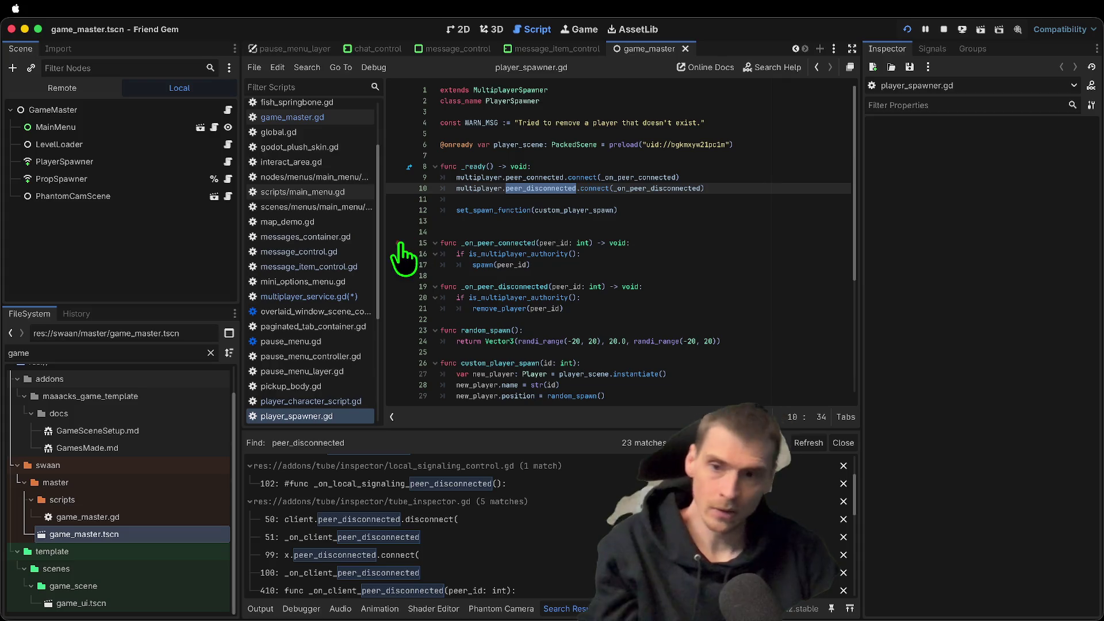
left_click(302, 296)
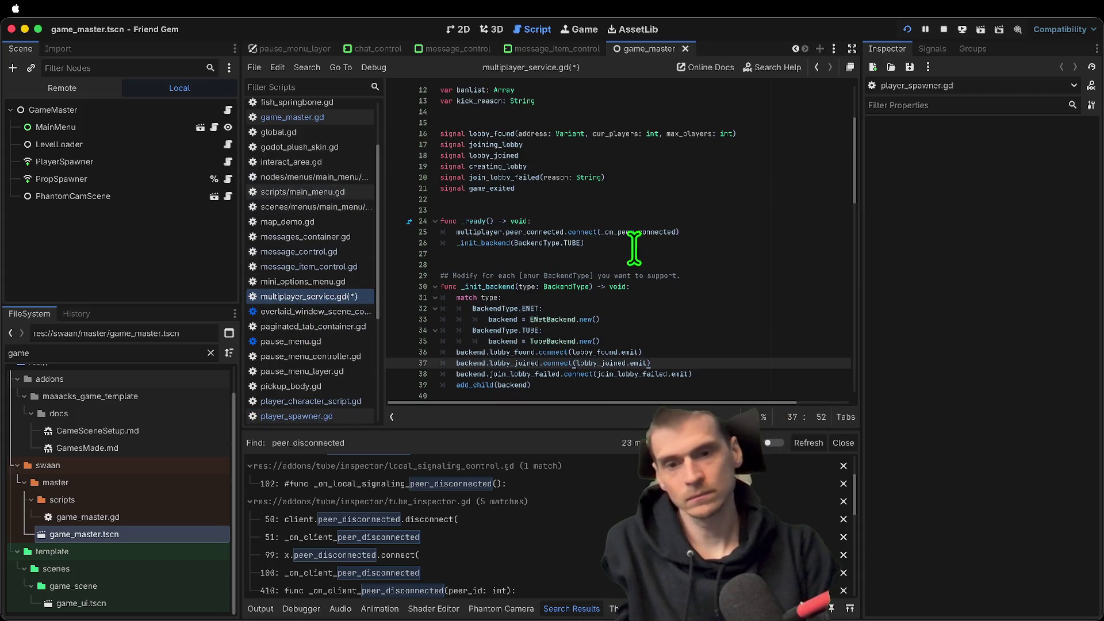
Delete the _exit_tree function that calls leave_game from player_character_script.gd
left_click(779, 343)
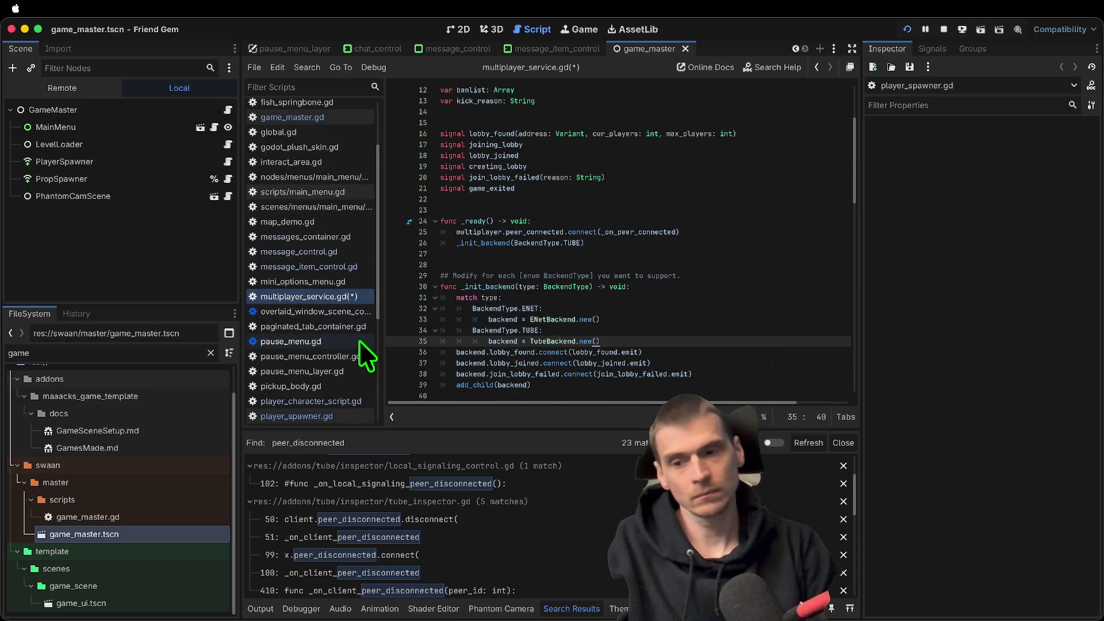
left_click(332, 401)
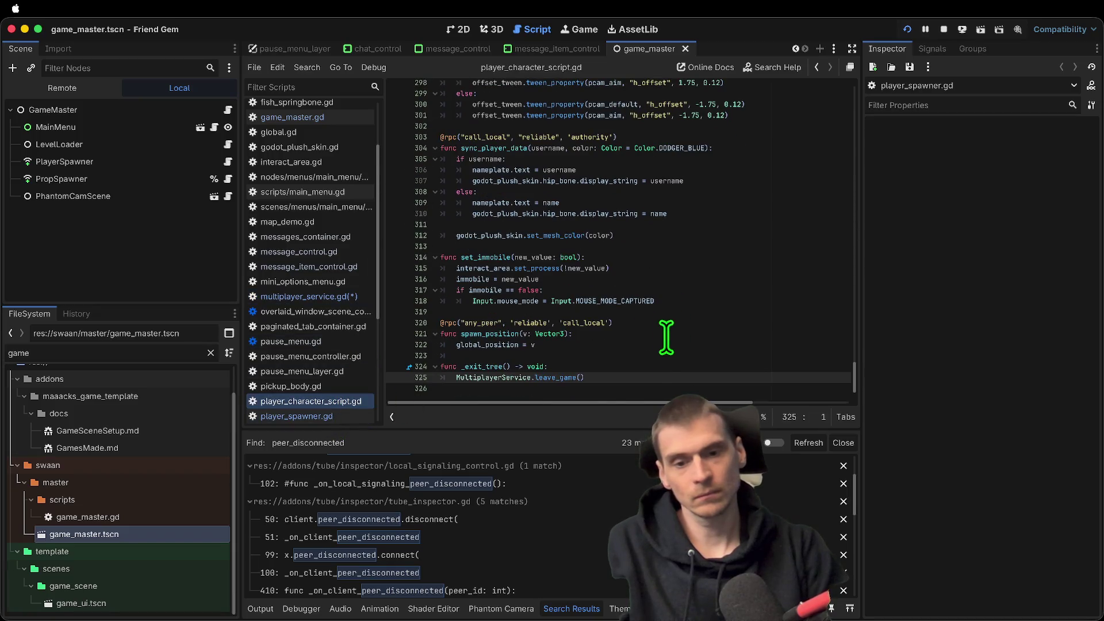
left_click_drag(622, 381, 451, 360)
key("BackSpace")
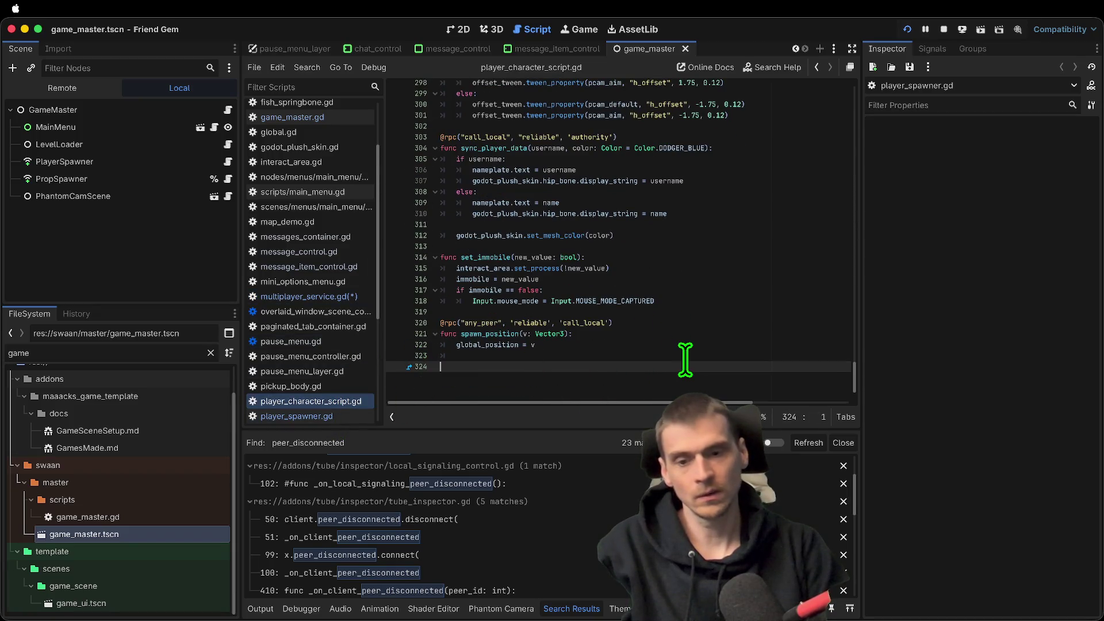
Search multiplayer_service.gd for 'leave' to reach the backend leave_game call on line 59
left_click(331, 296)
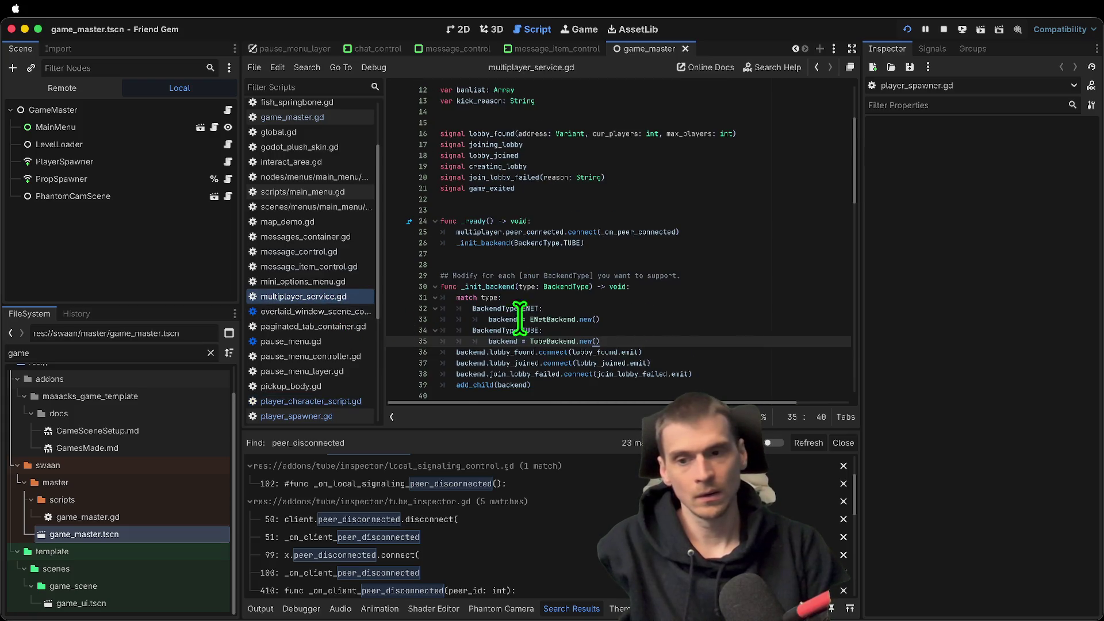
key("ctrl+f")
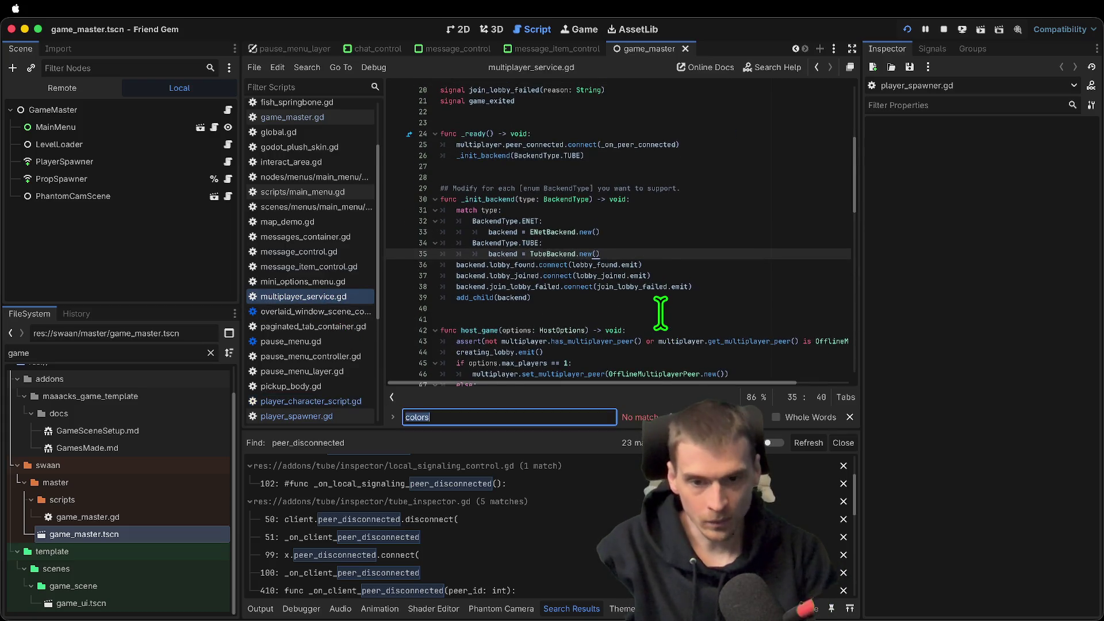
type("leave")
key("Escape")
key("Down")
key("Down")
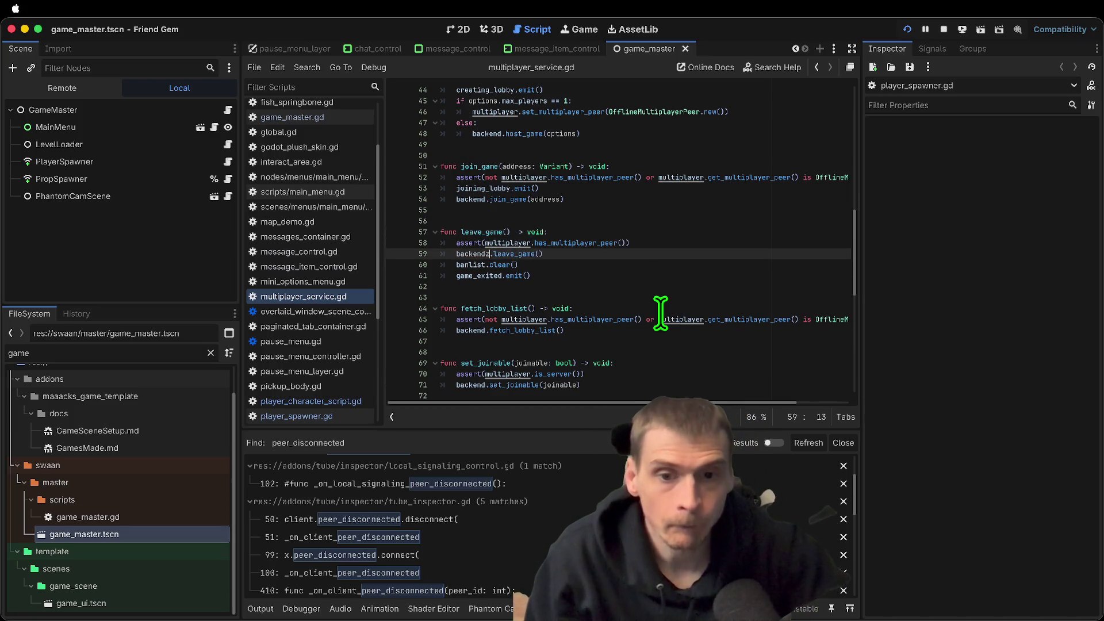
Run a project-wide Find in Files for leave_game and step through its matches
double_click(483, 232)
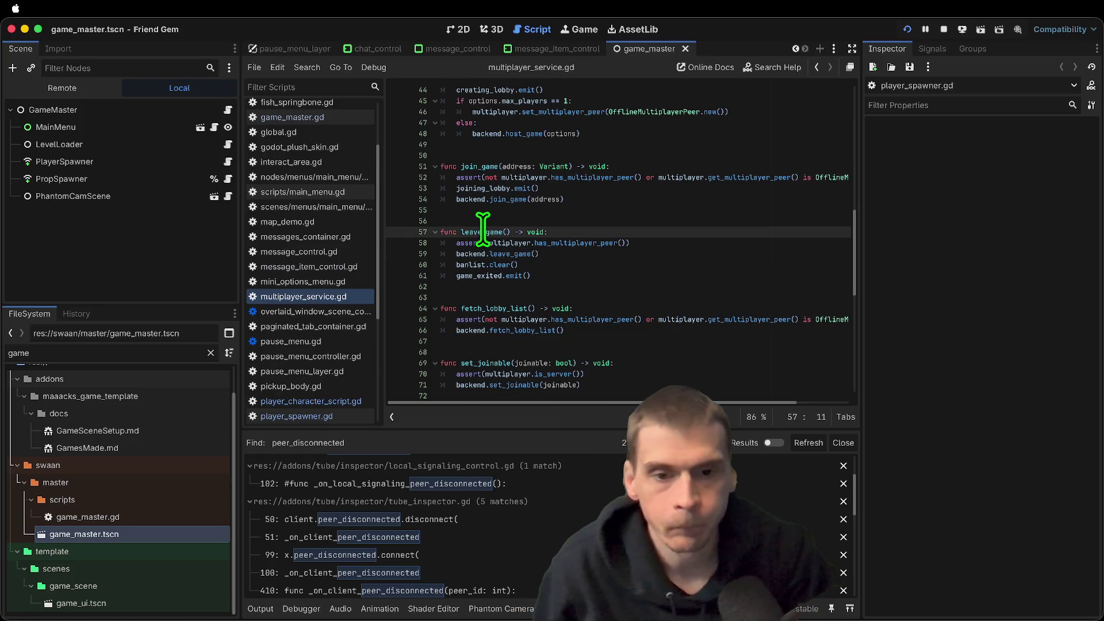
key("ctrl+shift+f")
key("Return")
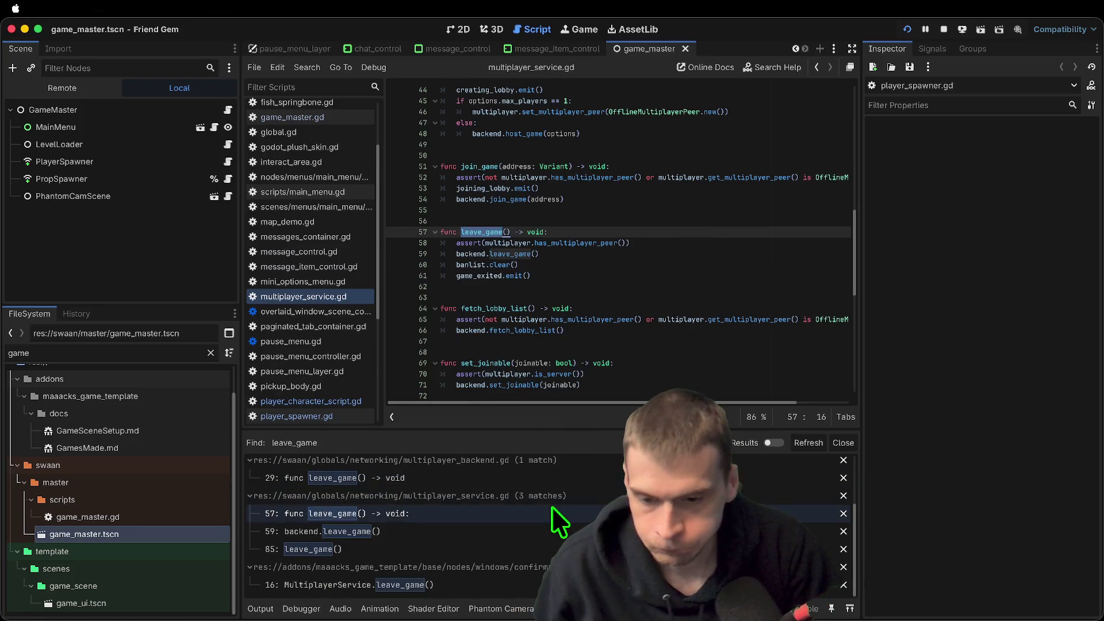
left_click(545, 530)
left_click(538, 549)
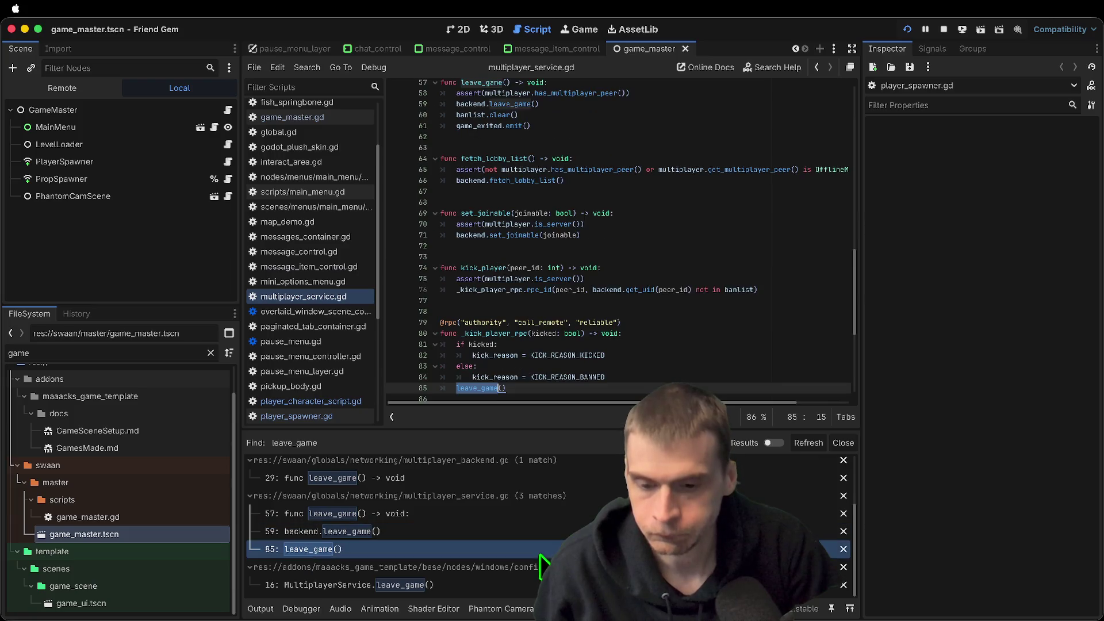
left_click(517, 586)
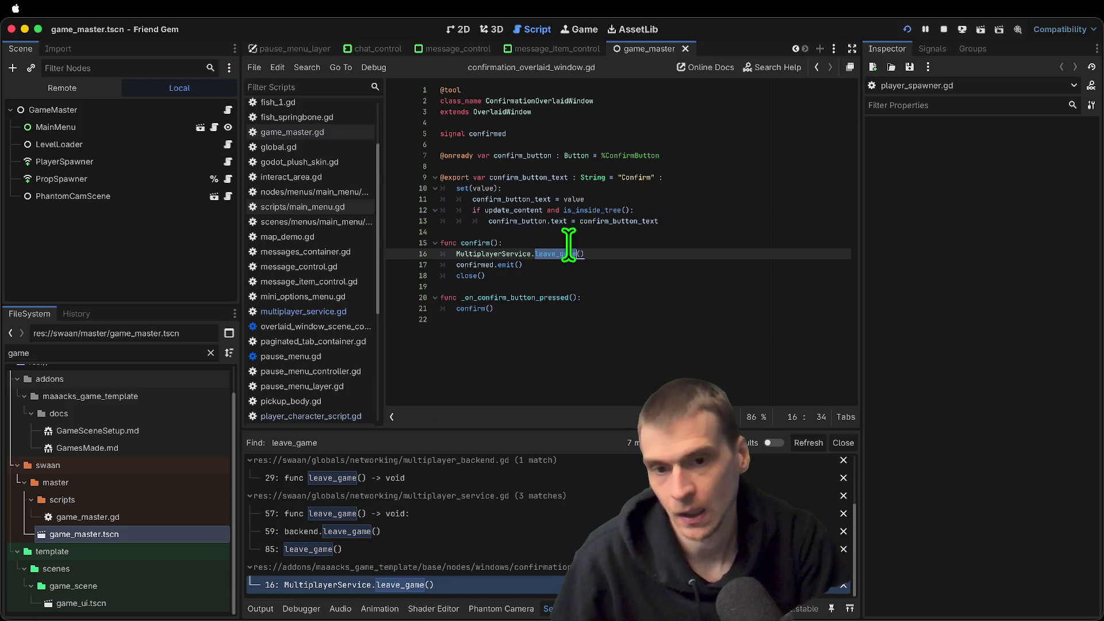
Return through the matches and open the abstract leave_game declaration in multiplayer_backend.gd
left_click(347, 551)
scroll(643, 266, "down", 5)
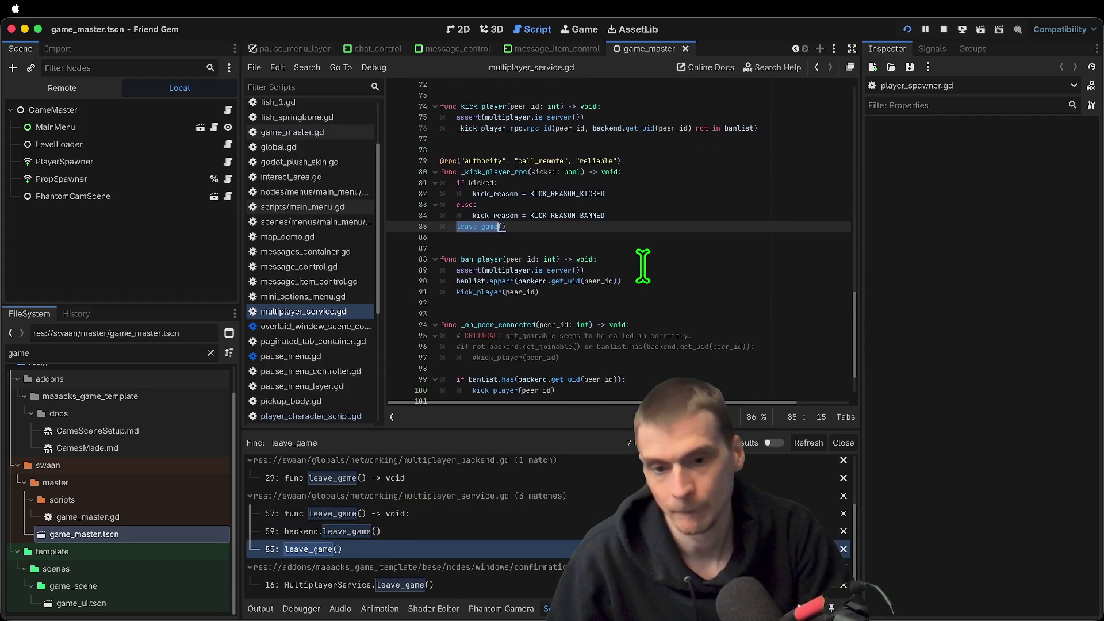
left_click(458, 519)
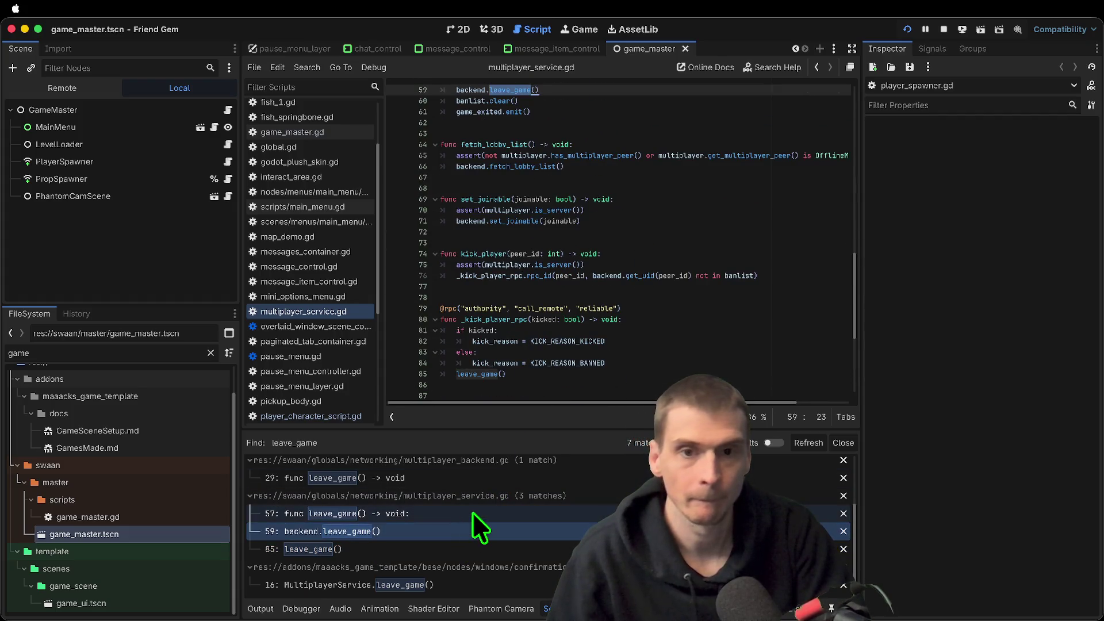
scroll(679, 201, "up", 3)
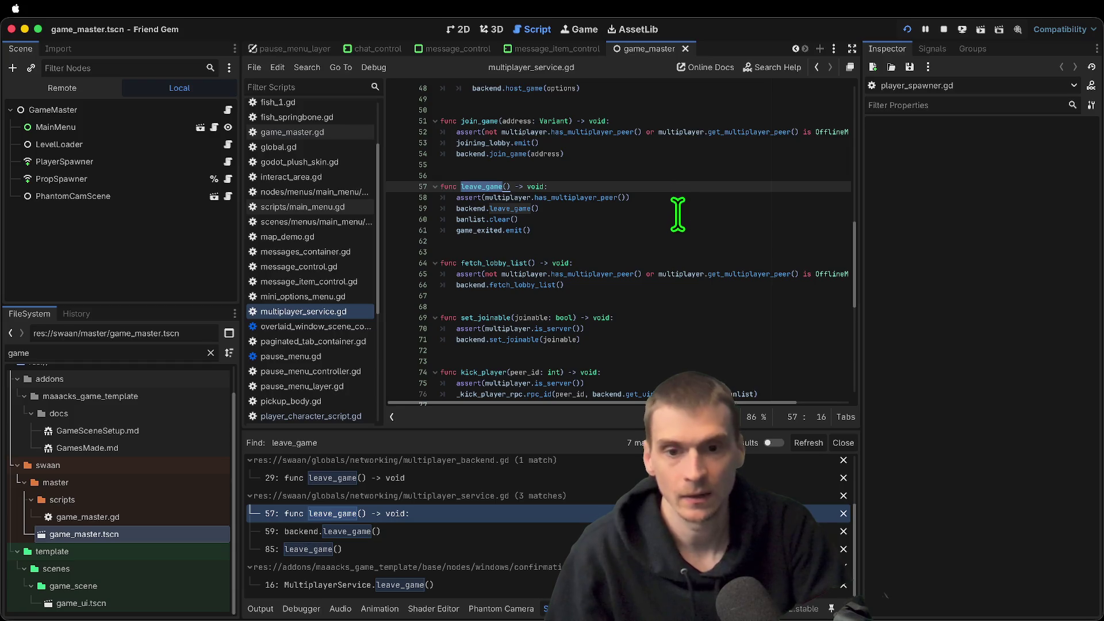
scroll(499, 522, "up", 1)
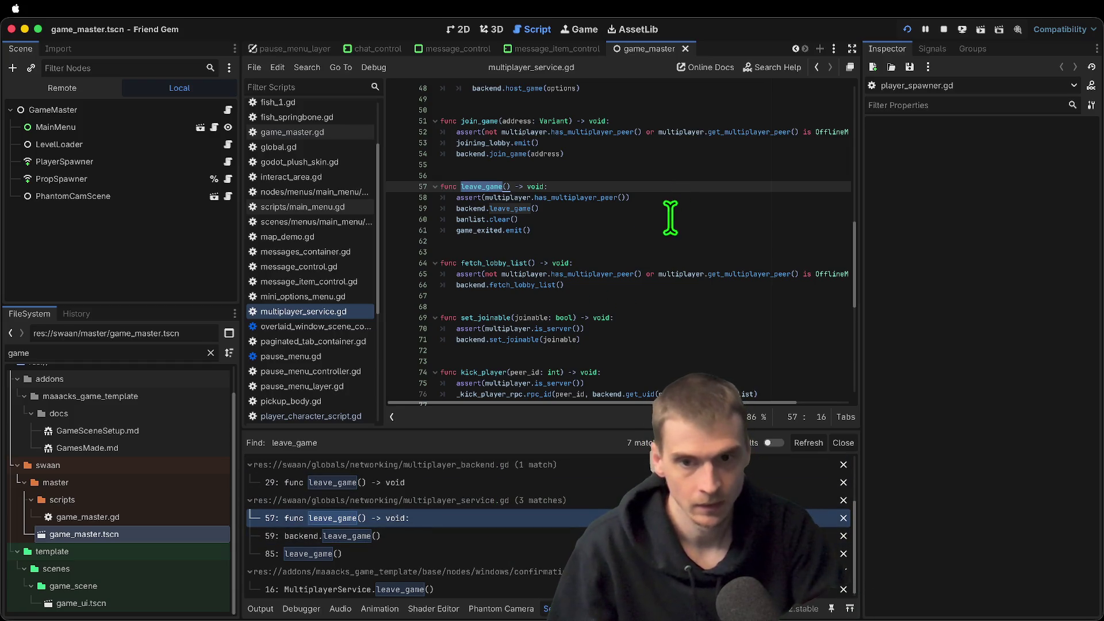
left_click(493, 211, "super")
scroll(652, 239, "down", 2)
scroll(655, 242, "up", 1)
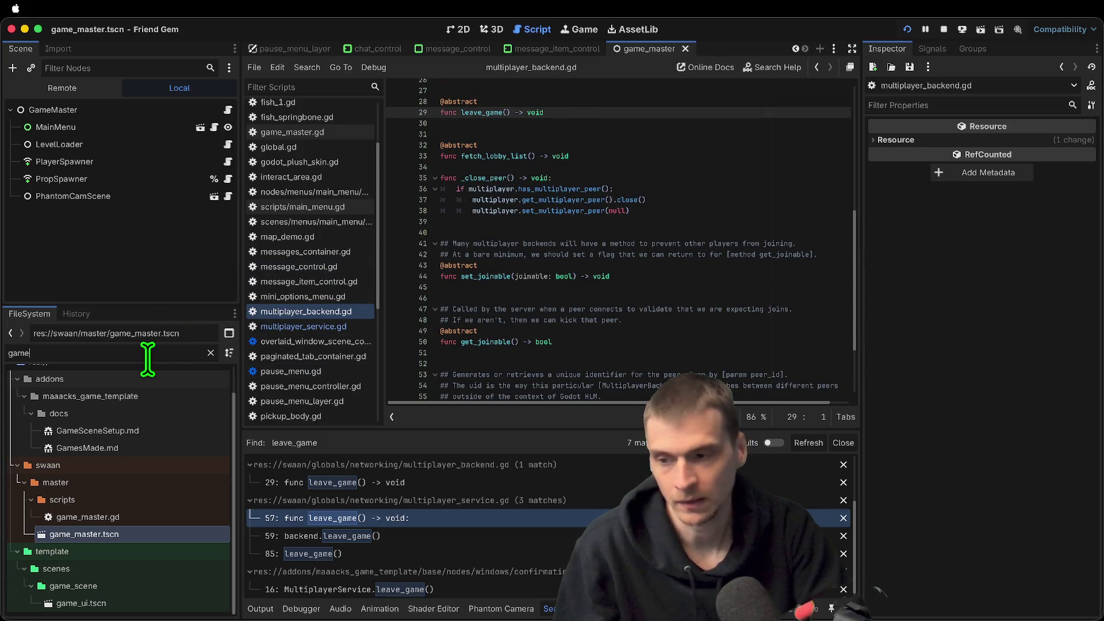
Filter the FileSystem dock to 'backend' and open tube_backend.gd
key("BackSpace")
key("BackSpace")
key("BackSpace")
type("webrtc")
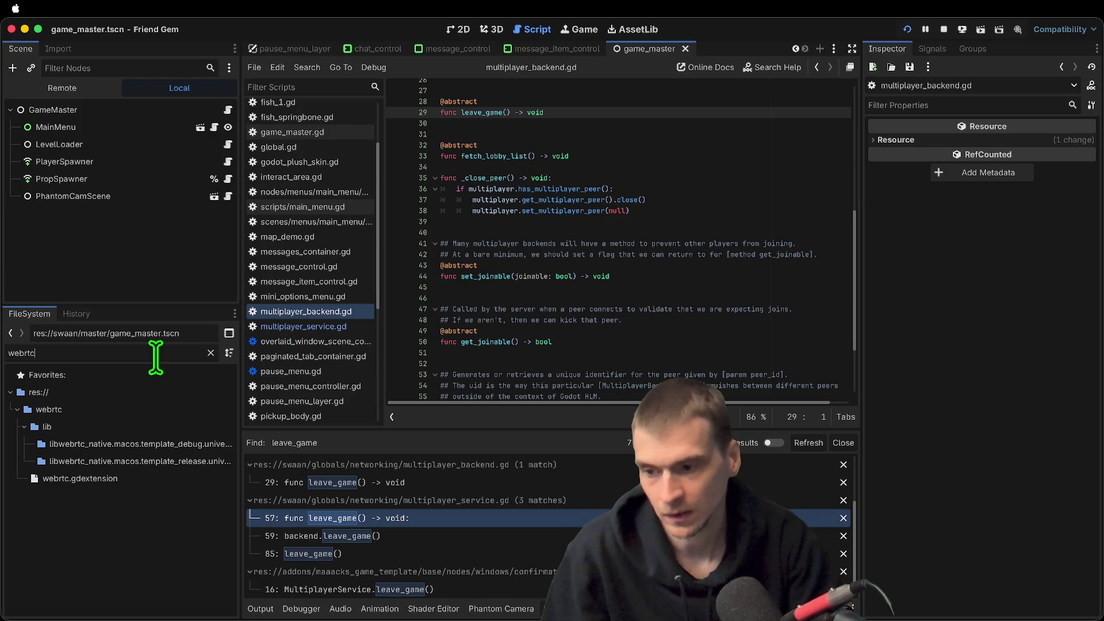
key("BackSpace")
key("BackSpace")
key("BackSpace")
type("backend")
left_click(87, 495)
double_click(88, 495)
Review tube_backend.gd's leave_game and jump to the _close_peer definition it calls
scroll(759, 285, "down", 5)
scroll(759, 285, "up", 2)
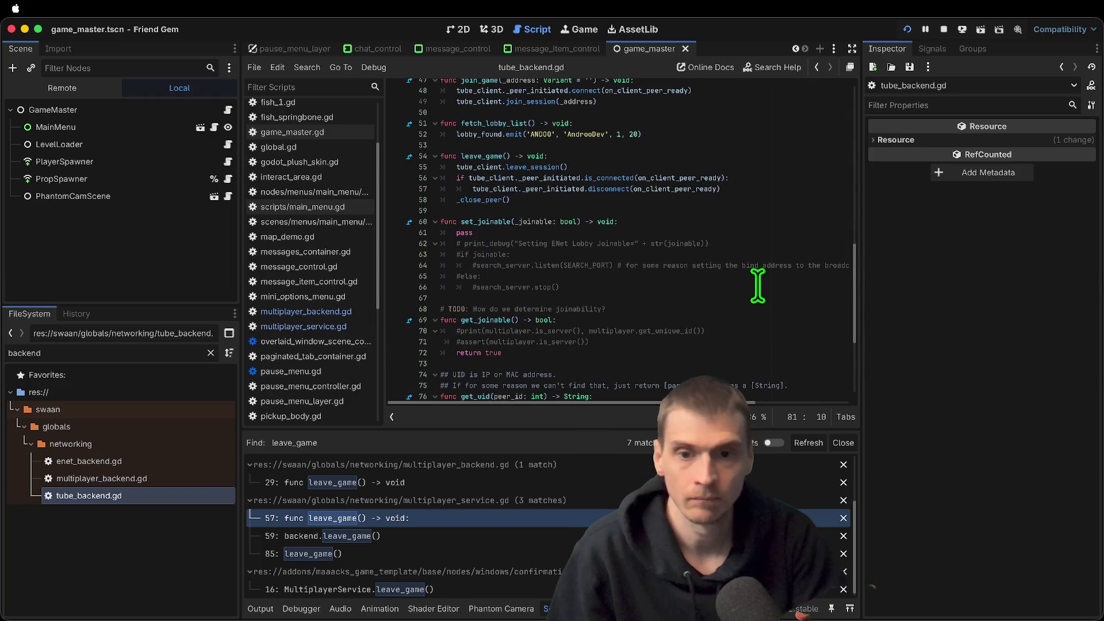
double_click(483, 209)
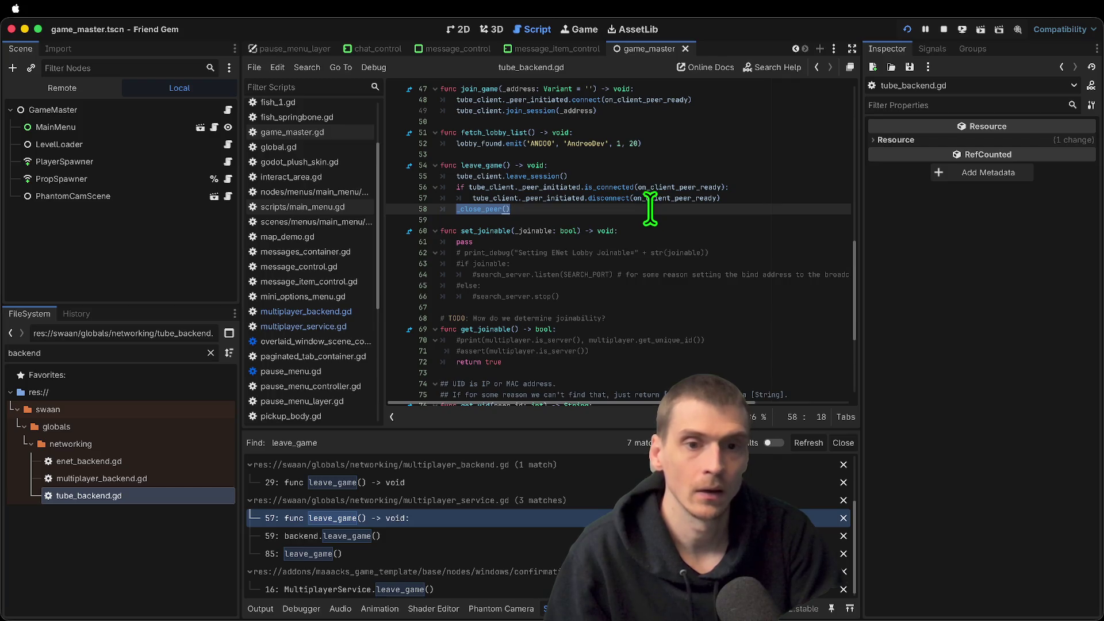
double_click(670, 187)
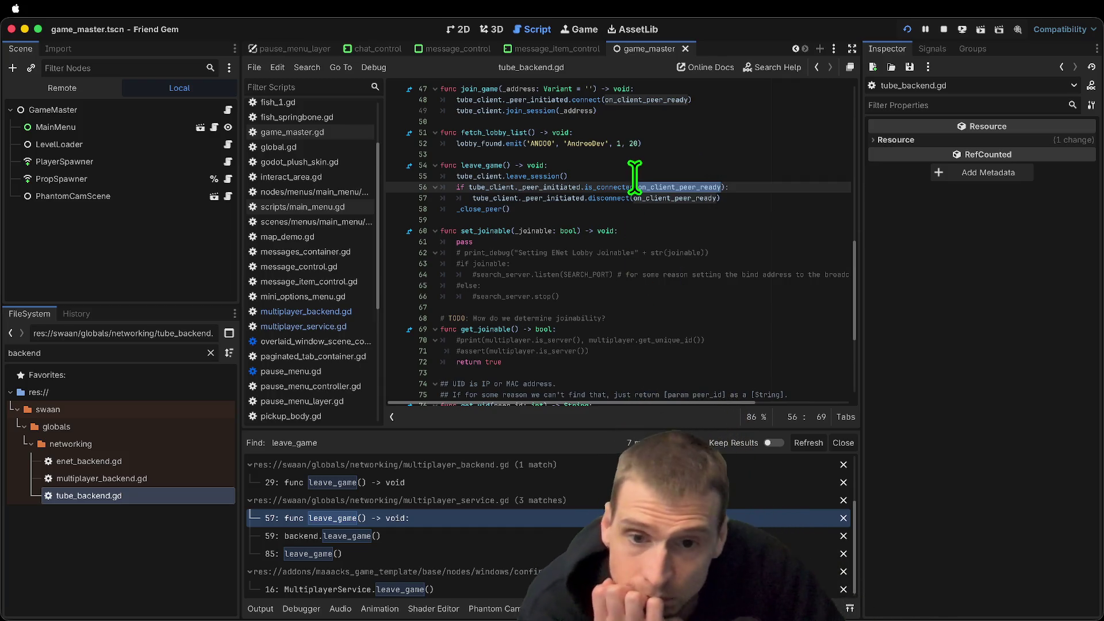
left_click(506, 208)
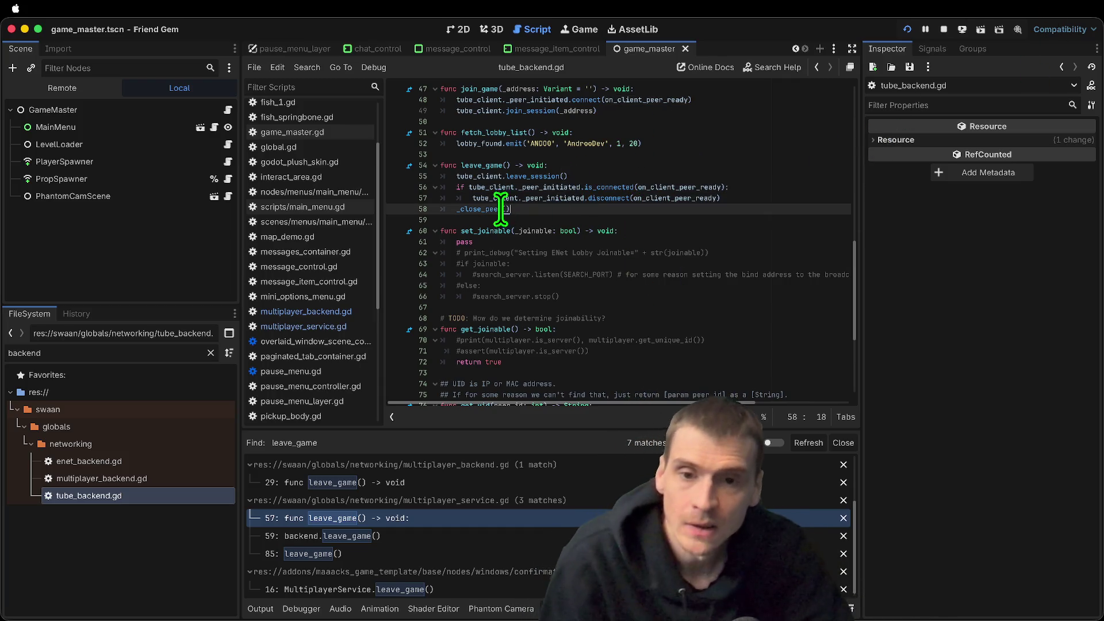
left_click(486, 209, "super")
Examine the _close_peer body, highlighting lines 37–38 and leaving the caret on line 40
left_click_drag(682, 283, 310, 260)
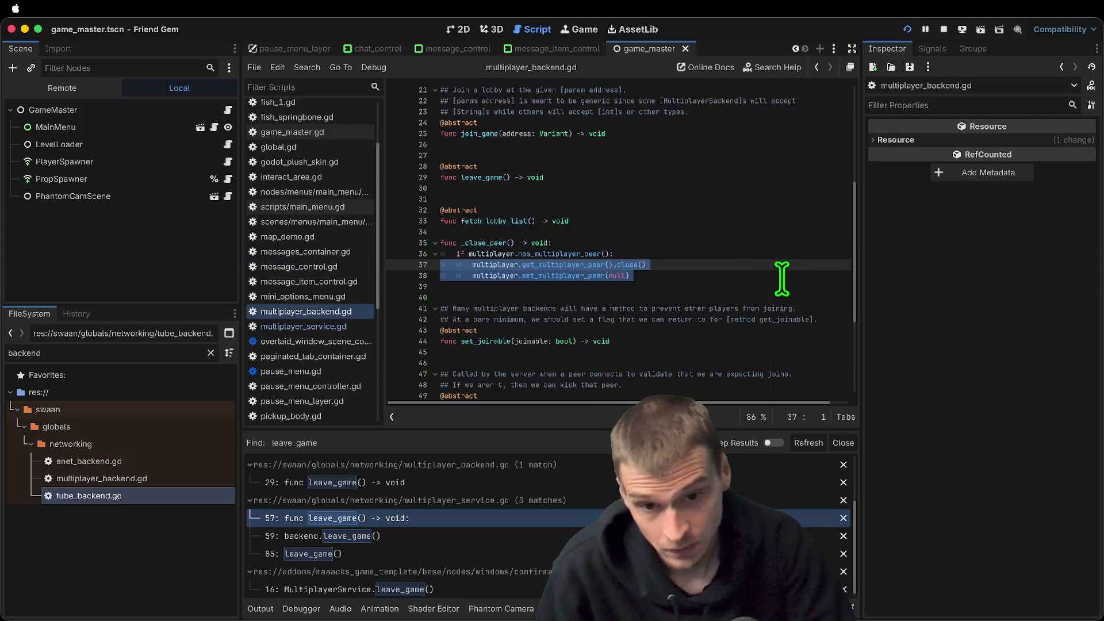
mouse_move(590, 251)
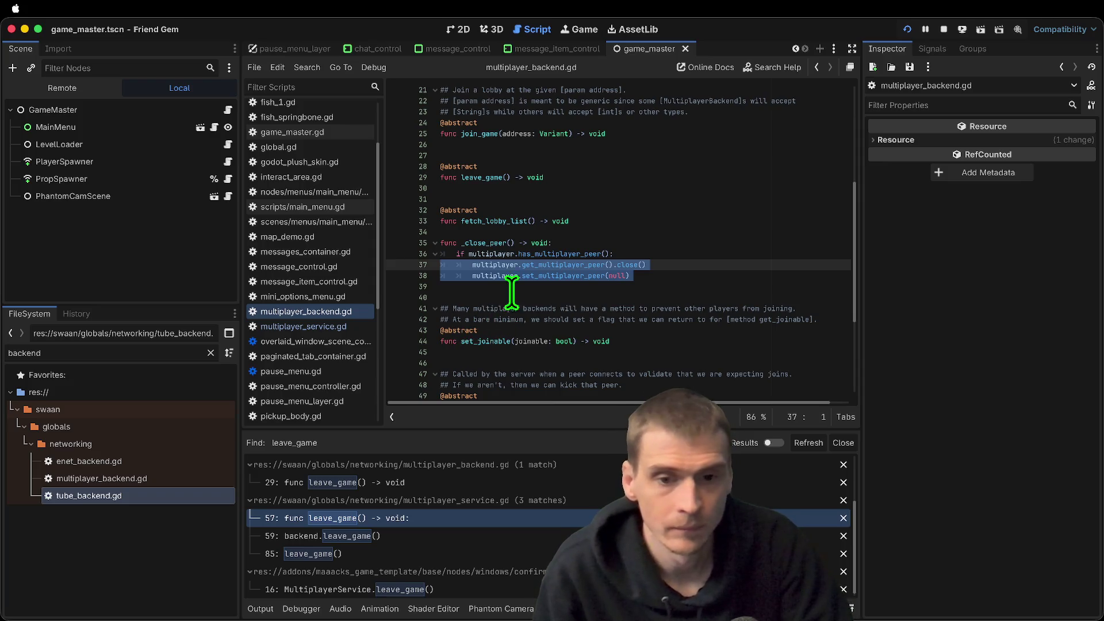
left_click(535, 296)
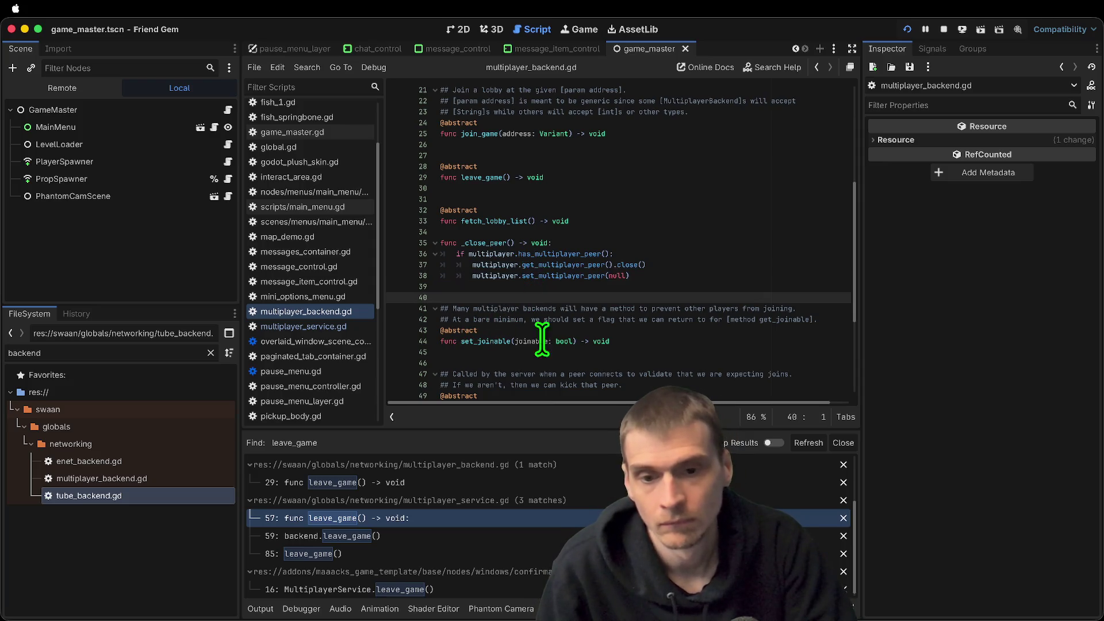
right_click(553, 364)
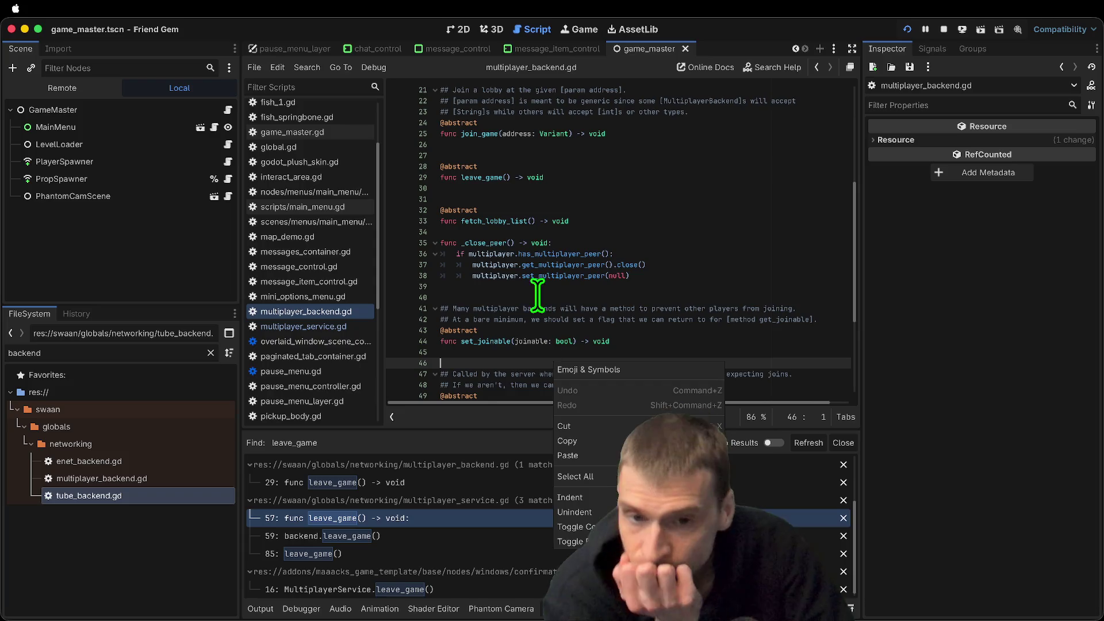
left_click(636, 239)
scroll(648, 252, "up", 2)
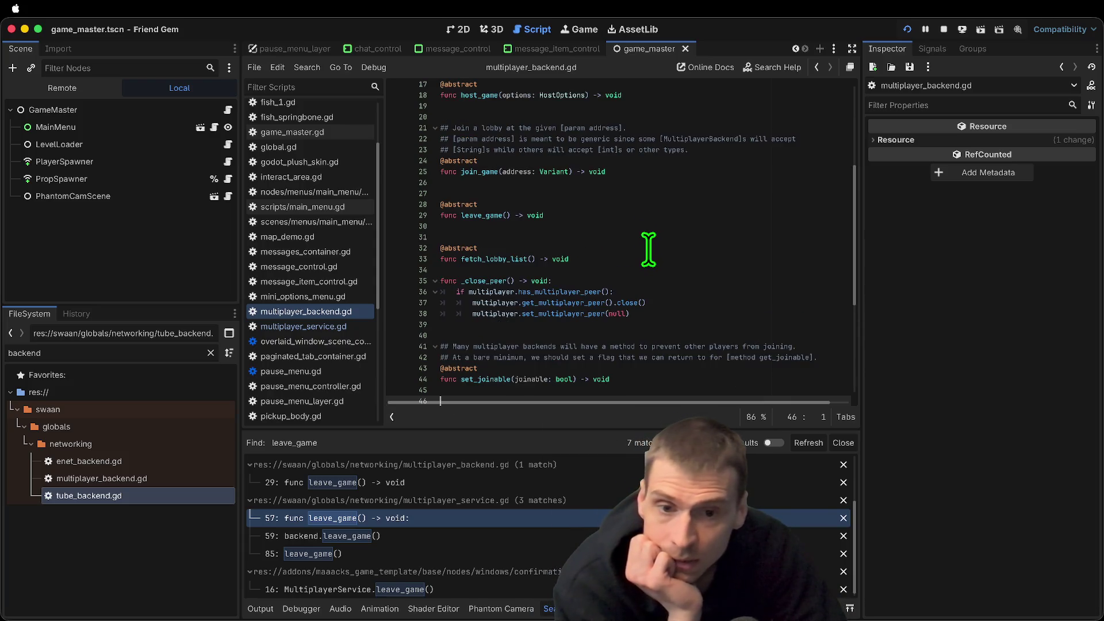
left_click(651, 329)
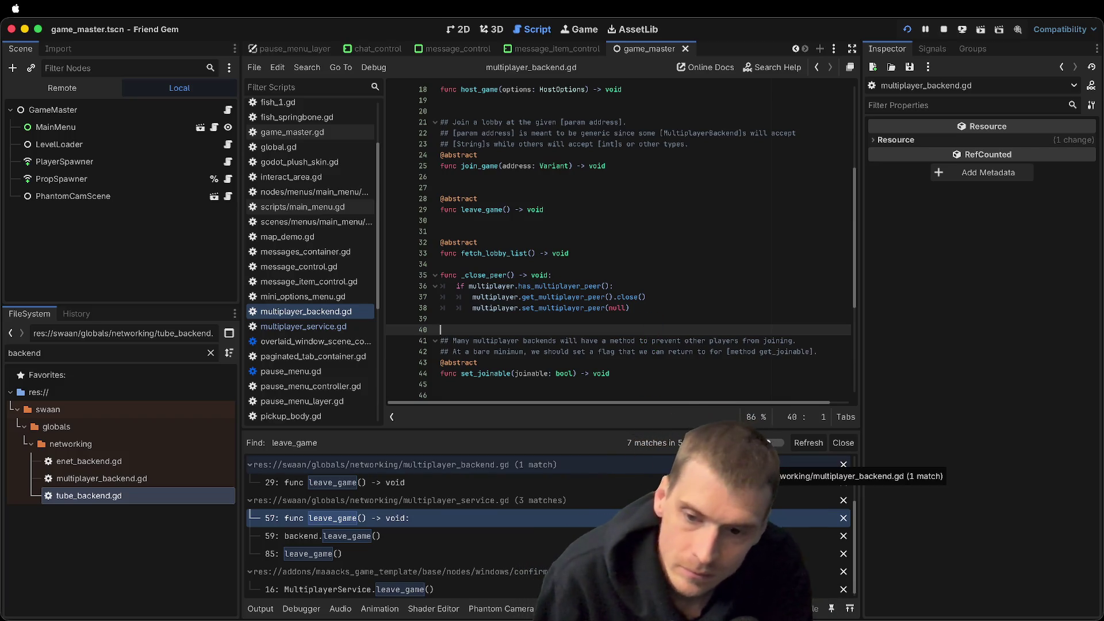
Run the game, send the first window's player to the Main Menu, then stop the run
key("super+b")
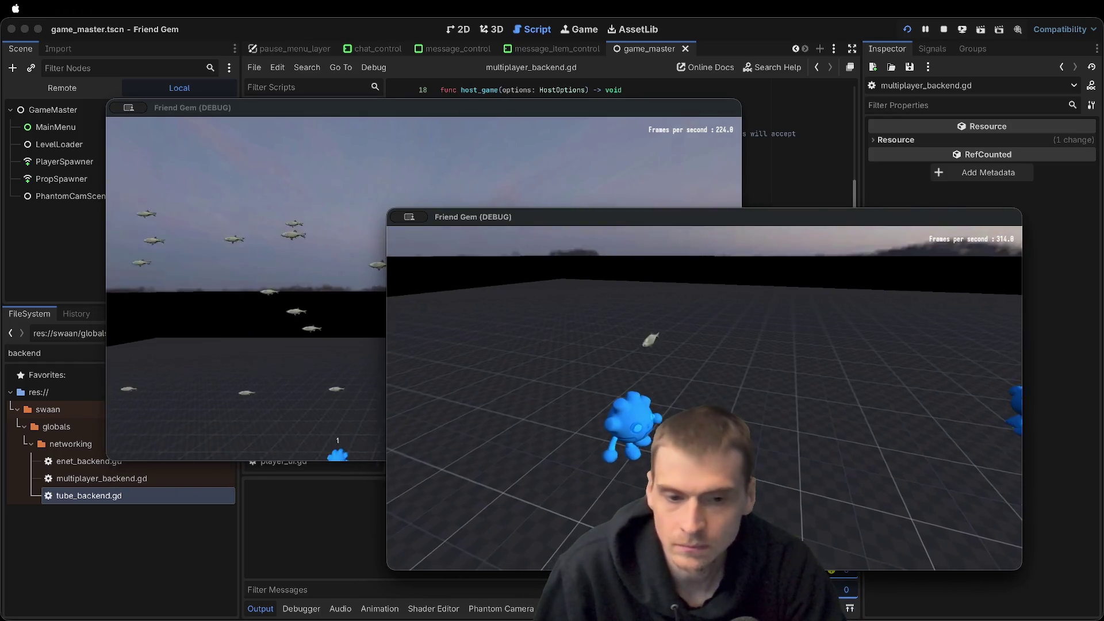
left_click(248, 230)
key("Escape")
key("Escape")
key("Escape")
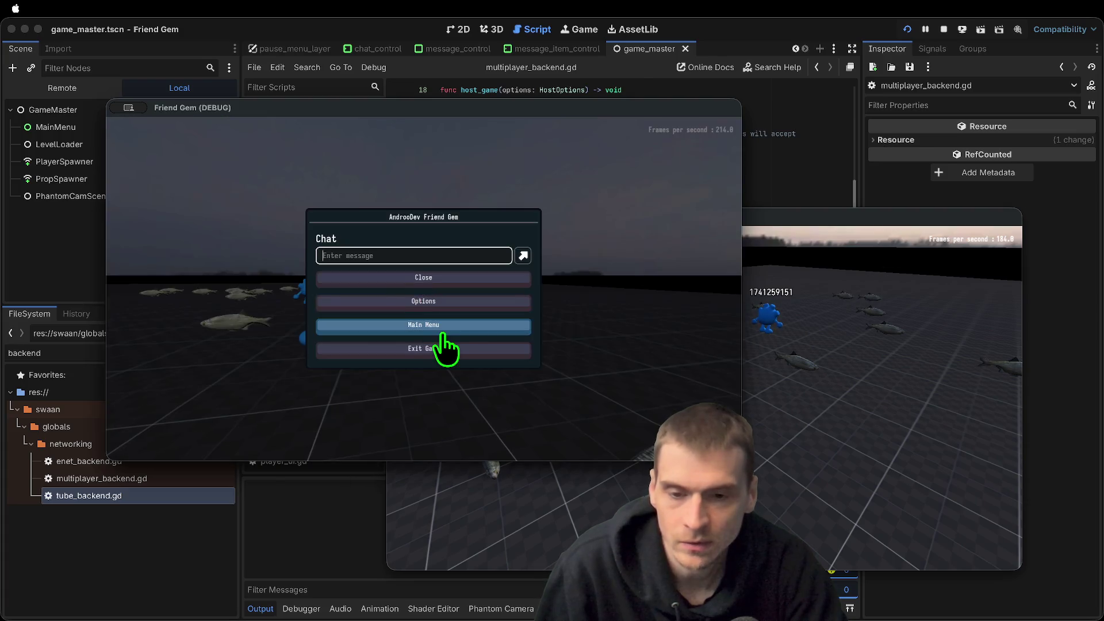
left_click(443, 330)
left_click(440, 304)
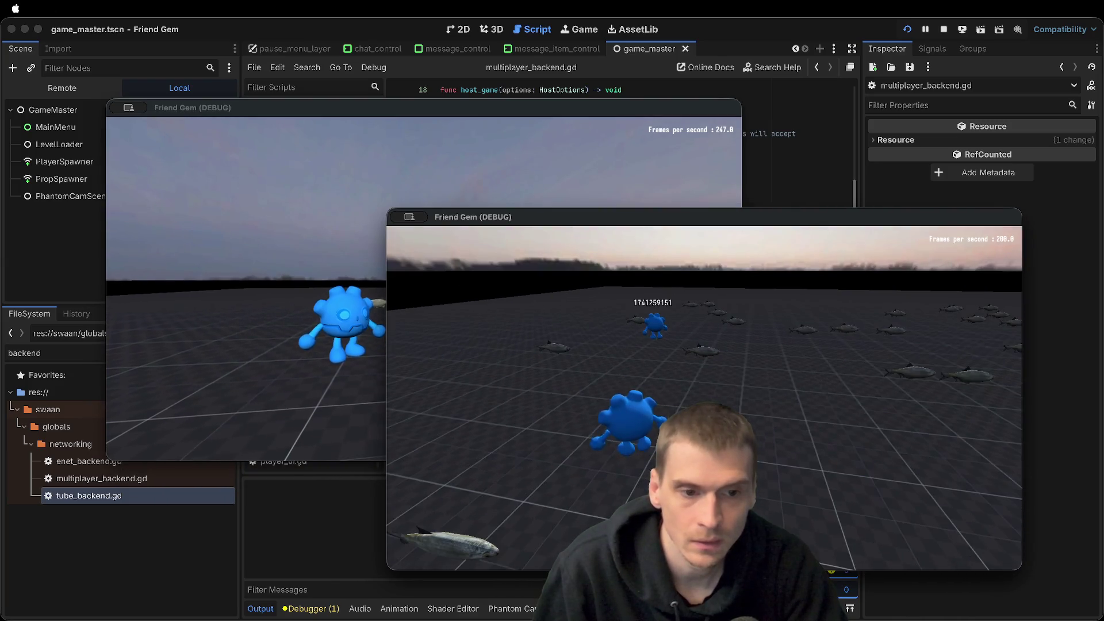
key("super+Tab")
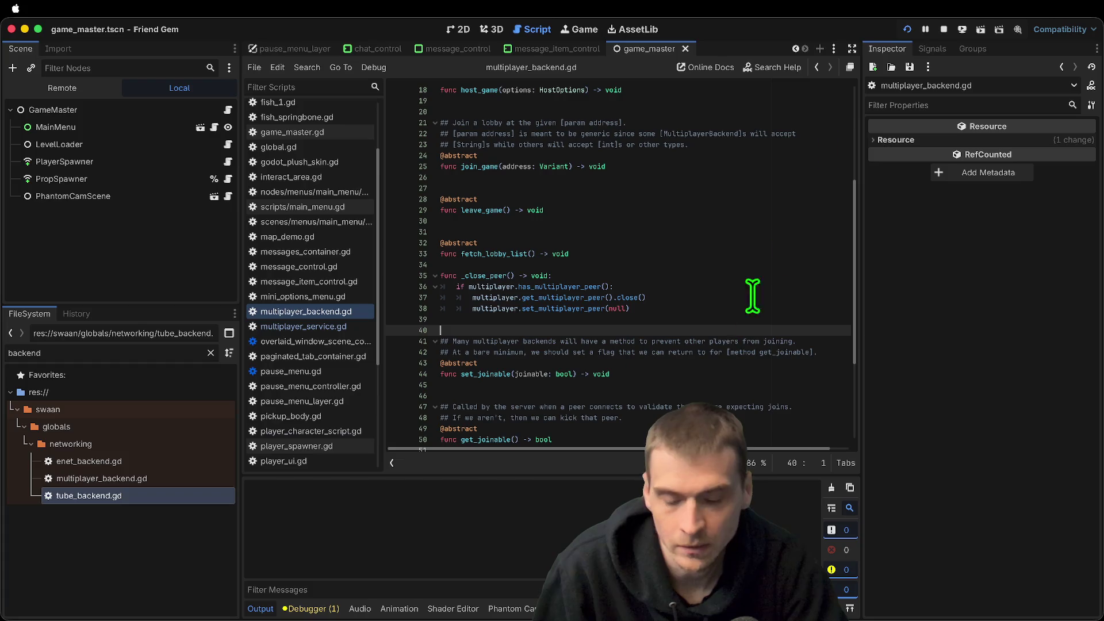
left_click(943, 28)
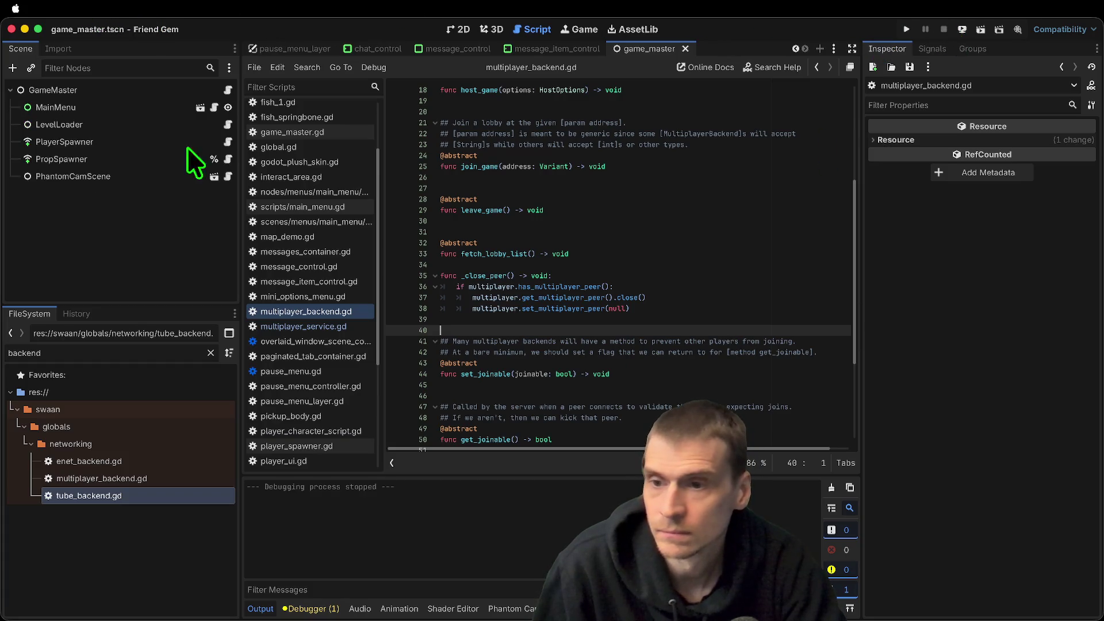
Edit the second run instance's client feature tag in the run instances settings
left_click(750, 252)
left_click(750, 252)
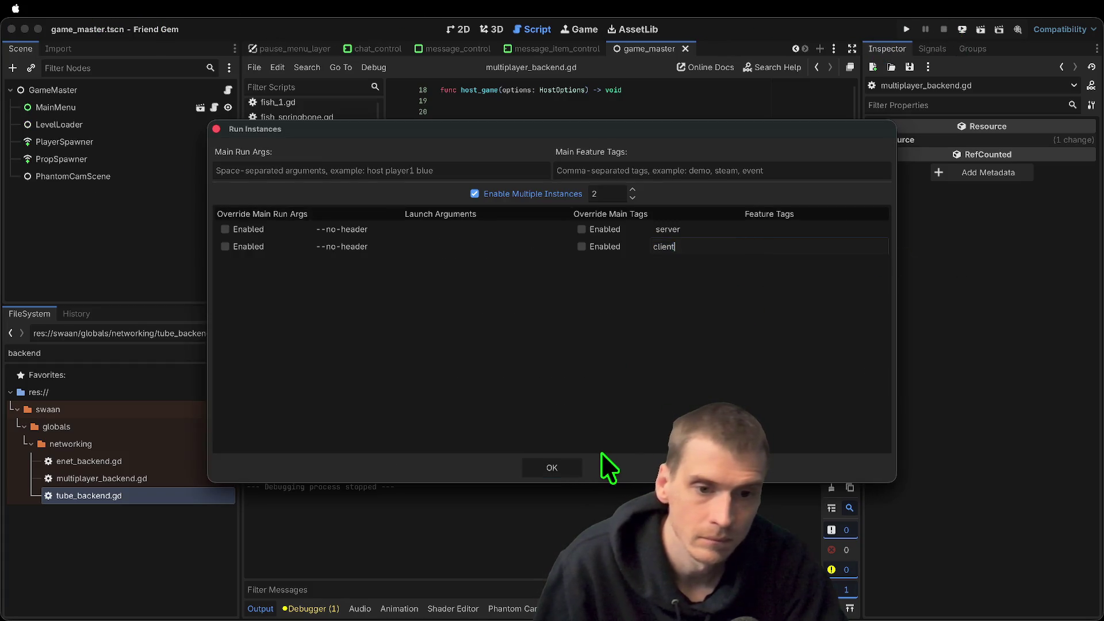
key("Return")
left_click(553, 463)
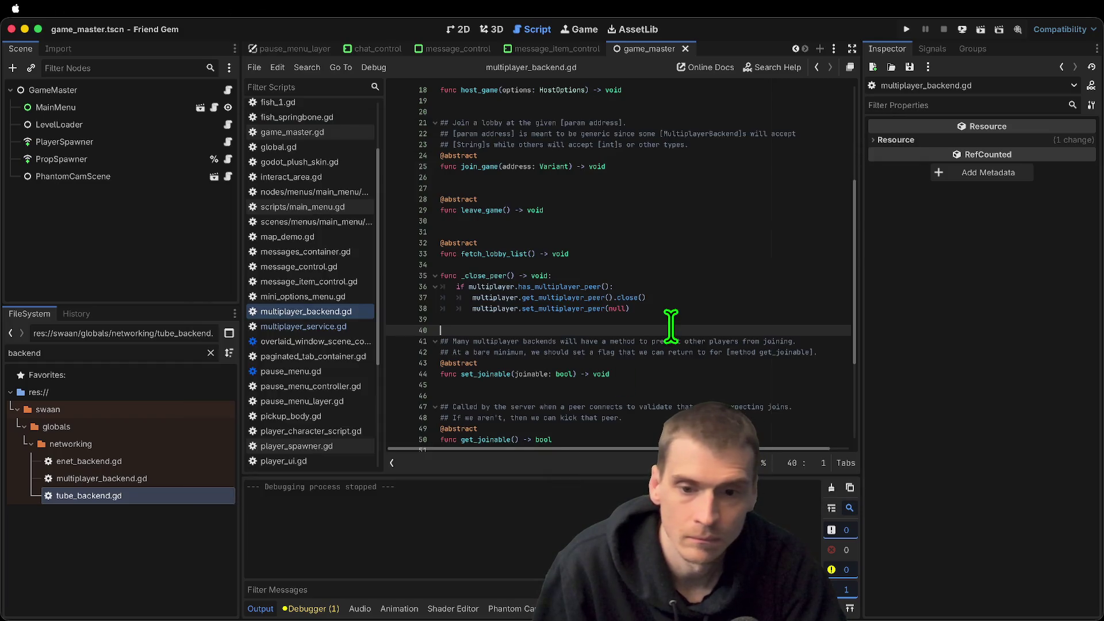
Run the project again and join the listed lobby from the title menu
key("super+b")
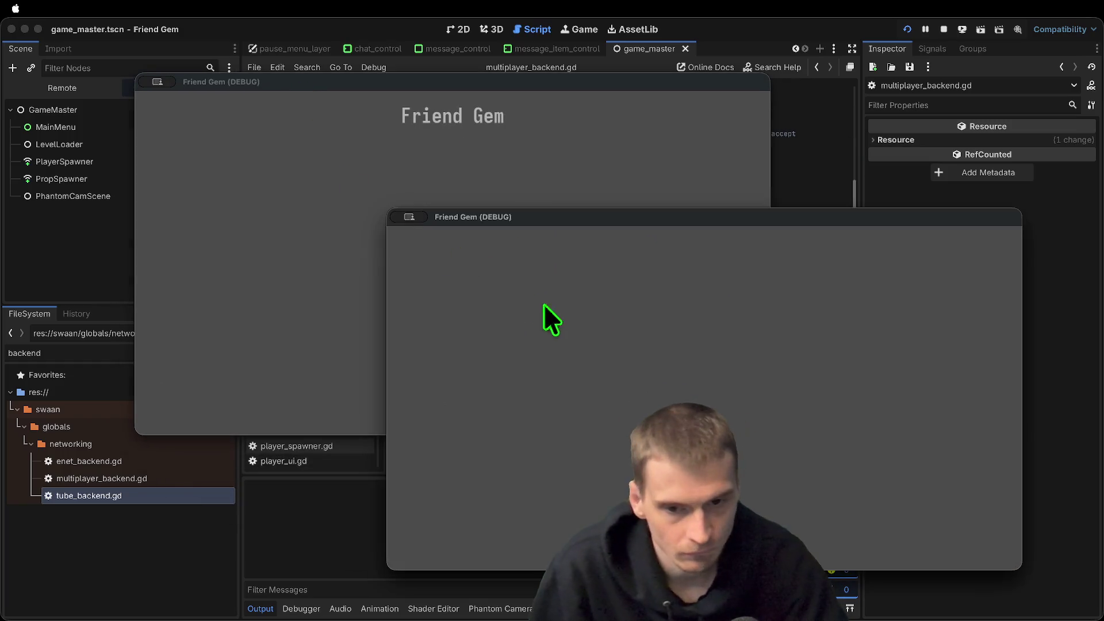
left_click(320, 342)
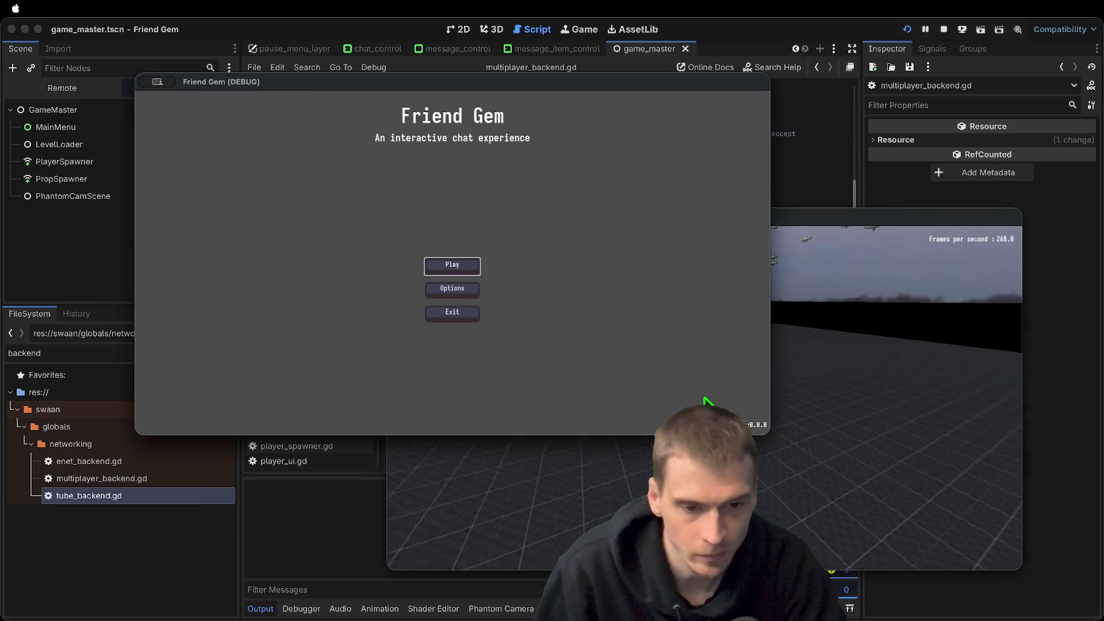
left_click(453, 265)
left_click(478, 263)
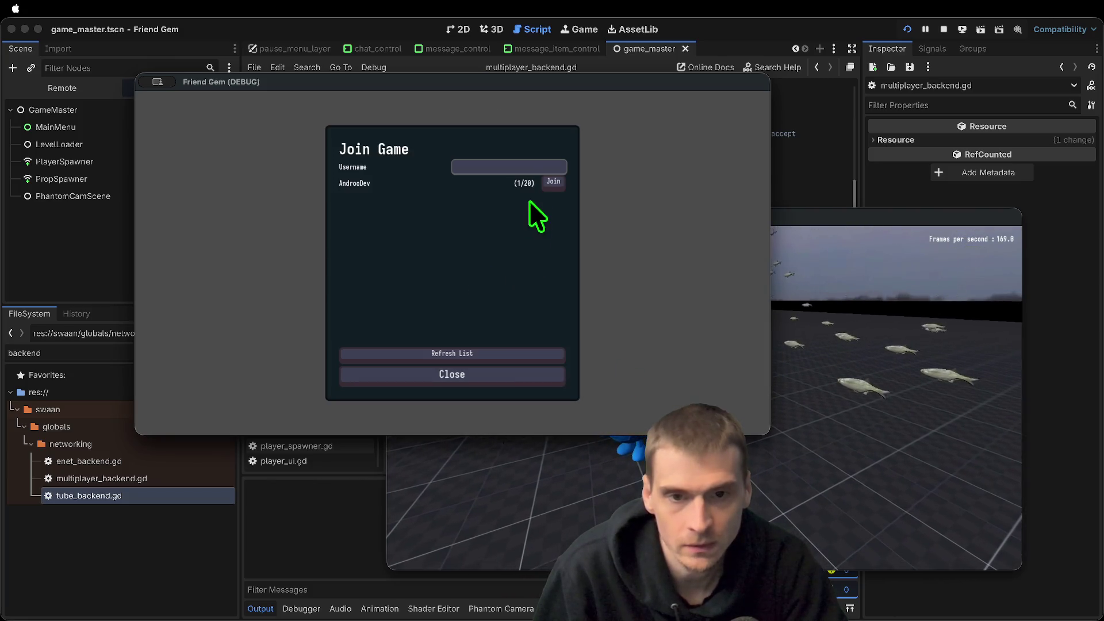
left_click(543, 181)
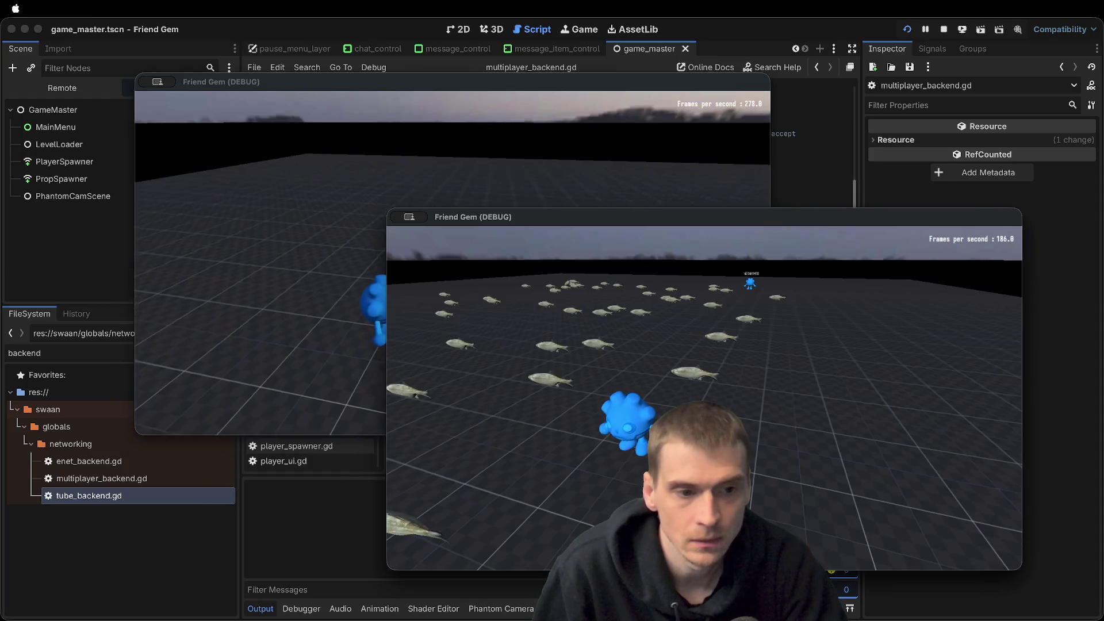
Leave the session to the Main Menu via the pause menu and return to the script editor
key("Escape")
left_click(704, 375)
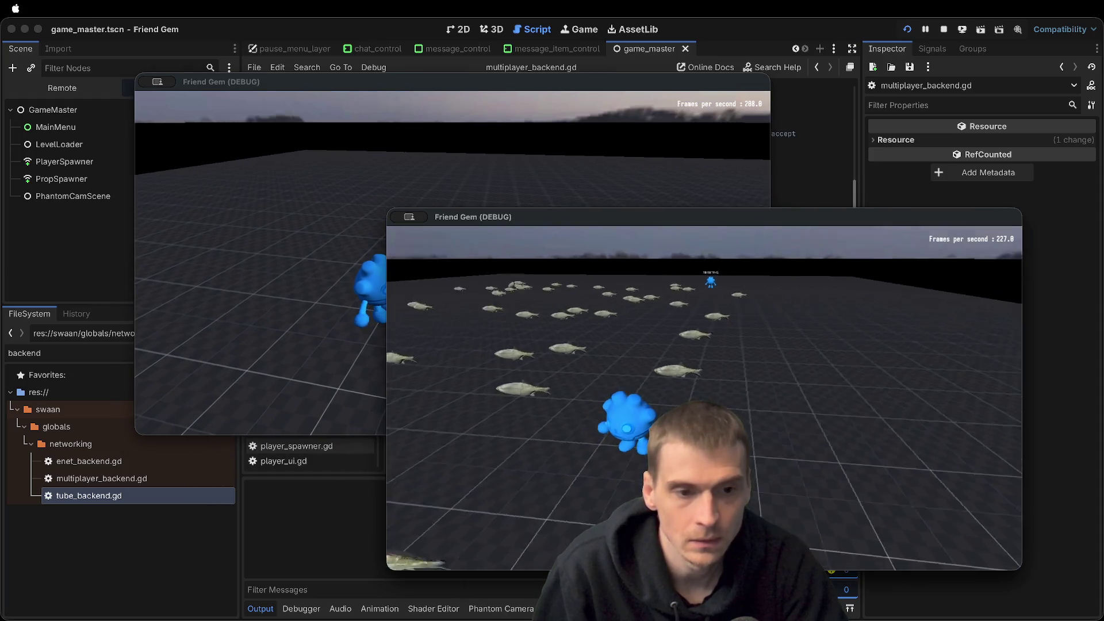
key("Escape")
left_click(466, 300)
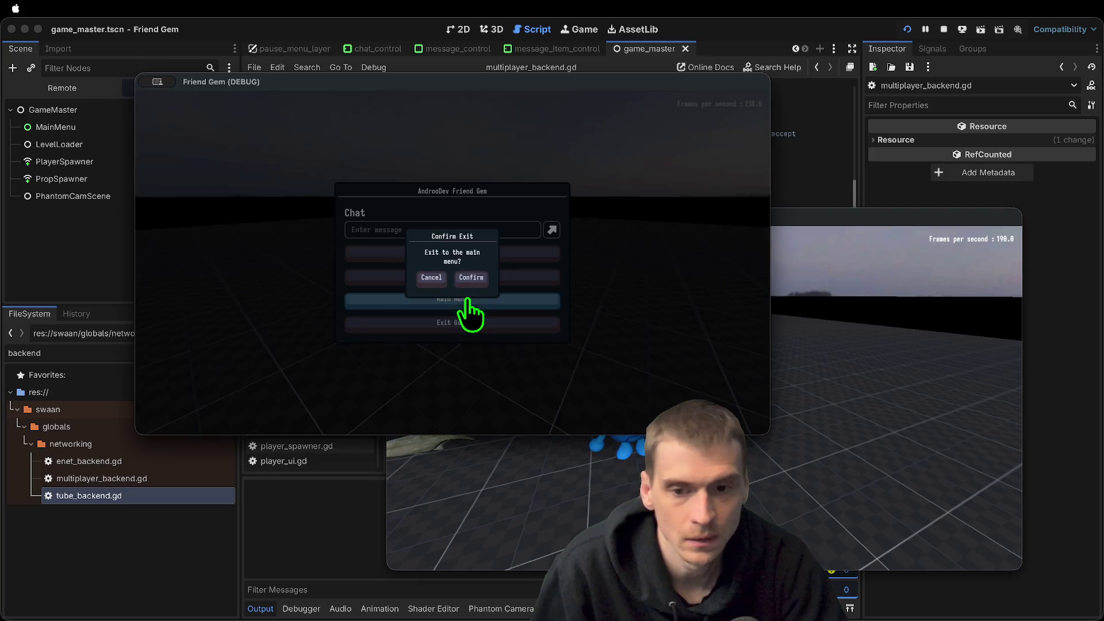
left_click(468, 282)
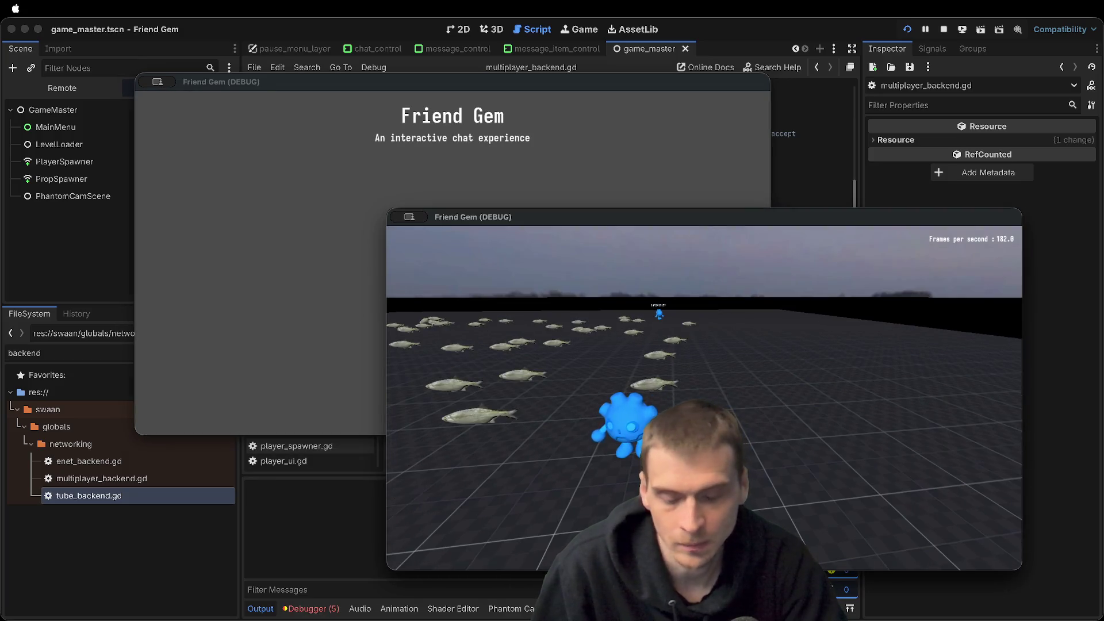
left_click(397, 614)
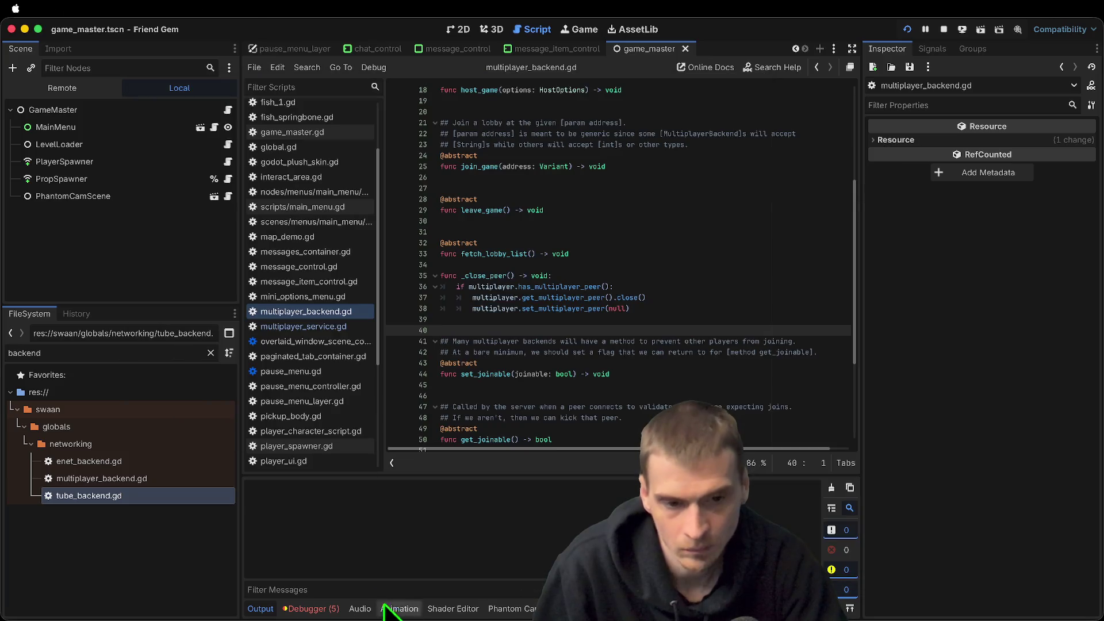
Open the Debugger's Errors list and jump to the remove_player warning in player_spawner.gd
left_click(310, 608)
left_click(329, 462)
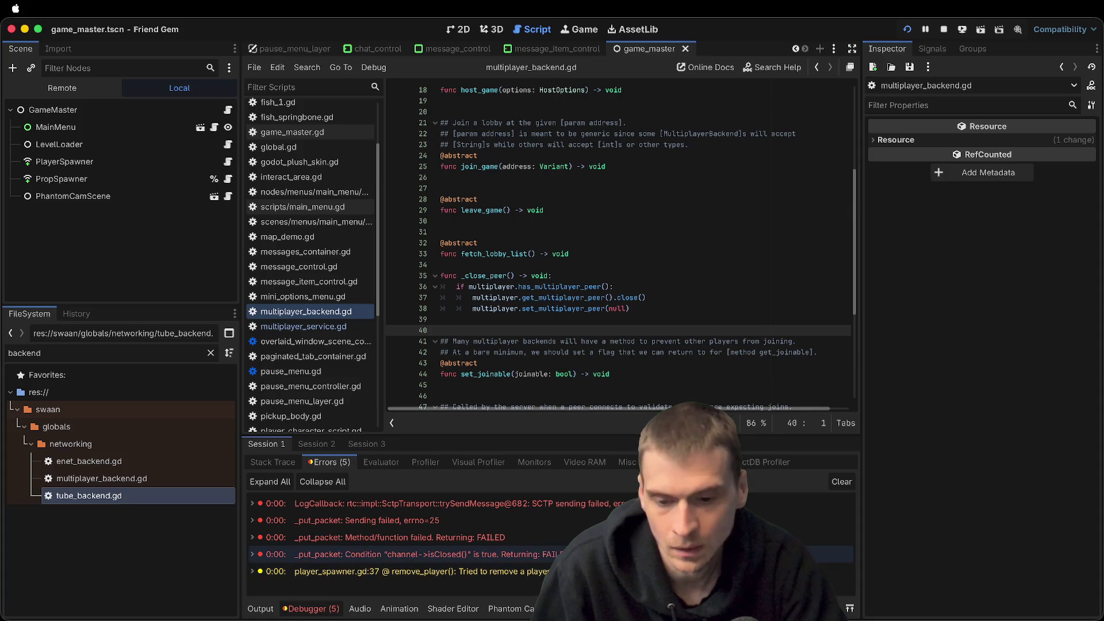
left_click(431, 571)
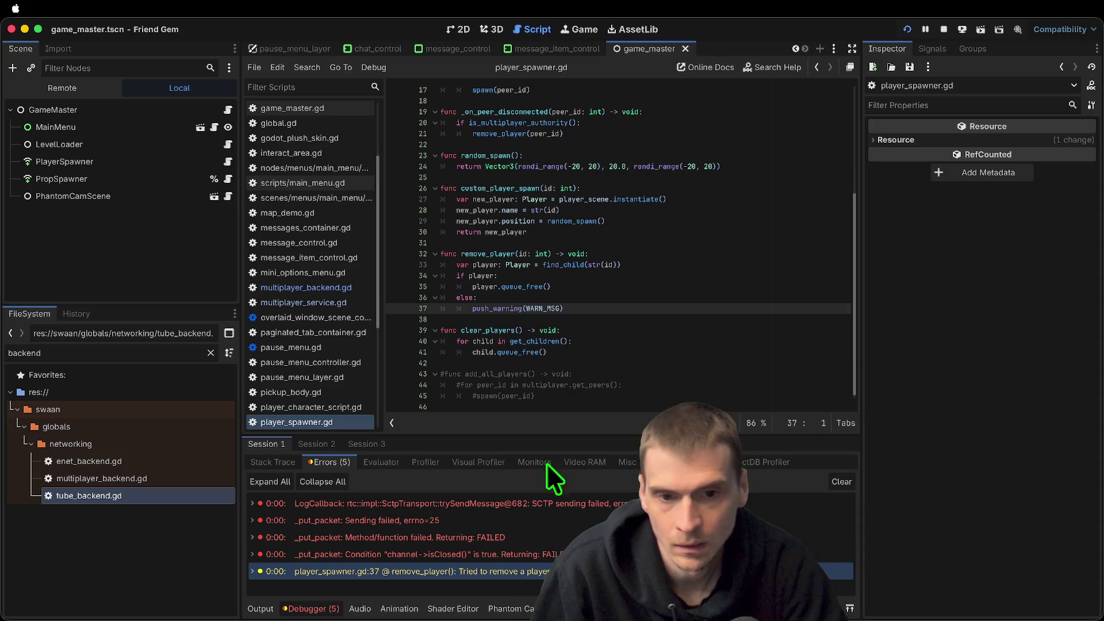
Replace find_child(str(id)) on line 33 with Global.get_player(id) and run the project
double_click(574, 265)
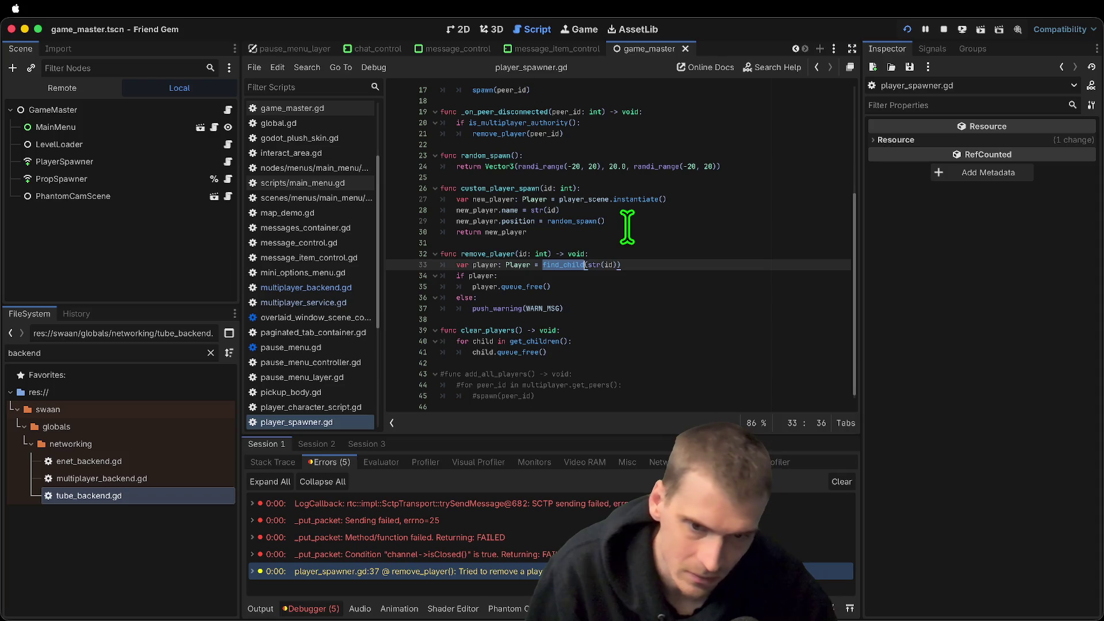
type("g")
key("BackSpace")
key("BackSpace")
key("BackSpace")
type("Gl")
key("Return")
type(".get")
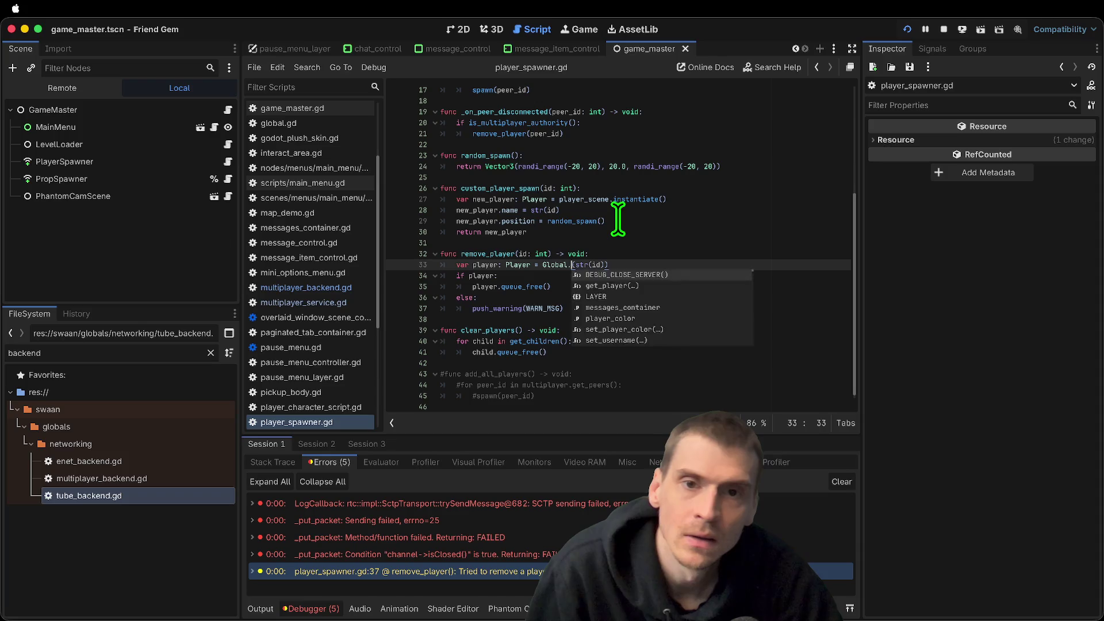
key("Return")
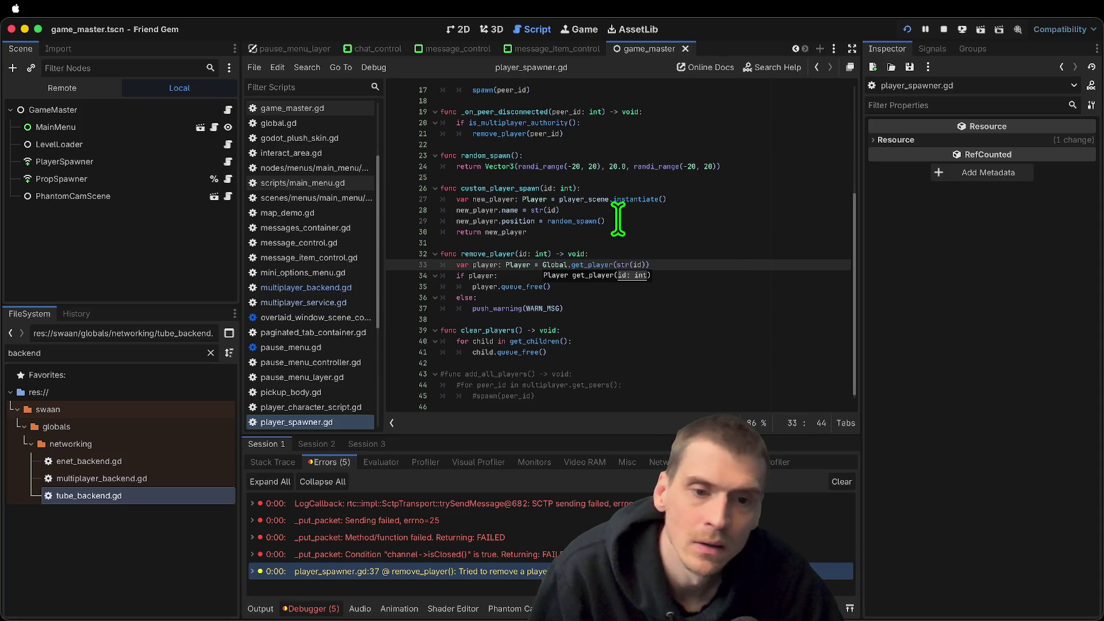
type("tr(")
key("BackSpace")
key("Right")
key("Right")
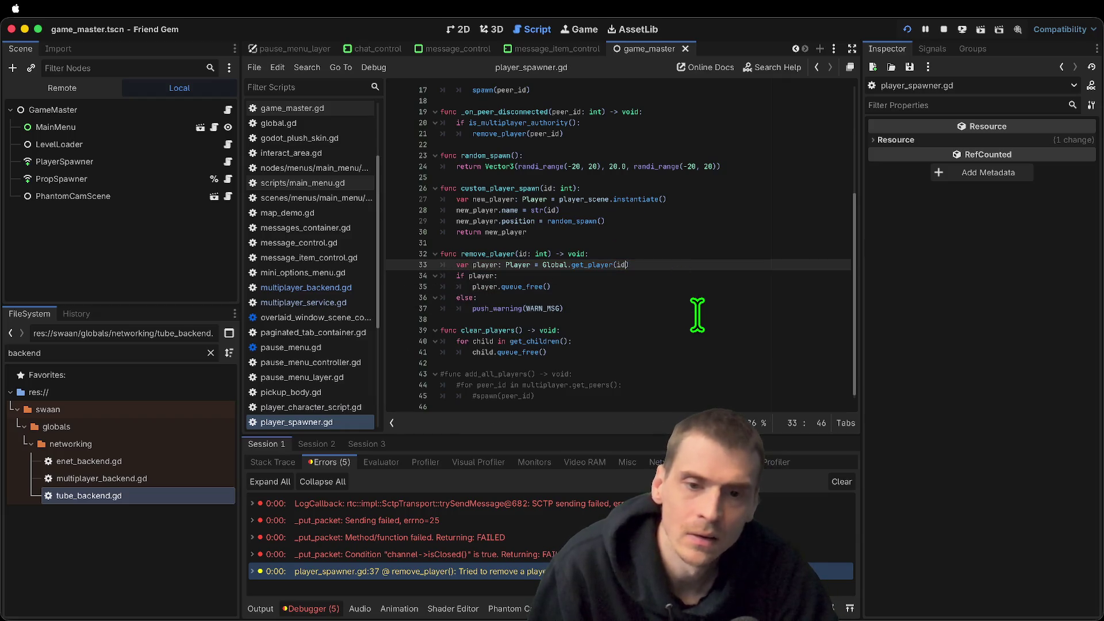
key("super+b")
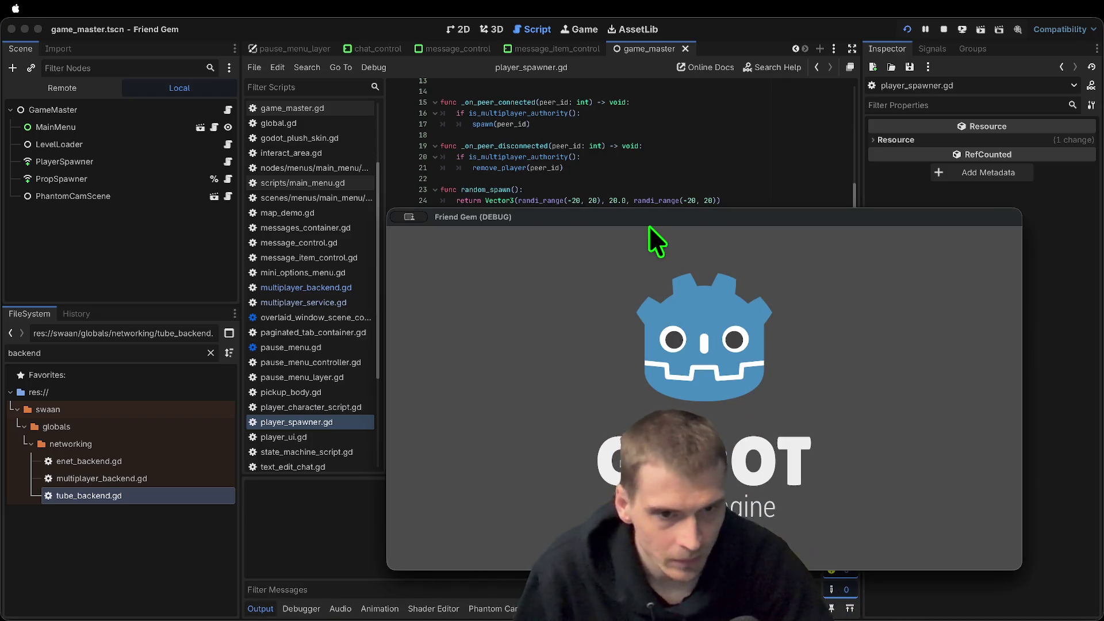
Move the game window aside, join the hosted game and walk the player around
mouse_move(654, 222)
left_mouse_down()
mouse_move(513, 465)
mouse_move(505, 512)
mouse_move(796, 437)
mouse_move(260, 60)
mouse_move(536, 453)
mouse_move(548, 458)
mouse_move(346, 156)
left_mouse_up()
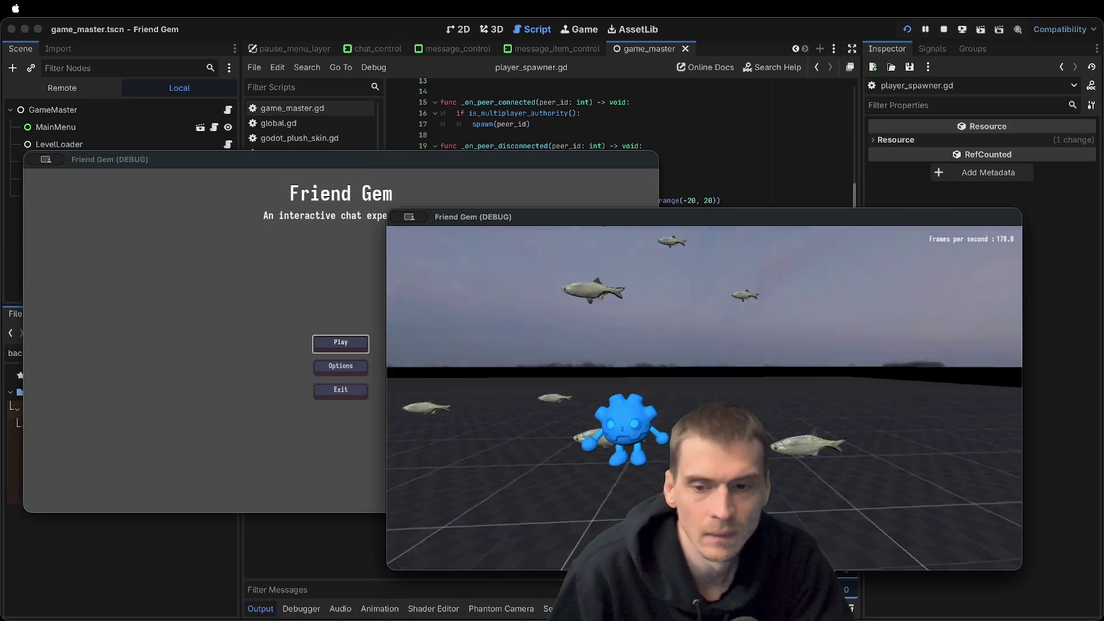
left_click(368, 344)
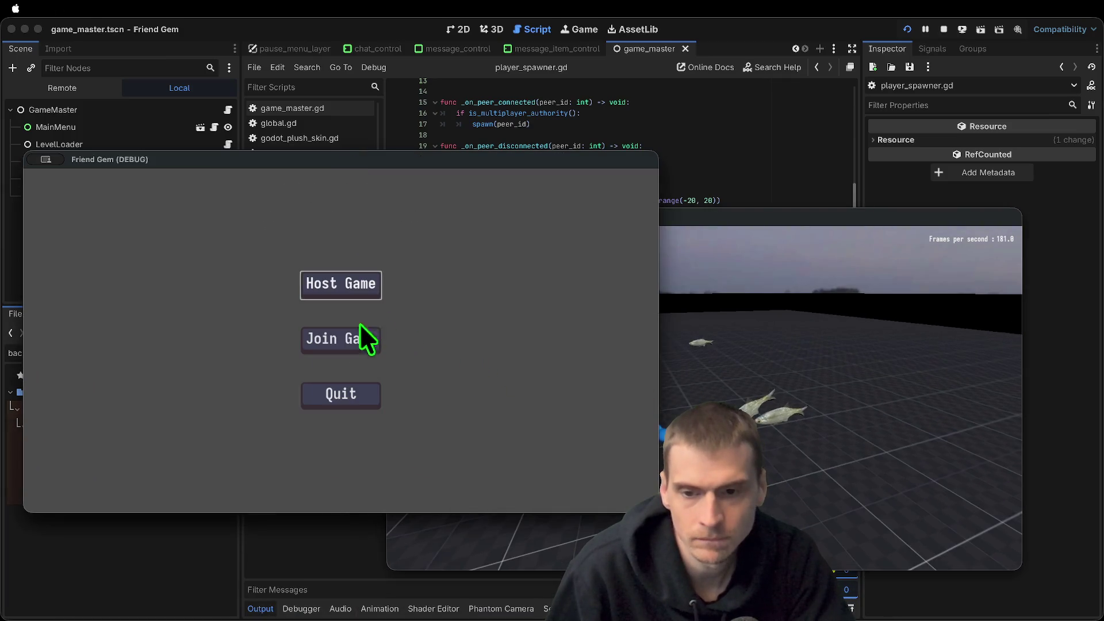
left_click(364, 334)
left_click(441, 260)
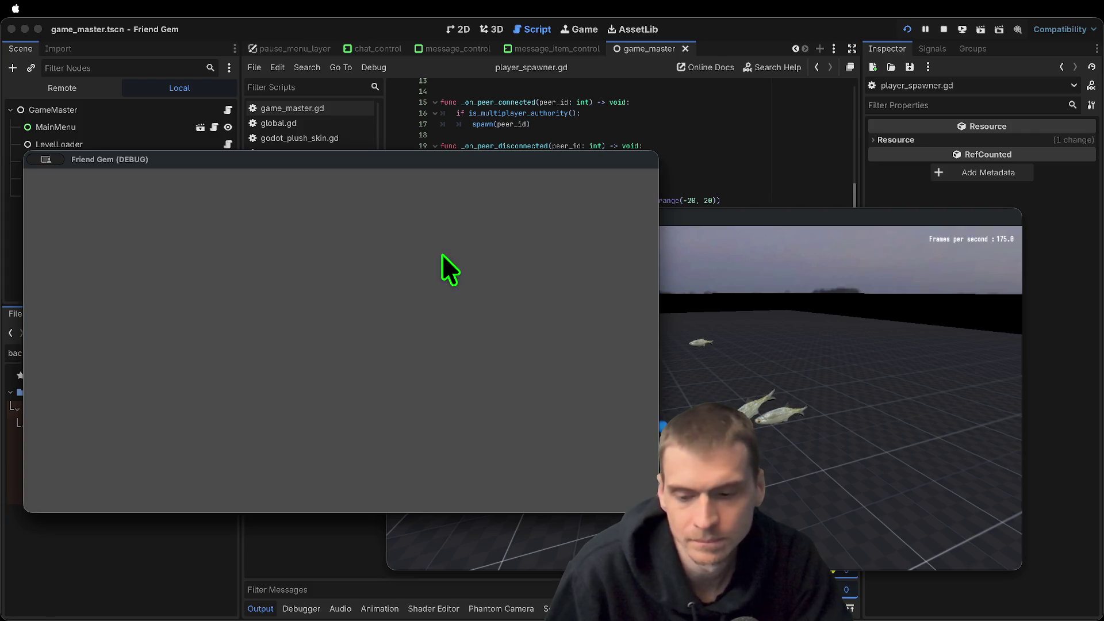
key("w")
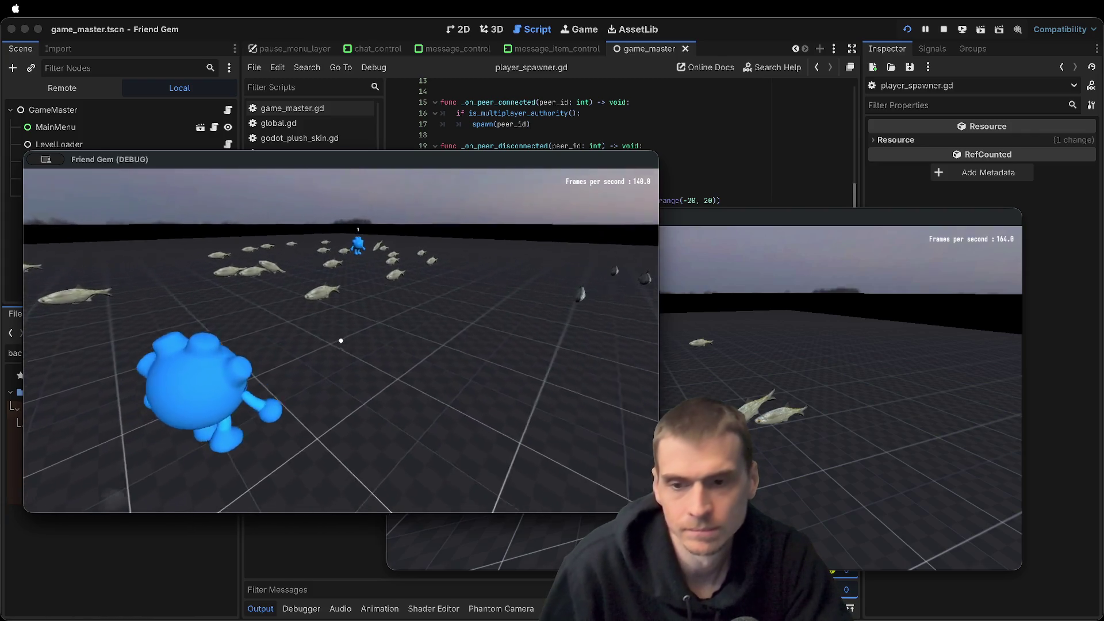
key("e")
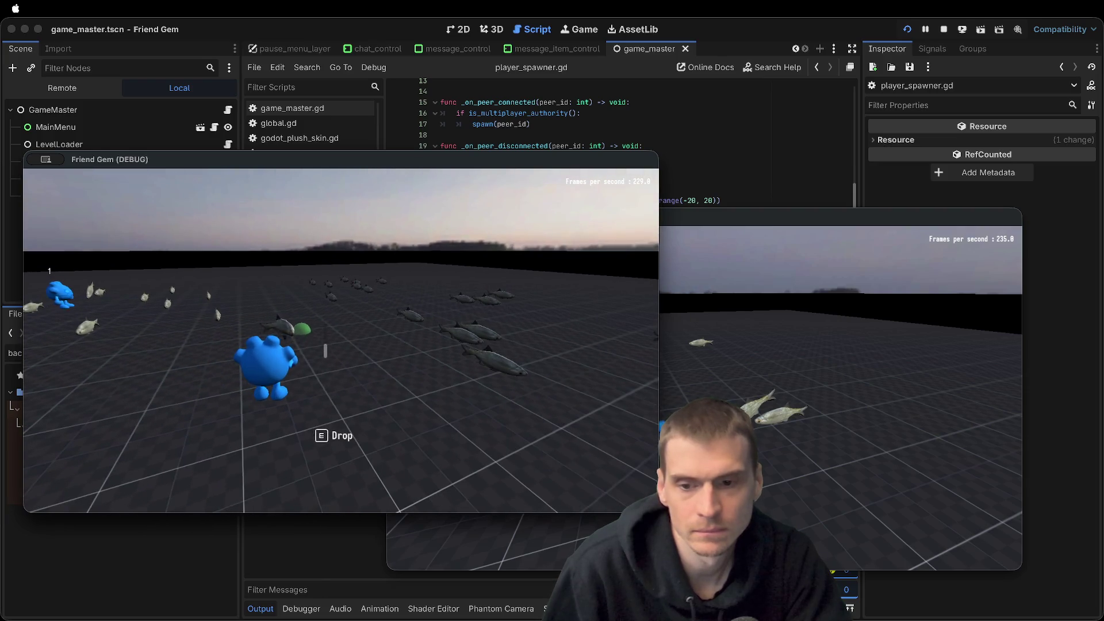
left_click(705, 394)
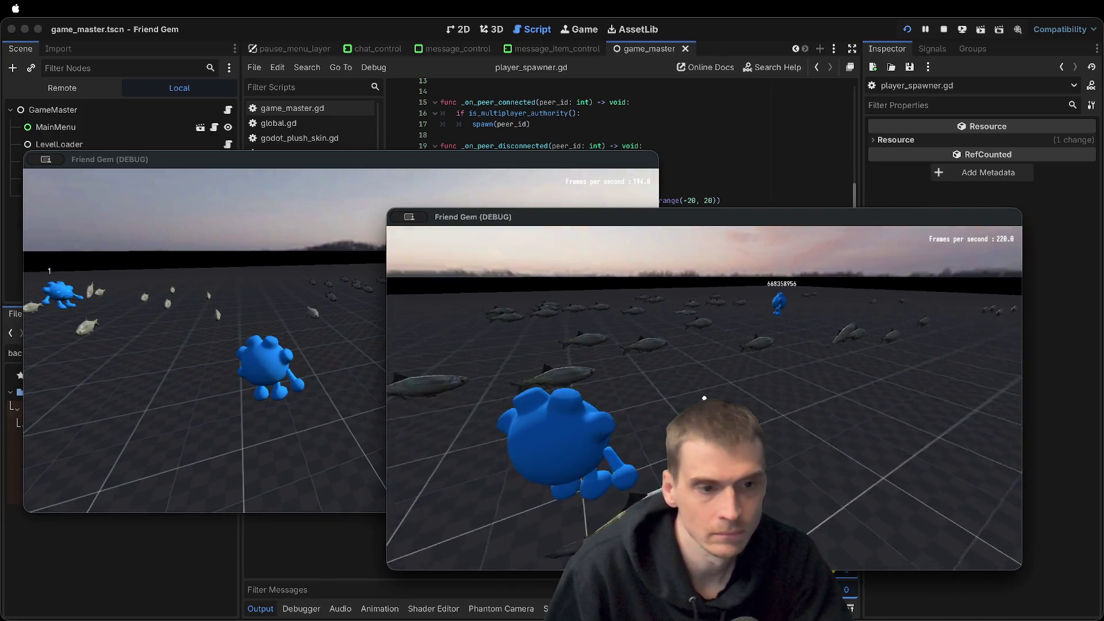
left_click(230, 345)
Leave to the Main Menu from the pause menu, then rejoin the hosted game
key("Escape")
left_click(348, 379)
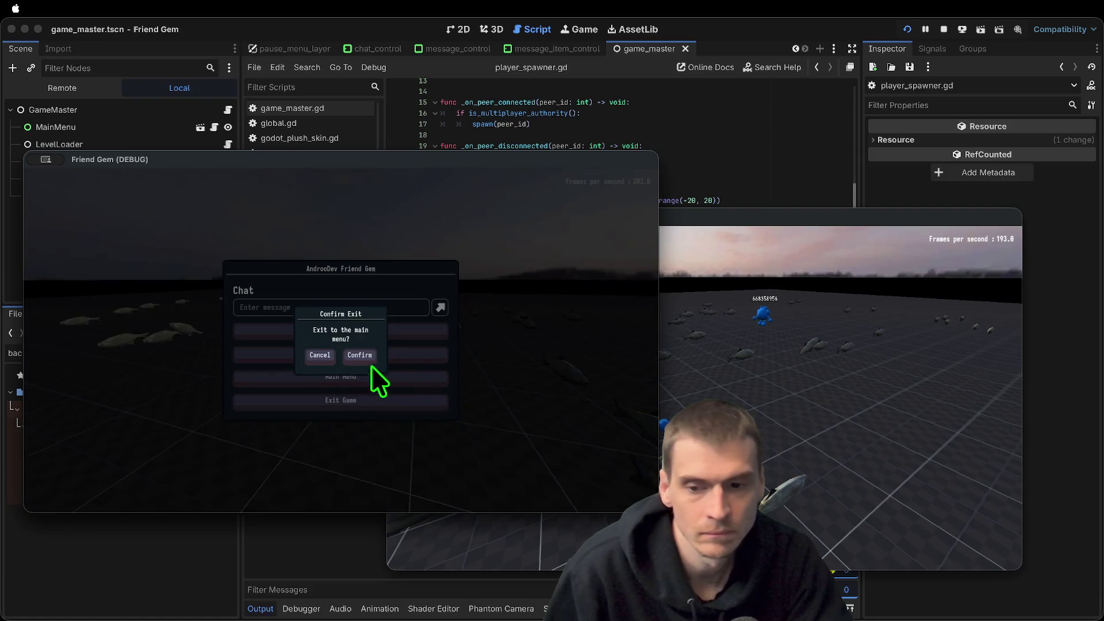
left_click(362, 363)
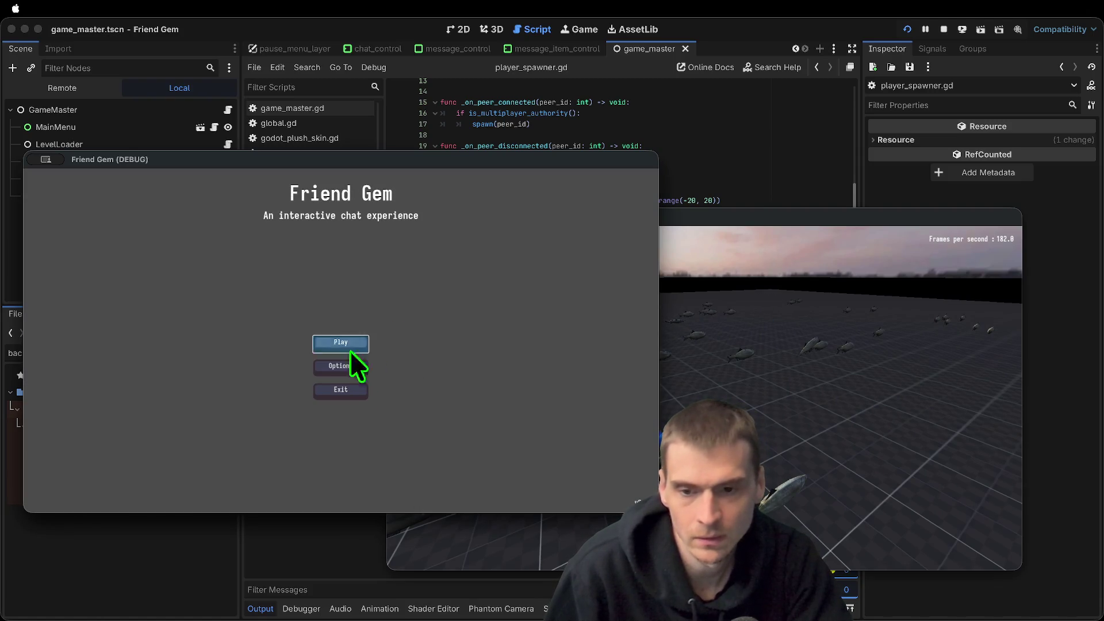
left_click(339, 348)
left_click(368, 346)
left_click(443, 257)
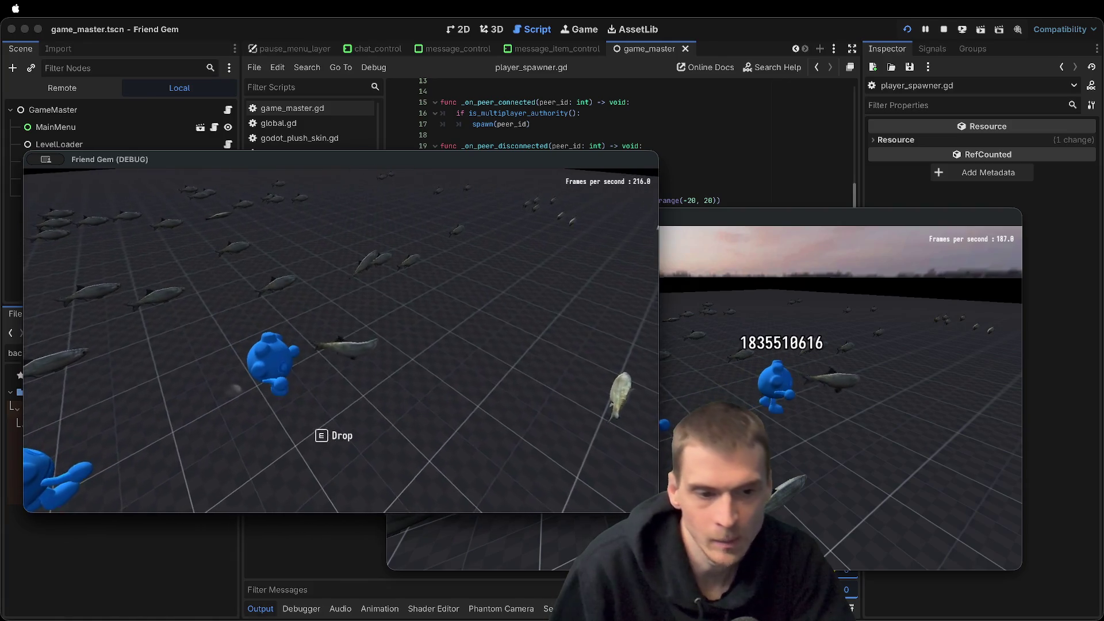
Exit the game from the pause menu and close the remaining game window
key("Escape")
left_click(356, 400)
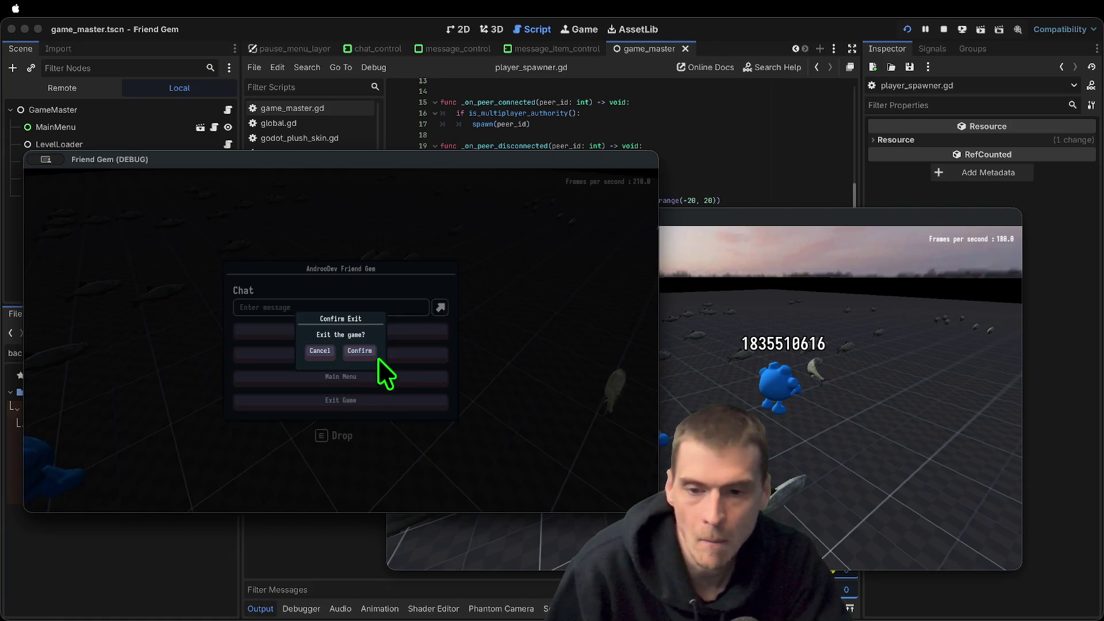
left_click(367, 352)
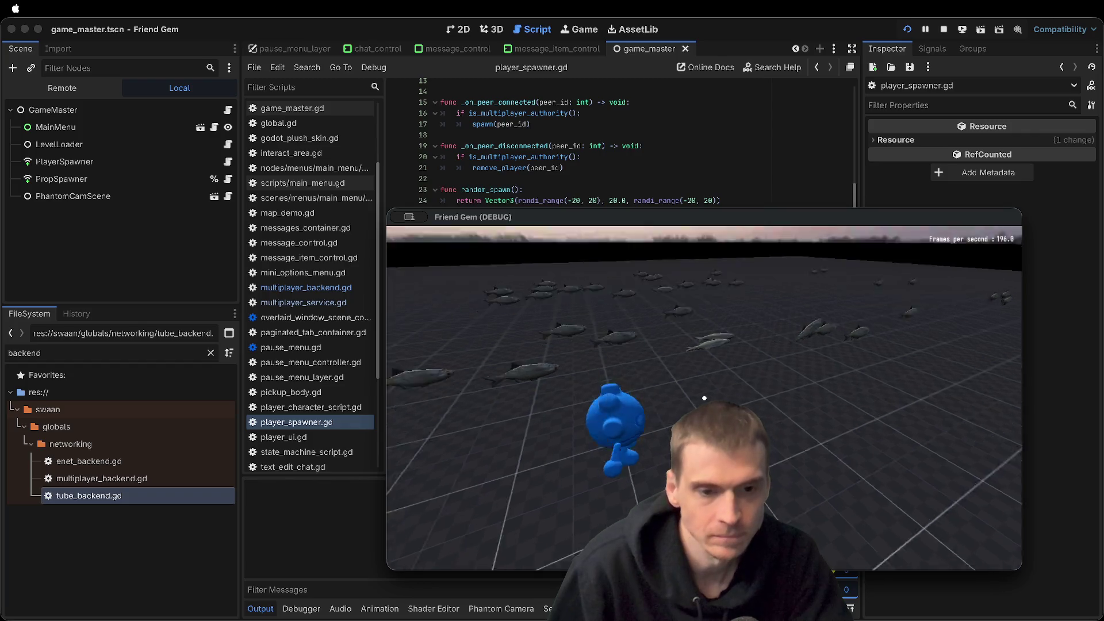
key("super+period")
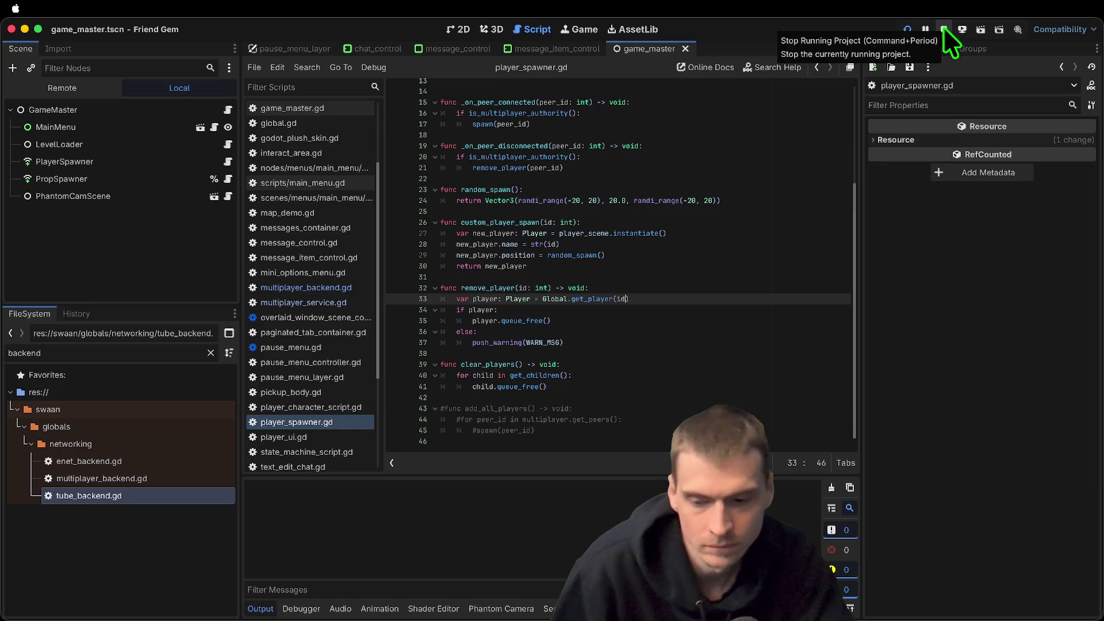
Stop the run and give the second and third instances the 'cl' client feature tag
left_click(943, 28)
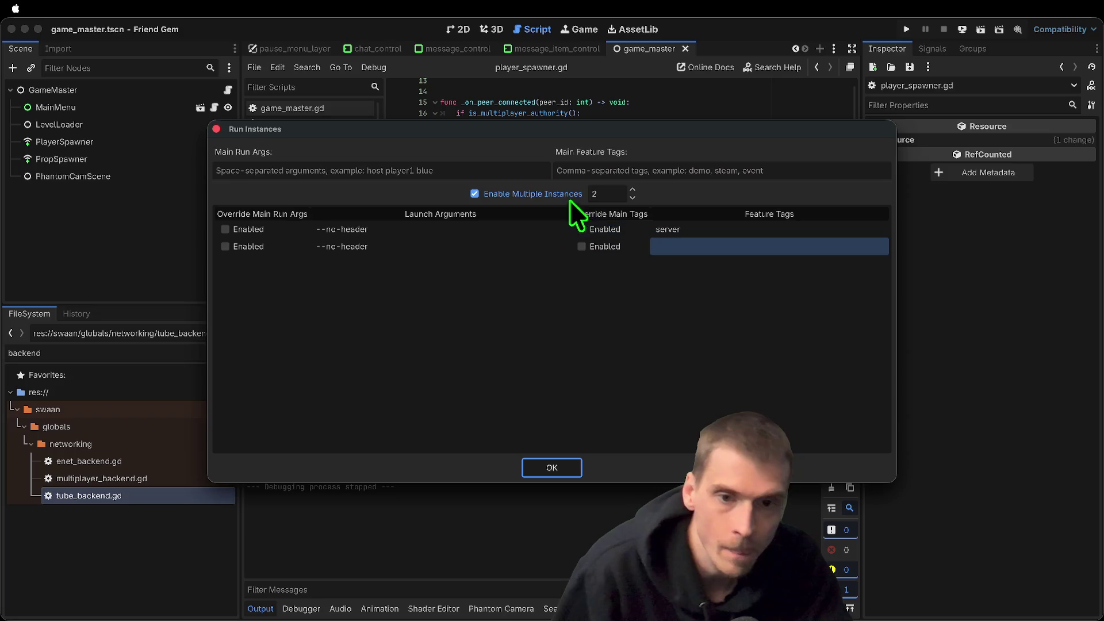
left_click(702, 243)
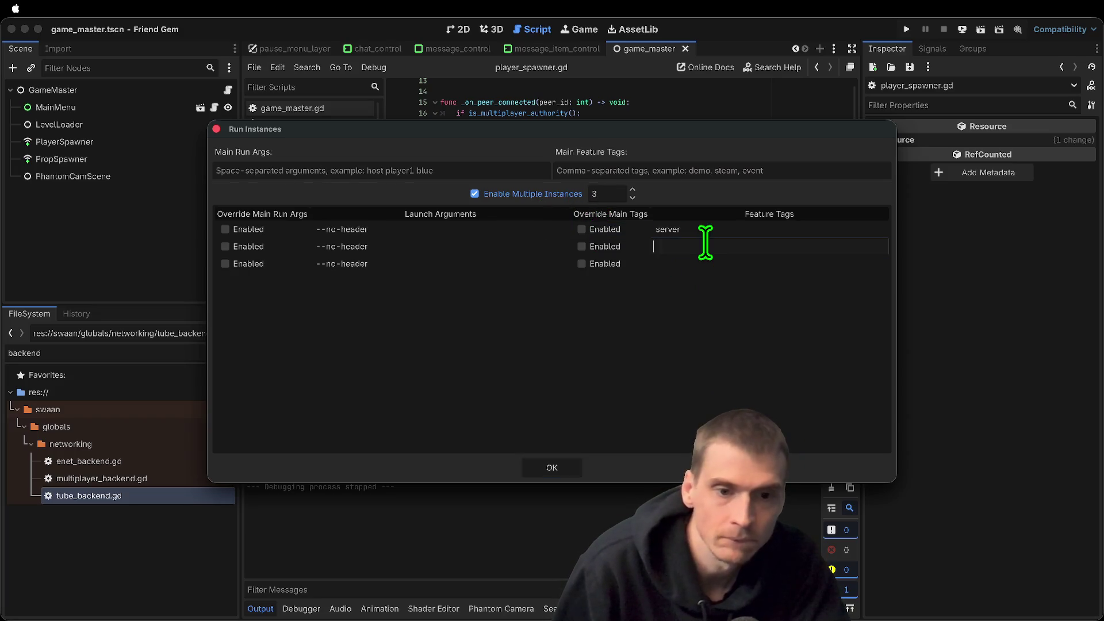
type("client")
left_click(751, 265)
type("cl")
key("Return")
key("Return")
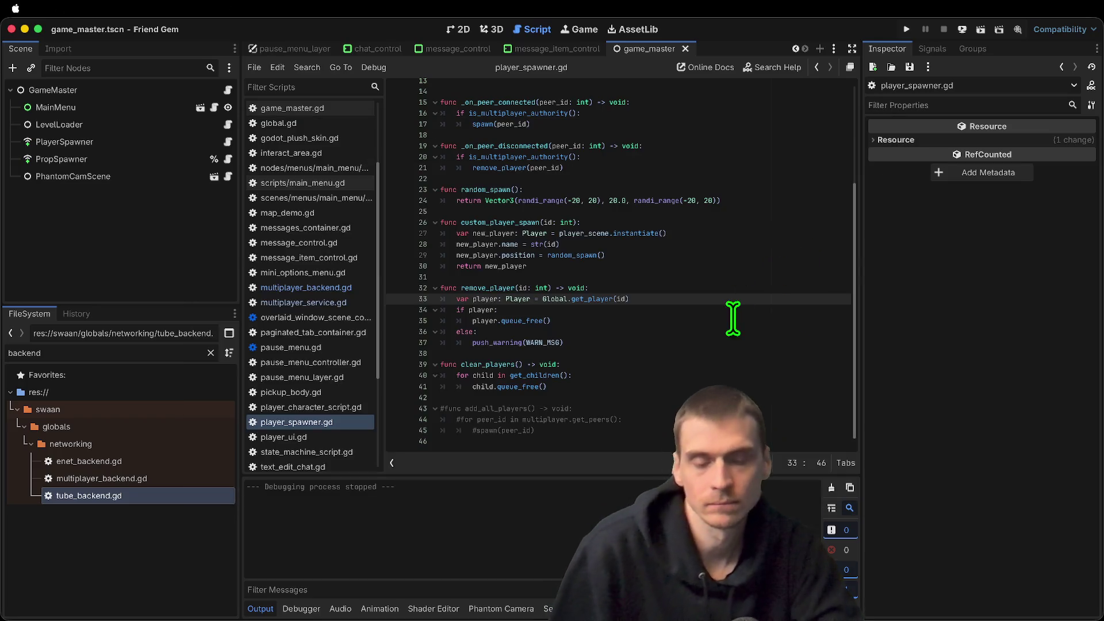
Launch three instances, arrange their windows, and leave the game from the lower window
key("super+b")
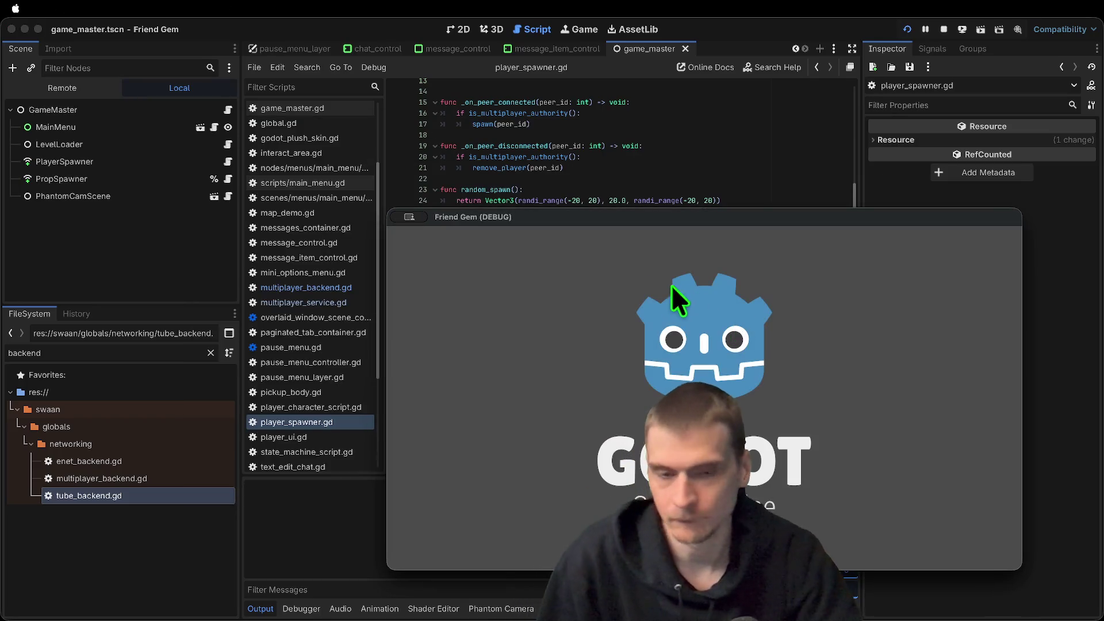
left_click_drag(647, 216, 328, 65)
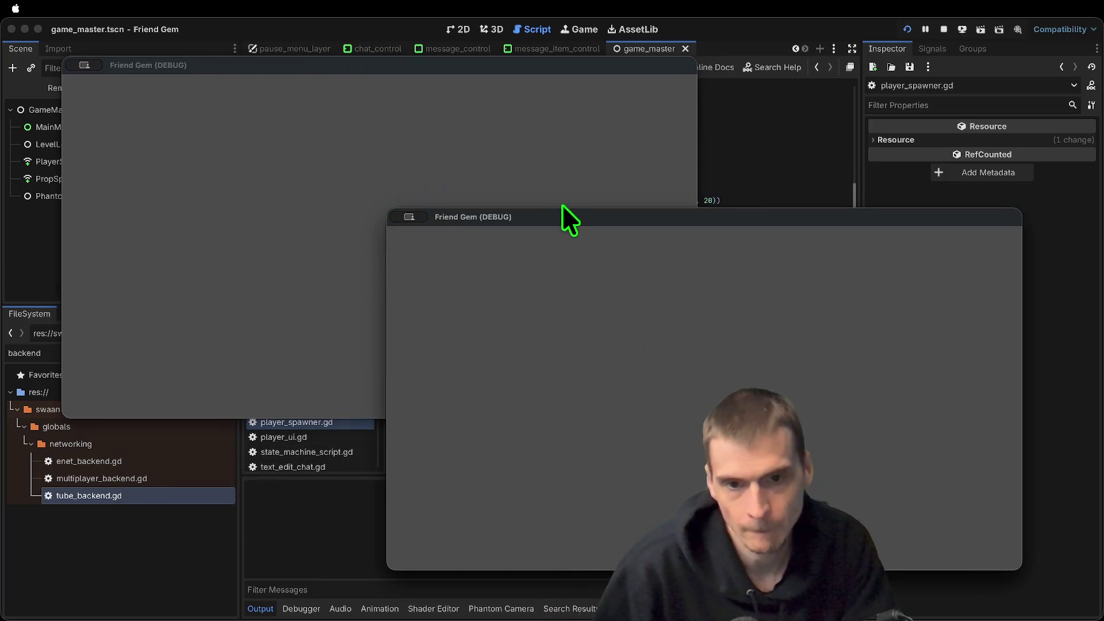
left_click_drag(562, 207, 705, 398)
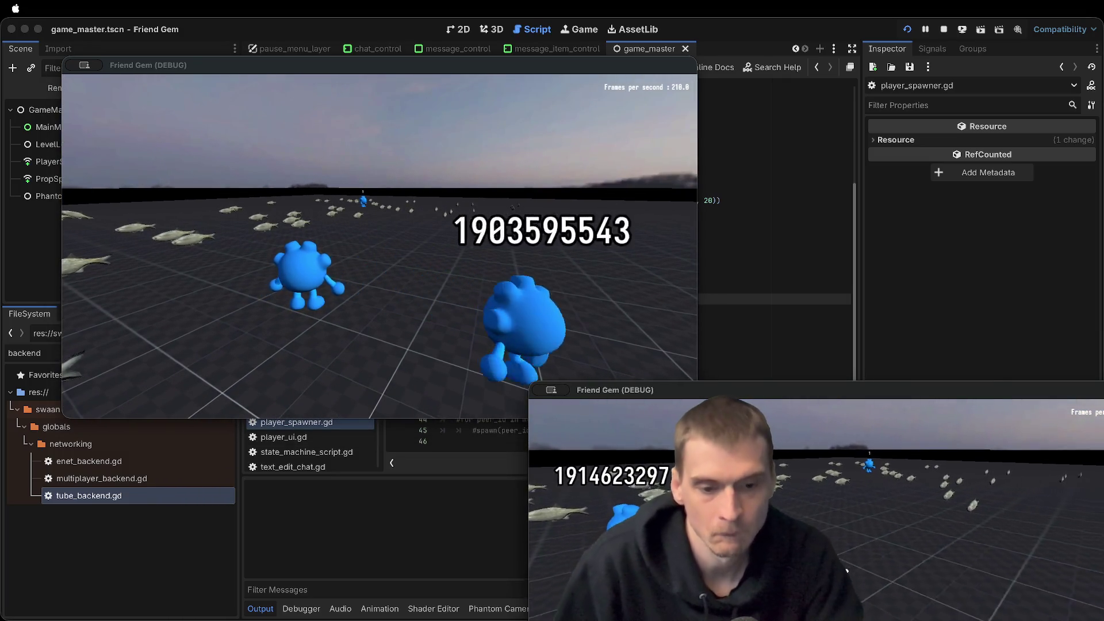
key("Escape")
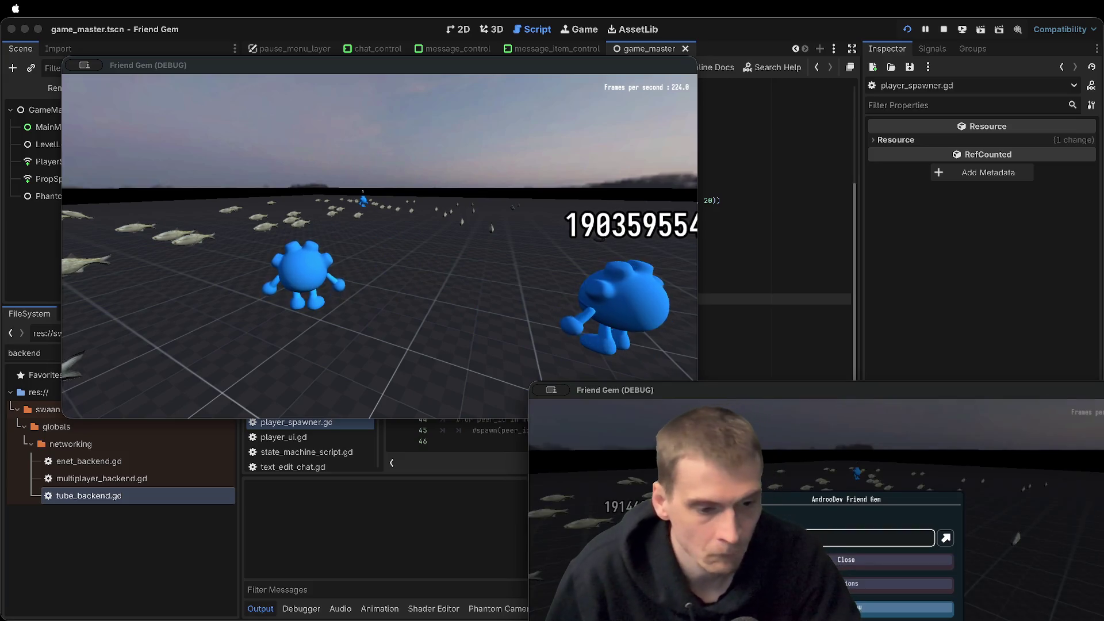
left_click(859, 607)
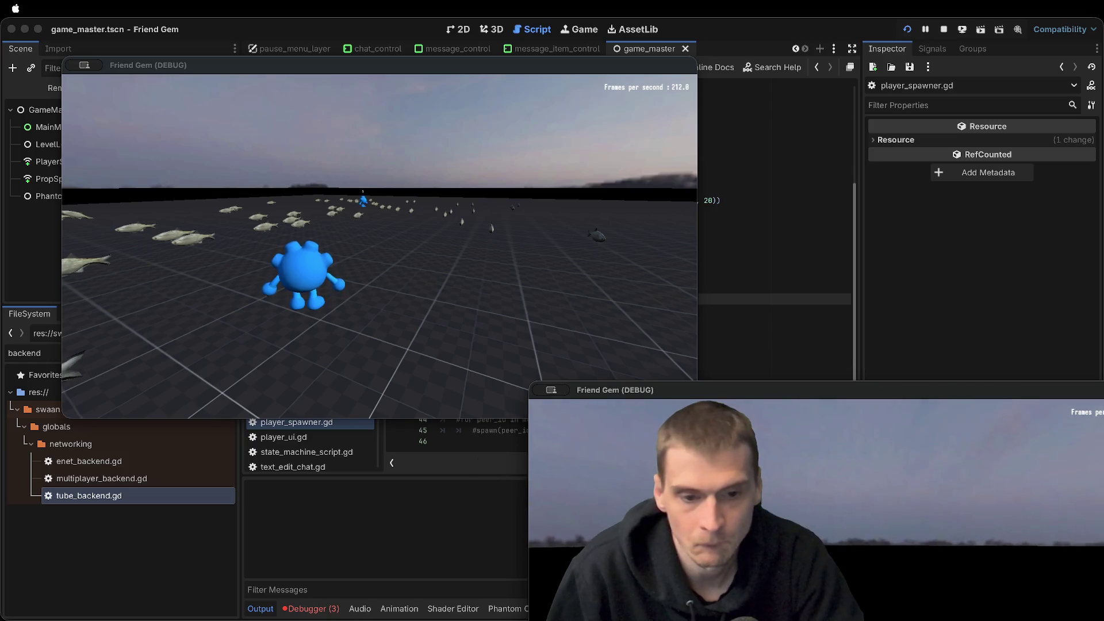
key("w")
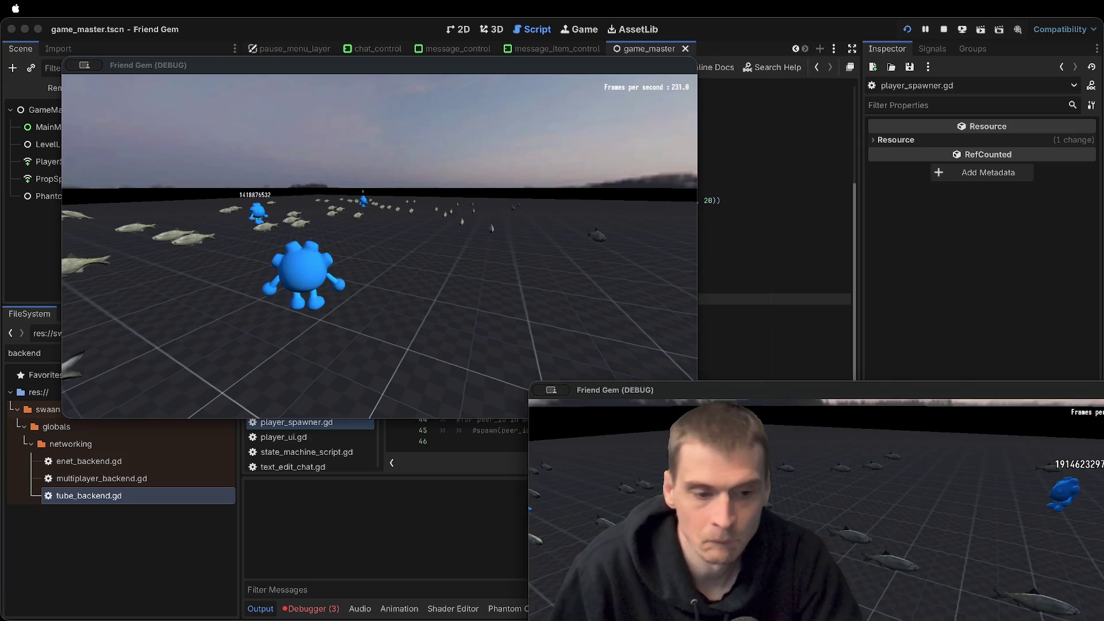
Quit the second game instance, close the last window, and show the debugger's Errors list
key("Escape")
left_click_drag(854, 389, 819, 229)
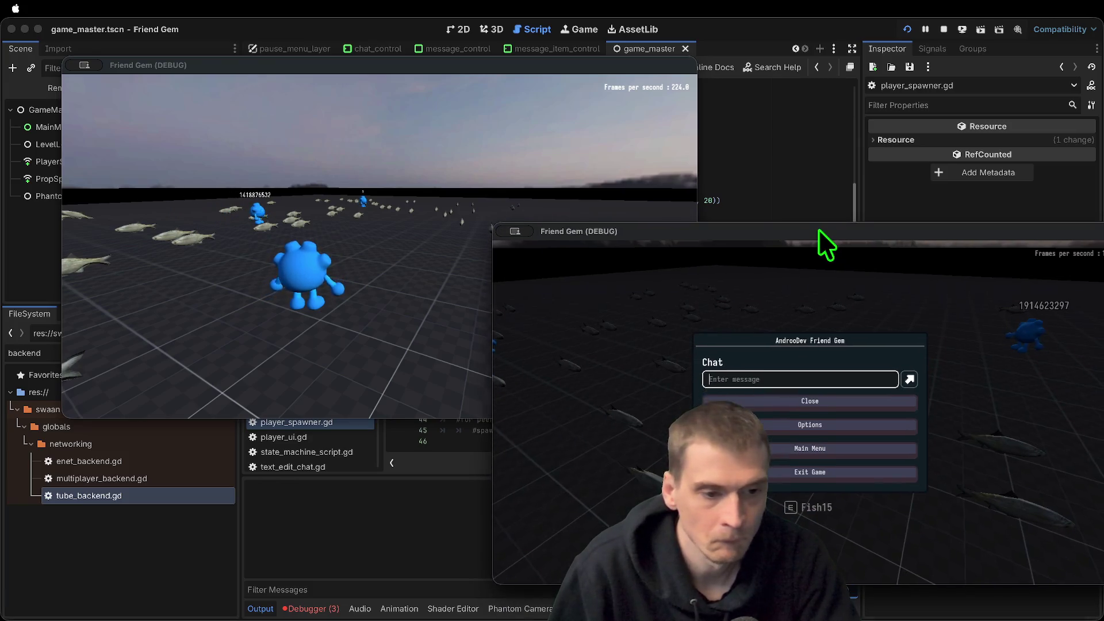
left_click(771, 466)
key("Escape")
left_click(773, 470)
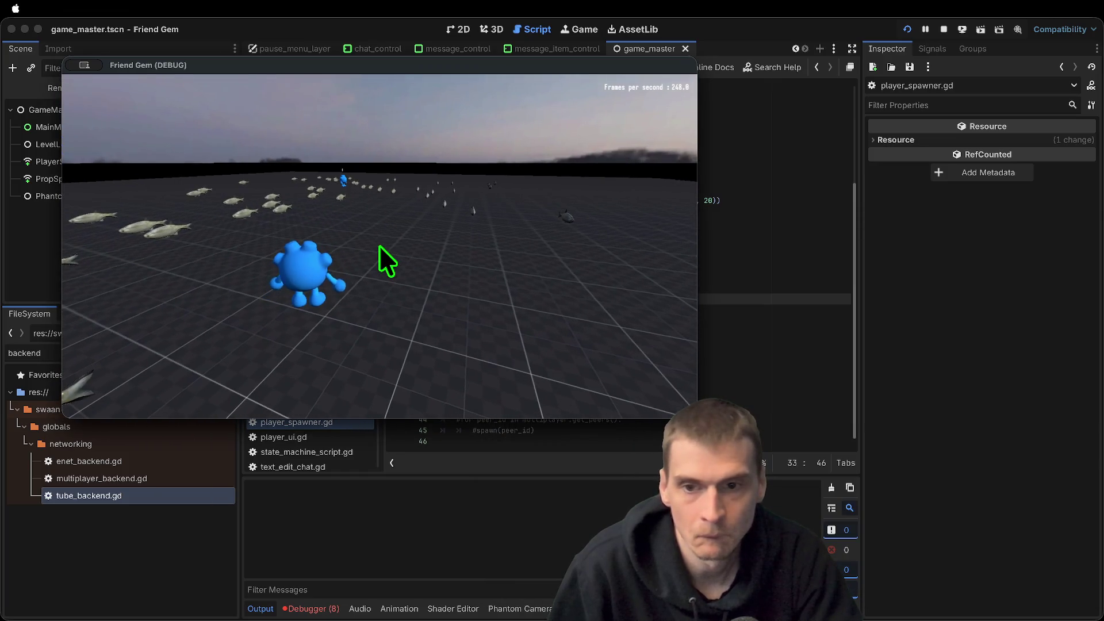
key("super+q")
left_click(313, 608)
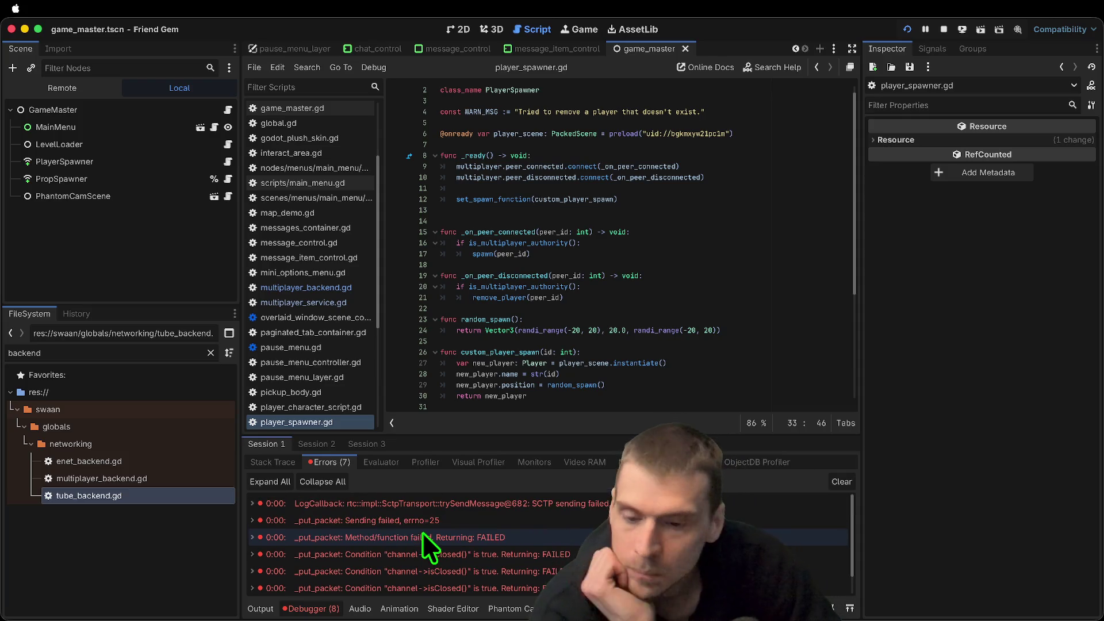
Expand the Method/function failed and SCTP sending failed errors, then switch to multiplayer_backend.gd
scroll(415, 506, "up", 2)
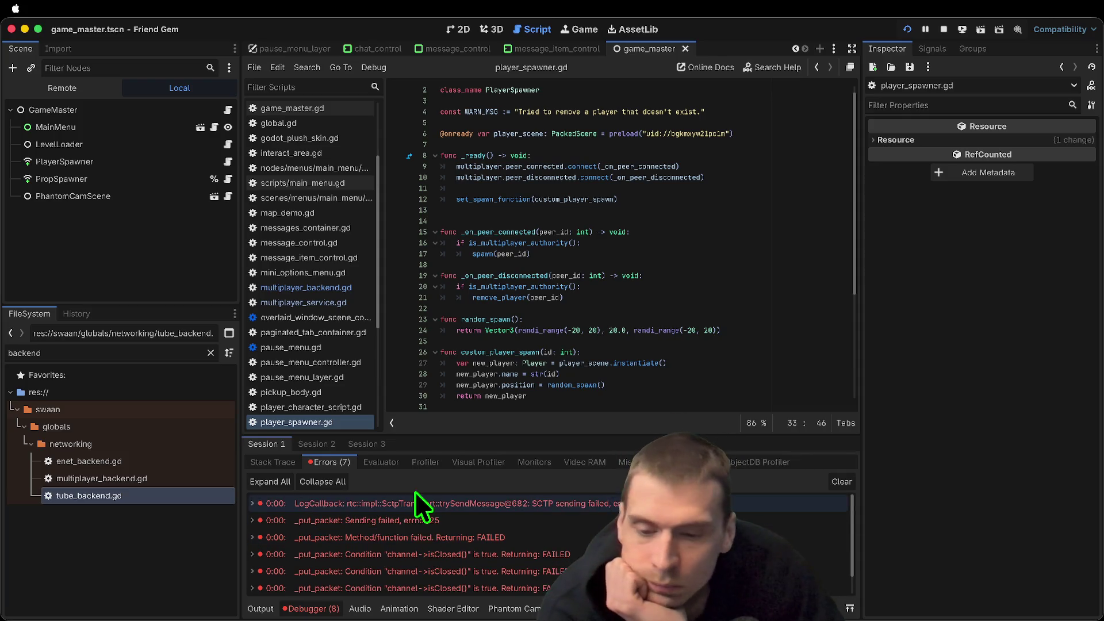
left_click(436, 537)
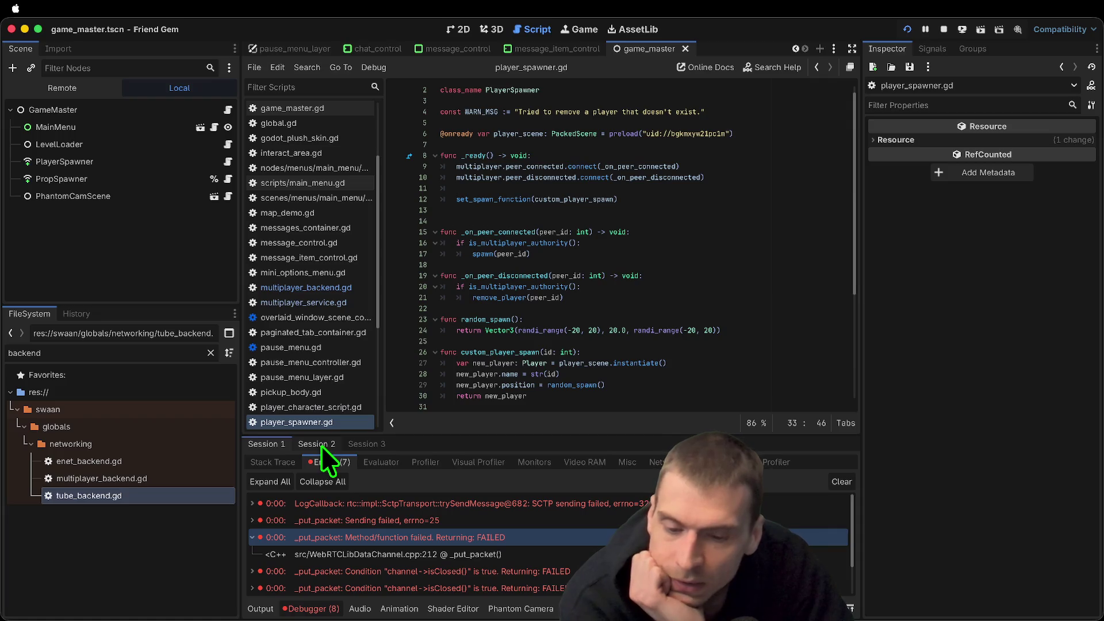
scroll(632, 569, "down", 2)
scroll(562, 513, "up", 3)
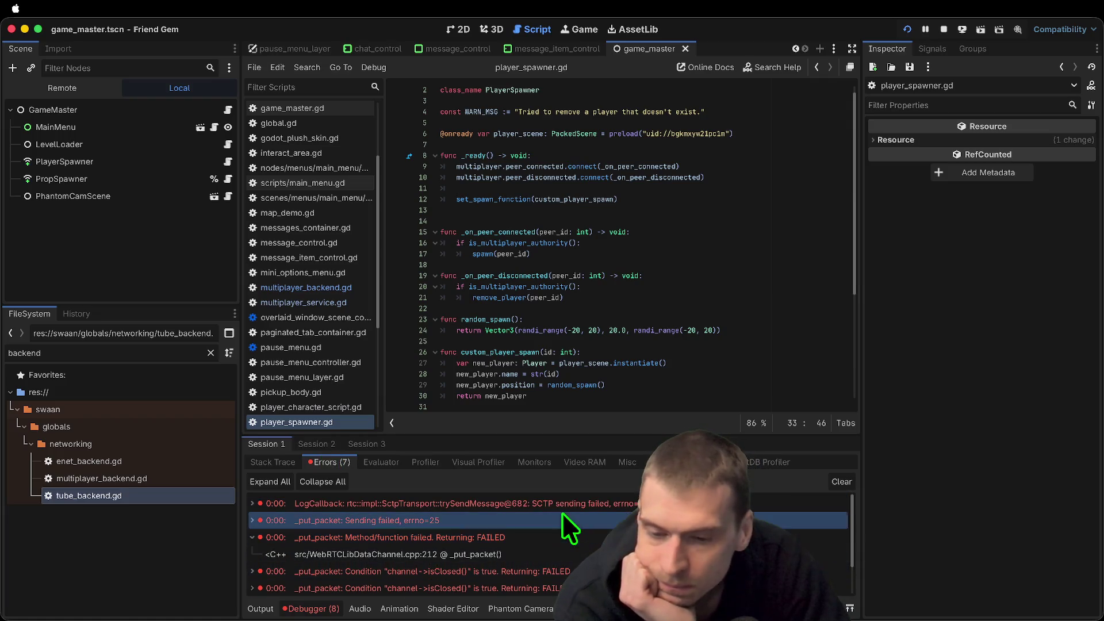
left_click(560, 502)
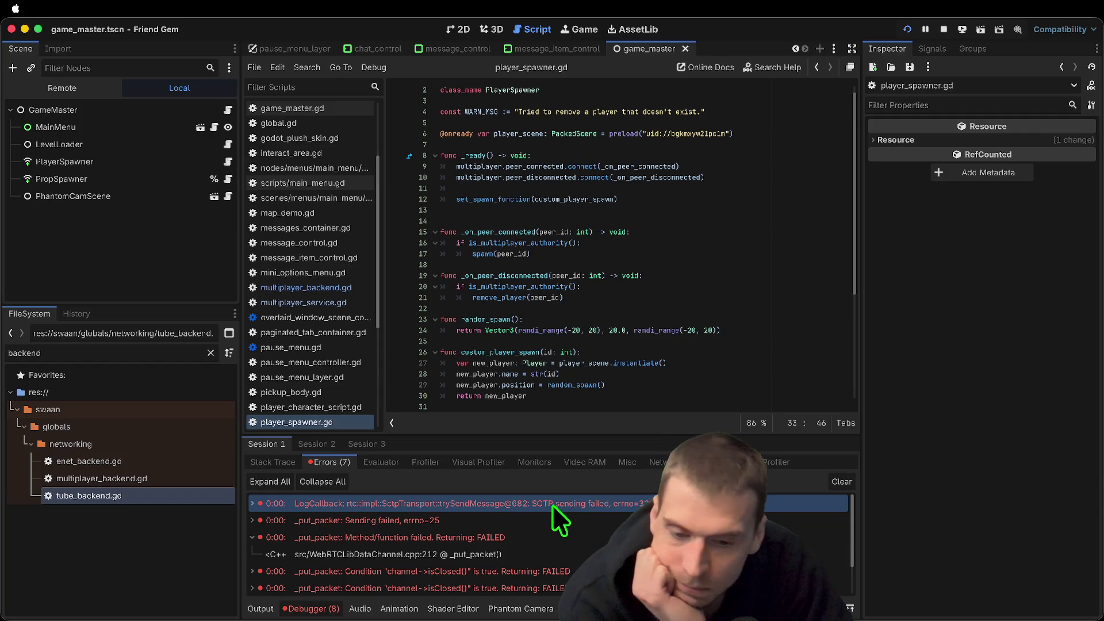
left_click(508, 530)
scroll(461, 540, "down", 1)
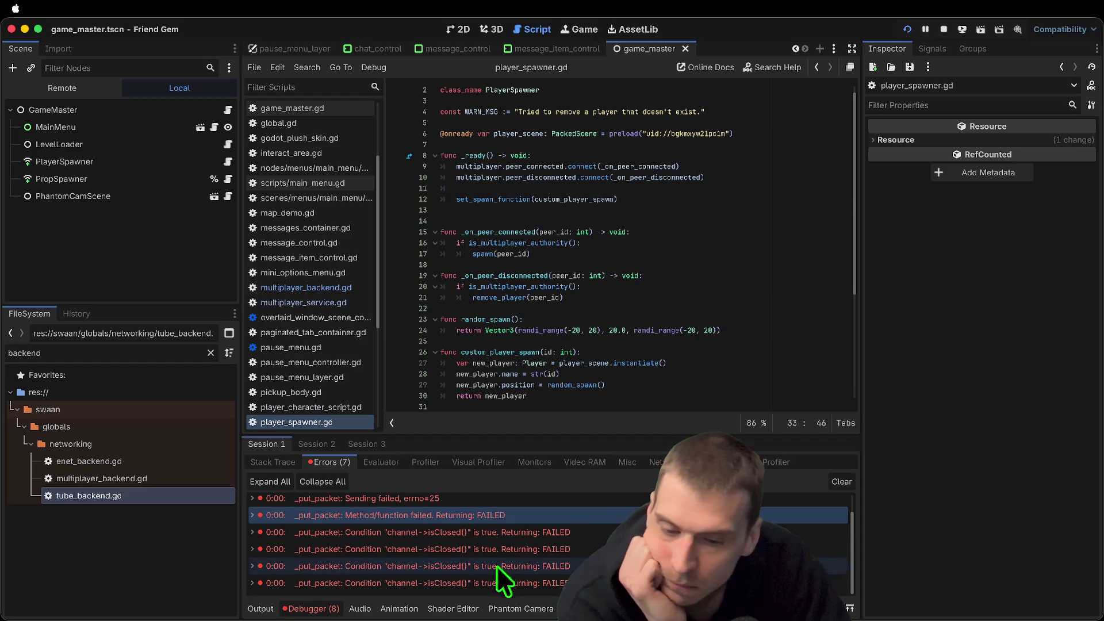
scroll(662, 351, "down", 5)
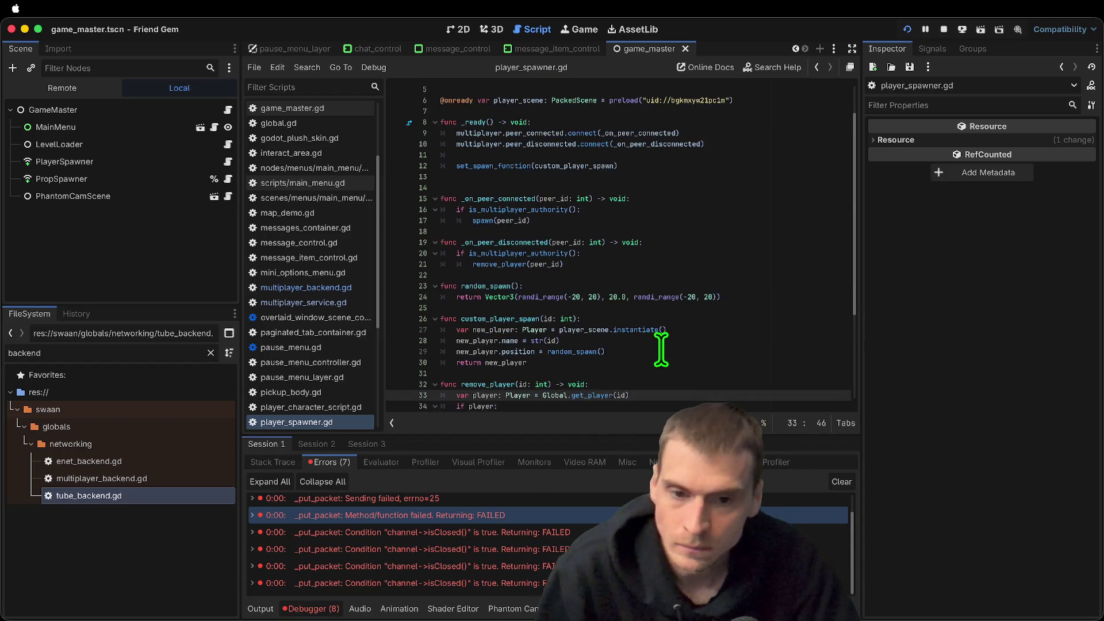
left_click(678, 334)
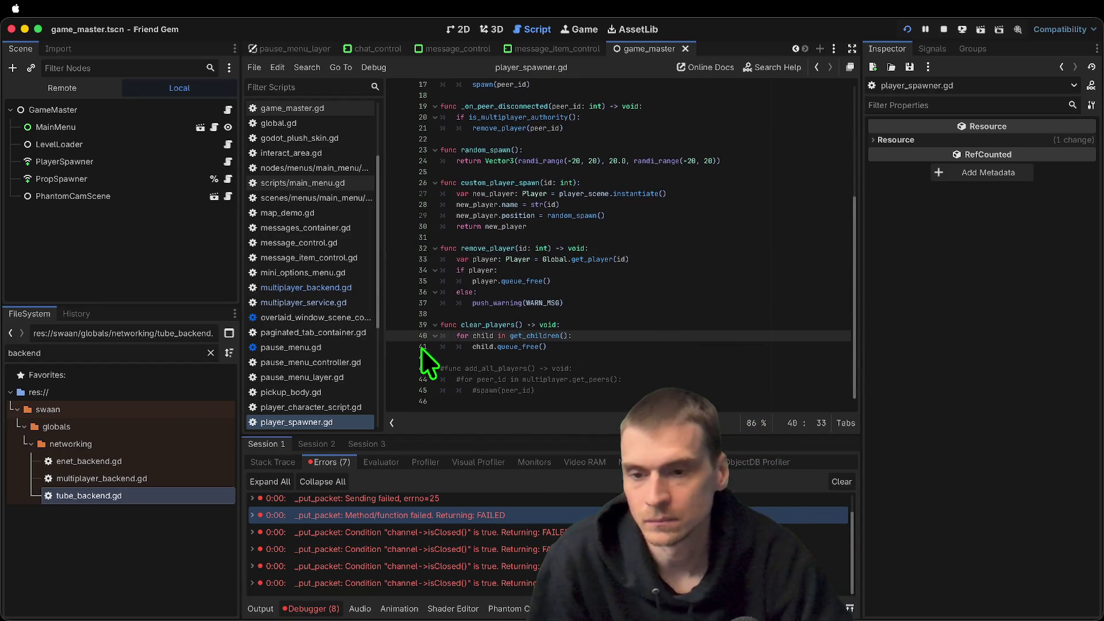
left_click(290, 287)
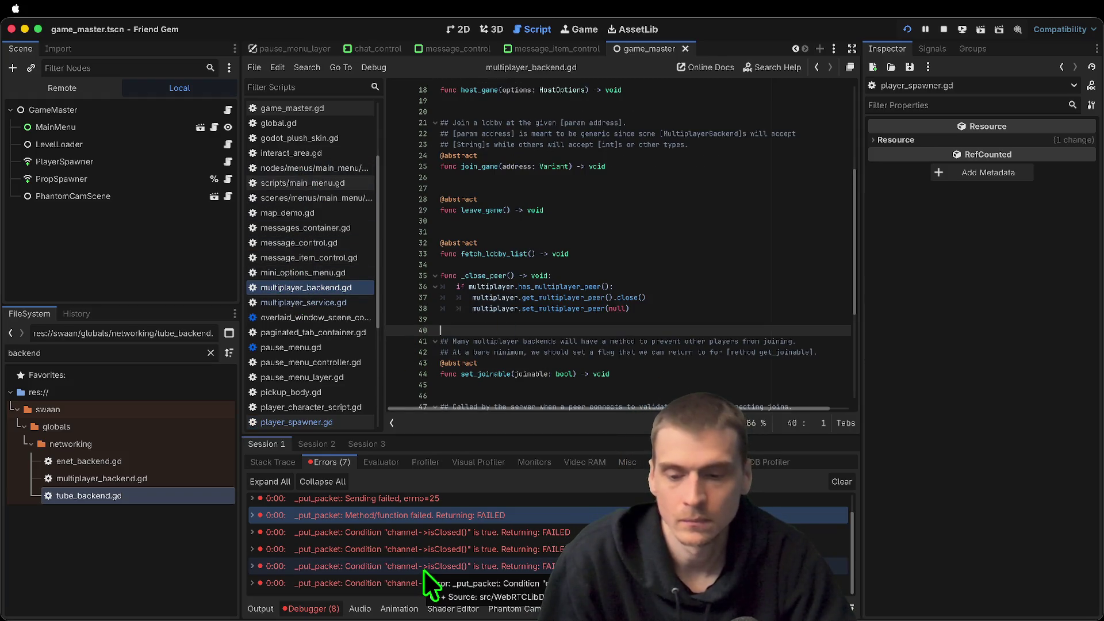
Review errors across the debugging sessions and inspect leave_game in multiplayer_service.gd
left_click(331, 444)
left_click(266, 444)
left_click(368, 444)
left_click(311, 443)
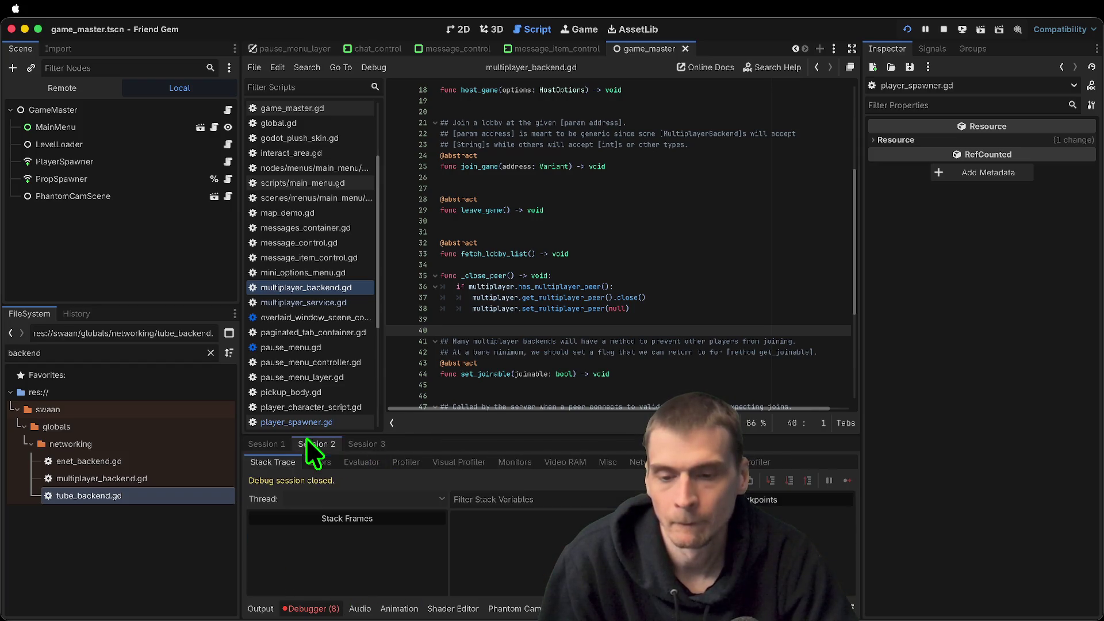
left_click(314, 302)
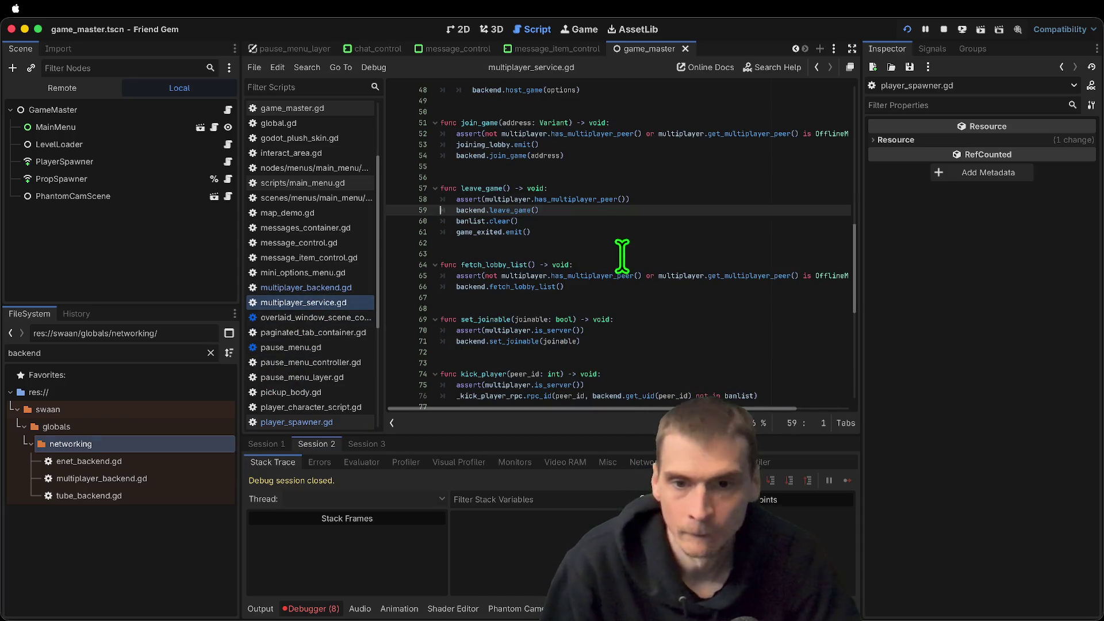
left_click(631, 228)
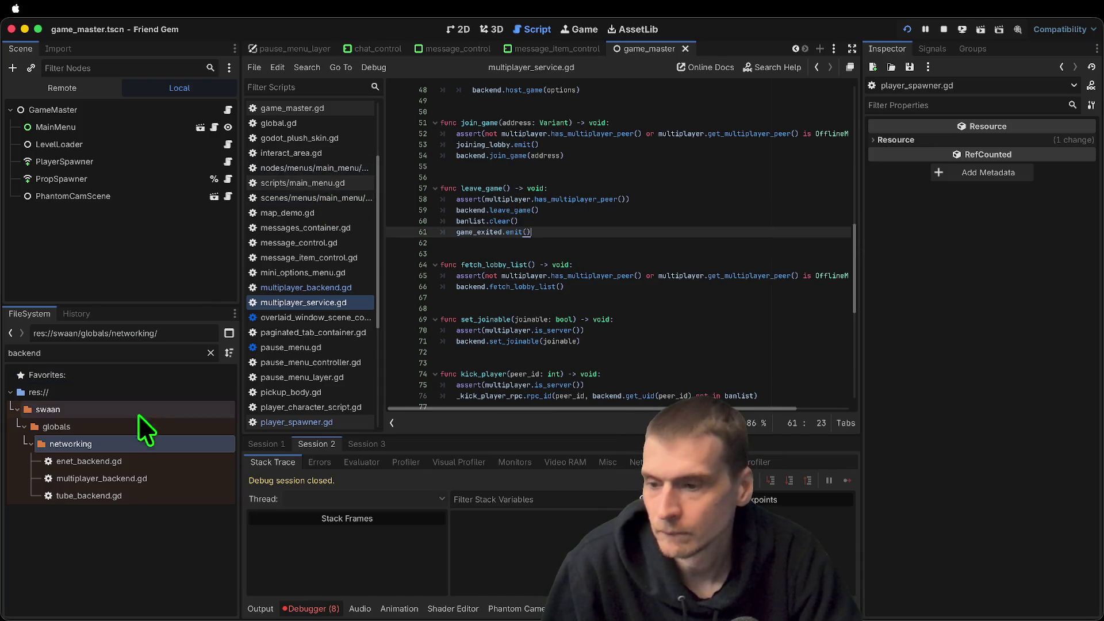
Open tube_backend.gd and locate the _close_peer() line in leave_game
double_click(112, 495)
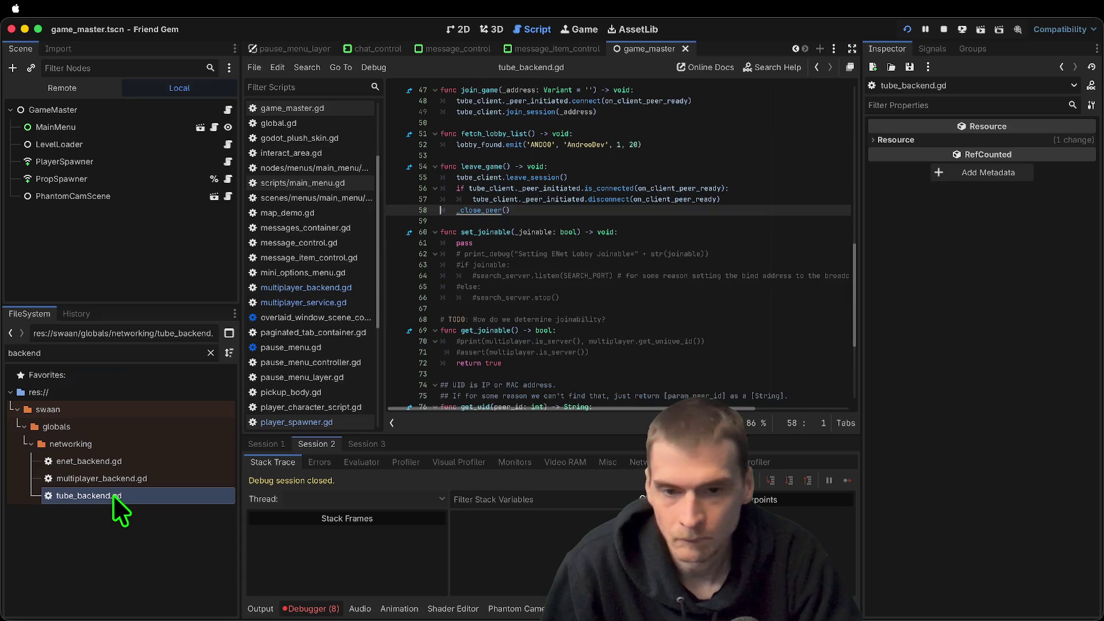
triple_click(561, 210)
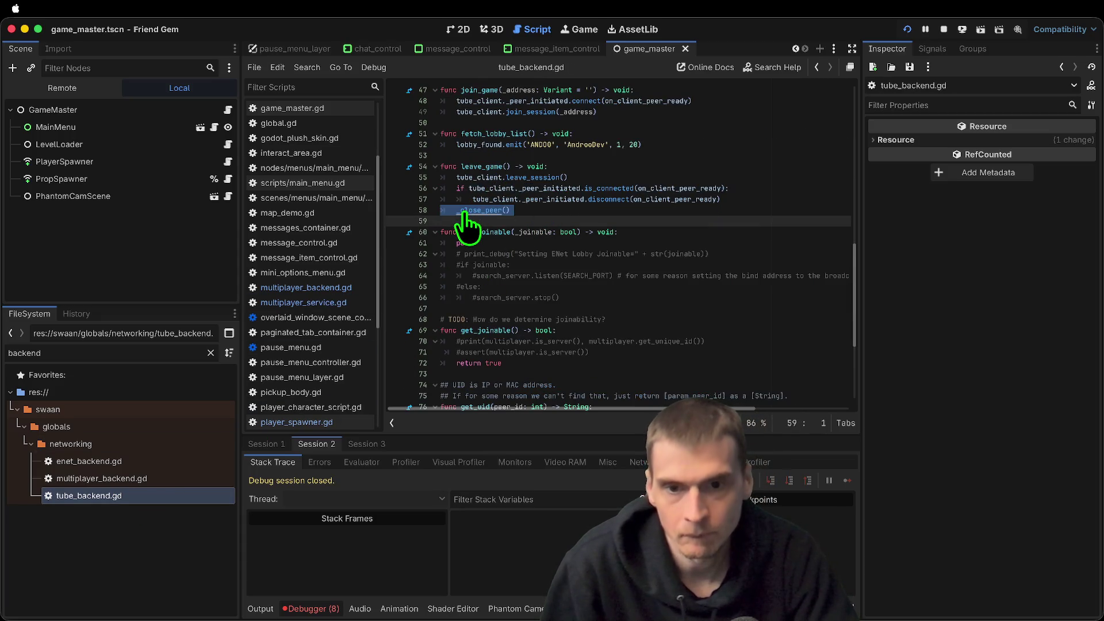
key("Escape")
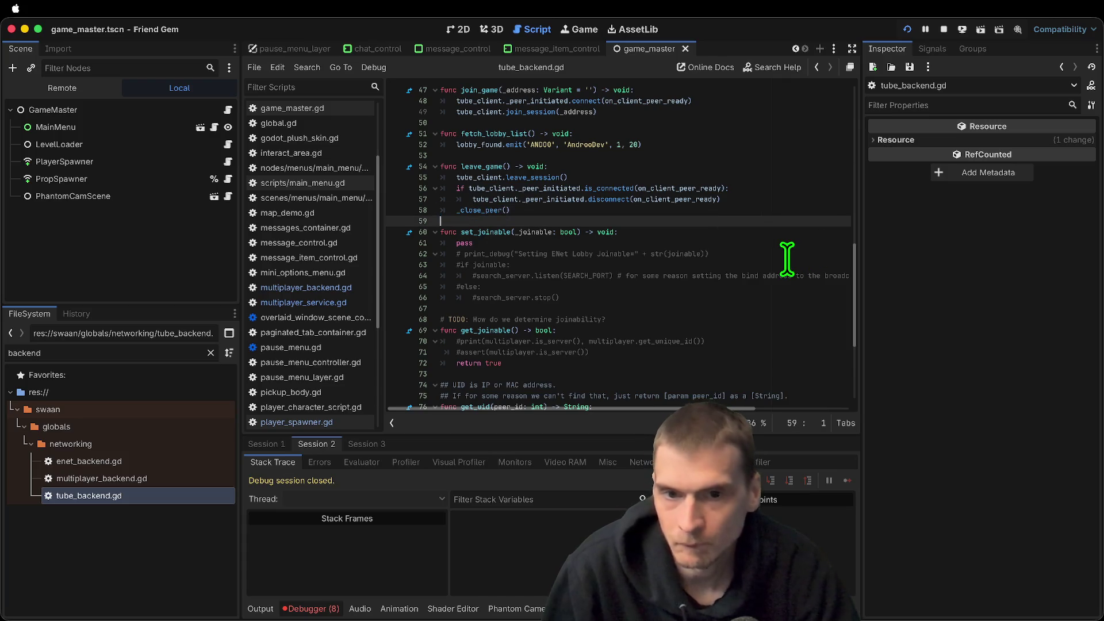
key("Up")
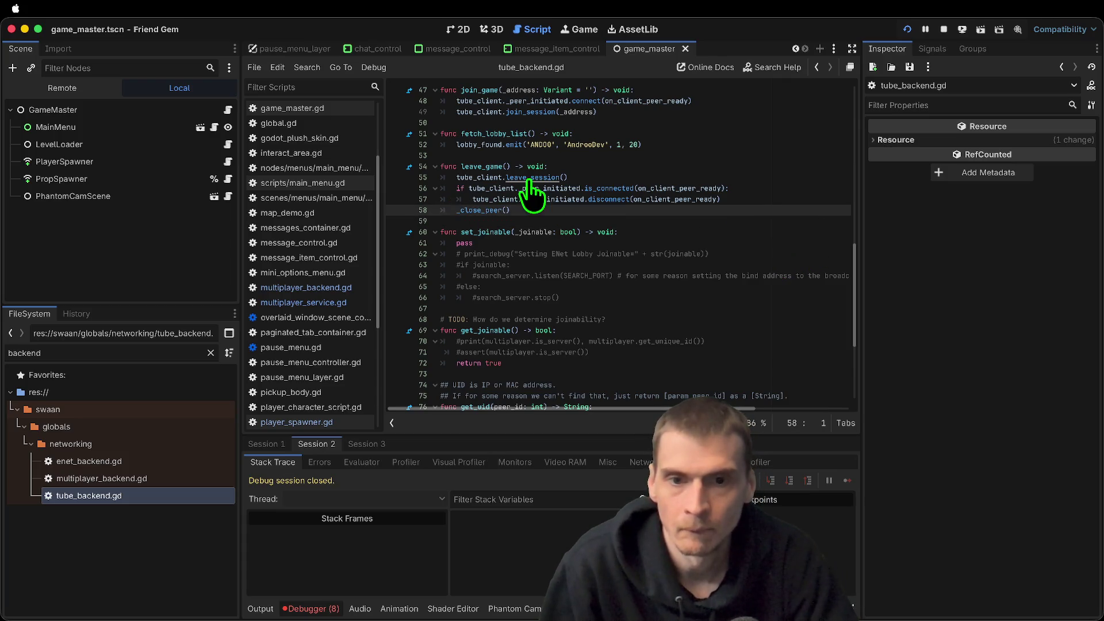
Trace leave_session and _terminate_session in tube_client.gd, reviewing the session reset lines 343–344
left_click(528, 178, "ctrl")
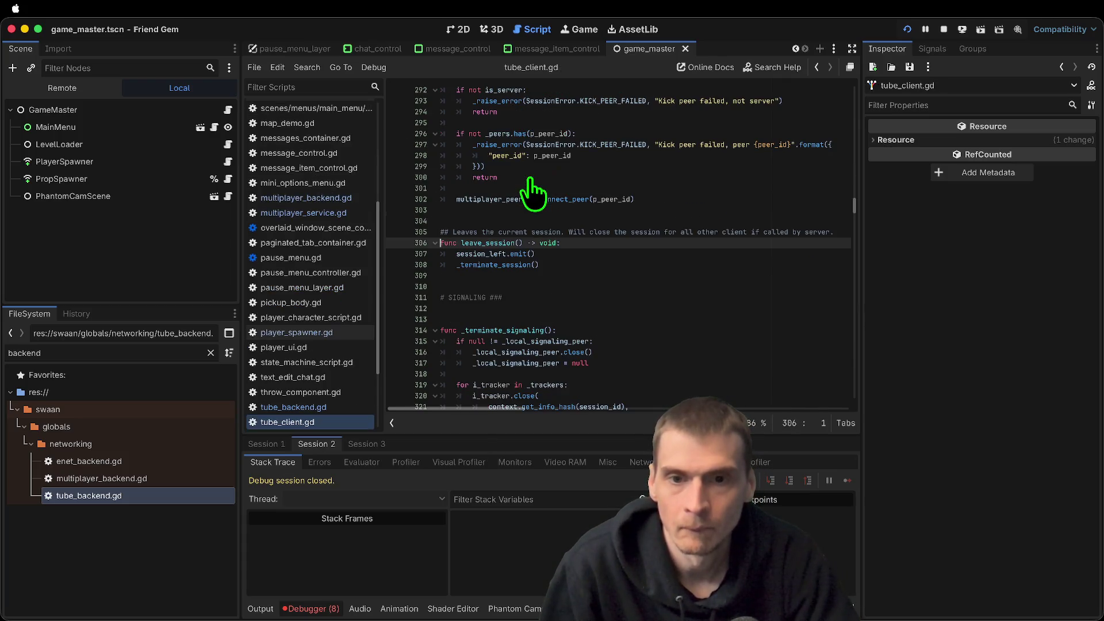
left_click(493, 264, "ctrl")
scroll(617, 282, "down", 4)
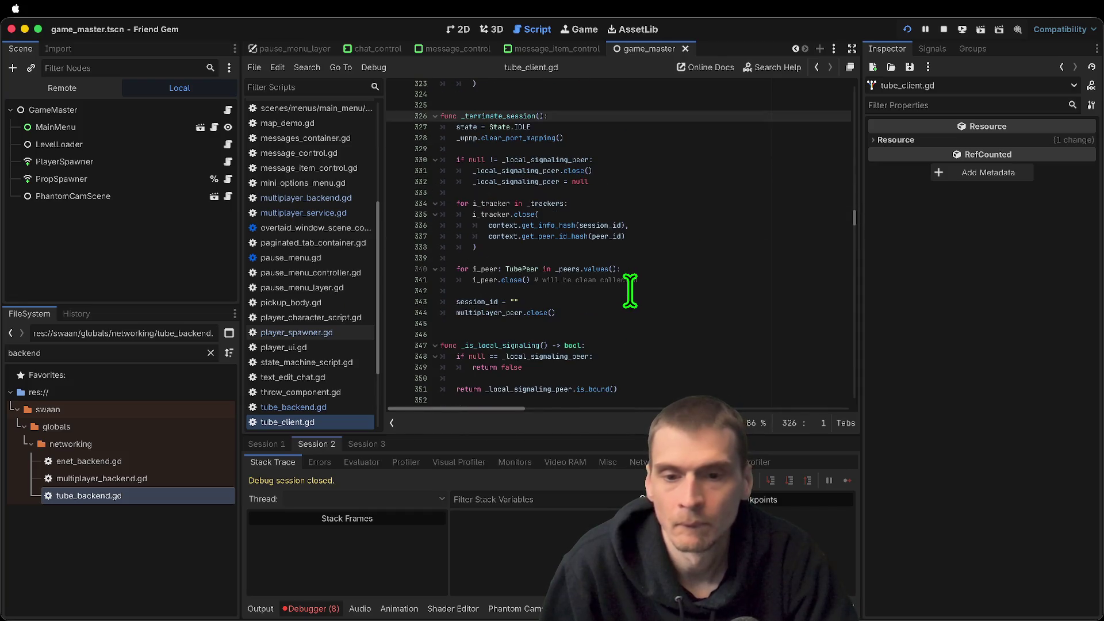
left_click_drag(643, 324, 703, 297)
key("alt+Left")
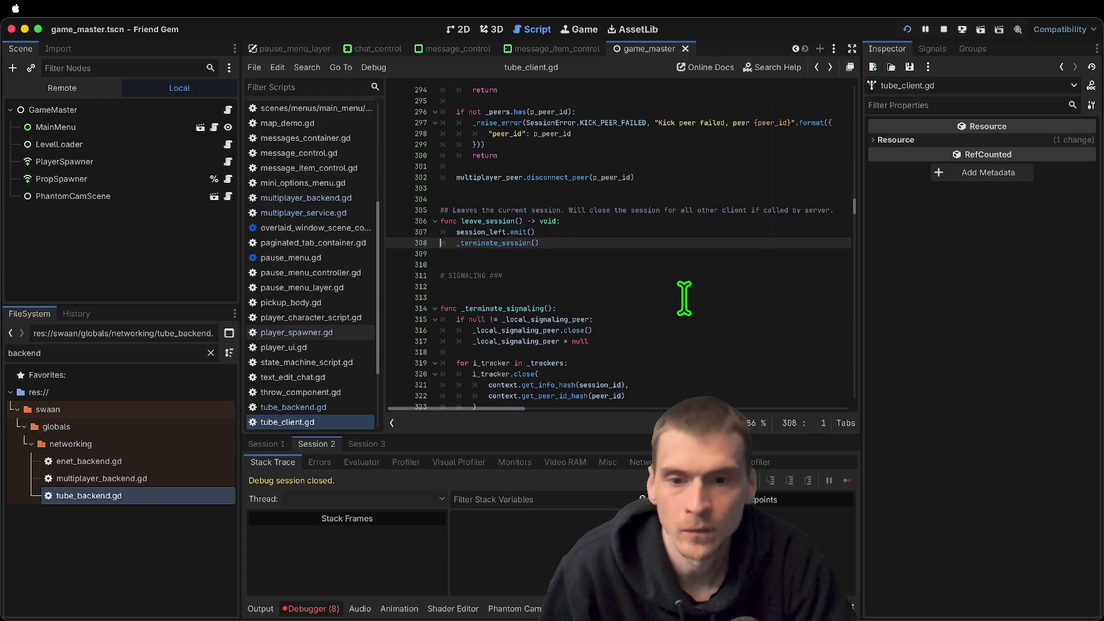
key("alt+Right")
key("alt+Left")
key("alt+Left")
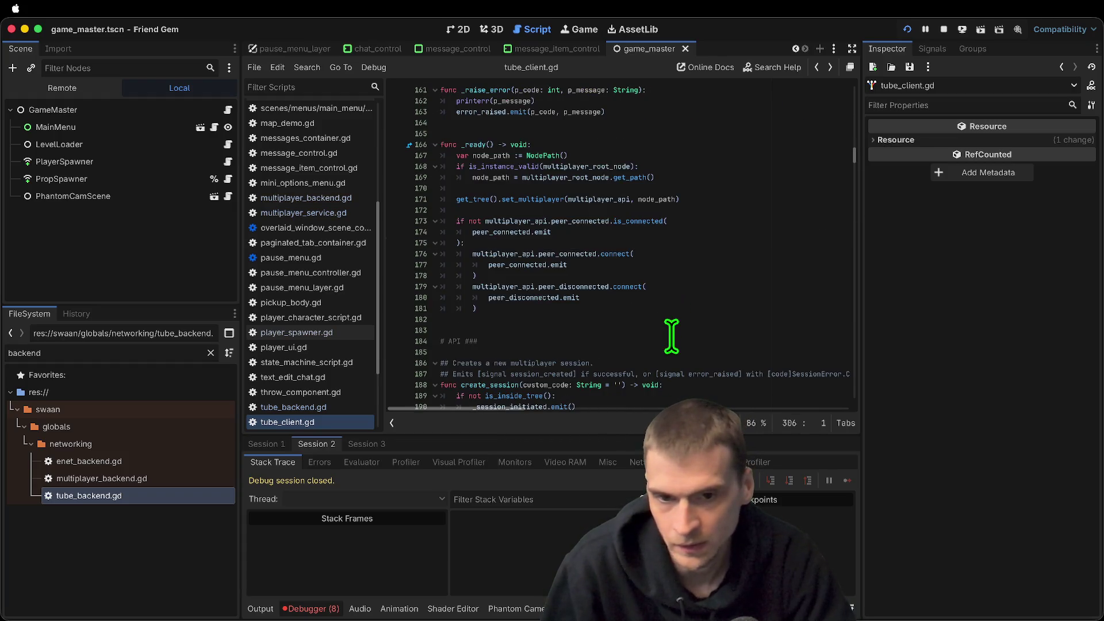
key("alt+Left")
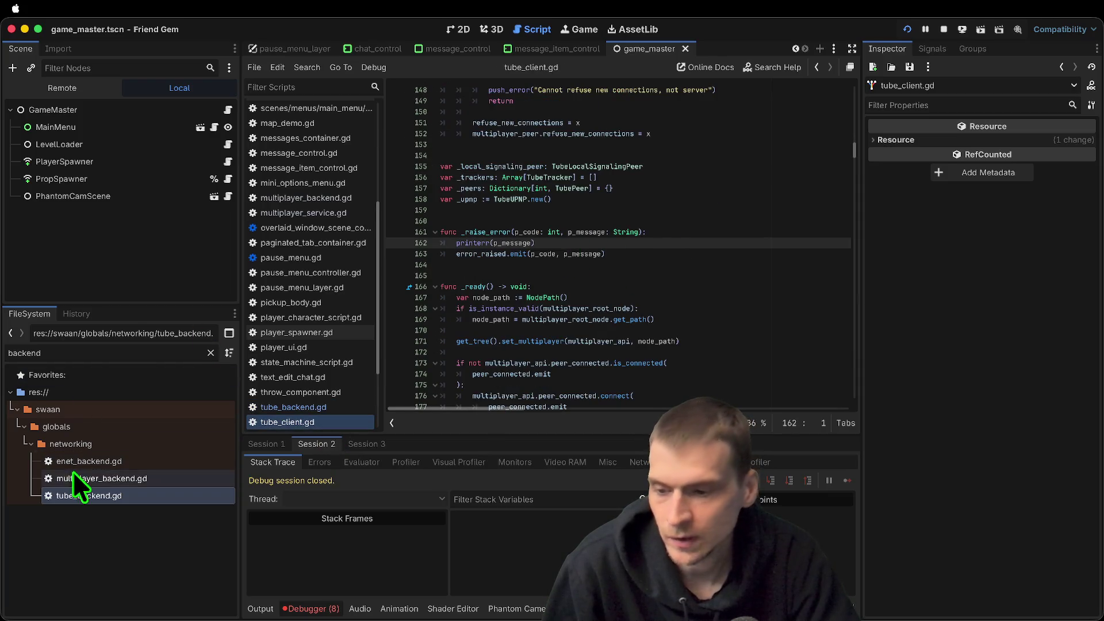
Delete the _close_peer() line from leave_game in tube_backend.gd and run the game
double_click(78, 493)
left_click(661, 211)
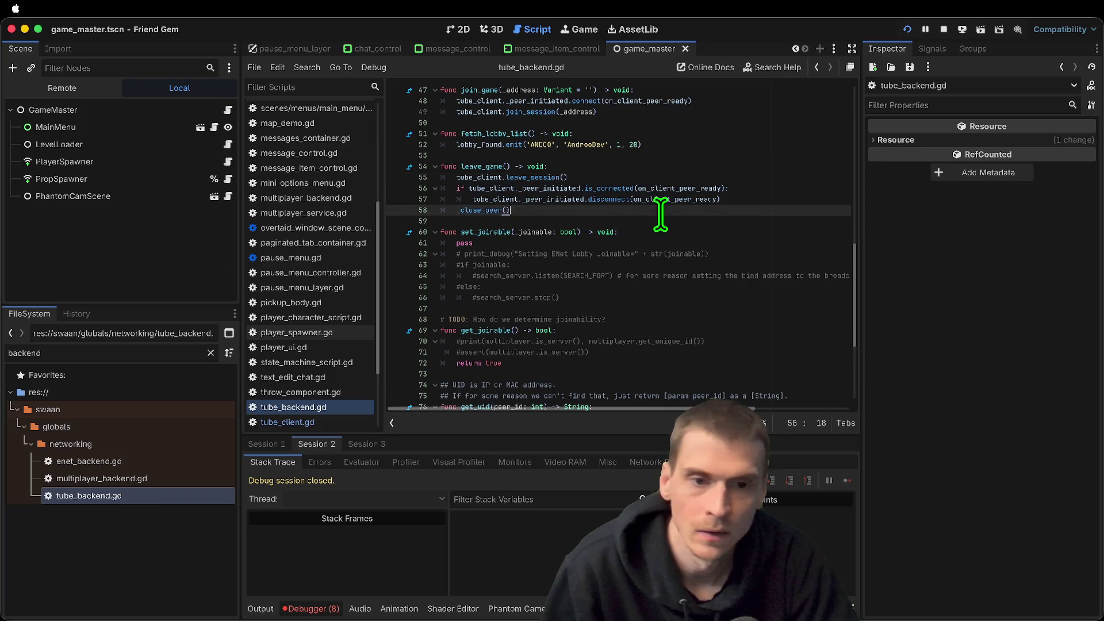
key("ctrl+shift+k")
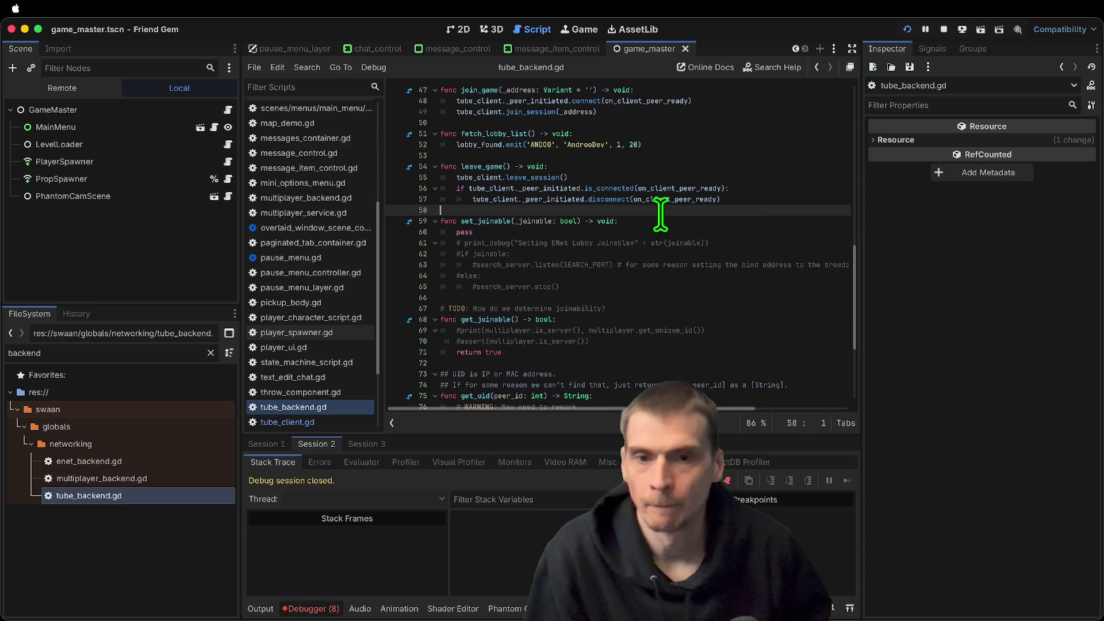
key("super+b")
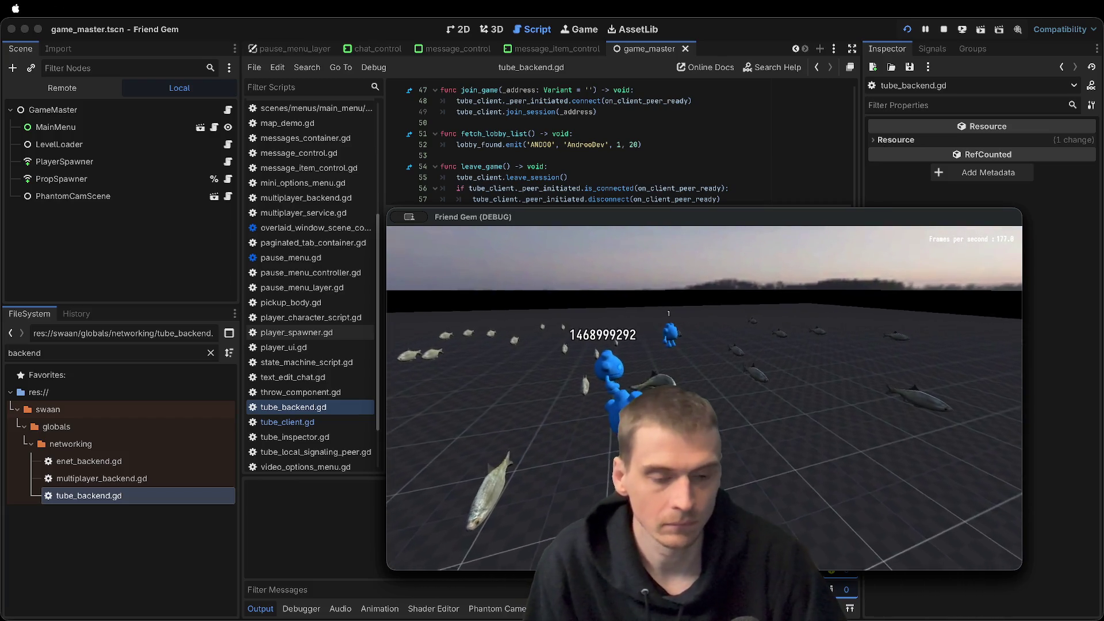
Exit one game instance to the Main Menu, hitting the join_game assertion at line 52
key("Escape")
left_click_drag(677, 219, 230, 28)
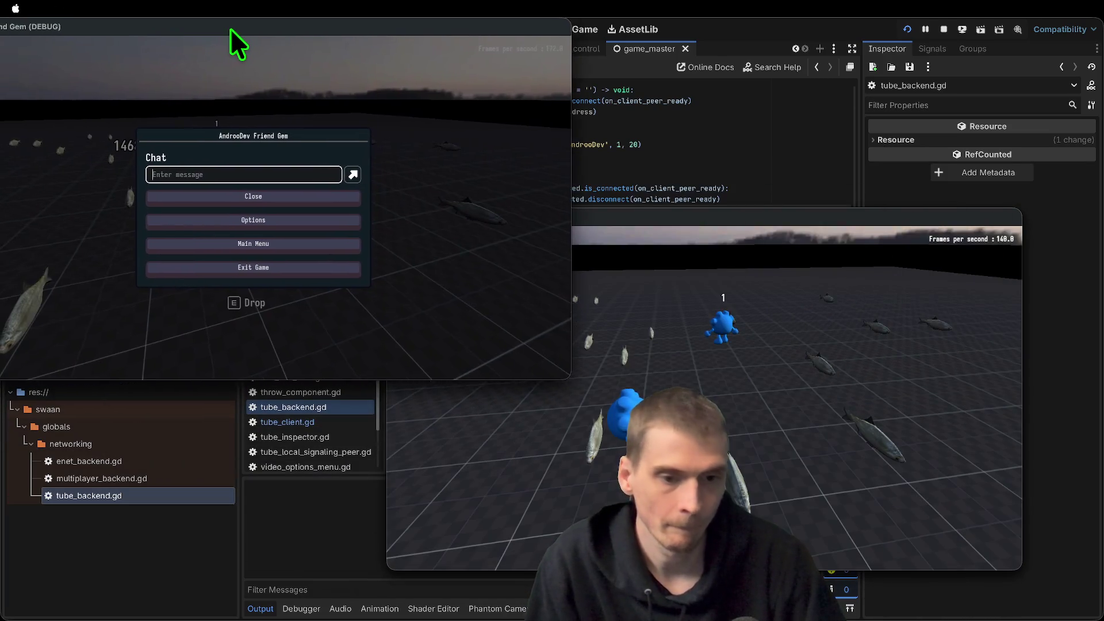
left_click(239, 199)
key("Escape")
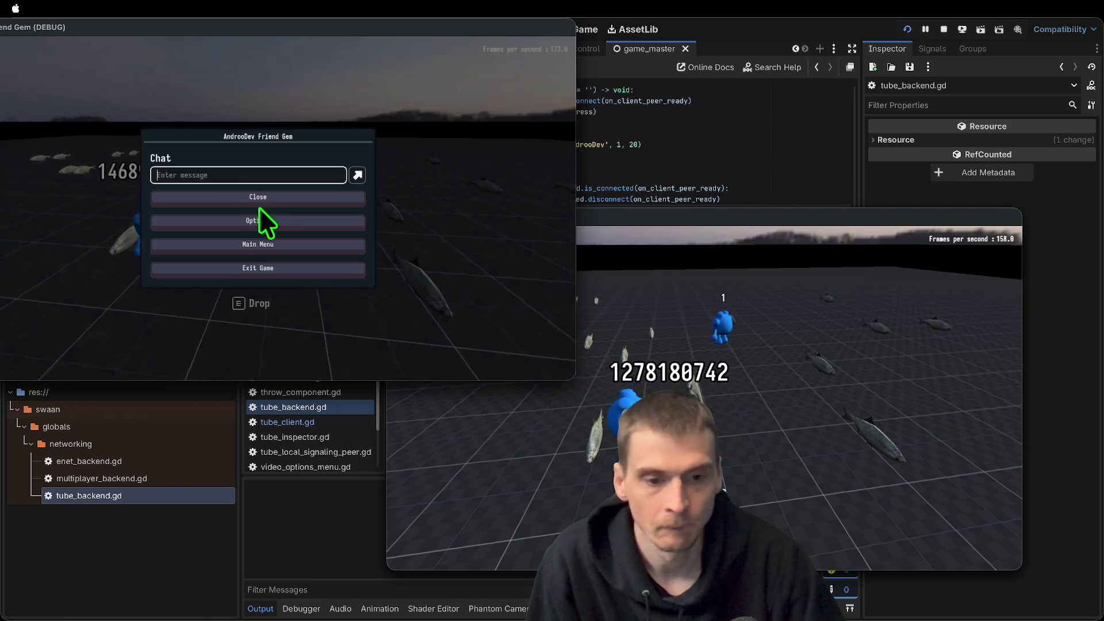
left_click(258, 246)
left_click(277, 223)
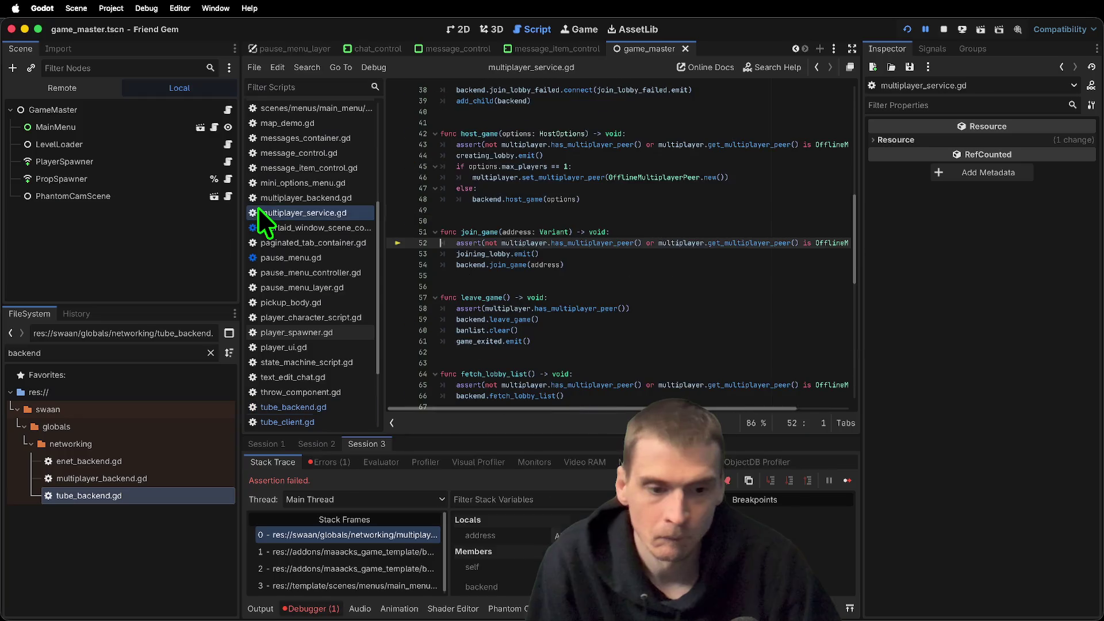
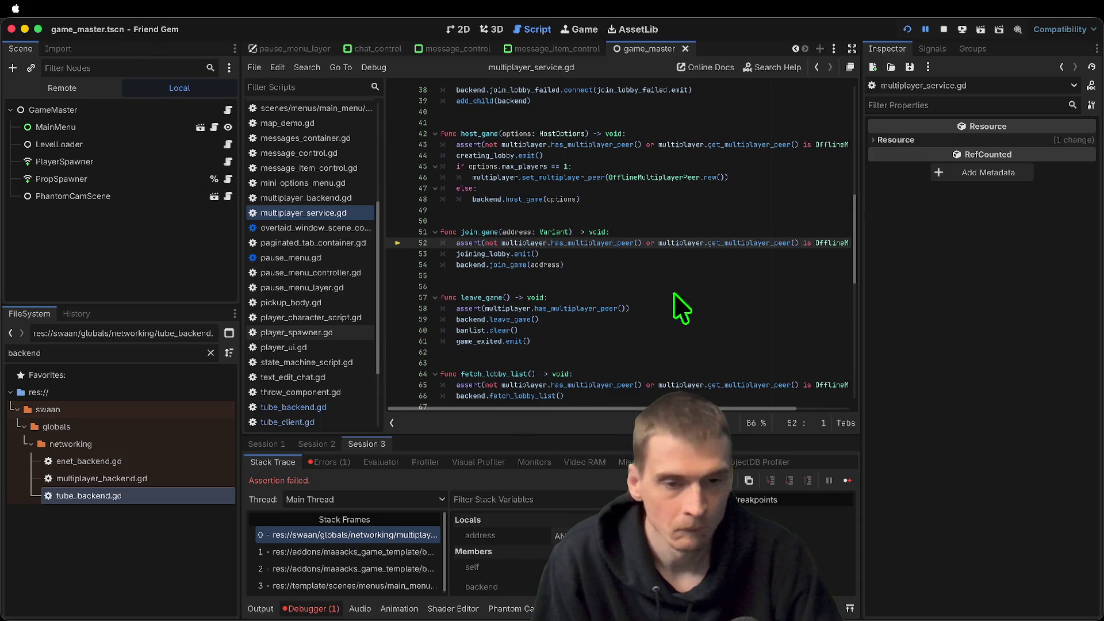
Clear the 'client' feature tag from run instance 2 so only 'server' remains, and confirm
left_click(710, 248)
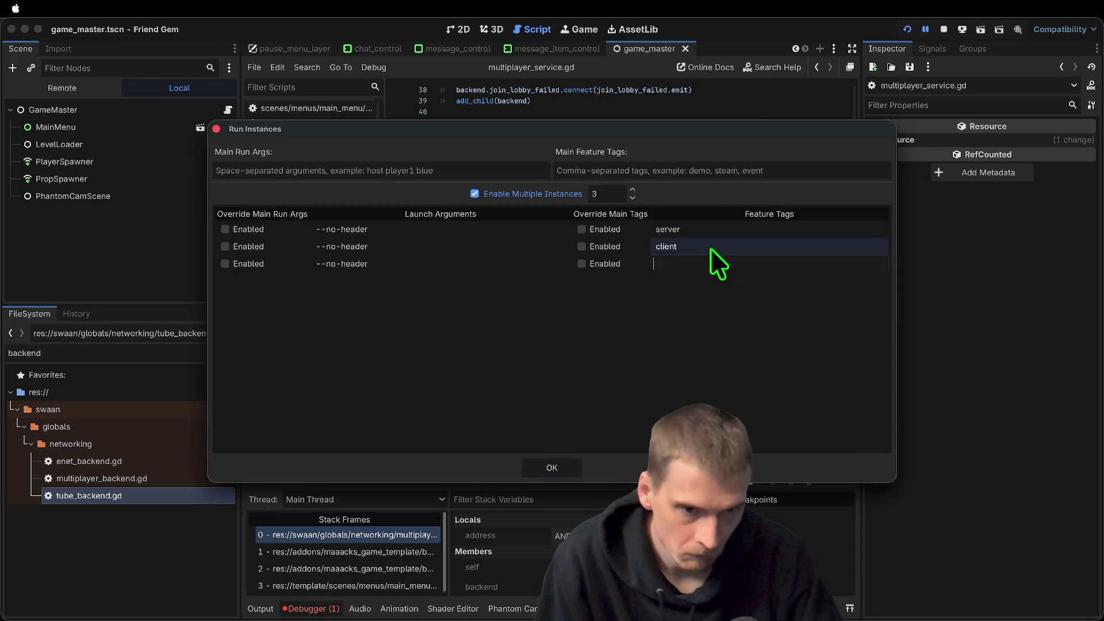
left_click(710, 247)
key("BackSpace")
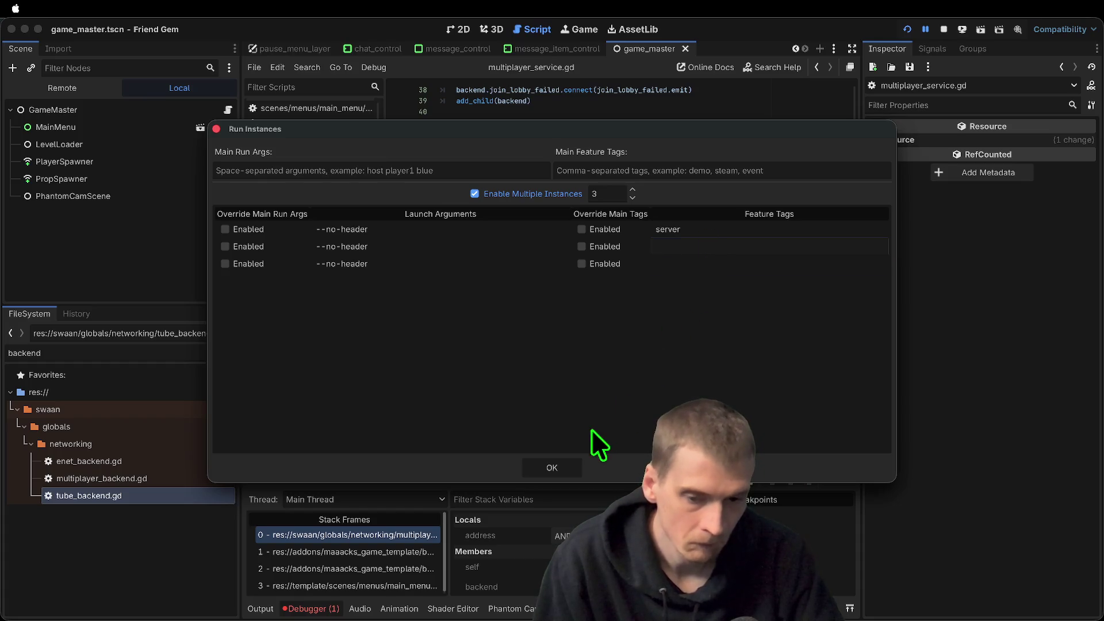
left_click(551, 468)
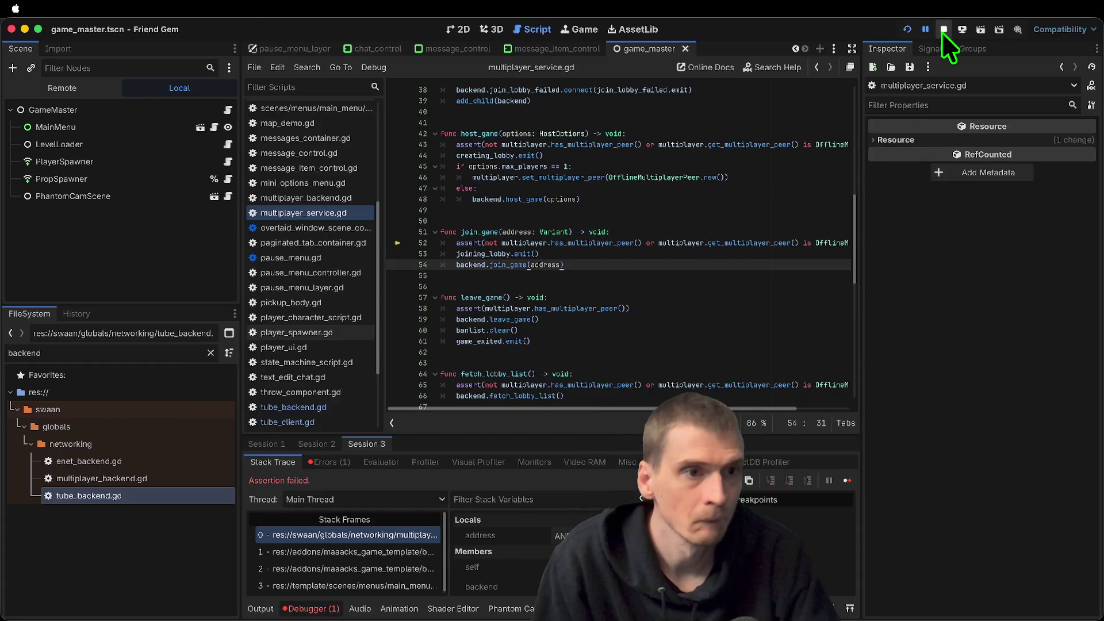
Restart the game as three instances and join the hosted session from the first window
left_click(943, 30)
key("super+b")
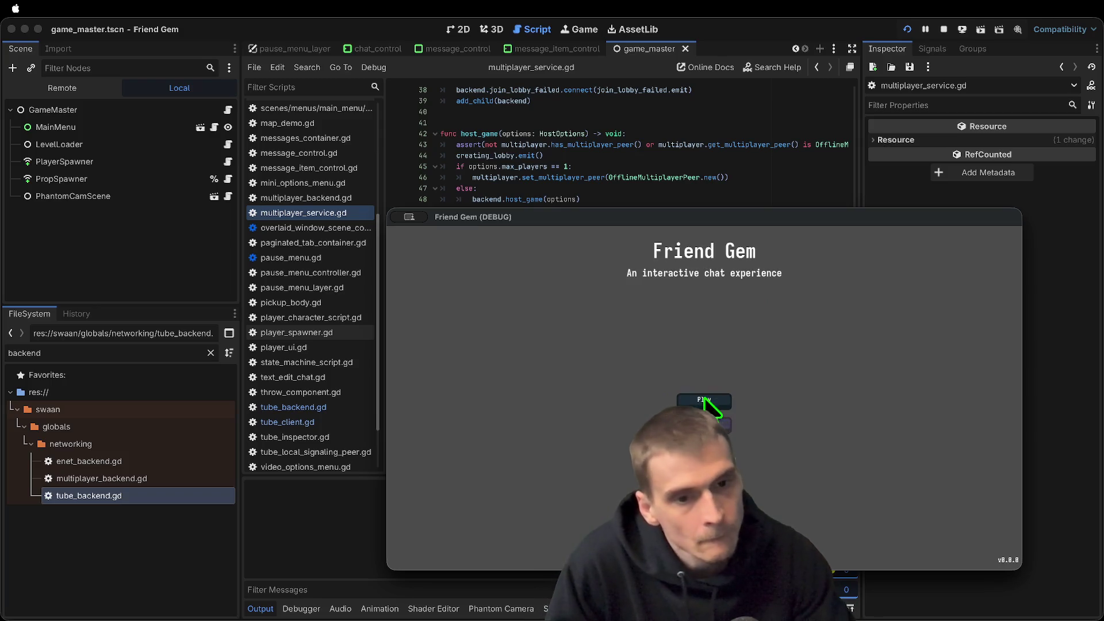
left_click(700, 398)
mouse_move(727, 218)
left_mouse_down()
mouse_move(567, 183)
mouse_move(447, 86)
left_mouse_up()
left_click(514, 183)
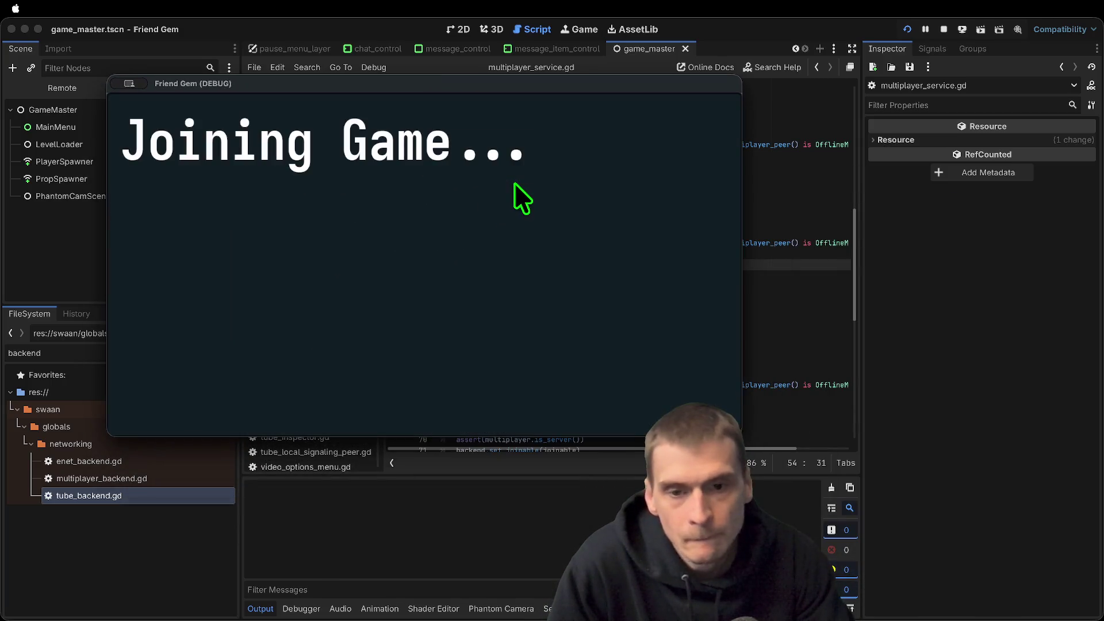
Arrange the other two game windows and join the listed game from the third window
key("Escape")
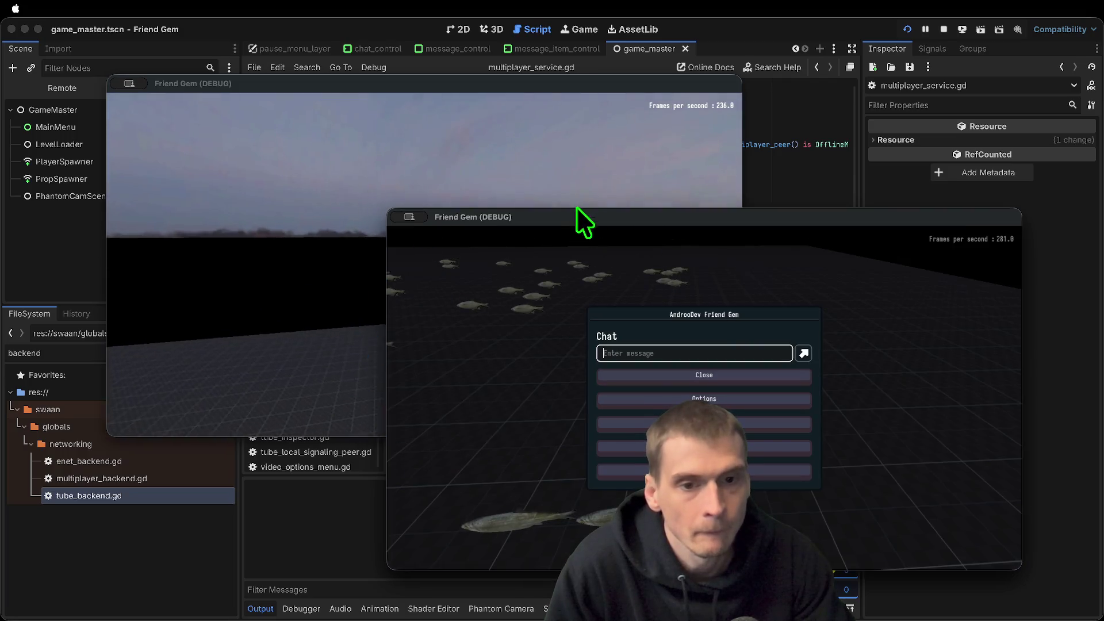
left_click_drag(577, 218, 771, 194)
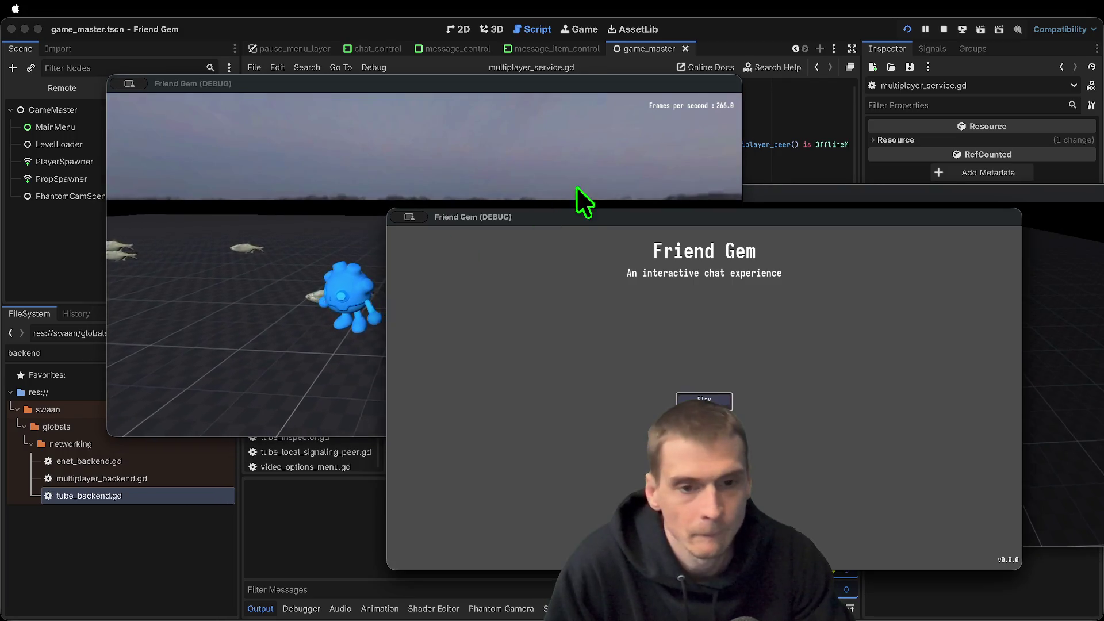
left_click_drag(571, 217, 223, 248)
left_click(345, 433)
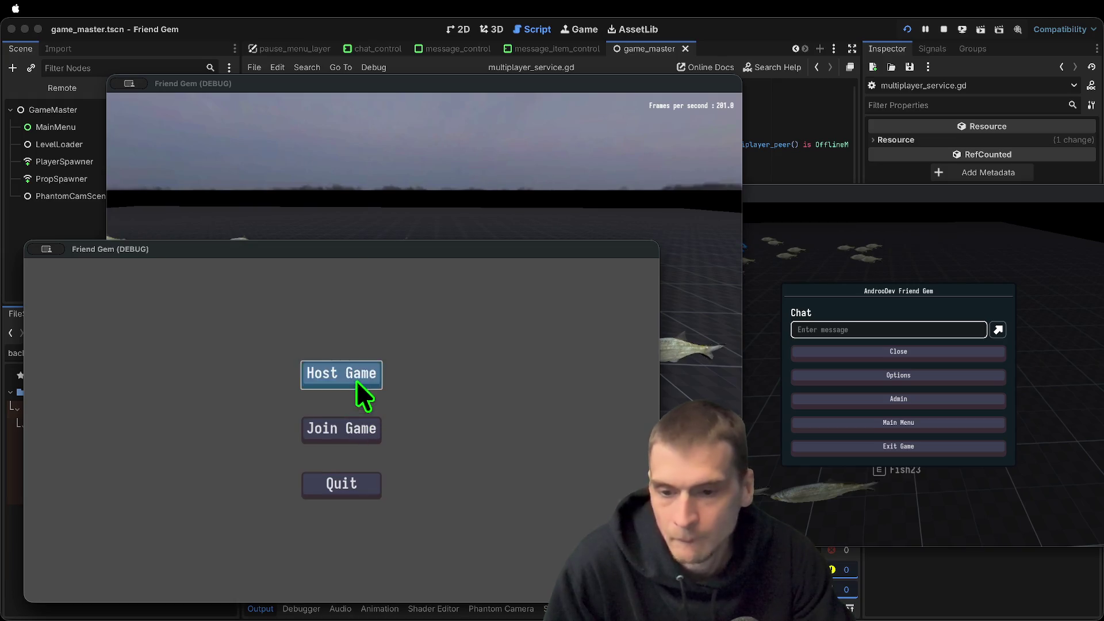
left_click(332, 430)
type("aefaewfaef")
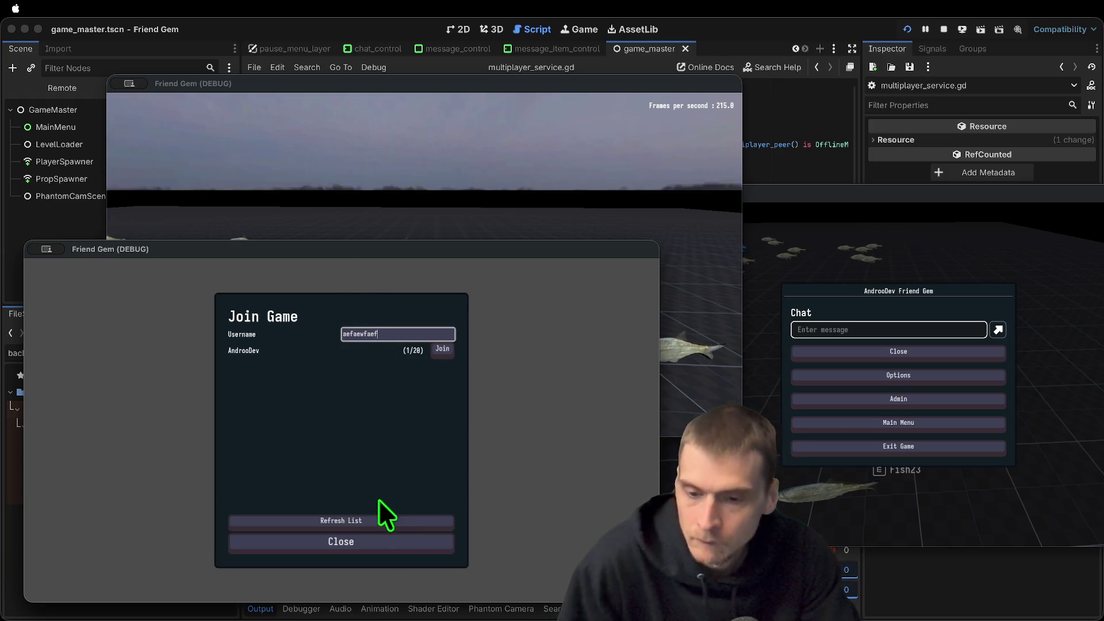
left_click(446, 349)
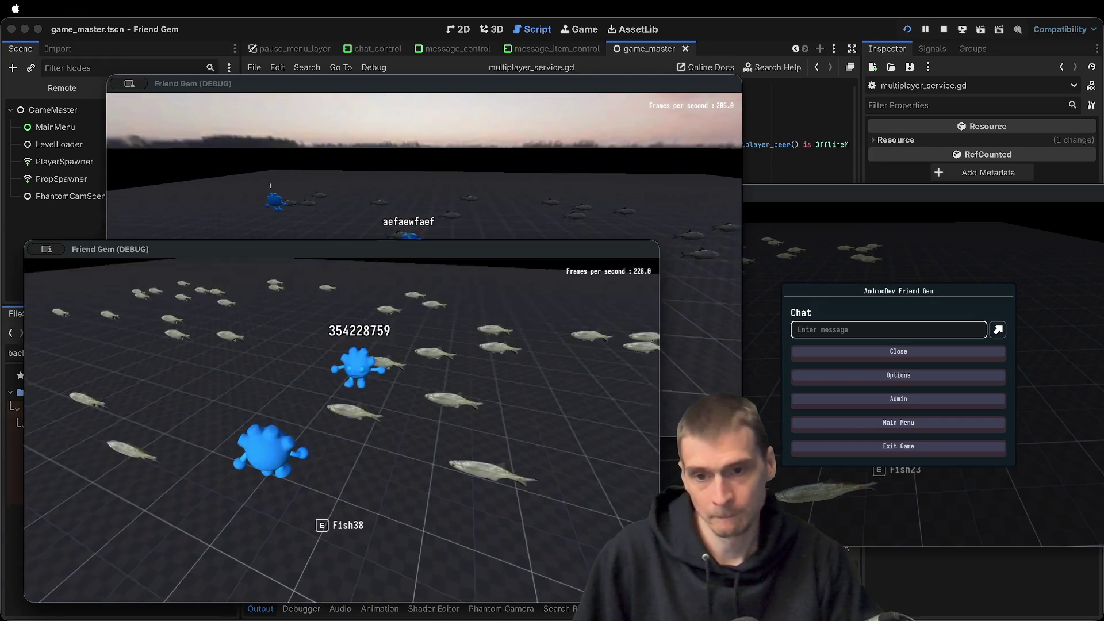
Send the lower client back to its main menu and return to the editor
key("Escape")
left_click(371, 473)
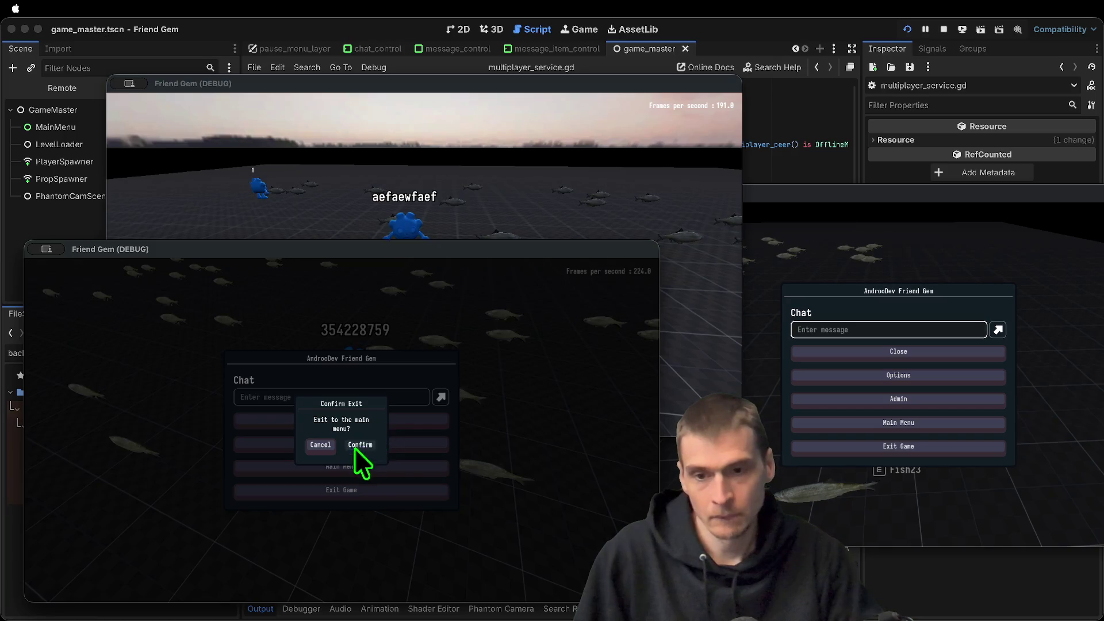
left_click(354, 447)
left_click(317, 610)
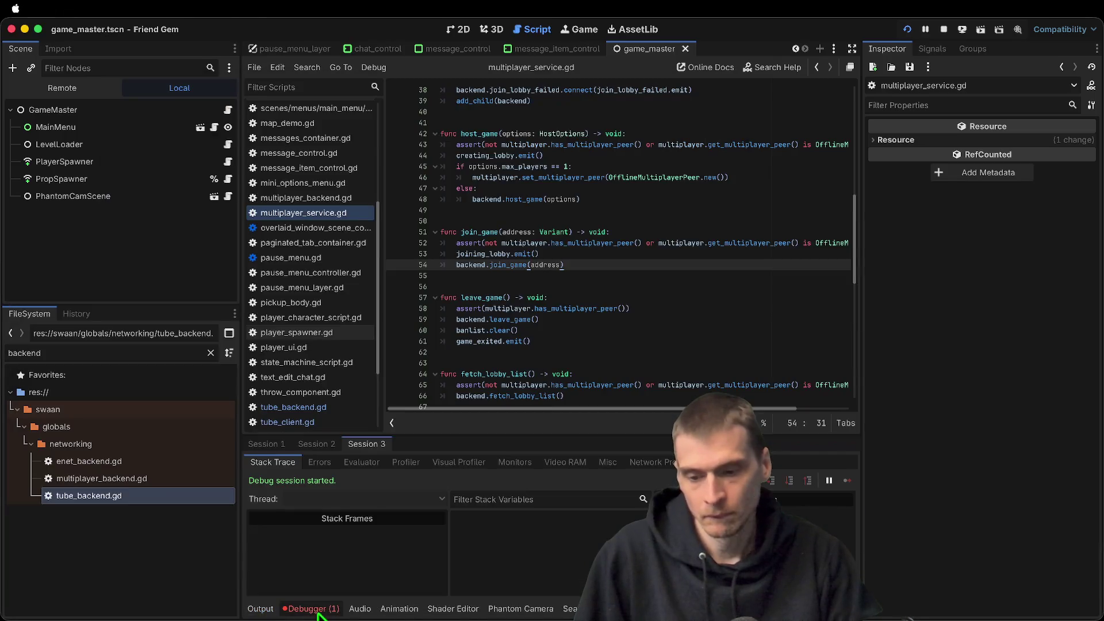
Check Session 1's errors, retry joining to hit the fetch_lobby_list assertion, and open tube_client.gd
left_click(267, 444)
left_click(328, 463)
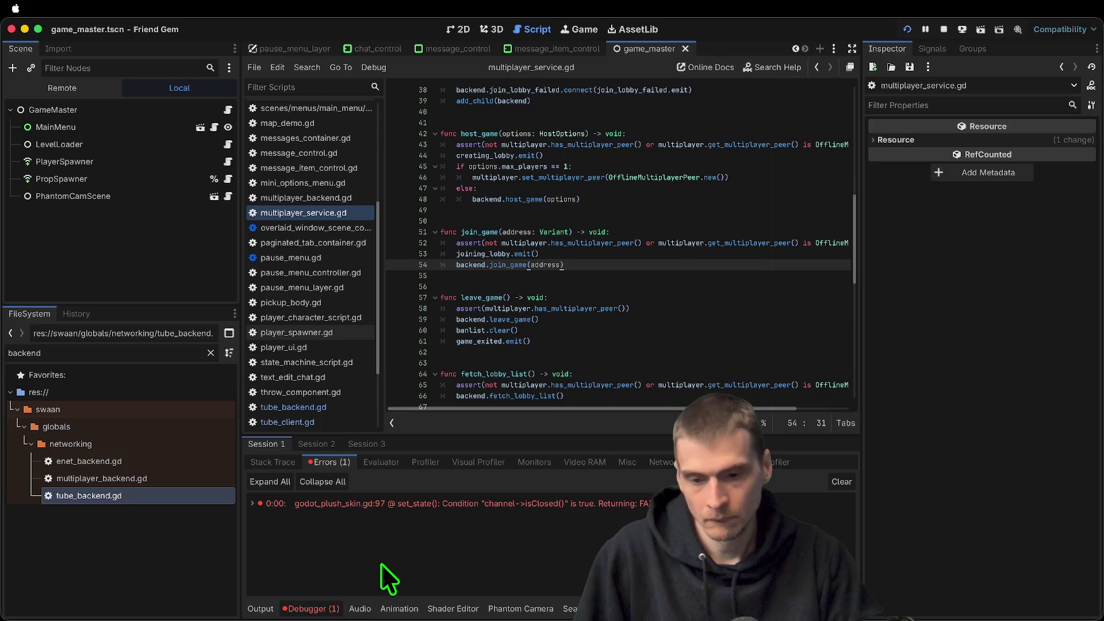
key("super+Tab")
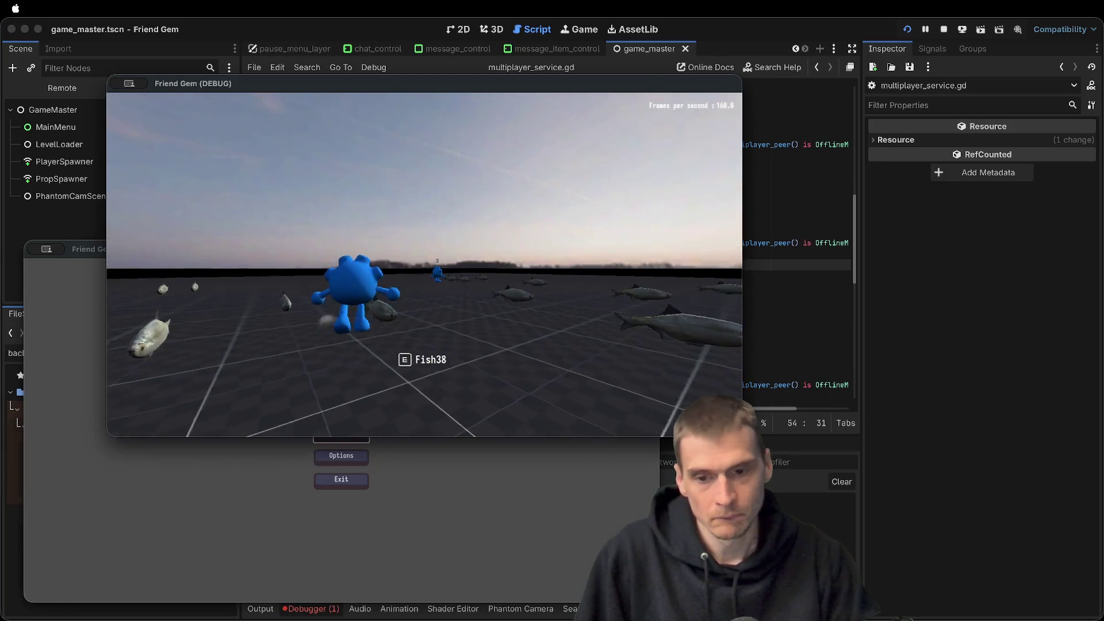
left_click(337, 440)
left_click(339, 437)
left_click(350, 430)
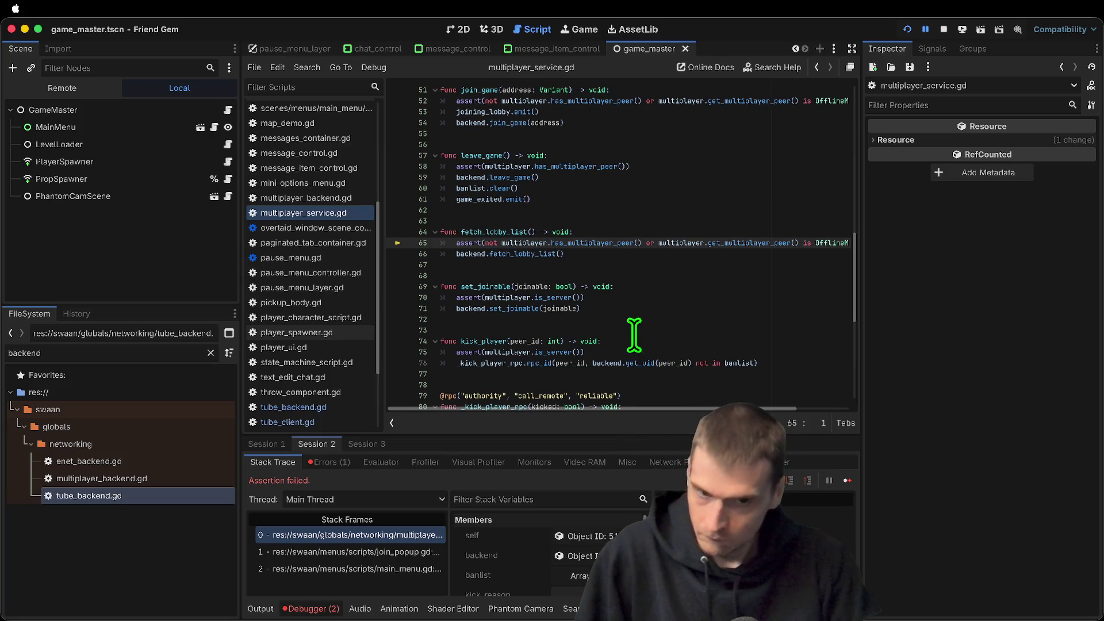
mouse_move(869, 264)
left_mouse_down()
mouse_move(1090, 233)
mouse_move(861, 245)
left_mouse_up()
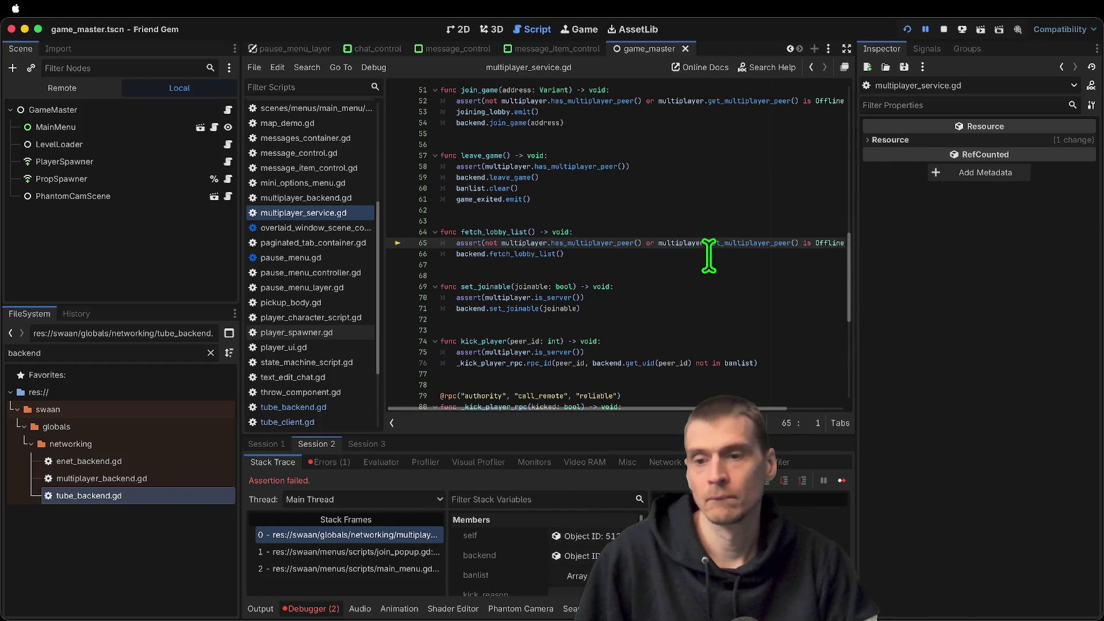
left_click(305, 424)
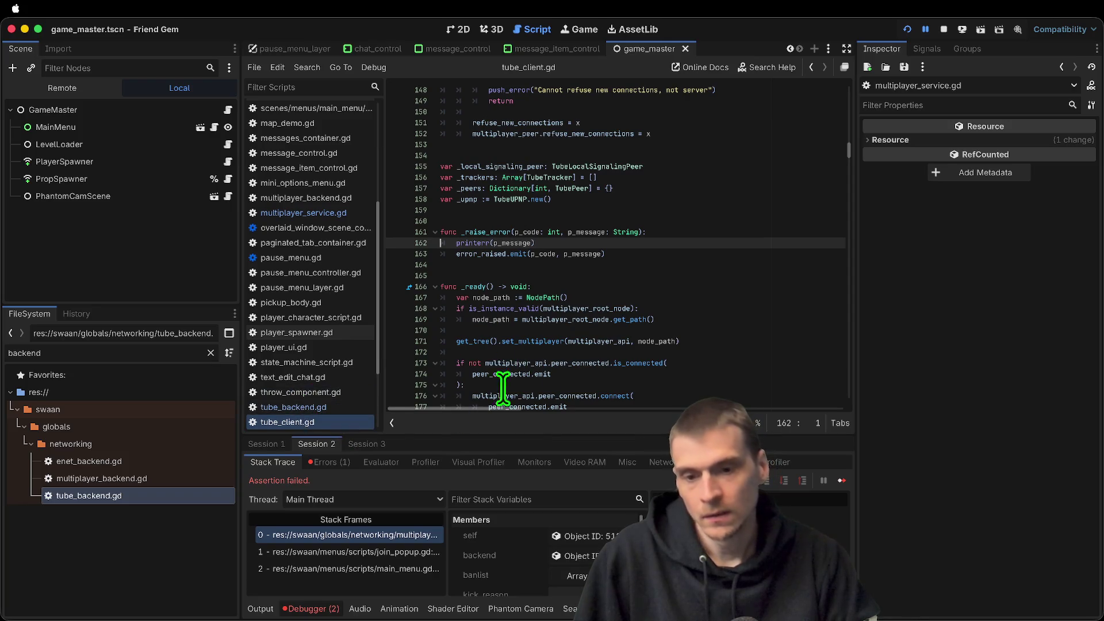
Follow leave_session into _terminate_session and add 'multiplayer_peer = null' after the close call
left_click(293, 409)
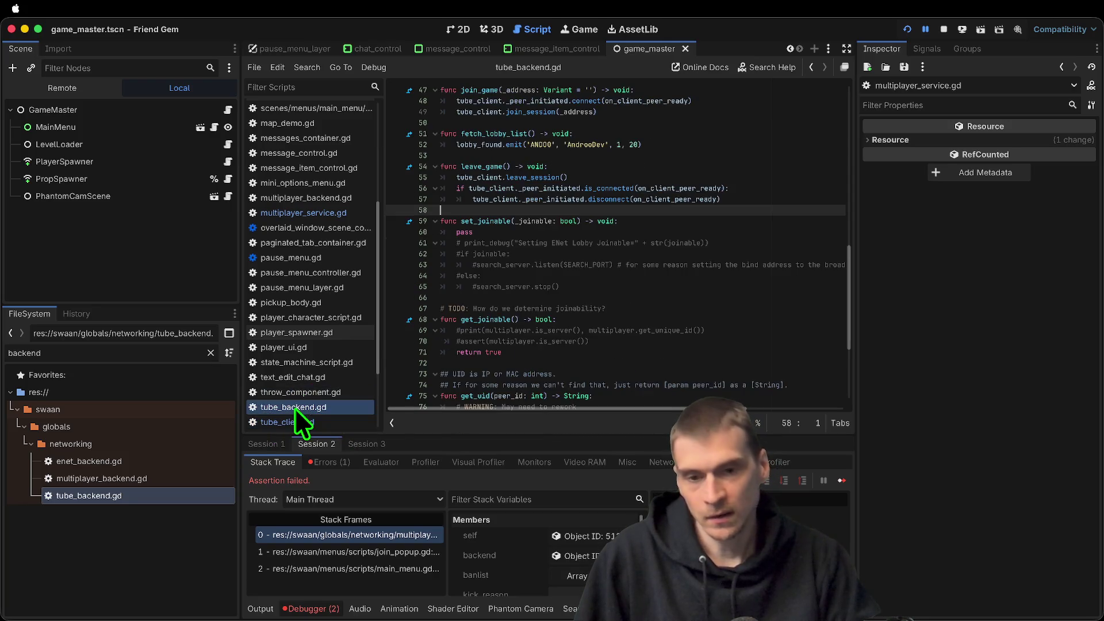
left_click(518, 176, "super")
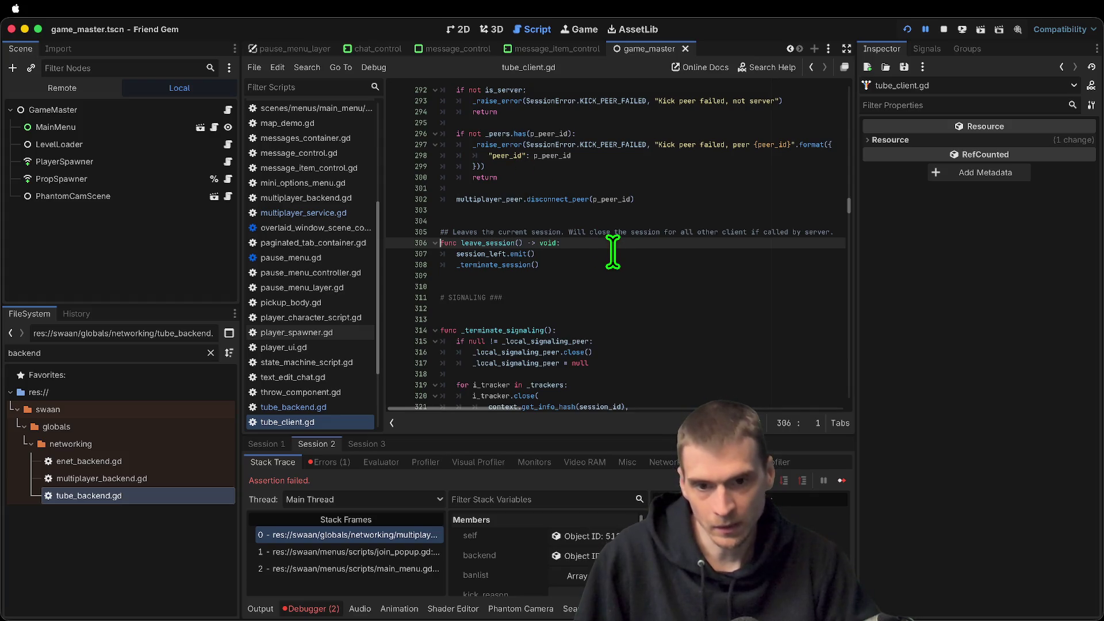
left_click(496, 265, "super")
scroll(638, 288, "down", 3)
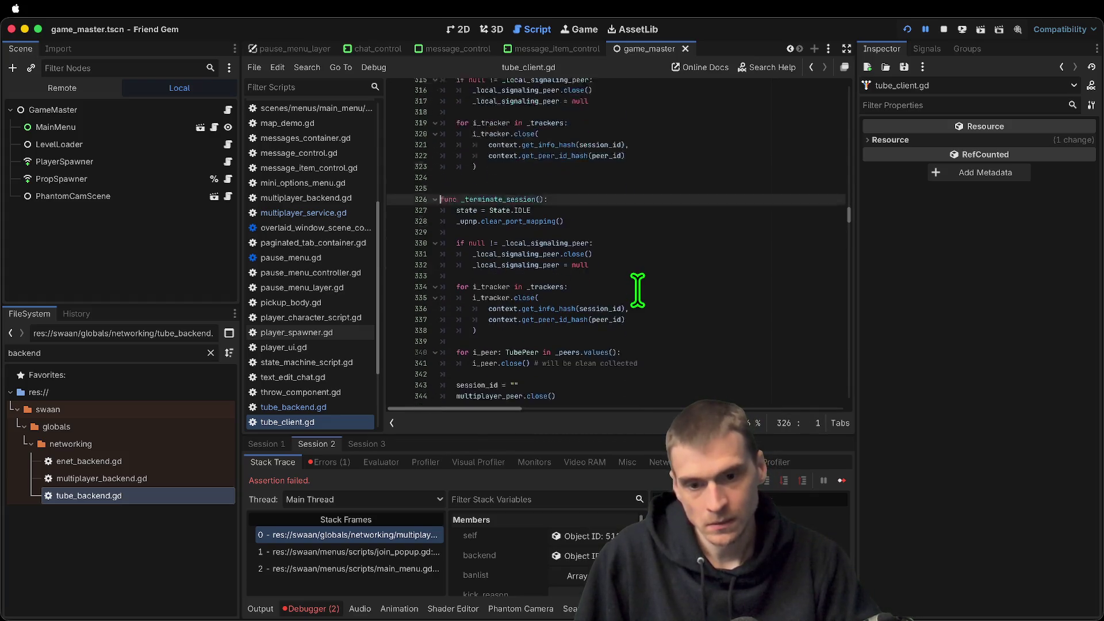
left_click(645, 342)
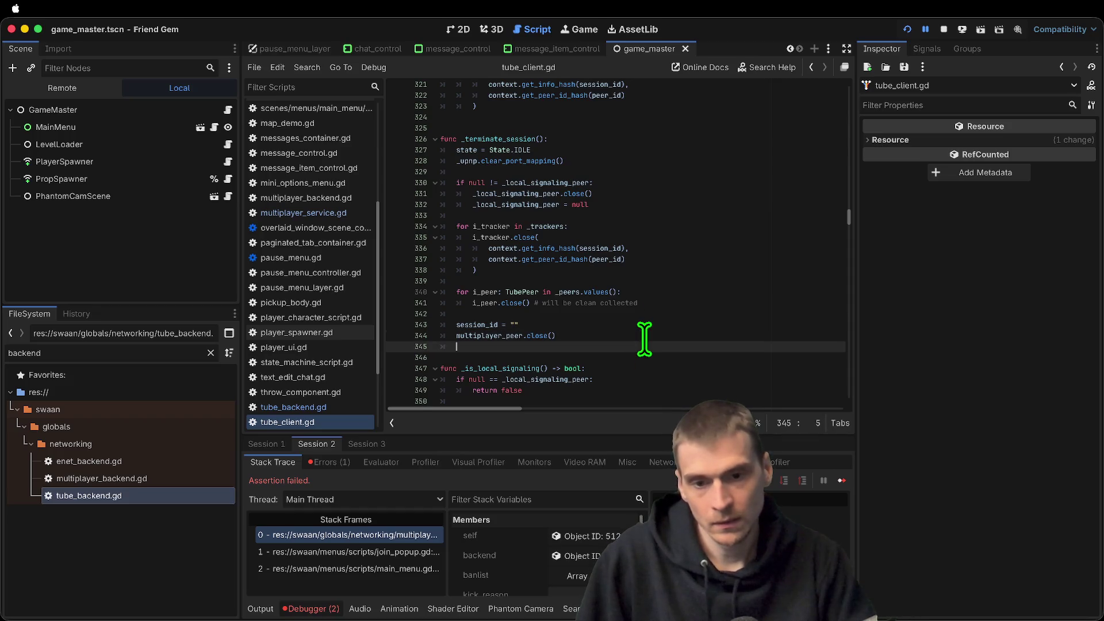
type("multiplayer_peer = n")
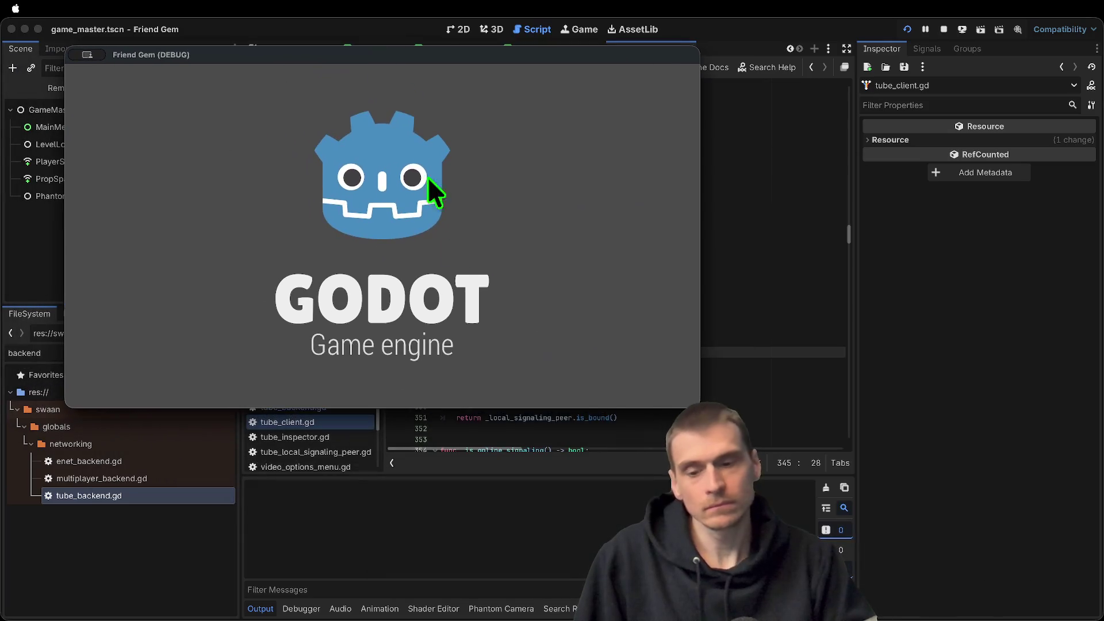
Host a game from the first window, then exit back to its main menu
left_click(701, 396)
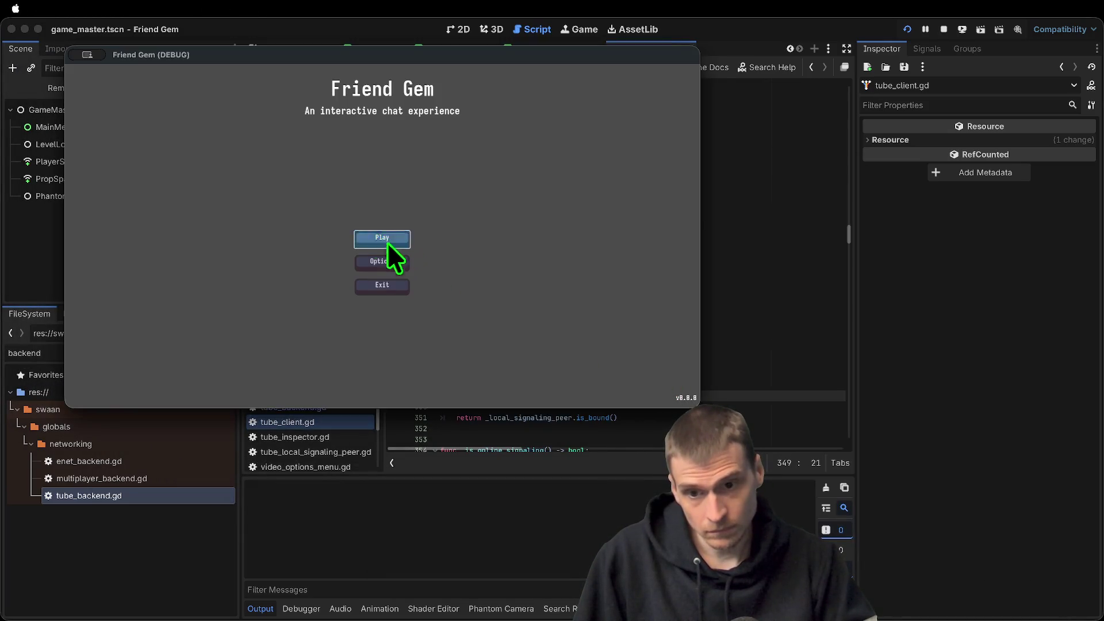
left_click(386, 242)
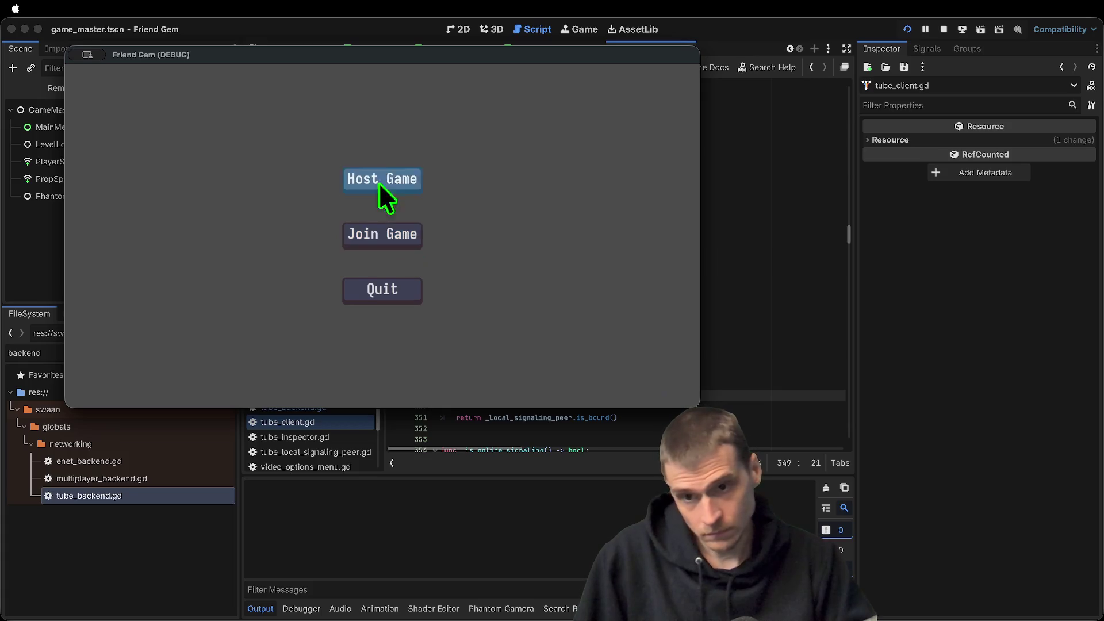
left_click(371, 187)
left_click(376, 325)
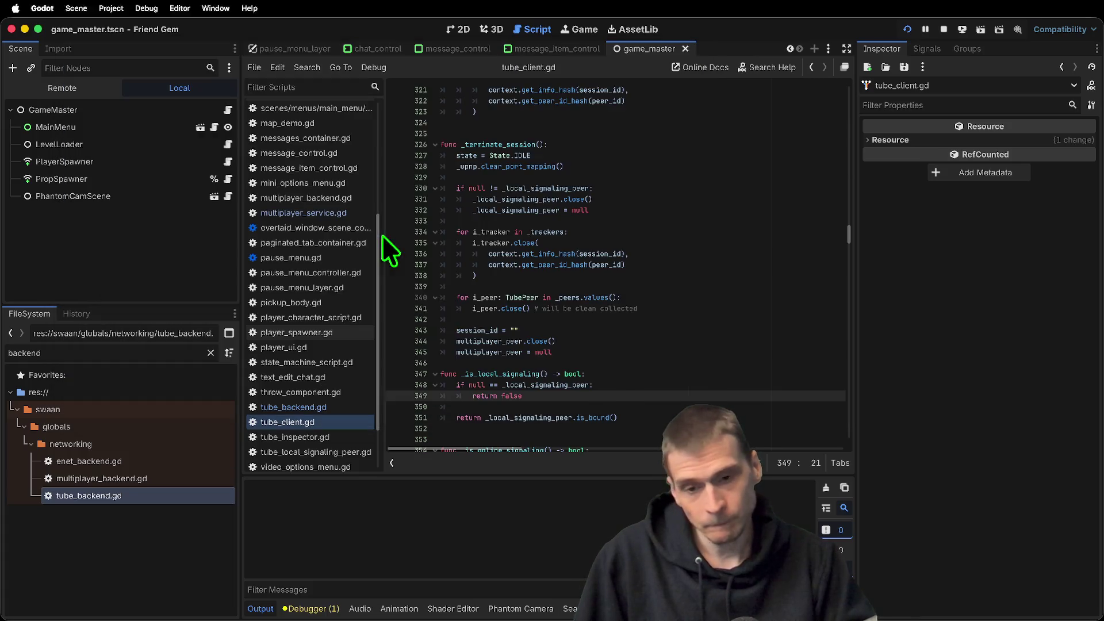
key("Escape")
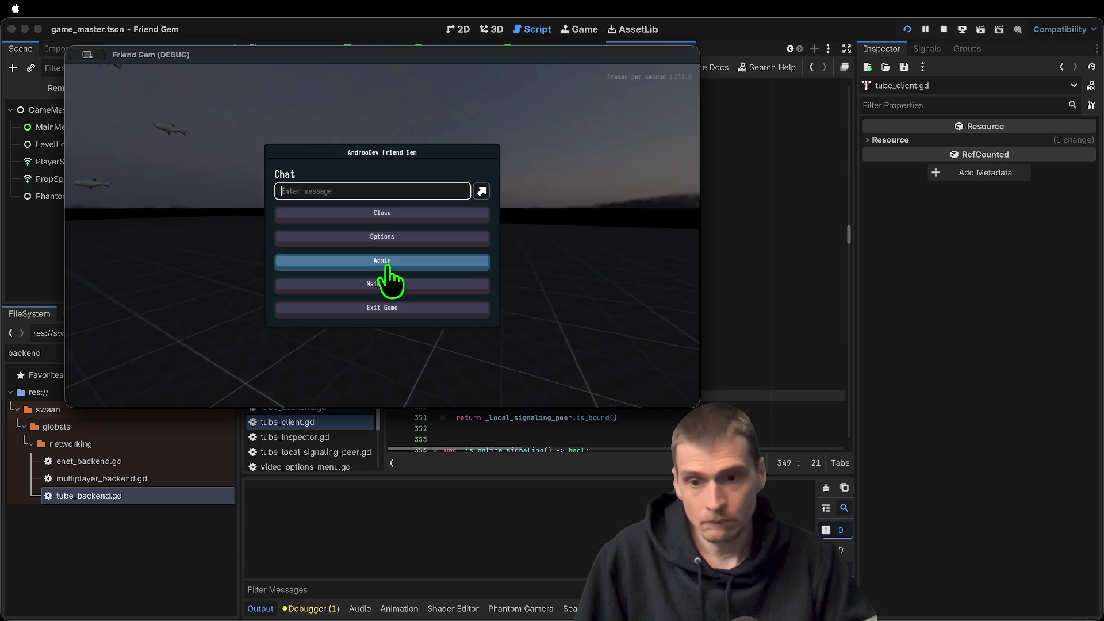
left_click(410, 286)
left_click(405, 253)
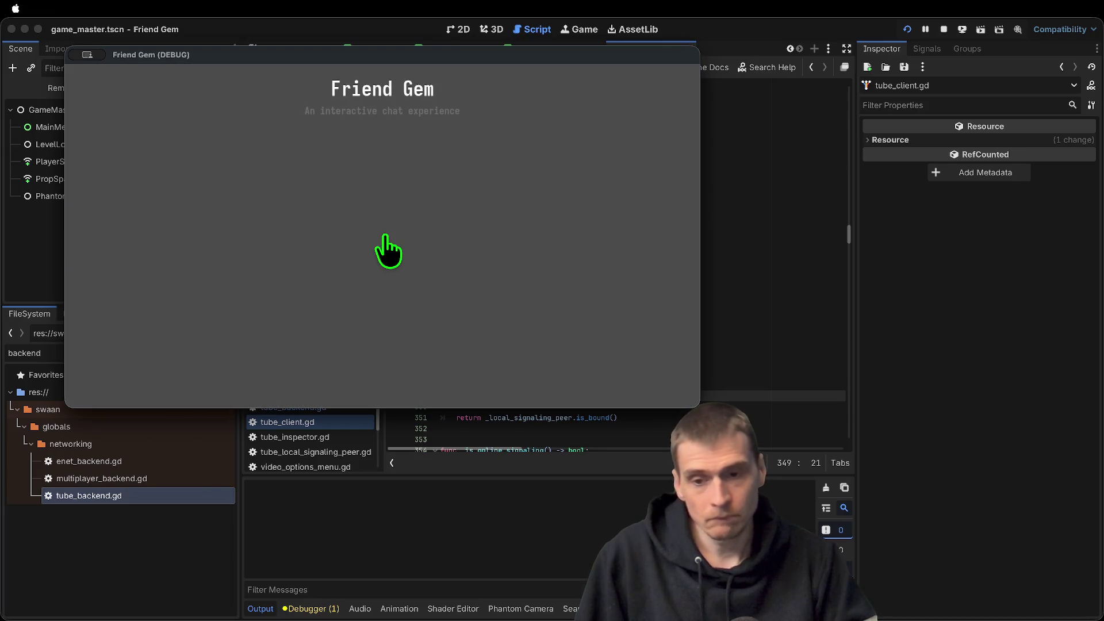
Pause the second instance and try Join Game from the first, breaking on the fetch_lobby_list assertion
left_click(707, 400)
key("Escape")
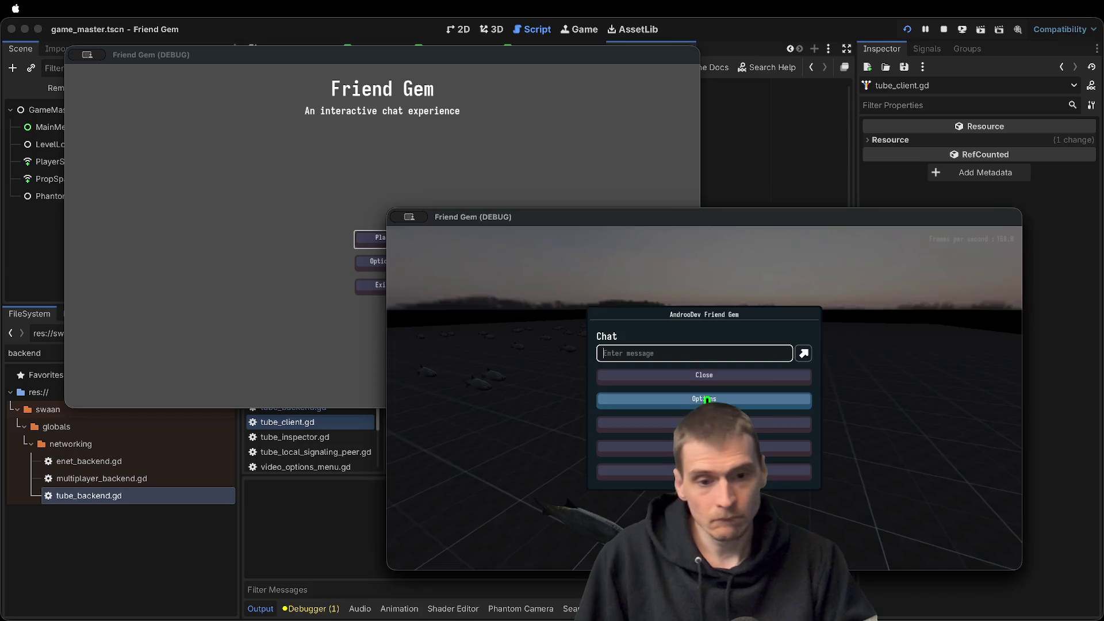
left_click(368, 365)
left_click(384, 235)
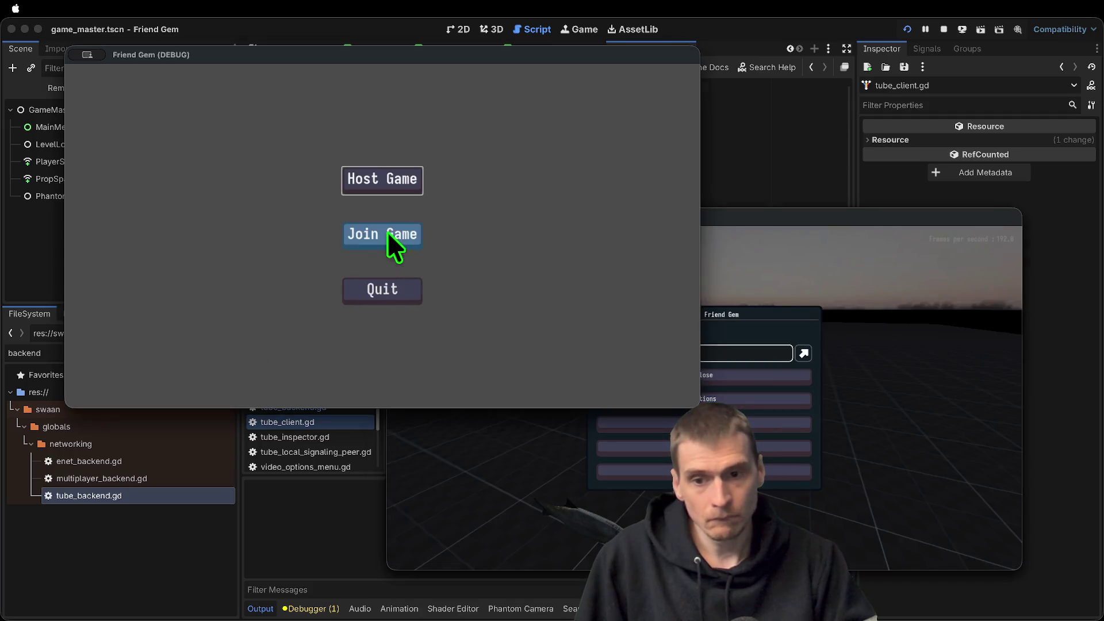
left_click(377, 233)
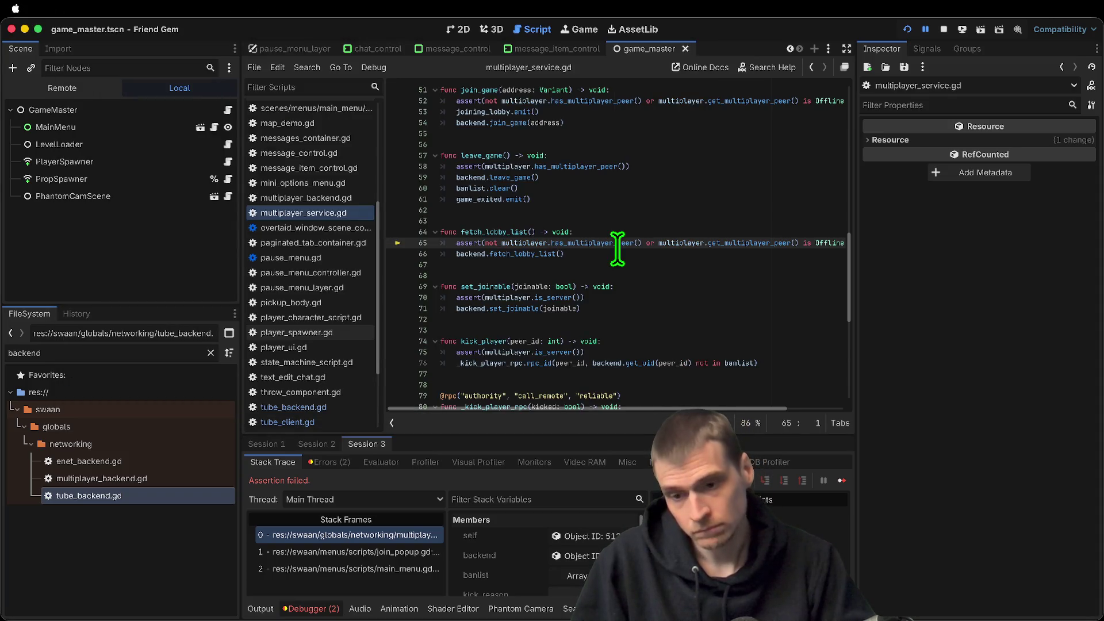
Stop the game and follow leave_session into _terminate_session in tube_client.gd
left_click(942, 26)
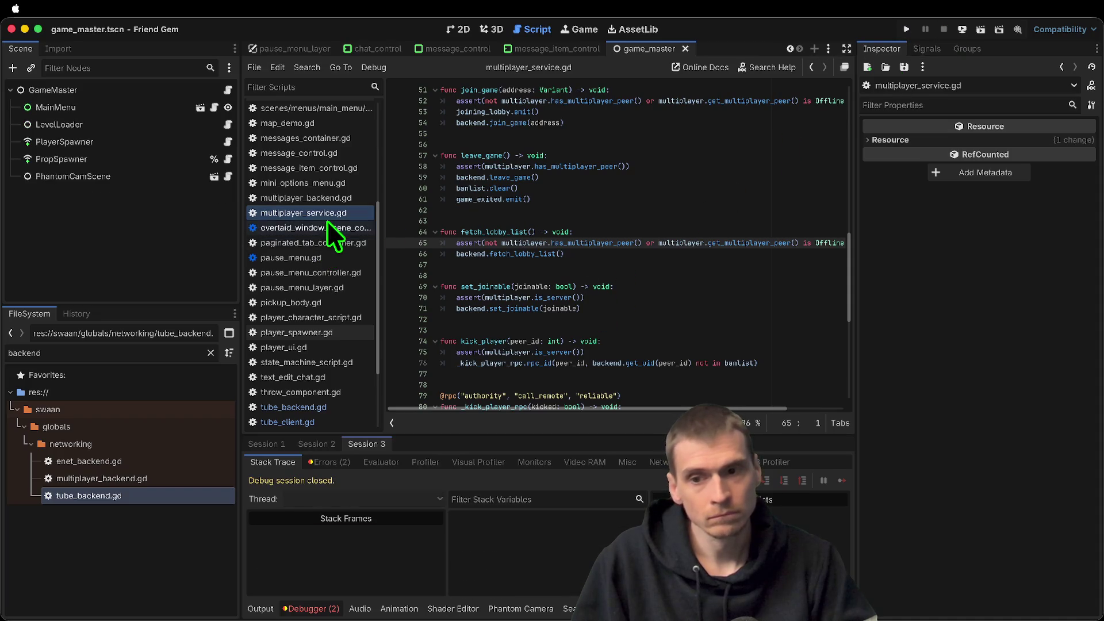
left_click(637, 243)
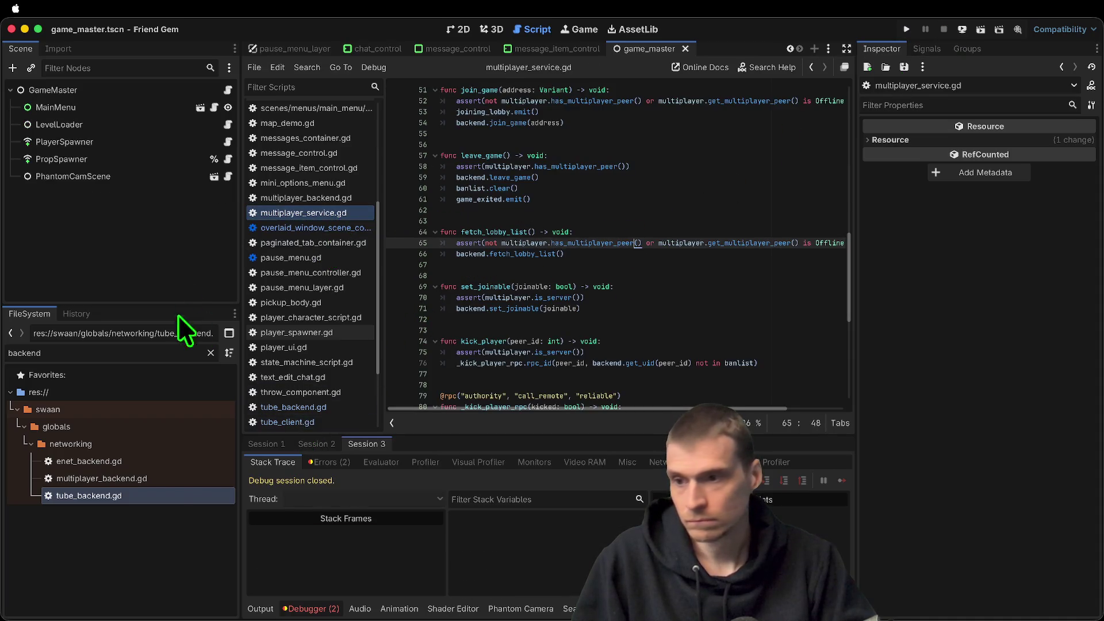
double_click(150, 490)
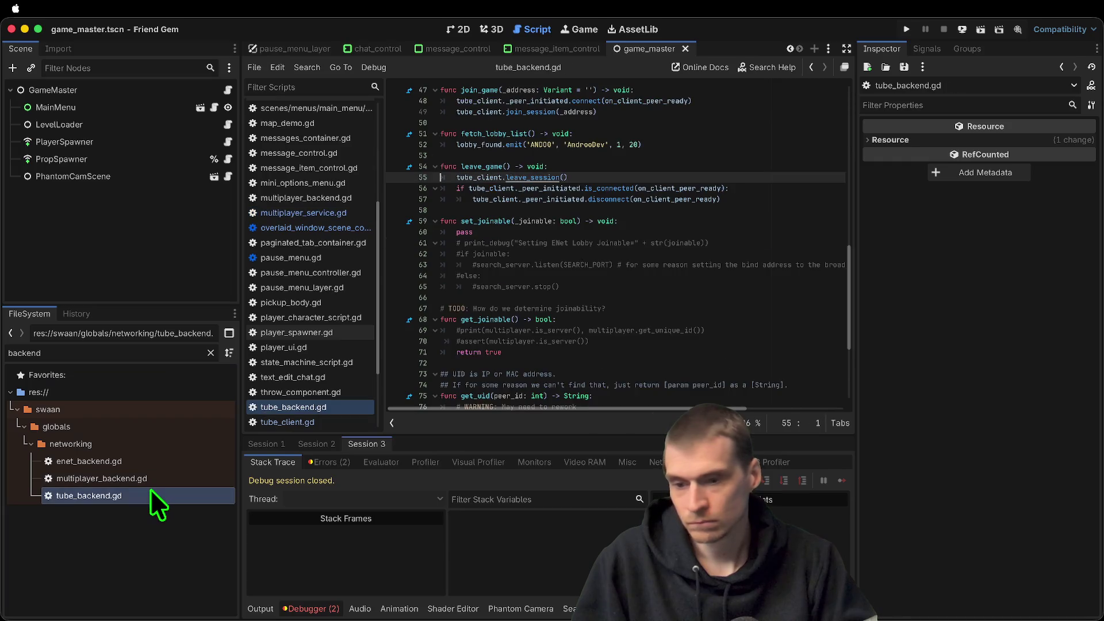
left_click(534, 180, "ctrl")
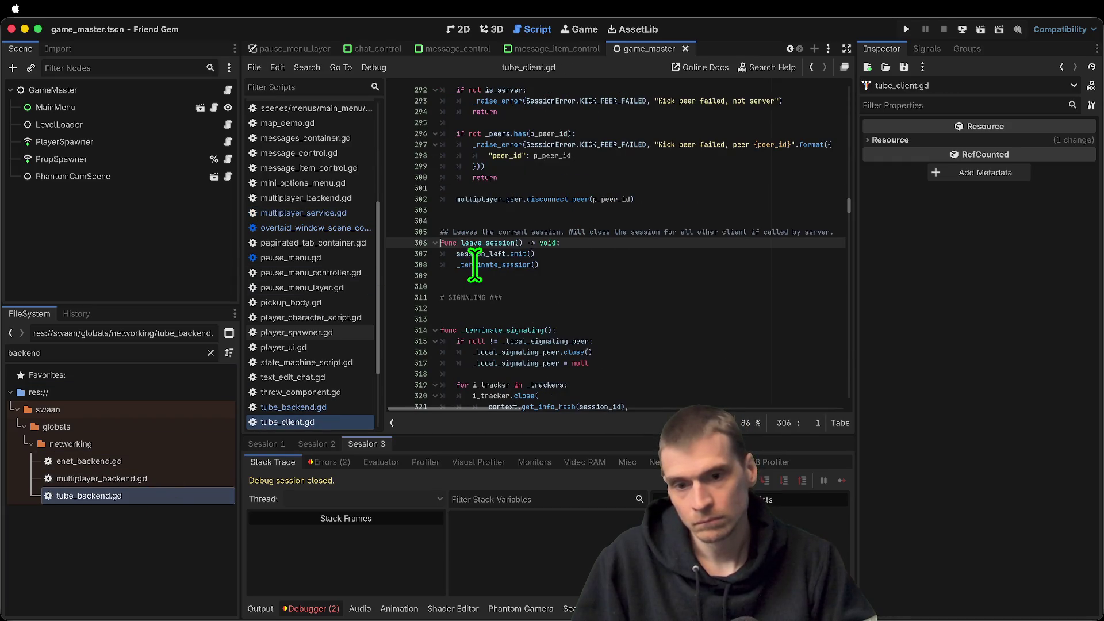
left_click(505, 266, "ctrl")
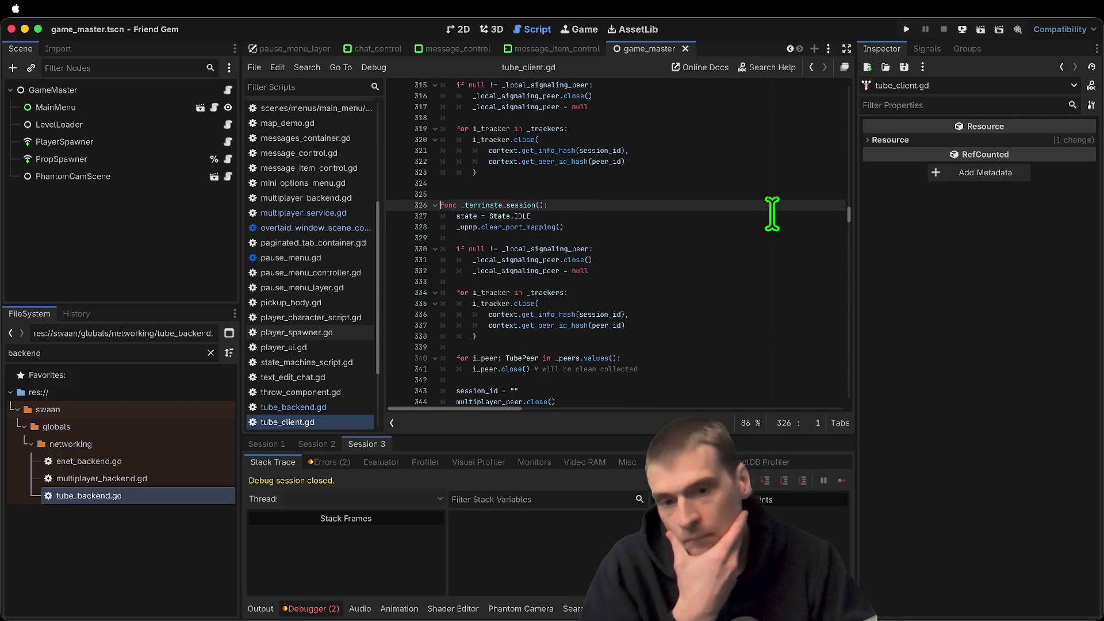
Review _terminate_session, then navigate back to leave_game in tube_backend.gd
scroll(772, 214, "down", 1)
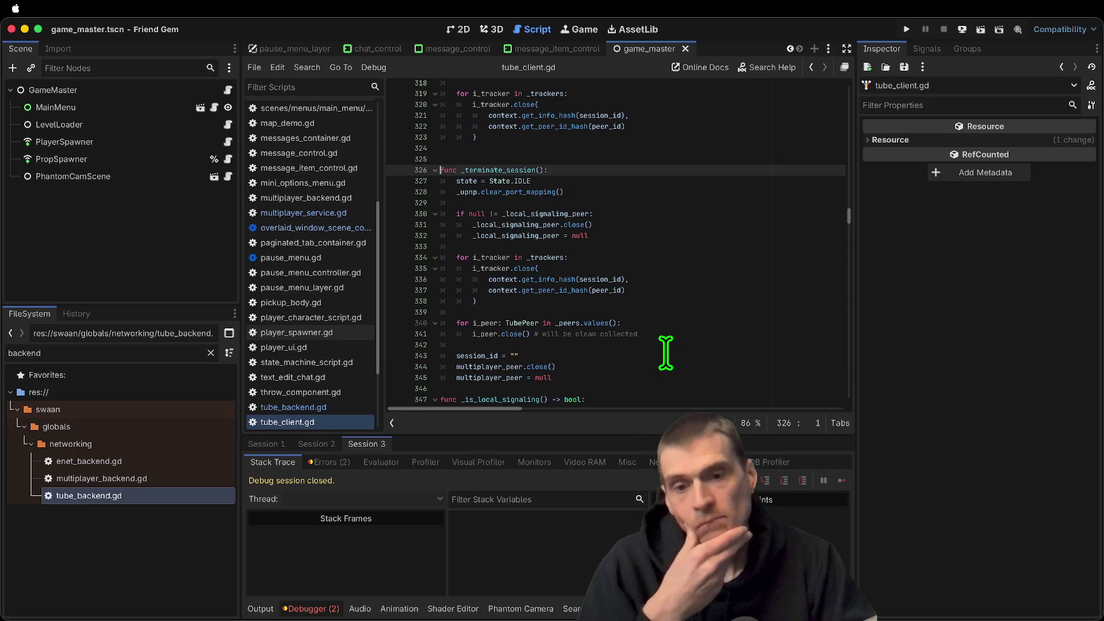
scroll(666, 353, "down", 1)
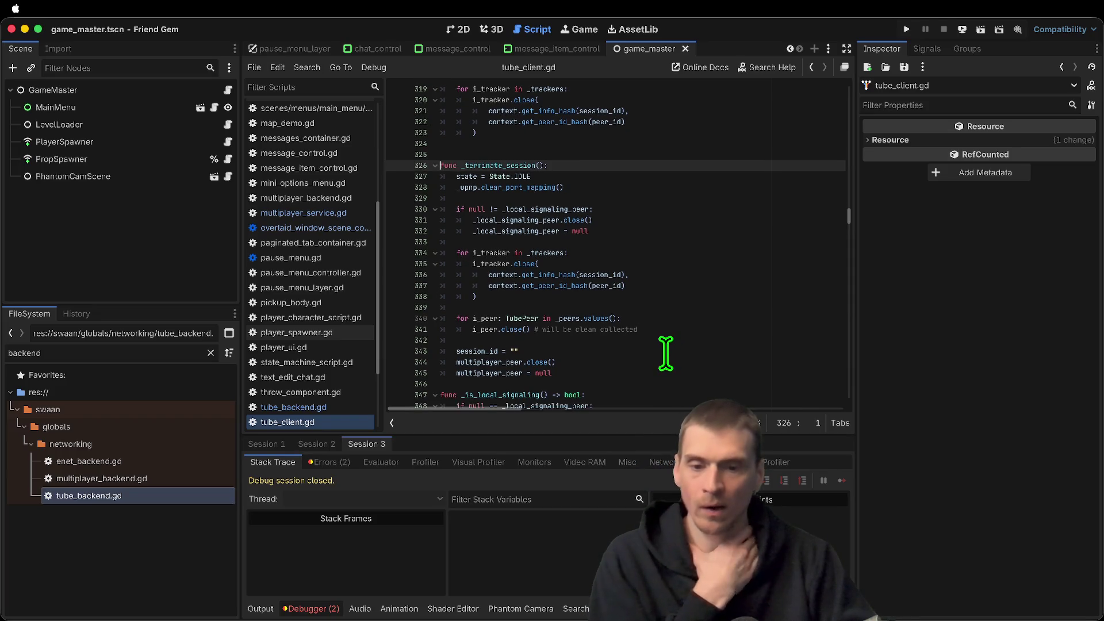
key("alt+Left")
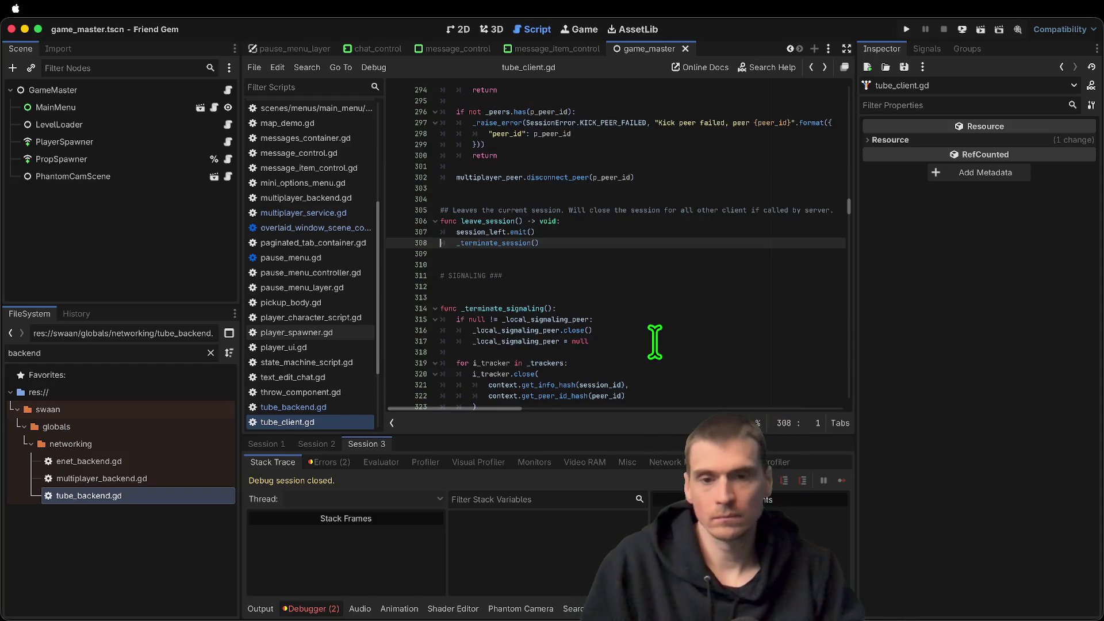
key("alt+Left")
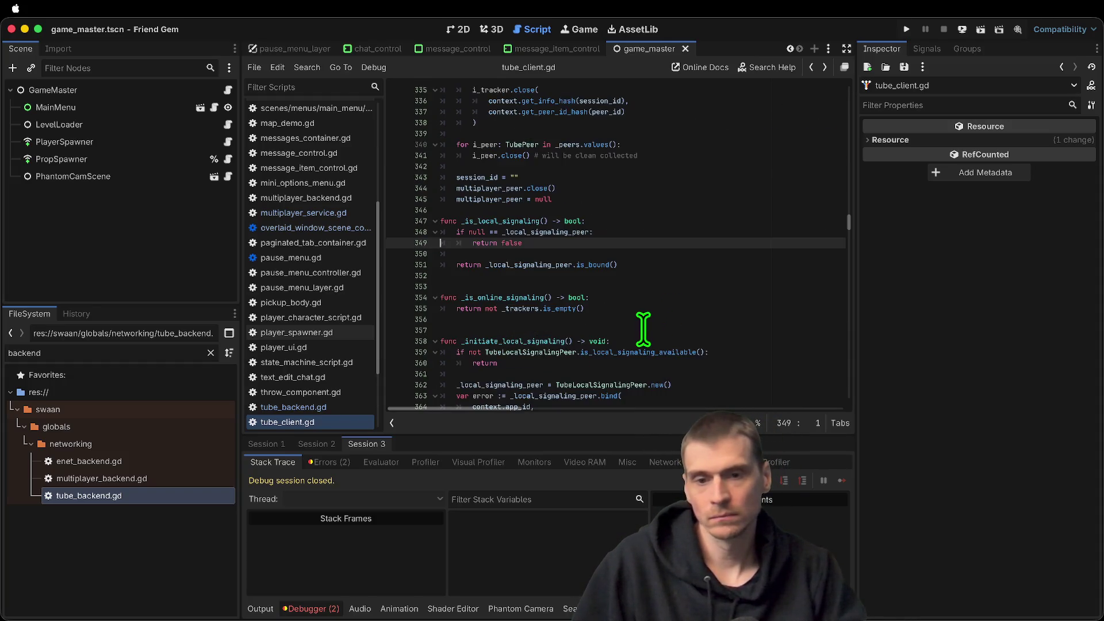
key("alt+Left")
key("alt+Left")
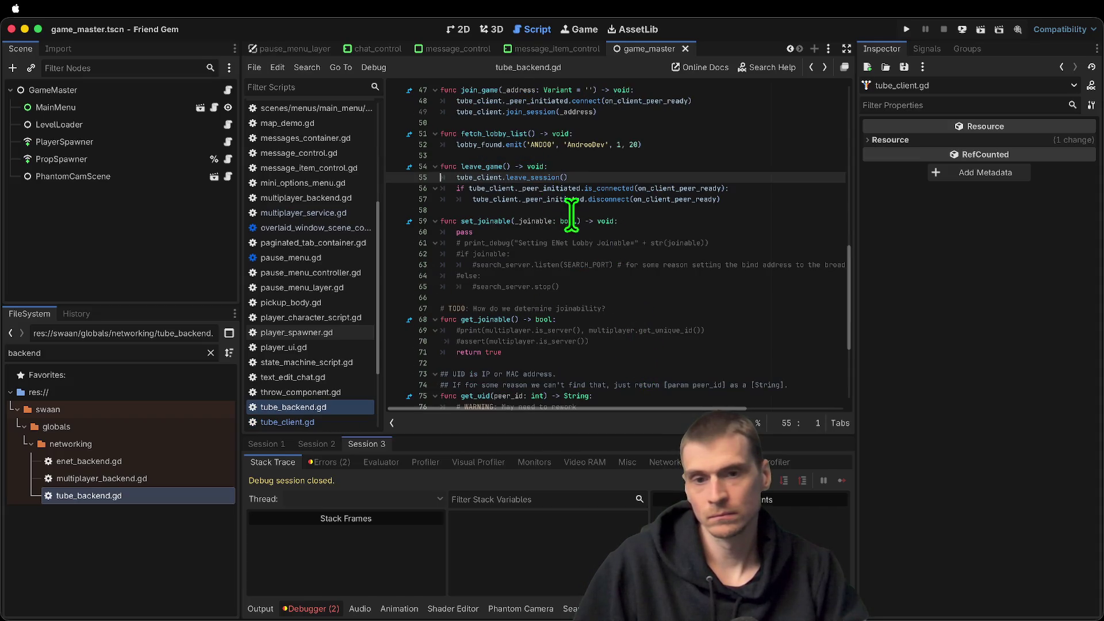
Append a _close_peer() call after line 57 in leave_game and rerun the project
left_click(112, 498)
left_click(620, 199)
left_click(631, 210)
key("Return")
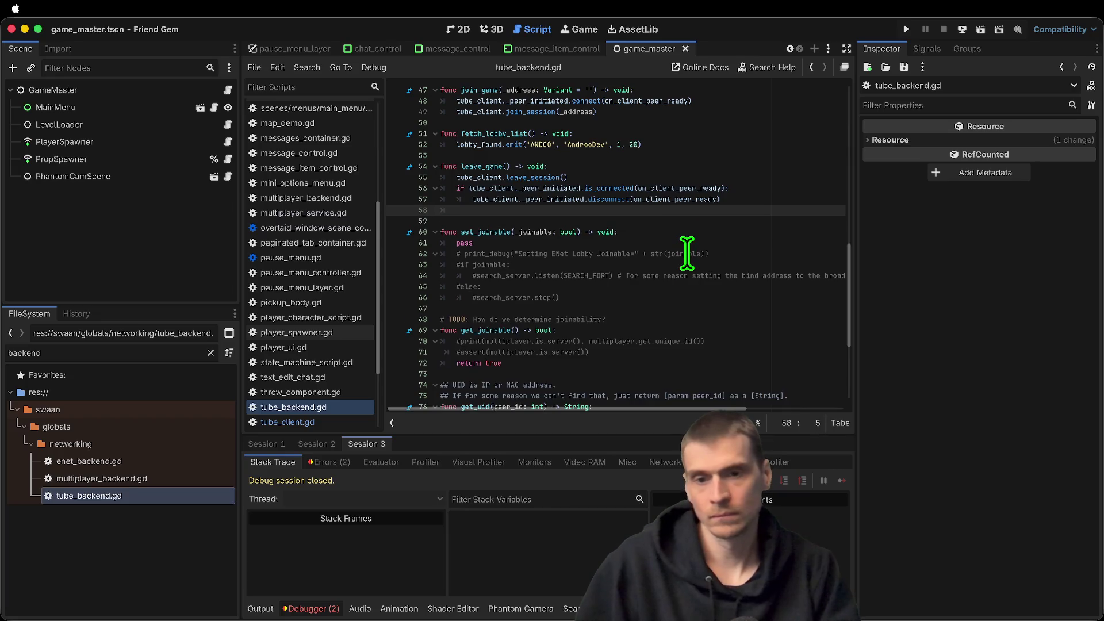
type("_close")
key("Return")
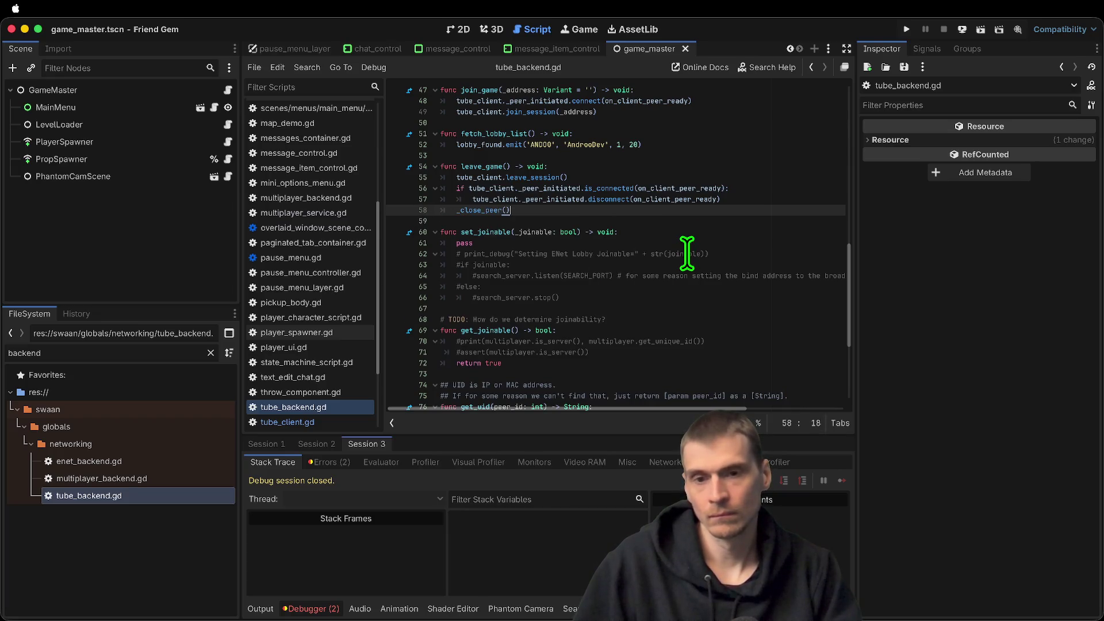
key("super+b")
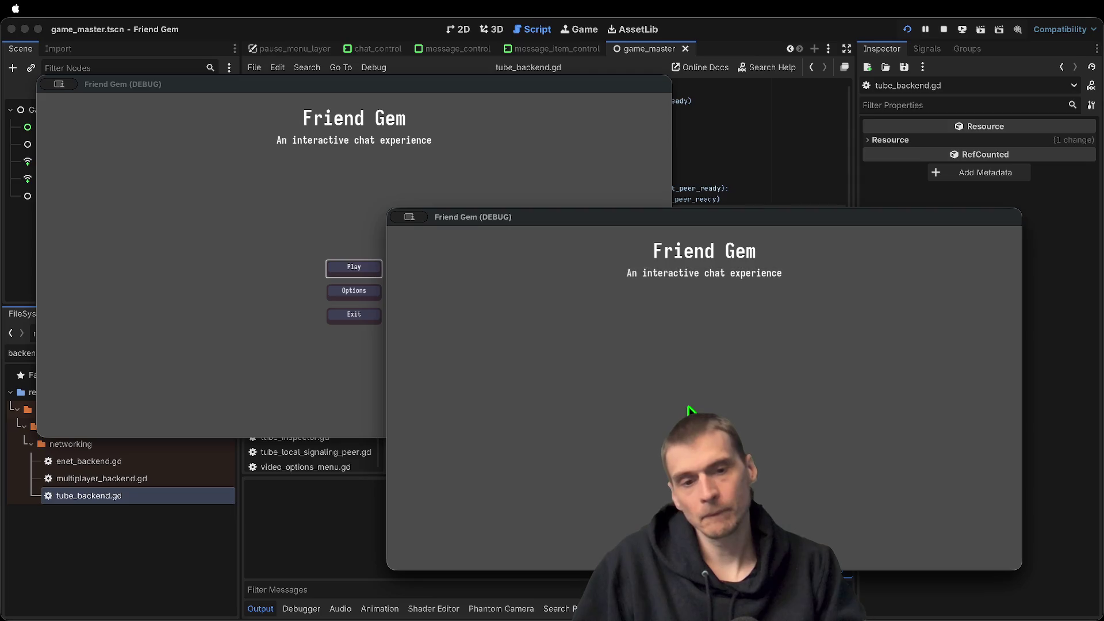
Join the host's lobby from the second instance, then leave the session
left_click(706, 402)
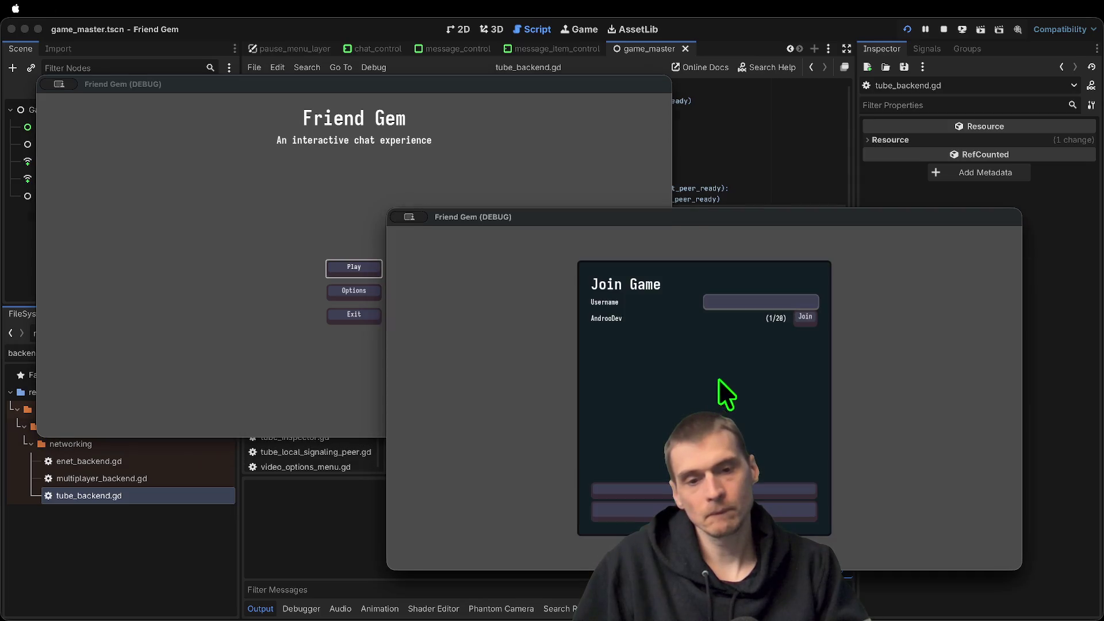
left_click(804, 315)
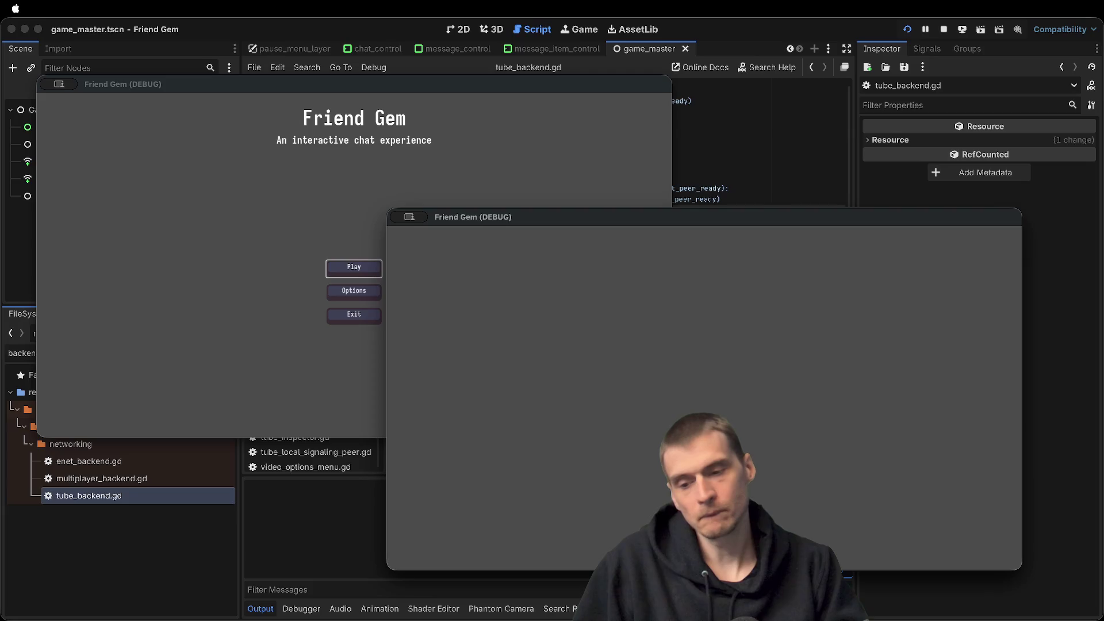
key("Escape")
left_click(704, 399)
Inspect the first debug session's errors, expanding the second entry to see its source
left_click(301, 608)
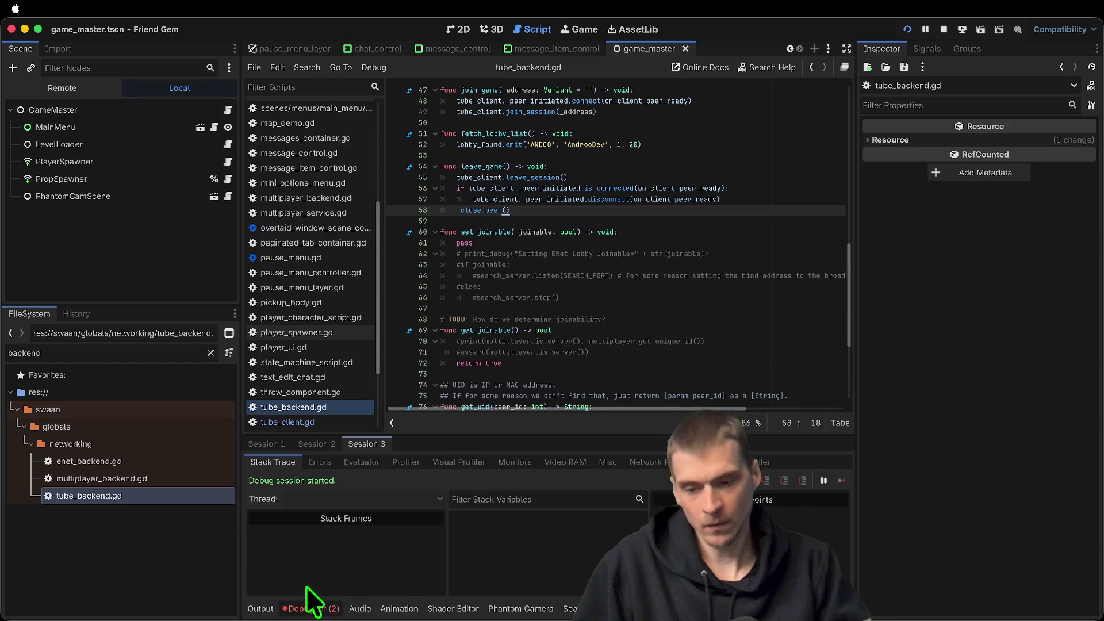
left_click(276, 443)
left_click(329, 461)
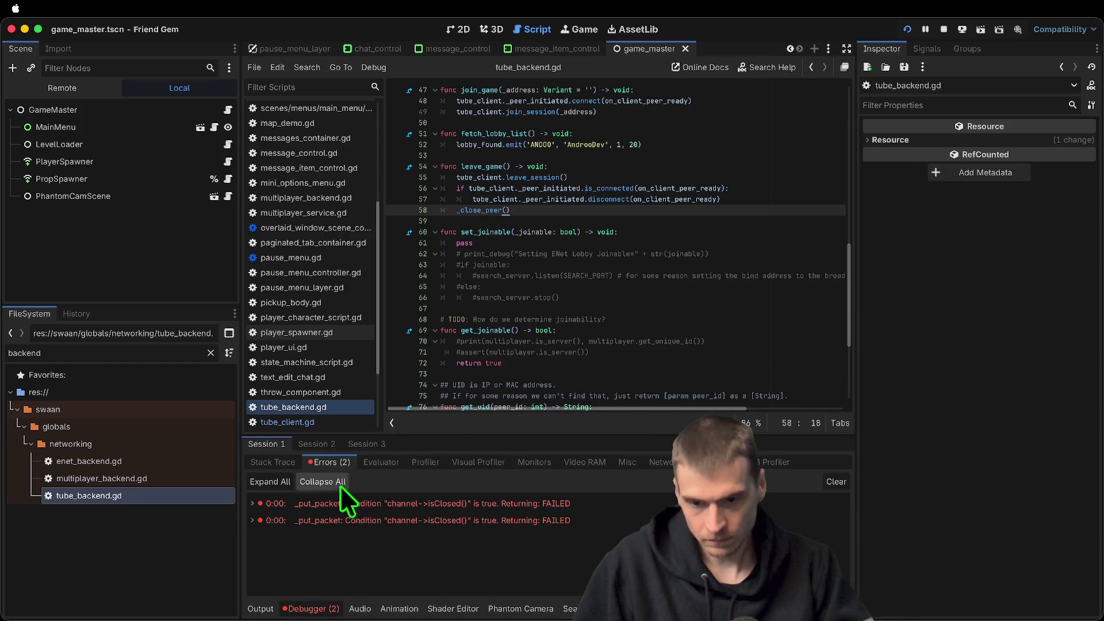
left_click(393, 519)
double_click(478, 519)
double_click(499, 519)
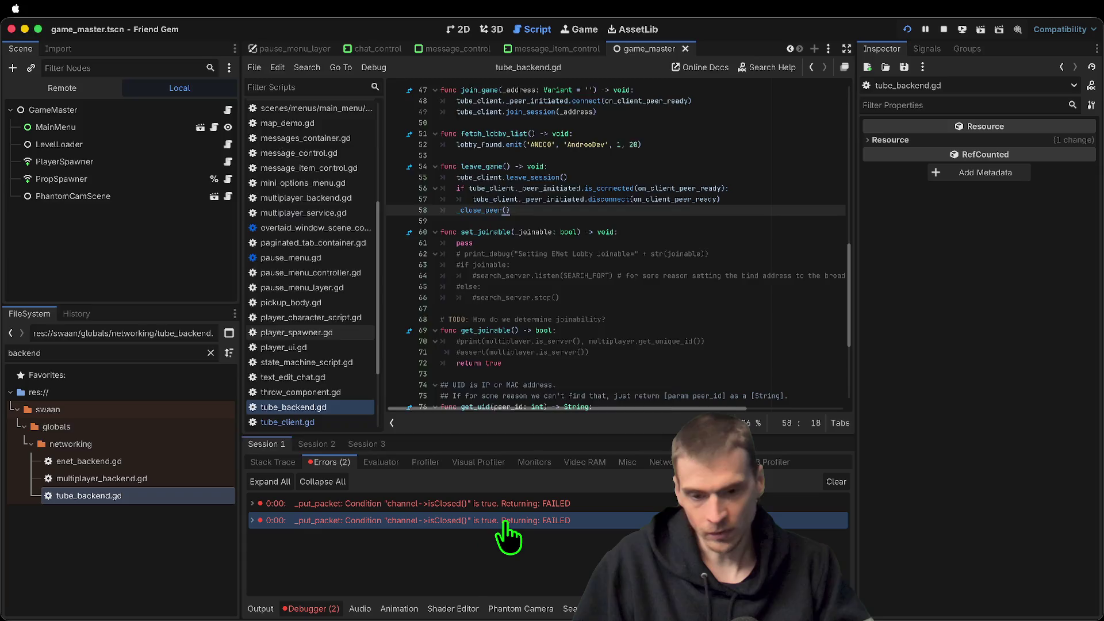
Rejoin the listed lobby from both the first and second game instances
key("Return")
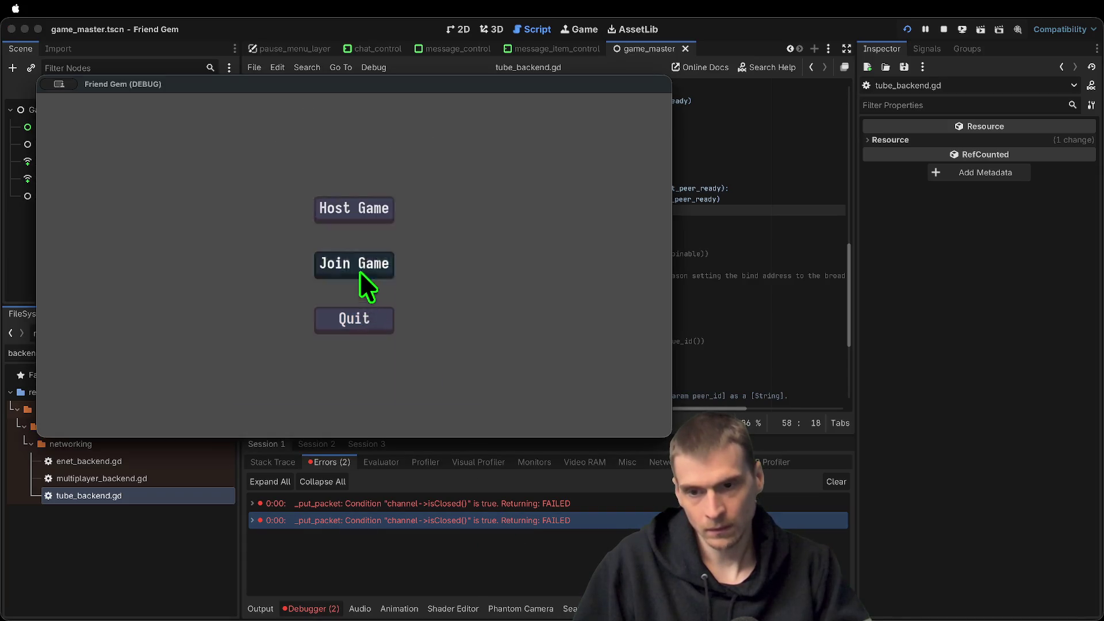
left_click(360, 272)
left_click(457, 183)
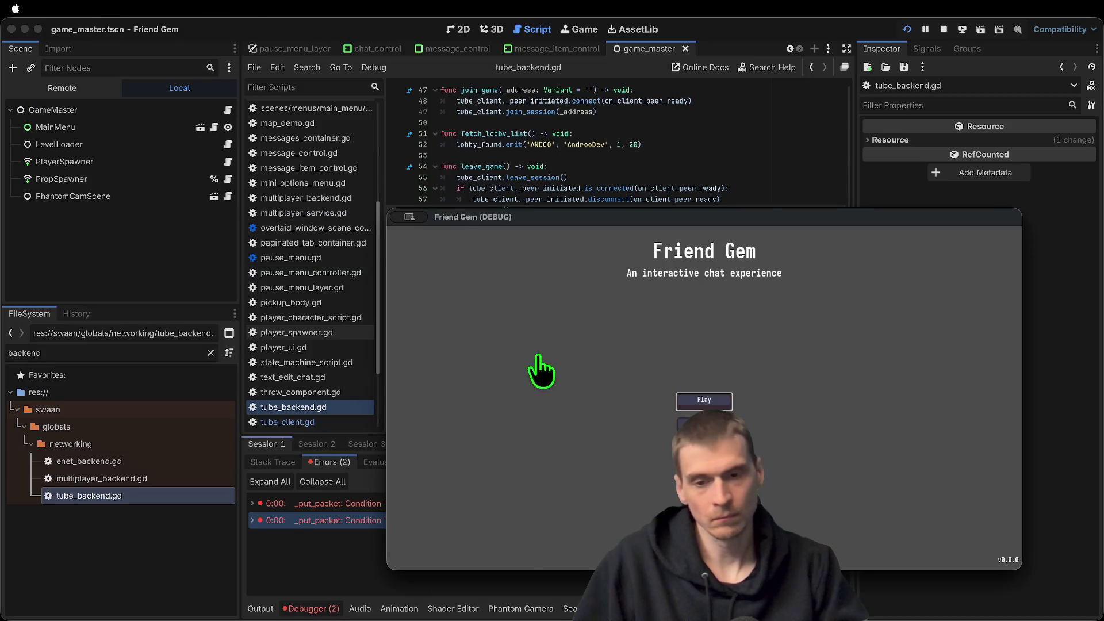
left_click(730, 403)
left_click(721, 397)
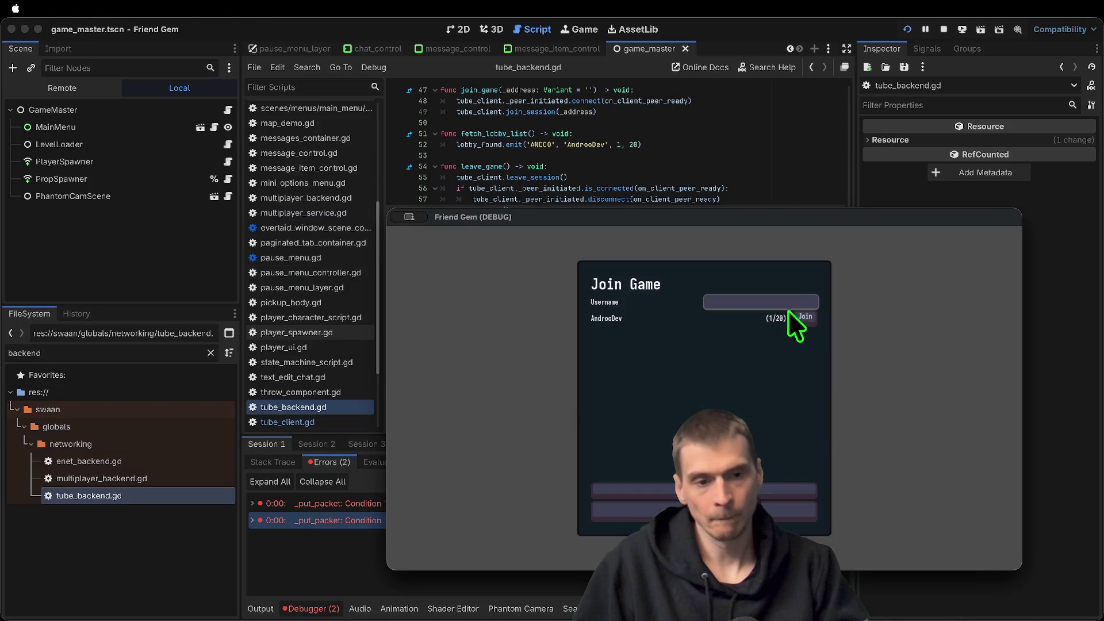
left_click(803, 317)
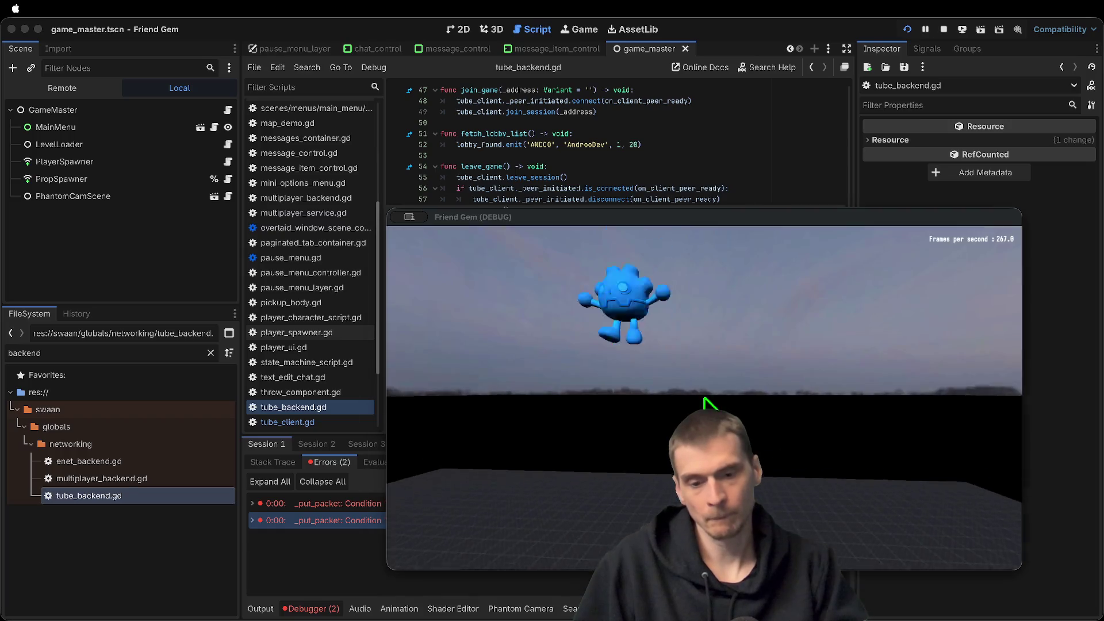
Exit the game from the pause menu and confirm
key("Escape")
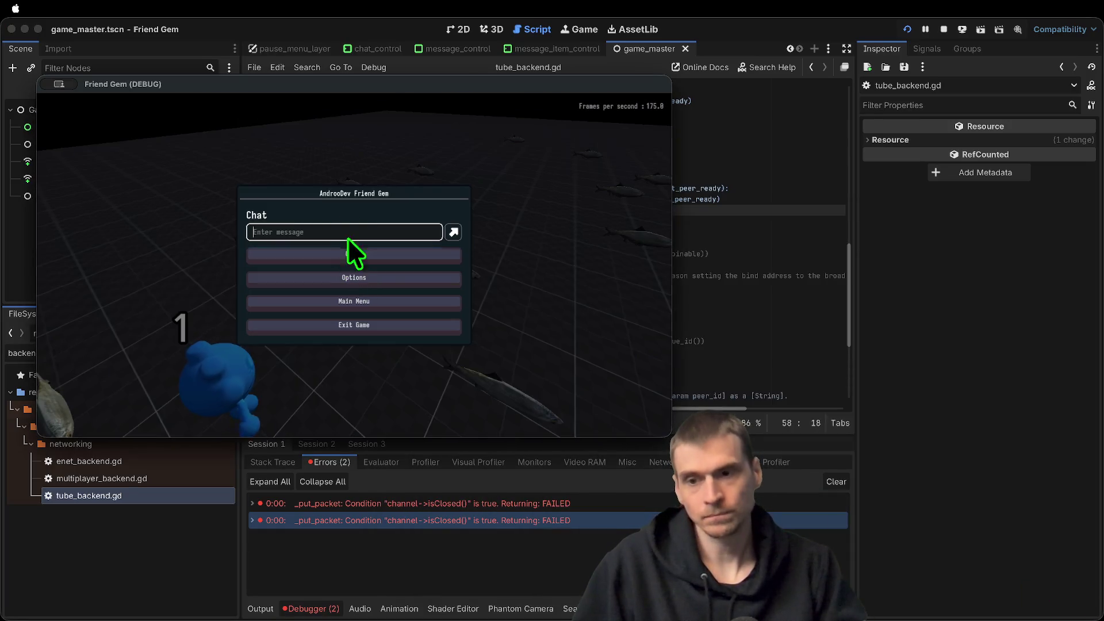
key("Escape")
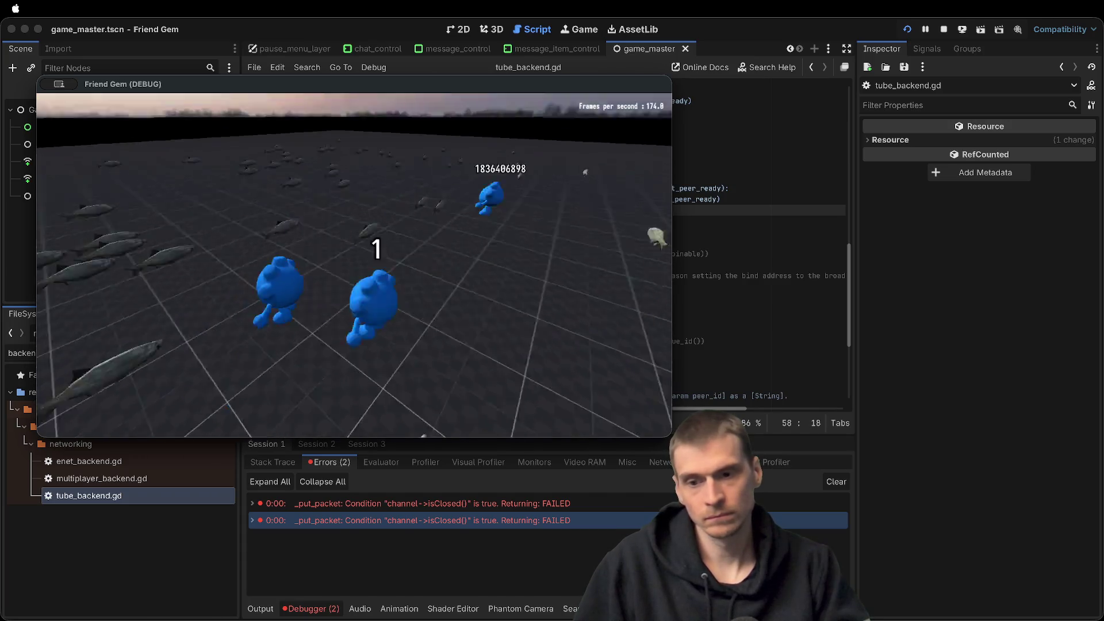
key("Escape")
left_click(437, 325)
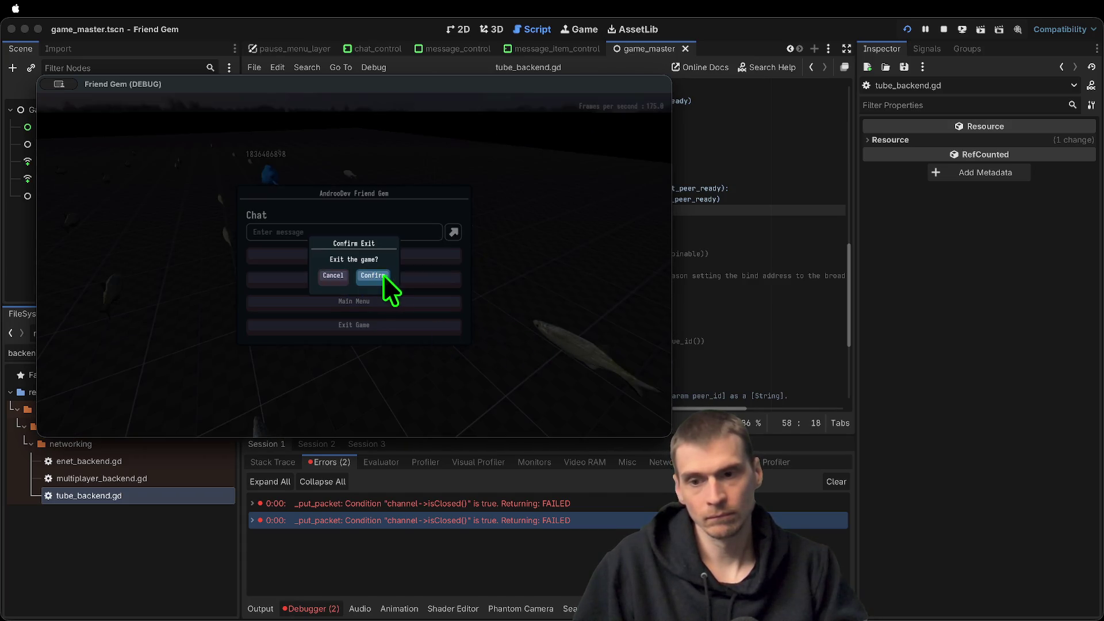
left_click(378, 275)
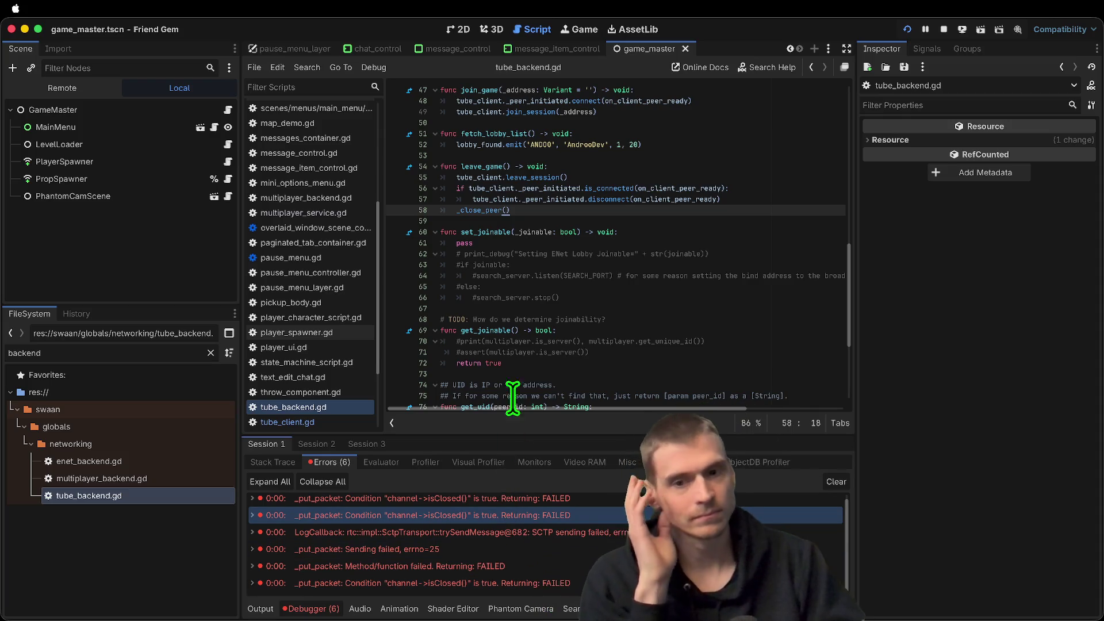
Open the _close_peer definition and read the MultiplayerAPI docs for get_multiplayer_peer
left_click(477, 211, "ctrl")
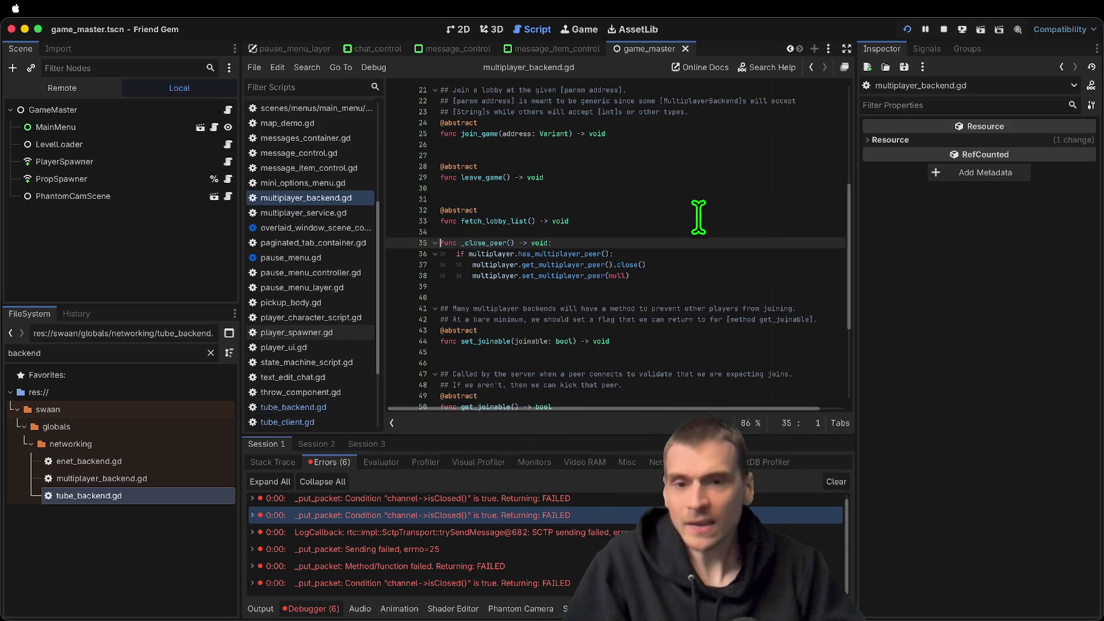
key("Down")
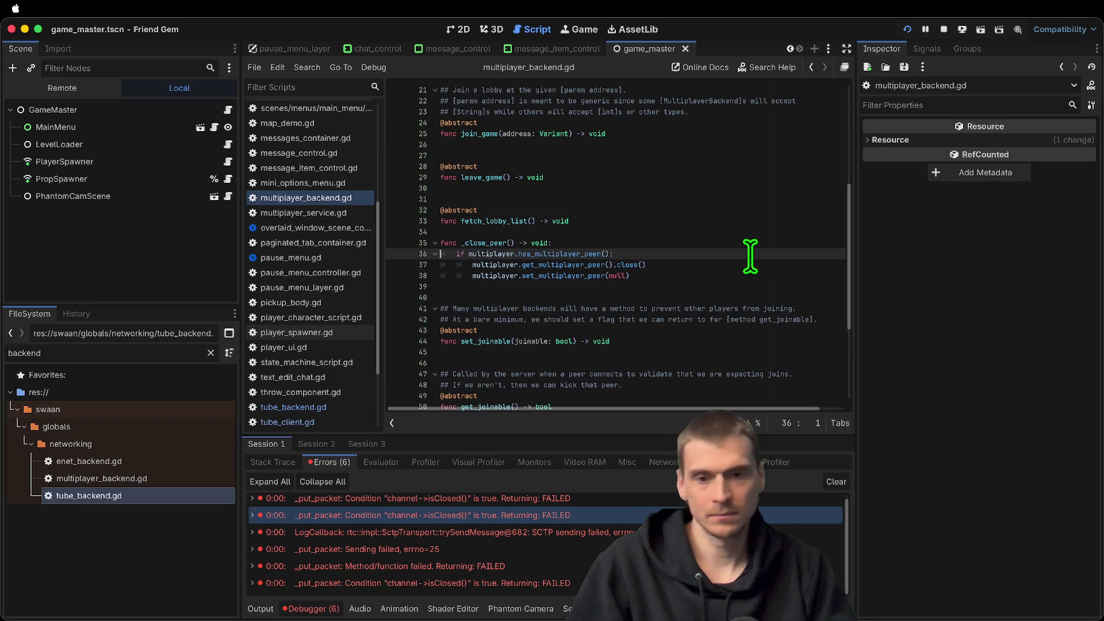
double_click(546, 276)
double_click(556, 264)
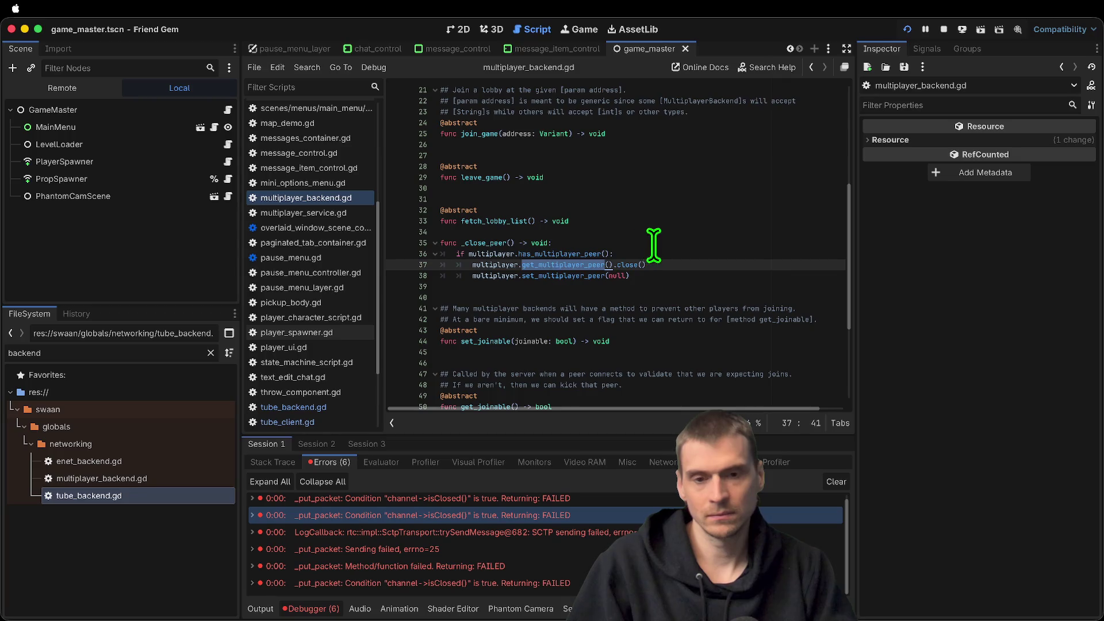
left_click(561, 264, "super")
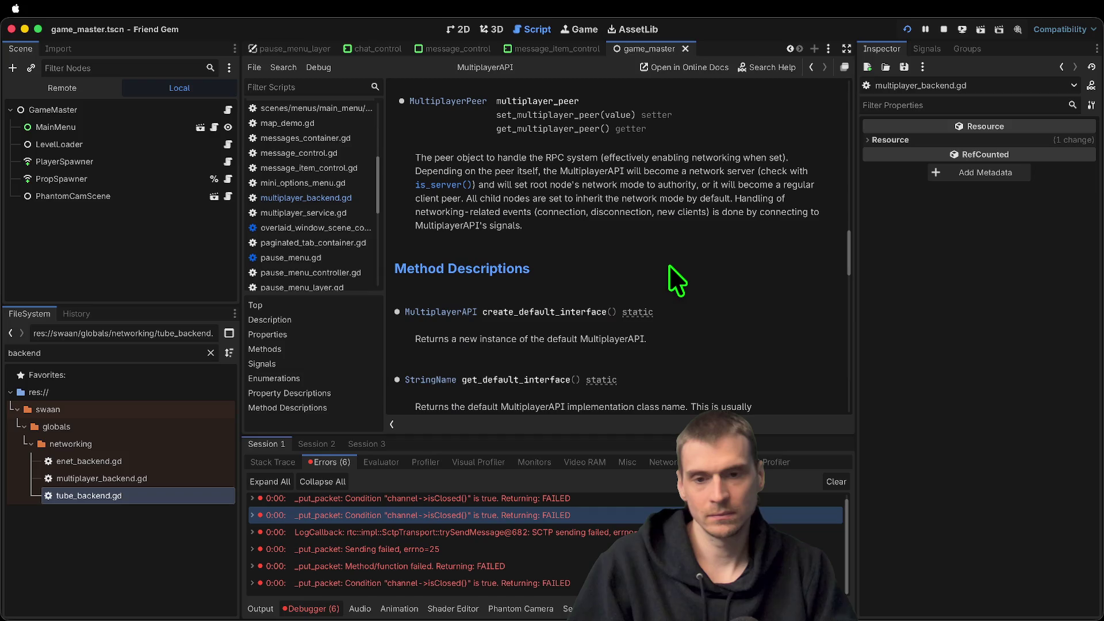
key("alt+Left")
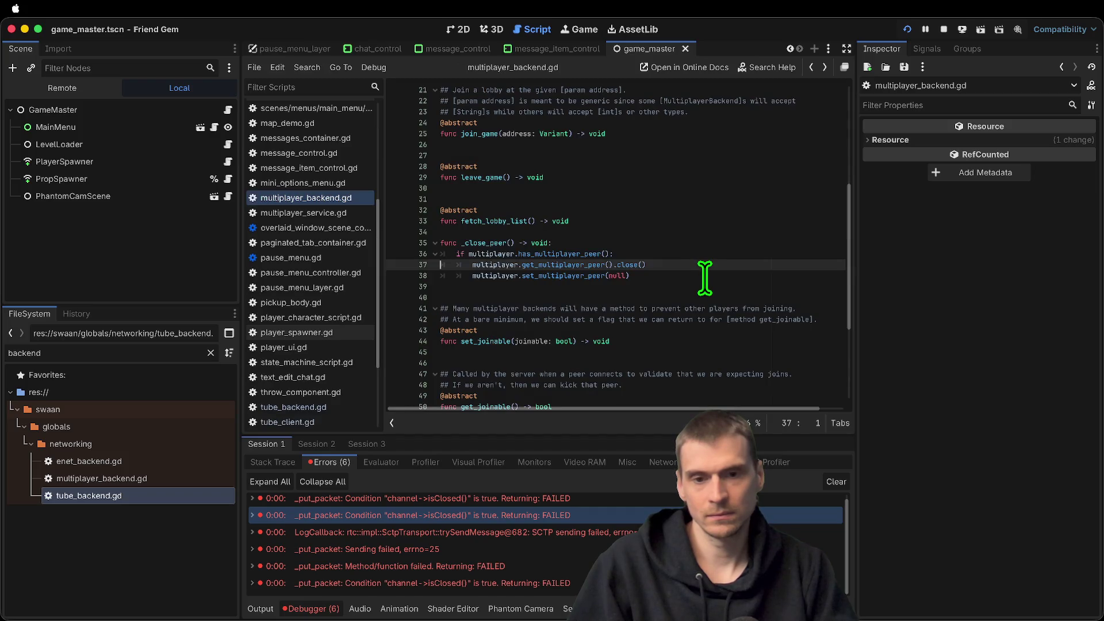
Return to the _close_peer call in tube_backend.gd and jump into leave_session
key("alt+Left")
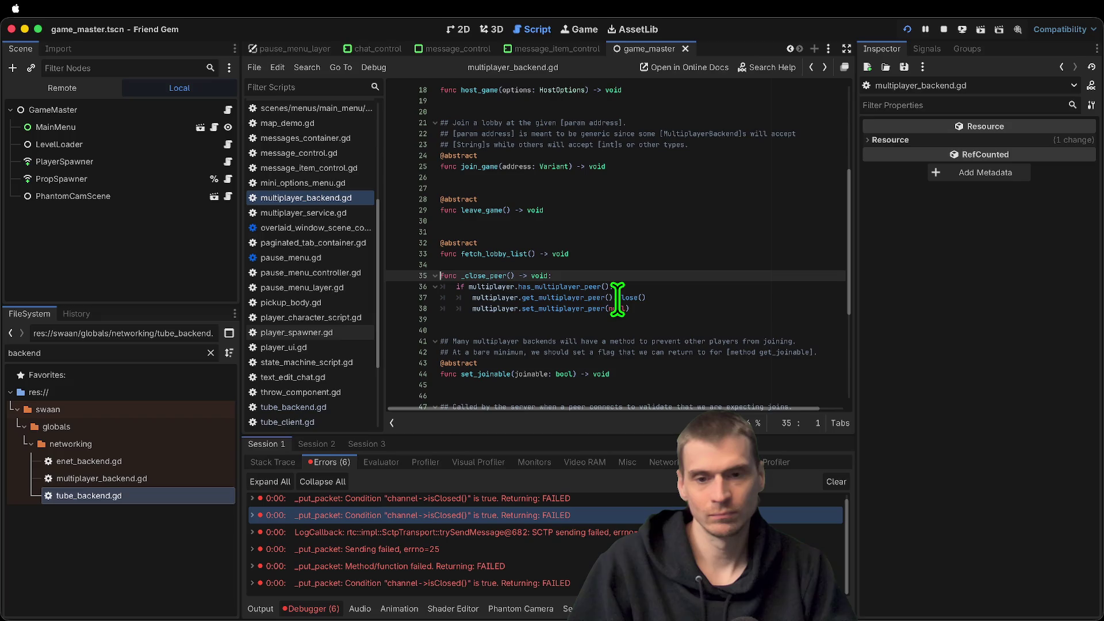
key("alt+Left")
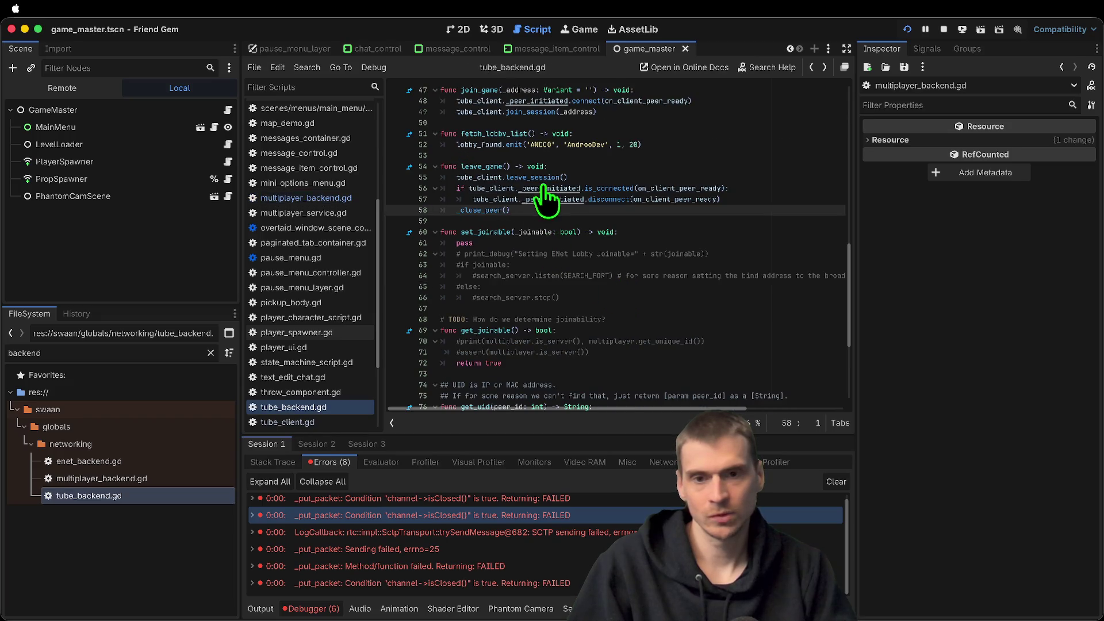
left_click(550, 177, "ctrl")
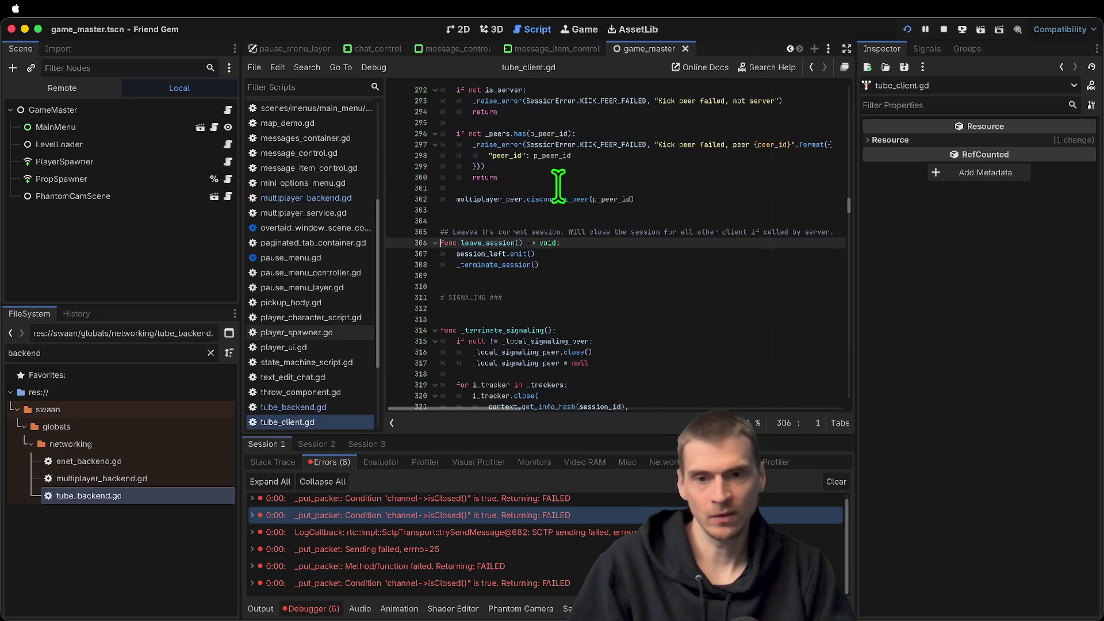
Open _terminate_session and uncomment the multiplayer_peer.close() line with Ctrl+K
left_click(486, 265, "ctrl")
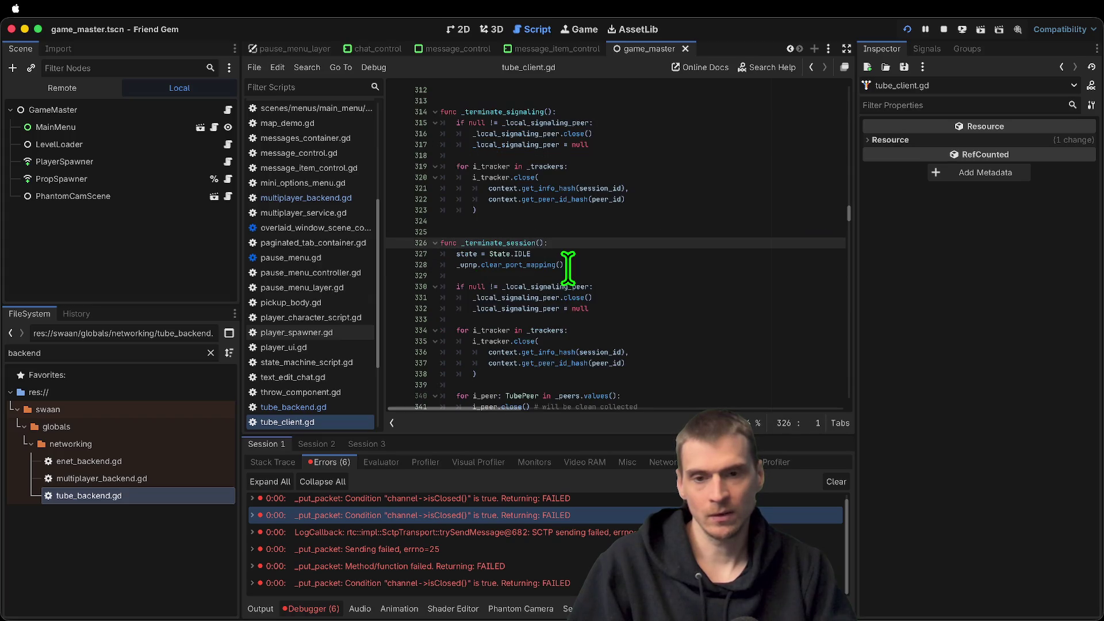
scroll(592, 266, "down", 1)
scroll(592, 265, "down", 2)
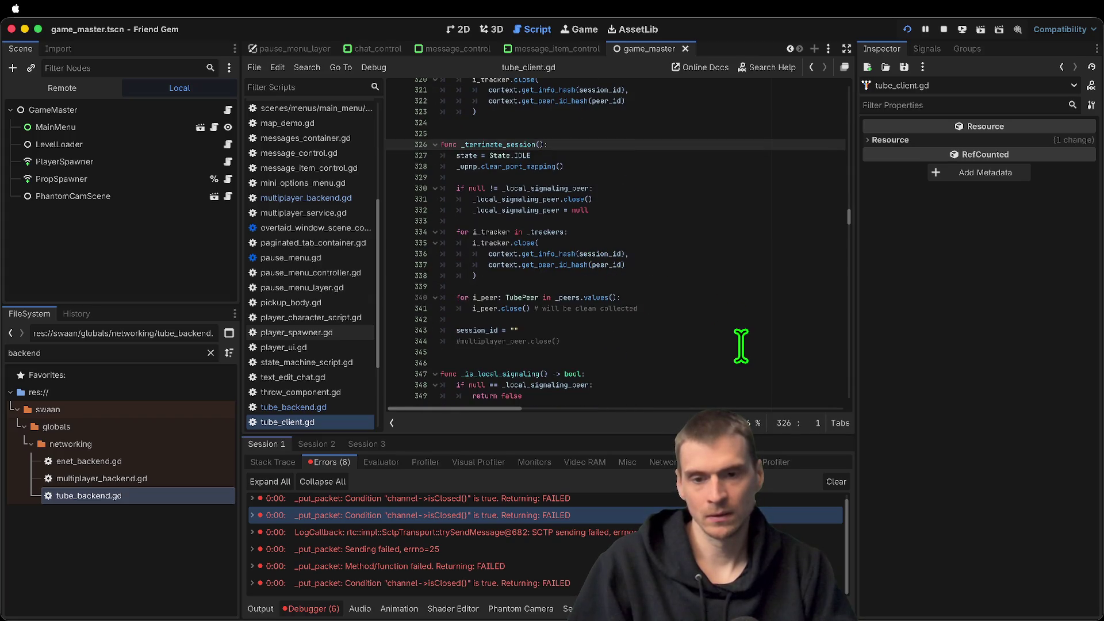
mouse_move(730, 320)
left_mouse_down()
mouse_move(493, 246)
mouse_move(661, 298)
mouse_move(468, 288)
mouse_move(451, 308)
left_mouse_up()
left_click(594, 352)
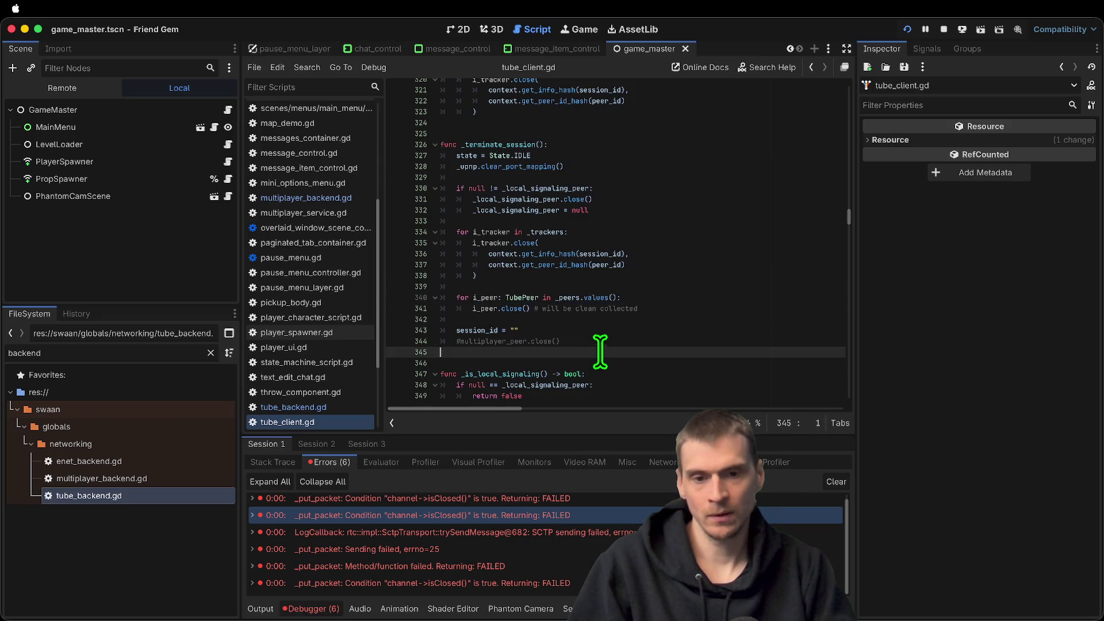
key("Up")
key("super+k")
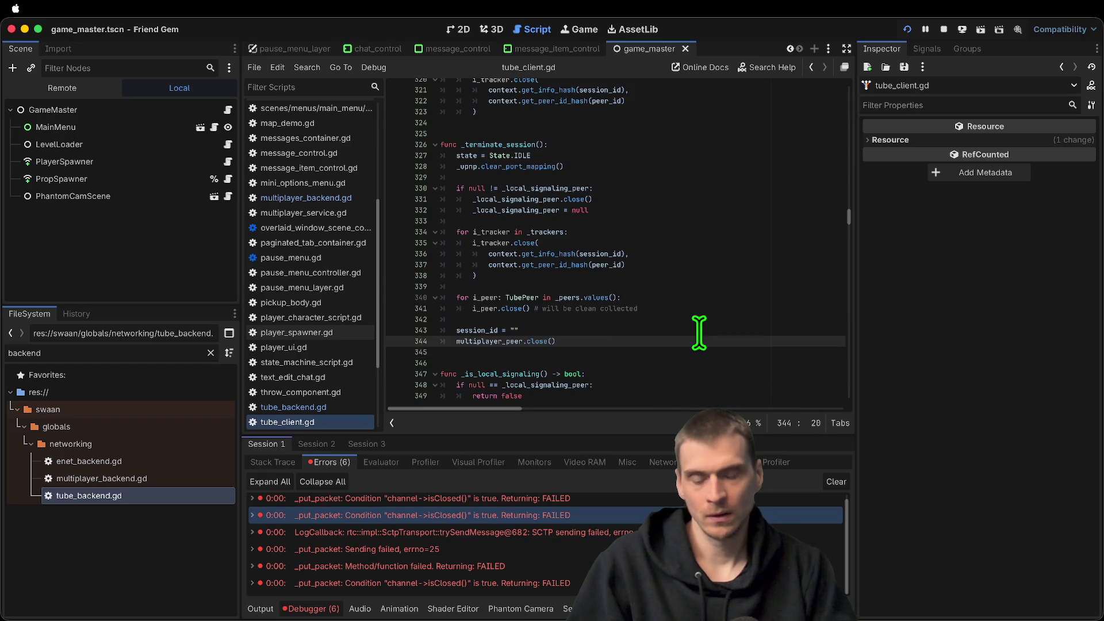
Review the peers loop that closes each i_peer on lines 340–341
left_click(488, 309)
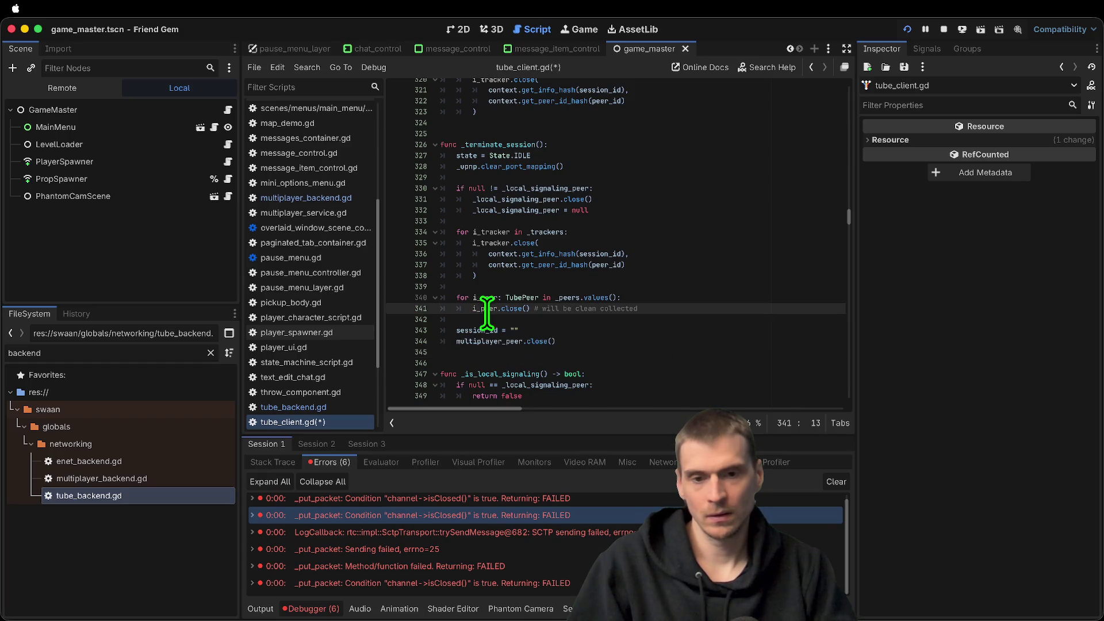
left_click(548, 297)
scroll(686, 292, "up", 20)
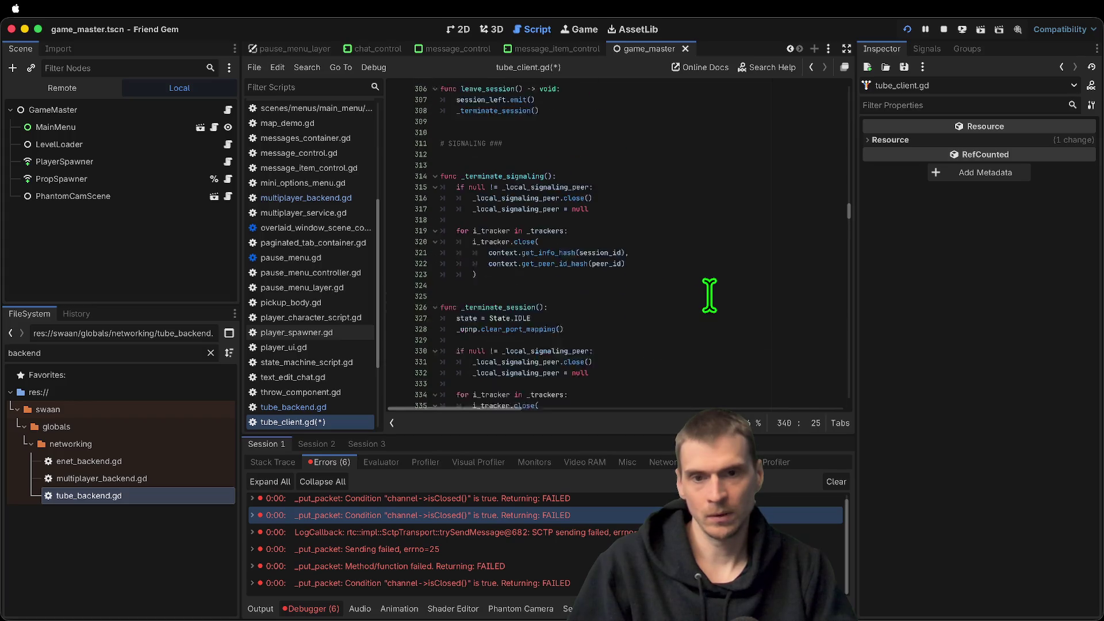
left_click_drag(844, 188, 832, 357)
scroll(696, 249, "down", 2)
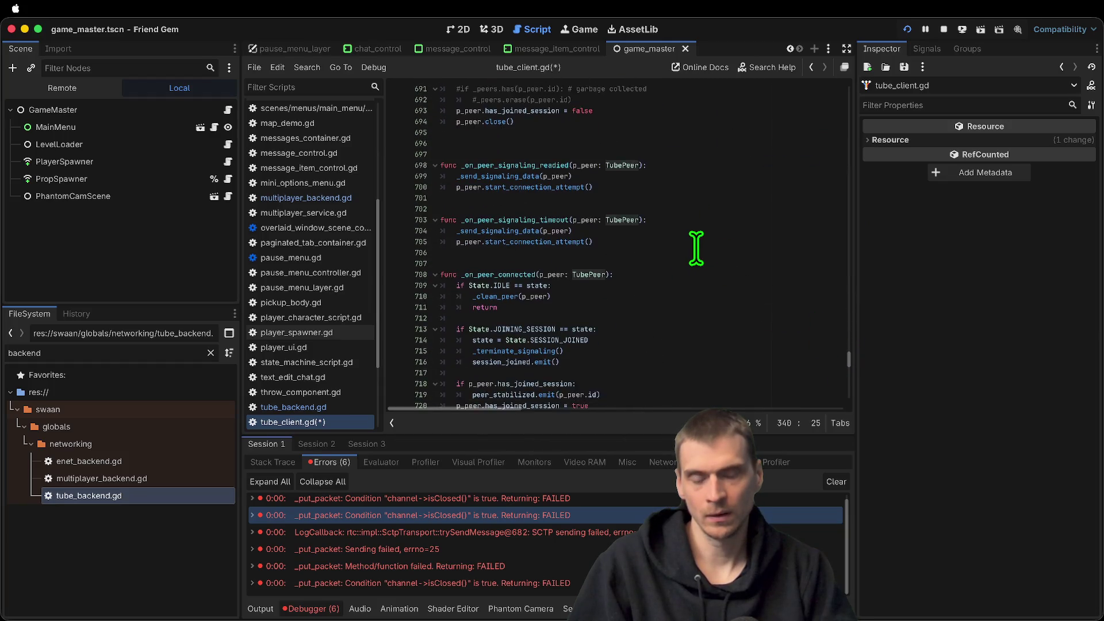
scroll(697, 247, "up", 7)
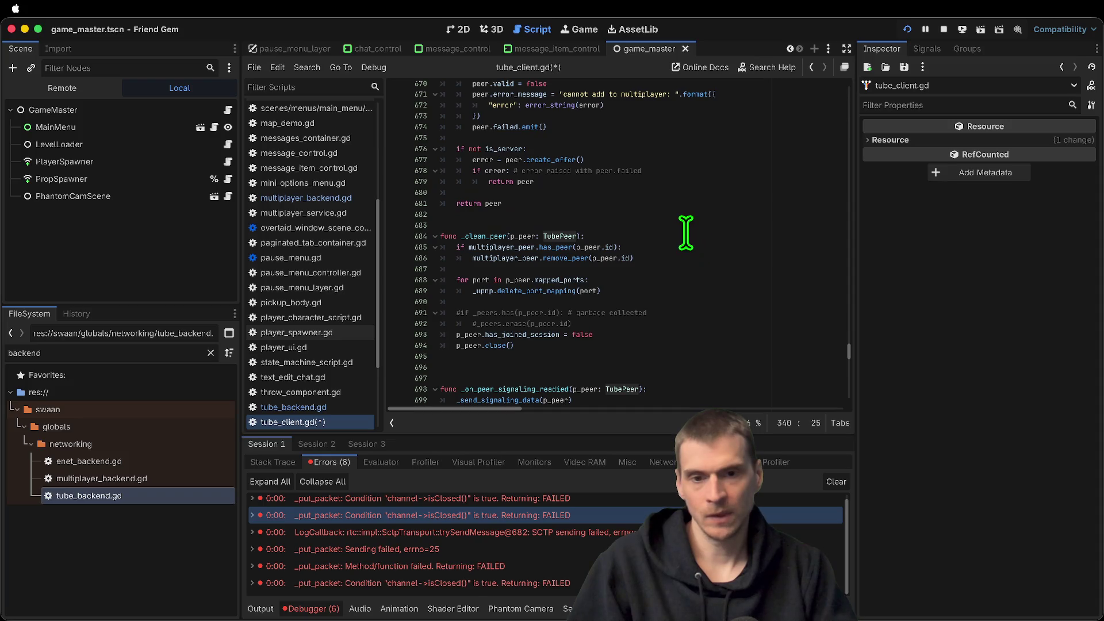
Search for other uses of _clean_peer, then navigate back to leave_game in tube_backend.gd
double_click(498, 236)
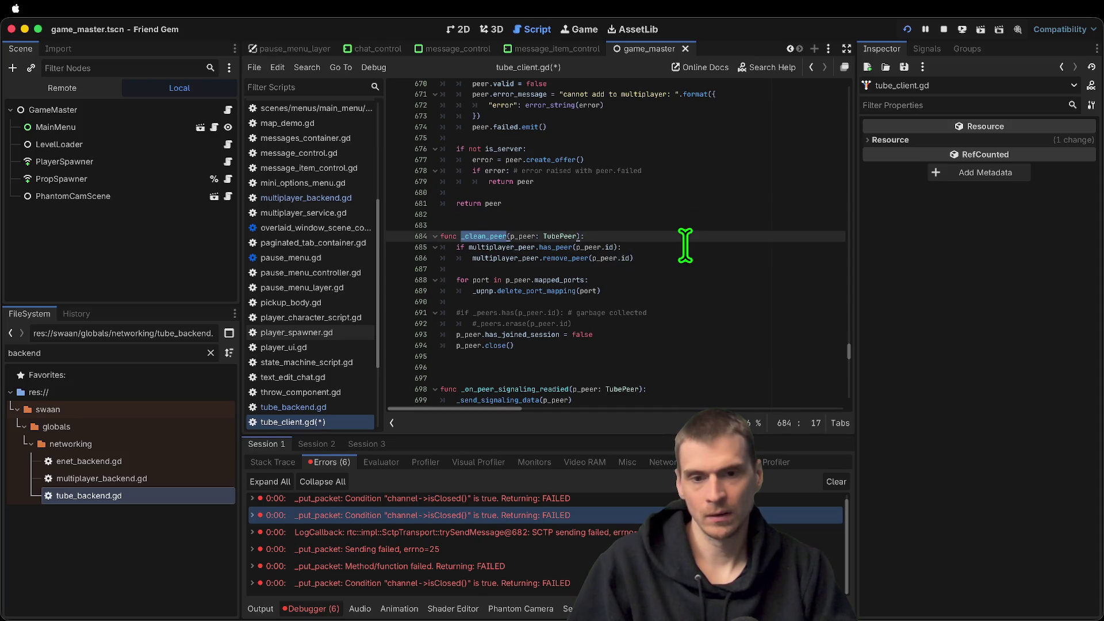
key("ctrl+f")
key("Return")
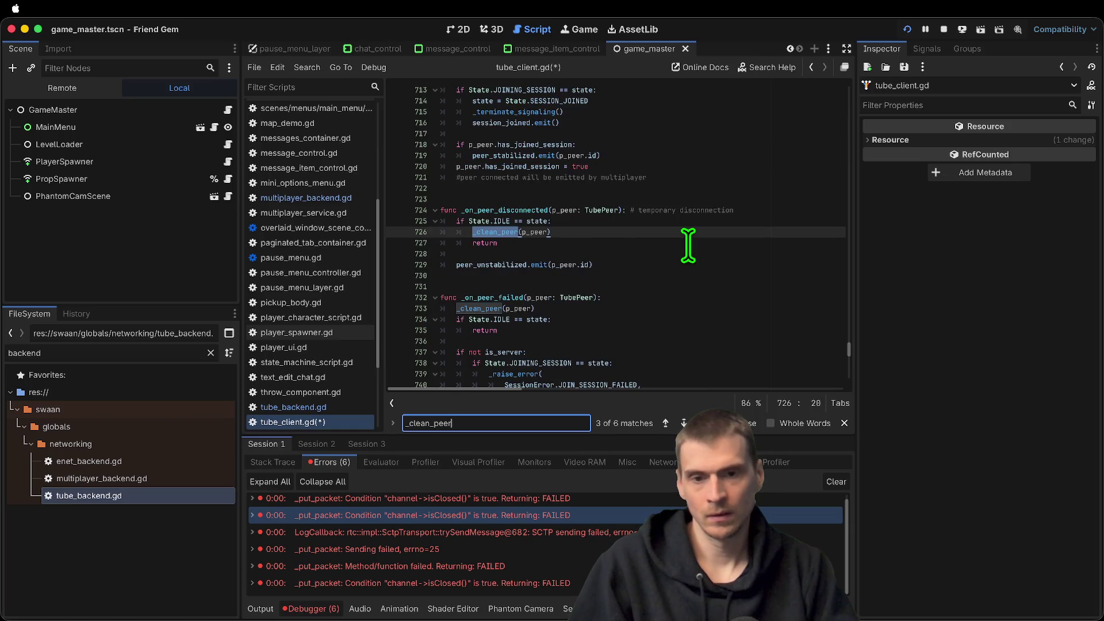
key("Return")
key("Escape")
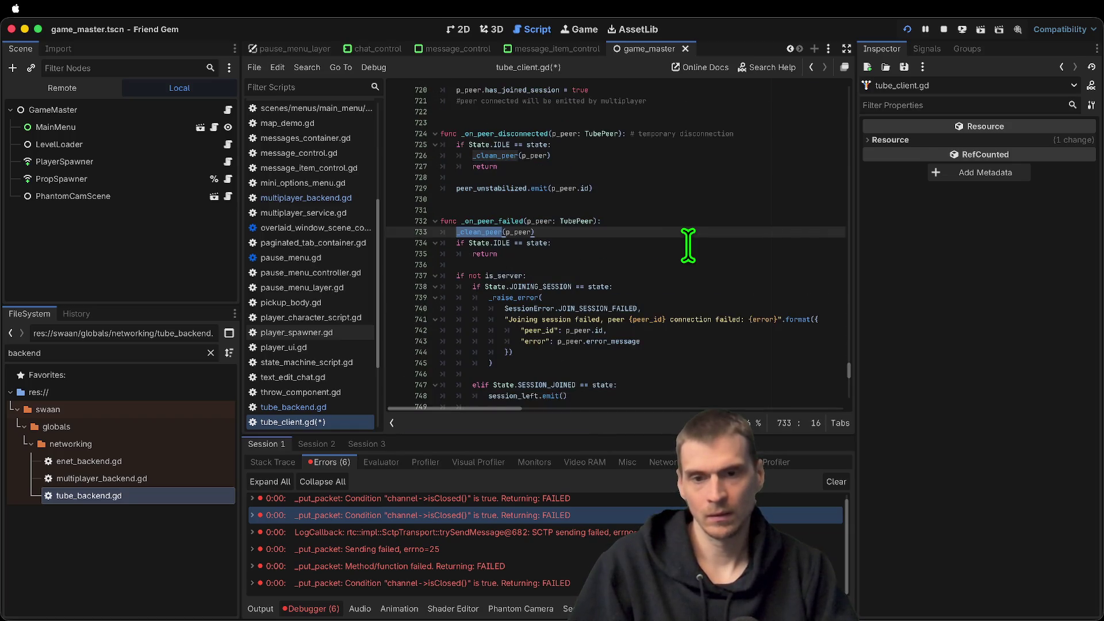
scroll(678, 238, "down", 5)
scroll(672, 235, "up", 15)
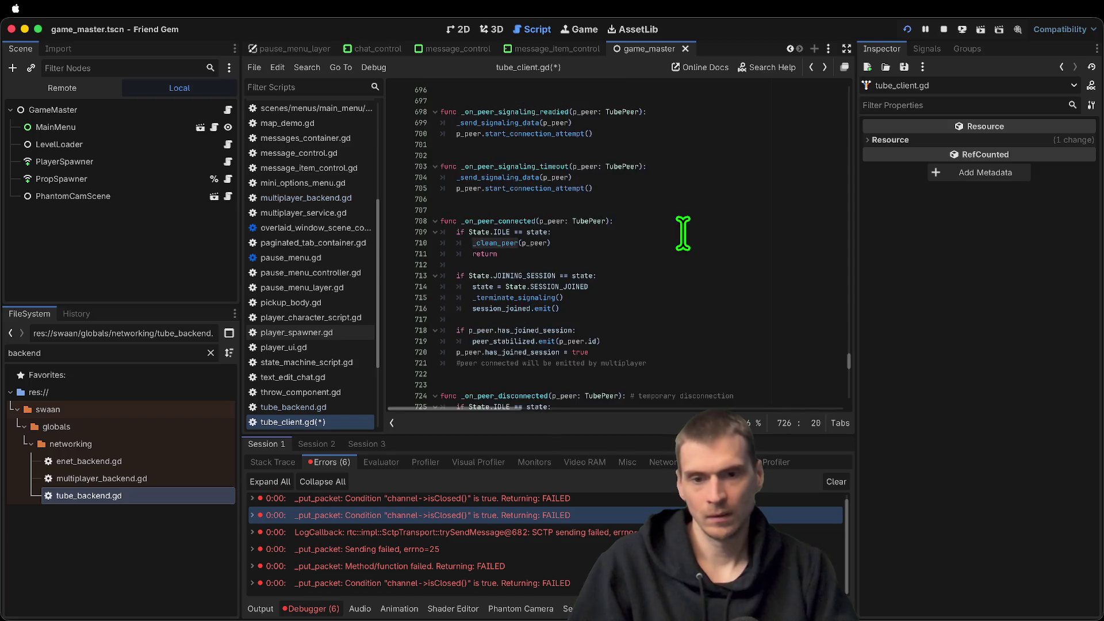
key("alt+Left")
key("alt+Left")
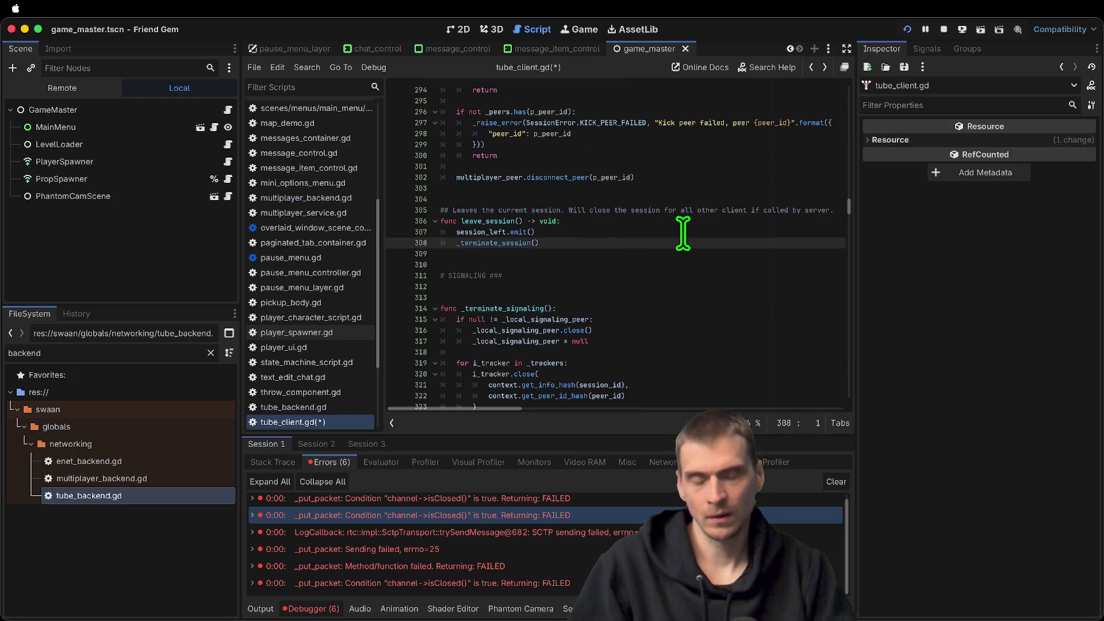
key("alt+Left")
key("alt+Left")
key("alt+Left")
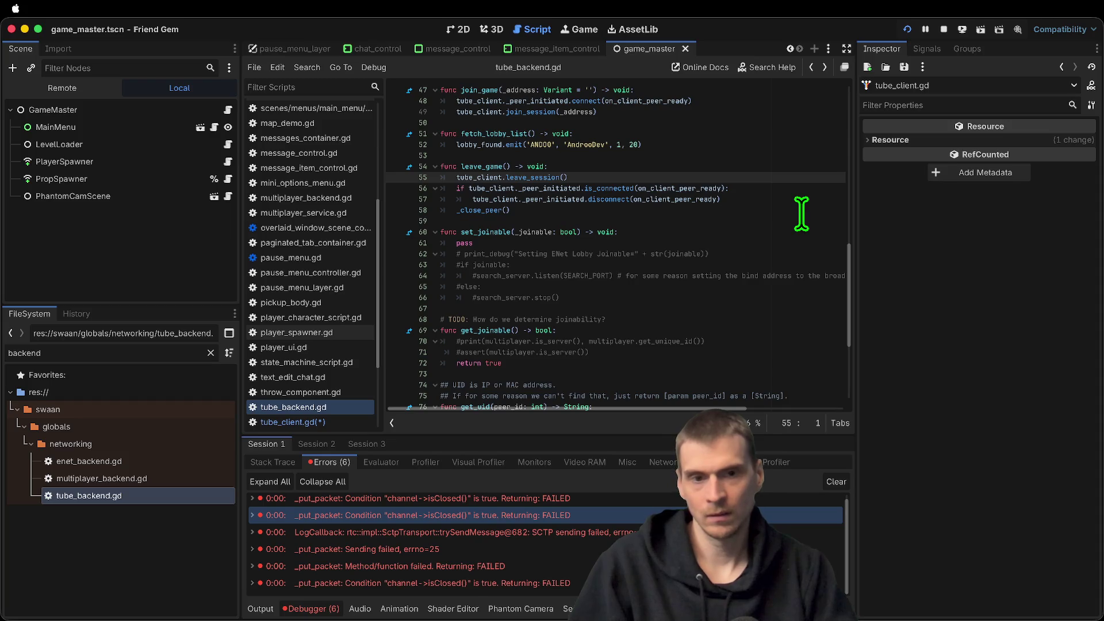
Save tube_client.gd ending in multiplayer_peer.close(), then go back to tube_backend.gd
key("alt+Right")
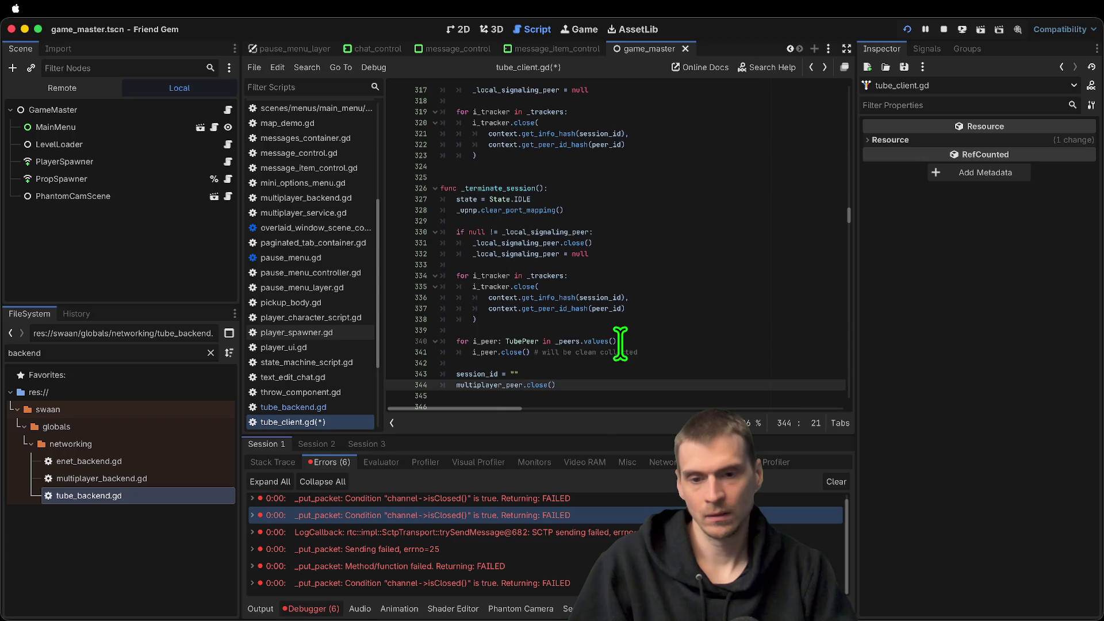
key("Down")
key("Down")
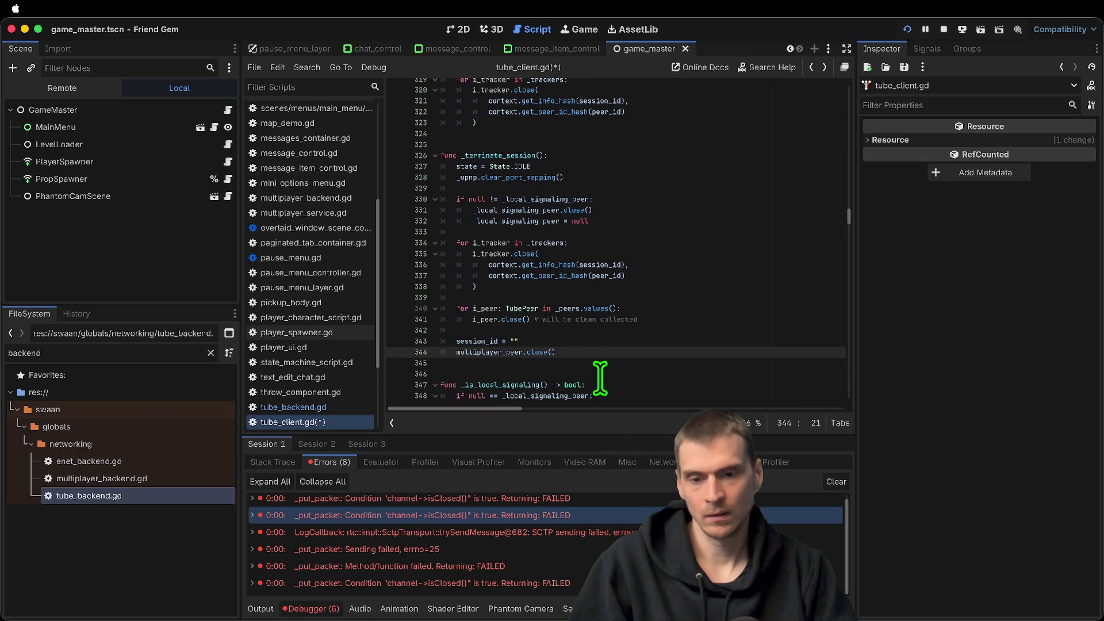
key("super+s")
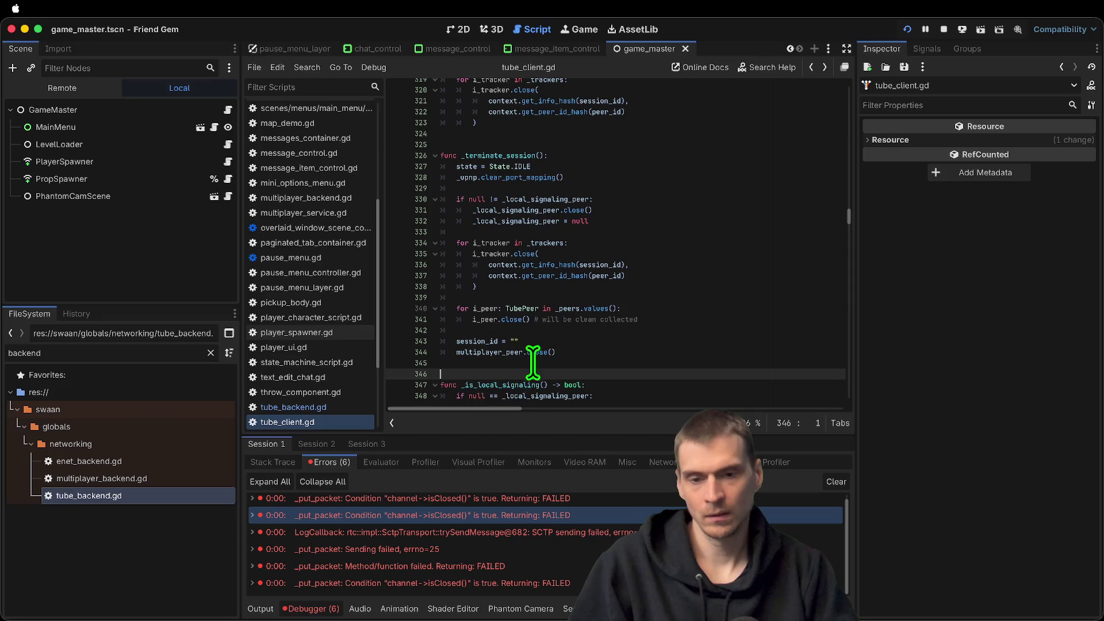
left_click(507, 352)
double_click(443, 551)
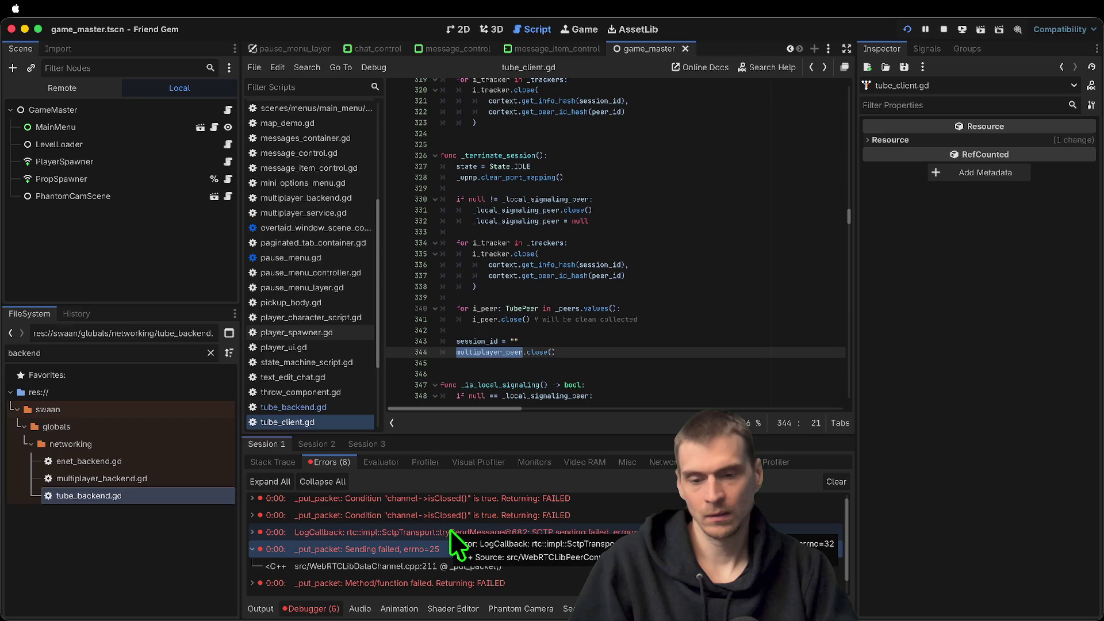
left_click(352, 411)
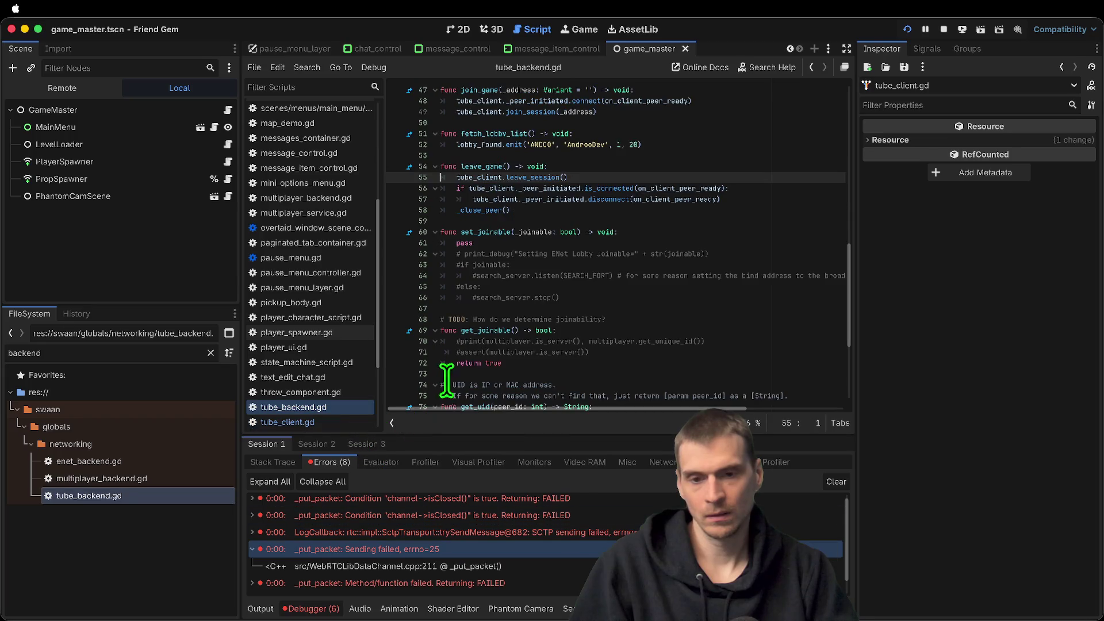
Add 'await get_tree().process_frame' on a new line above _close_peer() in leave_game
left_click(638, 221)
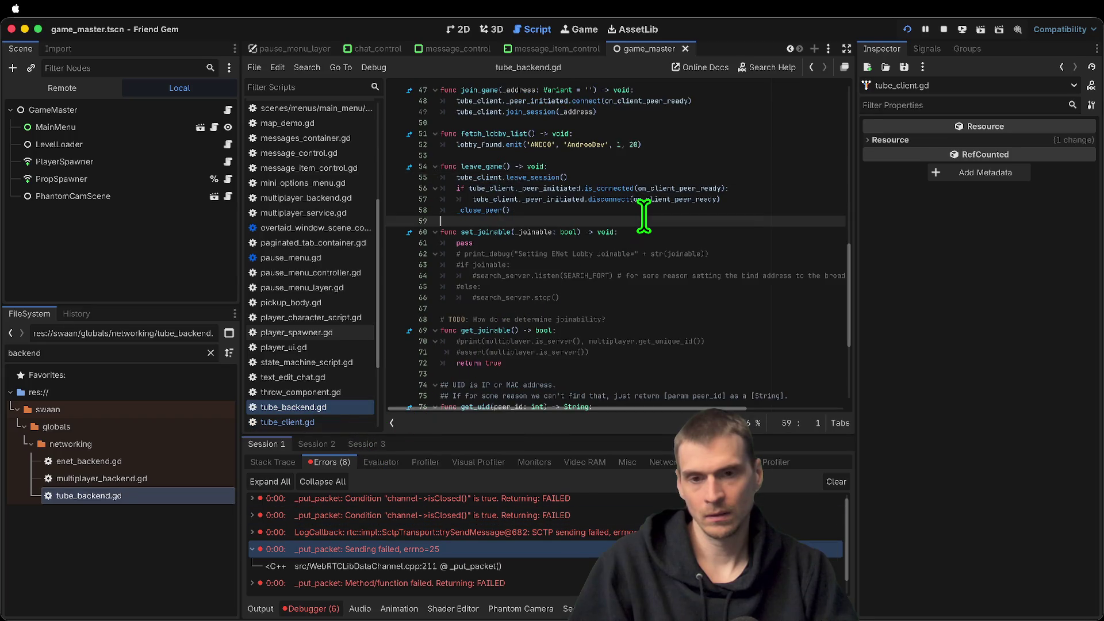
key("ctrl+s")
left_click(751, 208)
key("ctrl+shift+Return")
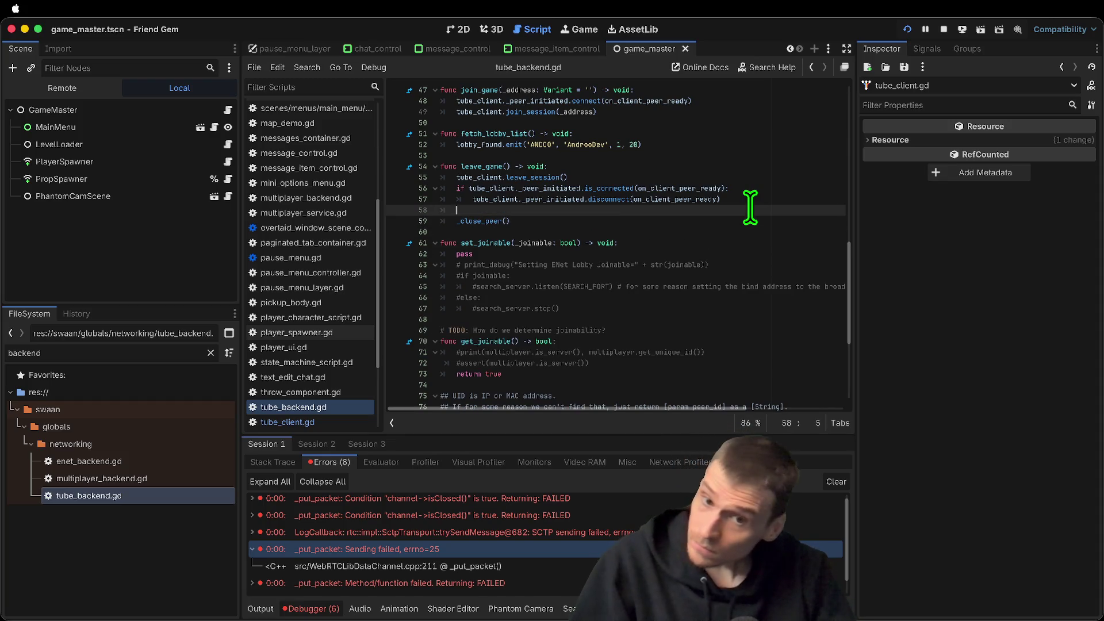
type("sget_t")
key("Return")
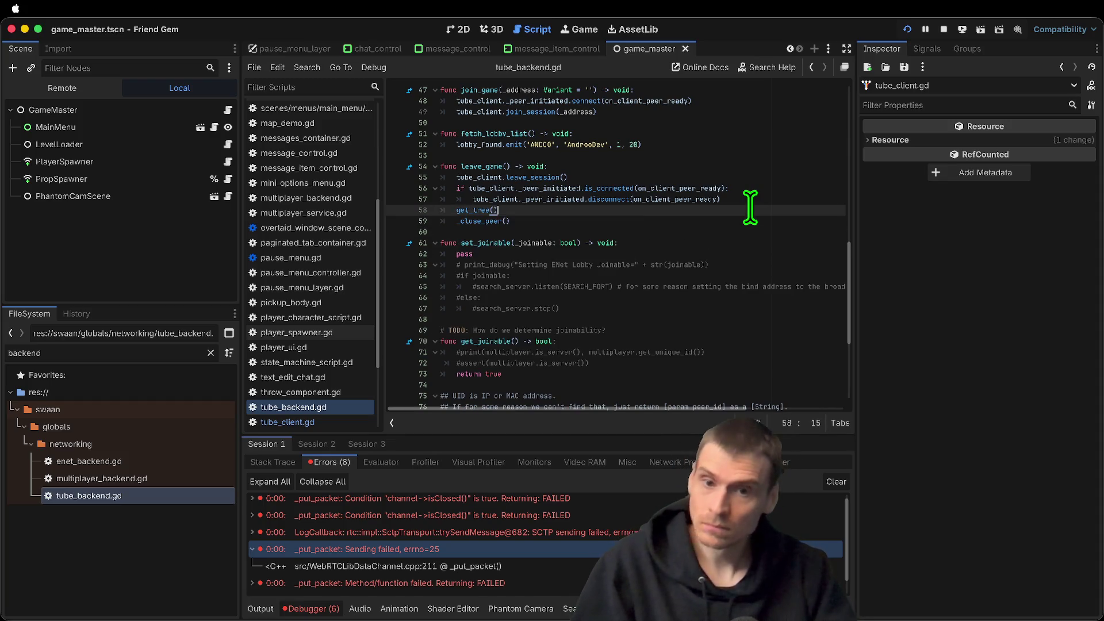
type(".awa")
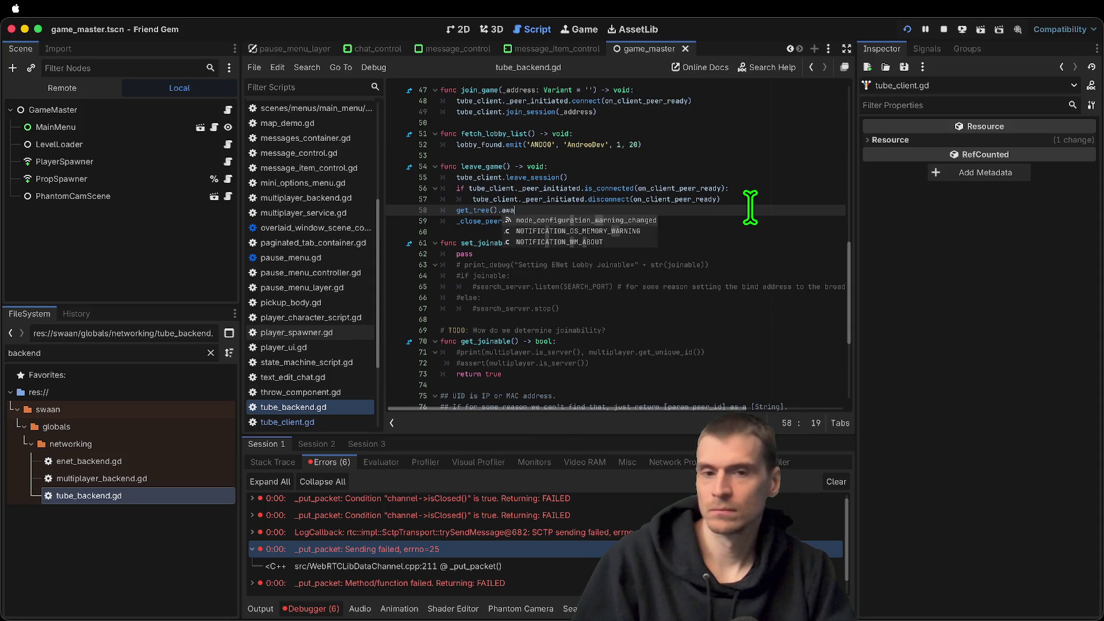
key("BackSpace")
key("BackSpace")
key("BackSpace")
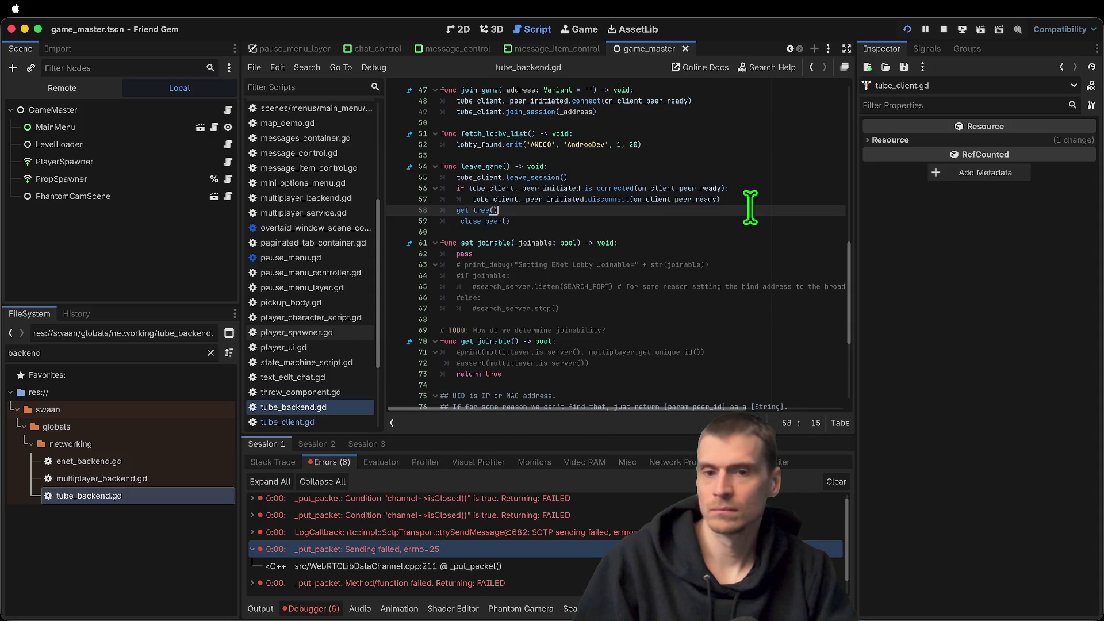
type(".pro")
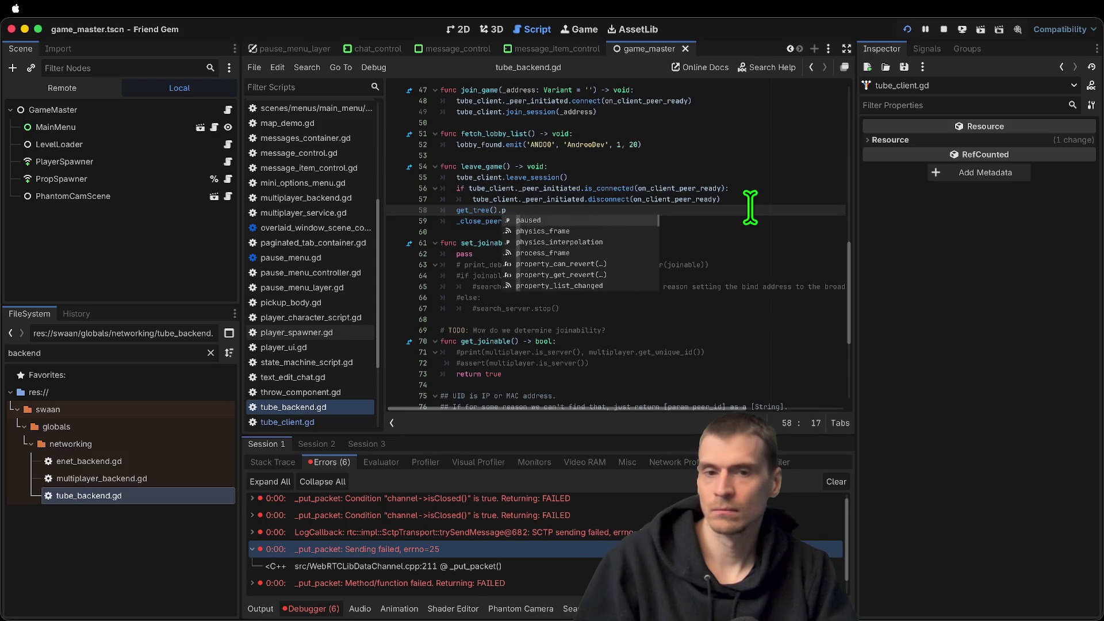
key("Return")
key("Home")
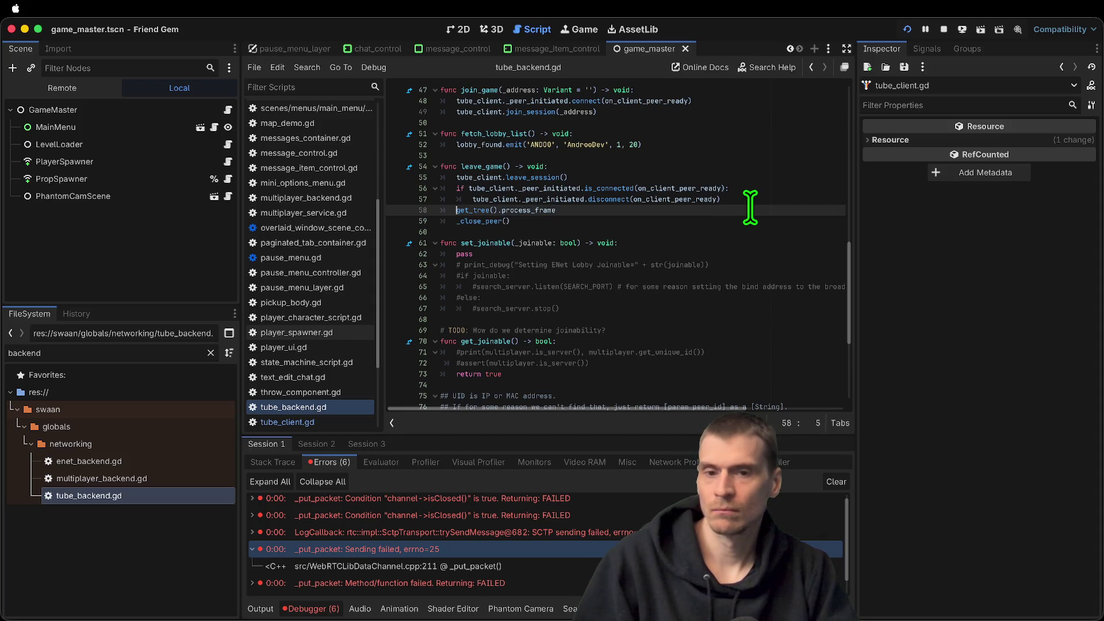
type("awi")
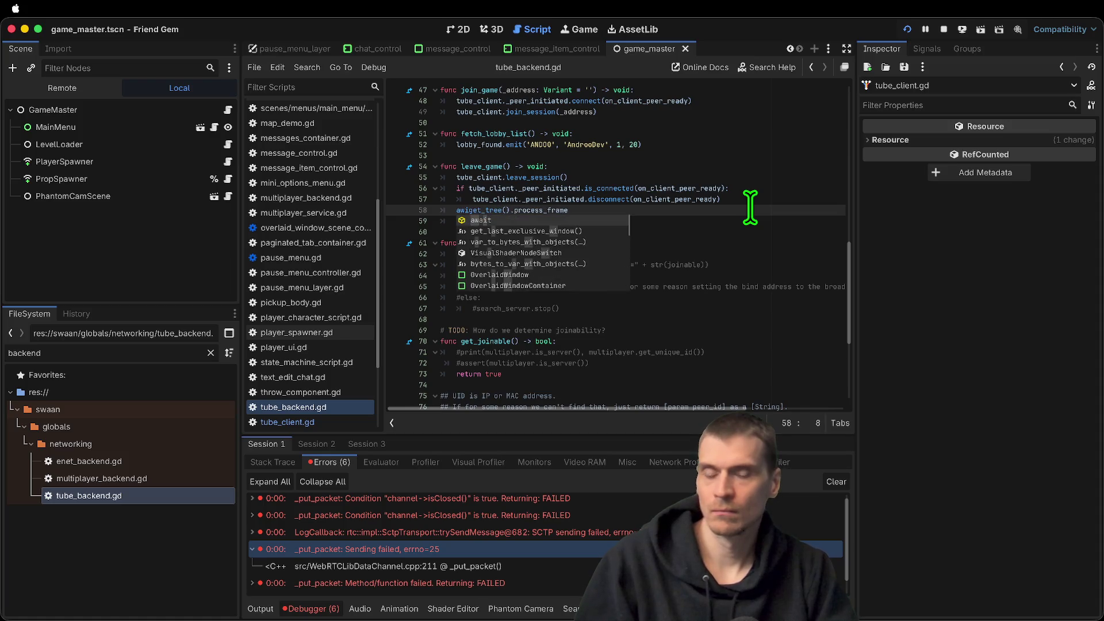
type("t")
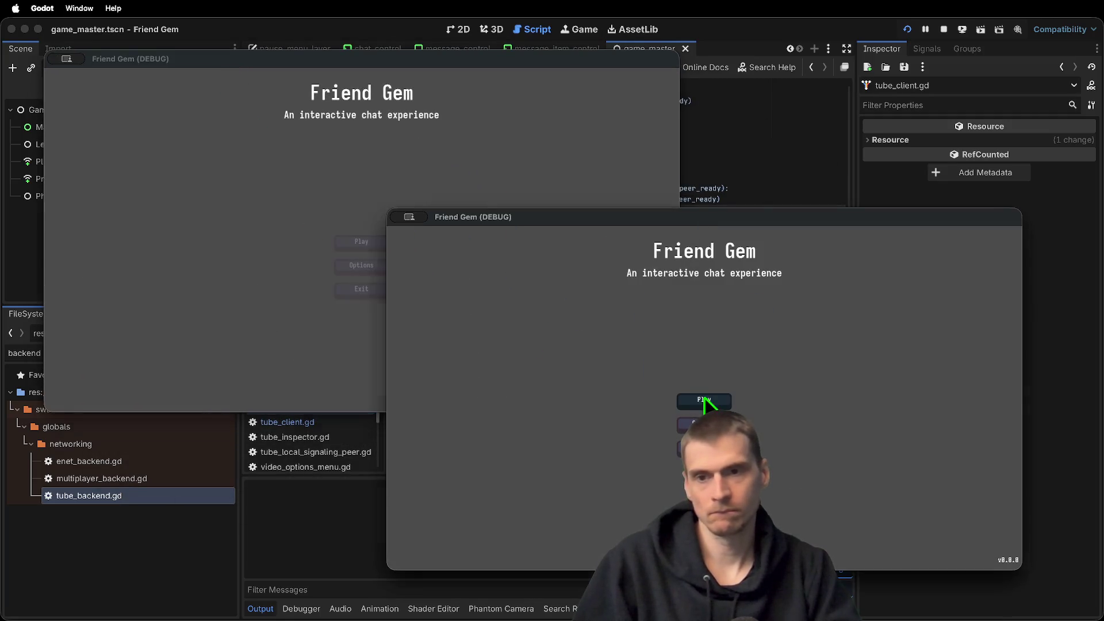
Join the listed lobby from the second game window, then leave to the main menu
left_click(705, 402)
left_click(703, 396)
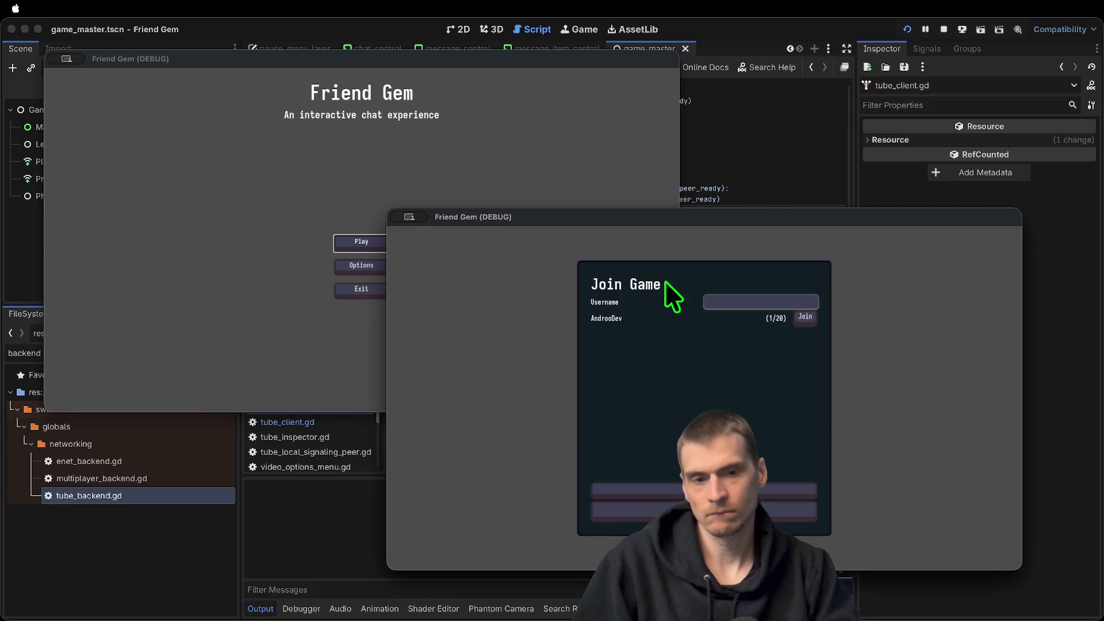
left_click(804, 316)
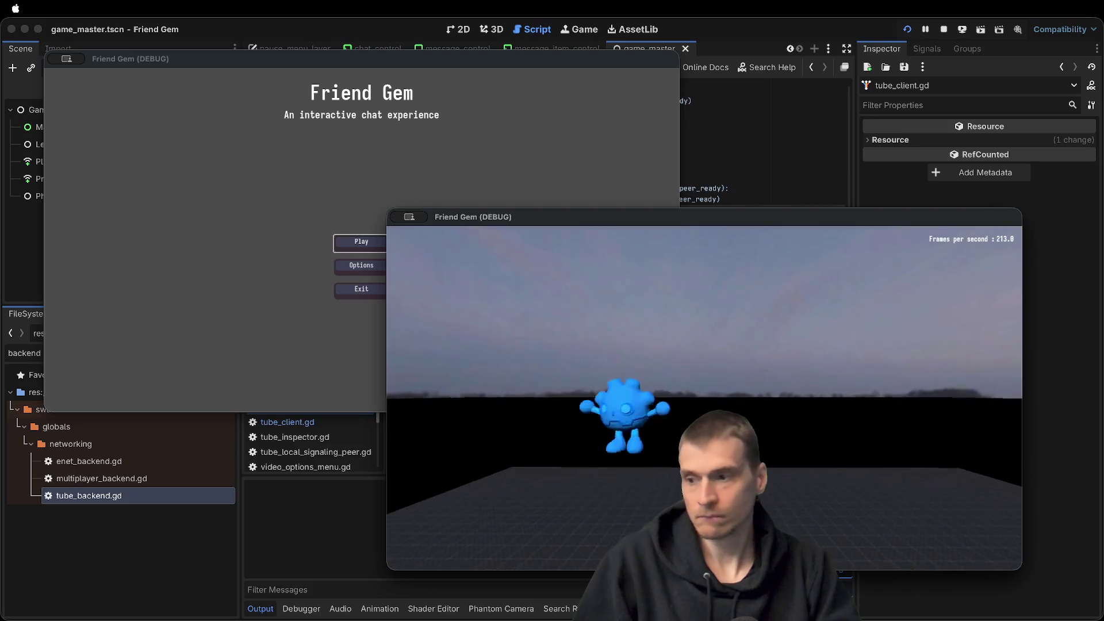
key("Escape")
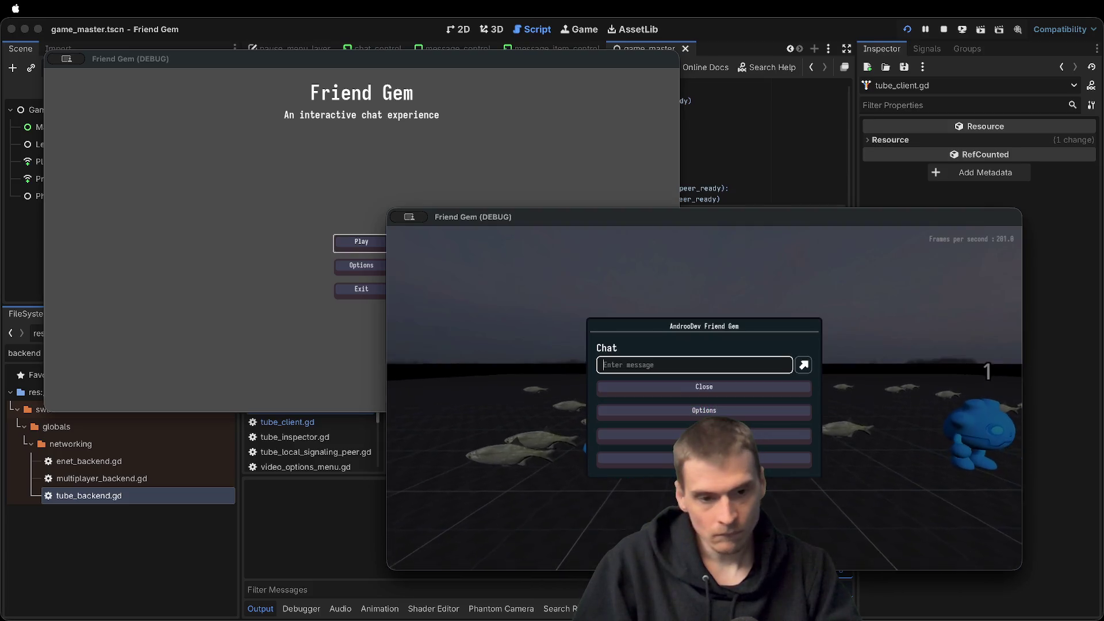
left_click(704, 436)
left_click(707, 407)
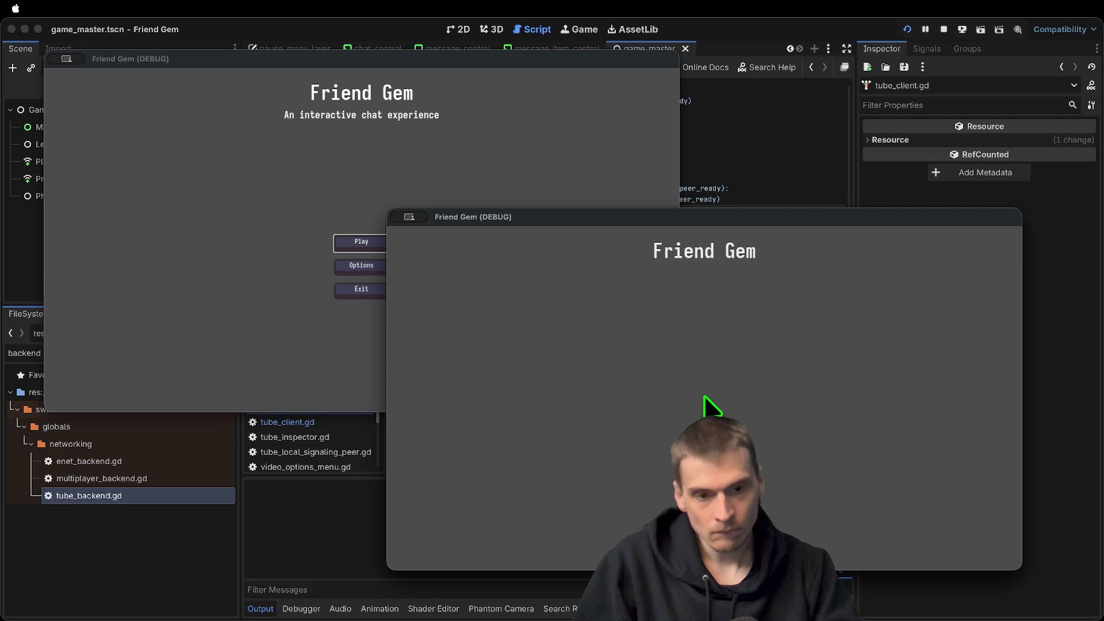
Rejoin the lobby, close the first game instance, and leave the session to the main menu
left_click(704, 401)
left_click(706, 403)
key("Return")
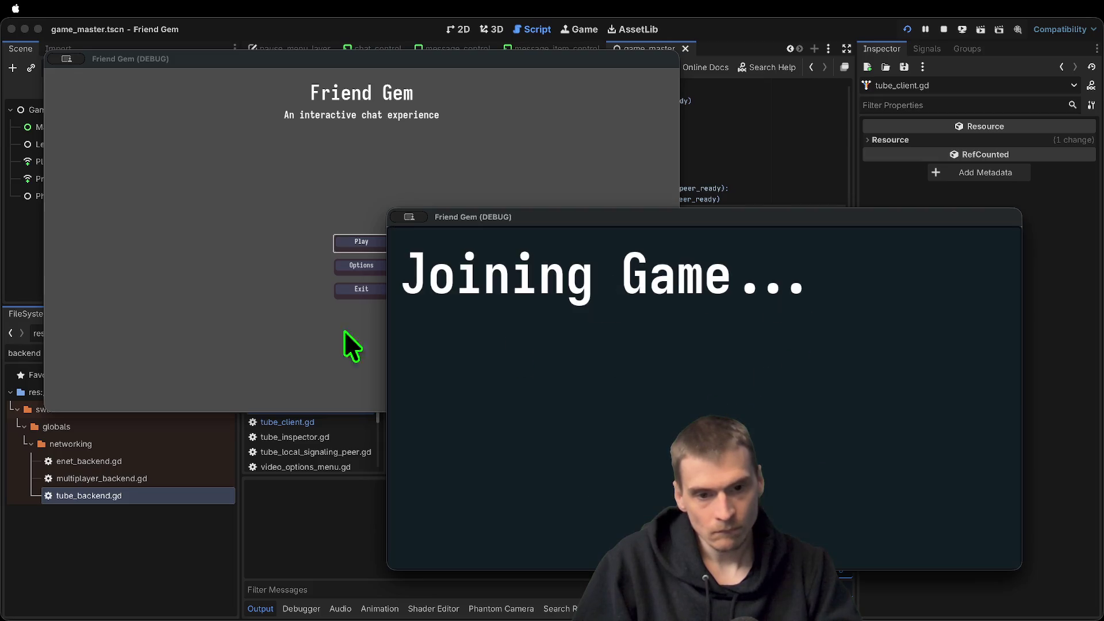
left_click(280, 292)
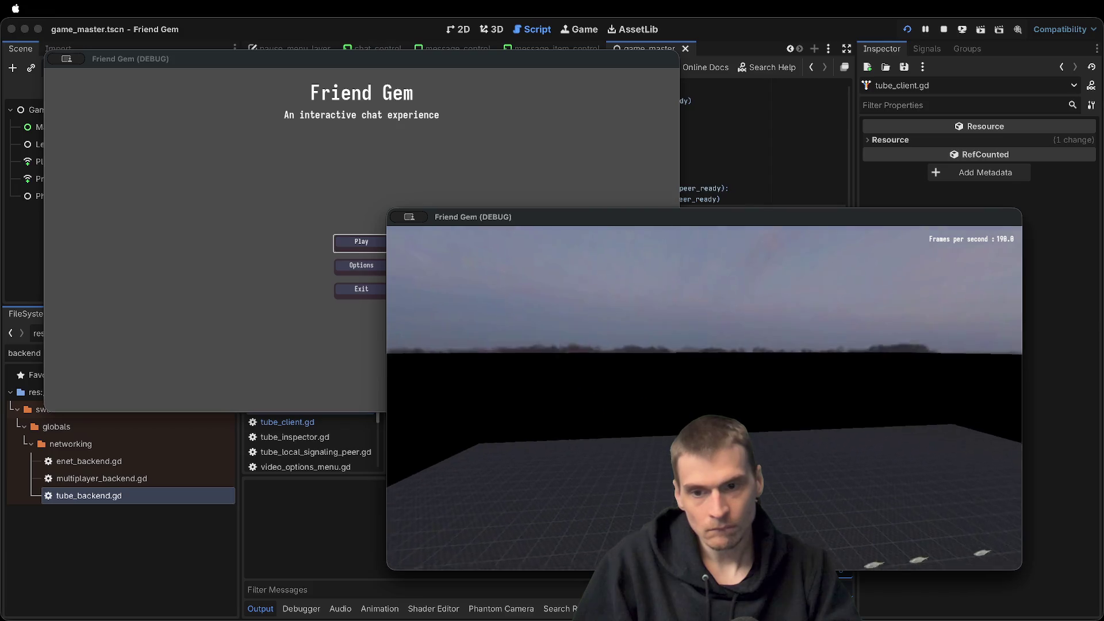
left_click(361, 289)
left_click(380, 254)
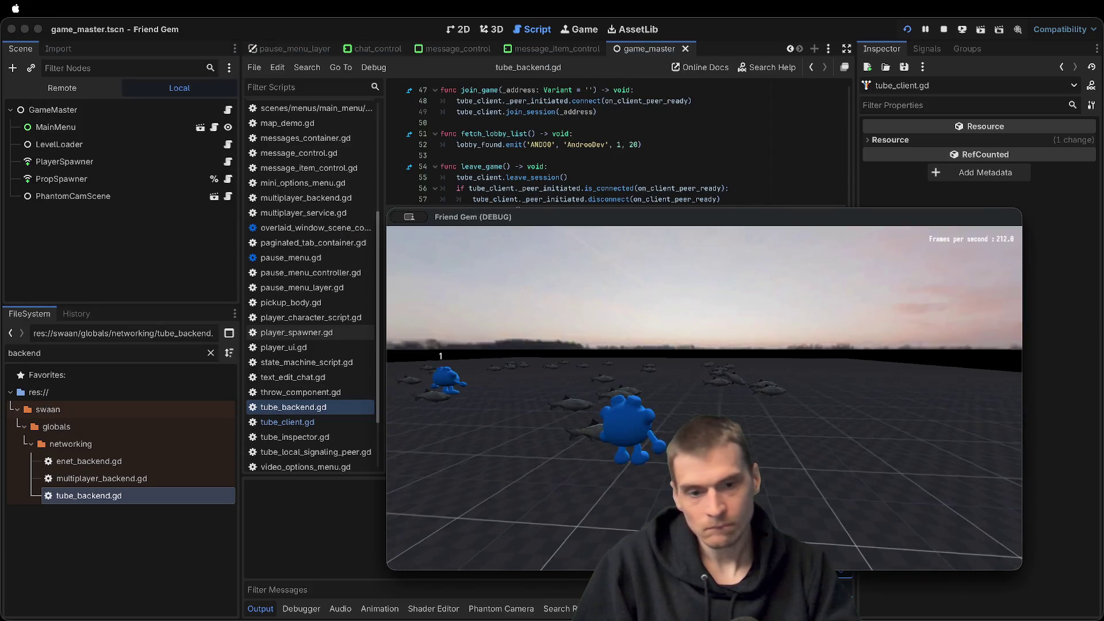
left_click(704, 459)
left_click(723, 414)
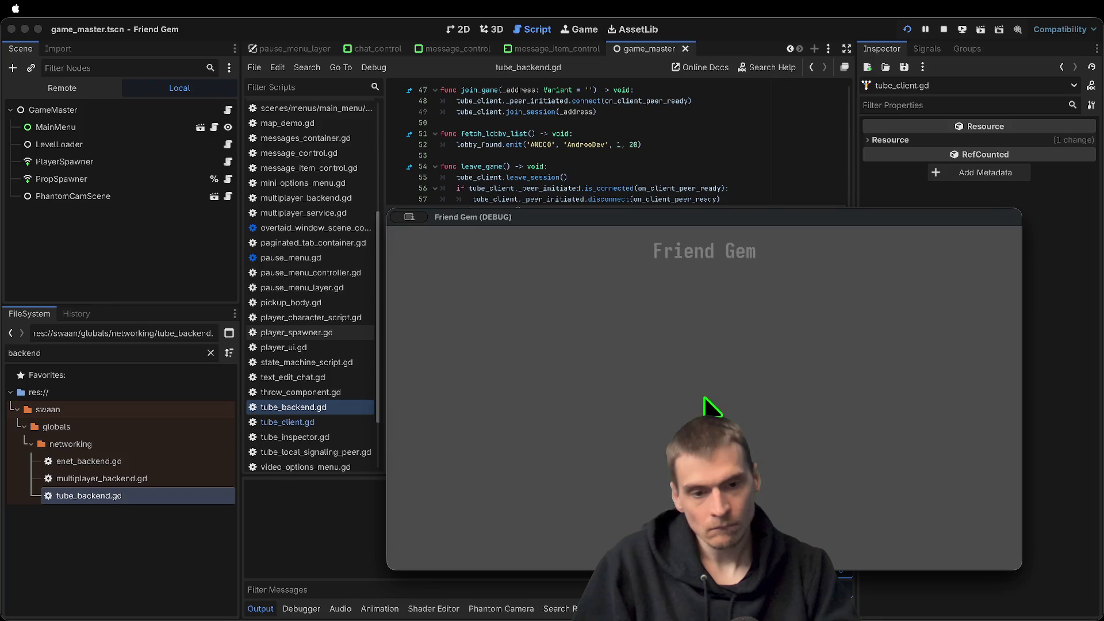
Host a new game, then exit it back to the main menu
left_click(706, 401)
left_click(713, 342)
left_click(765, 492)
key("Escape")
left_click(704, 448)
left_click(723, 412)
Join the lobby and, in Options, enter a username and set the player colour to green
left_click(710, 405)
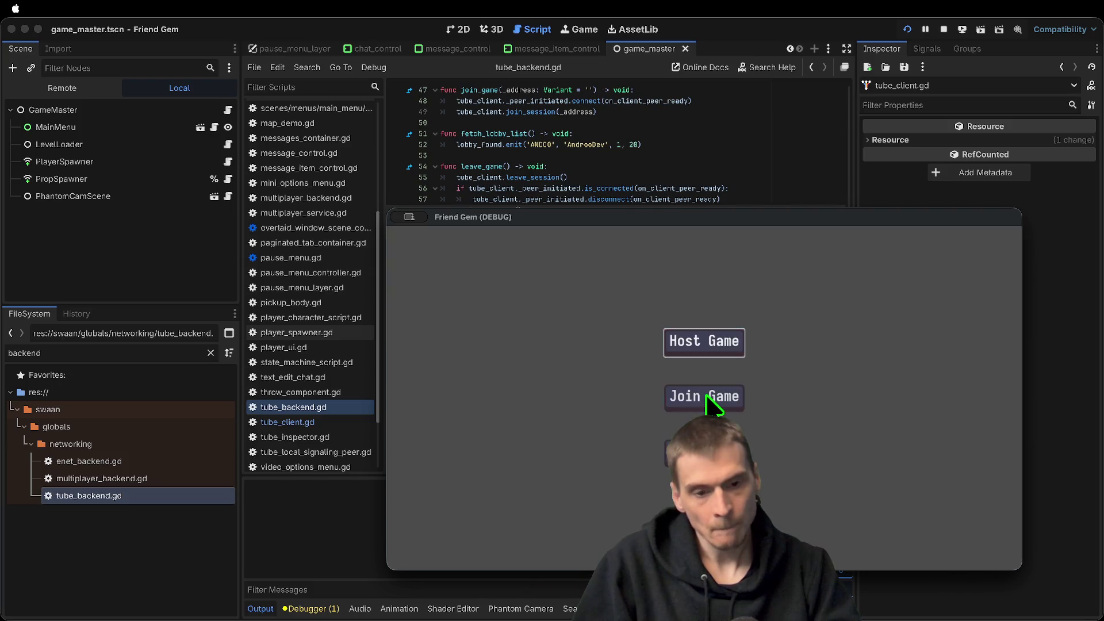
left_click(719, 397)
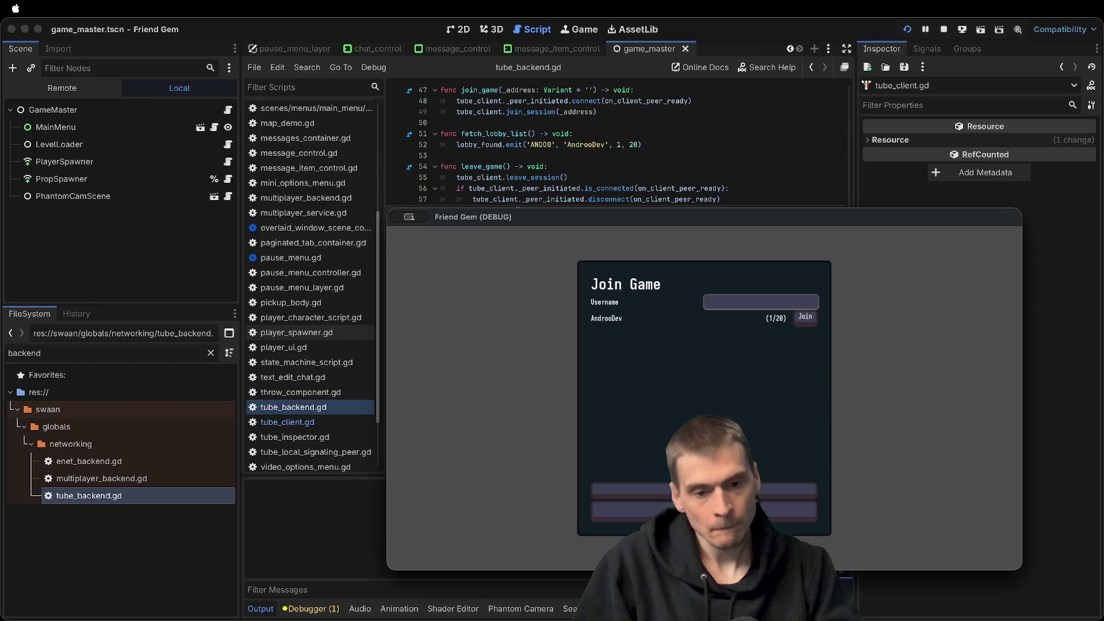
left_click(803, 316)
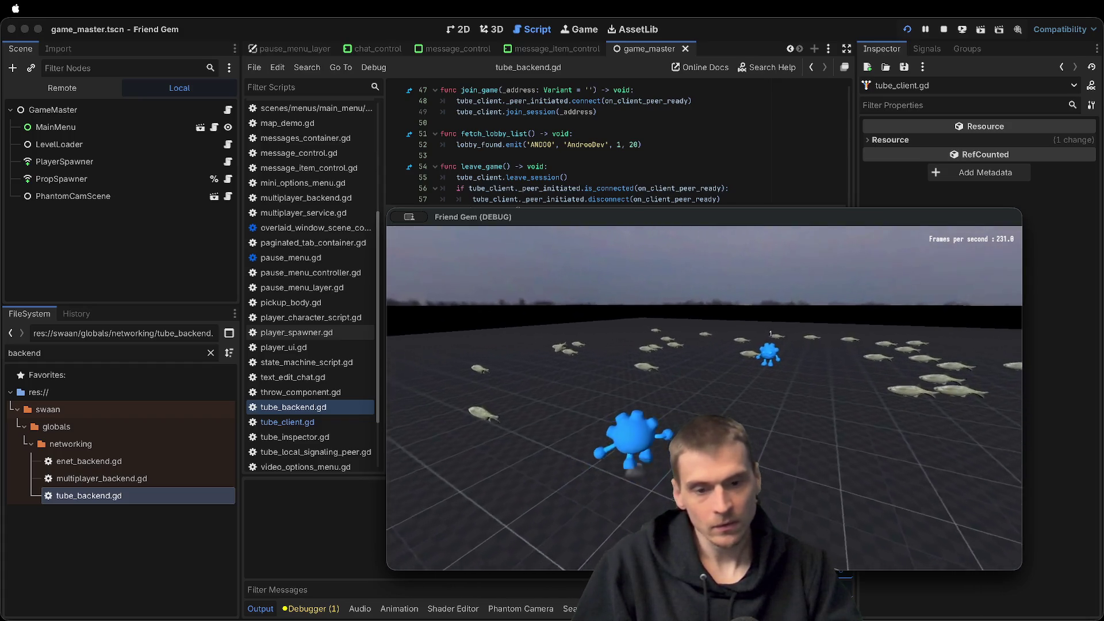
key("Escape")
left_click(705, 412)
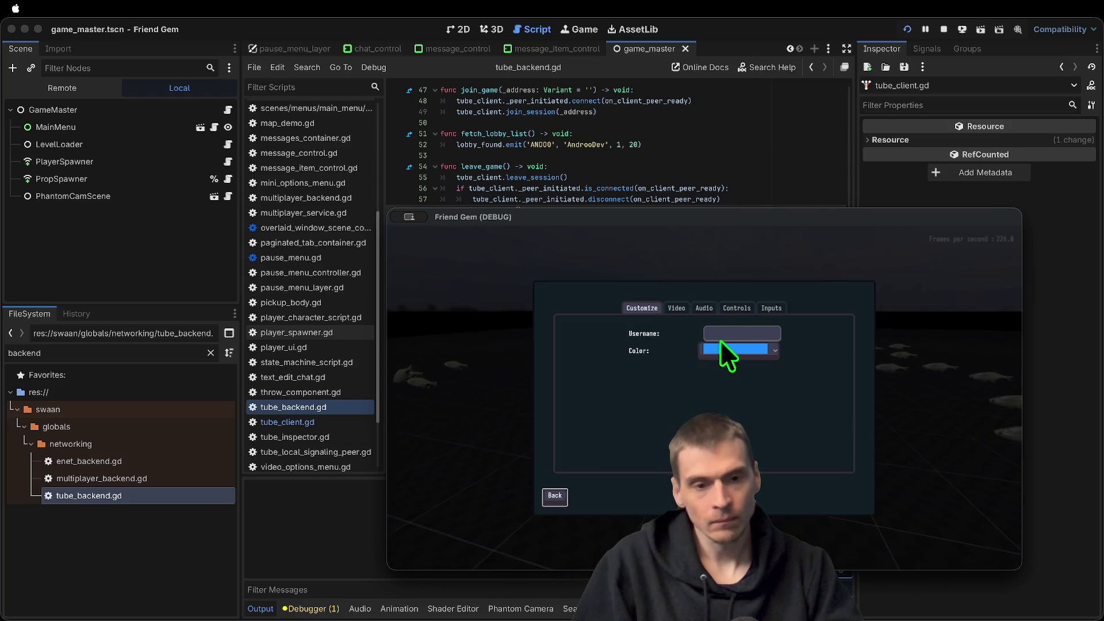
type("andrew")
left_click(736, 349)
left_click(727, 368)
left_click(555, 496)
key("Escape")
Send the chat message 'eaefaef' and stop the running debug session
key("Escape")
left_click(705, 370)
type("eaefaef")
key("Return")
key("Escape")
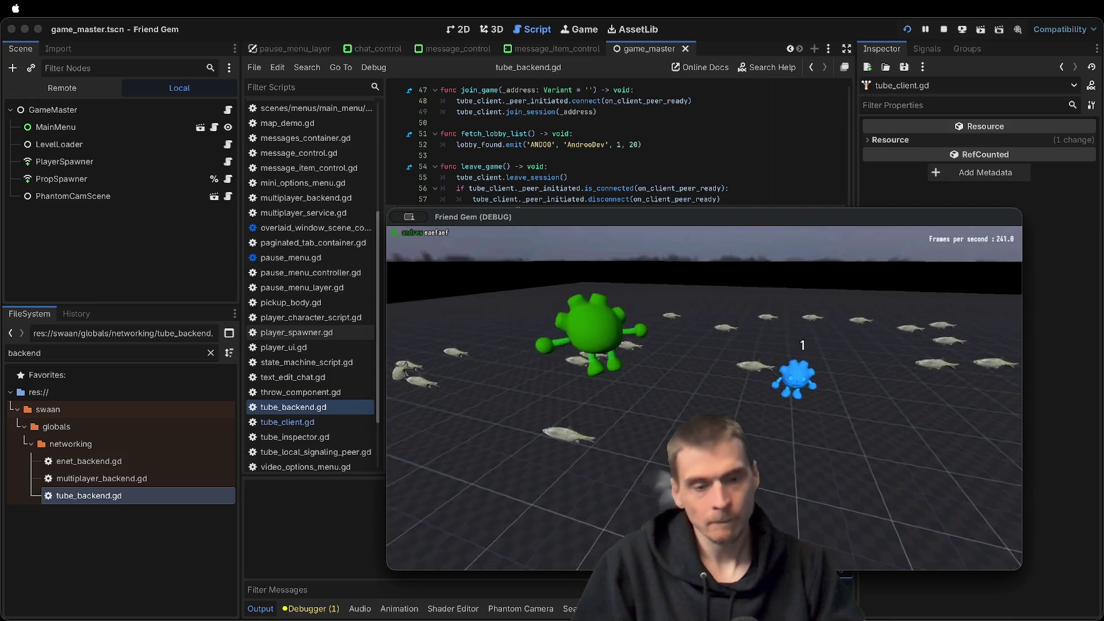
key("super+q")
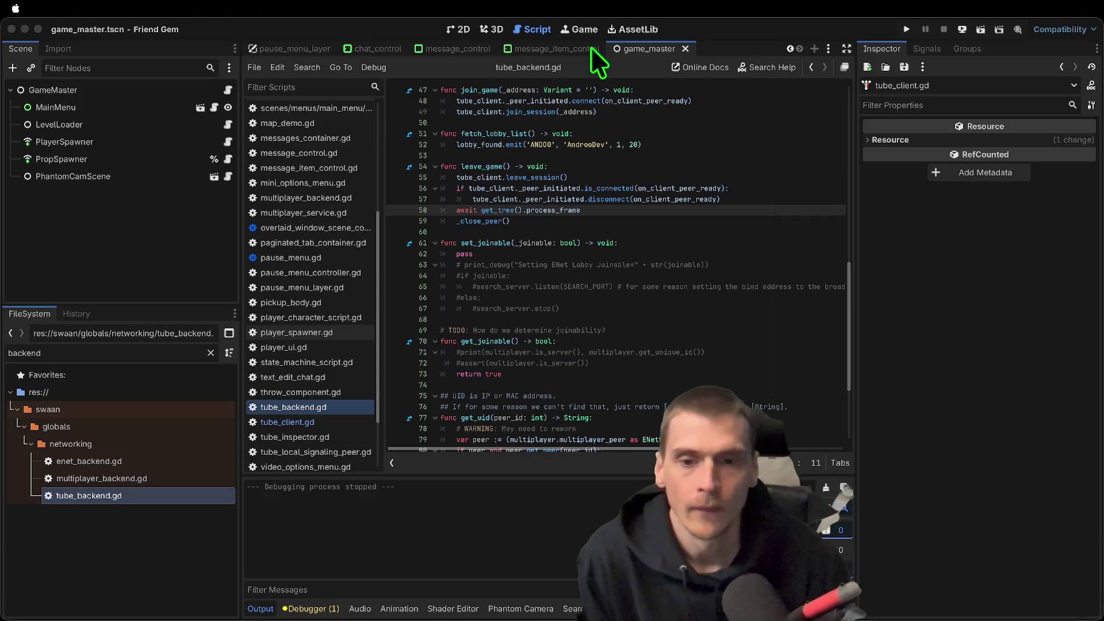
left_click(536, 429)
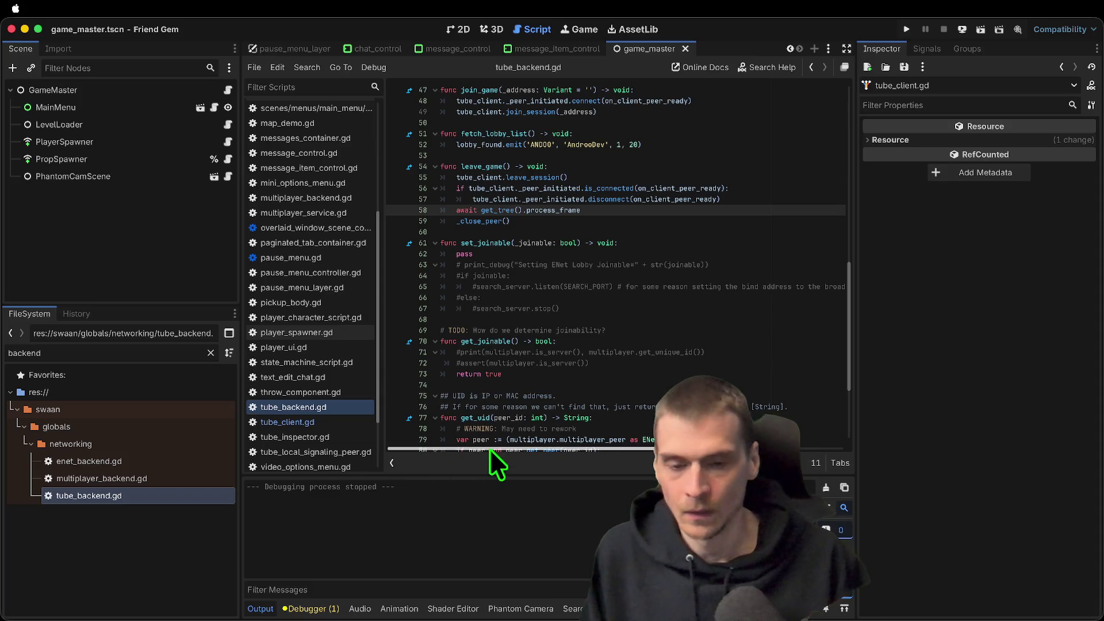
Filter FileSystem by 'cart', then clear the filter and collapse the minecart folders to reach the shaders
double_click(172, 353)
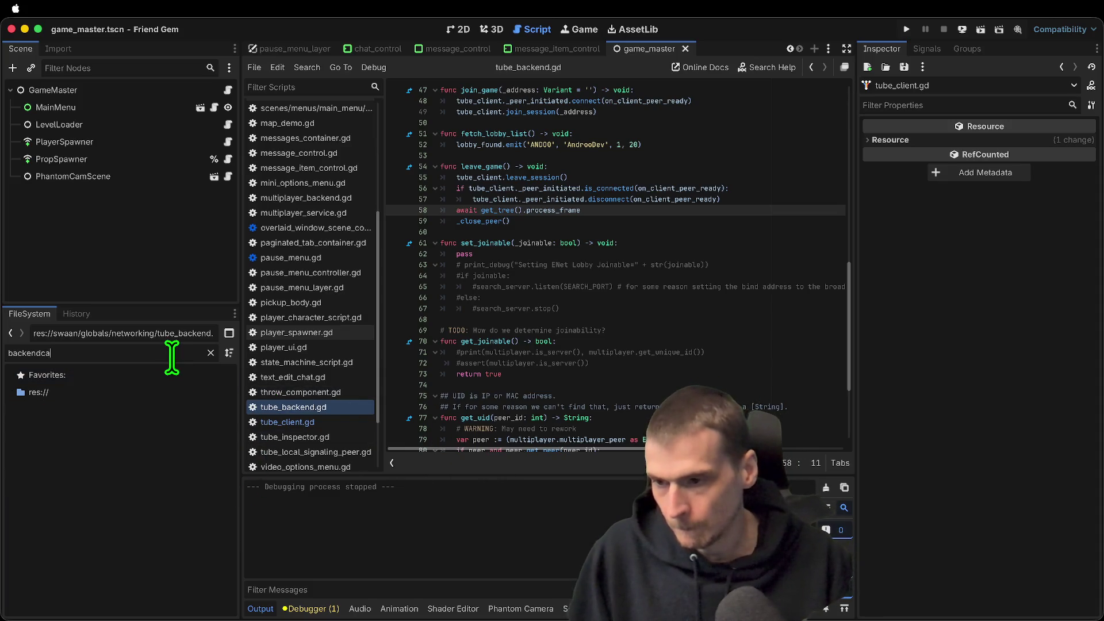
type("cart")
left_click(154, 463)
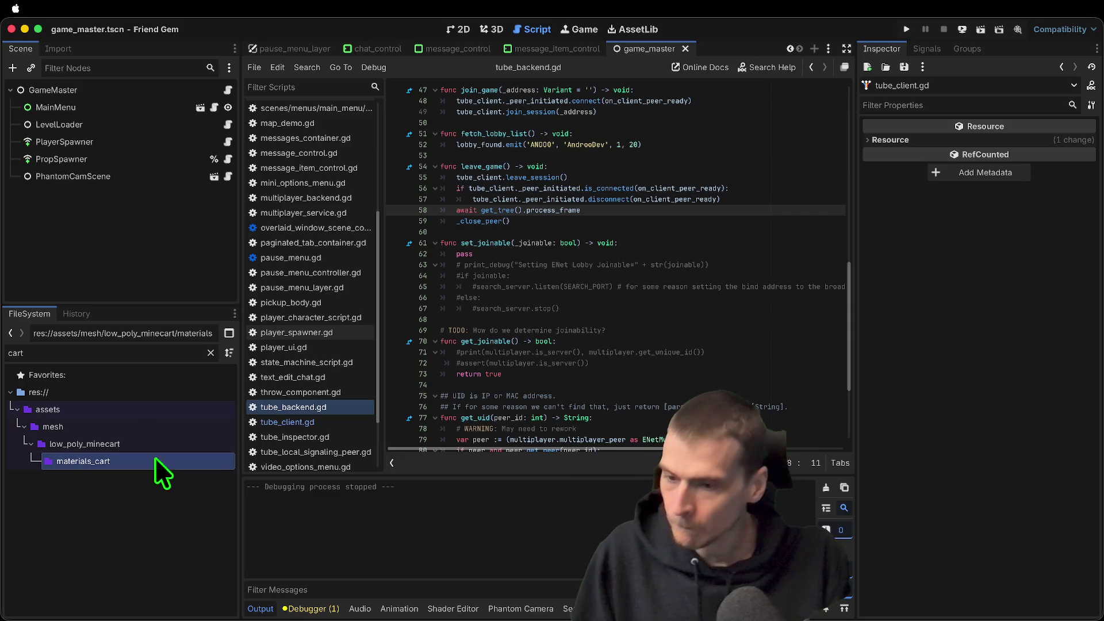
double_click(140, 354)
key("BackSpace")
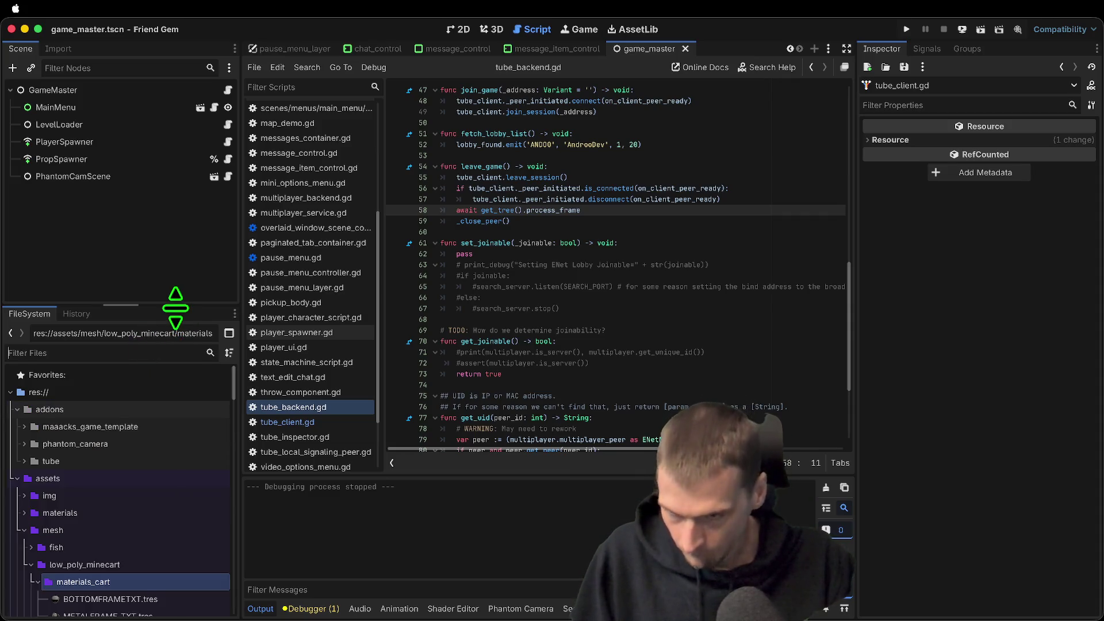
left_click_drag(175, 307, 172, 217)
scroll(133, 526, "down", 3)
double_click(157, 342)
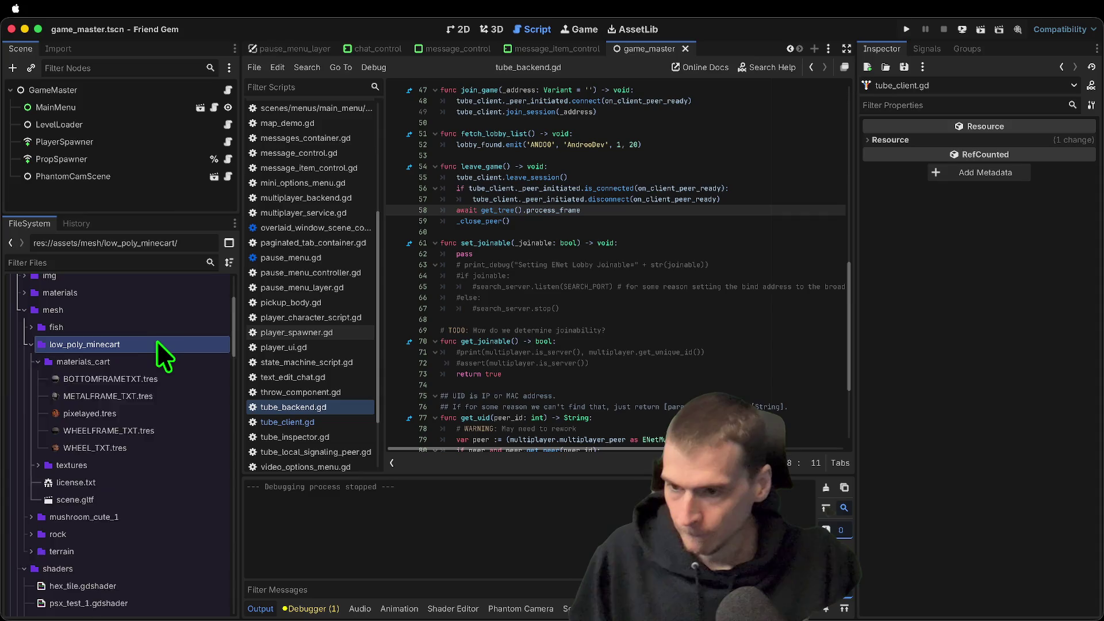
double_click(158, 346)
double_click(157, 355)
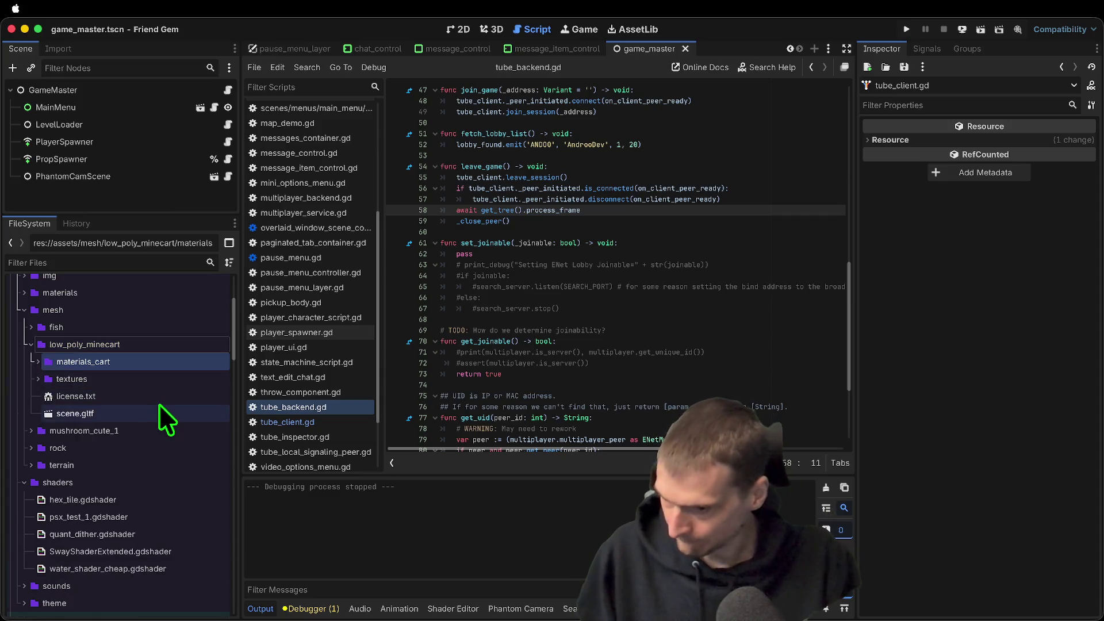
key("Left")
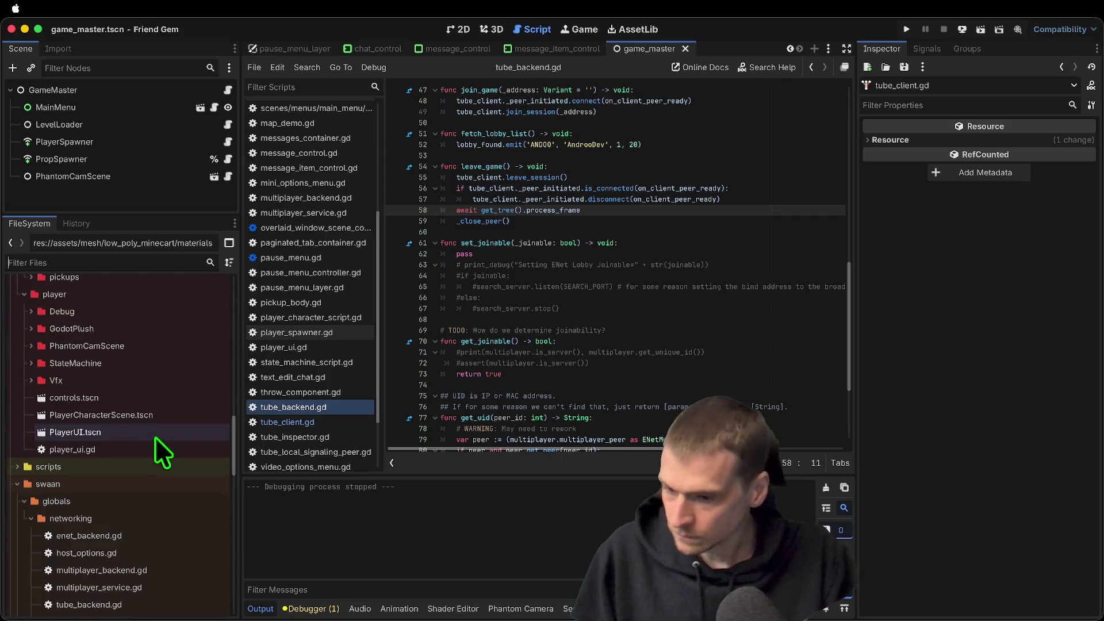
Delete the psx_test_1, quant_dither and SwayShaderExtended shaders, confirming Remove
left_click(167, 407)
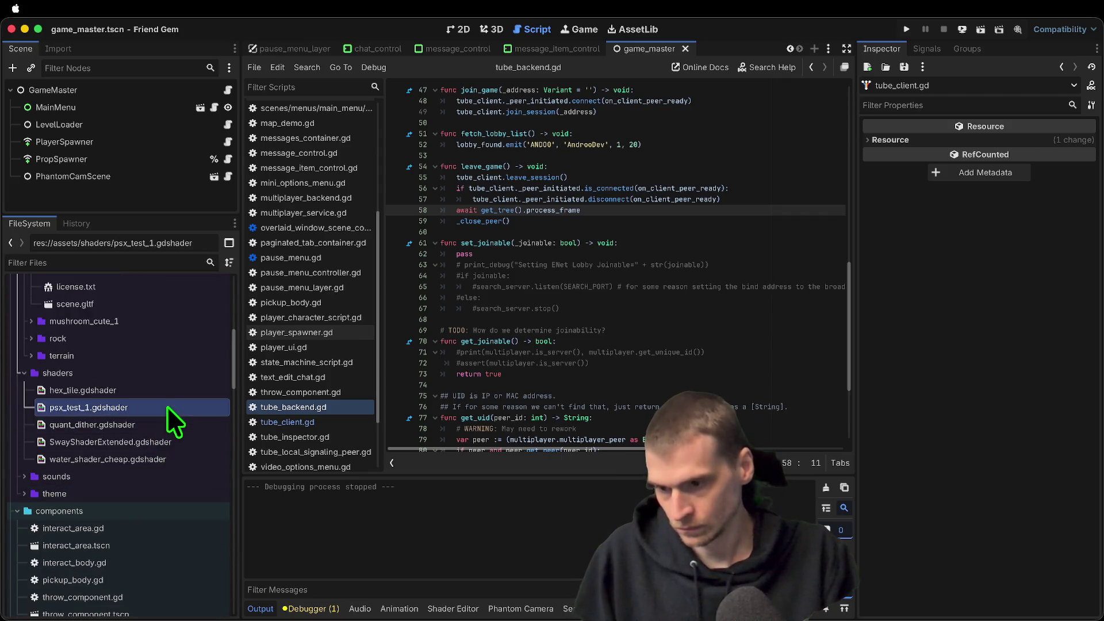
left_click(163, 425)
left_click(167, 411)
left_click(164, 426)
left_click(161, 440)
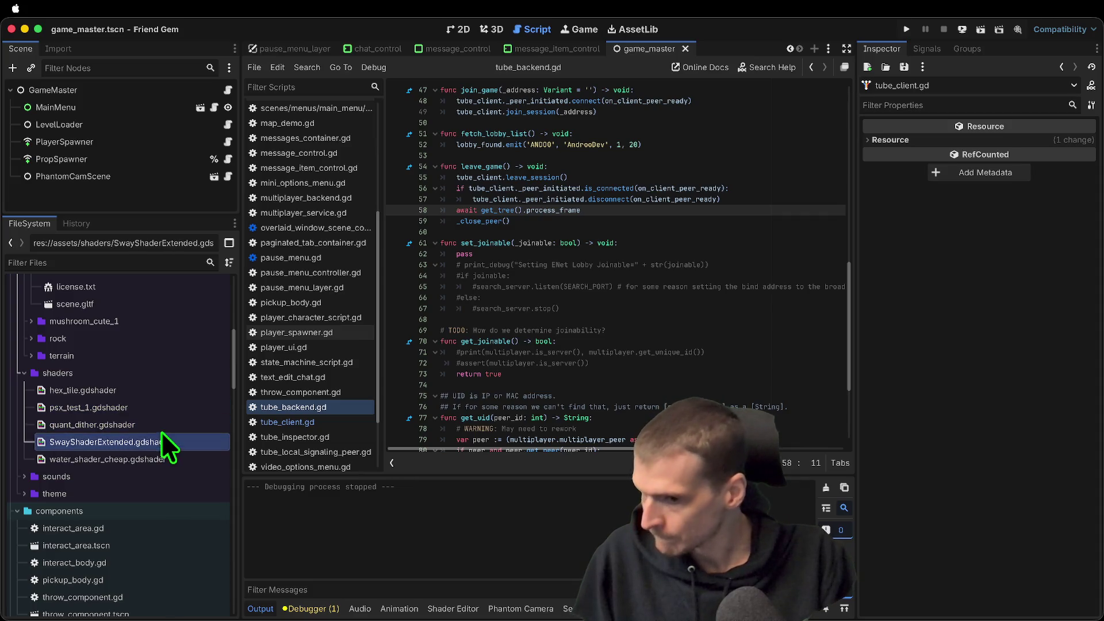
left_click(165, 409, "shift")
right_click(165, 411)
left_click(268, 436)
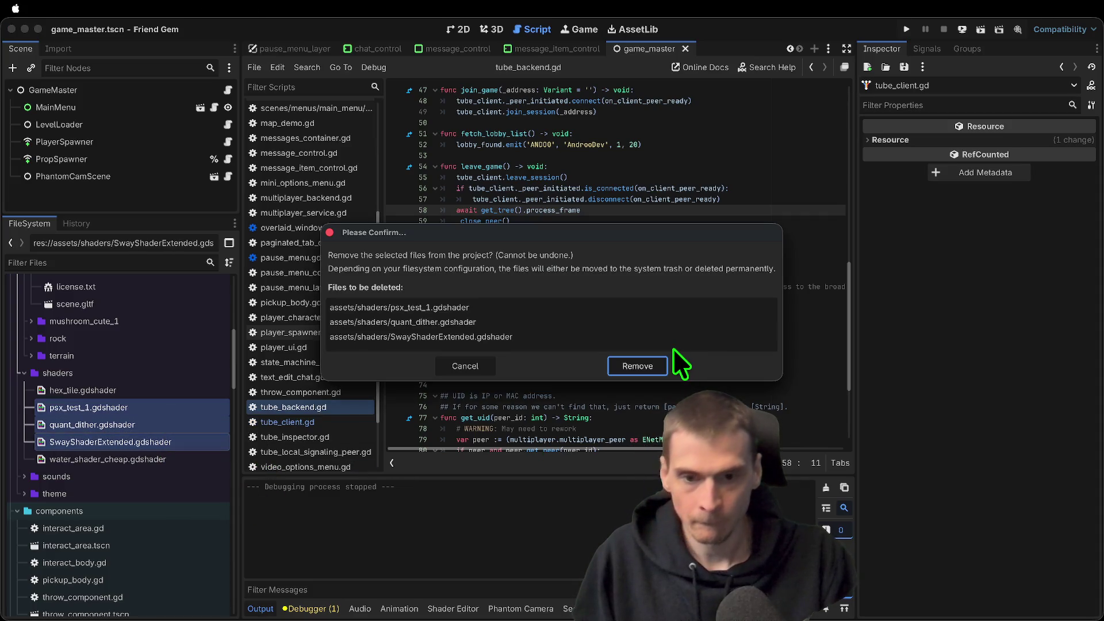
left_click(636, 362)
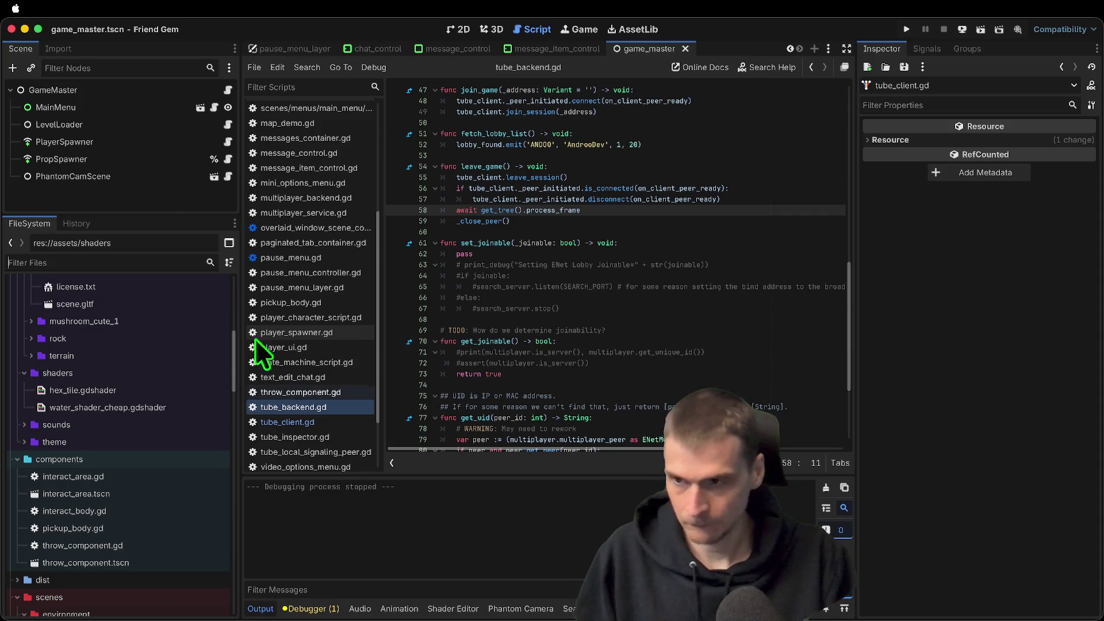
Search AssetLib for the car asset, then download and install SRCoder's Simple Car
left_click(646, 31)
type("sr")
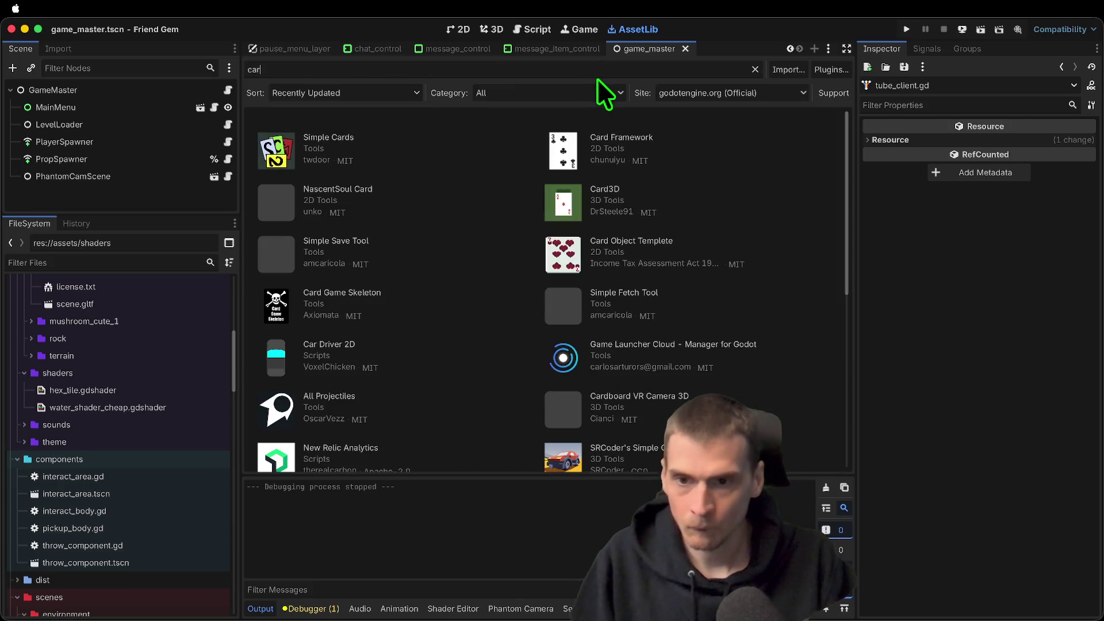
key("super+a")
scroll(799, 434, "down", 2)
left_click(631, 383)
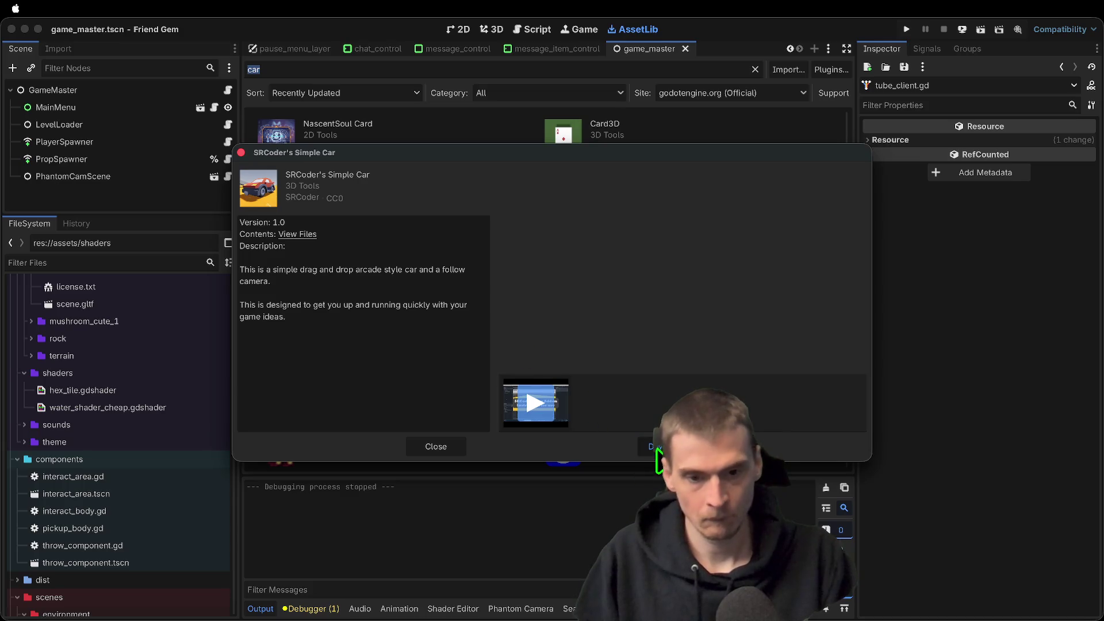
left_click(653, 448)
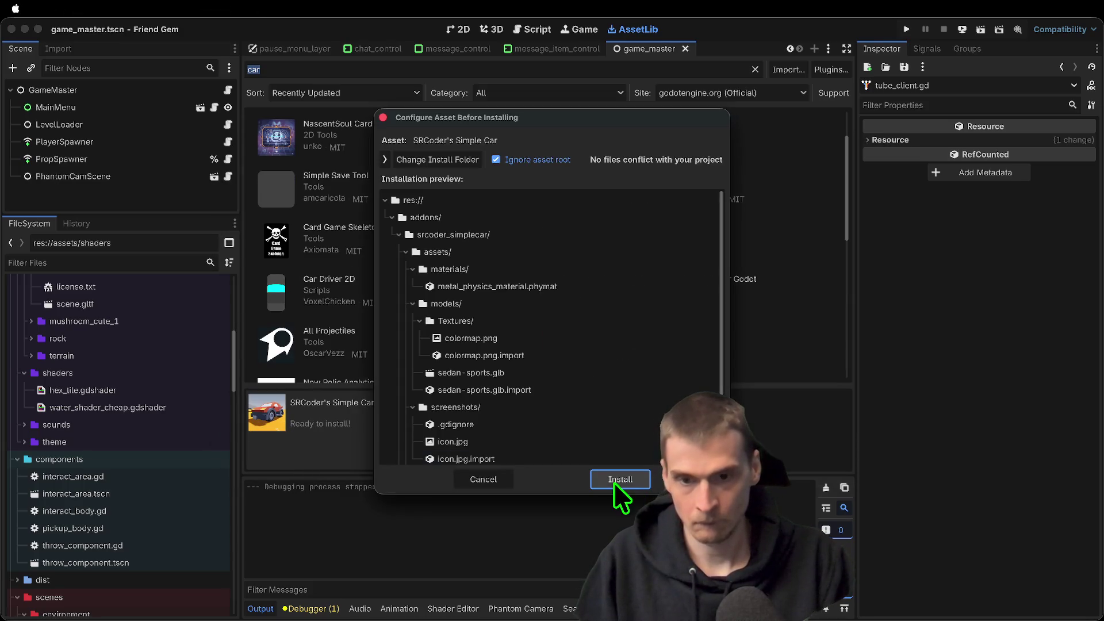
left_click(613, 482)
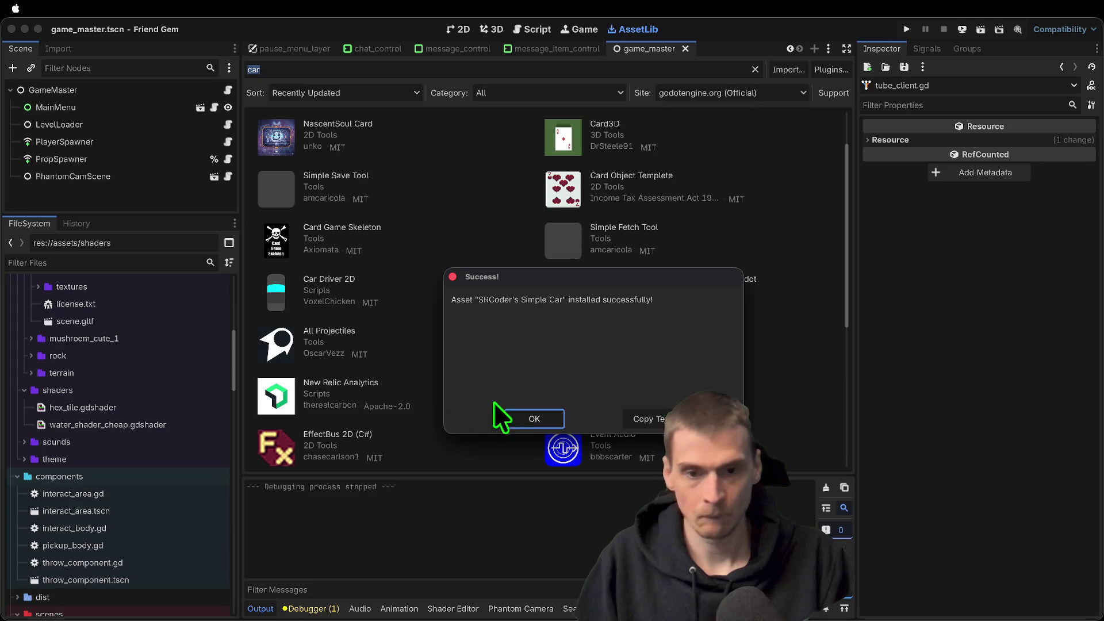
left_click(531, 420)
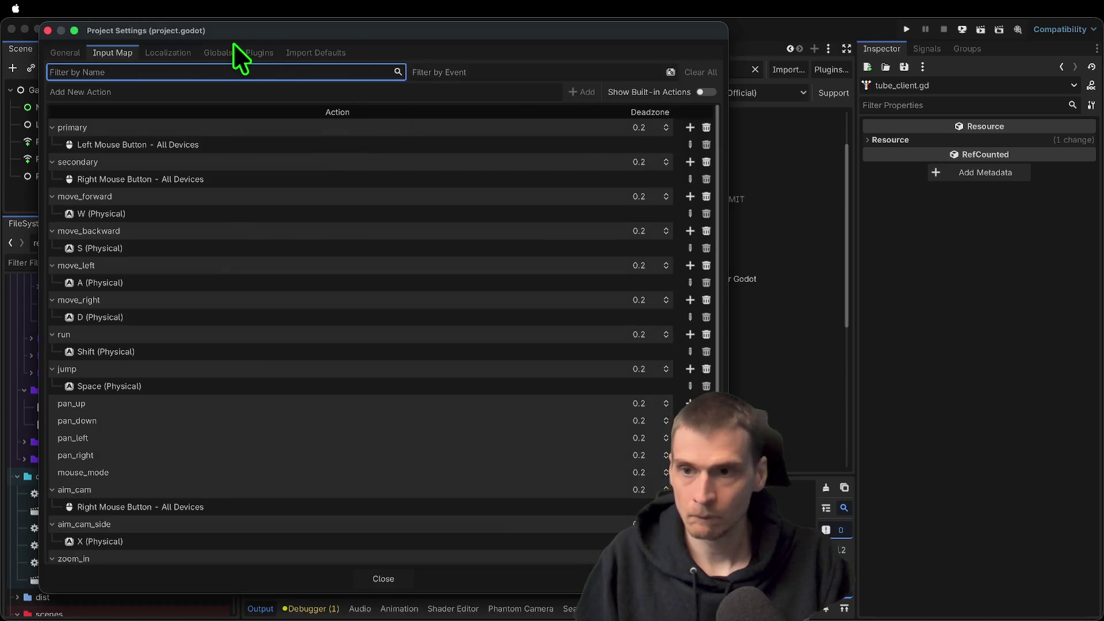
Review the installed plugins in Project Settings, then close the settings window
left_click(250, 52)
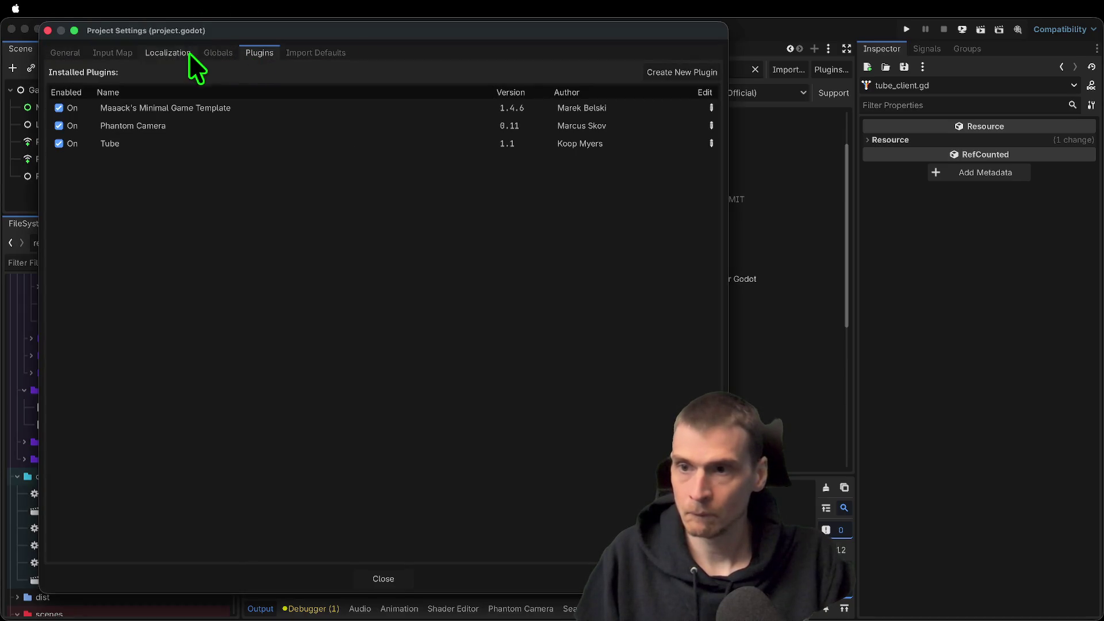
left_click(216, 53)
left_click(48, 30)
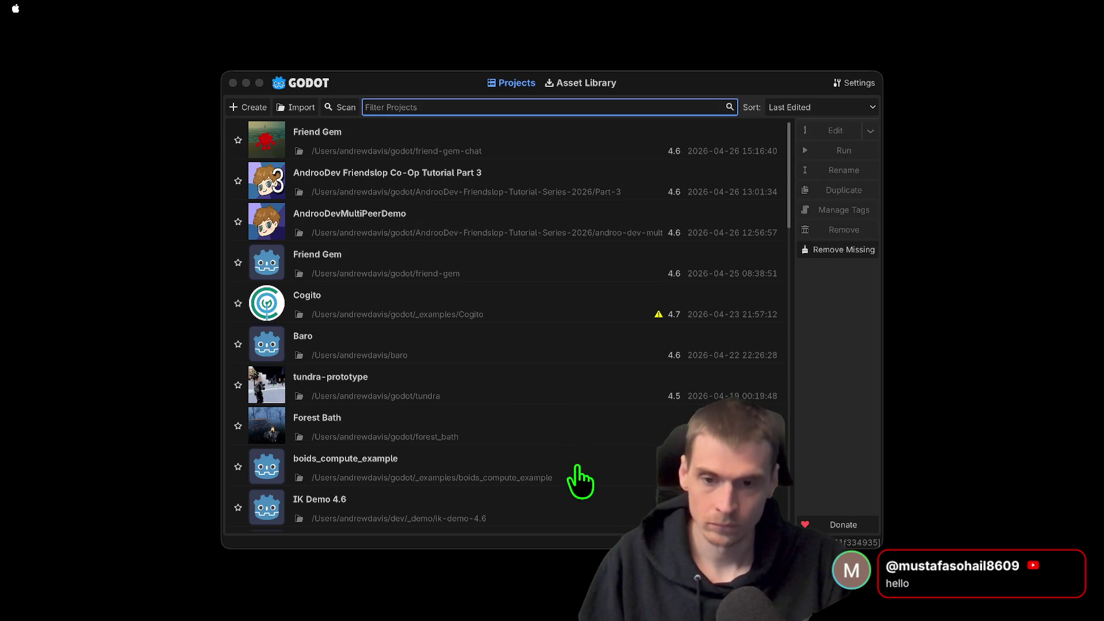
Select Friend Gem in the Project Manager and open it in the editor
left_click(480, 151)
double_click(481, 152)
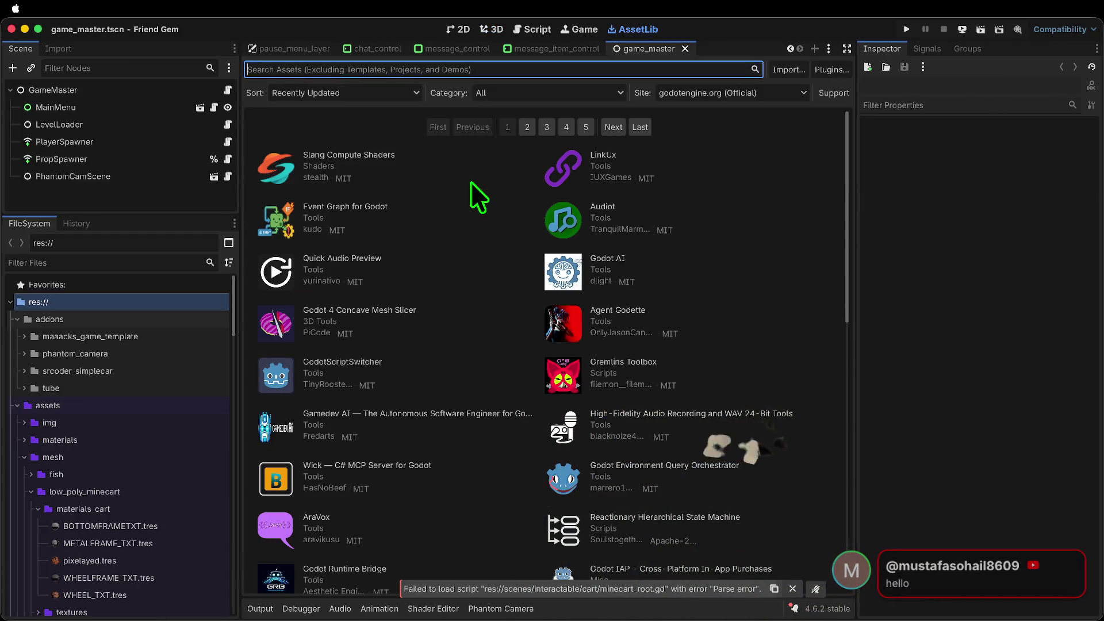
Filter FileSystem by 'pick' and open pickup_body.gd in the script editor
left_click(490, 29)
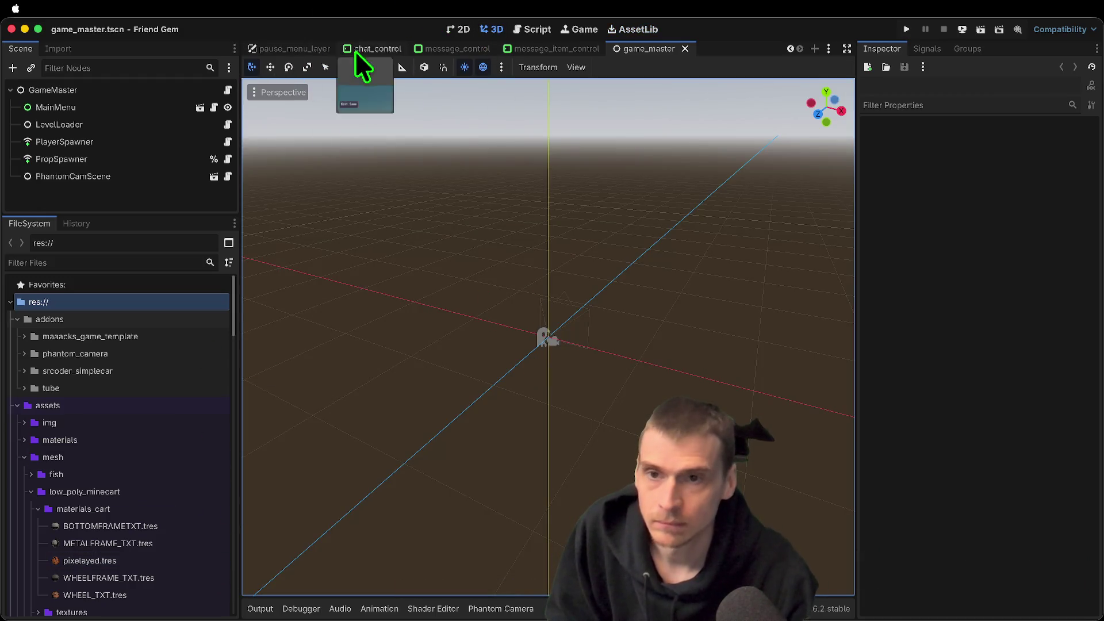
left_click(306, 50)
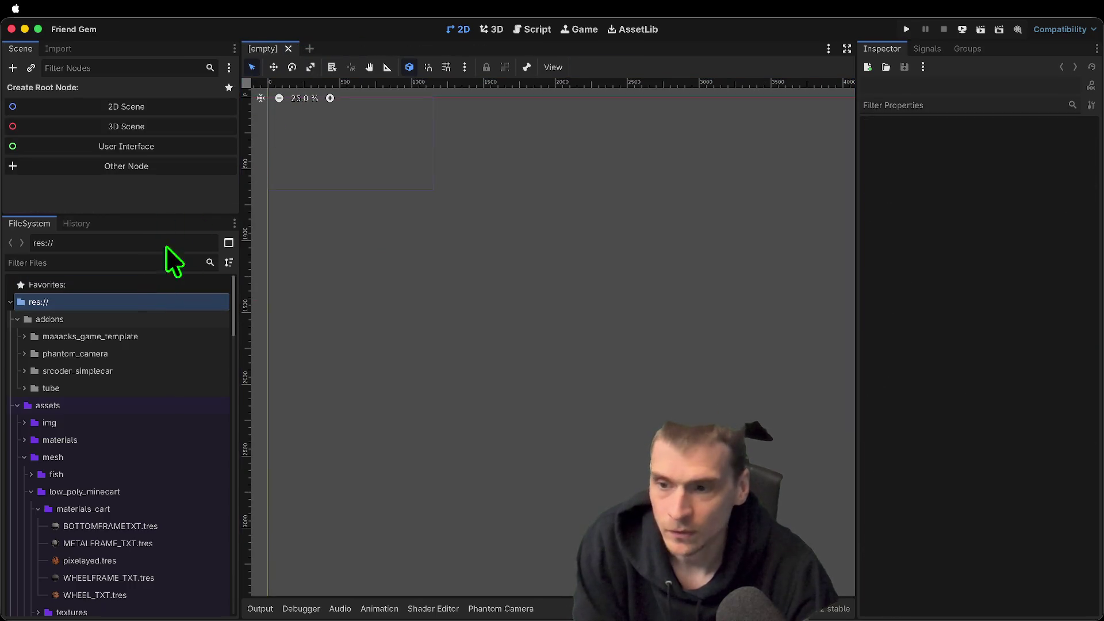
scroll(109, 414, "down", 15)
scroll(103, 413, "down", 10)
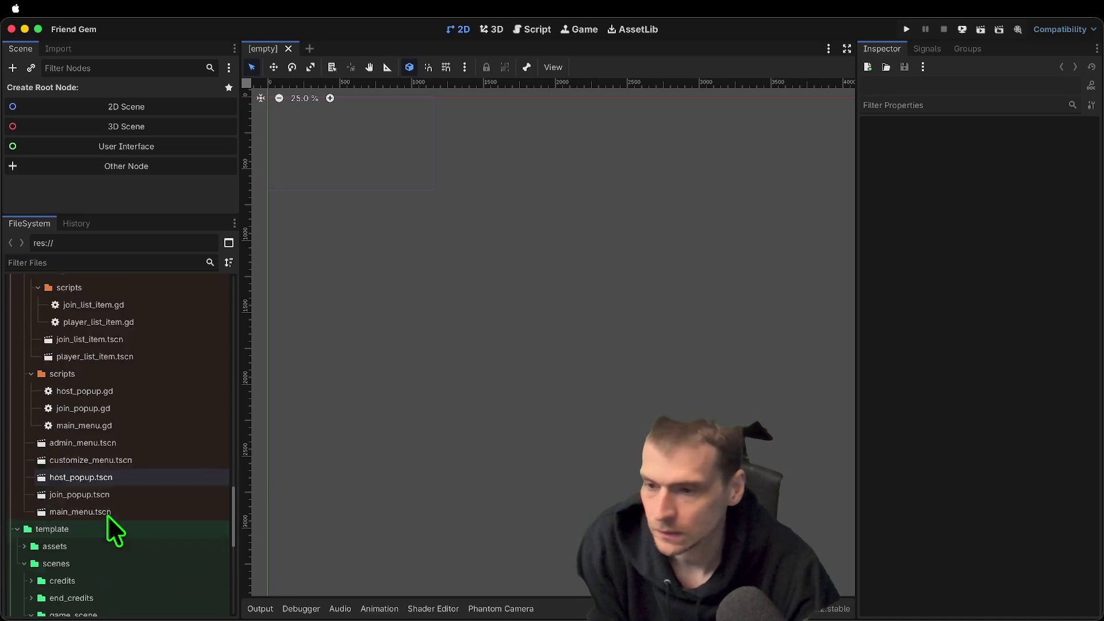
type("pick")
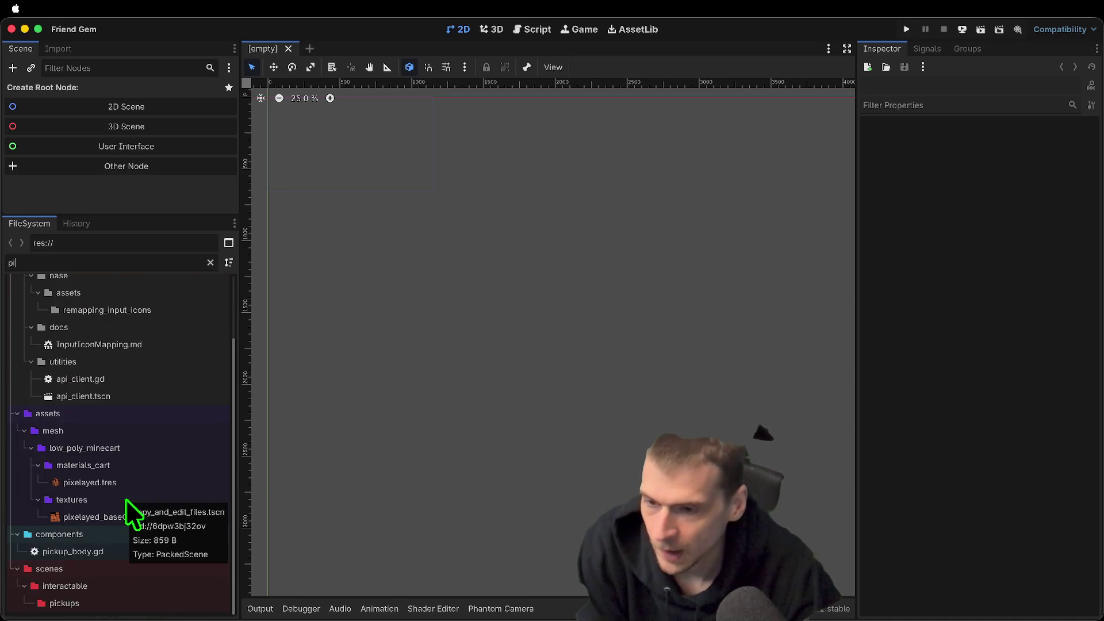
double_click(123, 339)
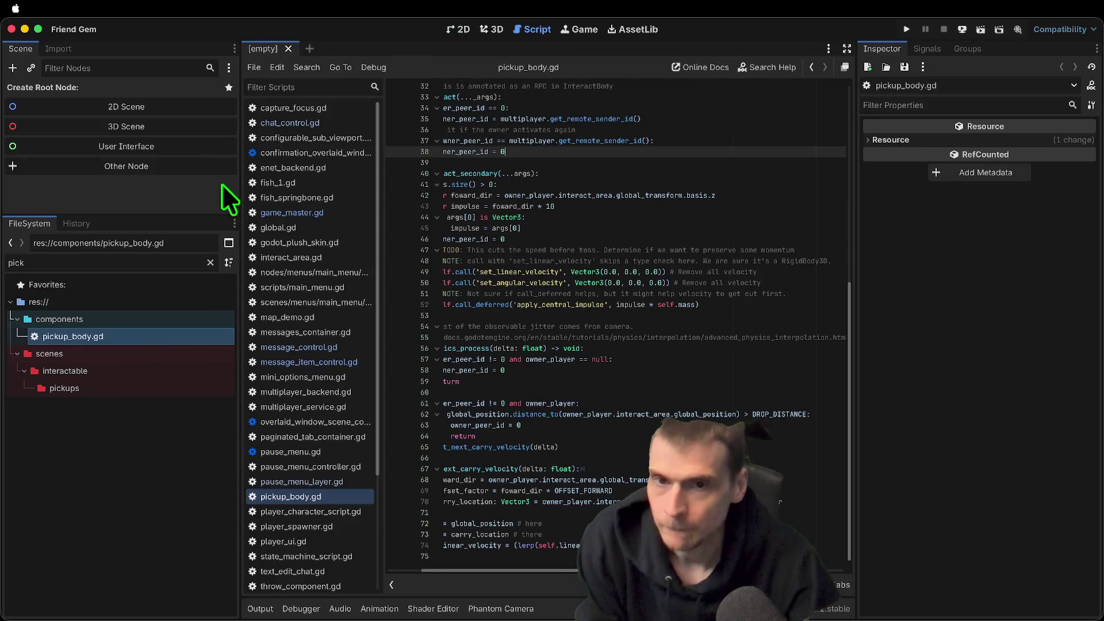
Close godot_plush_skin.gd and switch to the main_menu.gd script
scroll(475, 140, "up", 10)
scroll(337, 167, "down", 5)
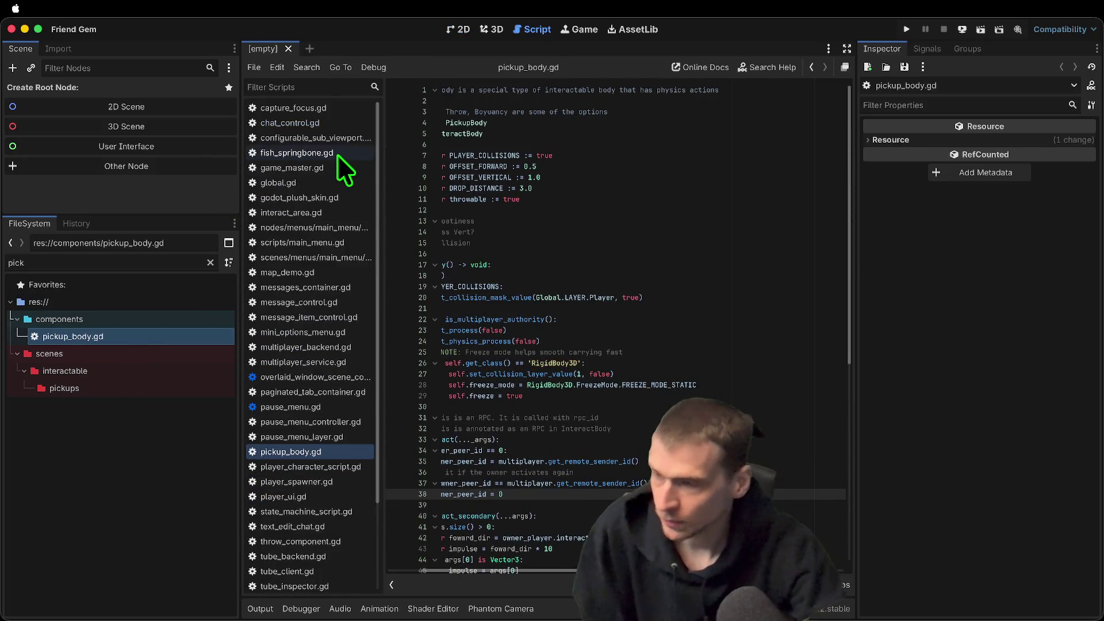
middle_click(337, 156)
left_click(254, 68)
left_click(299, 173)
right_click(299, 174)
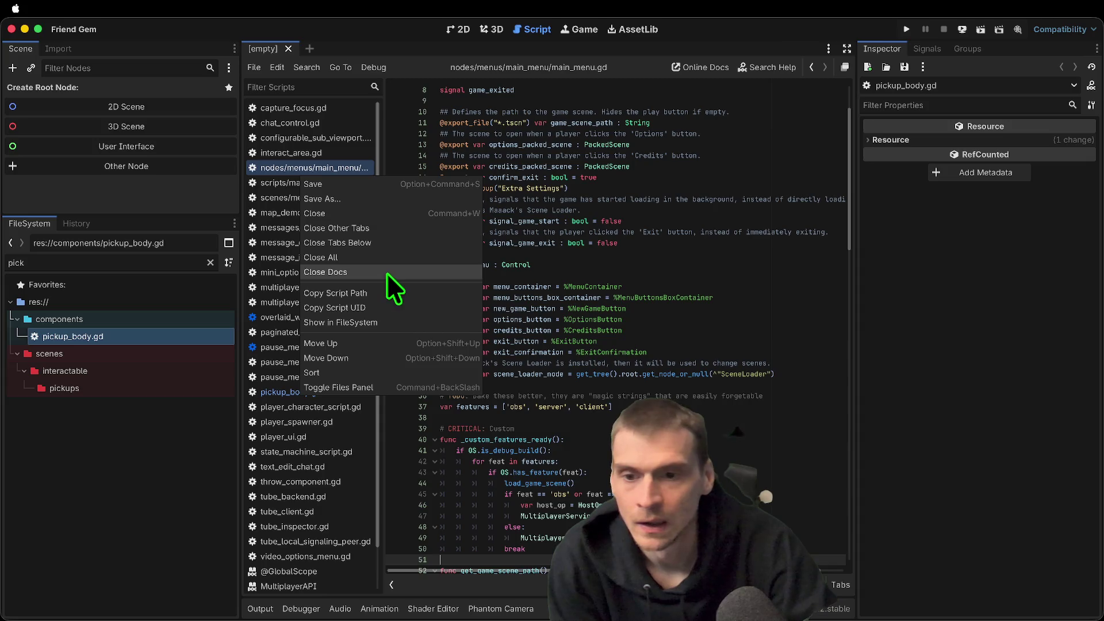
Close every open script, from configurable_sub_viewport.gd through the last one, capture_focus.gd
middle_click(320, 141)
middle_click(324, 138)
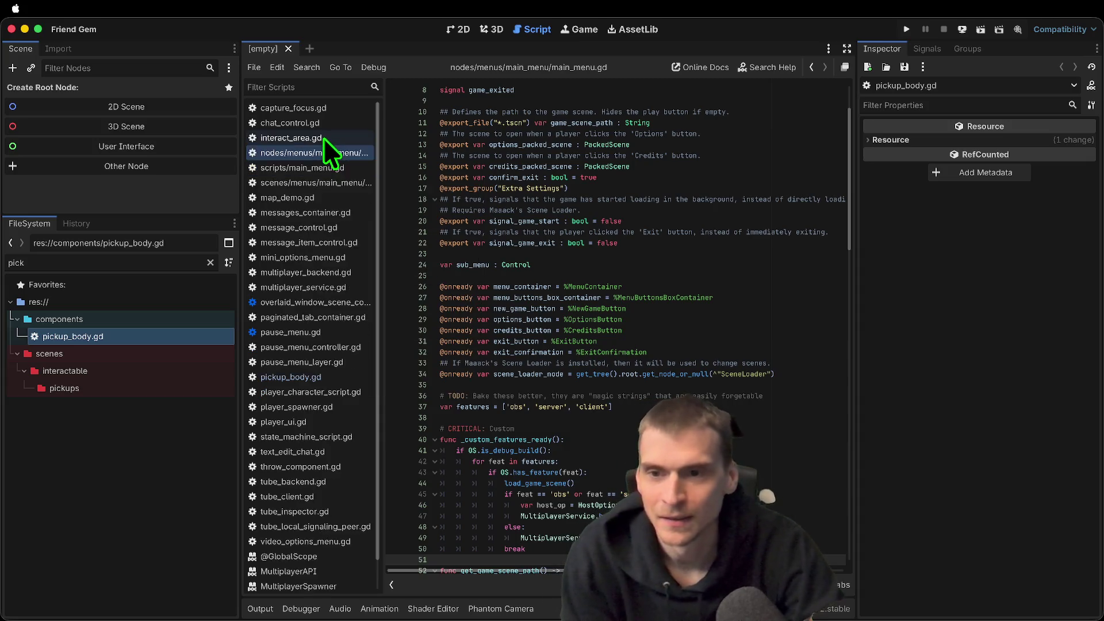
middle_click(324, 138)
middle_click(324, 140)
middle_click(323, 142)
middle_click(323, 140)
middle_click(323, 141)
middle_click(323, 140)
middle_click(324, 140)
middle_click(326, 139)
middle_click(326, 139)
middle_click(326, 140)
middle_click(325, 141)
middle_click(323, 140)
middle_click(322, 140)
middle_click(321, 141)
middle_click(321, 142)
middle_click(319, 139)
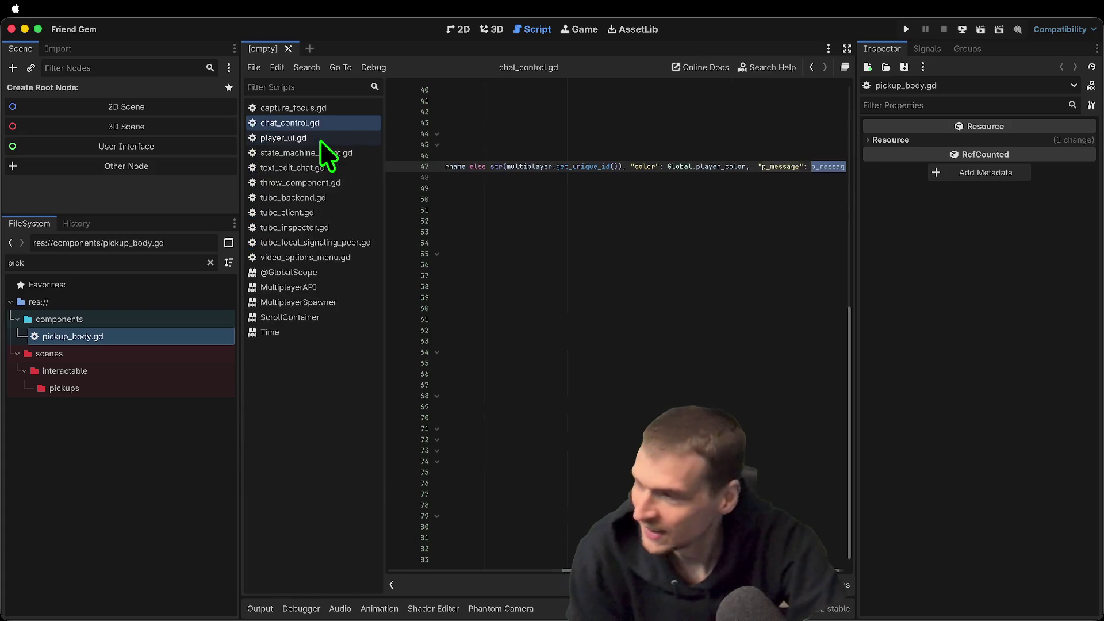
middle_click(320, 140)
middle_click(319, 141)
middle_click(318, 142)
middle_click(318, 143)
middle_click(318, 142)
middle_click(318, 142)
middle_click(319, 141)
middle_click(318, 142)
middle_click(318, 141)
middle_click(316, 140)
middle_click(312, 138)
middle_click(311, 137)
middle_click(310, 137)
middle_click(310, 135)
middle_click(310, 122)
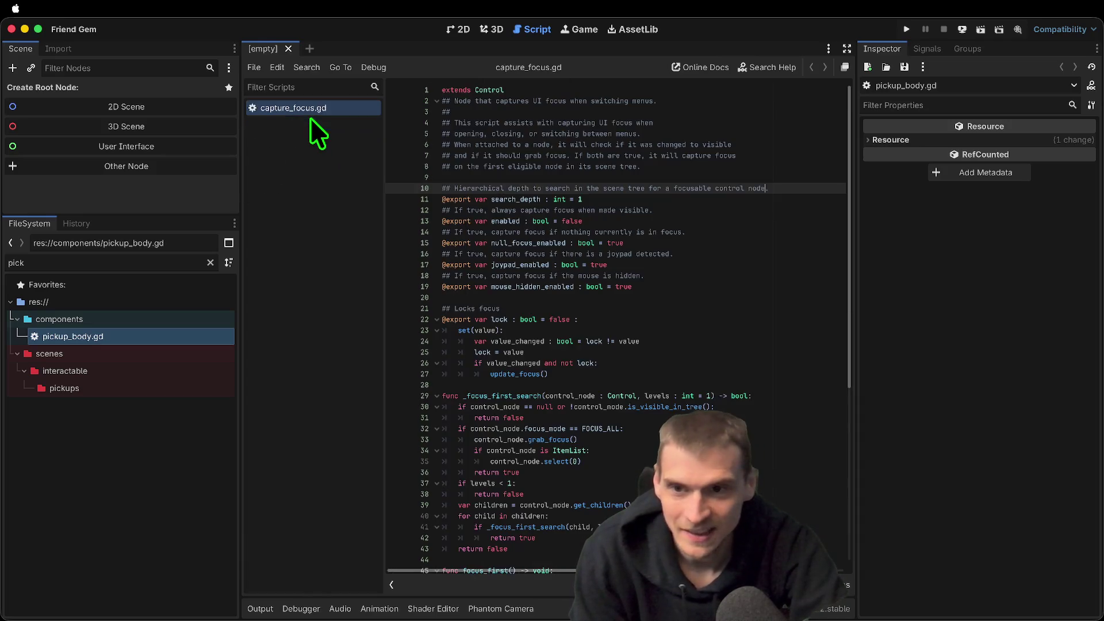
middle_click(322, 109)
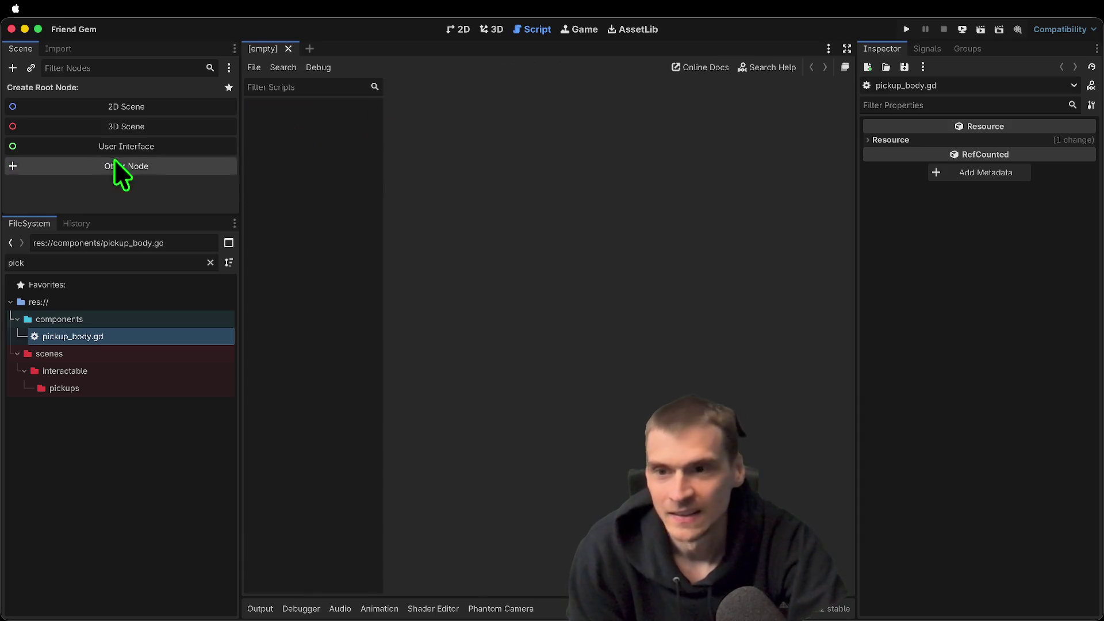
Filter by 'cart' and open MinecartRoot.tscn anyway despite the missing pickup_component.tscn dependency
double_click(114, 260)
type("cart")
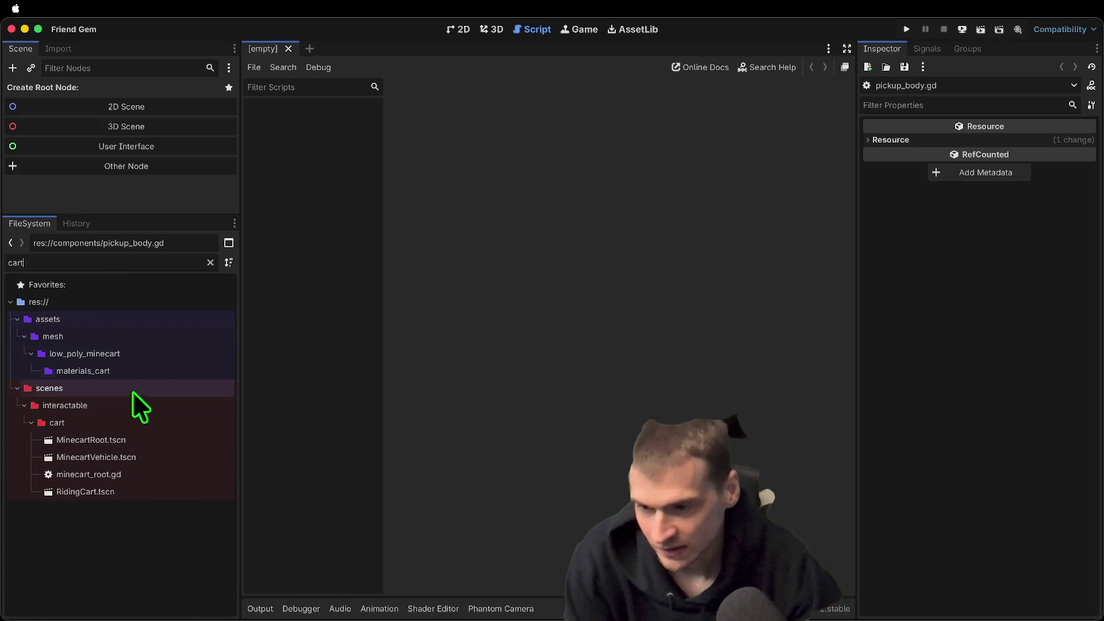
double_click(104, 441)
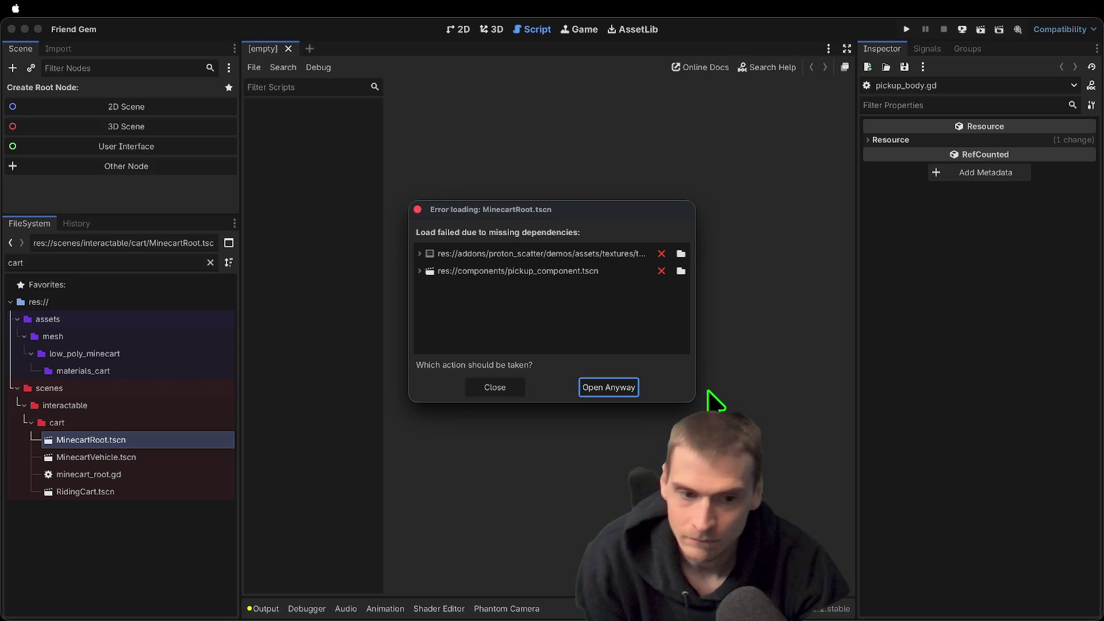
mouse_move(695, 402)
left_mouse_down()
mouse_move(924, 523)
mouse_move(910, 449)
left_mouse_up()
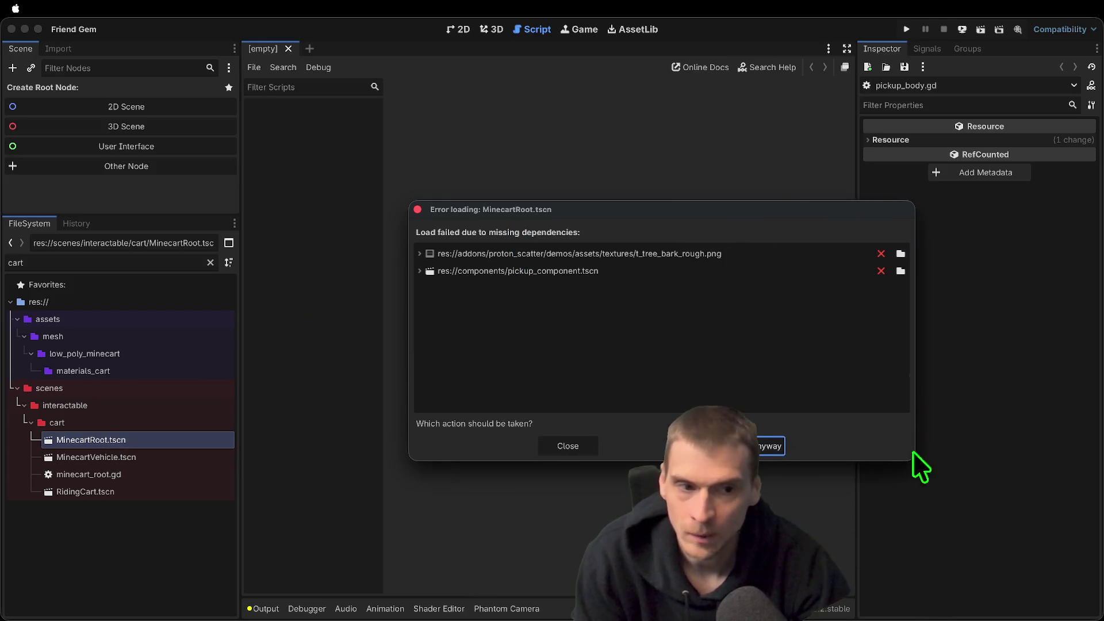
left_click(730, 271)
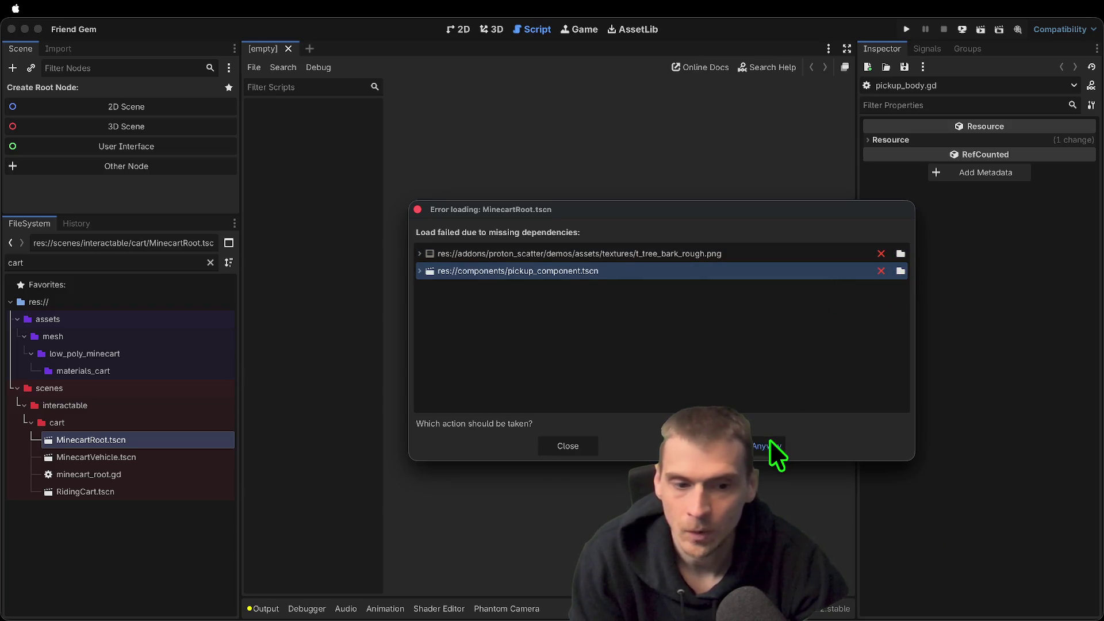
left_click(770, 441)
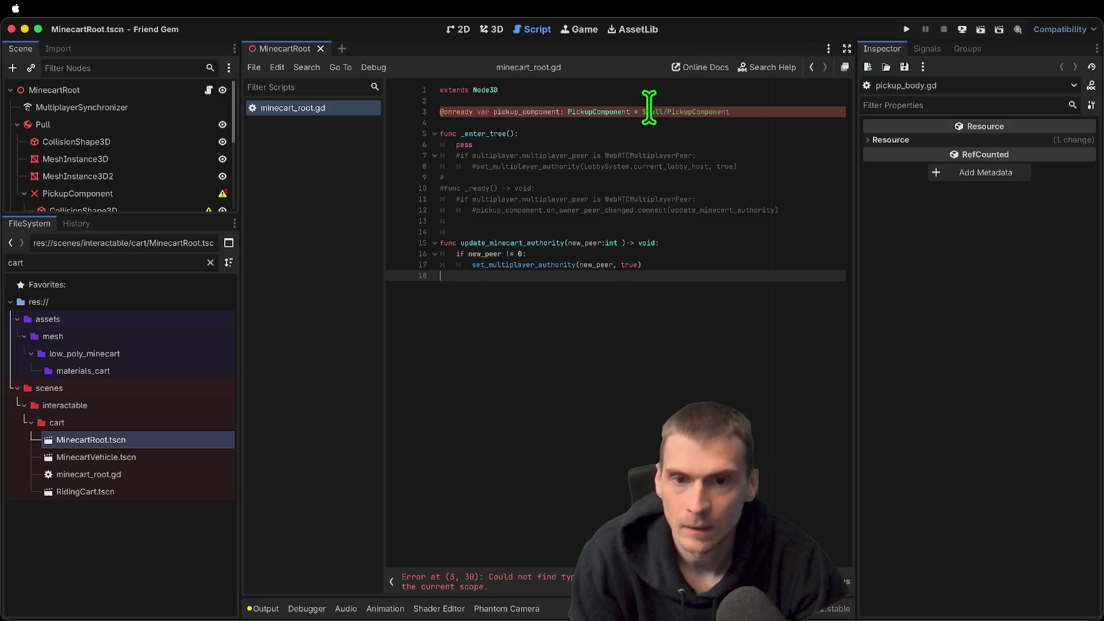
Comment out the broken PickupComponent line 3 in minecart_root.gd and save the script
left_click(683, 113)
key("ctrl+k")
left_click(667, 398)
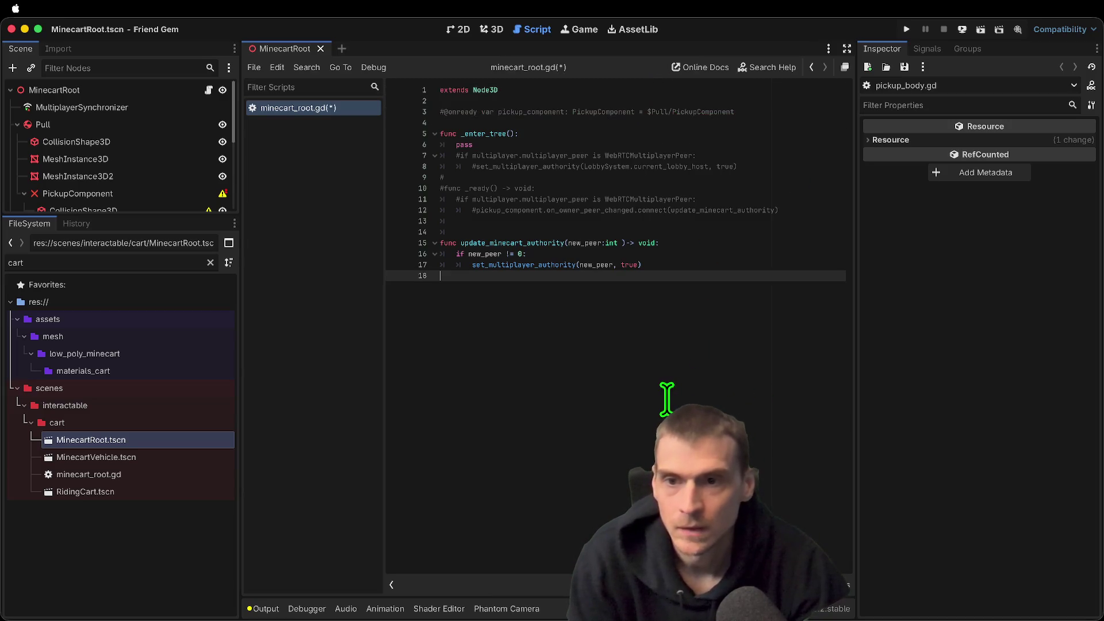
key("ctrl+s")
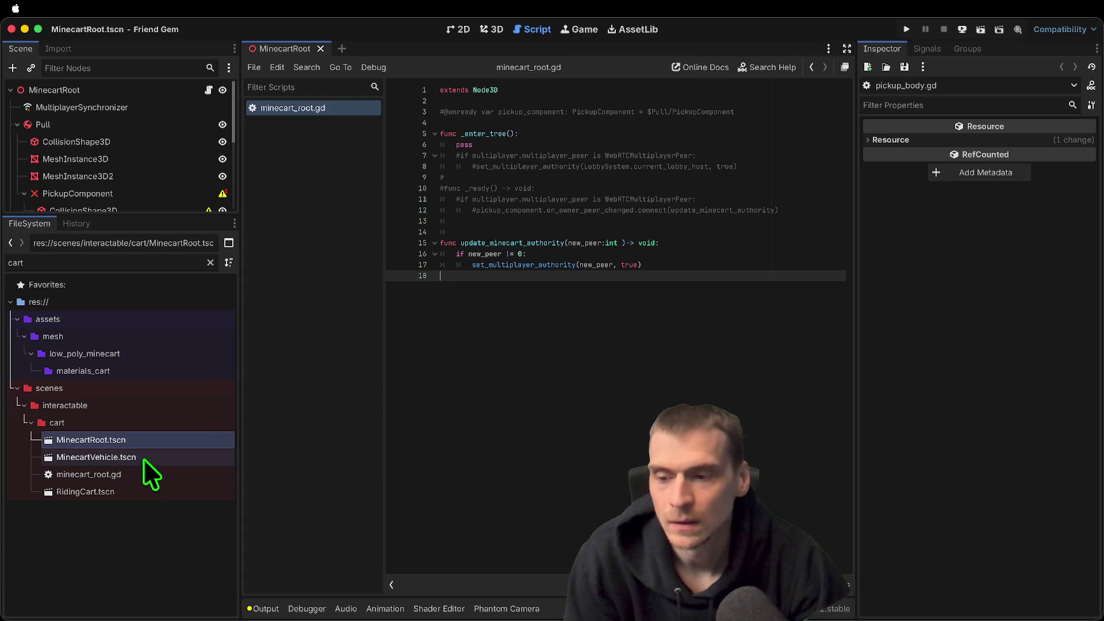
Open MinecartVehicle.tscn in 3D, return to MinecartRoot, and enlarge the scene tree
double_click(143, 458)
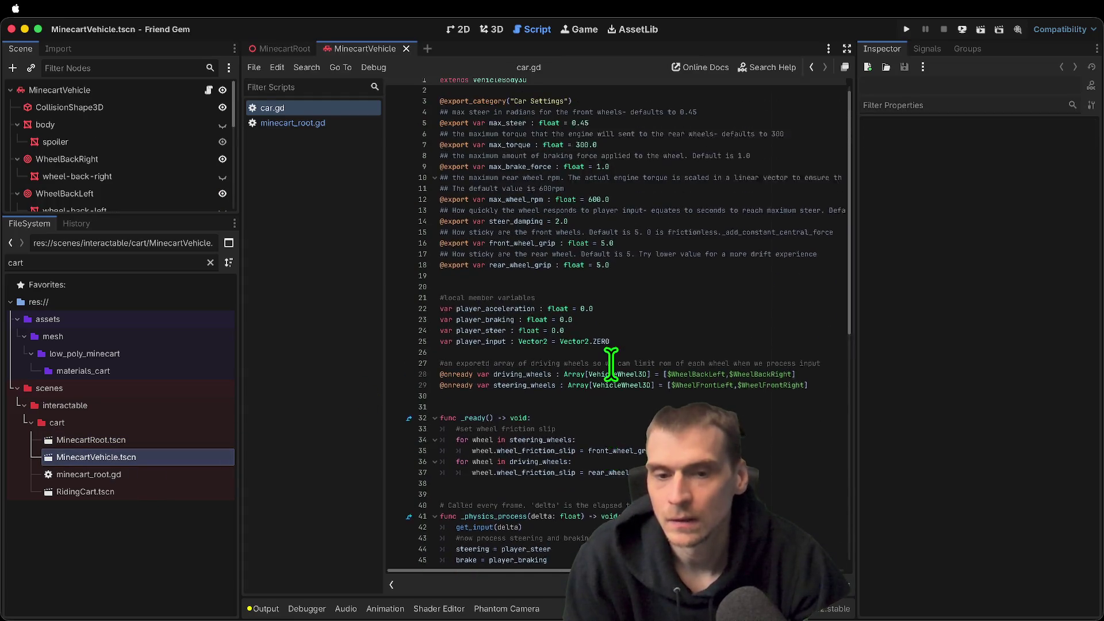
left_click(485, 22)
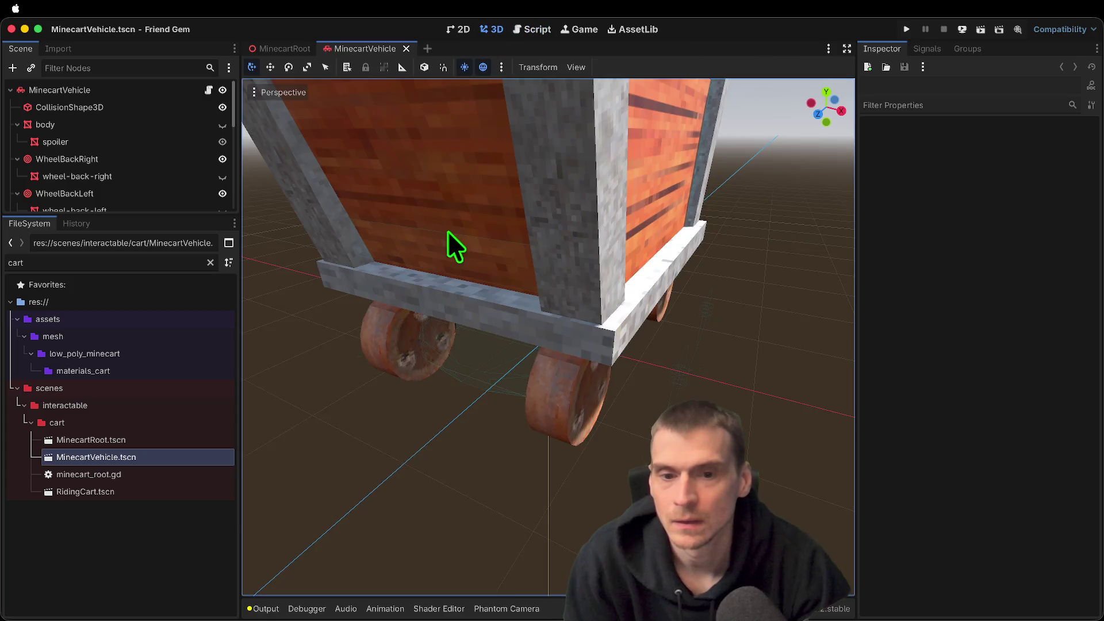
scroll(449, 233, "down", 5)
left_click(275, 53)
scroll(577, 284, "down", 6)
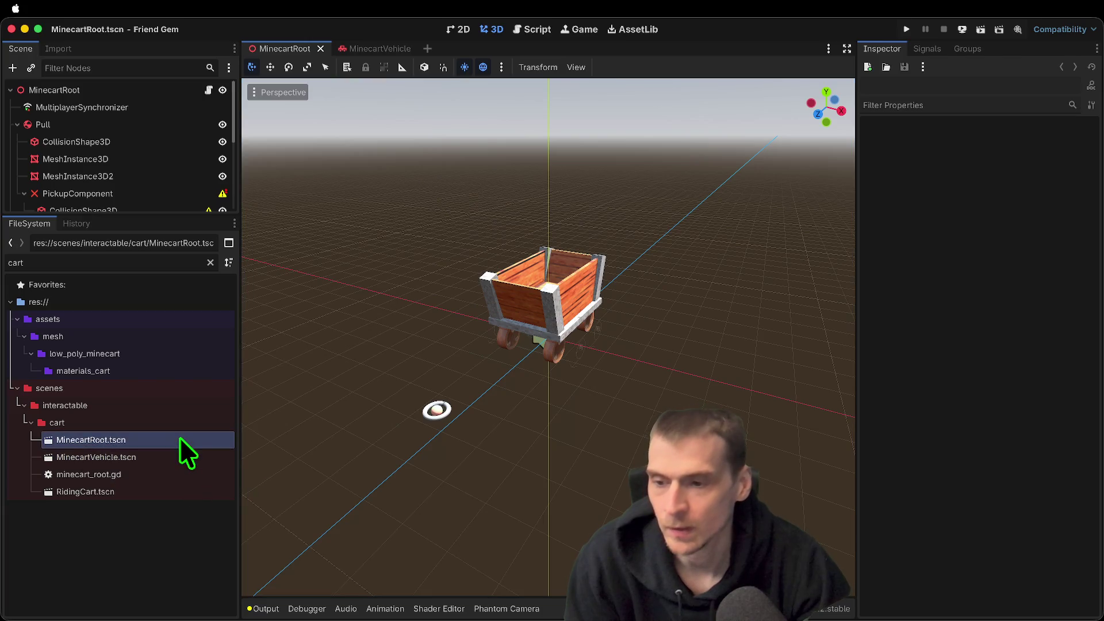
left_click_drag(179, 217, 118, 407)
Delete both missing PickupComponent nodes from the MinecartRoot scene tree
left_click(156, 195)
left_click(126, 279, "super")
right_click(127, 279)
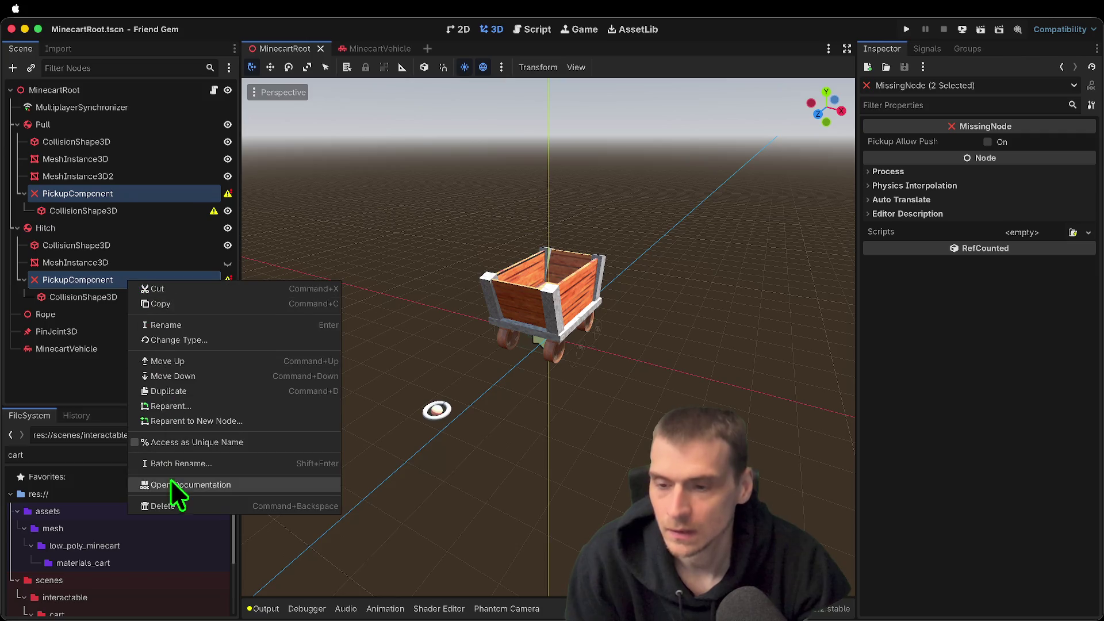
left_click(170, 501)
left_click(604, 327)
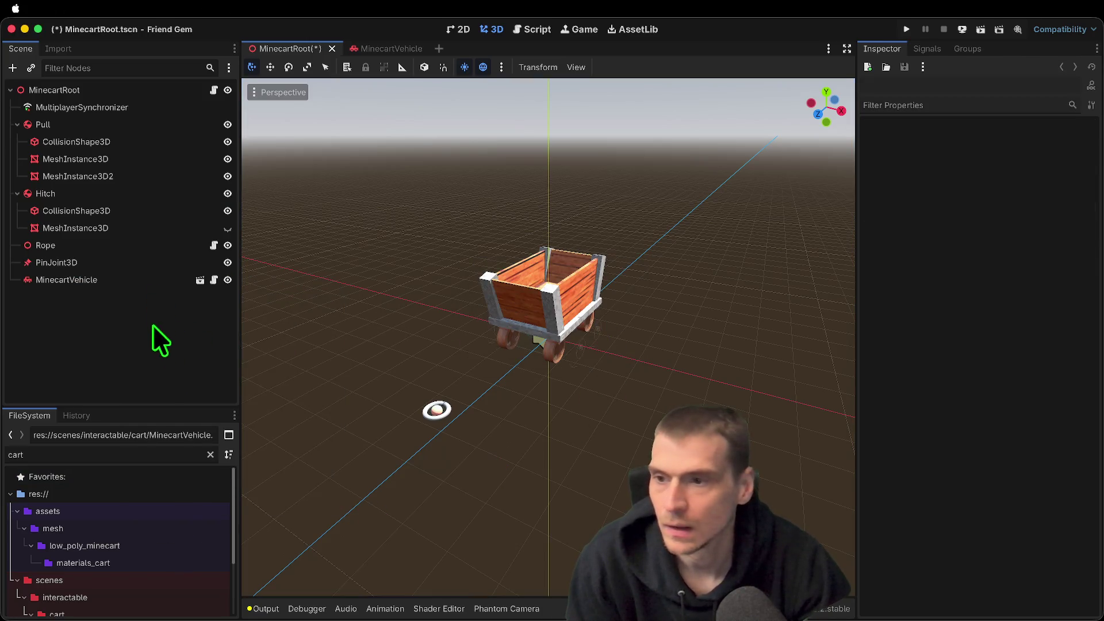
Focus on the Hitch and clear the material of the ball mesh MeshInstance3D2
left_click(151, 195)
key("w")
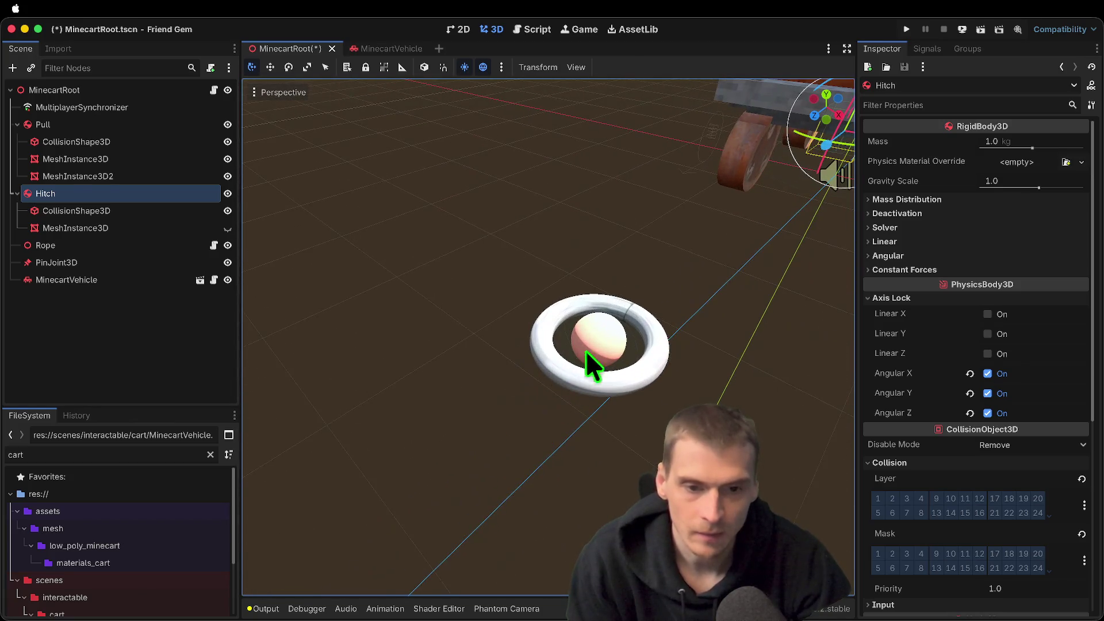
left_click(587, 368)
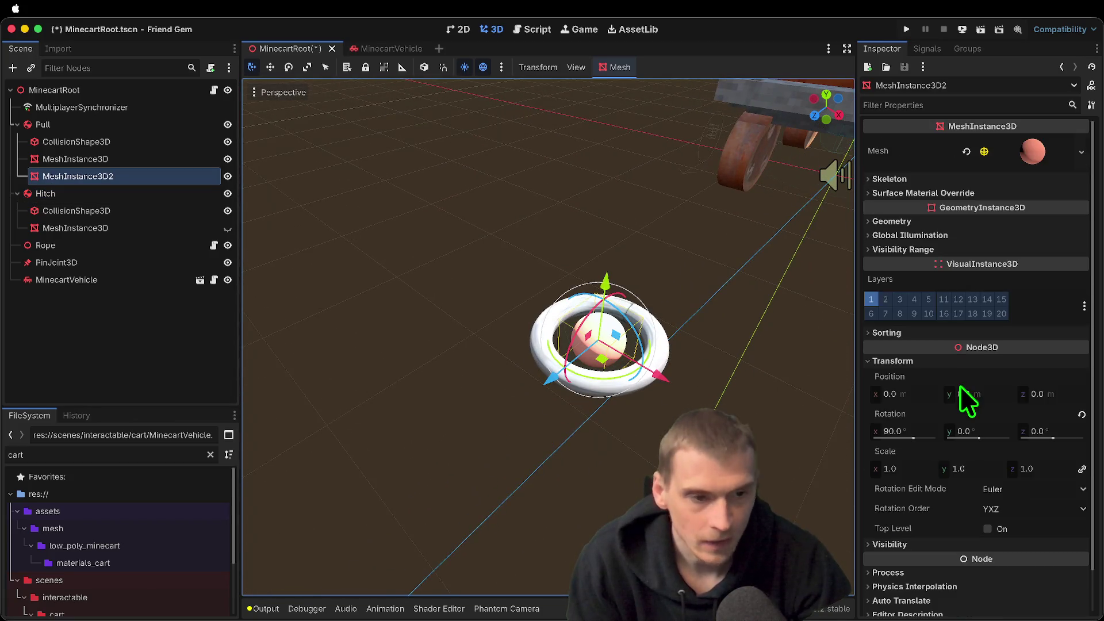
left_click(1049, 151)
right_click(1050, 150)
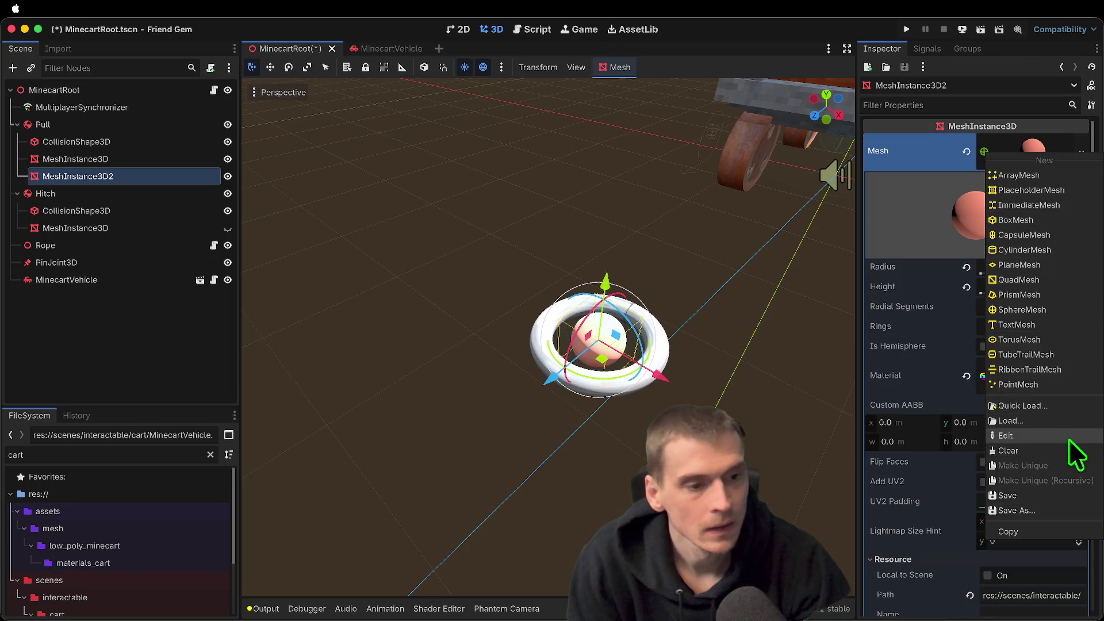
left_click(951, 247)
scroll(1035, 360, "down", 1)
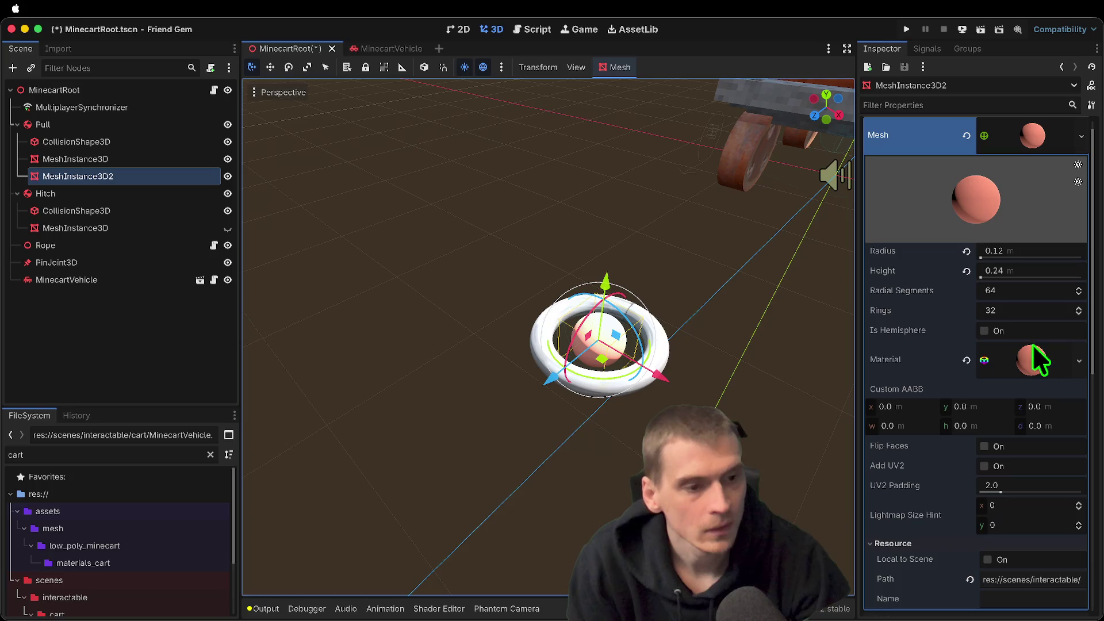
right_click(1028, 360)
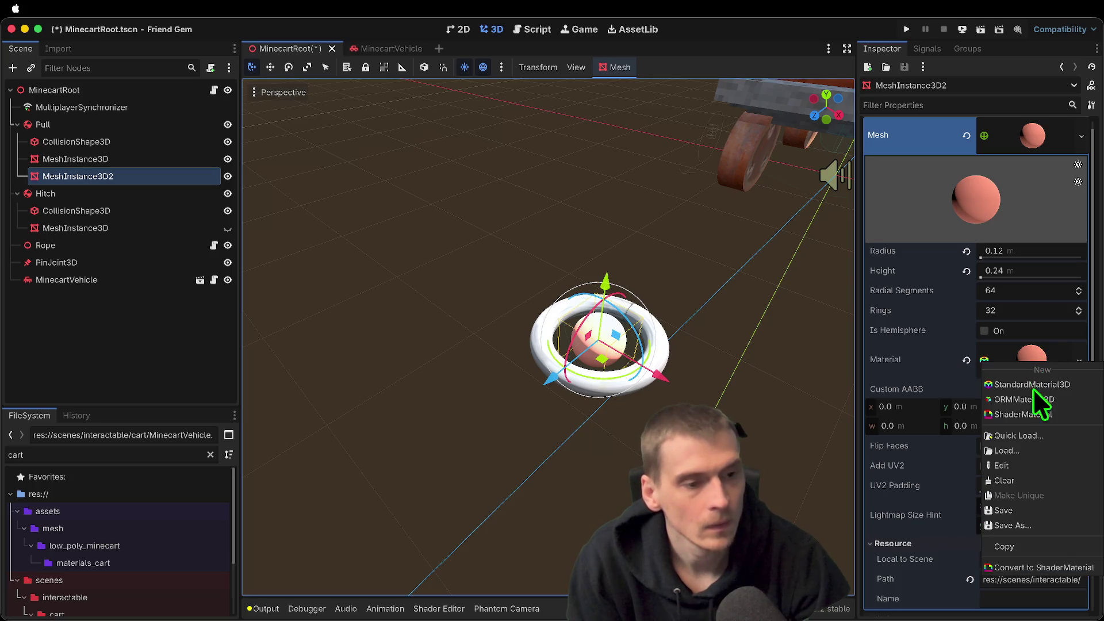
left_click(1045, 488)
Inspect the torus ring mesh's material, leaving it unchanged
left_click(260, 318)
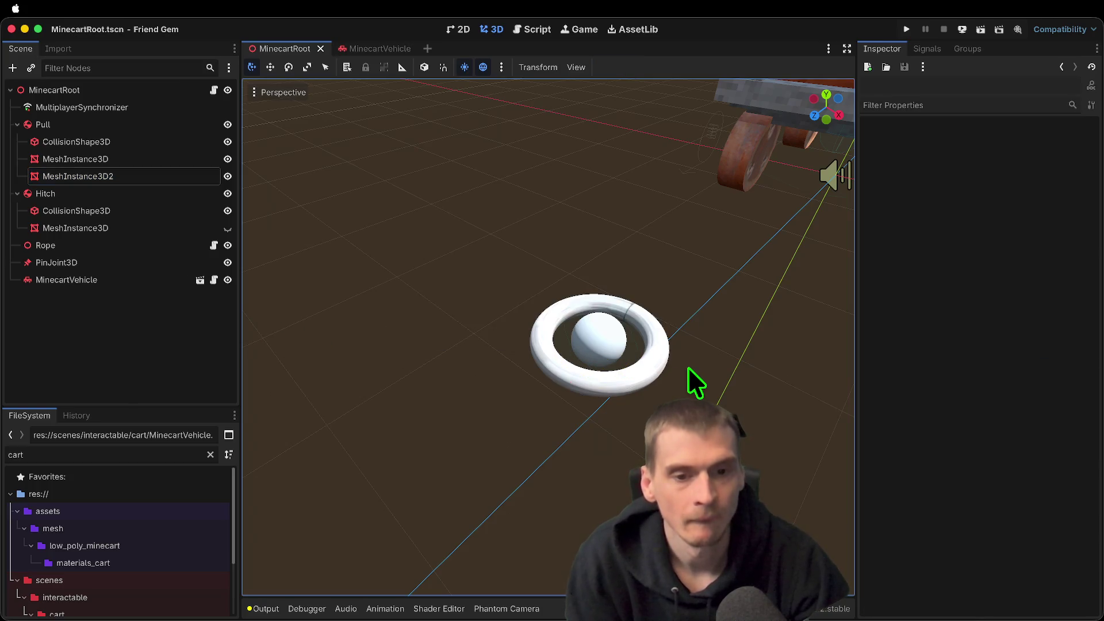
left_click(643, 366)
left_click(1035, 154)
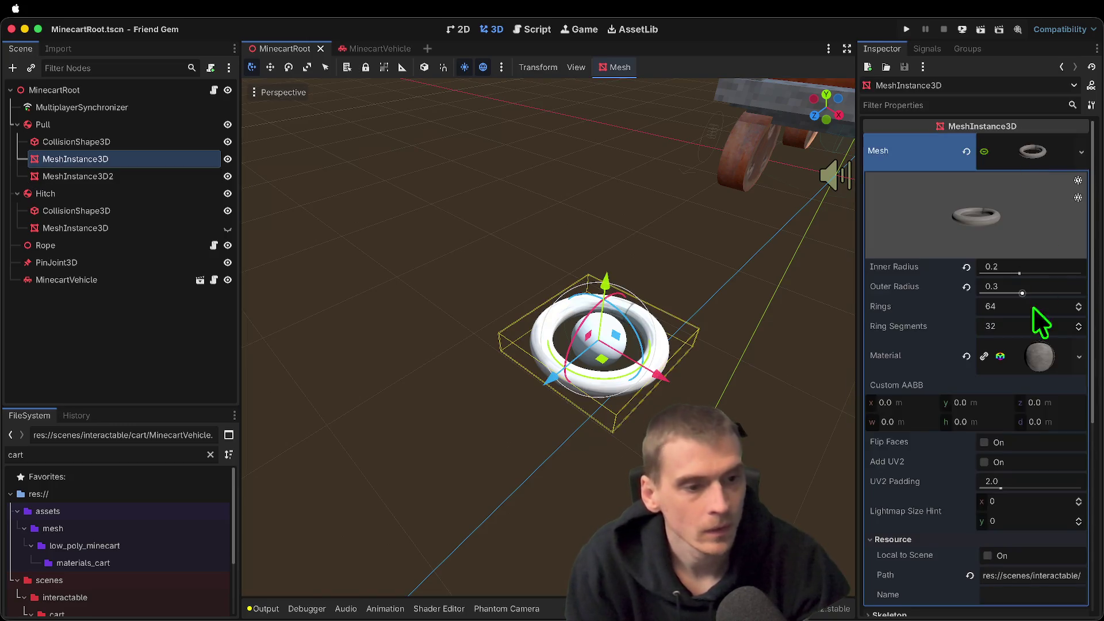
scroll(1038, 294, "down", 3)
left_click(1040, 270)
left_click(1040, 270)
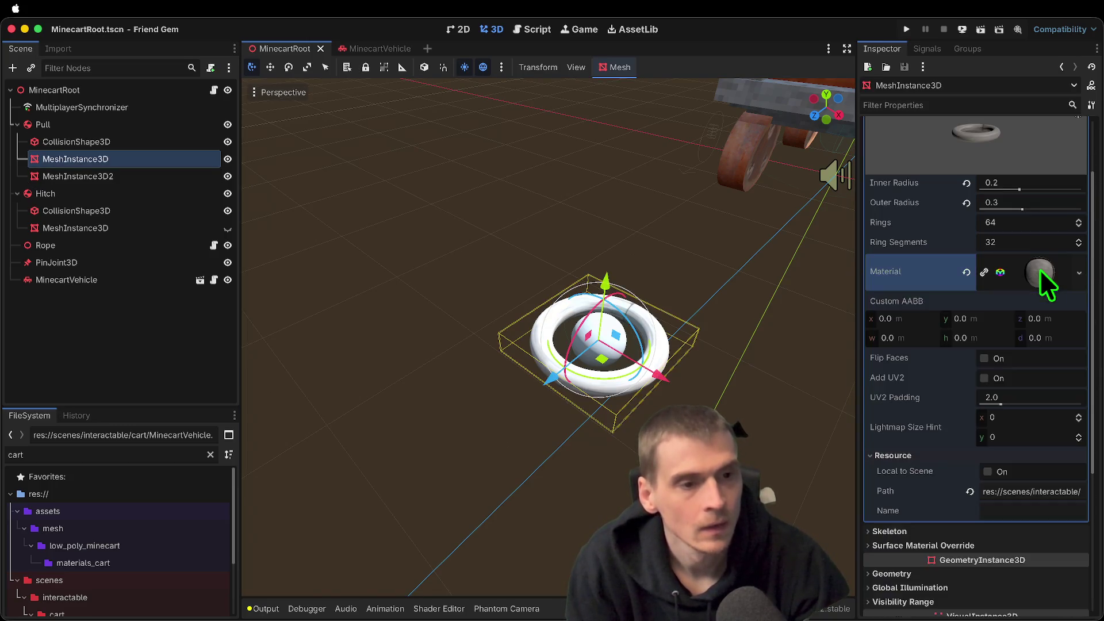
left_click(202, 342)
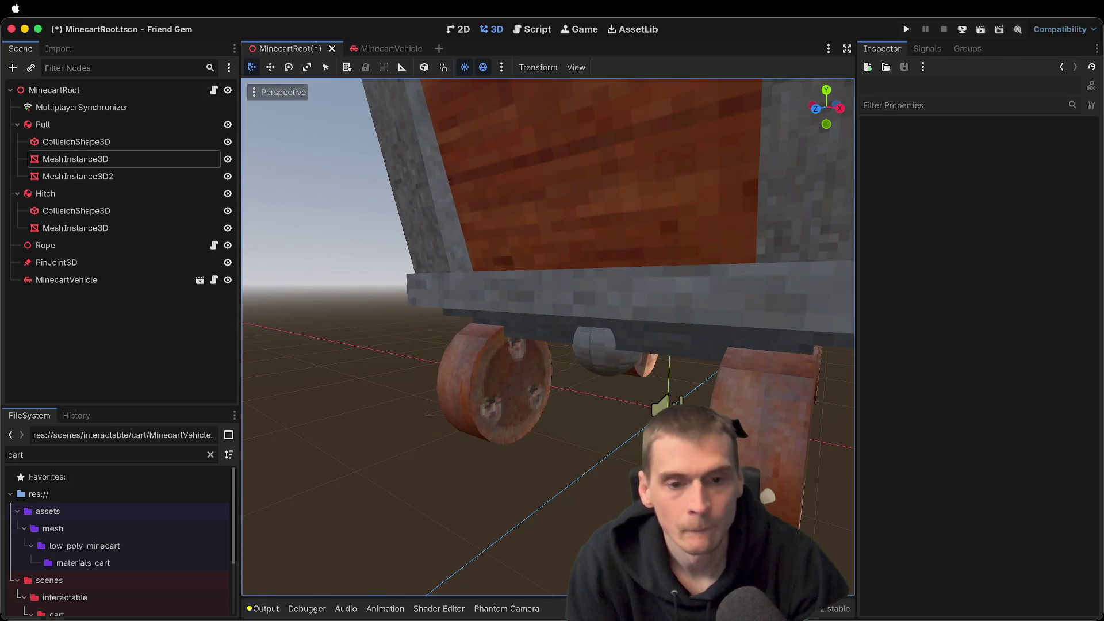
Collapse the Pull and Hitch branches in the Scene dock and save MinecartRoot
left_click(184, 193)
scroll(332, 345, "down", 5)
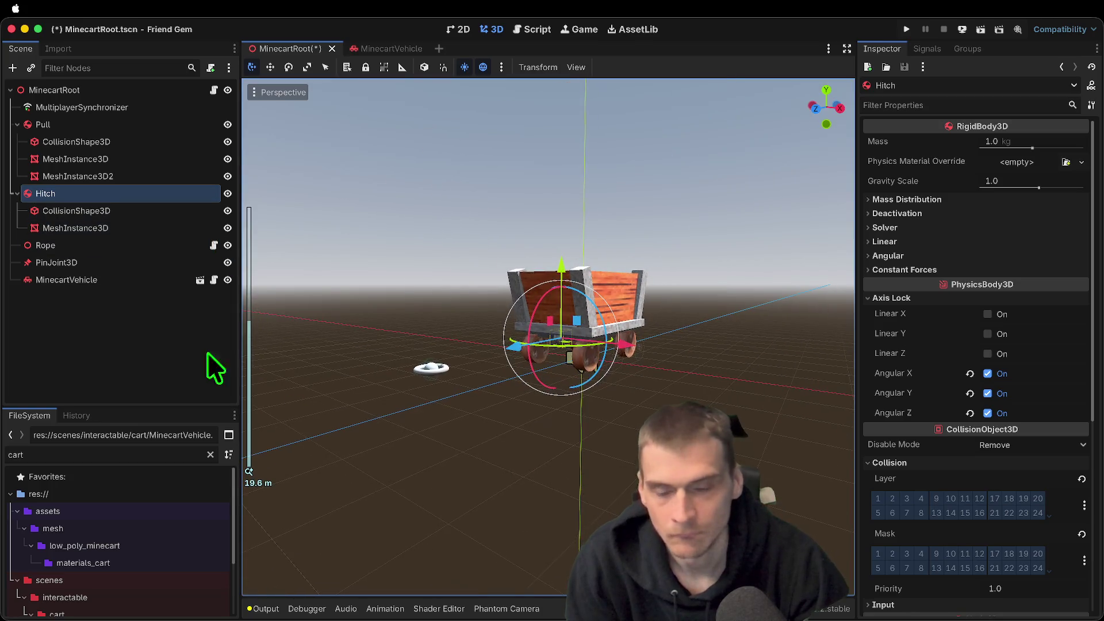
left_click(251, 387)
left_click(148, 195)
left_click(128, 123)
key("Left")
key("Down")
key("Left")
key("Down")
left_click(143, 345)
key("ctrl+s")
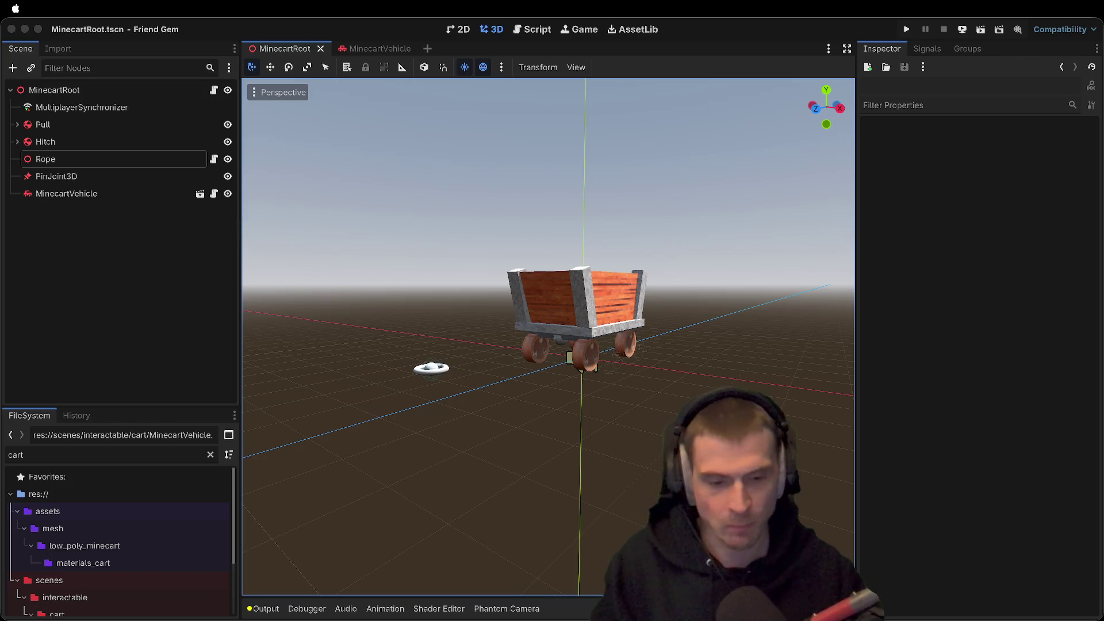
key("super+Tab")
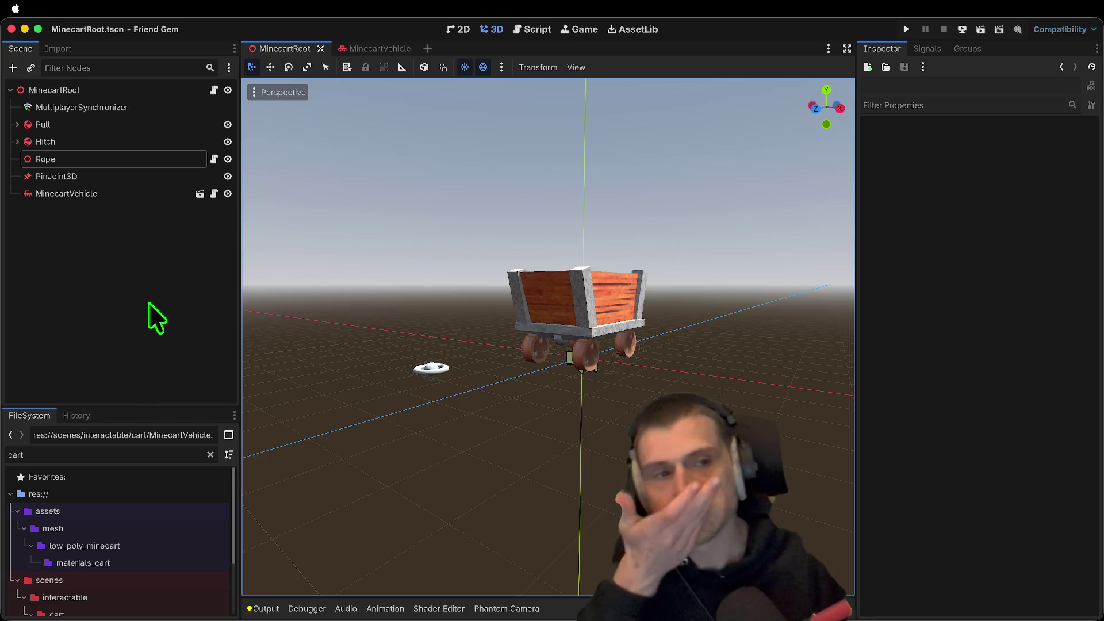
mouse_move(606, 193)
left_mouse_down()
mouse_move(581, 201)
mouse_move(575, 172)
mouse_move(569, 219)
mouse_move(505, 387)
mouse_move(518, 387)
mouse_move(487, 422)
left_mouse_up()
left_click_drag(595, 296, 479, 212)
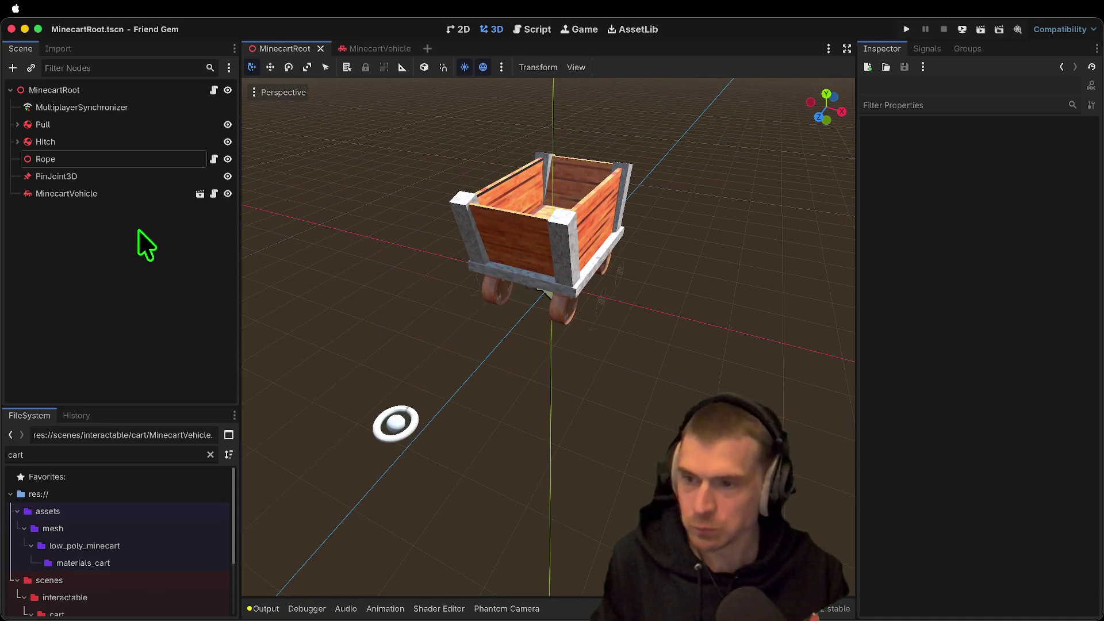
left_click(136, 193)
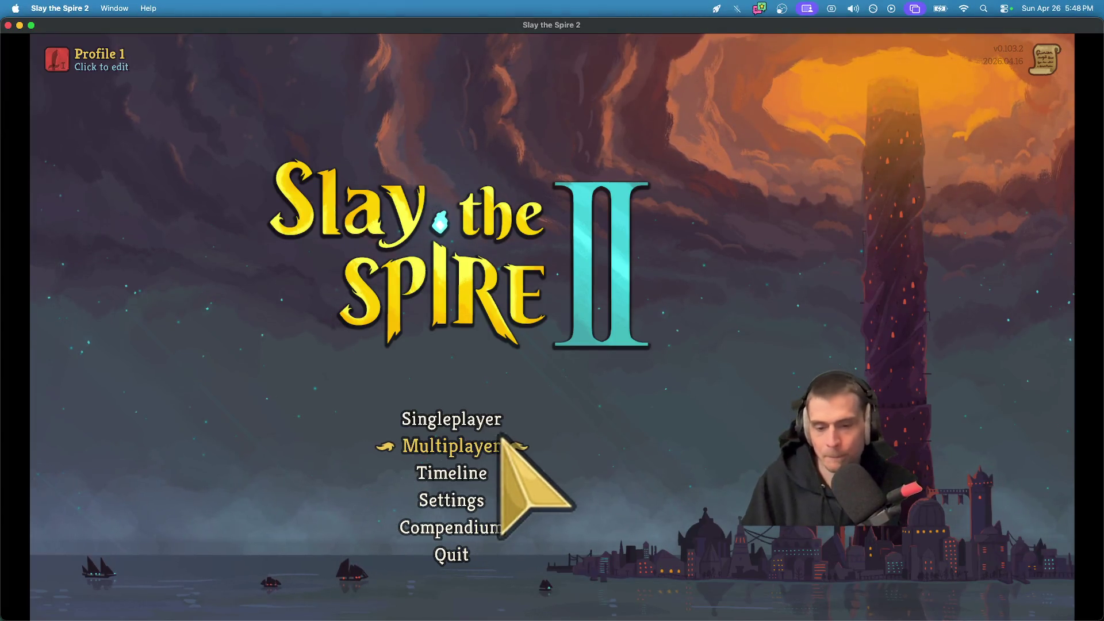
Set the system sound output to Audio Out, glance at Discord, then return to Slay the Spire 2
left_click(853, 8)
left_click(900, 99)
left_click(480, 434)
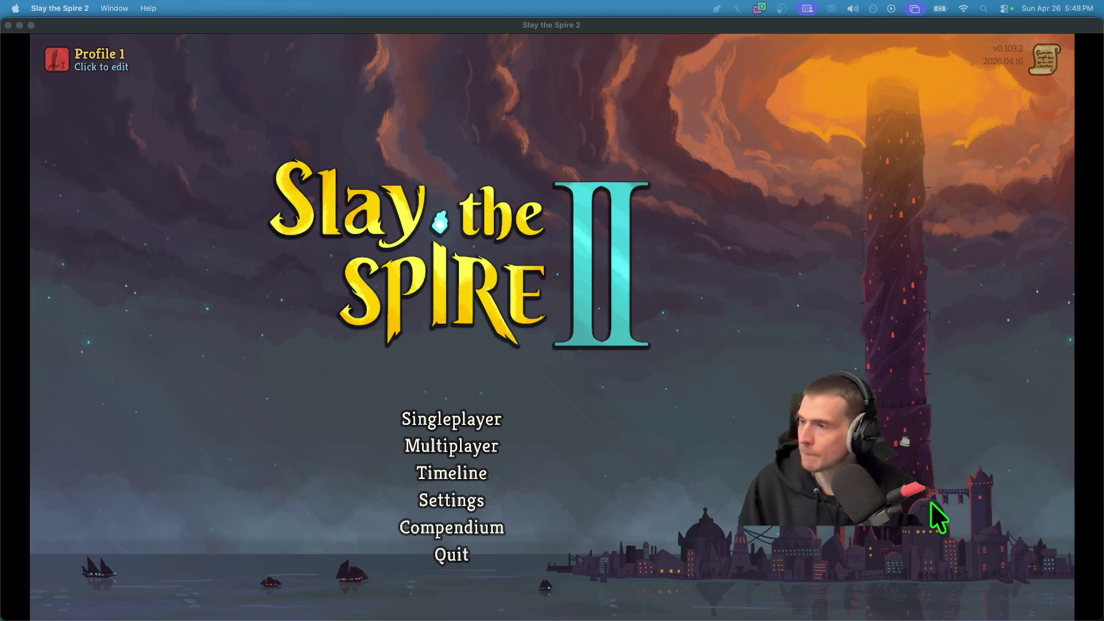
key("super+Tab")
key("super+Tab")
key("super+Tab")
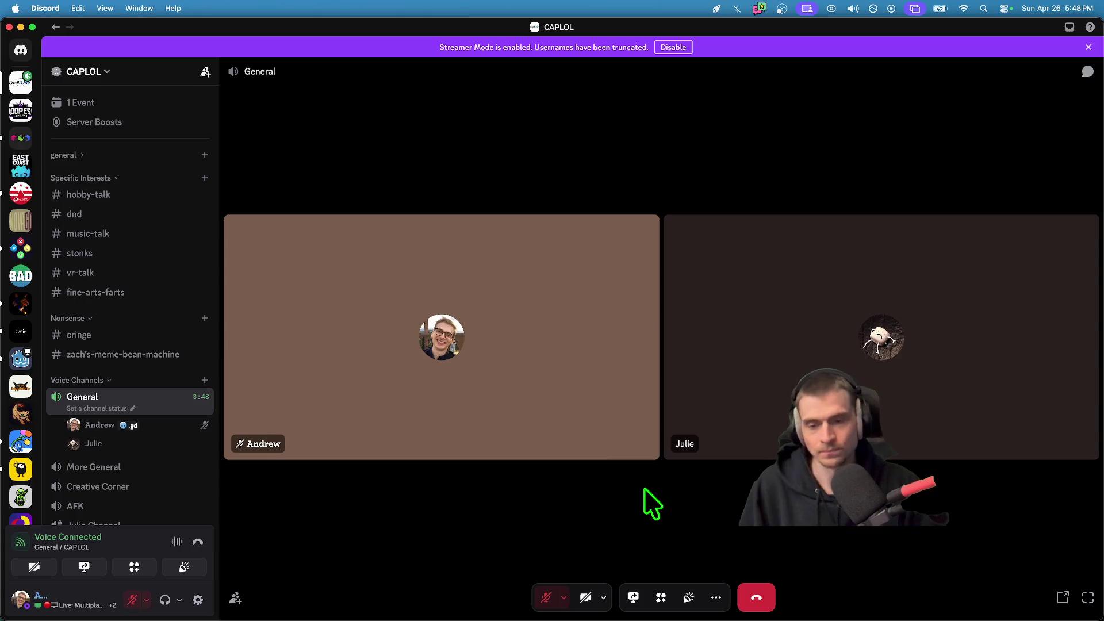
key("super+Tab")
key("super+Tab")
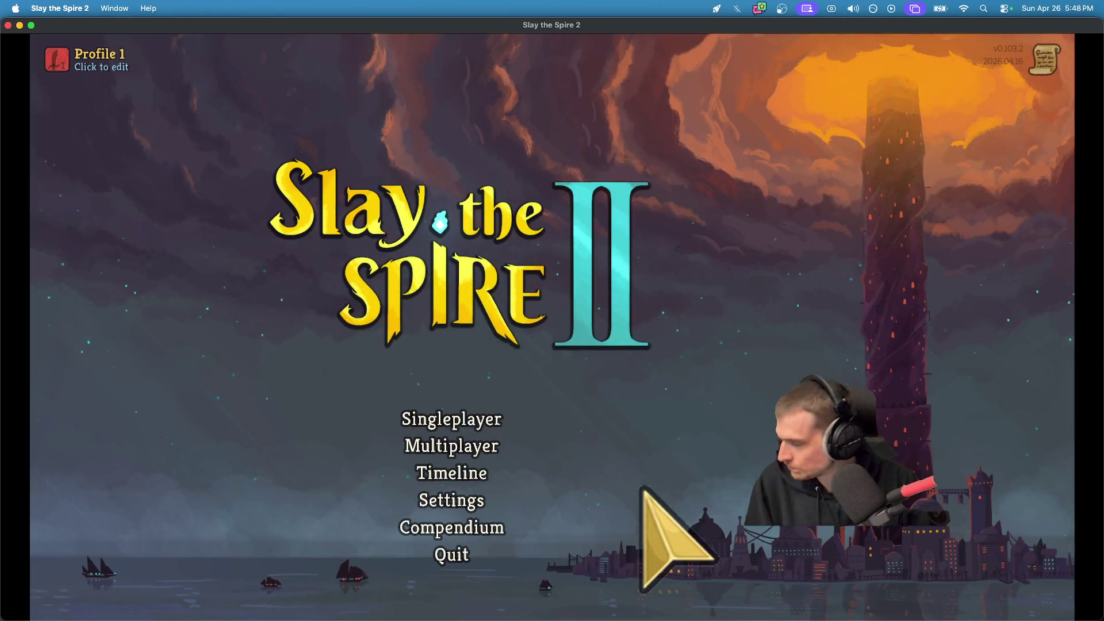